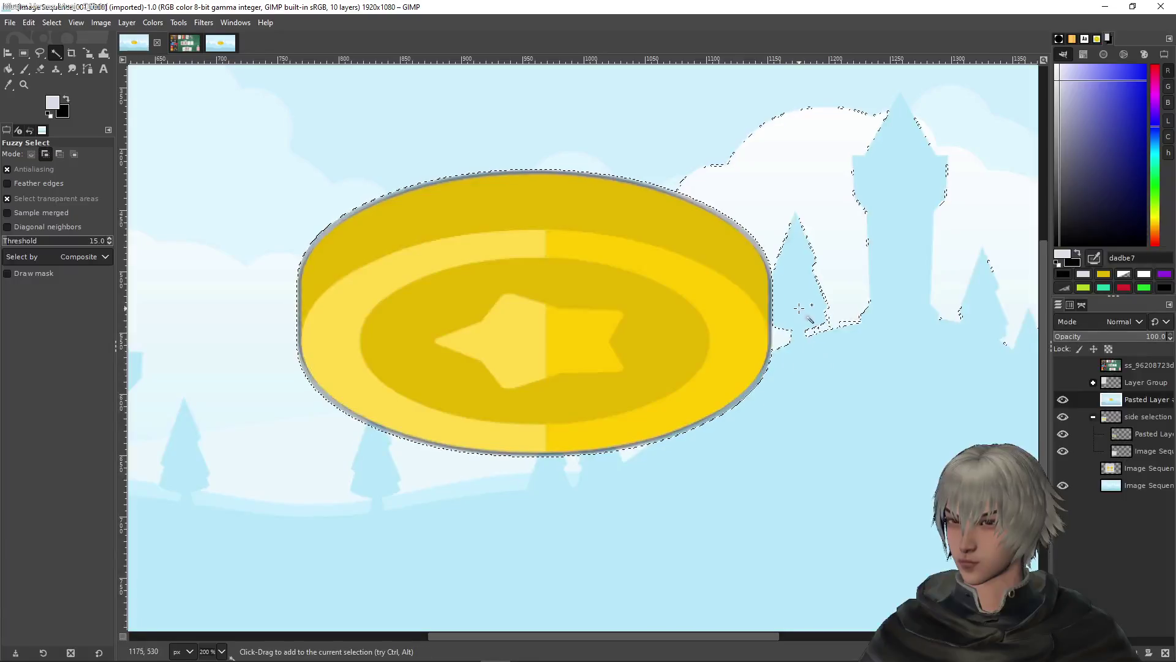
Undo to bring back the Heads or Tails panel, keeping the fuzzy selection on the yellow coin
{"action": "scroll", "coordinate": [818, 260], "scroll_direction": "up", "scroll_amount": 5}
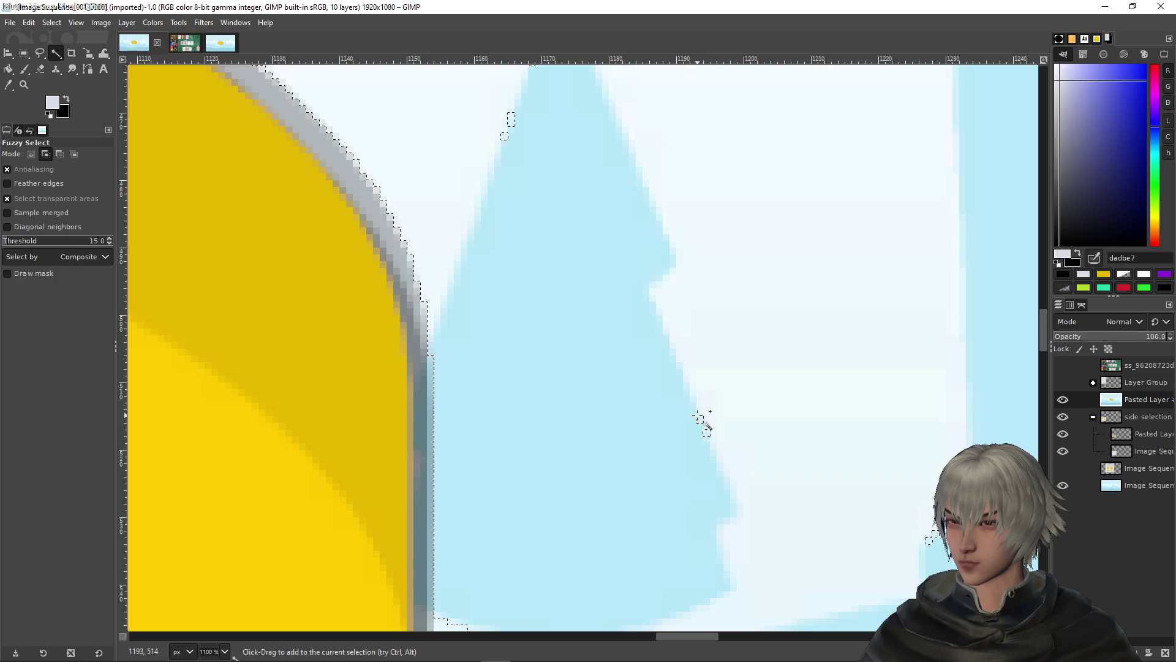
{"action": "scroll", "coordinate": [758, 427], "scroll_direction": "down", "scroll_amount": 2, "text": "ctrl"}
{"action": "scroll", "coordinate": [758, 428], "scroll_direction": "down", "scroll_amount": 2, "text": "ctrl"}
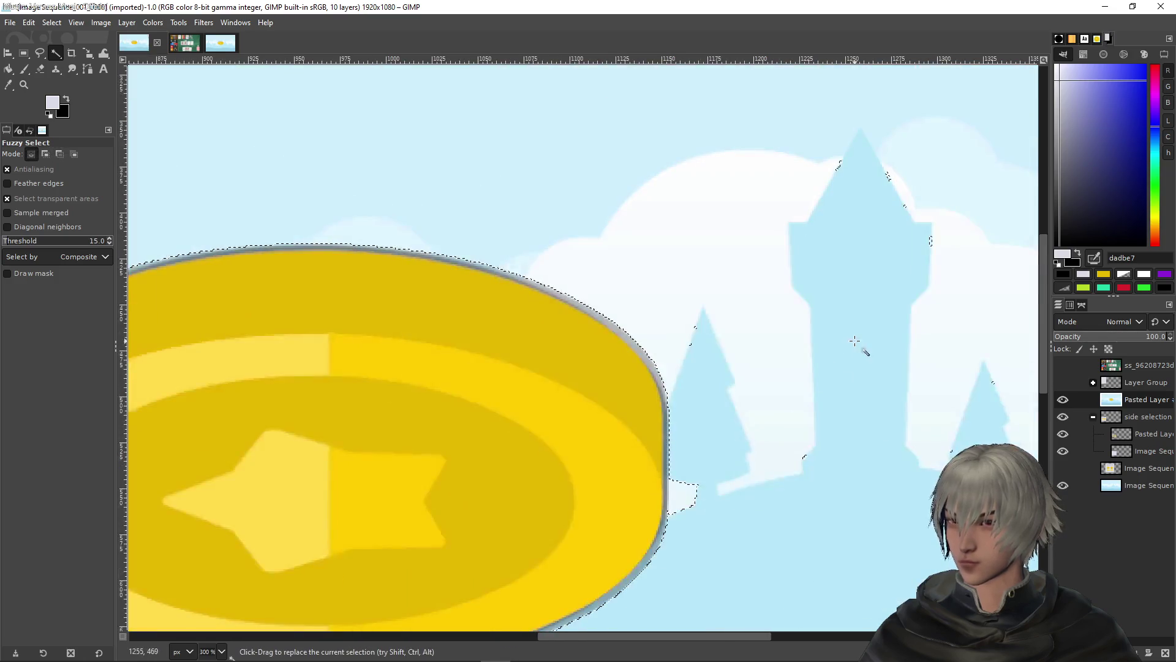
{"action": "scroll", "coordinate": [830, 381], "scroll_direction": "down", "scroll_amount": 1, "text": "ctrl"}
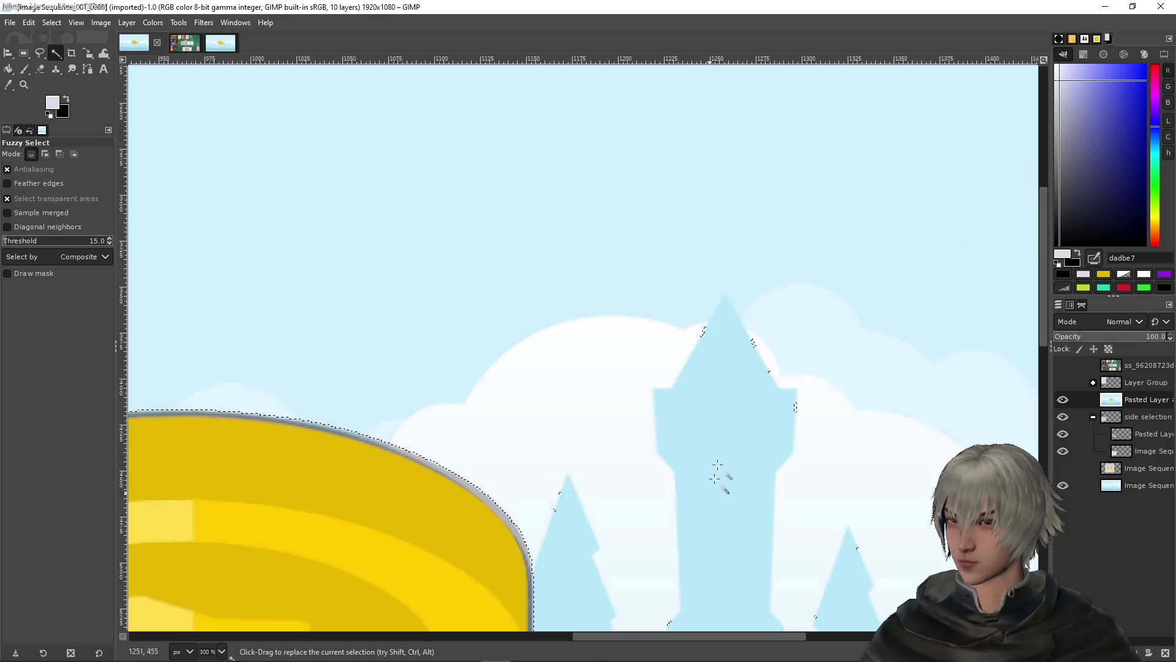
{"action": "scroll", "coordinate": [696, 407], "scroll_direction": "down", "scroll_amount": 2, "text": "ctrl"}
{"action": "scroll", "coordinate": [805, 297], "scroll_direction": "down", "scroll_amount": 1, "text": "ctrl"}
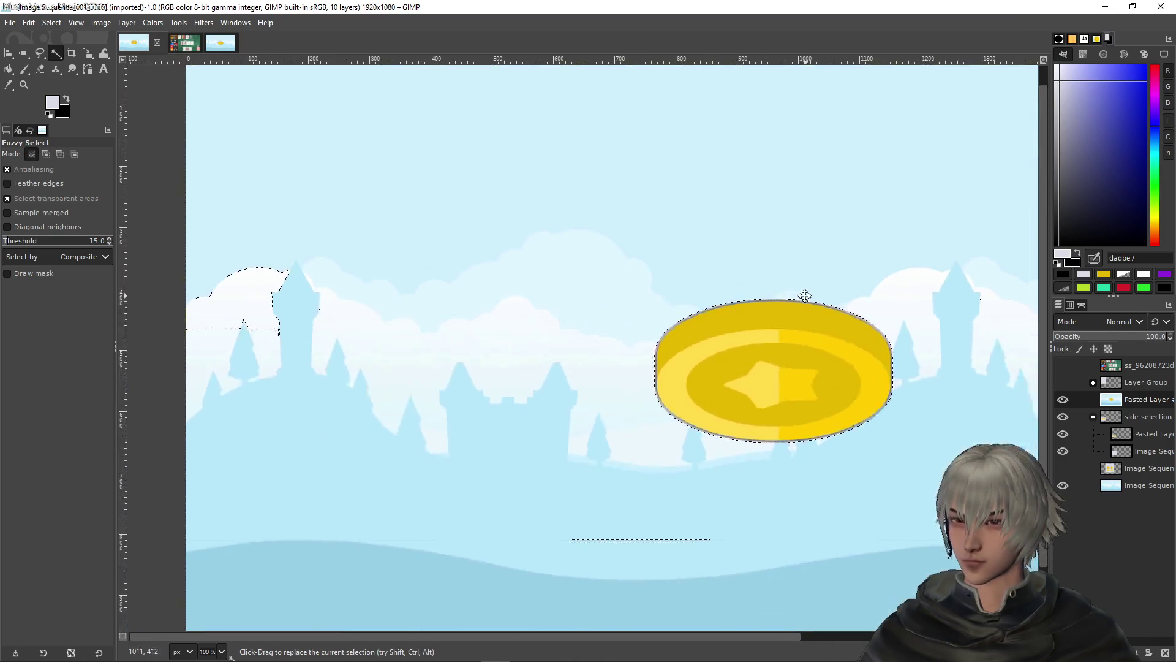
{"action": "scroll", "coordinate": [793, 319], "scroll_direction": "down", "scroll_amount": 2, "text": "ctrl"}
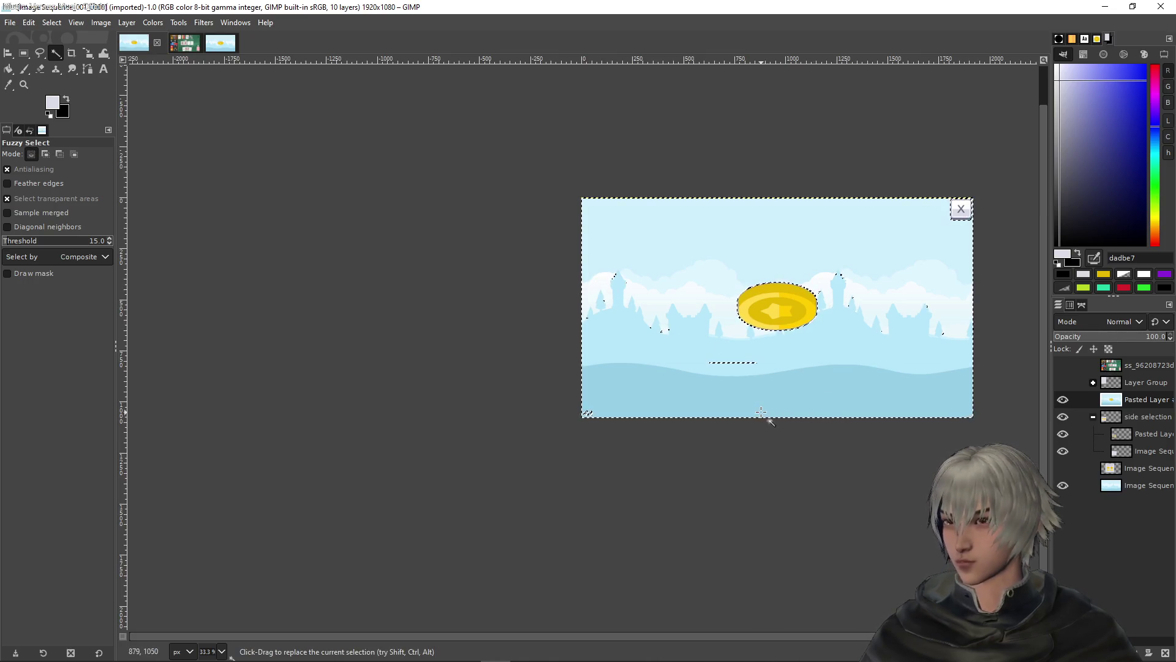
{"action": "key", "text": "ctrl+z"}
{"action": "scroll", "coordinate": [875, 328], "scroll_direction": "up", "scroll_amount": 2, "text": "ctrl"}
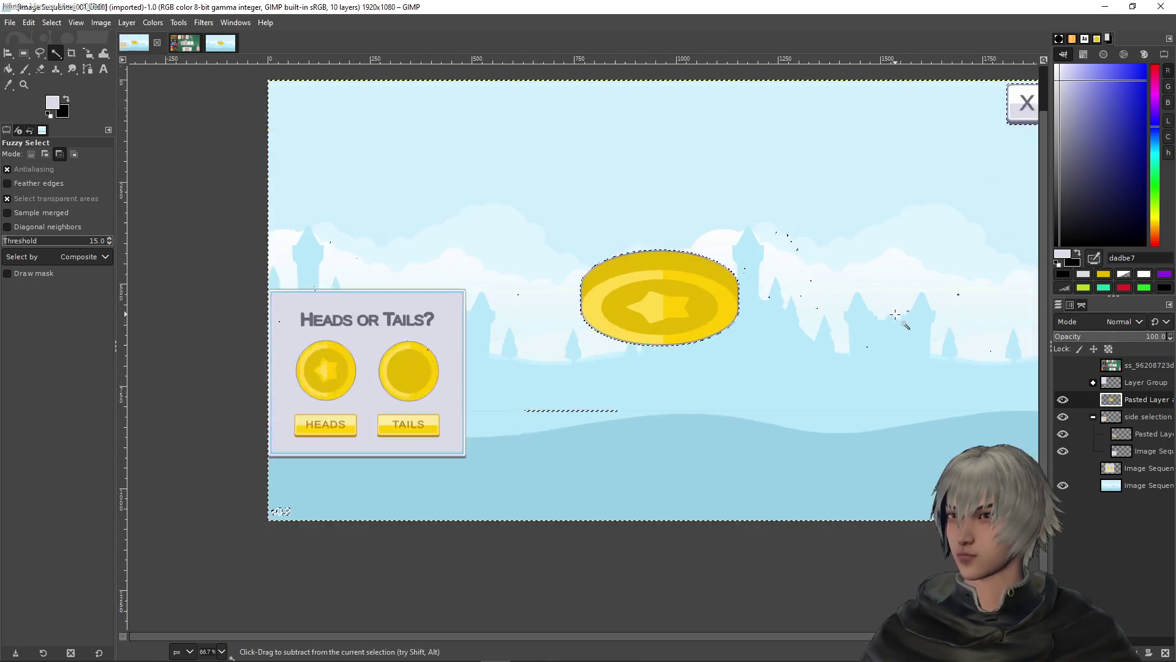
{"action": "scroll", "coordinate": [609, 260], "scroll_direction": "up", "scroll_amount": 1, "text": "ctrl"}
{"action": "scroll", "coordinate": [610, 260], "scroll_direction": "up", "scroll_amount": 1, "text": "ctrl"}
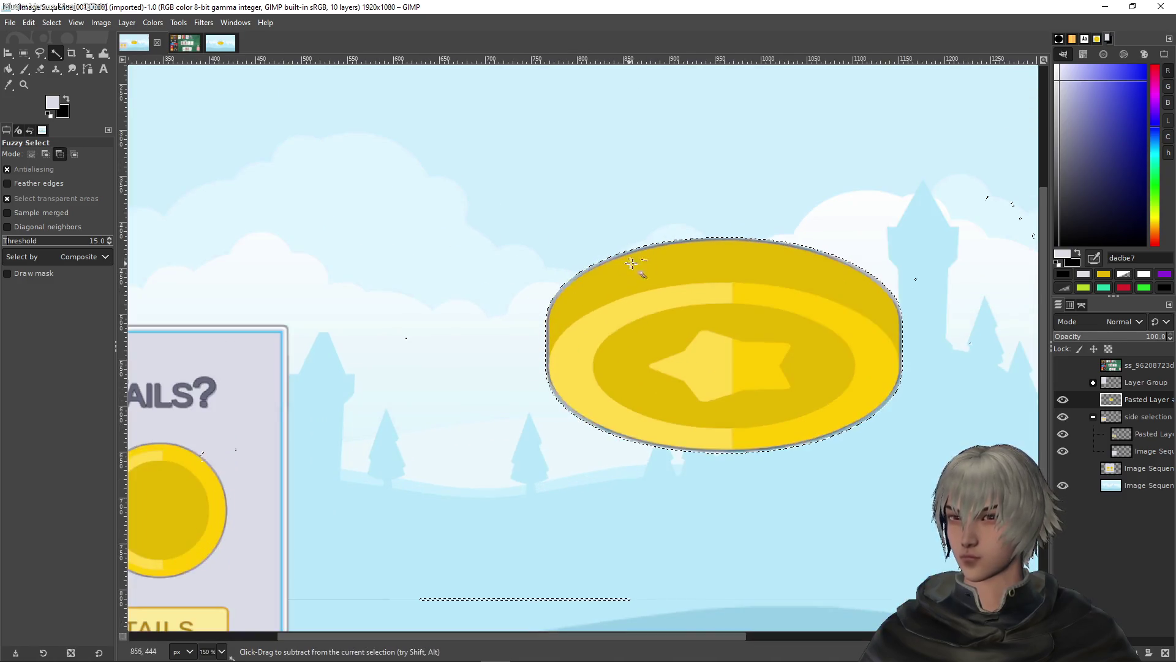
Draw a 405 × 282 rectangle selection around the whole yellow coin
{"action": "key", "text": "r"}
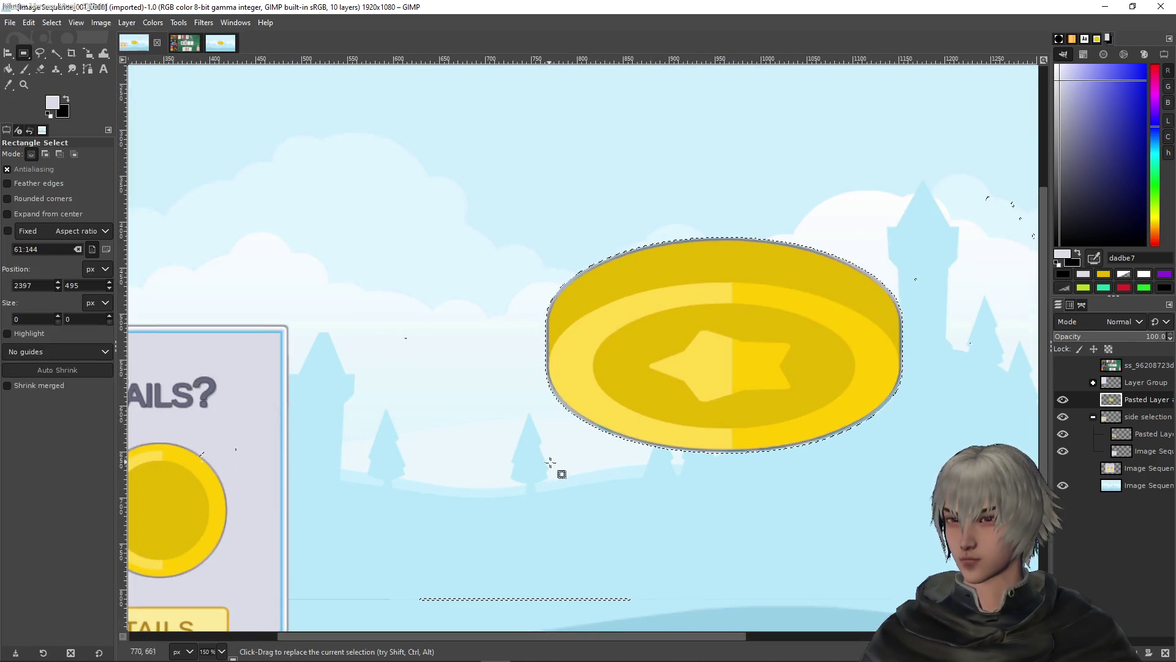
{"action": "mouse_move", "coordinate": [535, 475]}
{"action": "left_mouse_down"}
{"action": "mouse_move", "coordinate": [638, 368]}
{"action": "mouse_move", "coordinate": [919, 220]}
{"action": "mouse_move", "coordinate": [908, 217]}
{"action": "left_mouse_up"}
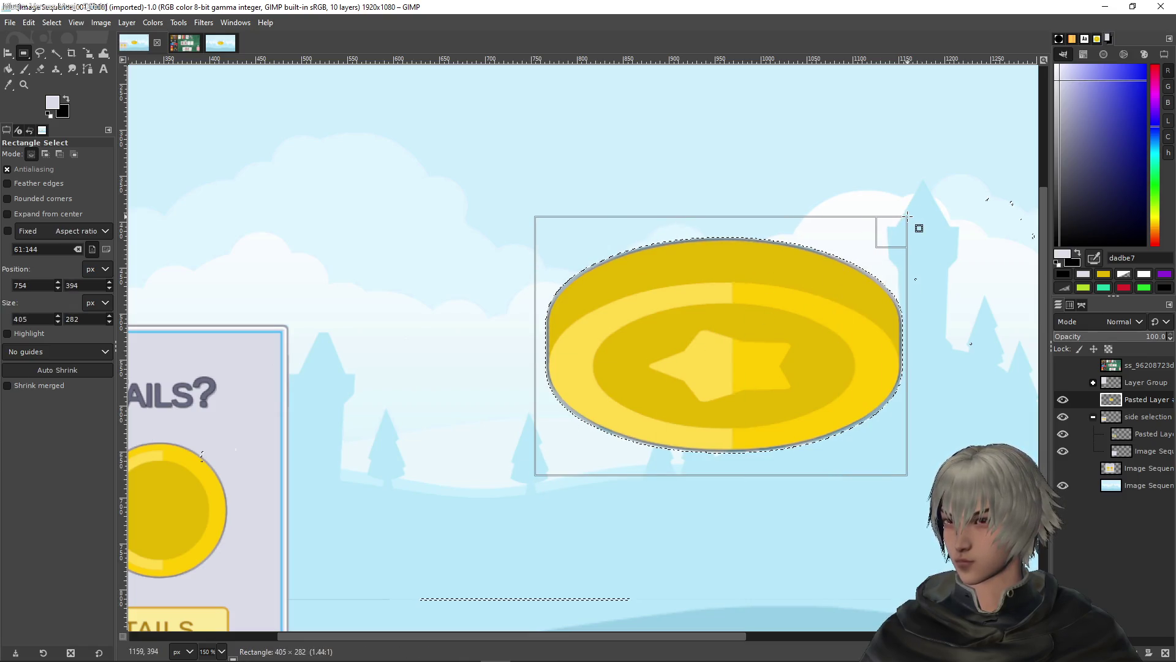
{"action": "left_click", "coordinate": [827, 276]}
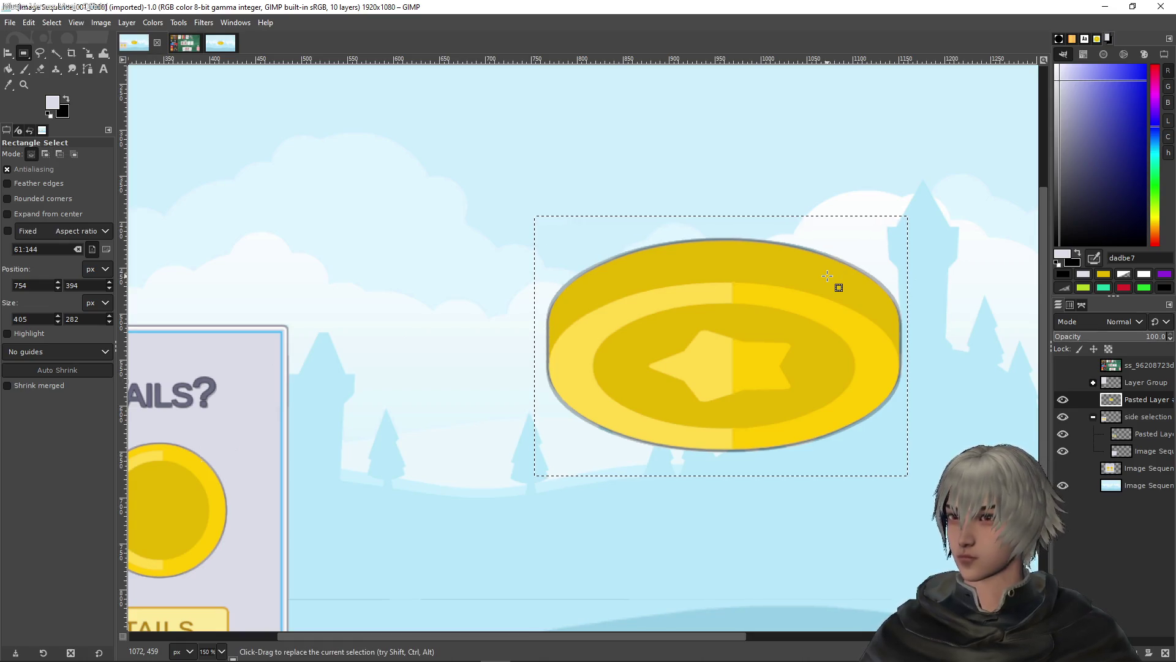
{"action": "scroll", "coordinate": [861, 305], "scroll_direction": "down", "scroll_amount": 3, "text": "ctrl"}
{"action": "scroll", "coordinate": [913, 309], "scroll_direction": "right", "scroll_amount": 5}
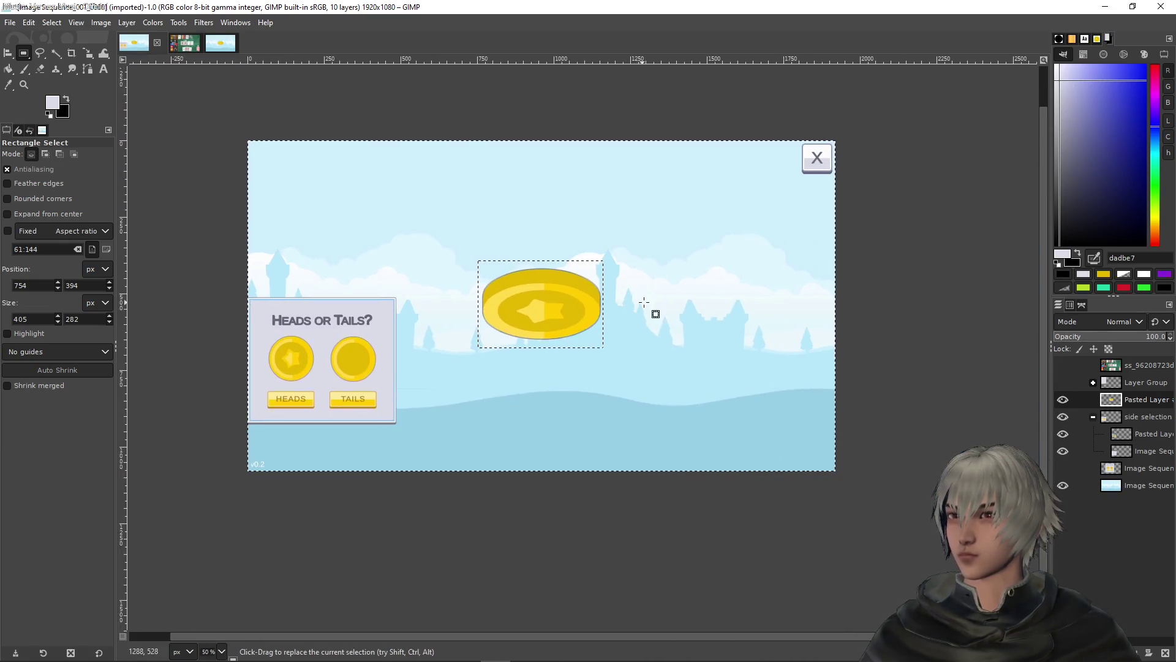
{"action": "left_click", "coordinate": [9, 54]}
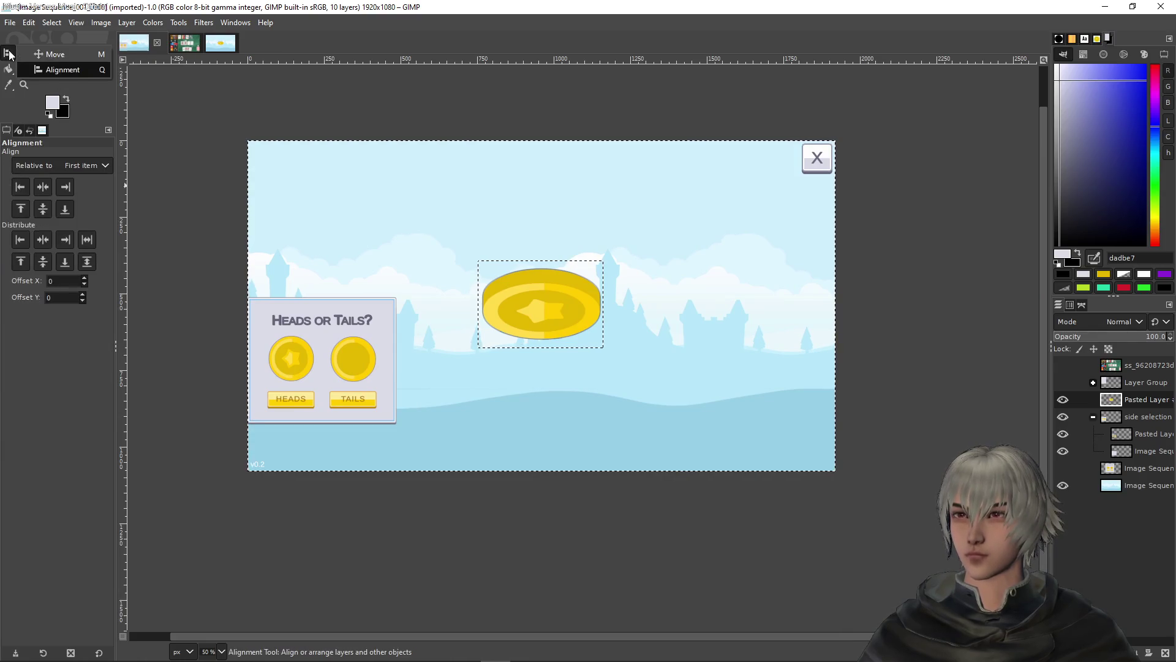
With the Move tool, shift the coin layer right, then nudge it slightly back left
{"action": "left_click_drag", "start_coordinate": [9, 54], "coordinate": [31, 53]}
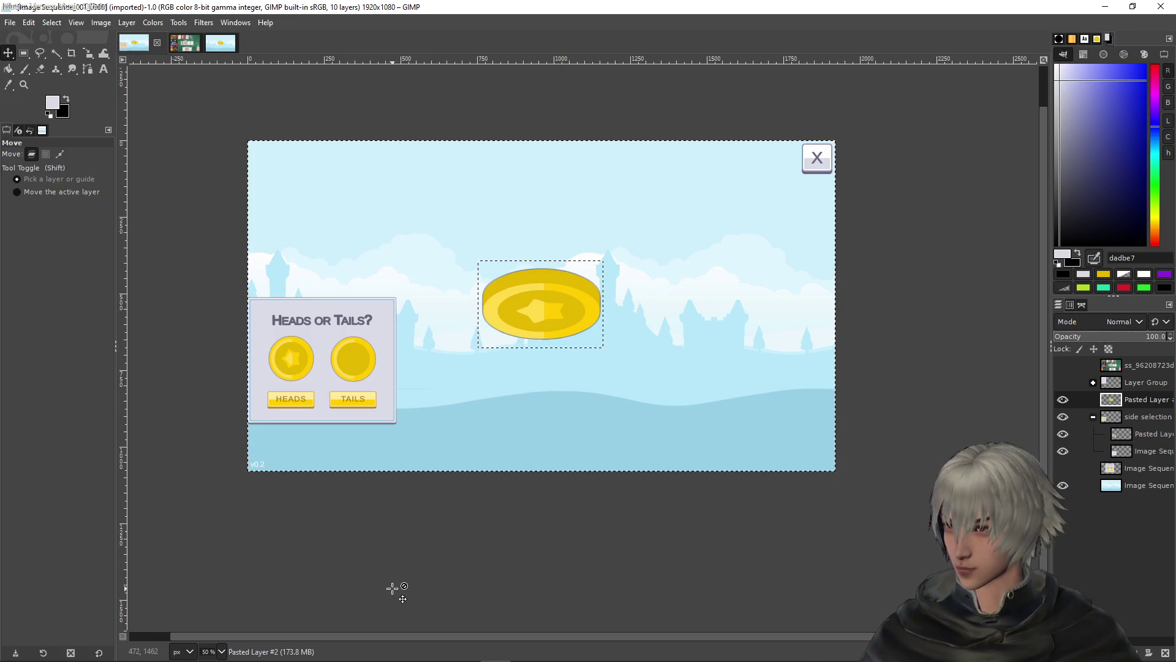
{"action": "key", "text": "shift+Right"}
{"action": "key", "text": "shift+Right"}
{"action": "key", "text": "shift+Right"}
{"action": "key", "text": "shift+Right"}
{"action": "key", "text": "shift+Right"}
{"action": "key", "text": "shift+Right"}
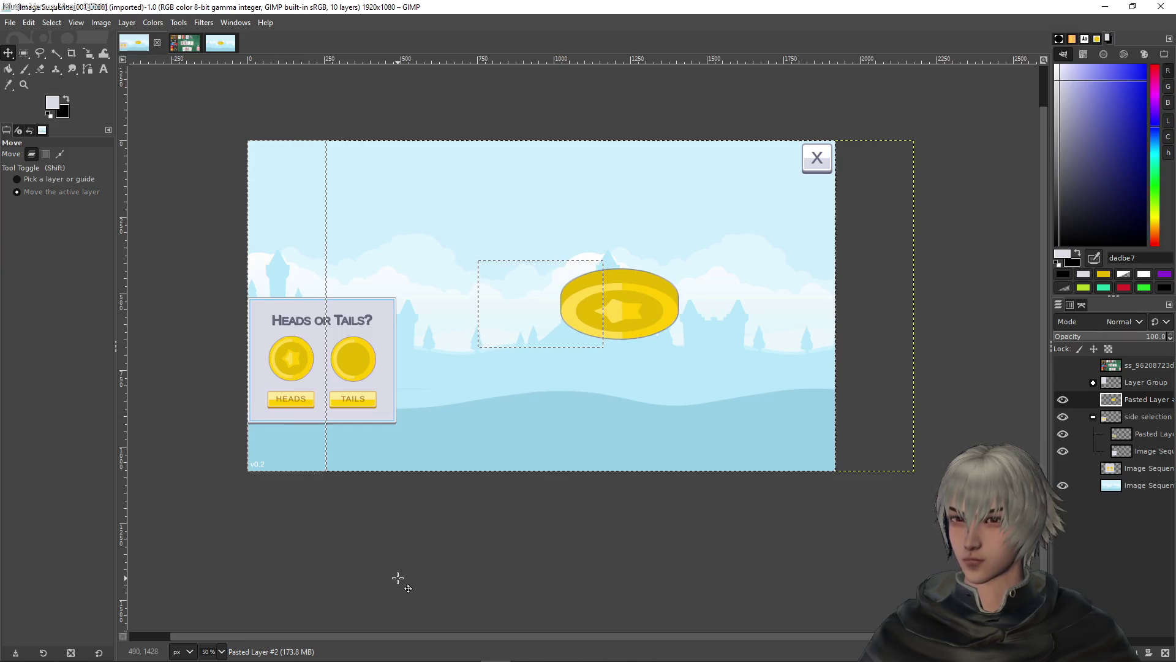
{"action": "key", "text": "shift"}
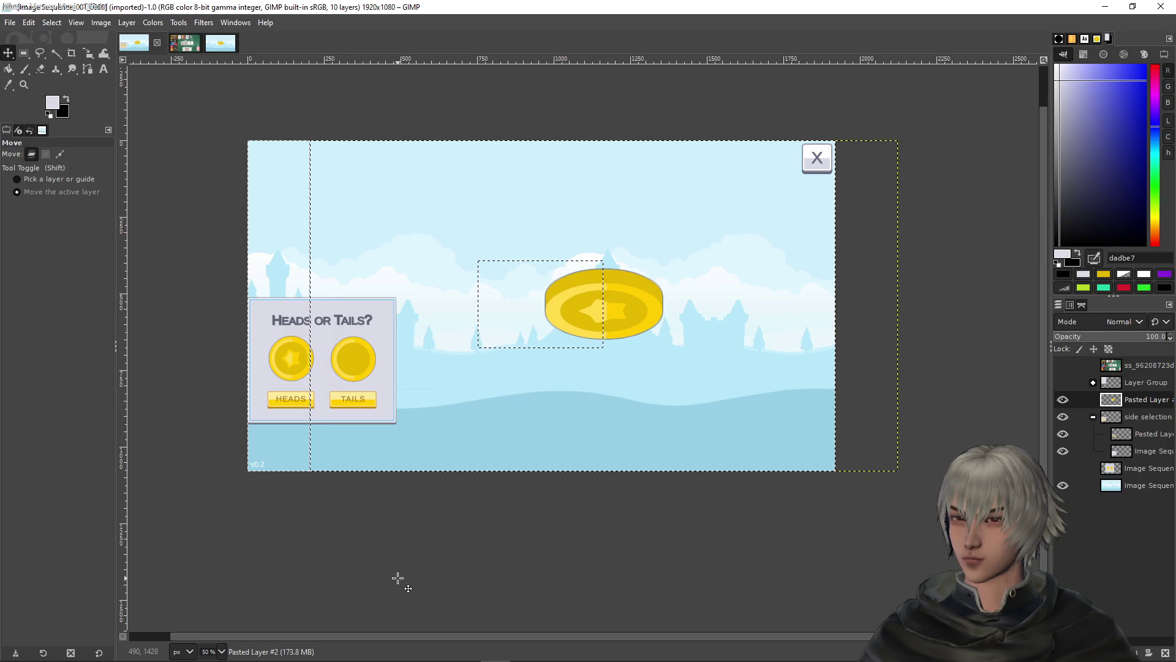
{"action": "key", "text": "Left"}
{"action": "key", "text": "Left"}
{"action": "key", "text": "Left"}
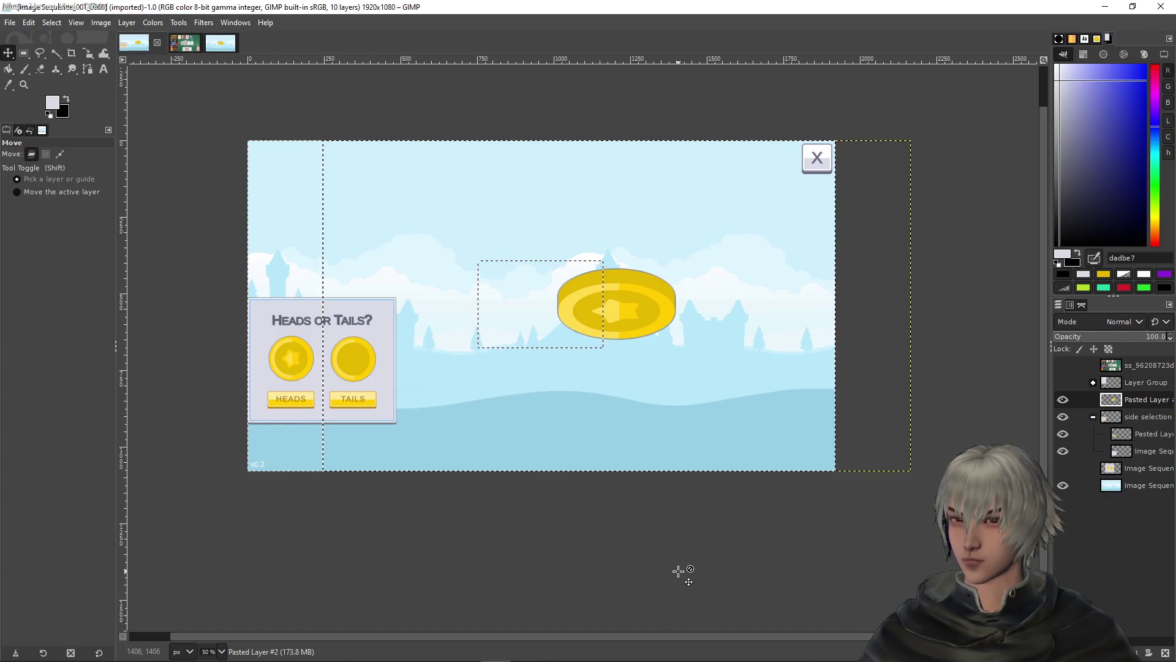
Clear the rectangle selection, try and undo a small coin nudge, and activate the background layer
{"action": "key", "text": "r"}
{"action": "left_click", "coordinate": [728, 342]}
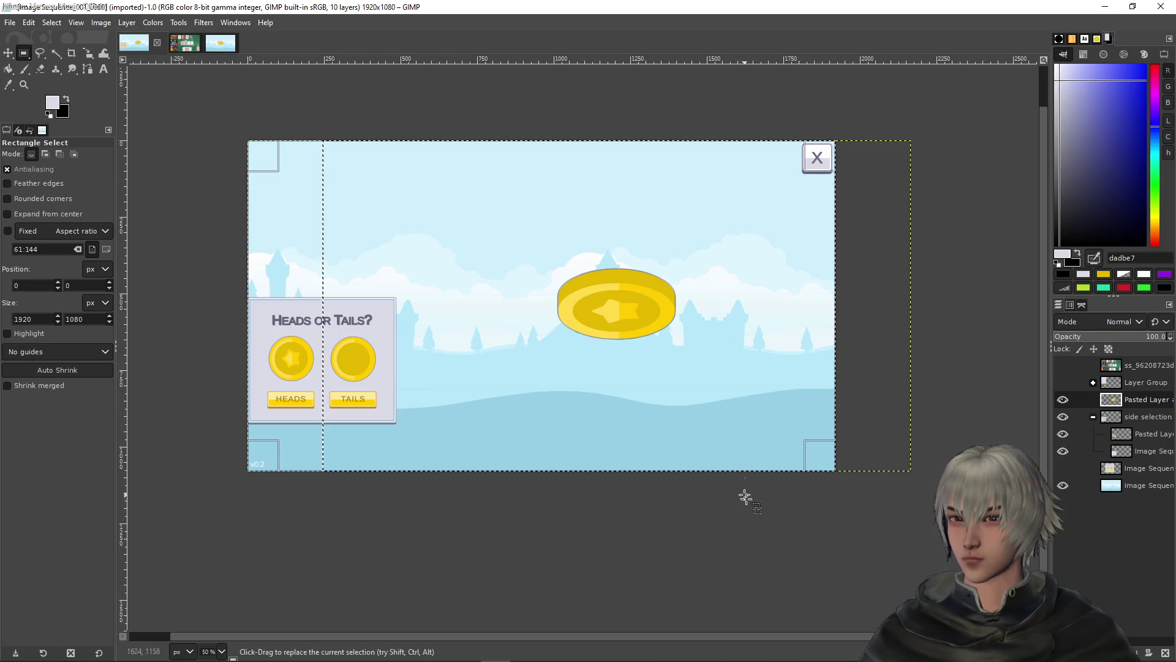
{"action": "key", "text": "m"}
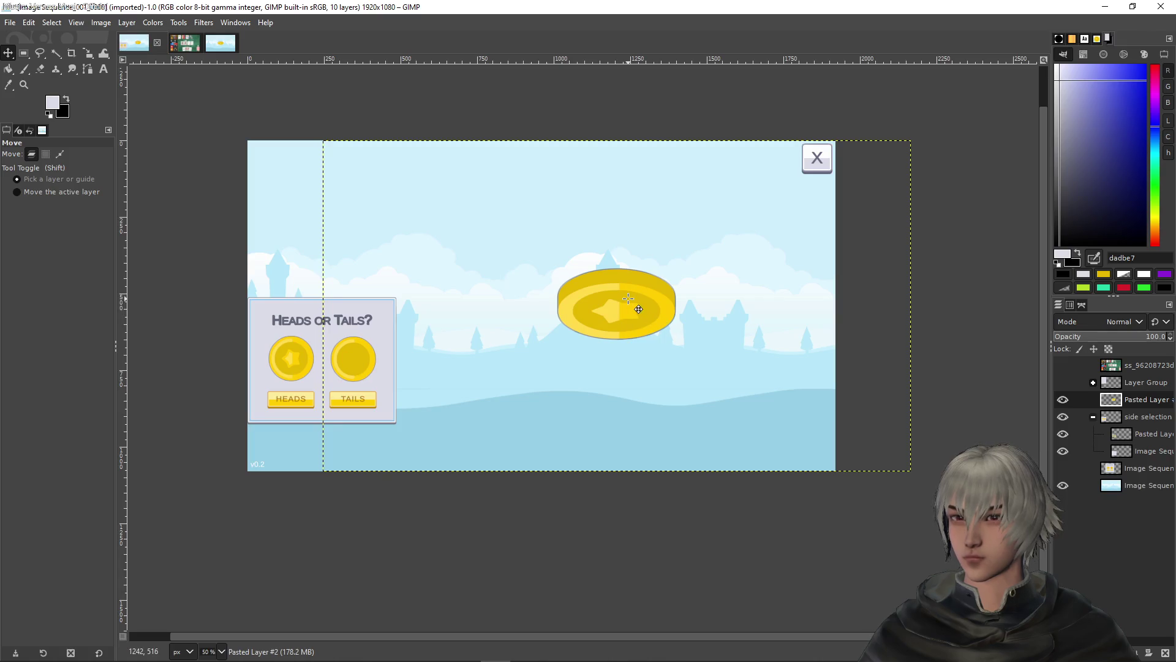
{"action": "left_click_drag", "start_coordinate": [638, 309], "coordinate": [637, 309]}
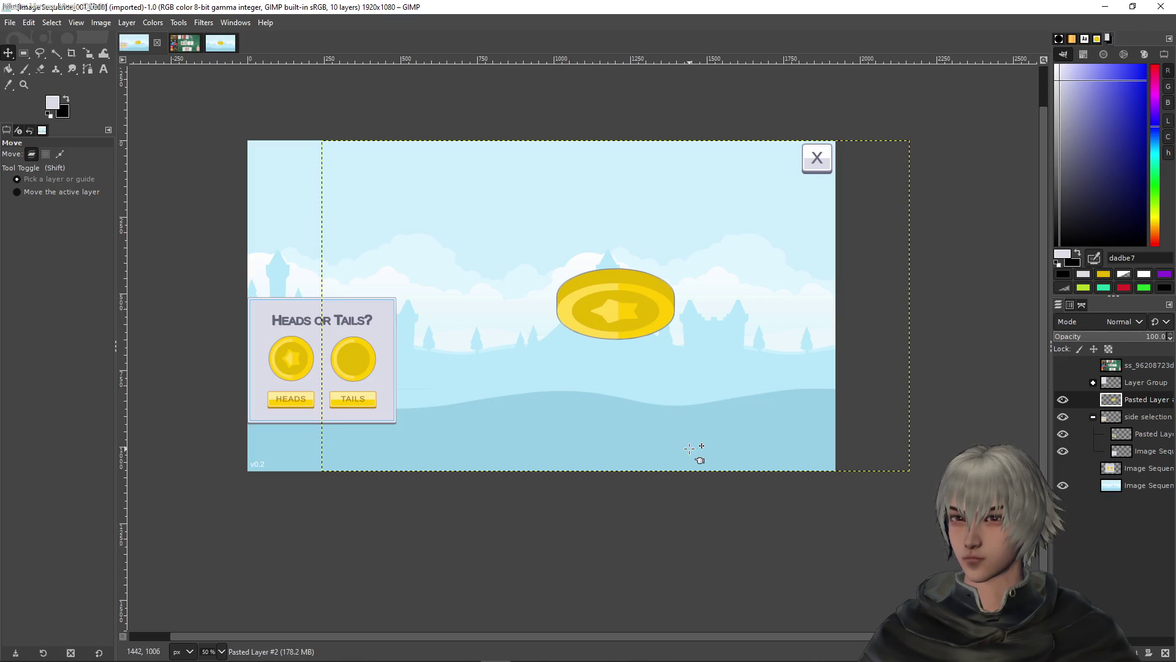
{"action": "key", "text": "ctrl+z"}
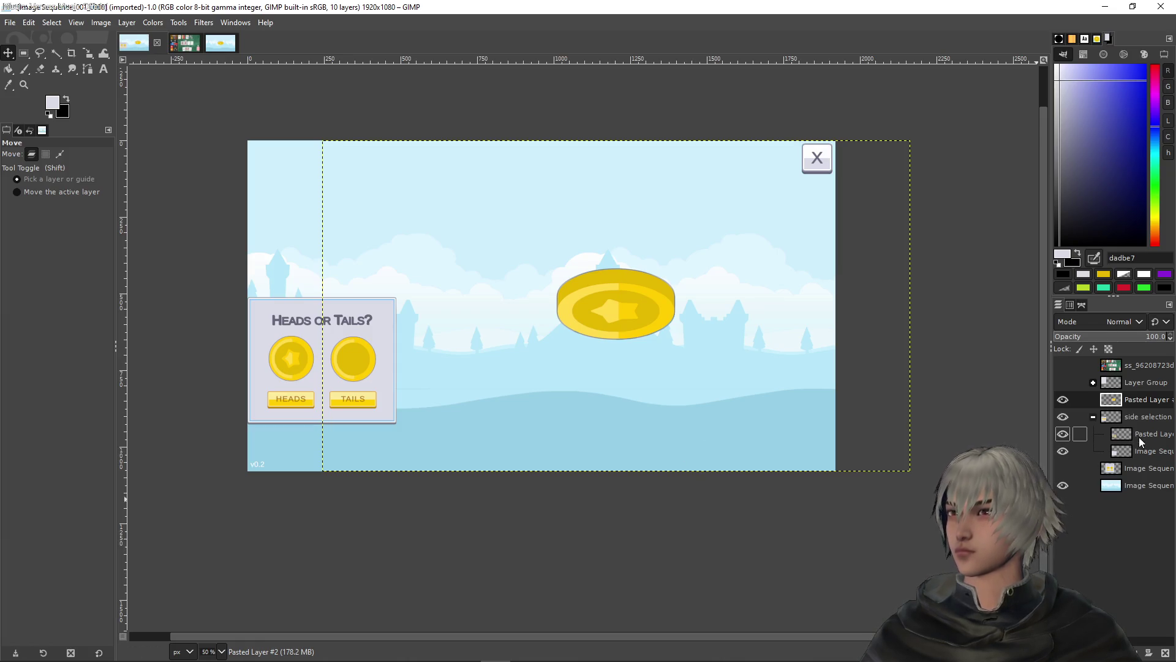
{"action": "left_click", "coordinate": [1139, 485]}
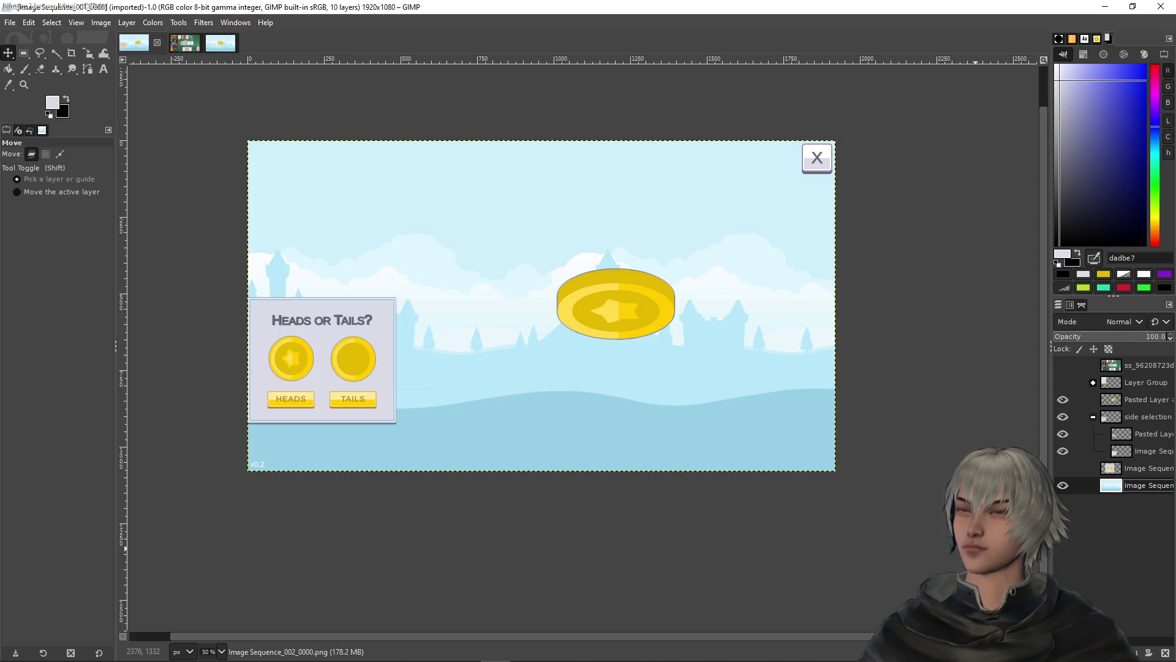
{"action": "key", "text": "ctrl+s"}
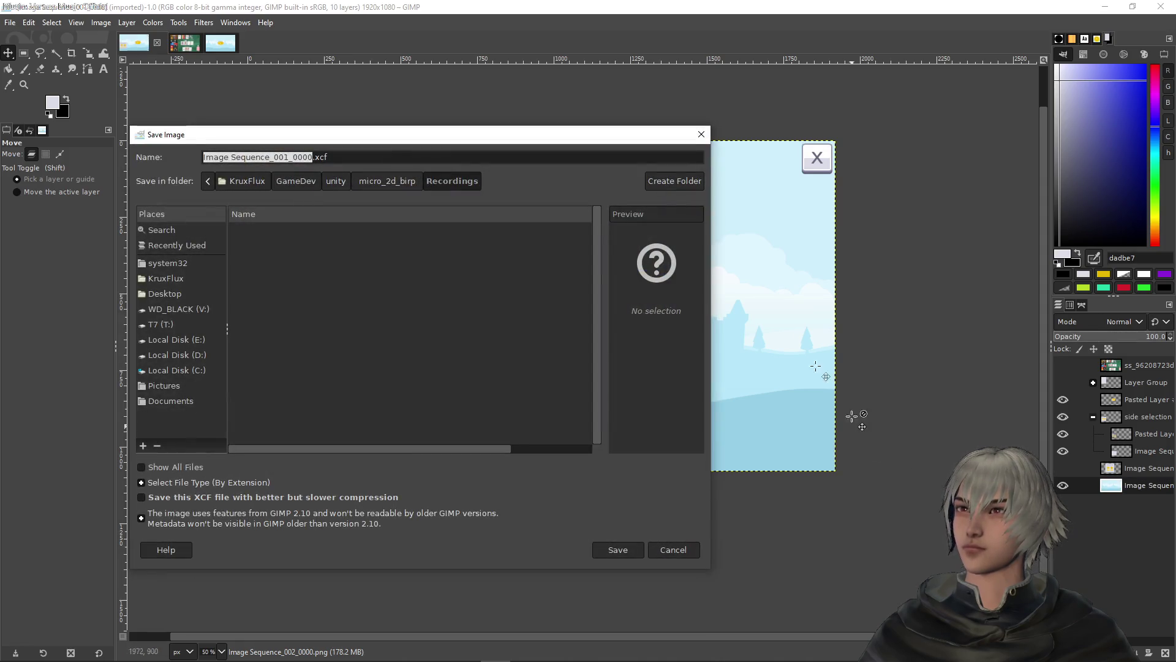
{"action": "key", "text": "Escape"}
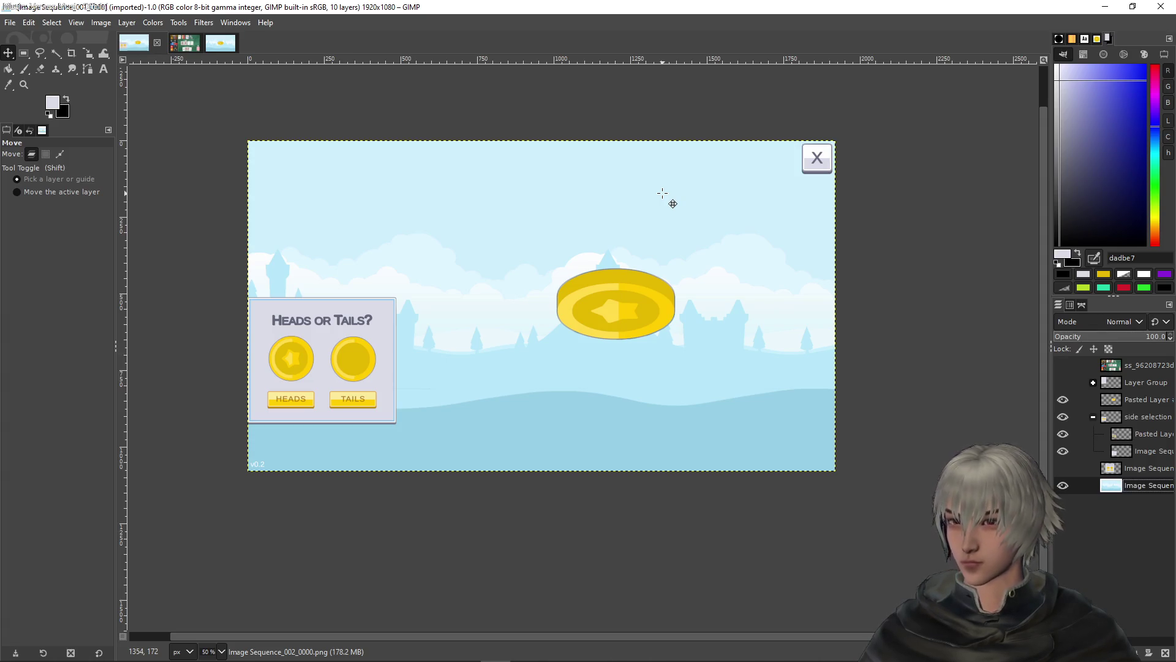
Raise the Heads or Tails panel layer a couple of steps higher, then begin saving the image
{"action": "left_click", "coordinate": [1138, 420]}
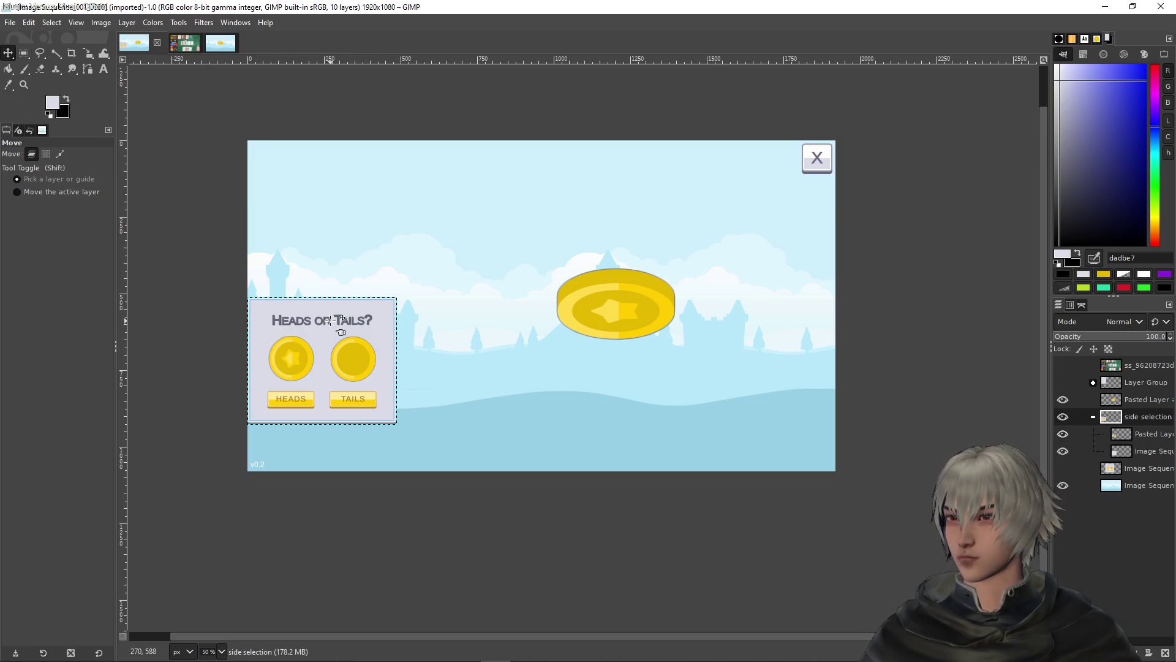
{"action": "key", "text": "shift+Up"}
{"action": "key", "text": "shift+Up"}
{"action": "key", "text": "shift+Up"}
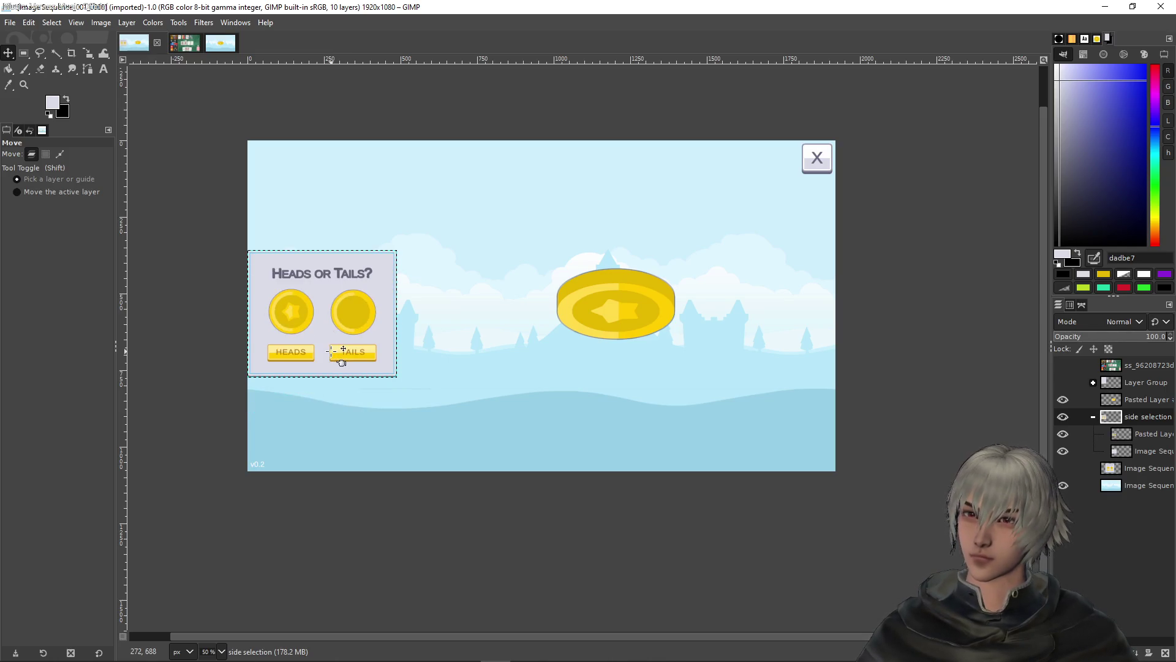
{"action": "key", "text": "shift+Up"}
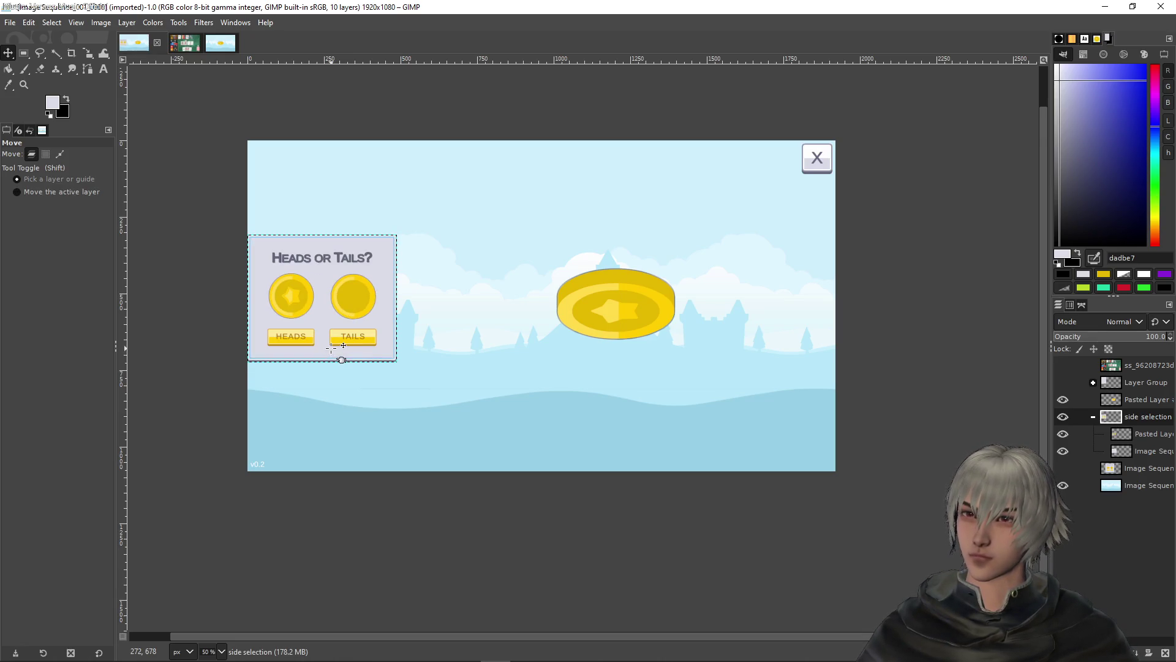
{"action": "key", "text": "shift+Down"}
{"action": "key", "text": "shift+Up"}
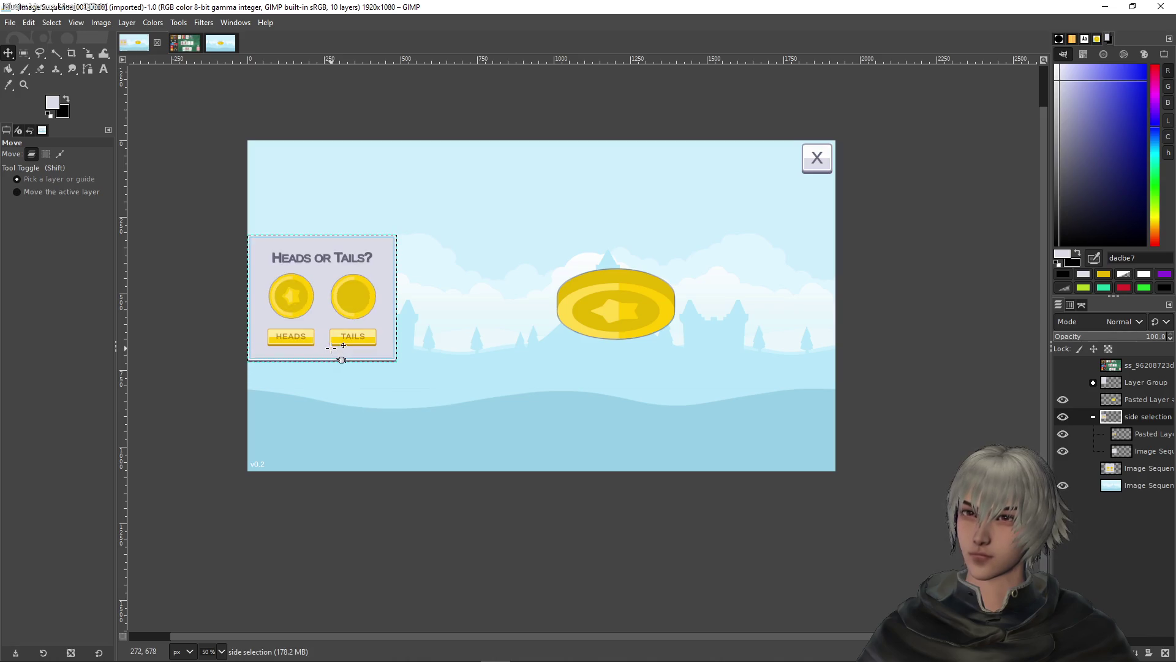
{"action": "key", "text": "ctrl+s"}
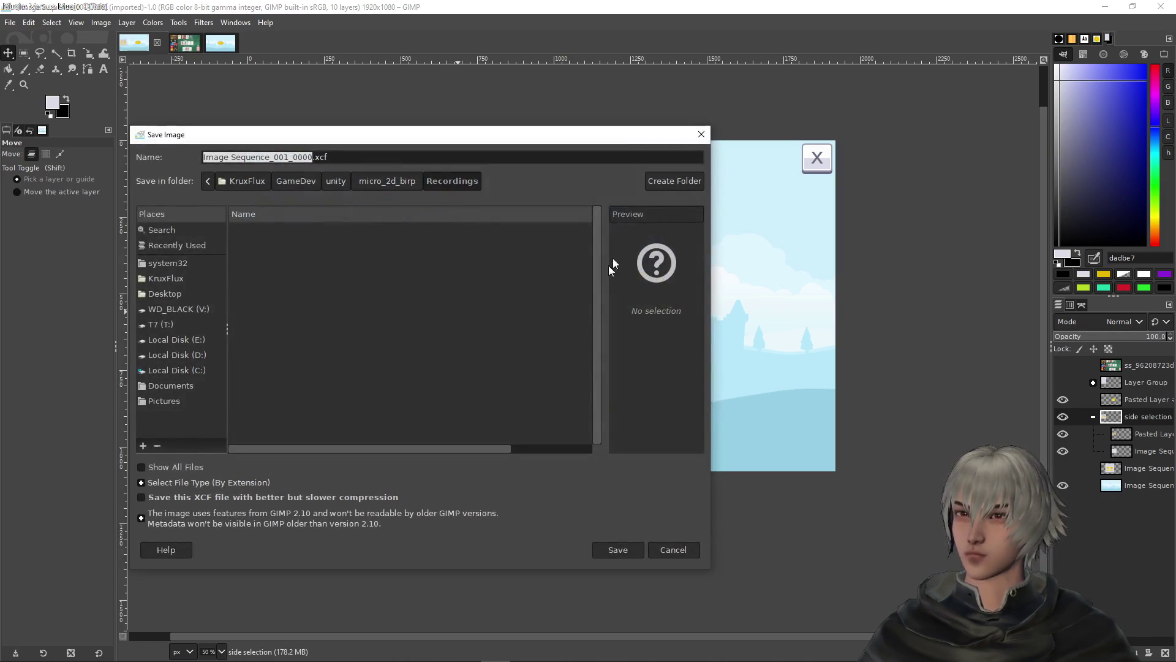
Navigate the save dialog to the micro_2d_birp project's Assets/Untracked folder
{"action": "left_click", "coordinate": [389, 183]}
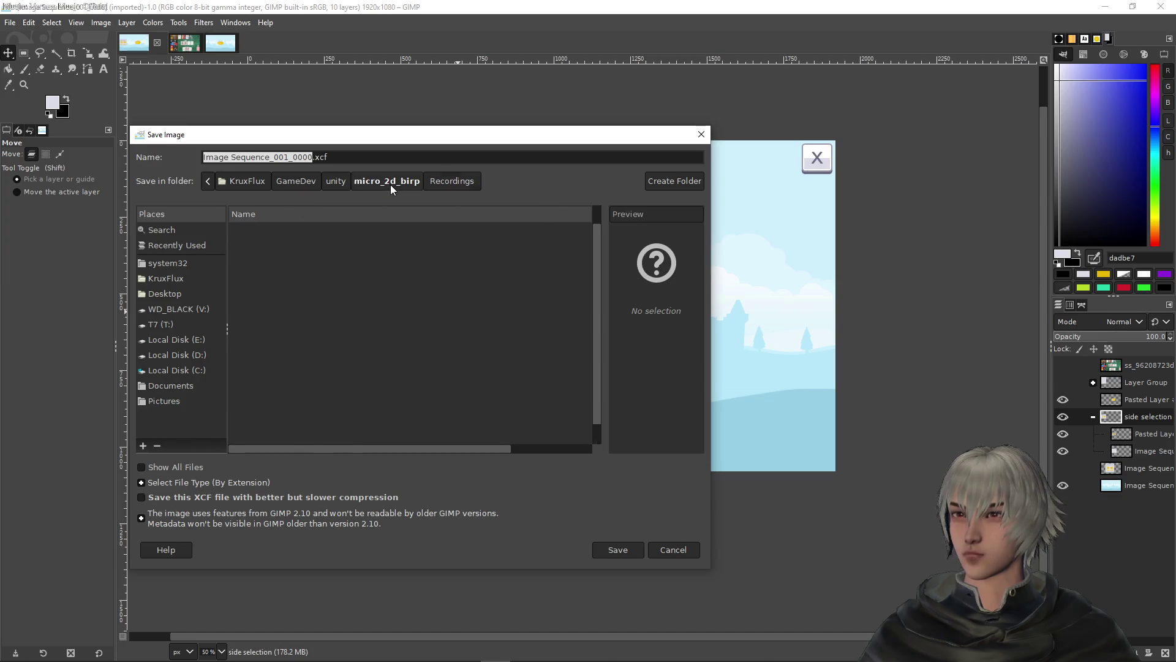
{"action": "double_click", "coordinate": [253, 244]}
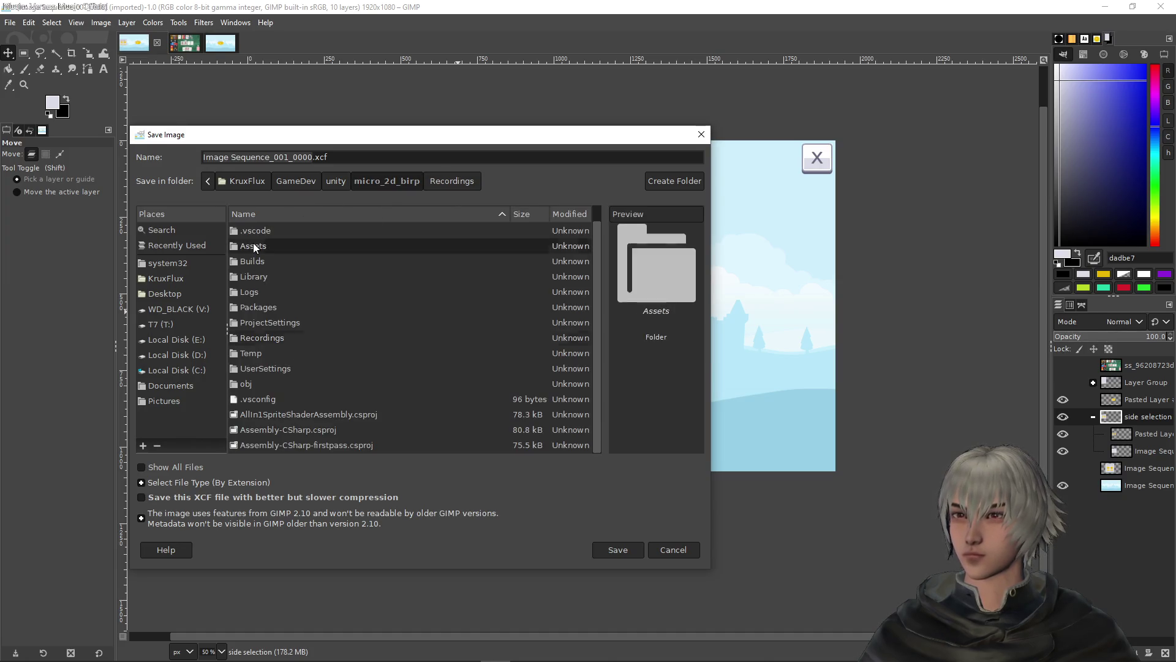
{"action": "scroll", "coordinate": [268, 271], "scroll_direction": "down", "scroll_amount": 3}
{"action": "double_click", "coordinate": [262, 255]}
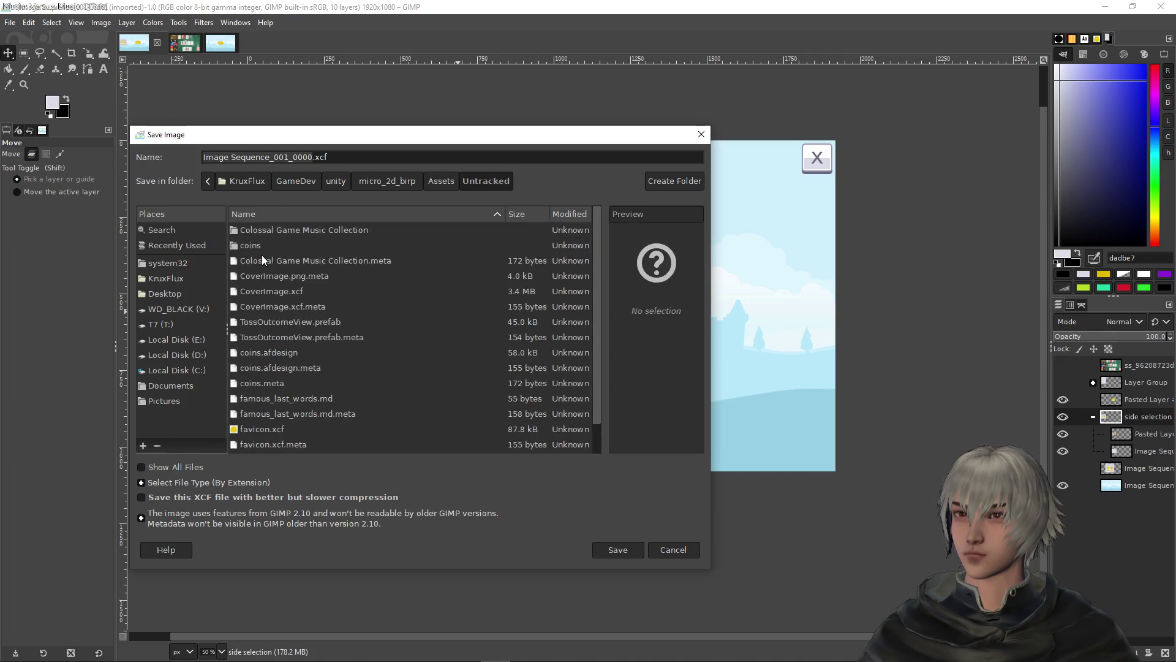
Name the file user_interface_v2.xcf and save it
{"action": "left_click", "coordinate": [312, 157]}
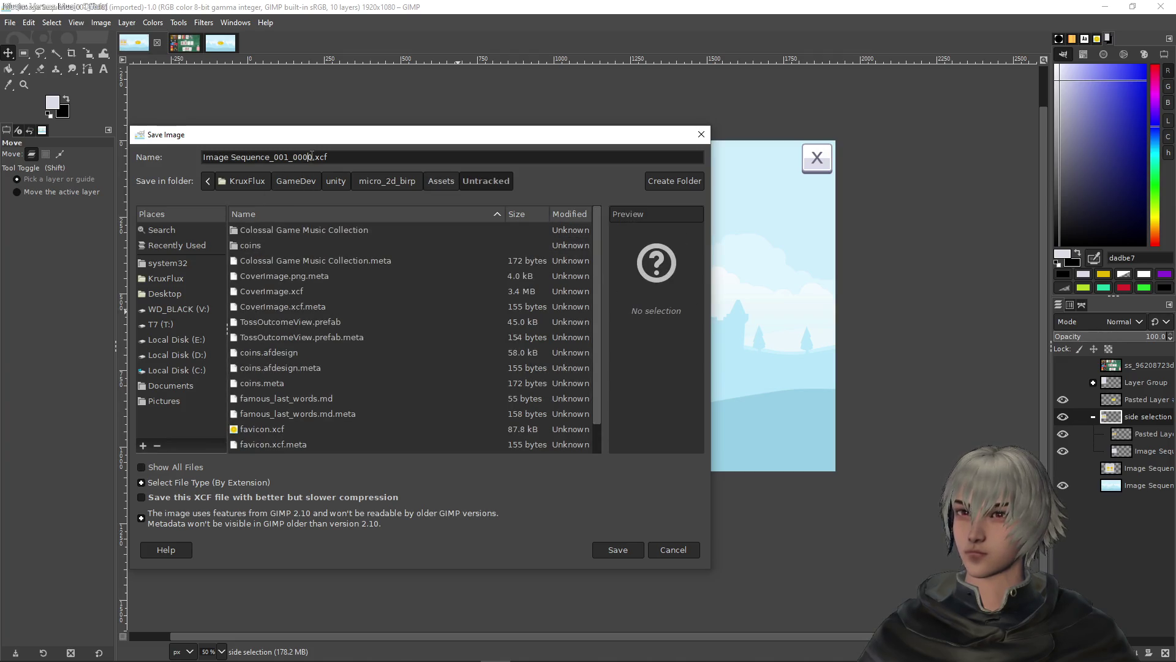
{"action": "left_click_drag", "start_coordinate": [312, 157], "coordinate": [204, 157]}
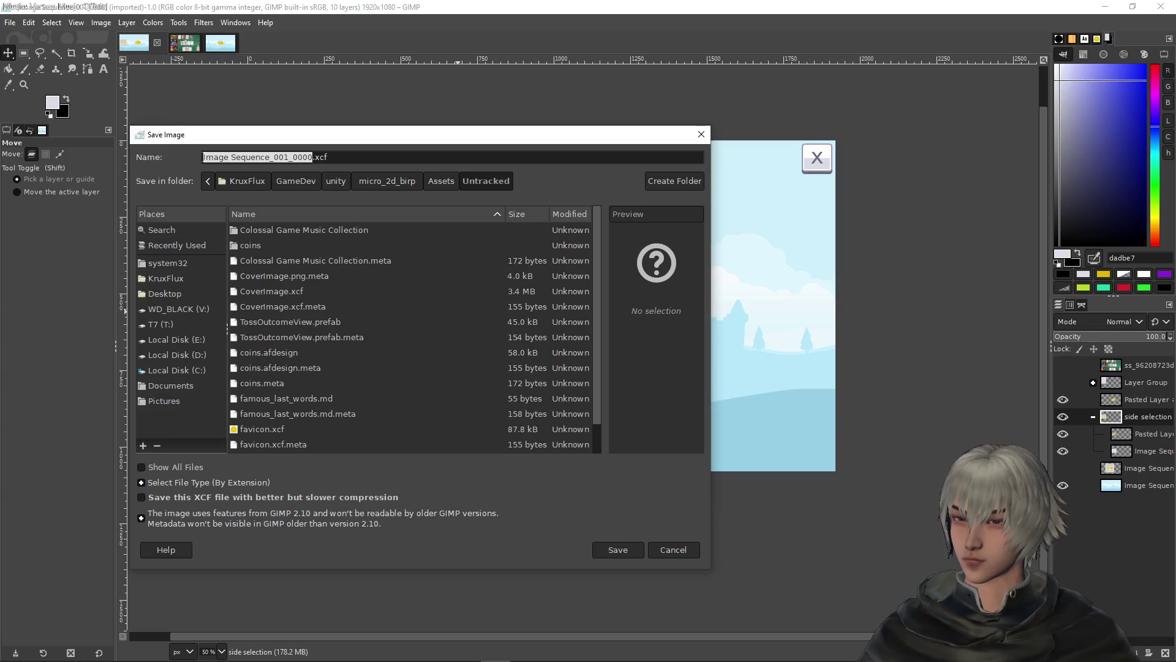
{"action": "type", "text": "v2"}
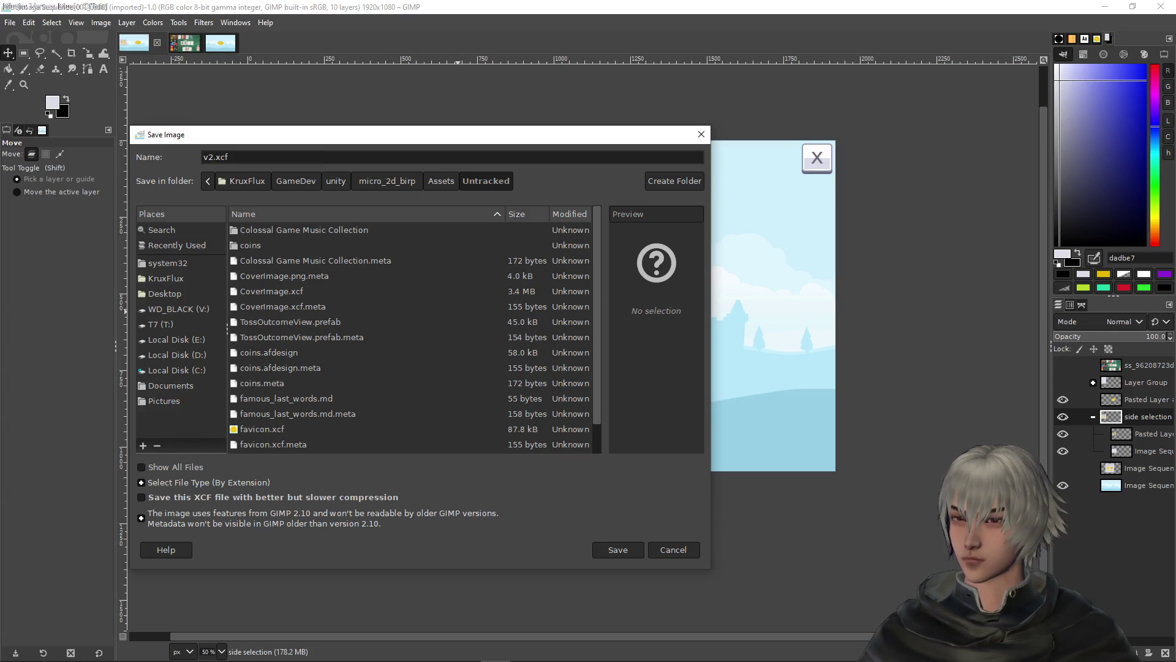
{"action": "type", "text": "userInterf"}
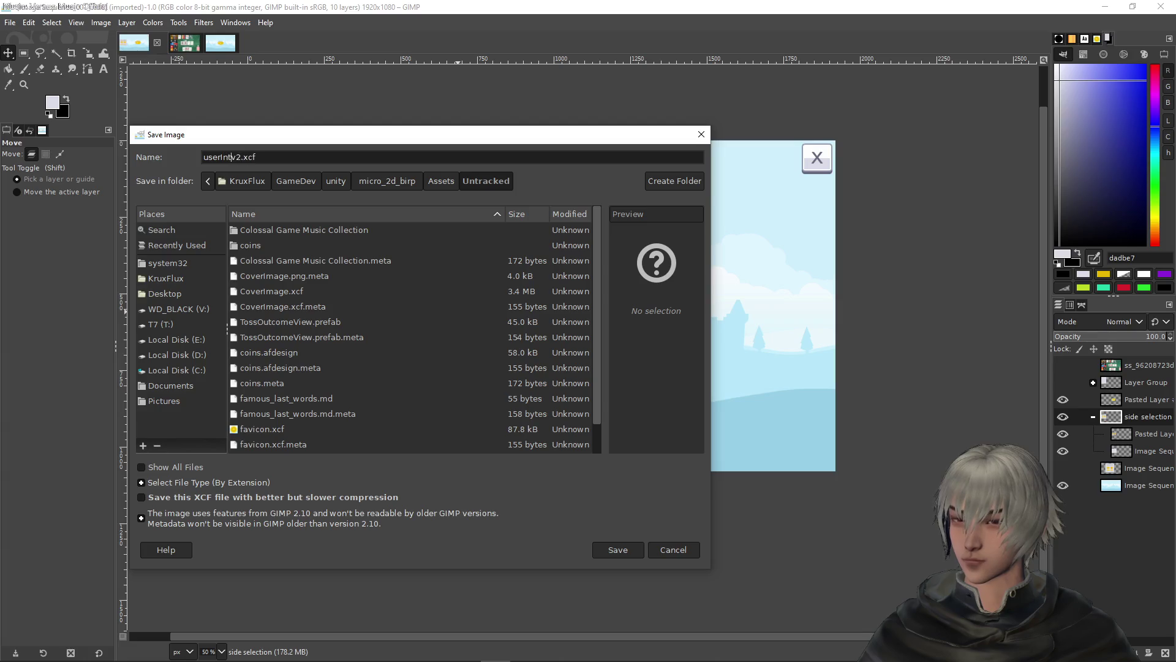
{"action": "type", "text": "ace_"}
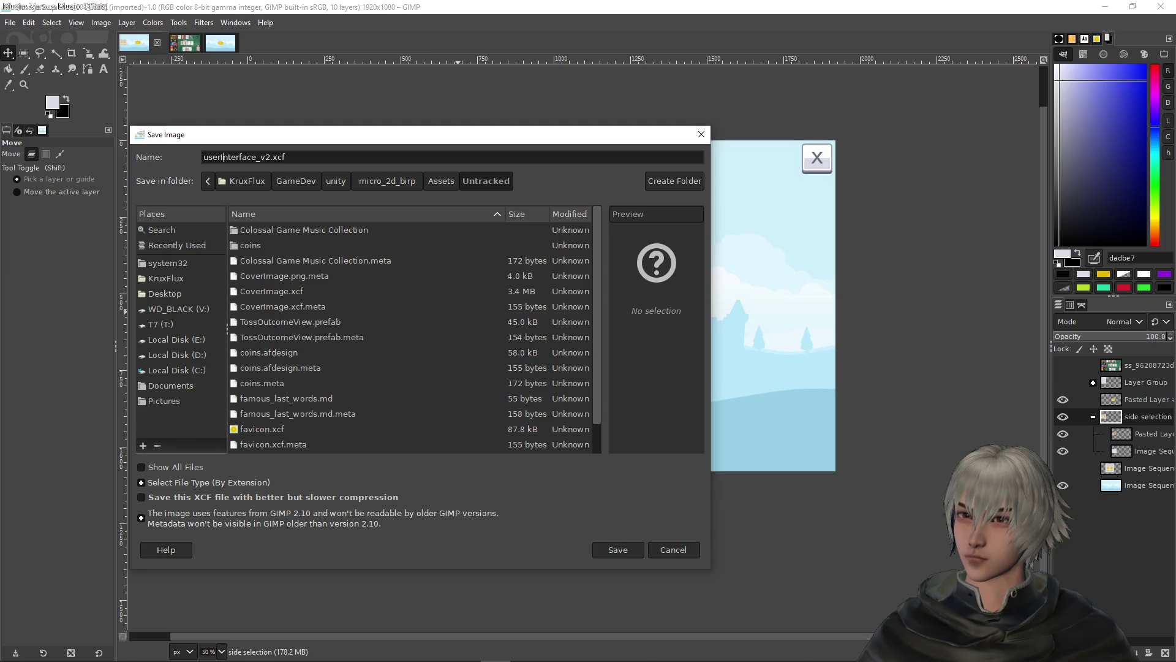
{"action": "left_click", "coordinate": [221, 156]}
{"action": "type", "text": "_"}
{"action": "key", "text": "Delete"}
{"action": "type", "text": "i"}
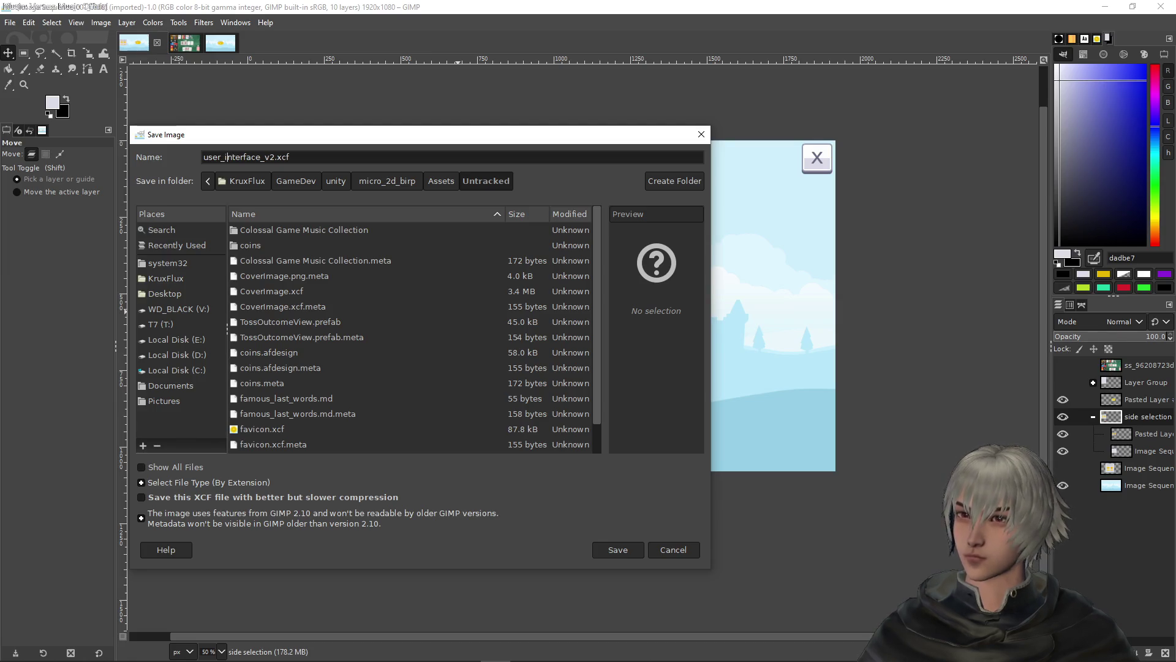
{"action": "left_click", "coordinate": [635, 551]}
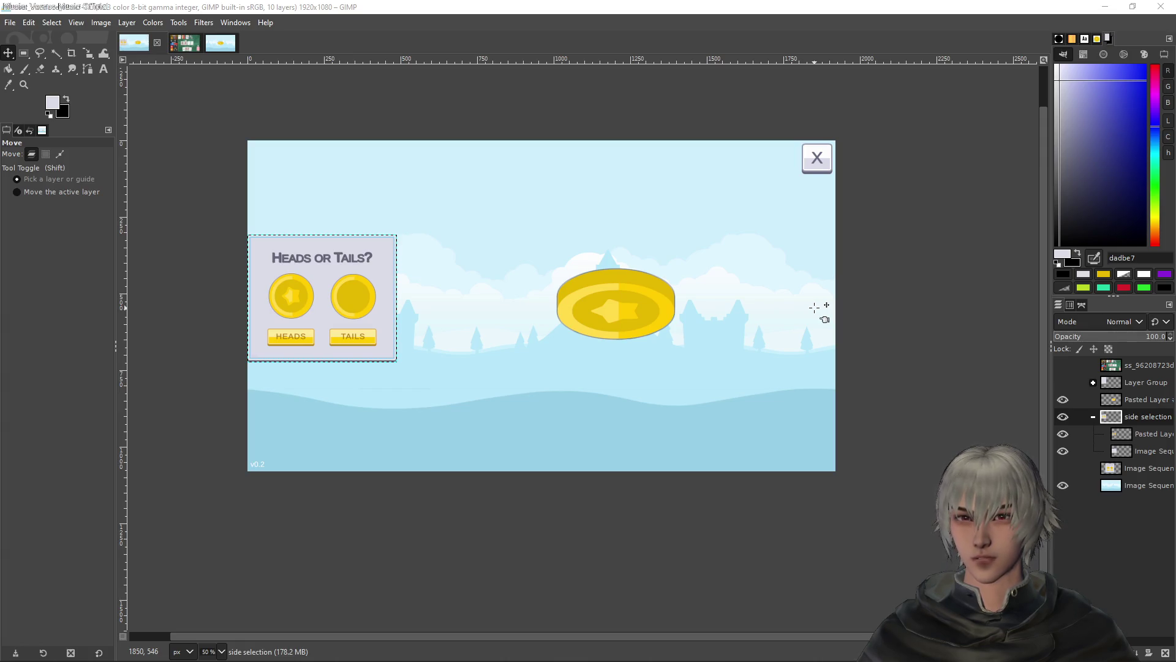
{"action": "key", "text": "alt+Tab"}
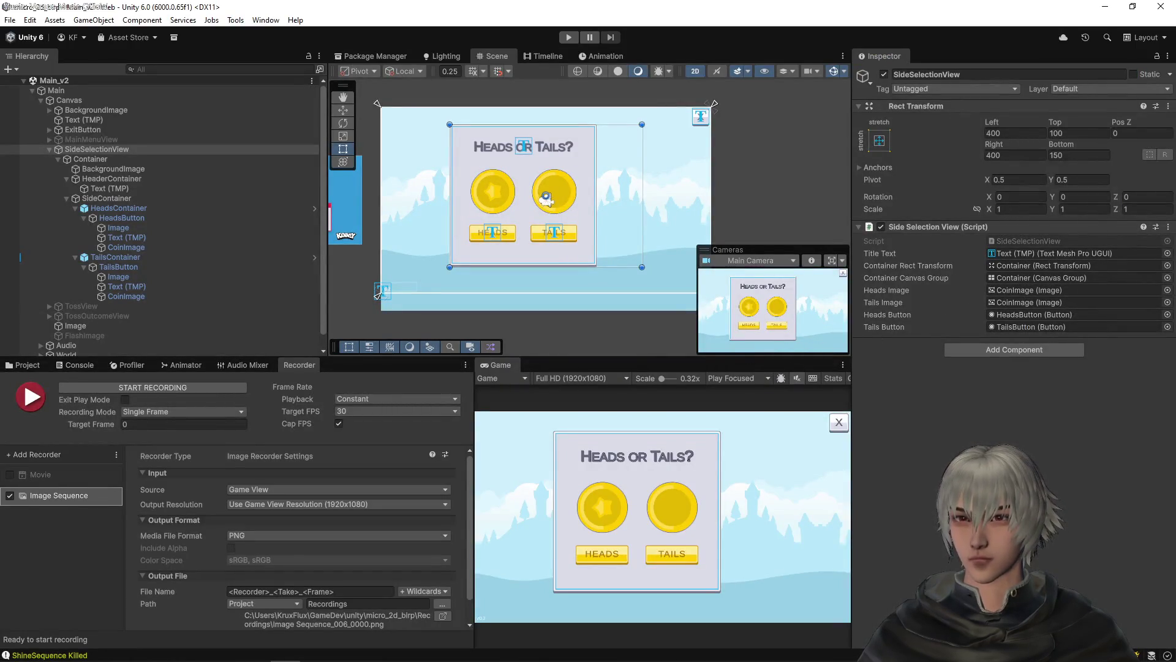
Close the image viewer, play the Unity game choosing Heads, stop it, then drop a captured frame into GIMP
{"action": "key", "text": "alt+Tab"}
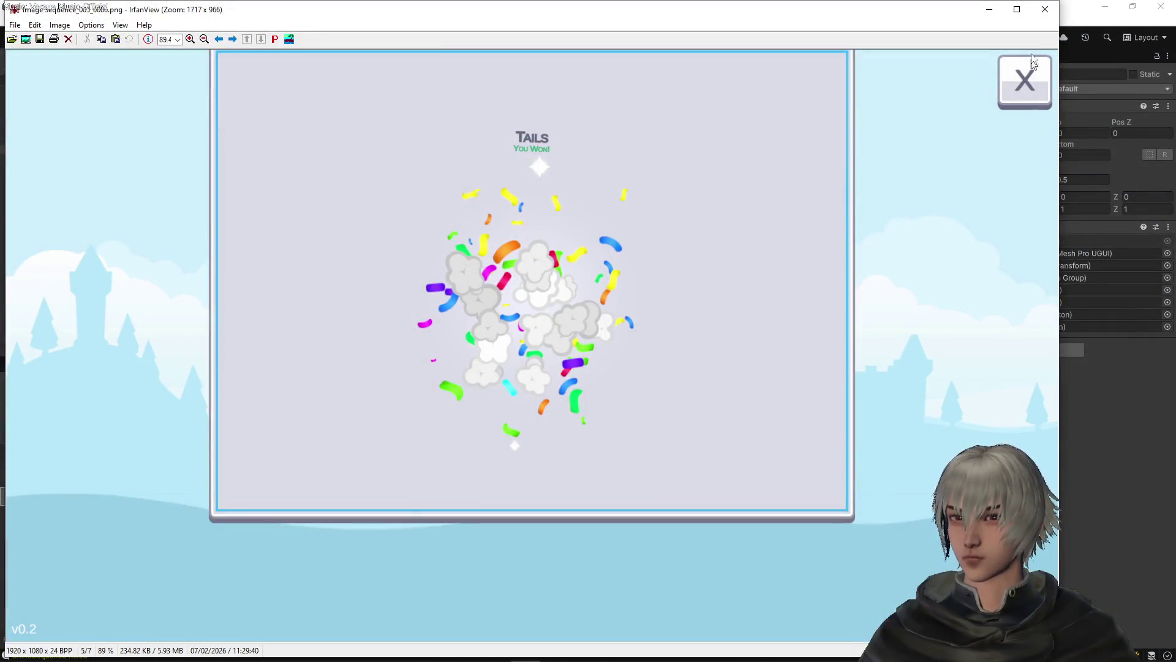
{"action": "left_click", "coordinate": [1058, 13]}
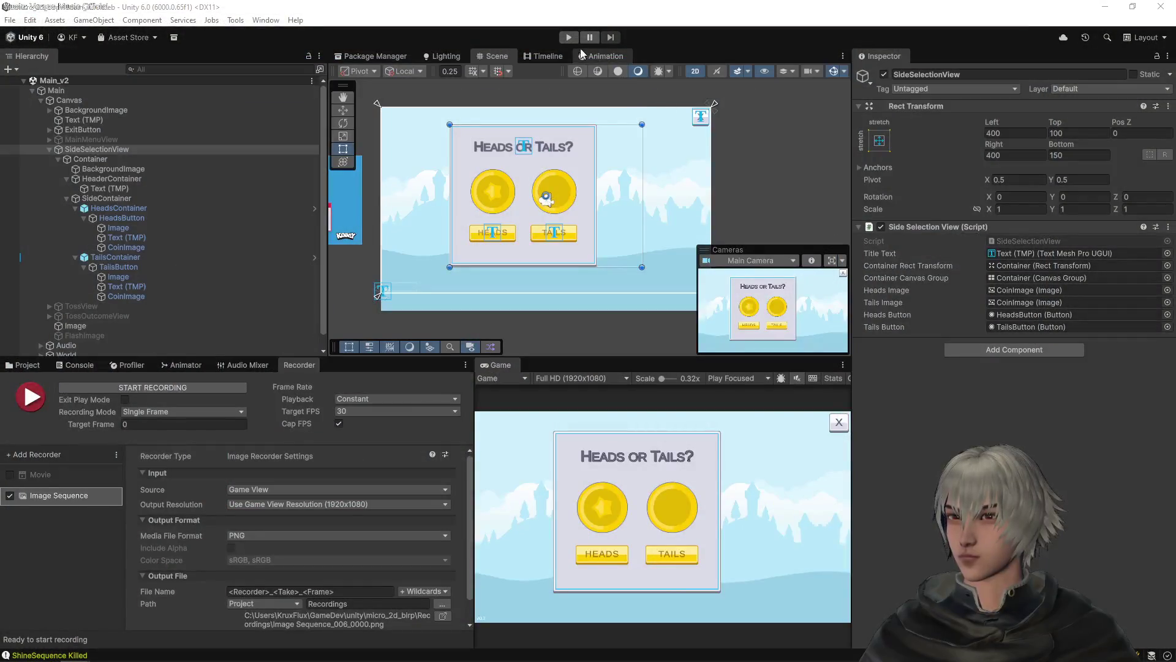
{"action": "left_click", "coordinate": [568, 37]}
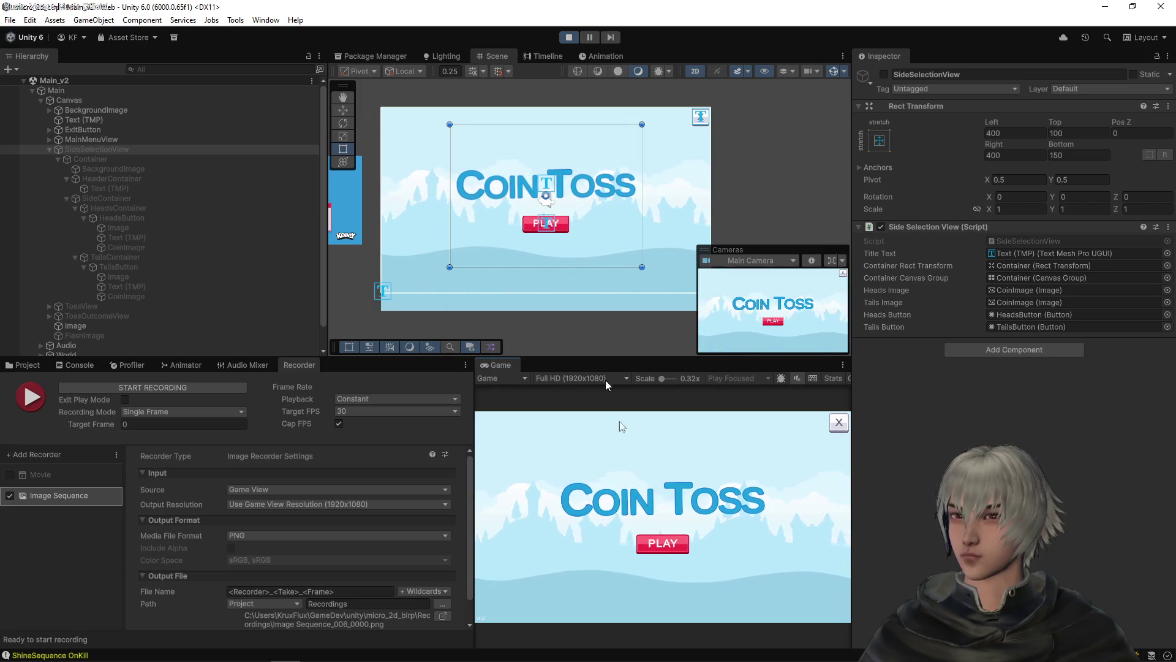
{"action": "left_click", "coordinate": [670, 546]}
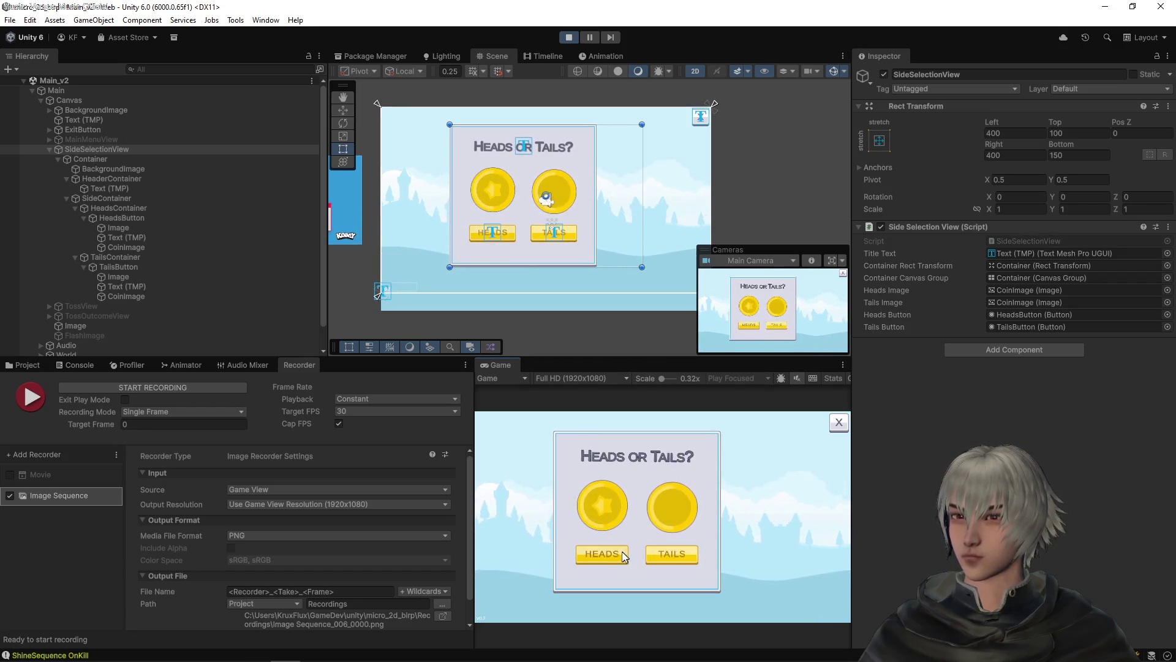
{"action": "left_click", "coordinate": [622, 555]}
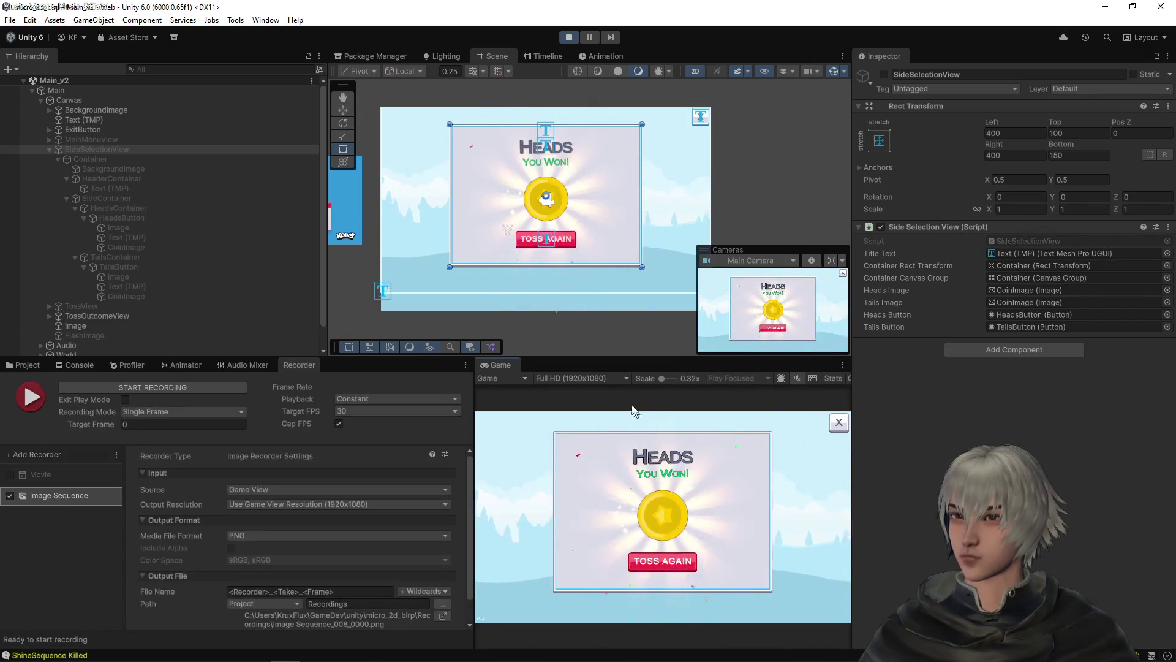
{"action": "left_click", "coordinate": [569, 37]}
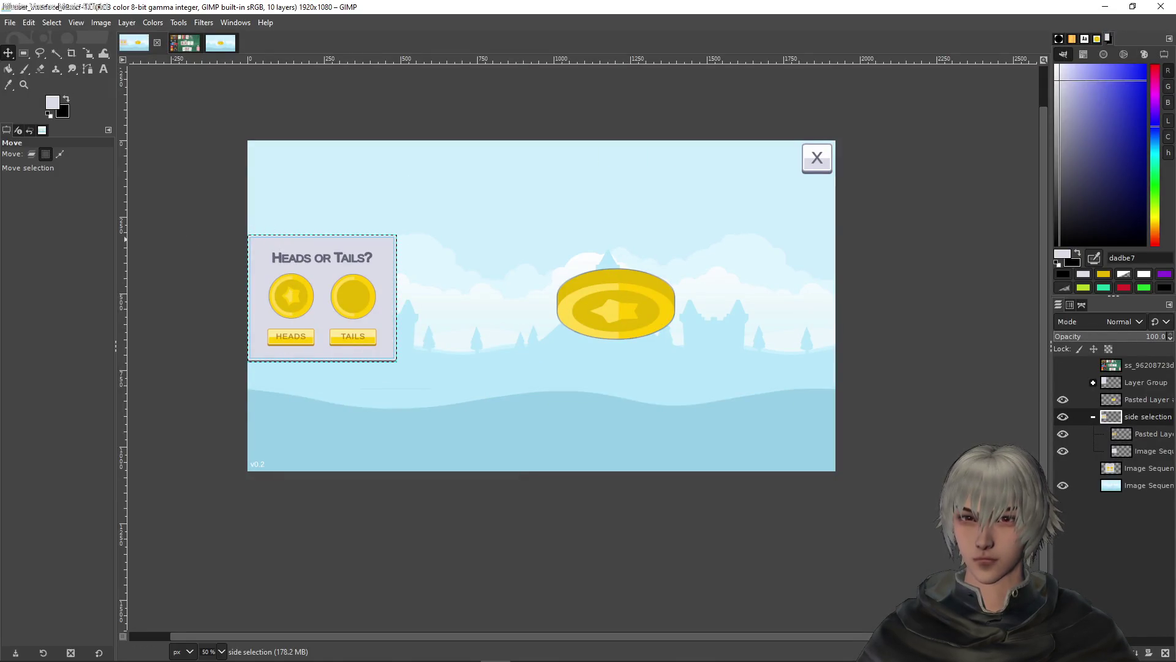
{"action": "left_click", "coordinate": [32, 154]}
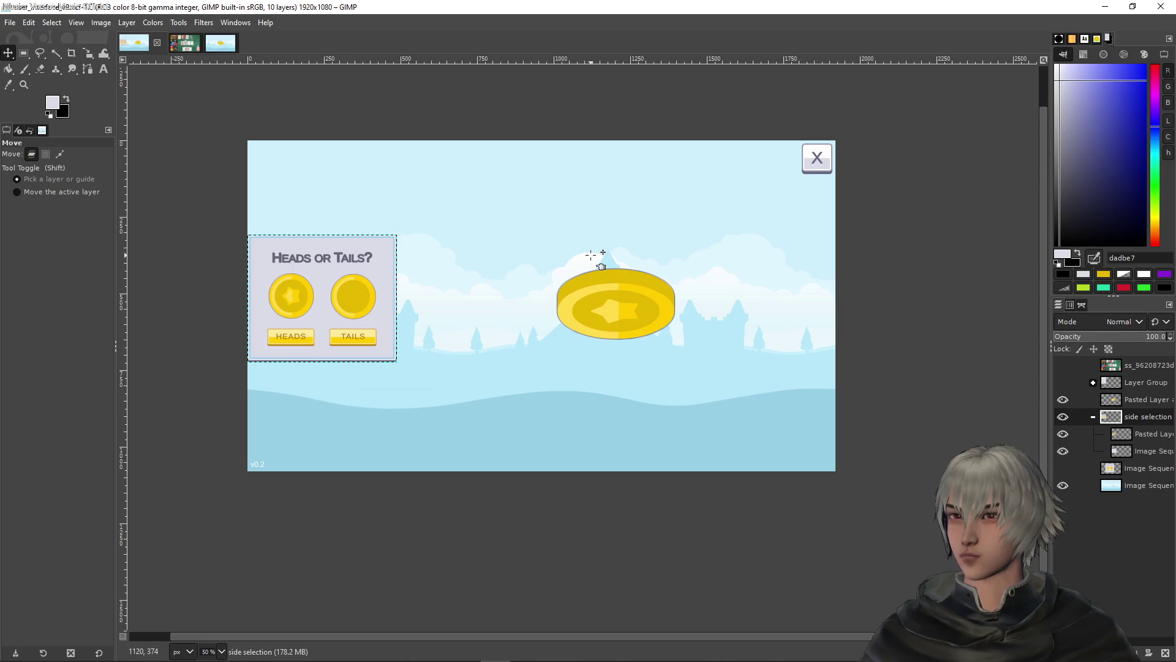
{"action": "left_click_drag", "start_coordinate": [591, 253], "coordinate": [594, 255]}
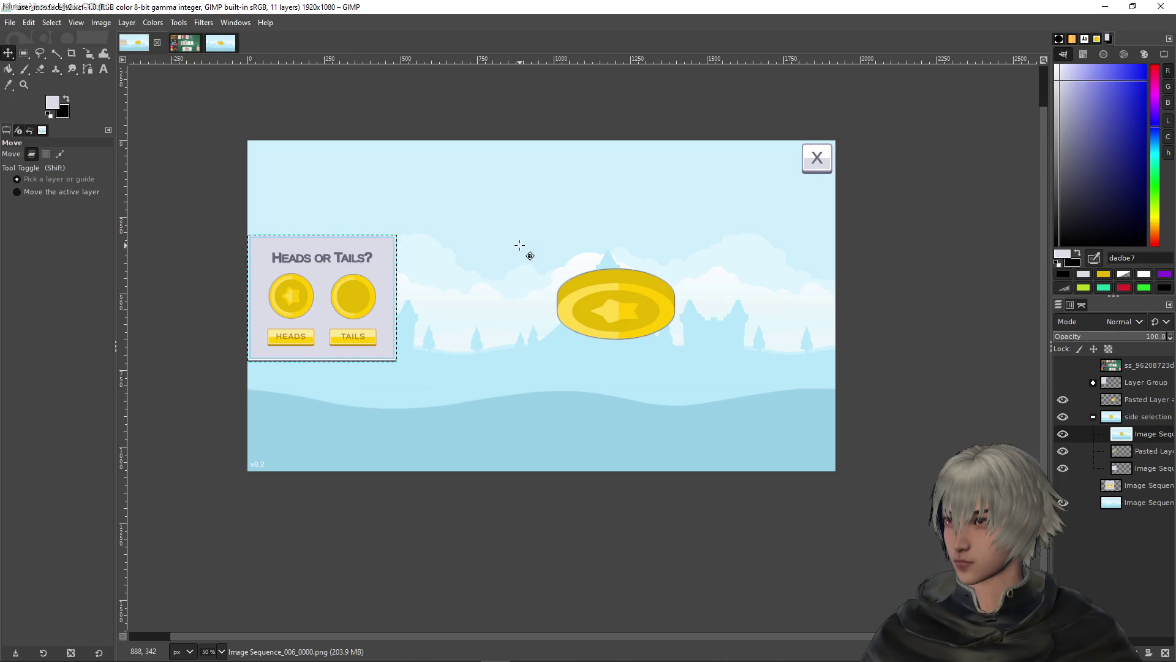
Add the Heads You Won frame as a layer, move a capture out of the side selection group, and hide the popup
{"action": "left_click_drag", "start_coordinate": [520, 245], "coordinate": [787, 311]}
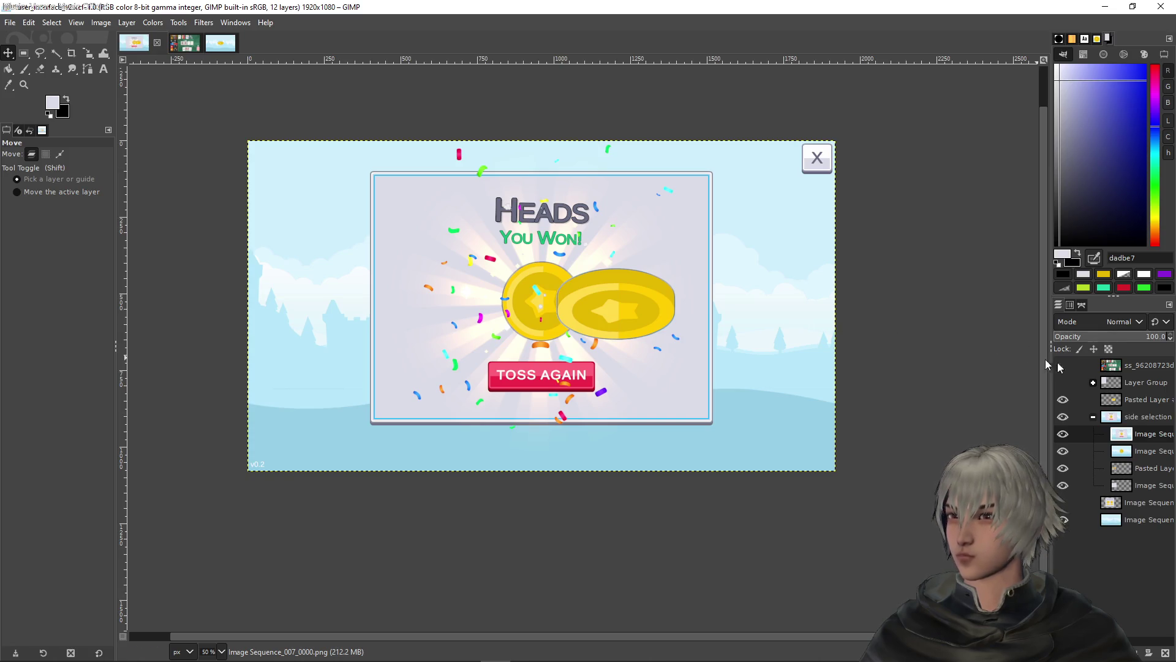
{"action": "left_click_drag", "start_coordinate": [1128, 435], "coordinate": [1124, 395]}
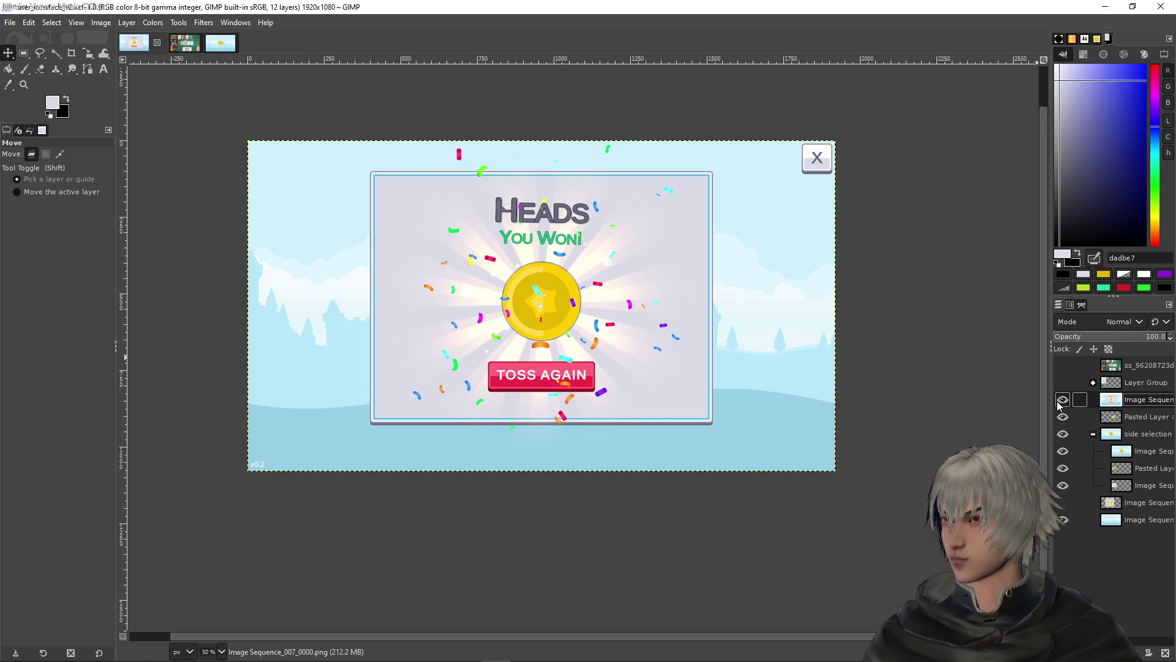
{"action": "left_click_drag", "start_coordinate": [1135, 453], "coordinate": [1100, 417]}
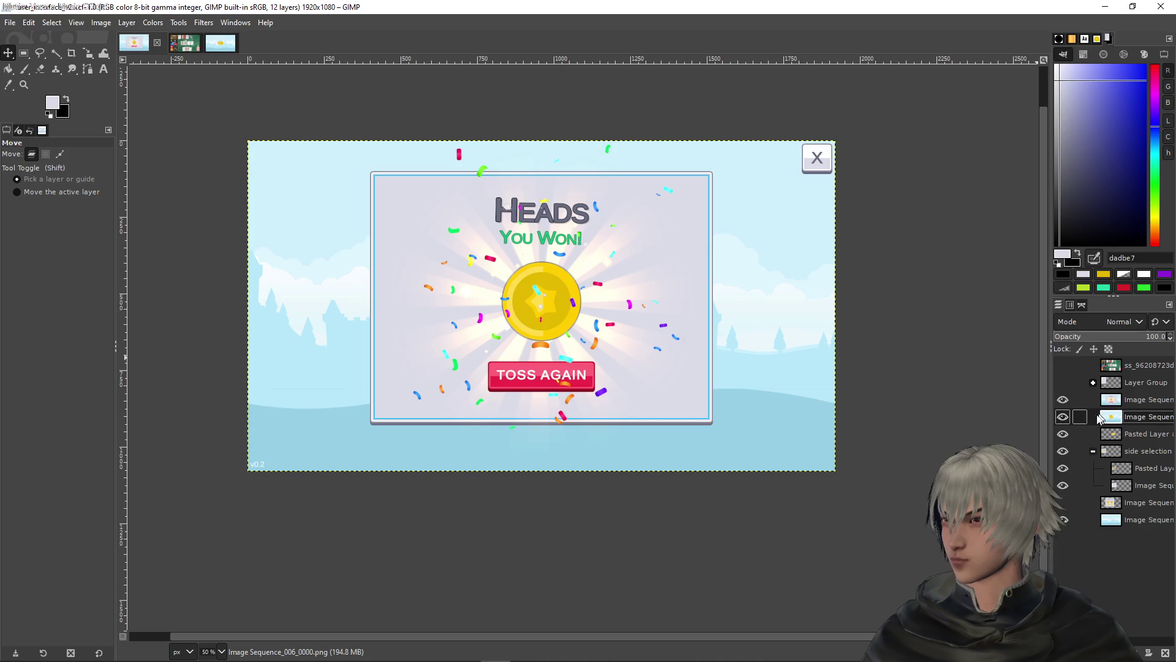
{"action": "left_click", "coordinate": [1063, 399]}
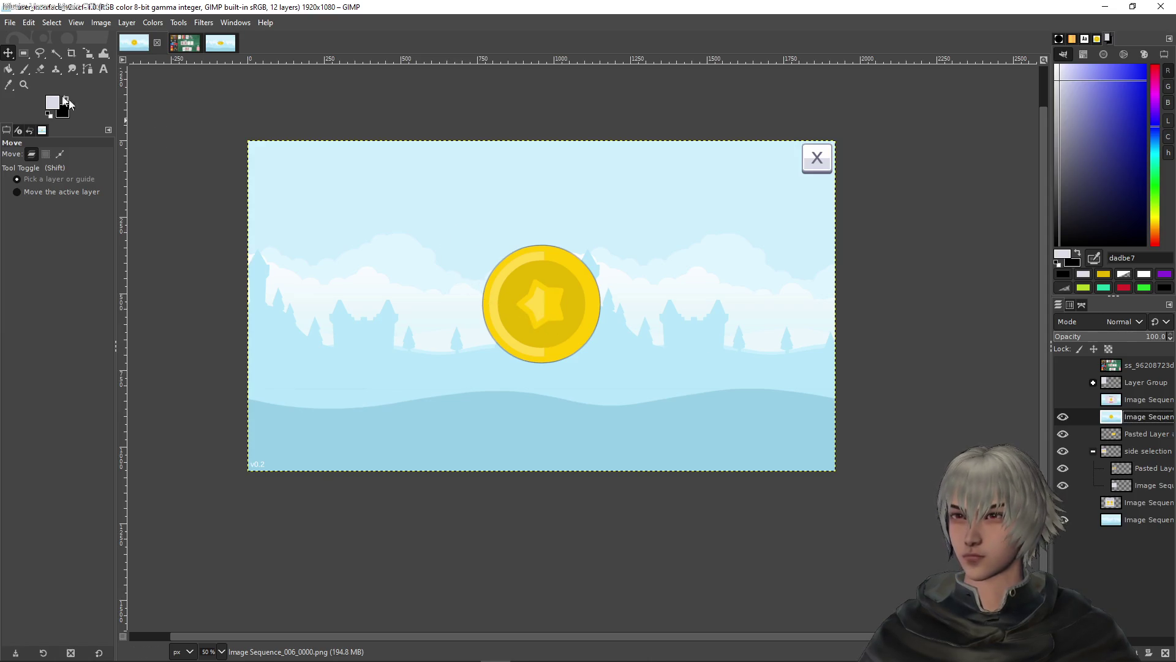
{"action": "left_click", "coordinate": [24, 53]}
Box the coin with a rectangle, then fuzzy-select the surrounding sky regions
{"action": "mouse_move", "coordinate": [460, 222]}
{"action": "left_mouse_down"}
{"action": "mouse_move", "coordinate": [619, 386]}
{"action": "mouse_move", "coordinate": [633, 382]}
{"action": "left_mouse_up"}
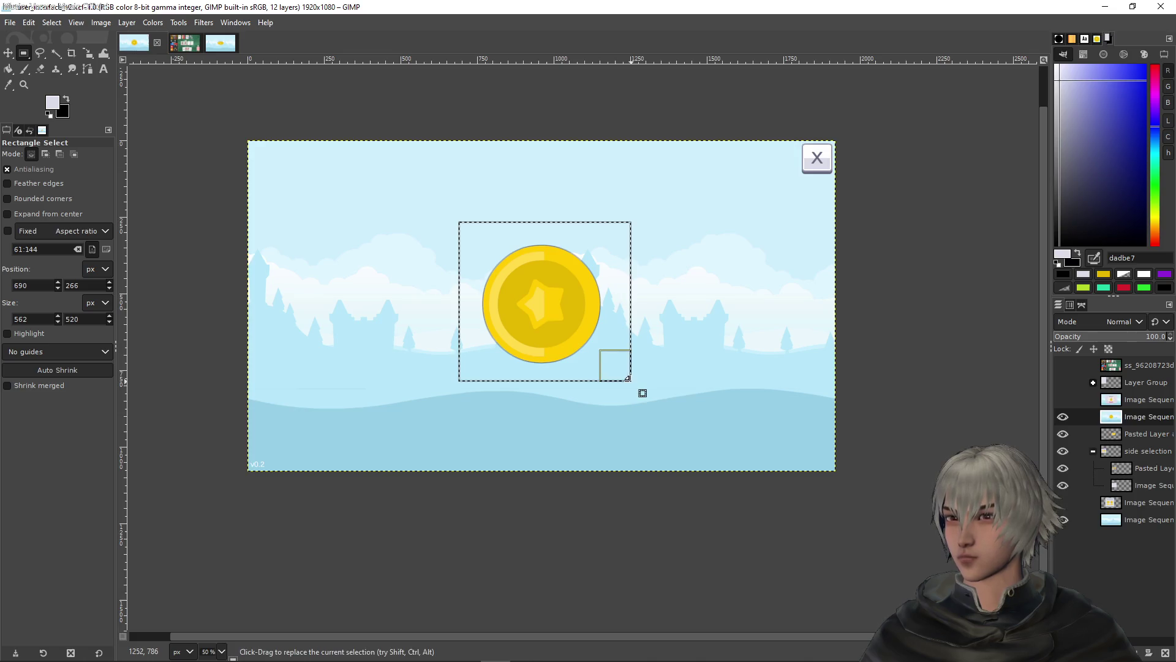
{"action": "left_click", "coordinate": [545, 345]}
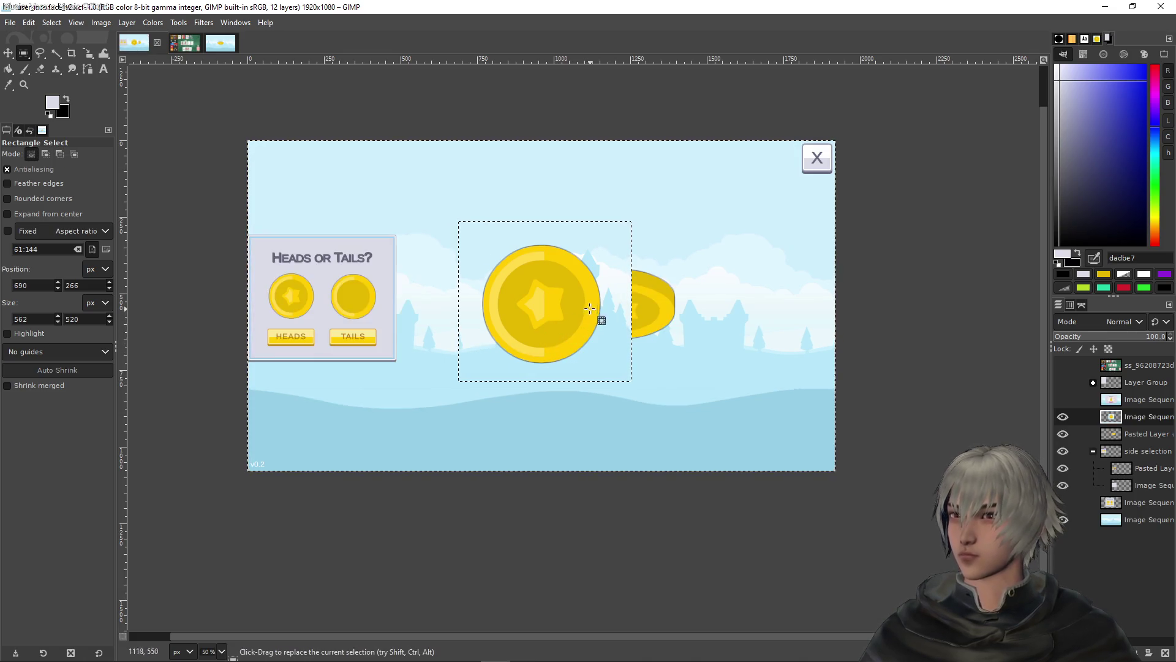
{"action": "scroll", "coordinate": [589, 308], "scroll_direction": "up", "scroll_amount": 2}
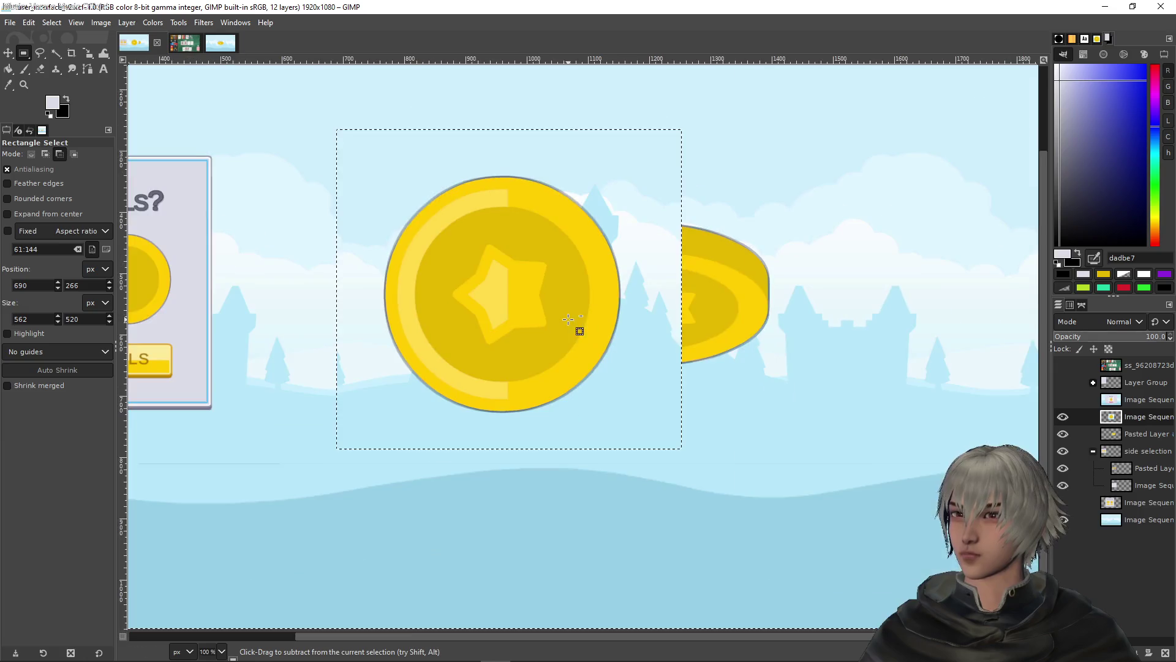
{"action": "left_click", "coordinate": [54, 55]}
{"action": "left_click", "coordinate": [394, 189]}
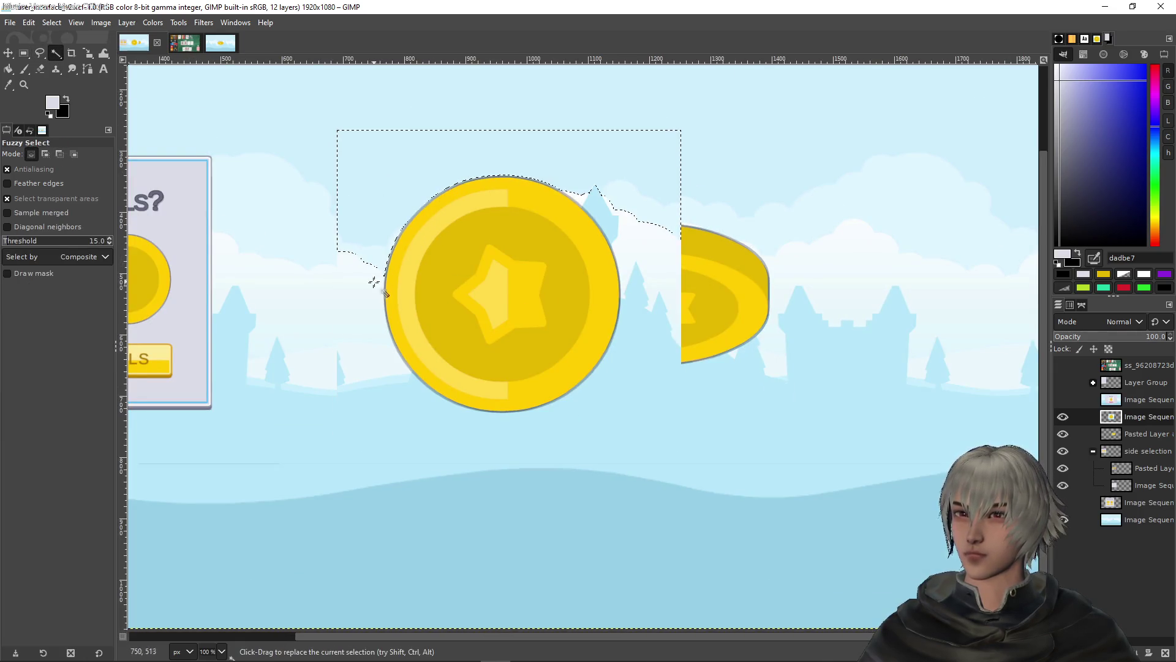
{"action": "left_click", "coordinate": [386, 415], "text": "shift"}
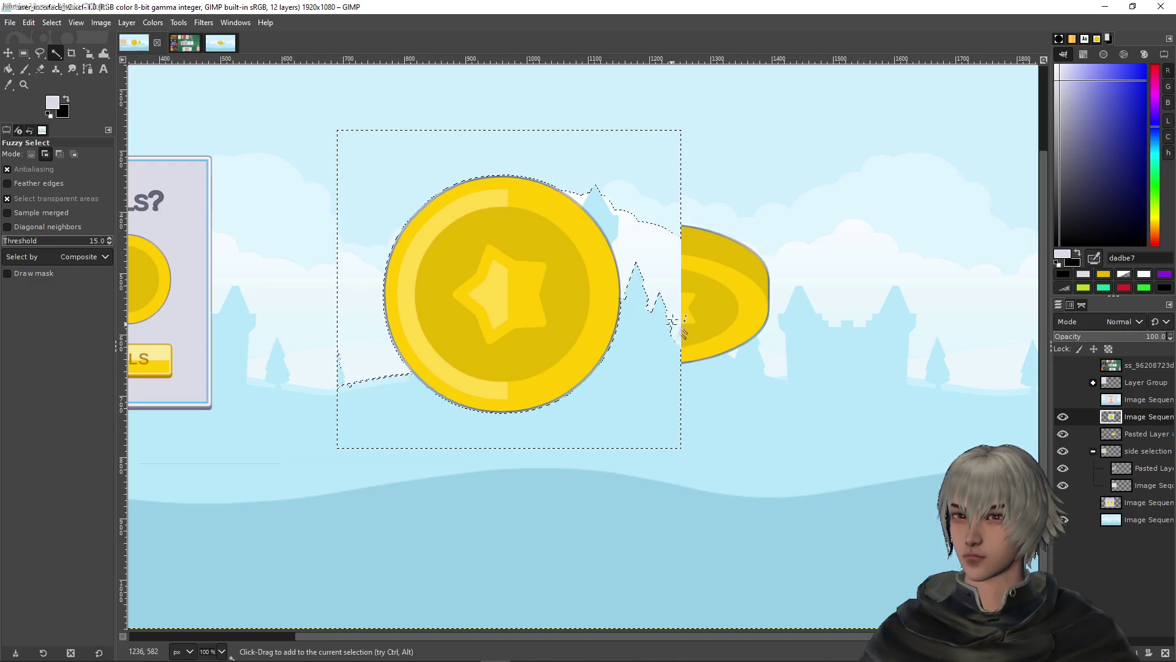
{"action": "left_click", "coordinate": [610, 227], "text": "ctrl"}
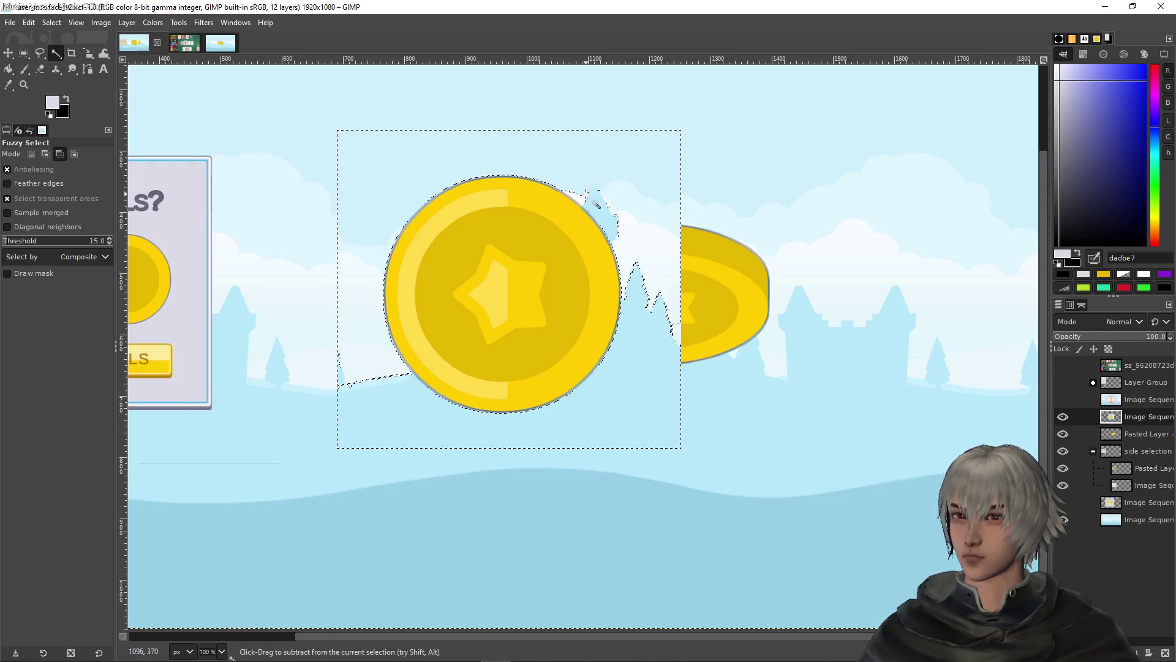
Turn on Diagonal neighbors and add the cloud areas beside the coin to the selection
{"action": "scroll", "coordinate": [587, 195], "scroll_direction": "up", "scroll_amount": 3}
{"action": "scroll", "coordinate": [694, 283], "scroll_direction": "down", "scroll_amount": 3}
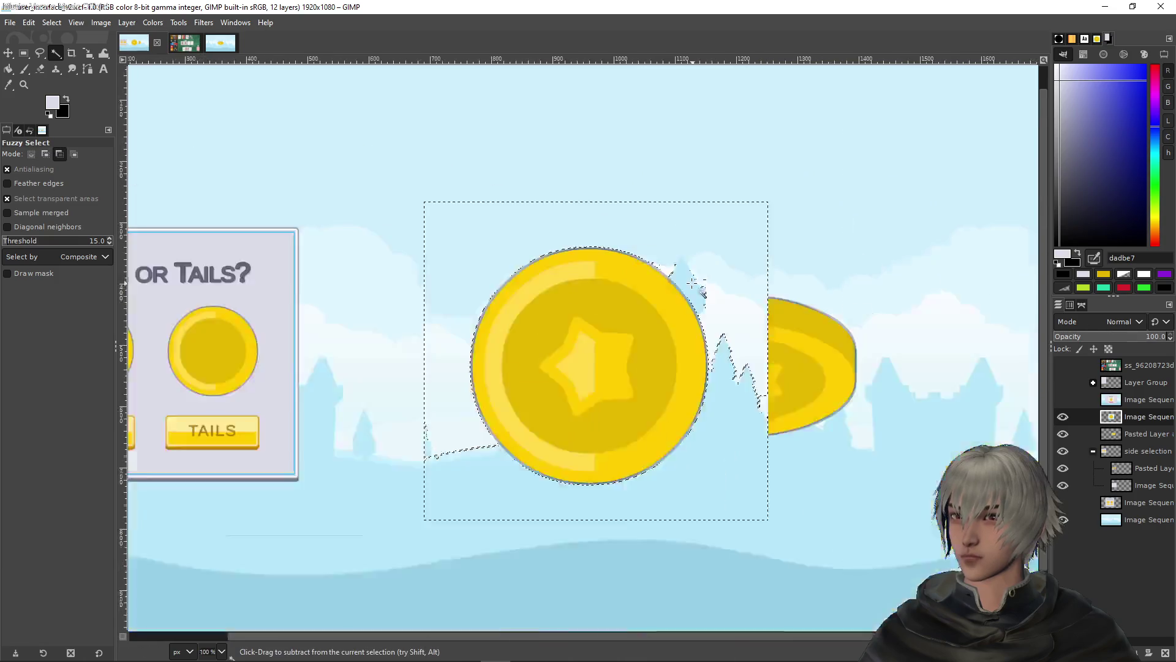
{"action": "scroll", "coordinate": [694, 283], "scroll_direction": "up", "scroll_amount": 5}
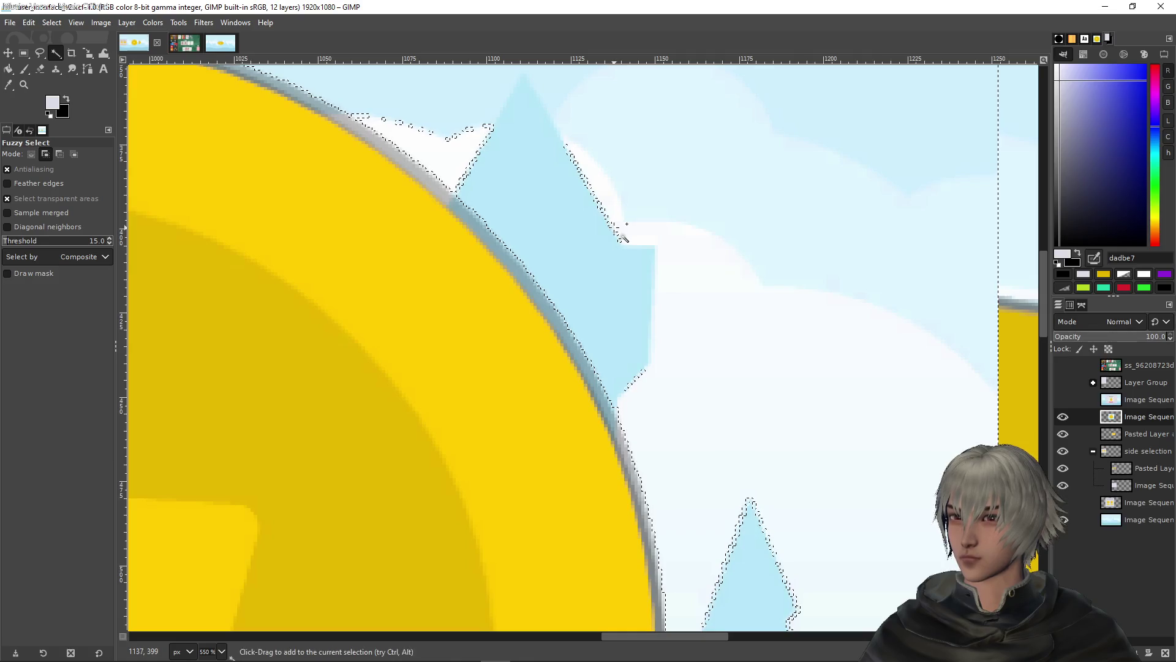
{"action": "scroll", "coordinate": [696, 255], "scroll_direction": "down", "scroll_amount": 2}
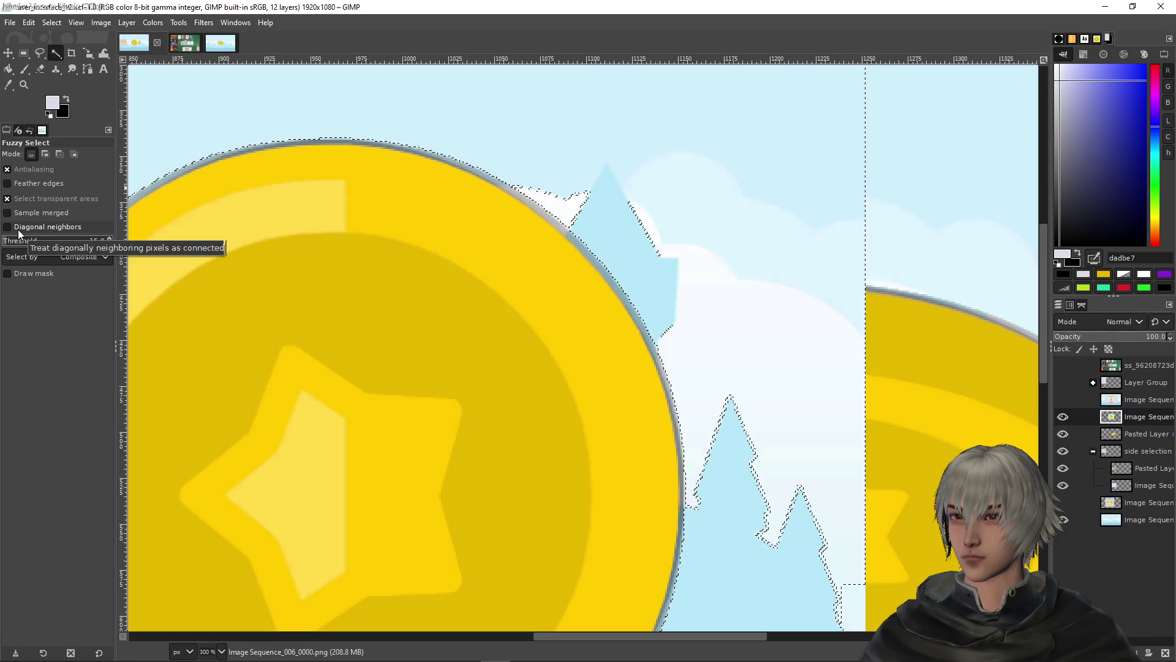
{"action": "left_click", "coordinate": [19, 230]}
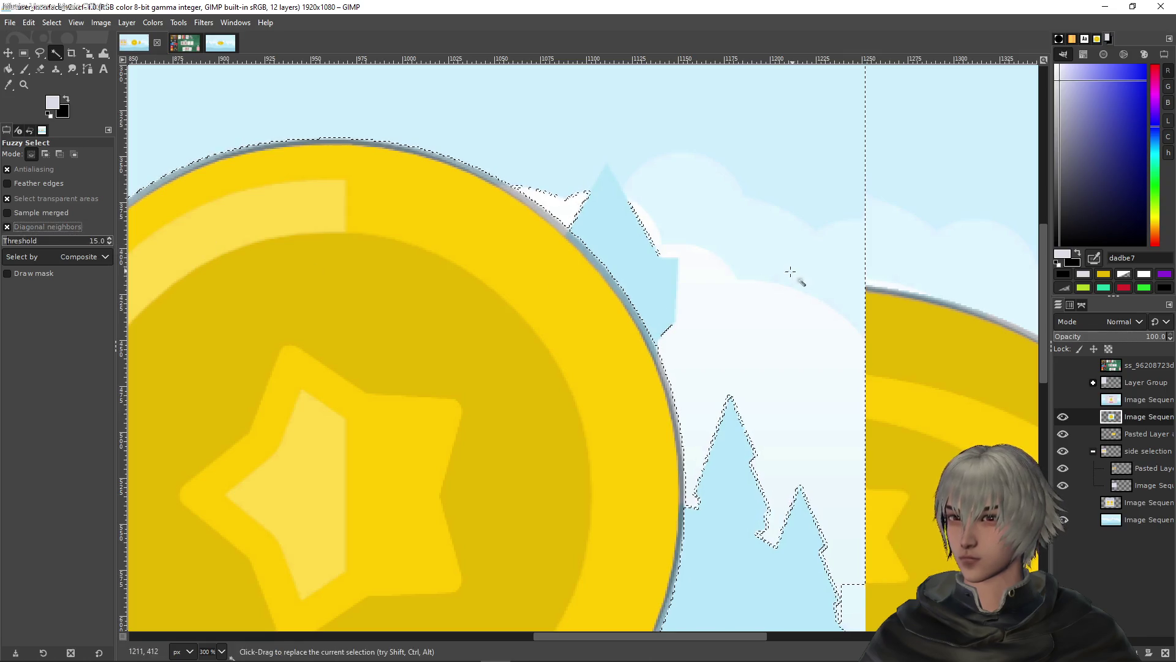
{"action": "left_click", "coordinate": [702, 286], "text": "shift"}
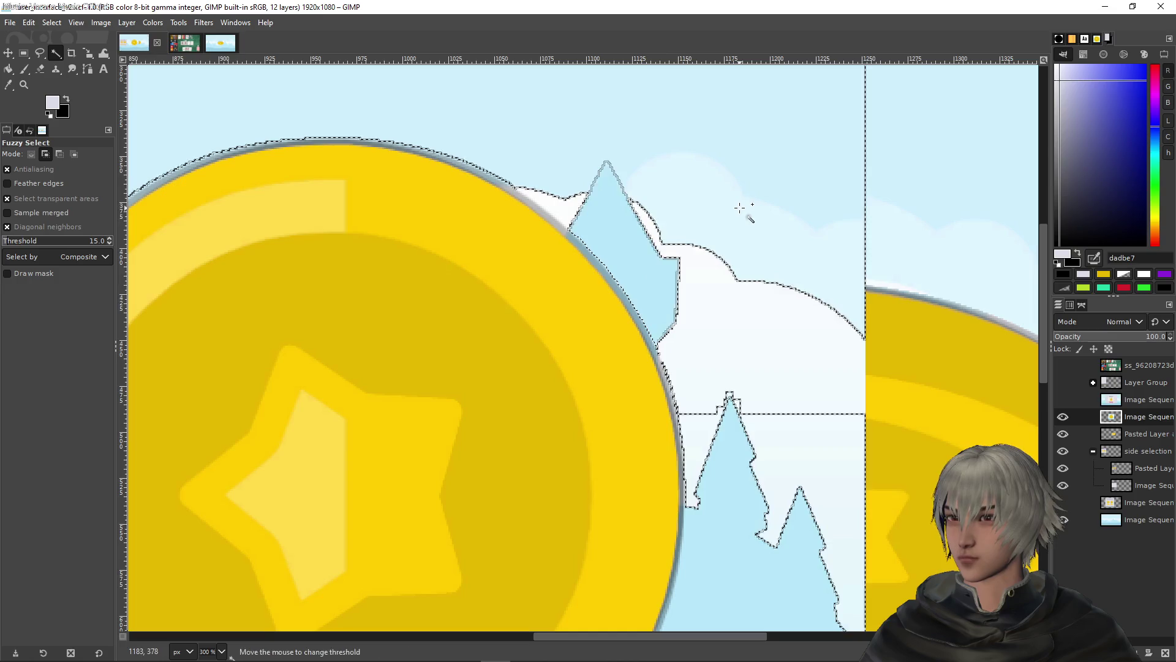
{"action": "left_click", "coordinate": [717, 316]}
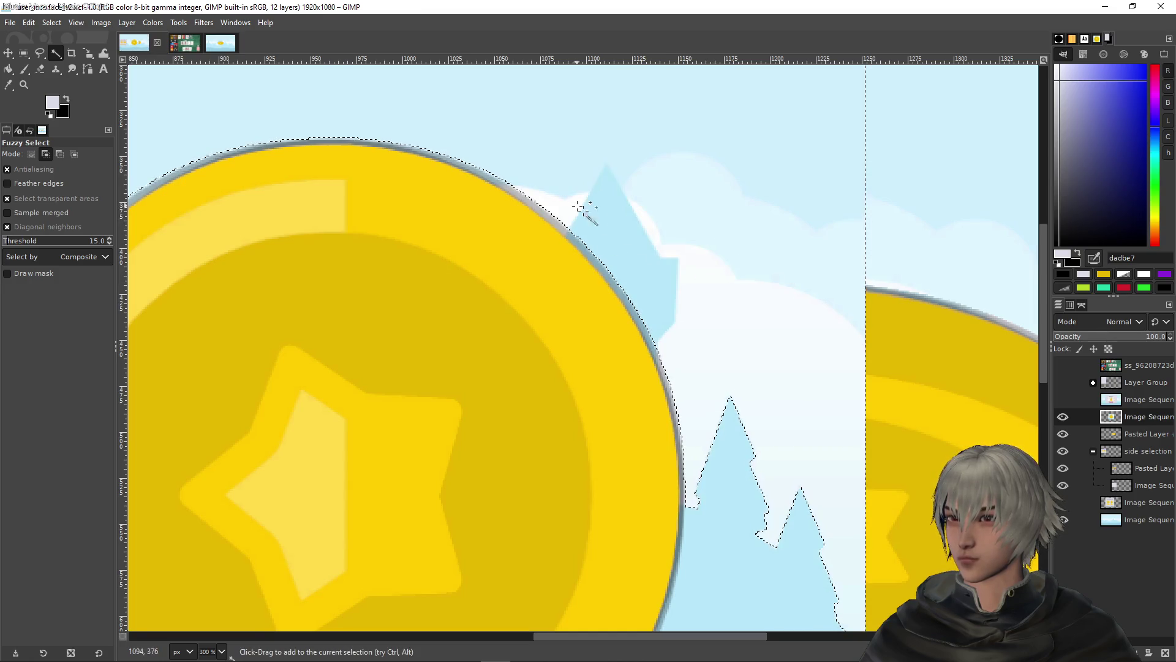
Zoom out to check the front coin's outline and untick Diagonal neighbors
{"action": "scroll", "coordinate": [770, 360], "scroll_direction": "down", "scroll_amount": 5}
{"action": "scroll", "coordinate": [721, 338], "scroll_direction": "up", "scroll_amount": 2}
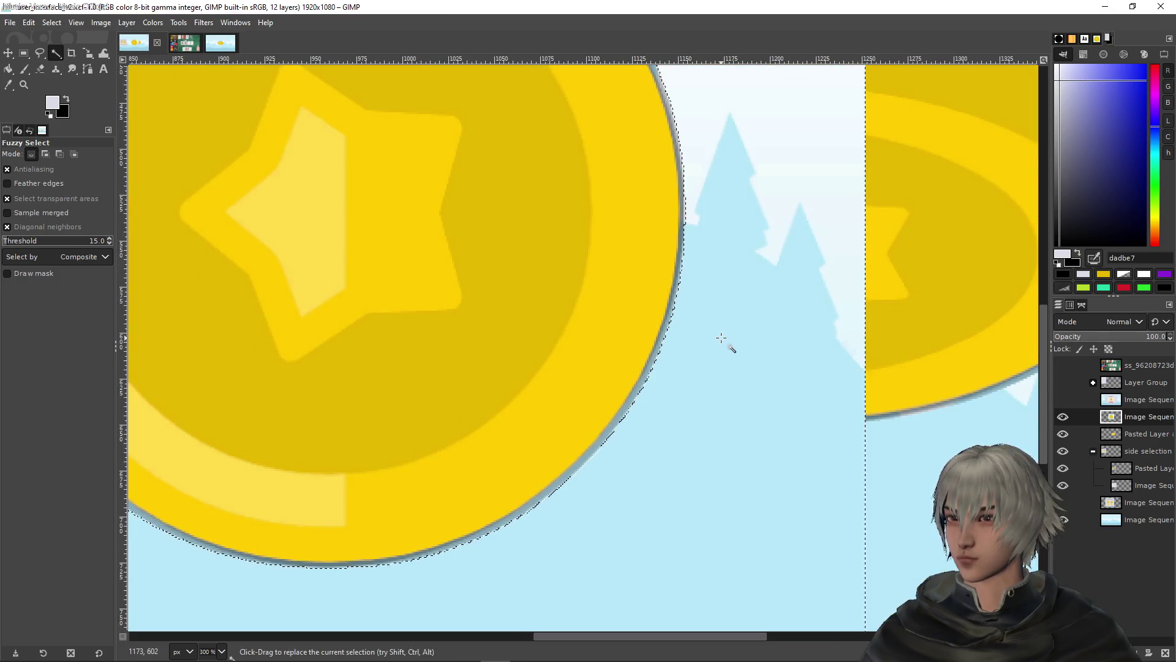
{"action": "key", "text": "1"}
{"action": "scroll", "coordinate": [433, 268], "scroll_direction": "down", "scroll_amount": 1}
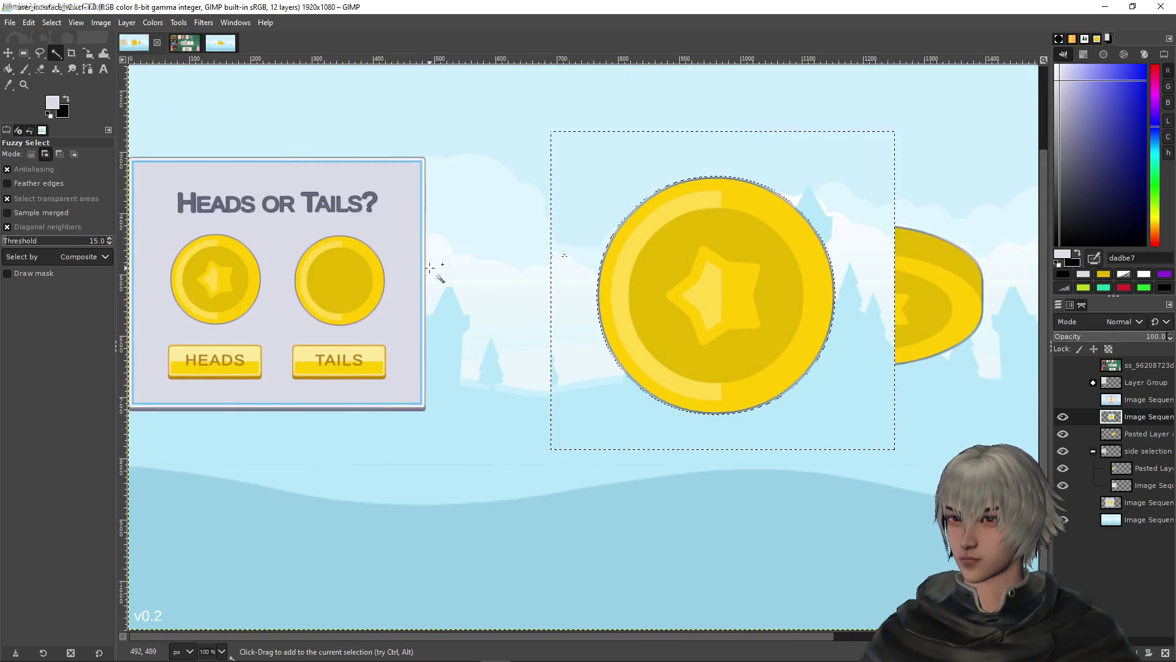
{"action": "scroll", "coordinate": [439, 271], "scroll_direction": "up", "scroll_amount": 5}
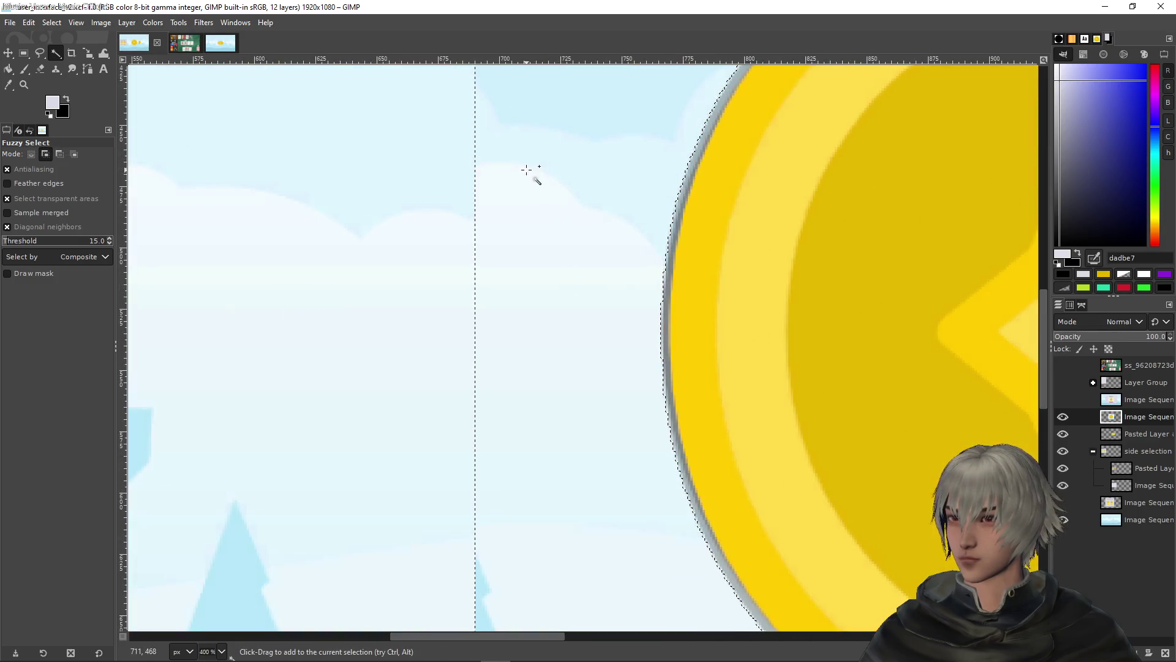
{"action": "scroll", "coordinate": [570, 245], "scroll_direction": "down", "scroll_amount": 5}
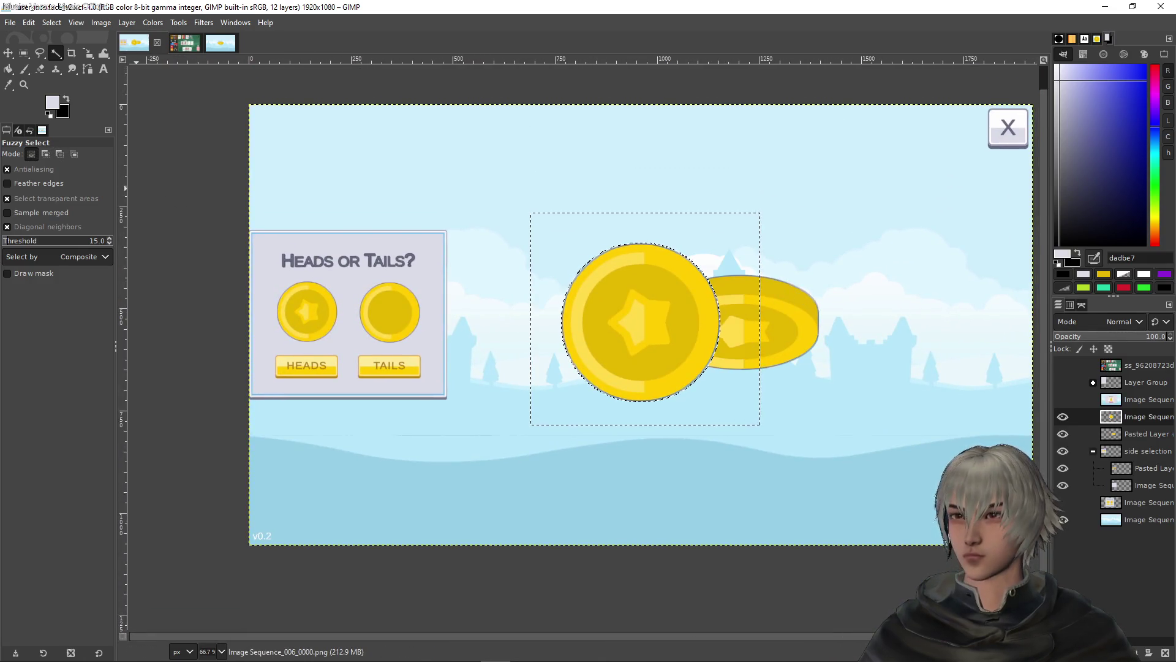
{"action": "left_click", "coordinate": [38, 226]}
{"action": "scroll", "coordinate": [783, 341], "scroll_direction": "up", "scroll_amount": 1}
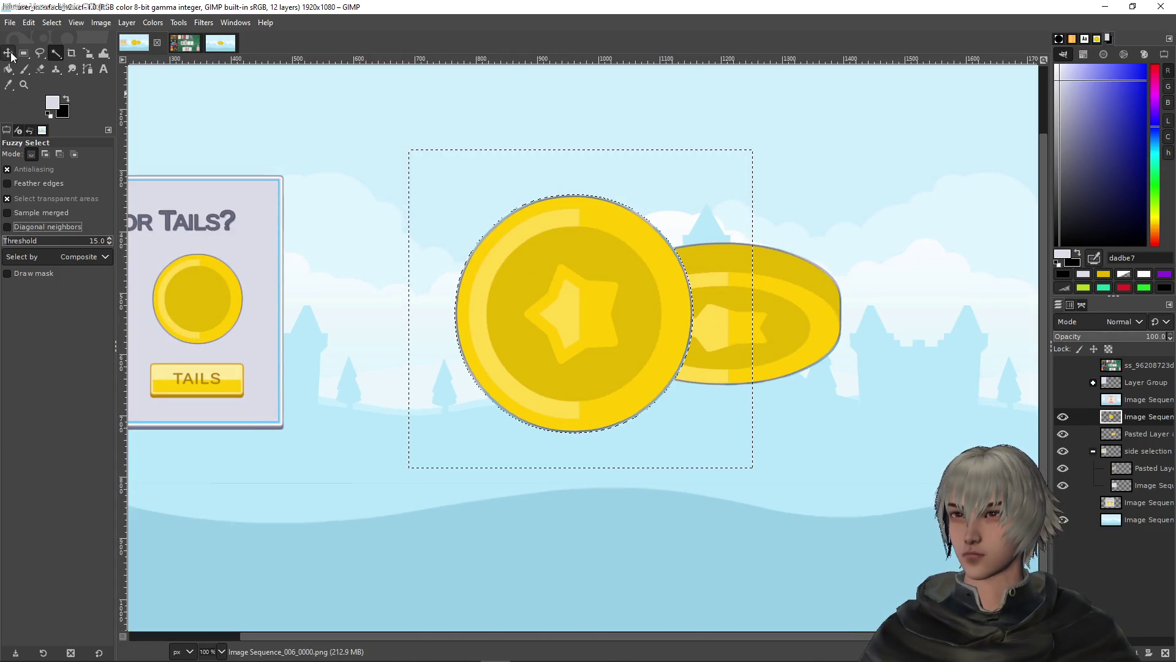
Nudge the front coin right over the side coin and clear the selection
{"action": "key", "text": "m"}
{"action": "key", "text": "shift+Right"}
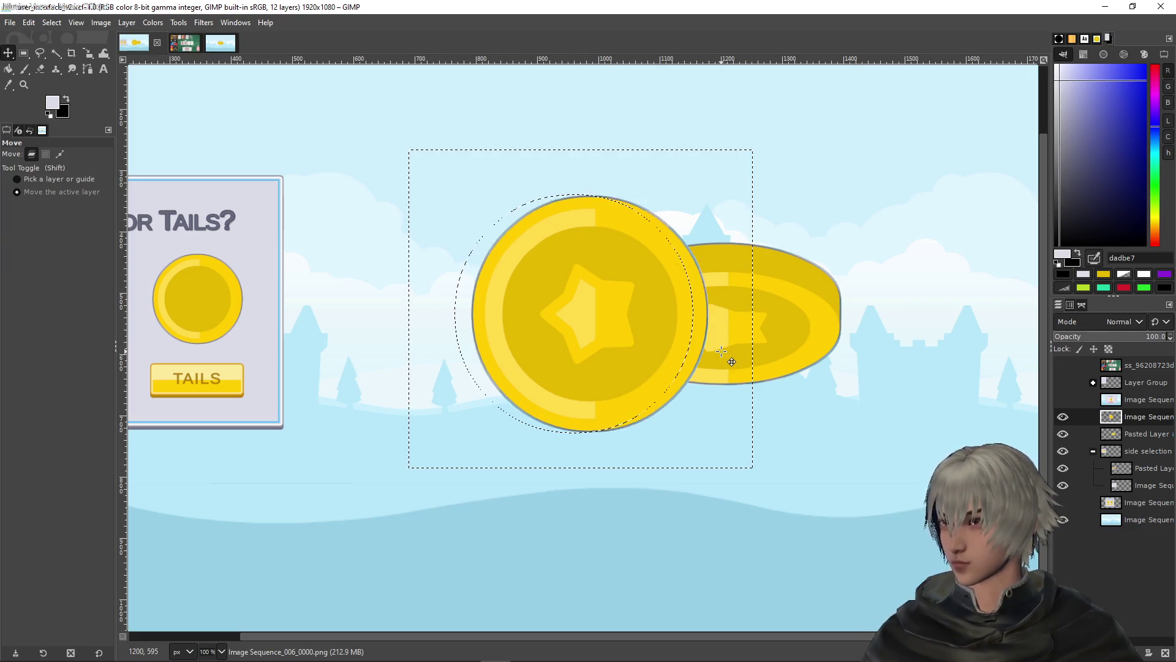
{"action": "key", "text": "shift+Right"}
{"action": "key", "text": "shift+Right"}
{"action": "key", "text": "shift+Right"}
{"action": "key", "text": "shift+Left"}
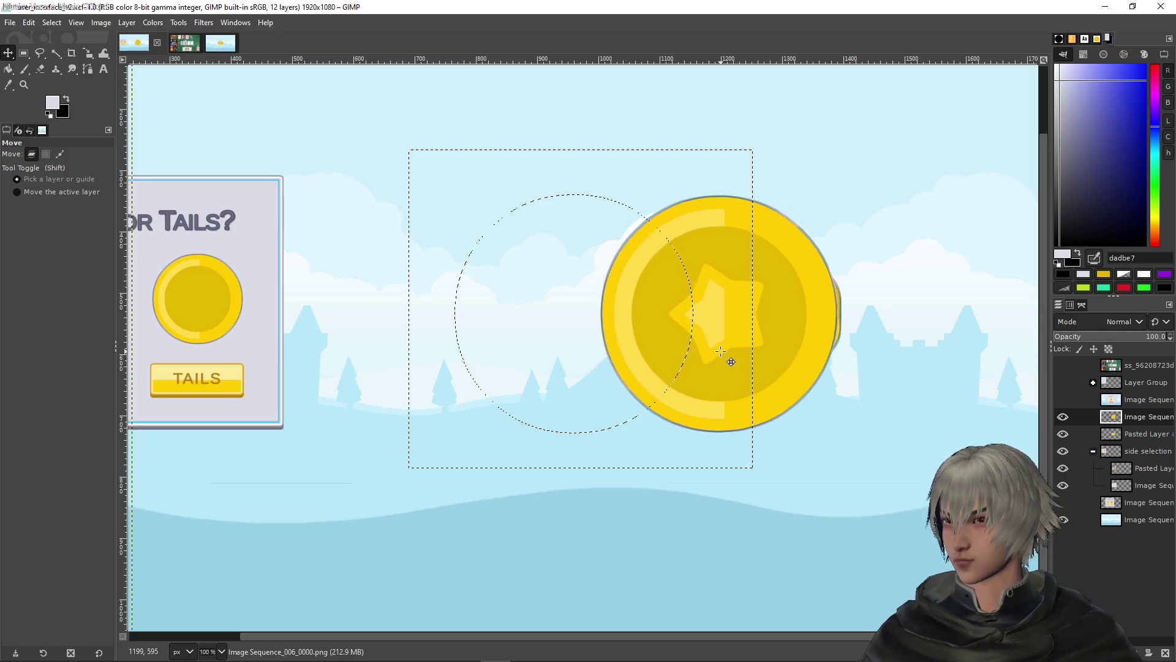
{"action": "key", "text": "Right"}
{"action": "key", "text": "Right"}
{"action": "key", "text": "Right"}
{"action": "key", "text": "shift"}
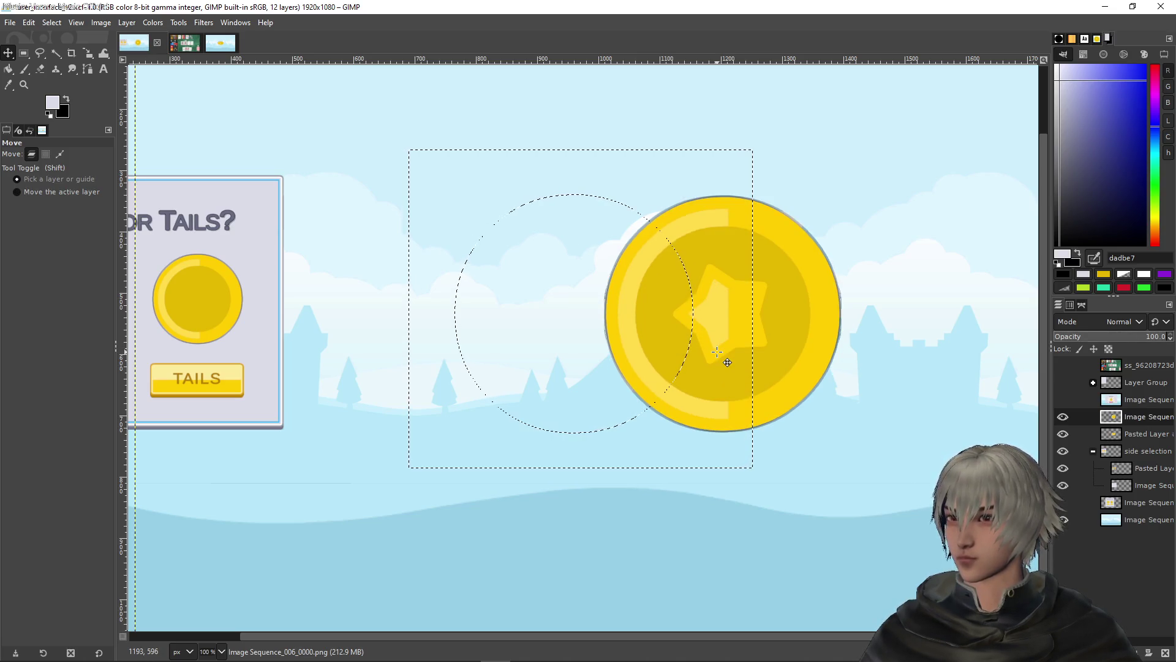
{"action": "key", "text": "minus"}
{"action": "key", "text": "minus"}
{"action": "key", "text": "minus"}
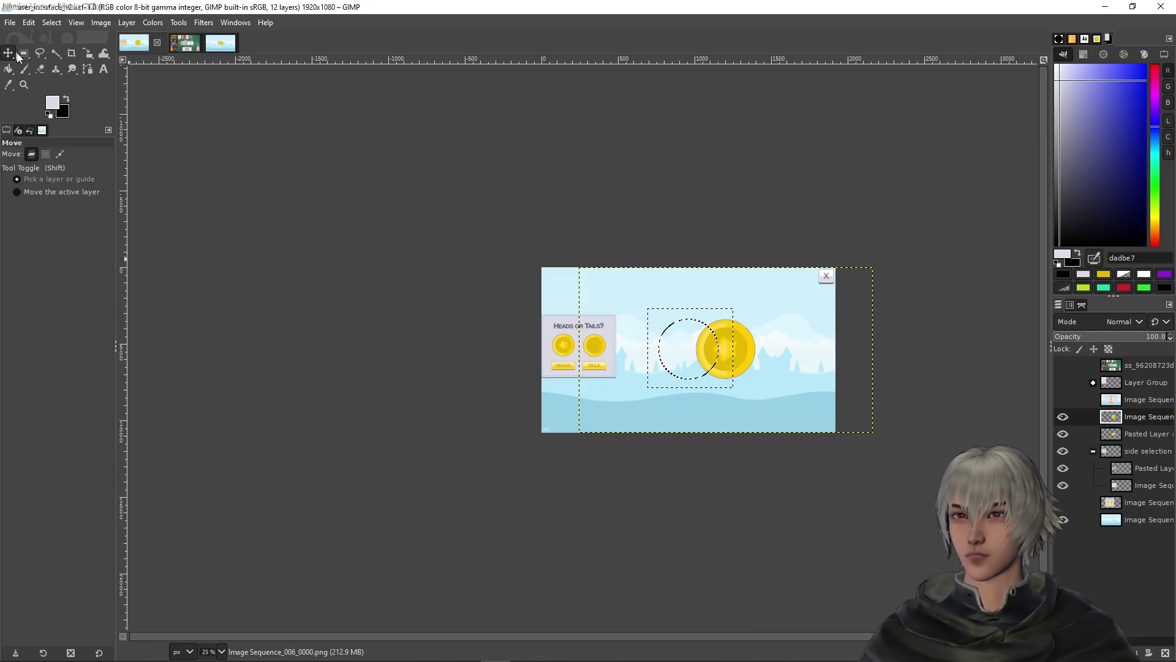
{"action": "left_click", "coordinate": [22, 54]}
{"action": "left_click", "coordinate": [456, 176]}
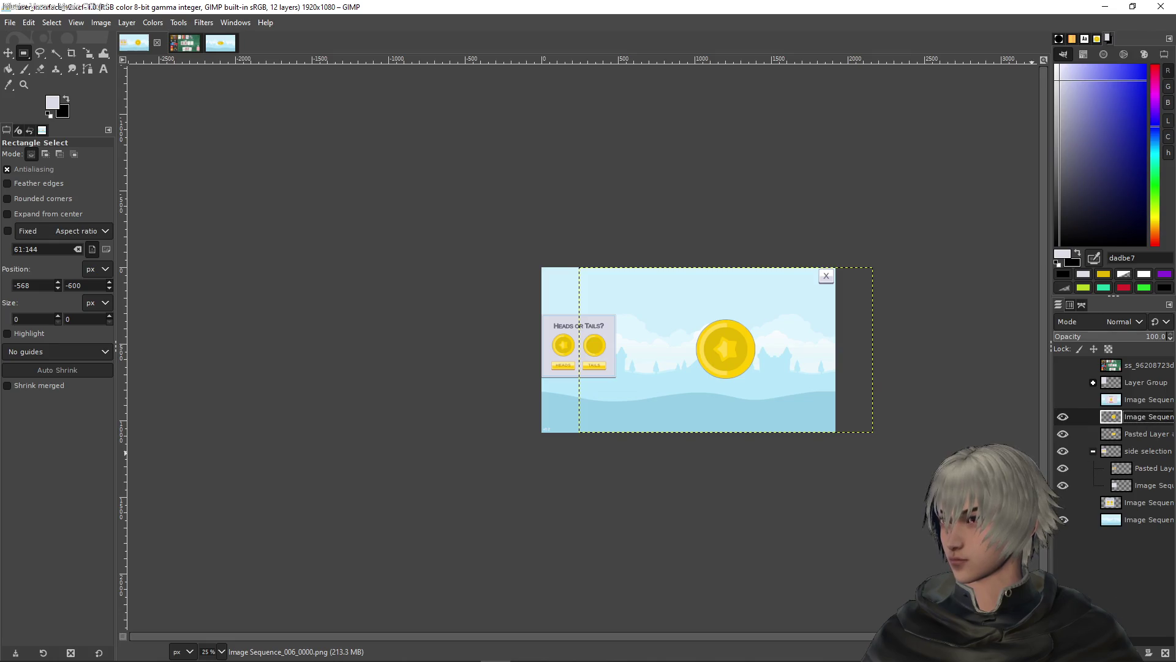
Create a layer group named 'big coin' holding the coin layer, and show the HEADS You Won popup
{"action": "key", "text": "ctrl+g"}
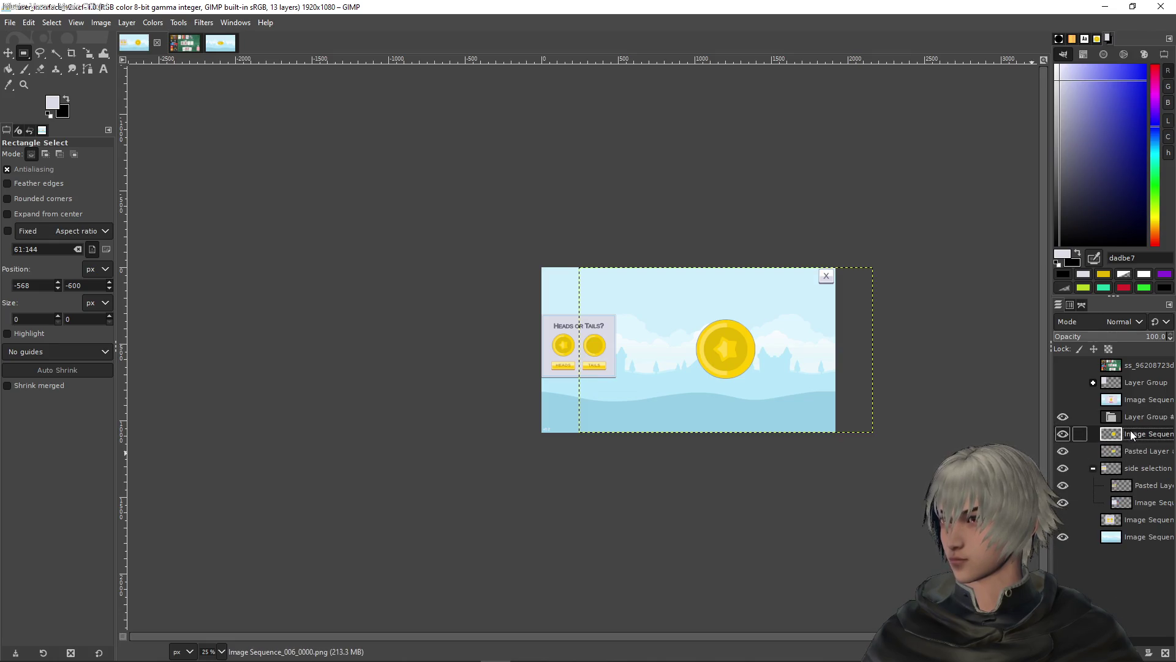
{"action": "mouse_move", "coordinate": [1132, 437]}
{"action": "left_mouse_down"}
{"action": "mouse_move", "coordinate": [1136, 422]}
{"action": "mouse_move", "coordinate": [1138, 441]}
{"action": "left_mouse_up"}
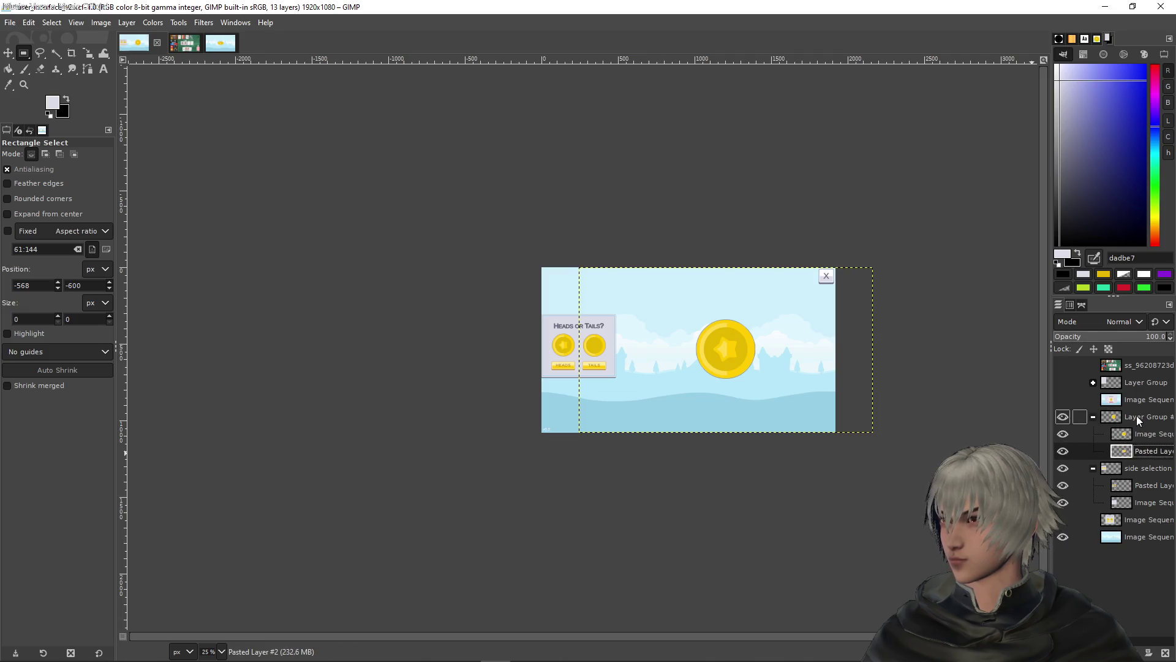
{"action": "double_click", "coordinate": [1137, 415]}
{"action": "type", "text": "bigh"}
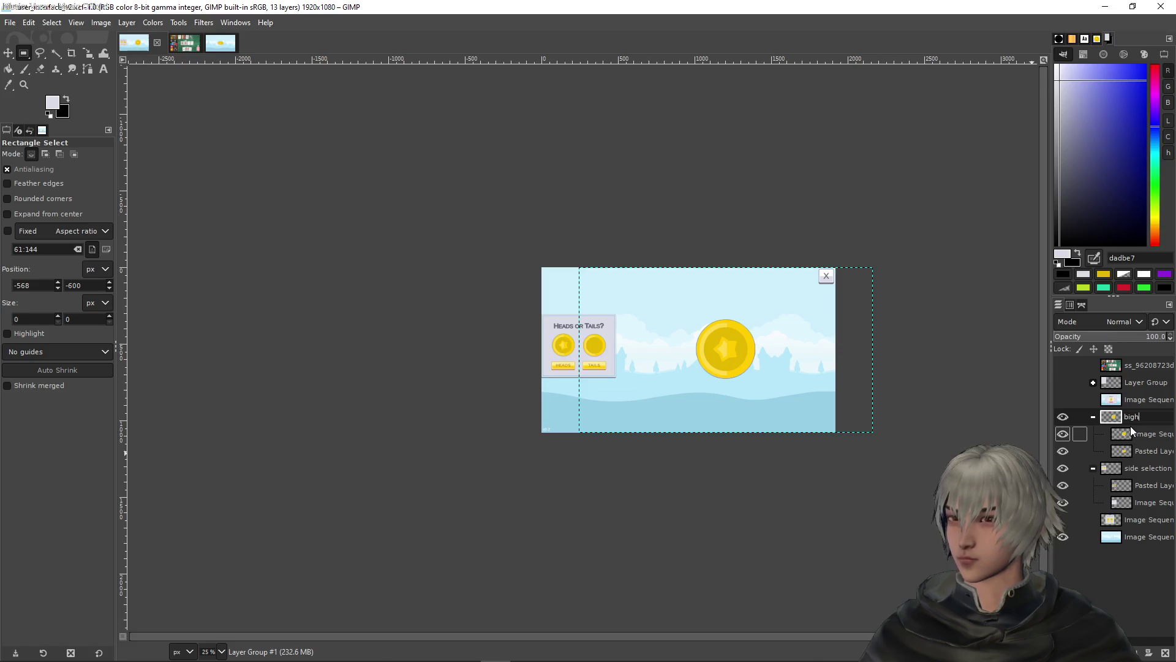
{"action": "key", "text": "BackSpace"}
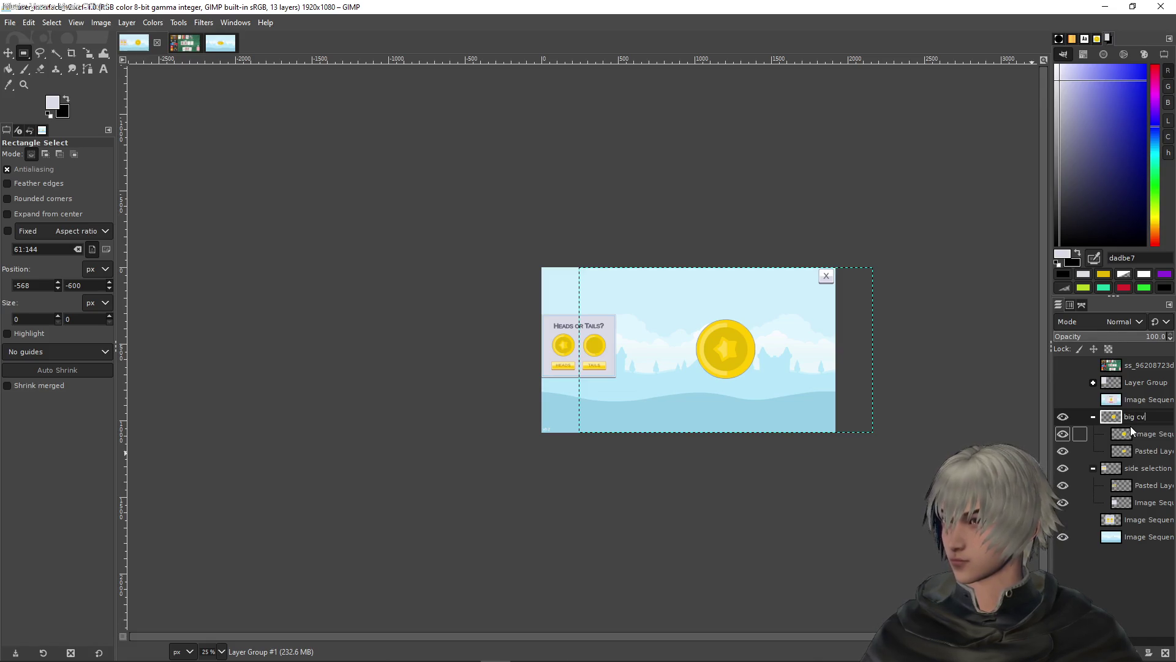
{"action": "type", "text": "oin"}
{"action": "key", "text": "Return"}
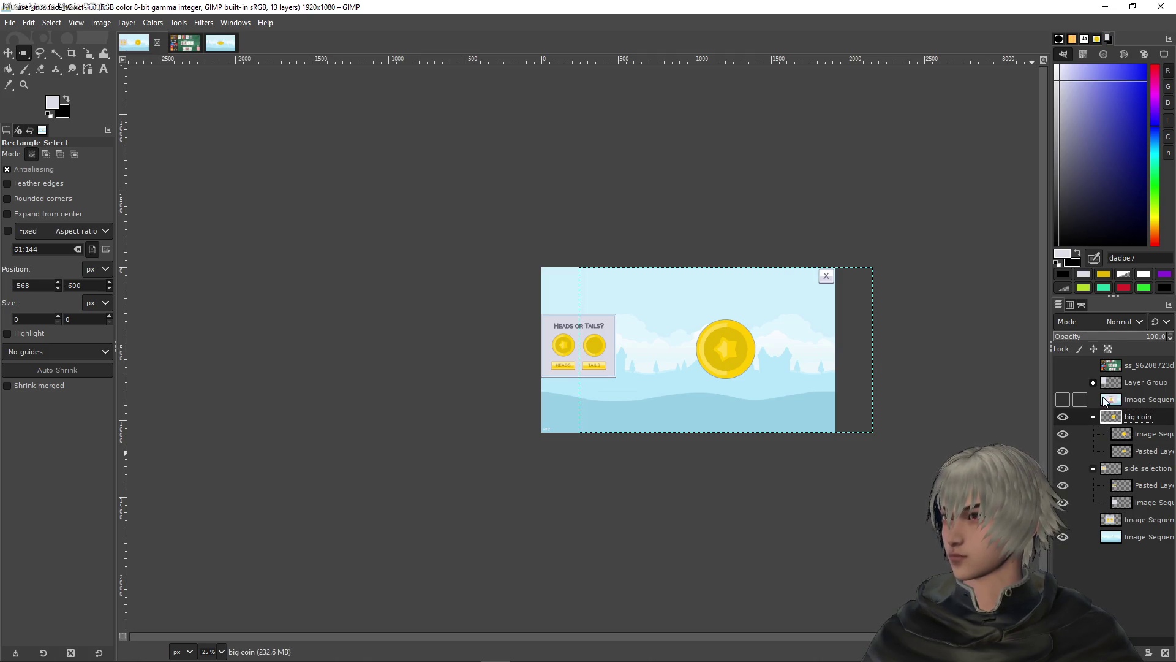
{"action": "left_click", "coordinate": [1110, 402]}
{"action": "left_click", "coordinate": [1063, 399]}
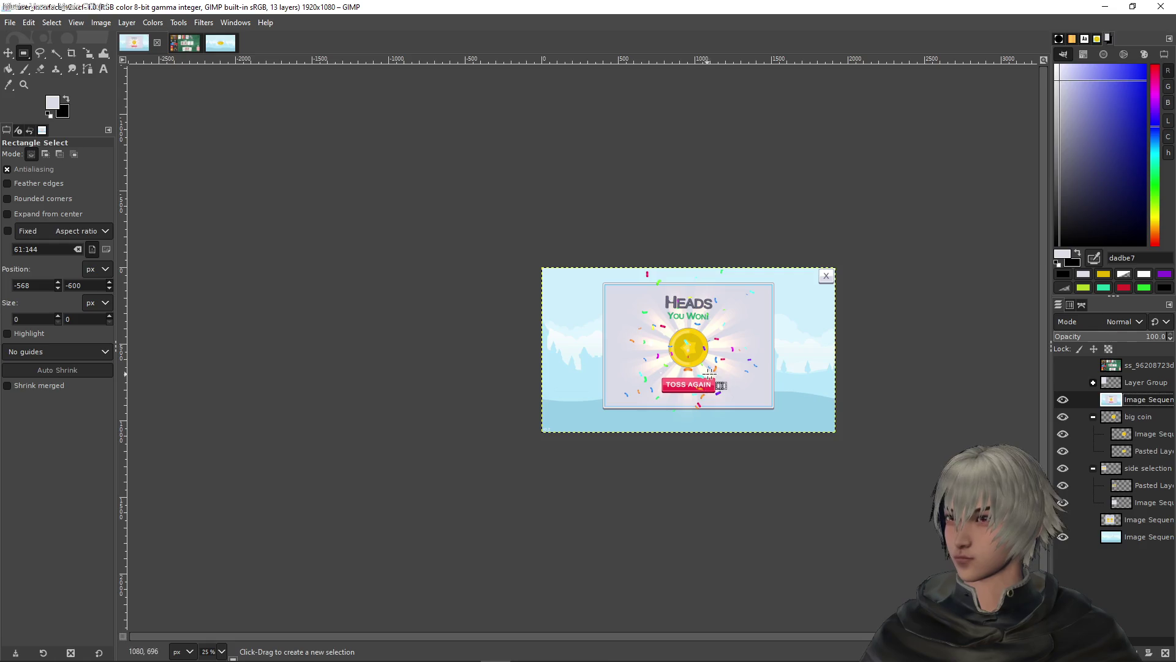
{"action": "scroll", "coordinate": [716, 374], "scroll_direction": "up", "scroll_amount": 3}
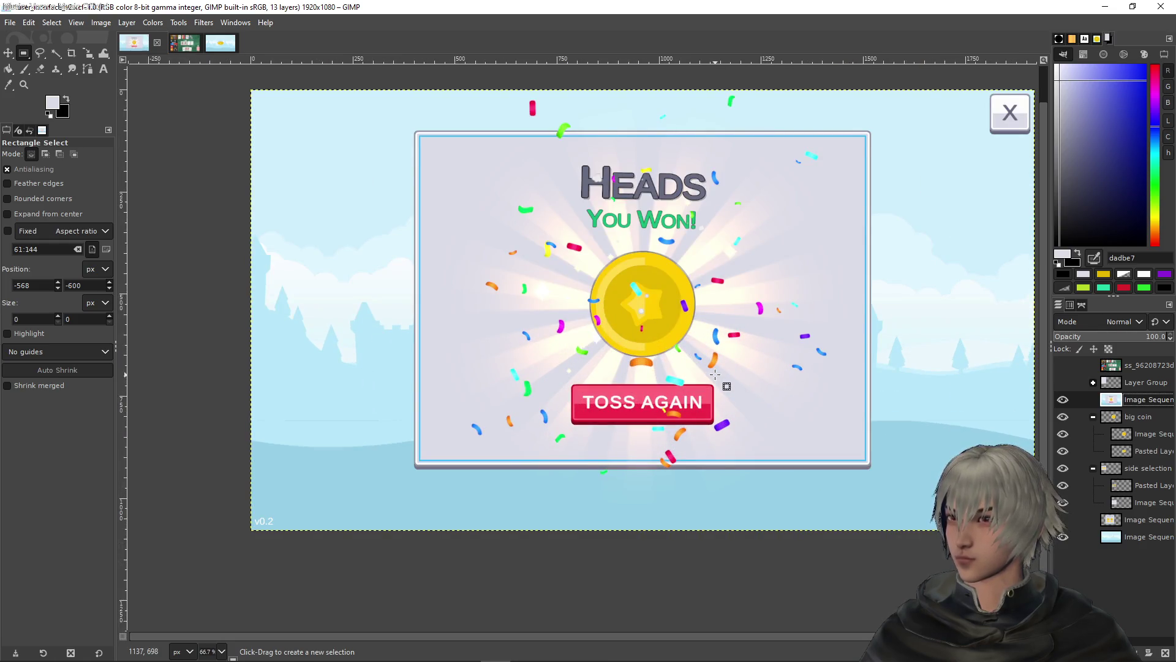
{"action": "scroll", "coordinate": [803, 326], "scroll_direction": "down", "scroll_amount": 2}
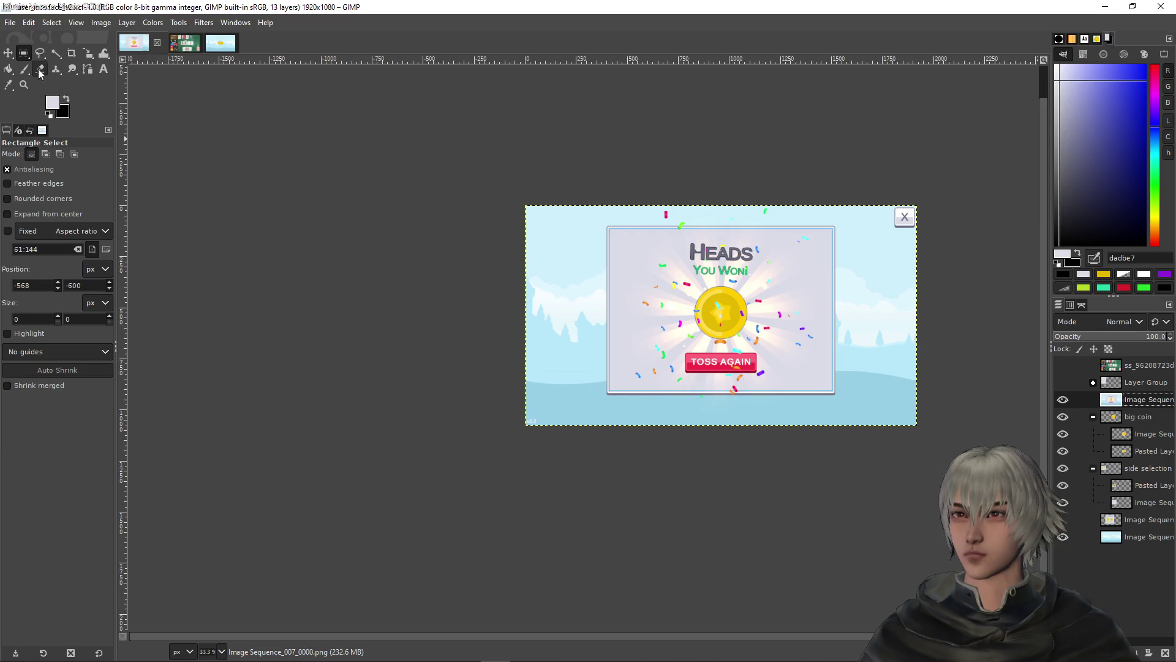
With diagonal neighbours on, fuzzy-select the sky left of the popup card, undoing an oversized pick
{"action": "left_click", "coordinate": [56, 54]}
{"action": "left_click", "coordinate": [7, 226]}
{"action": "left_click", "coordinate": [574, 301]}
{"action": "left_click", "coordinate": [573, 302], "text": "shift"}
{"action": "left_click_drag", "start_coordinate": [584, 313], "coordinate": [561, 314]}
{"action": "left_click", "coordinate": [559, 319]}
{"action": "key", "text": "ctrl+z"}
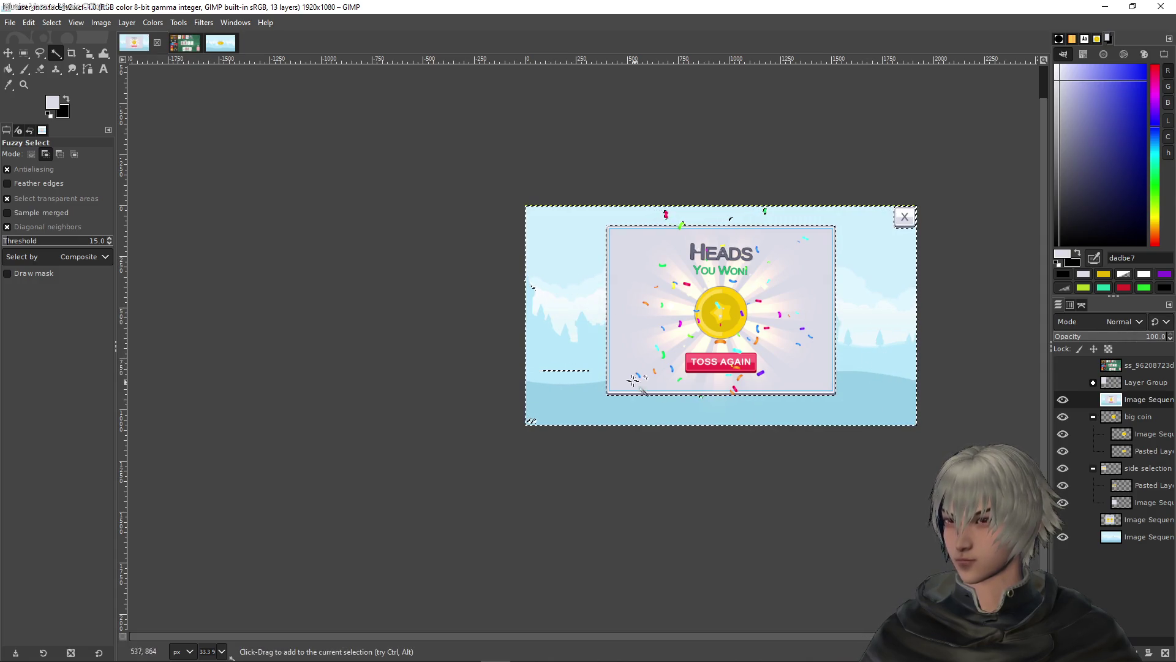
Zoom in and refine the sky selection's edges around the HEADS You Won card
{"action": "scroll", "coordinate": [542, 382], "scroll_direction": "up", "scroll_amount": 3, "text": "ctrl"}
{"action": "scroll", "coordinate": [539, 381], "scroll_direction": "up", "scroll_amount": 2, "text": "ctrl"}
{"action": "left_click_drag", "start_coordinate": [607, 316], "coordinate": [615, 317]}
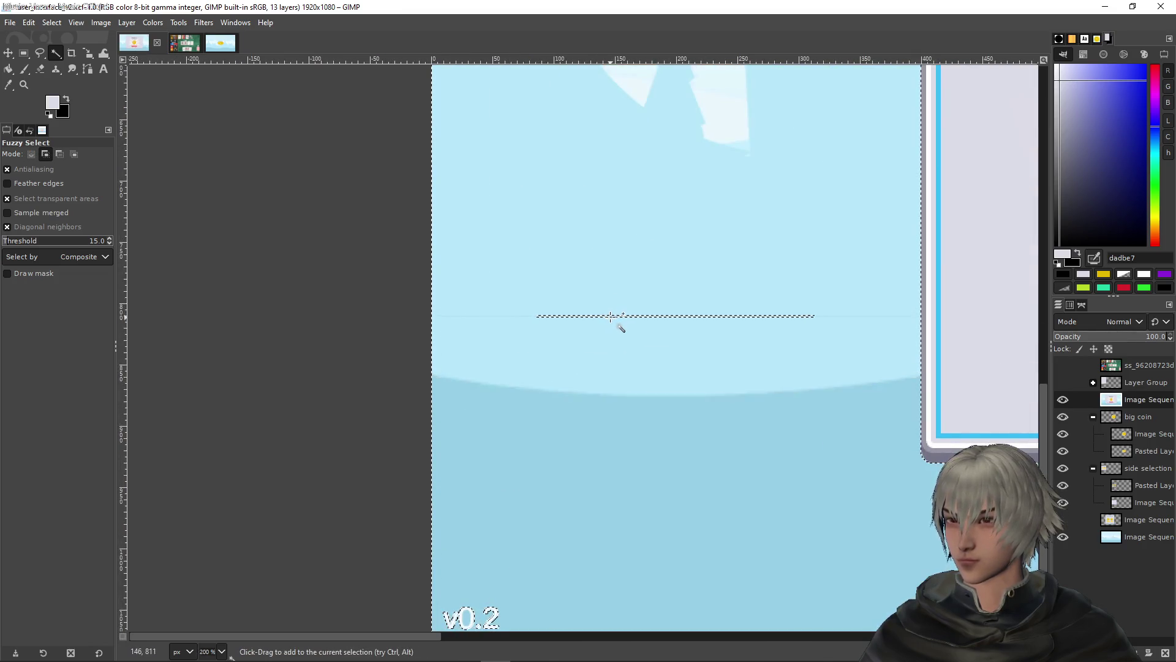
{"action": "scroll", "coordinate": [610, 317], "scroll_direction": "up", "scroll_amount": 2, "text": "ctrl"}
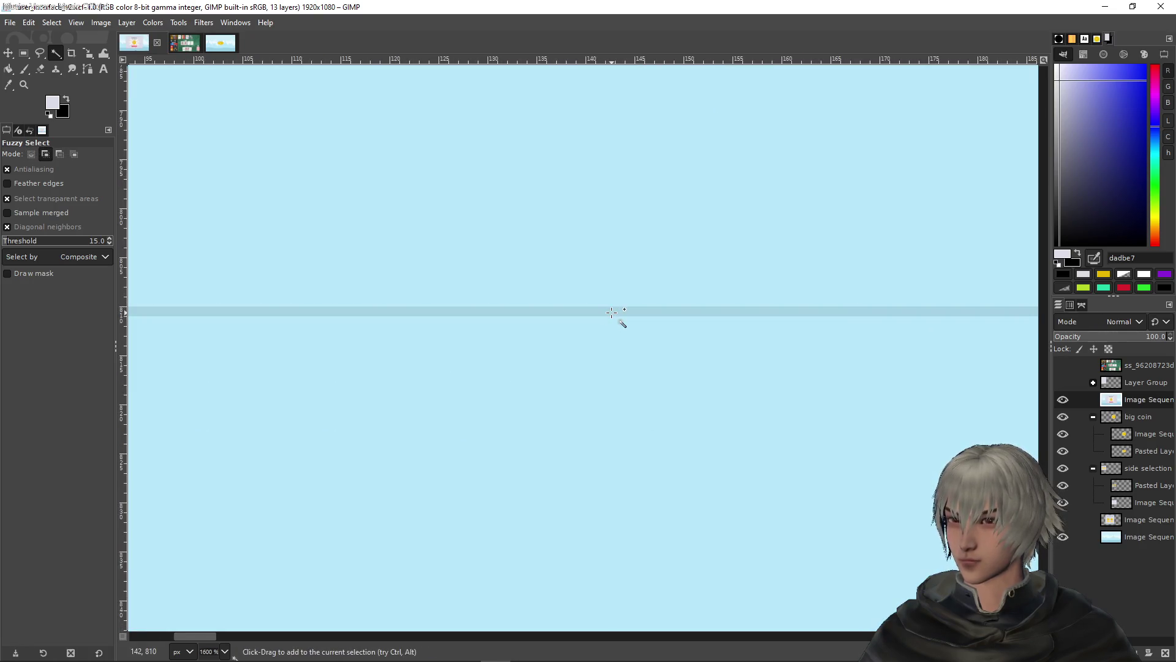
{"action": "scroll", "coordinate": [620, 331], "scroll_direction": "down", "scroll_amount": 4, "text": "ctrl"}
{"action": "scroll", "coordinate": [624, 407], "scroll_direction": "down", "scroll_amount": 1, "text": "ctrl"}
{"action": "scroll", "coordinate": [674, 423], "scroll_direction": "up", "scroll_amount": 3}
{"action": "scroll", "coordinate": [674, 423], "scroll_direction": "right", "scroll_amount": 3}
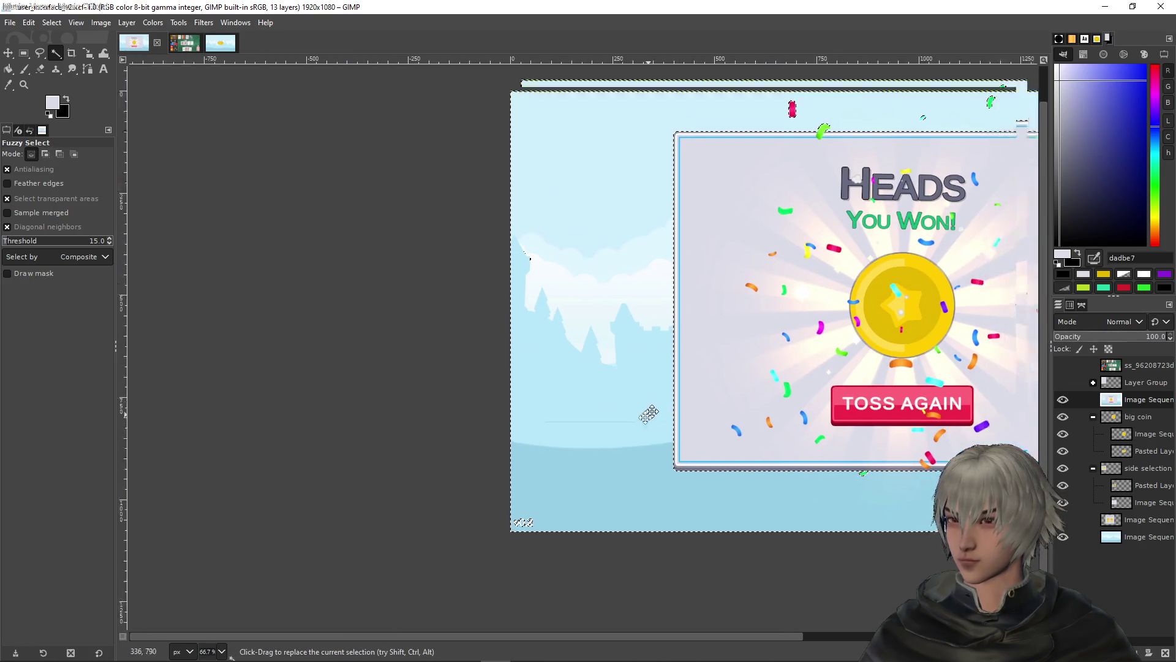
{"action": "scroll", "coordinate": [437, 341], "scroll_direction": "up", "scroll_amount": 9, "text": "ctrl"}
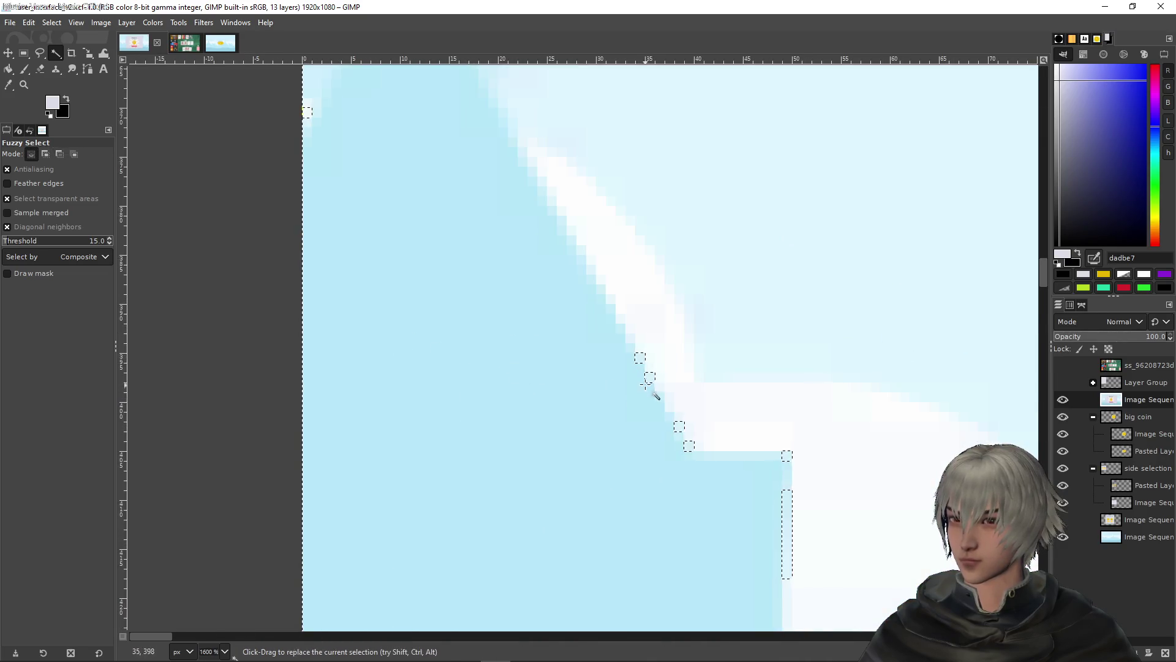
{"action": "scroll", "coordinate": [687, 399], "scroll_direction": "down", "scroll_amount": 10, "text": "ctrl"}
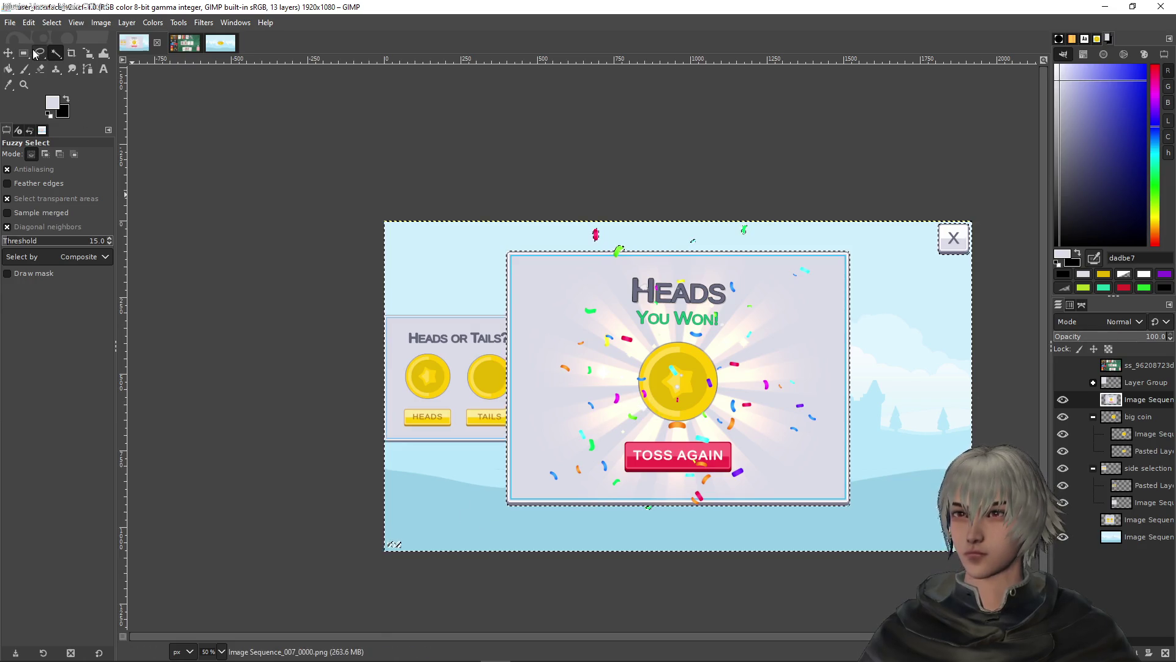
Clear the popup selection, then try and discard a box selection at the canvas's lower-left corner
{"action": "key", "text": "r"}
{"action": "left_click", "coordinate": [297, 364]}
{"action": "left_click_drag", "start_coordinate": [355, 593], "coordinate": [467, 502]}
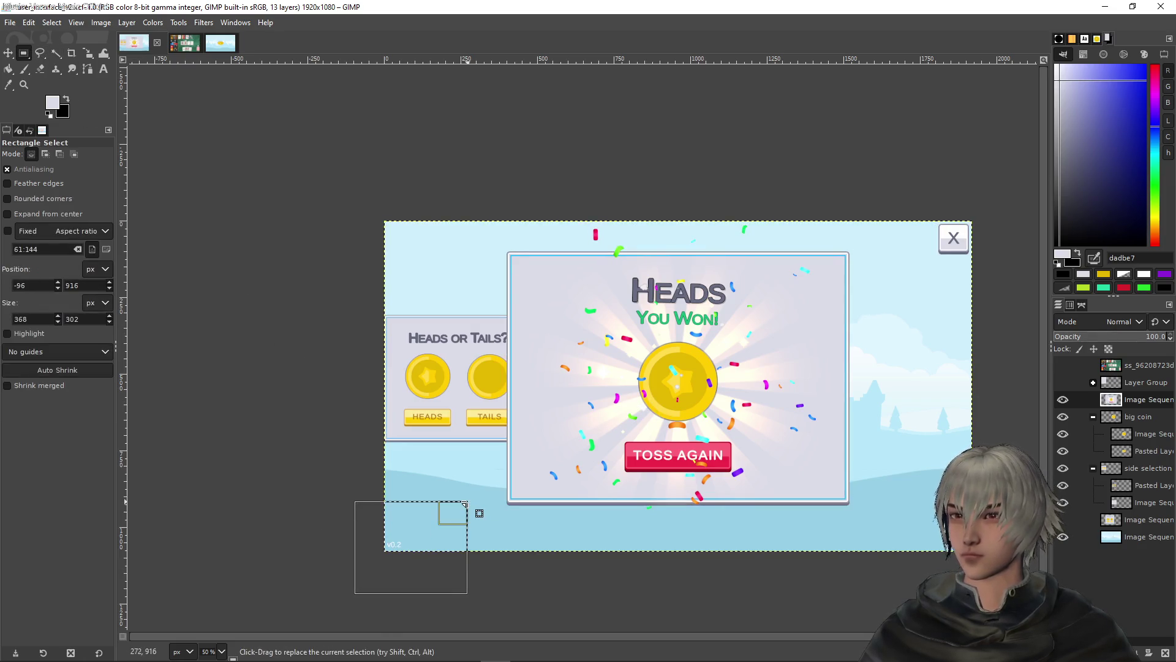
{"action": "left_click", "coordinate": [710, 189]}
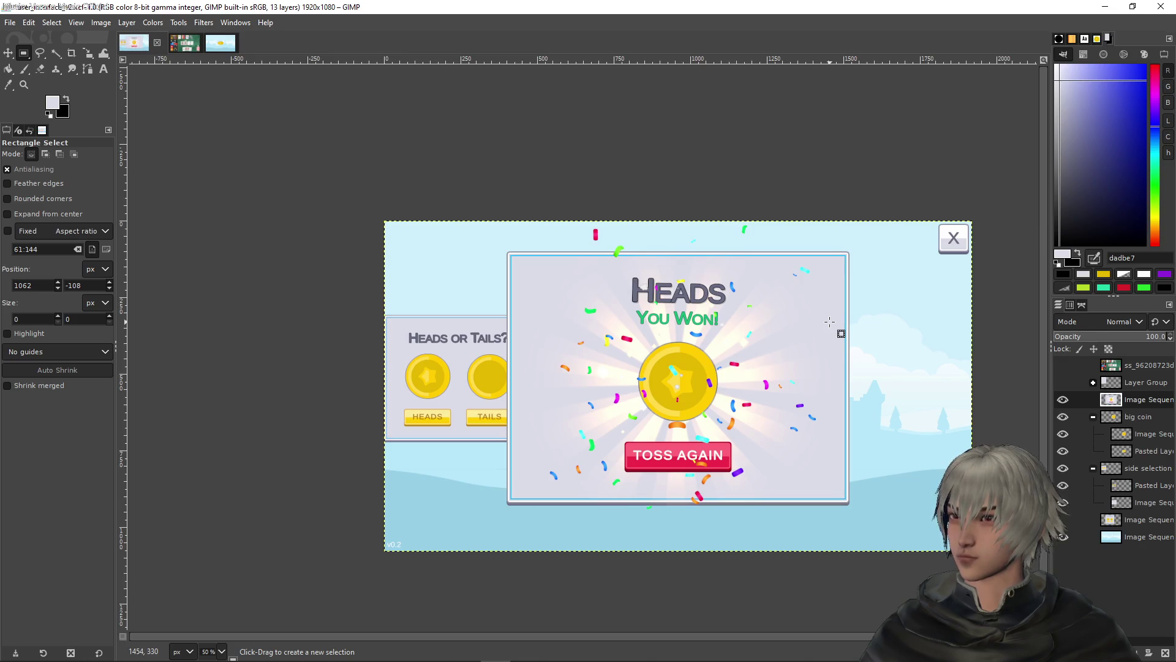
Duplicate the HEADS You Won popup layer and hide the original
{"action": "right_click", "coordinate": [1147, 409]}
{"action": "left_click", "coordinate": [1058, 144]}
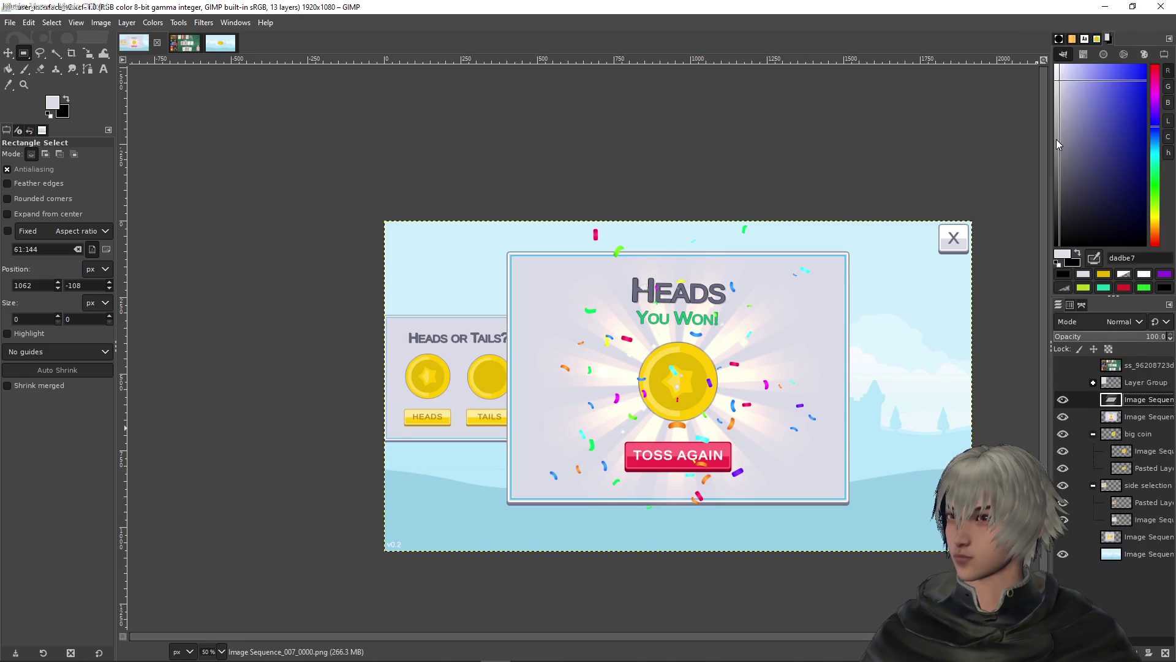
{"action": "left_click", "coordinate": [1063, 418]}
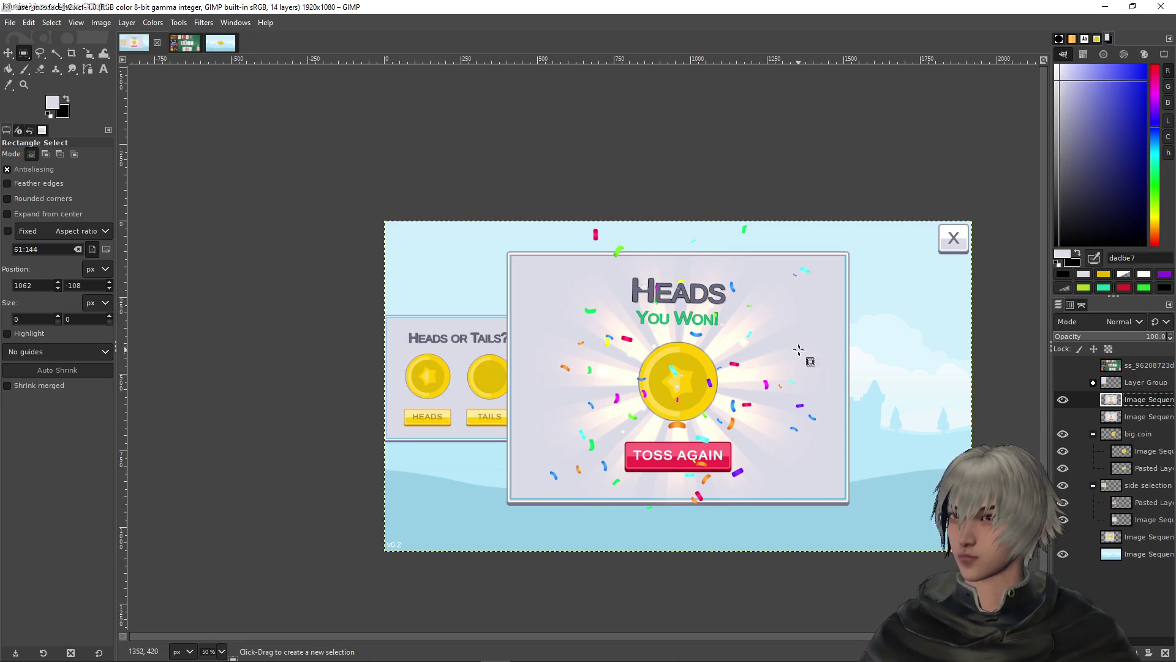
{"action": "scroll", "coordinate": [799, 350], "scroll_direction": "up", "scroll_amount": 2}
Select the pale popup background by colour region
{"action": "left_click", "coordinate": [56, 53]}
{"action": "left_click", "coordinate": [756, 189]}
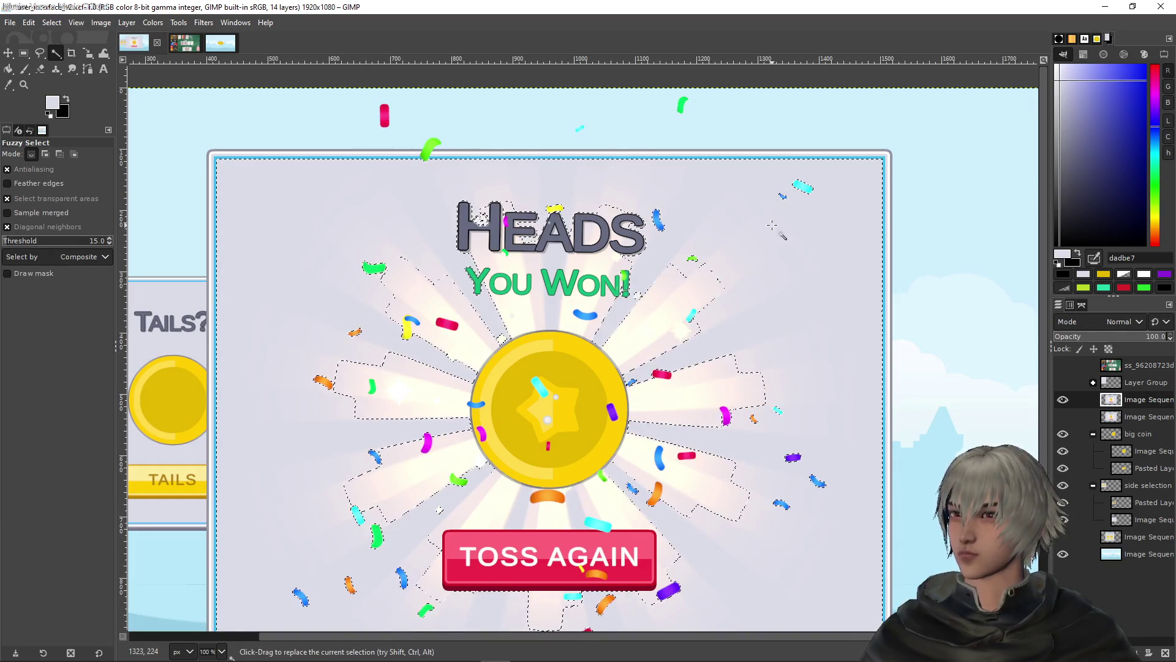
{"action": "scroll", "coordinate": [790, 336], "scroll_direction": "down", "scroll_amount": 3}
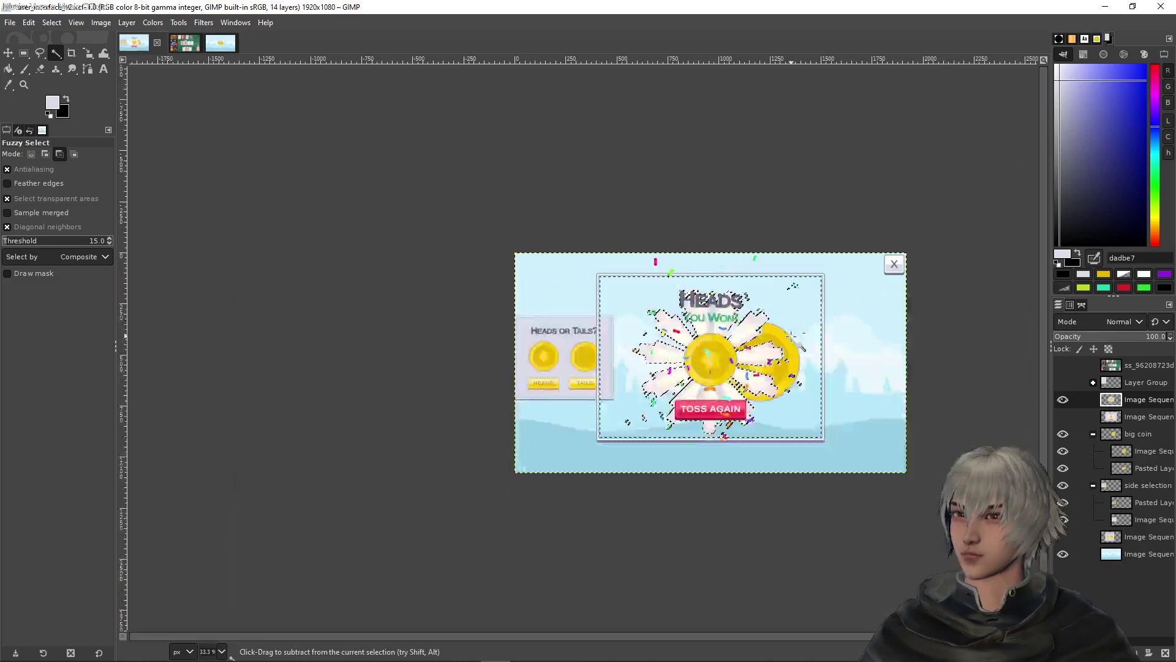
{"action": "scroll", "coordinate": [790, 336], "scroll_direction": "up", "scroll_amount": 1}
{"action": "scroll", "coordinate": [724, 356], "scroll_direction": "up", "scroll_amount": 1}
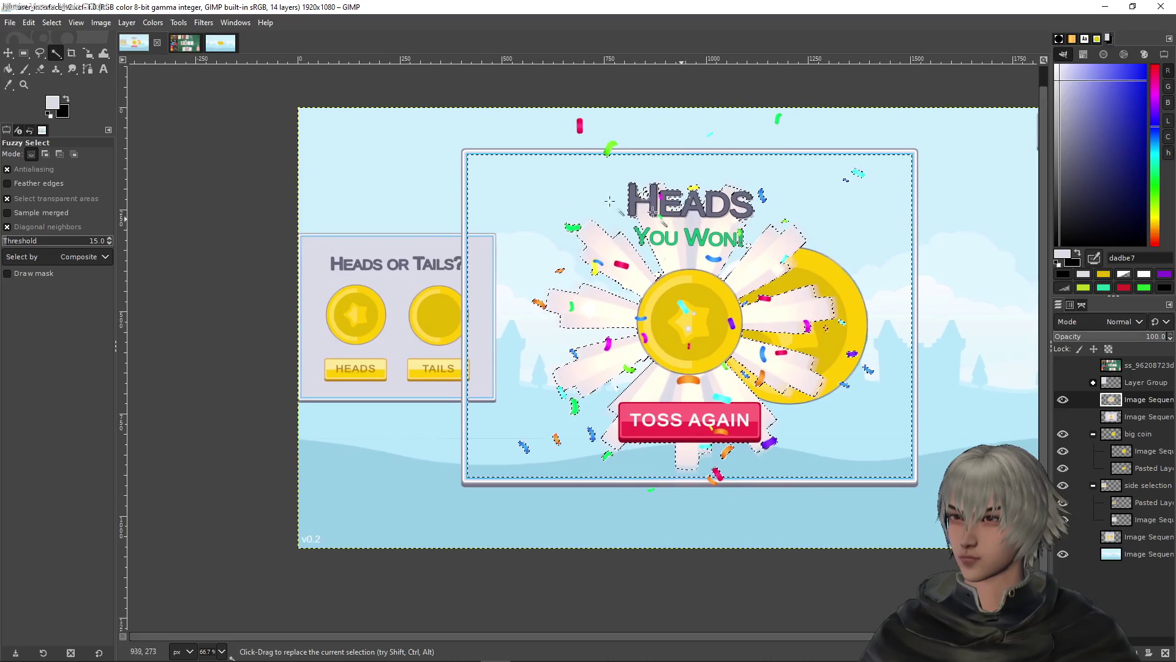
Shift the popup copy right and slightly down, and place it beneath the big coin layers
{"action": "key", "text": "m"}
{"action": "mouse_move", "coordinate": [738, 322]}
{"action": "left_mouse_down"}
{"action": "mouse_move", "coordinate": [806, 329]}
{"action": "mouse_move", "coordinate": [767, 329]}
{"action": "mouse_move", "coordinate": [824, 343]}
{"action": "left_mouse_up"}
{"action": "mouse_move", "coordinate": [1139, 409]}
{"action": "left_mouse_down"}
{"action": "mouse_move", "coordinate": [1102, 494]}
{"action": "mouse_move", "coordinate": [1078, 479]}
{"action": "left_mouse_up"}
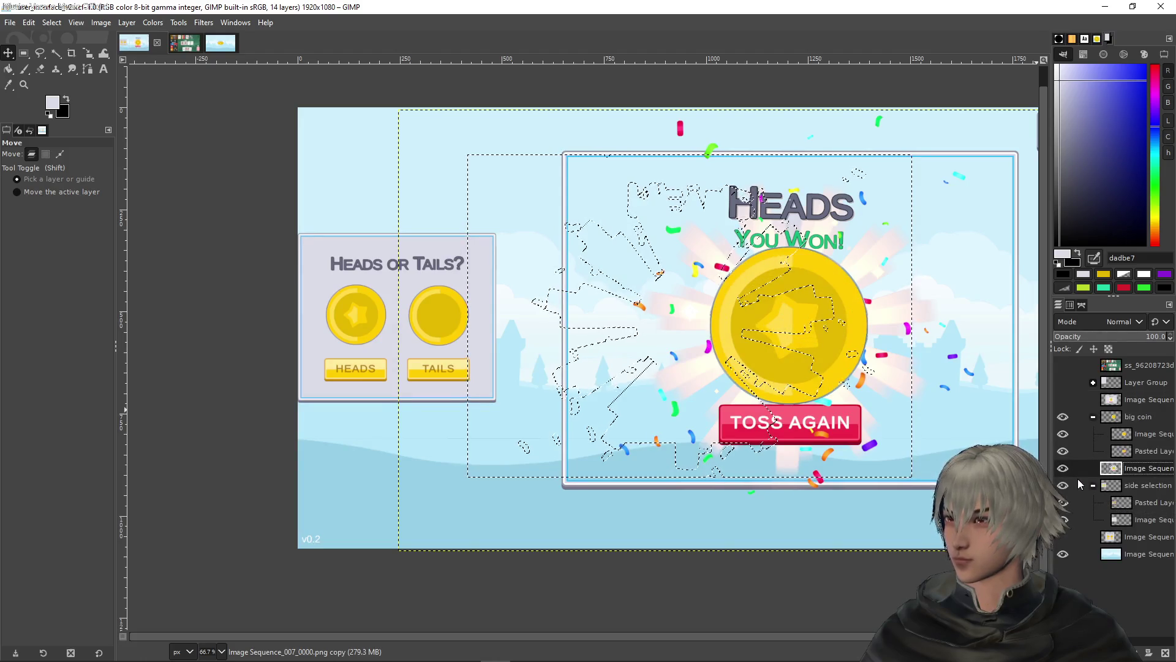
{"action": "scroll", "coordinate": [930, 348], "scroll_direction": "up", "scroll_amount": 3}
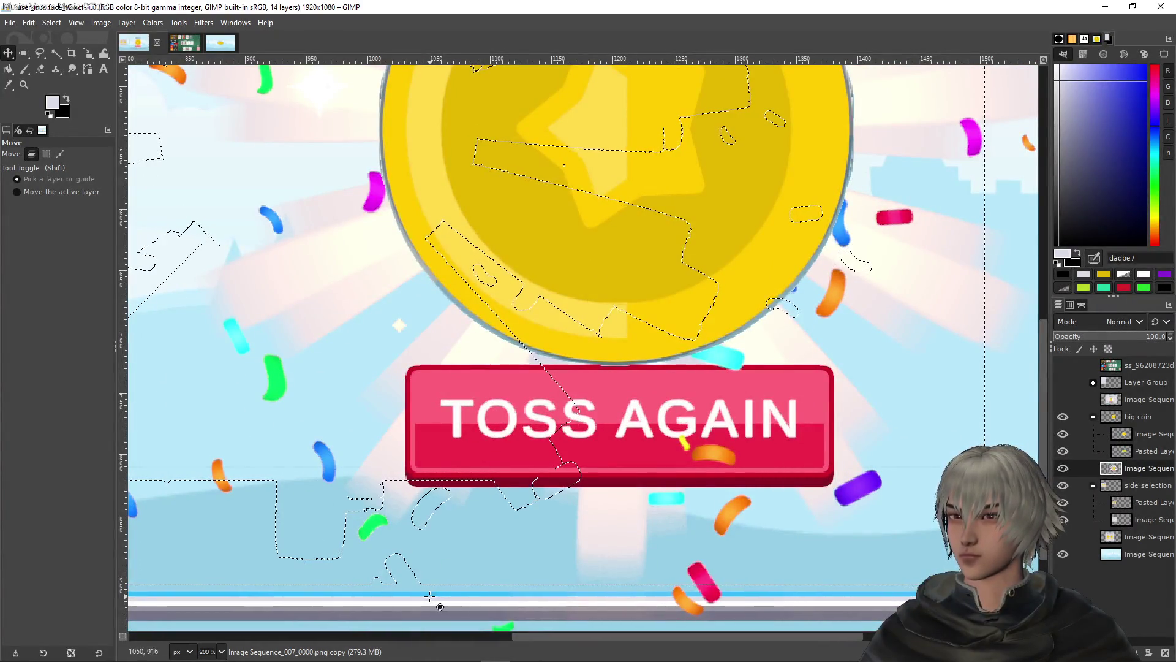
{"action": "left_click", "coordinate": [24, 53]}
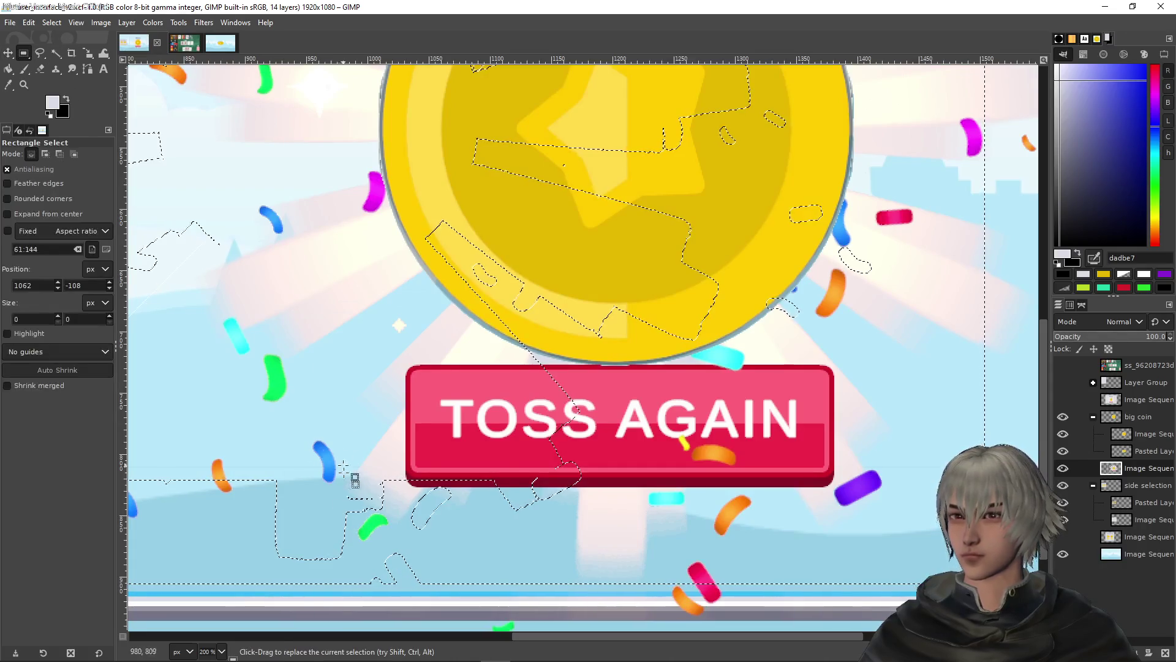
Box the TOSS AGAIN button and erase it from the popup background layer
{"action": "left_click", "coordinate": [319, 497]}
{"action": "left_click", "coordinate": [458, 474]}
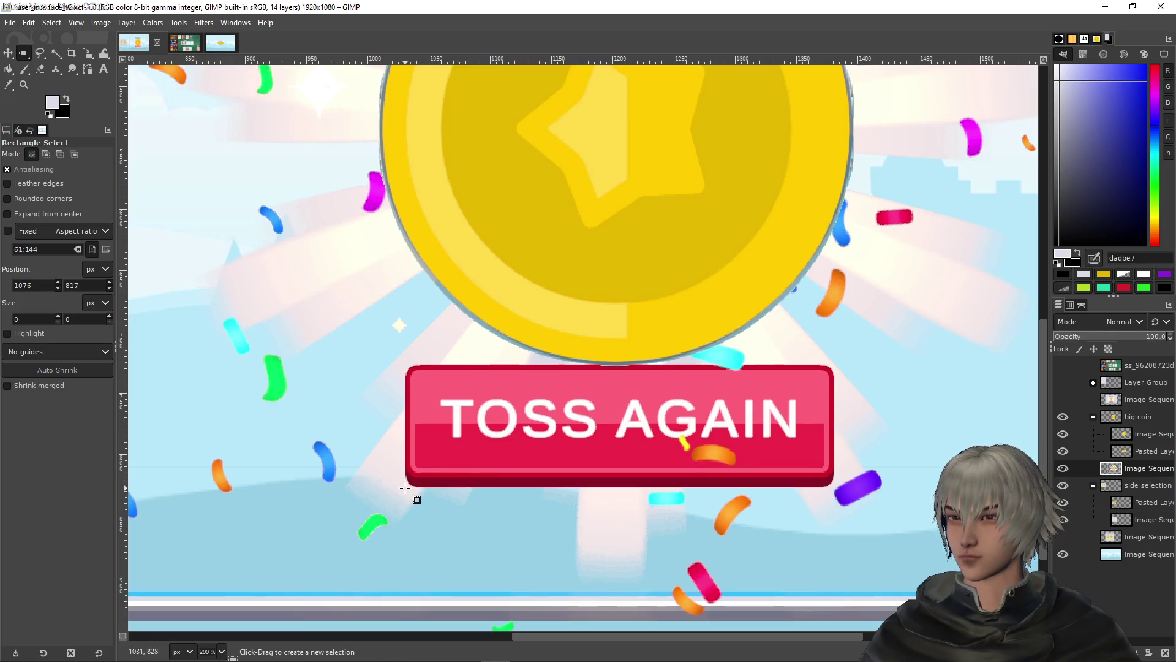
{"action": "mouse_move", "coordinate": [405, 489]}
{"action": "left_mouse_down"}
{"action": "mouse_move", "coordinate": [709, 325]}
{"action": "mouse_move", "coordinate": [835, 373]}
{"action": "mouse_move", "coordinate": [835, 363]}
{"action": "left_mouse_up"}
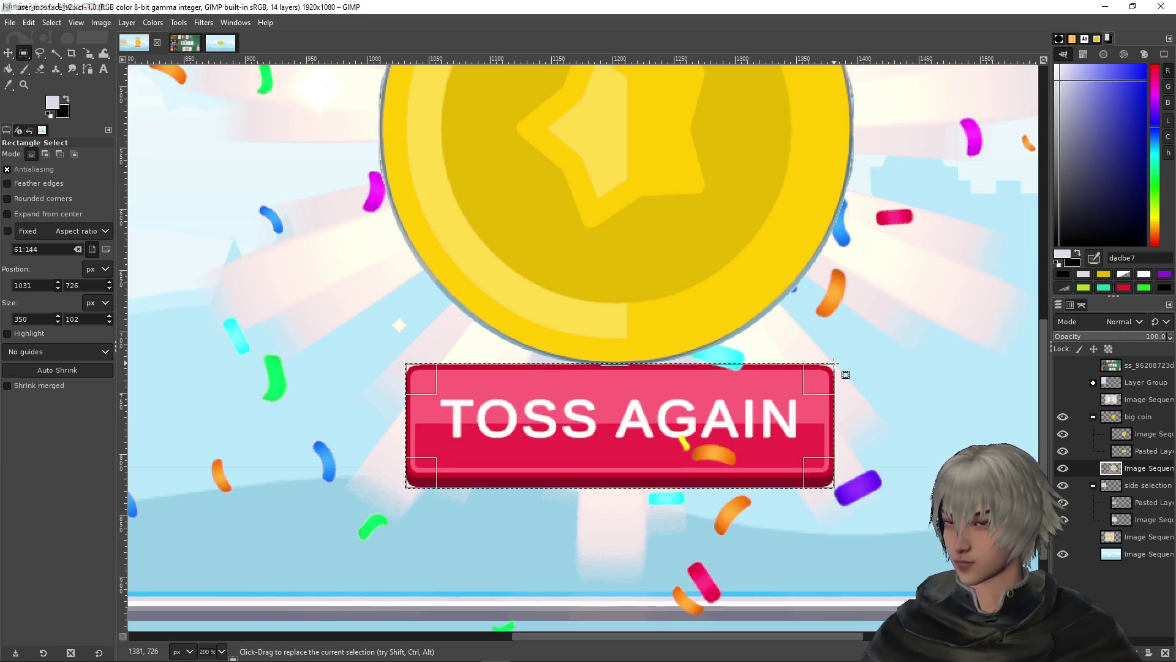
{"action": "key", "text": "End"}
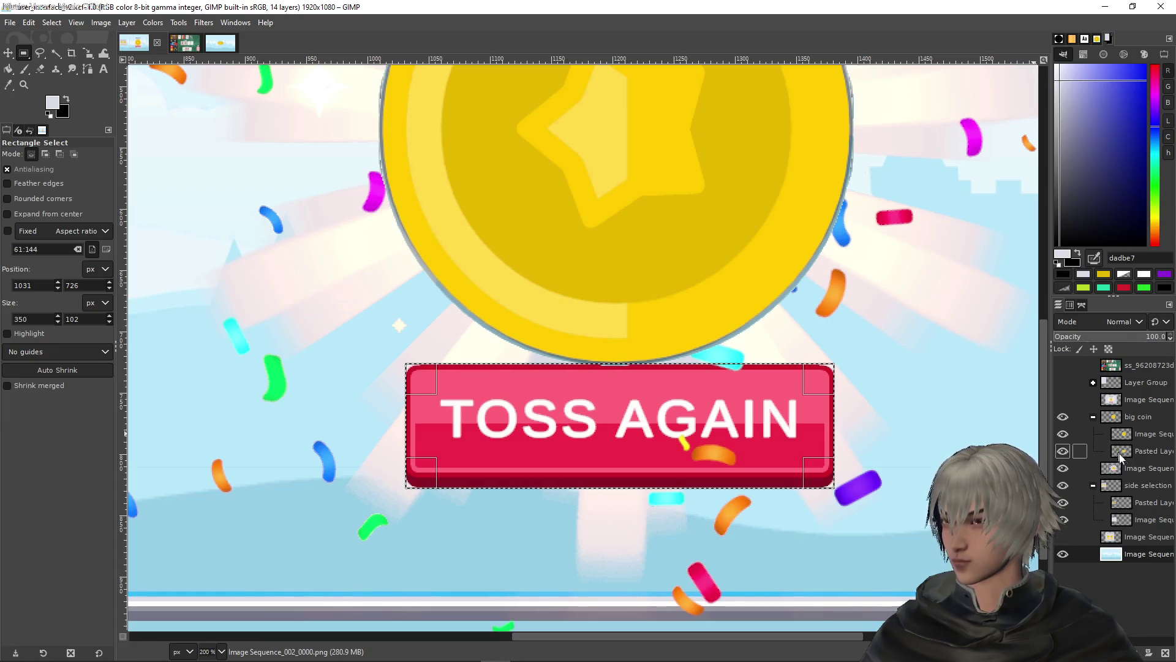
{"action": "left_click", "coordinate": [1131, 468]}
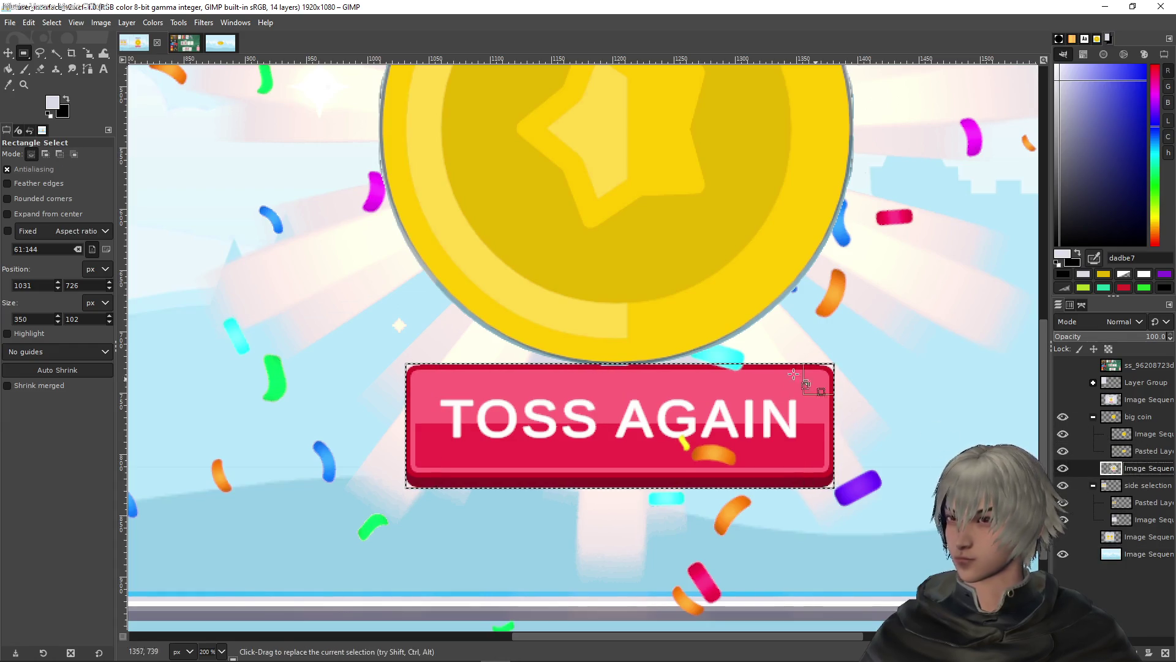
{"action": "key", "text": "Delete"}
Erase the HEADS title from the popup
{"action": "scroll", "coordinate": [843, 364], "scroll_direction": "down", "scroll_amount": 5, "text": "ctrl"}
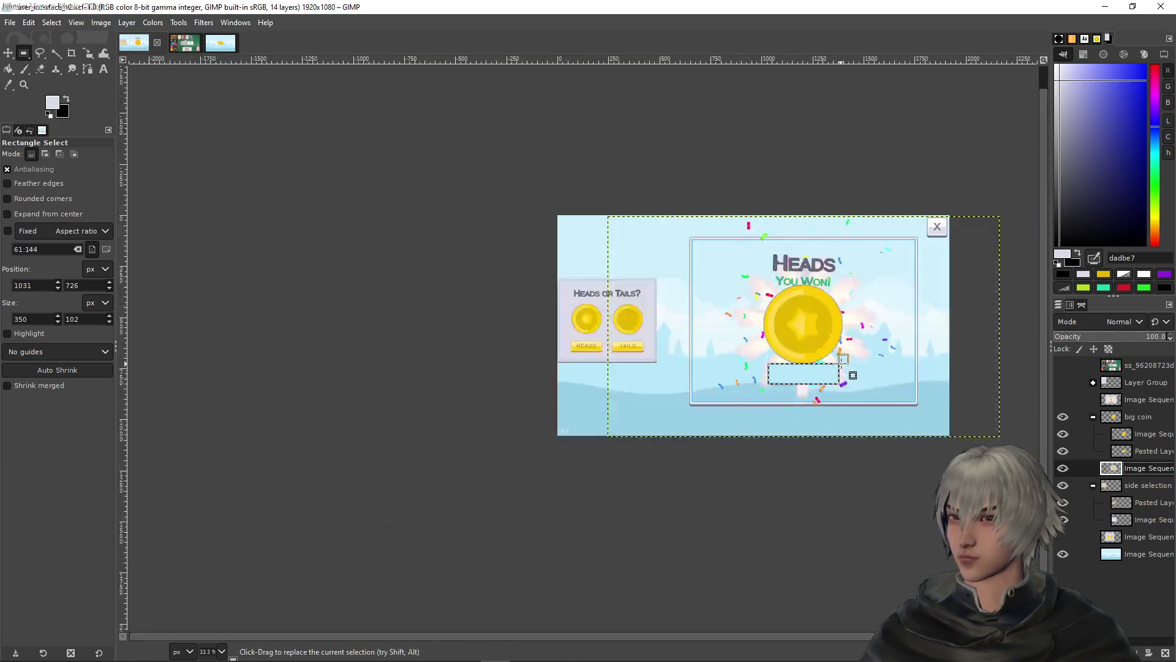
{"action": "scroll", "coordinate": [845, 373], "scroll_direction": "up", "scroll_amount": 3, "text": "ctrl"}
{"action": "scroll", "coordinate": [901, 373], "scroll_direction": "down", "scroll_amount": 2, "text": "ctrl"}
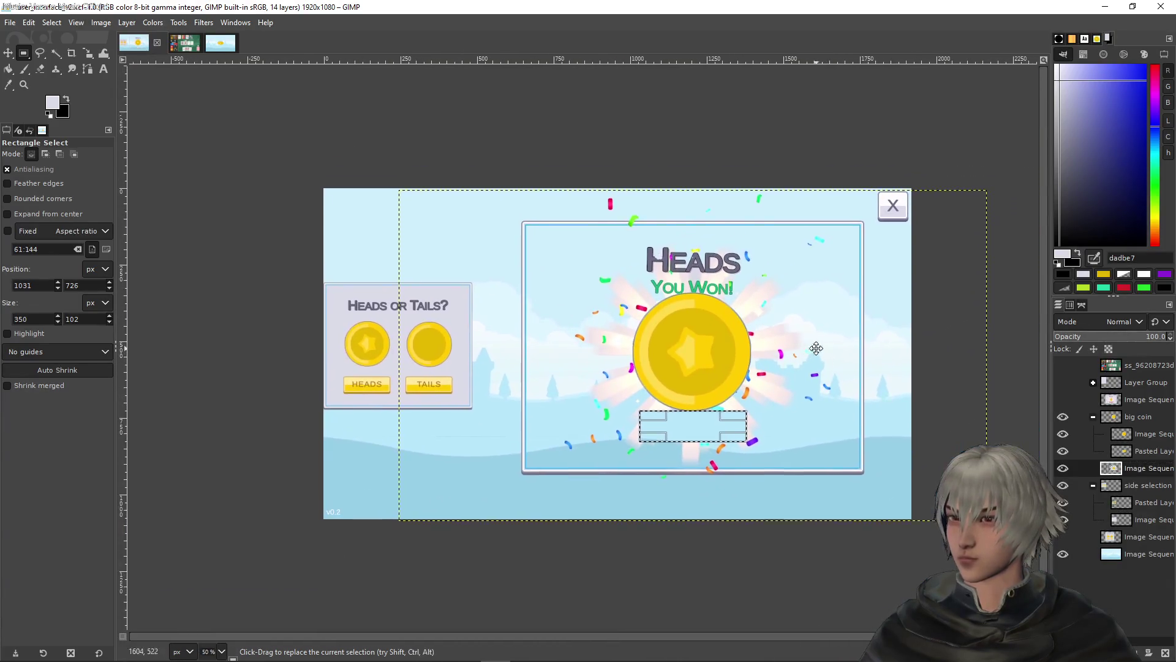
{"action": "scroll", "coordinate": [946, 179], "scroll_direction": "up", "scroll_amount": 3, "text": "ctrl"}
{"action": "scroll", "coordinate": [701, 209], "scroll_direction": "left", "scroll_amount": 3}
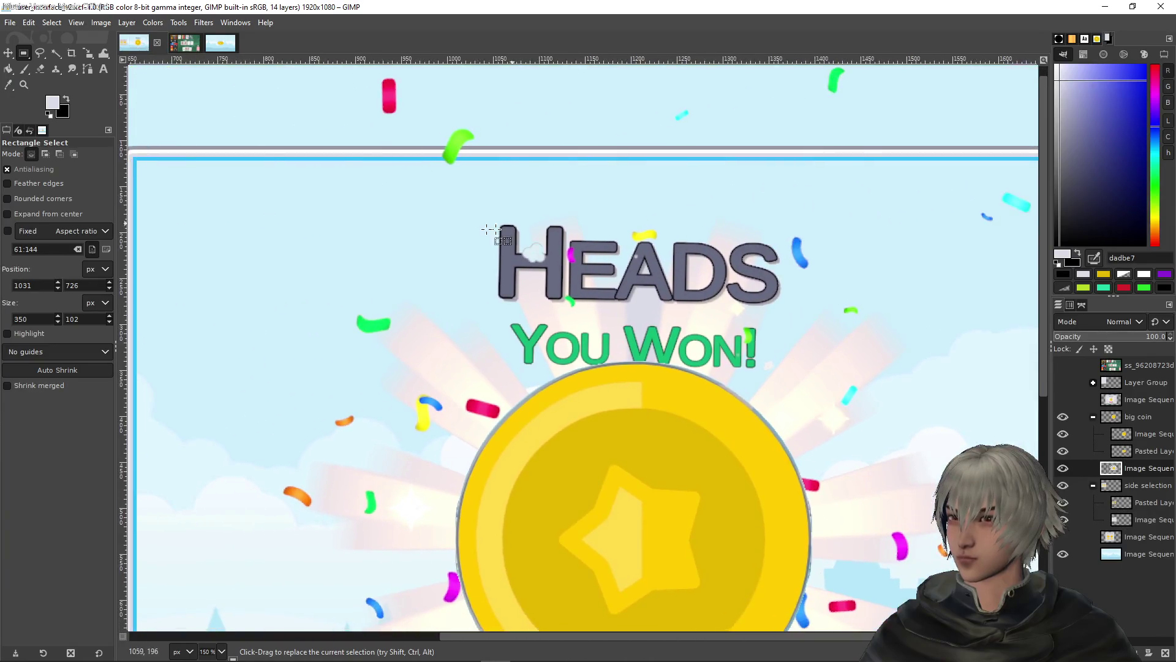
{"action": "mouse_move", "coordinate": [497, 224]}
{"action": "left_mouse_down"}
{"action": "mouse_move", "coordinate": [795, 307]}
{"action": "mouse_move", "coordinate": [784, 307]}
{"action": "left_mouse_up"}
{"action": "key", "text": "Delete"}
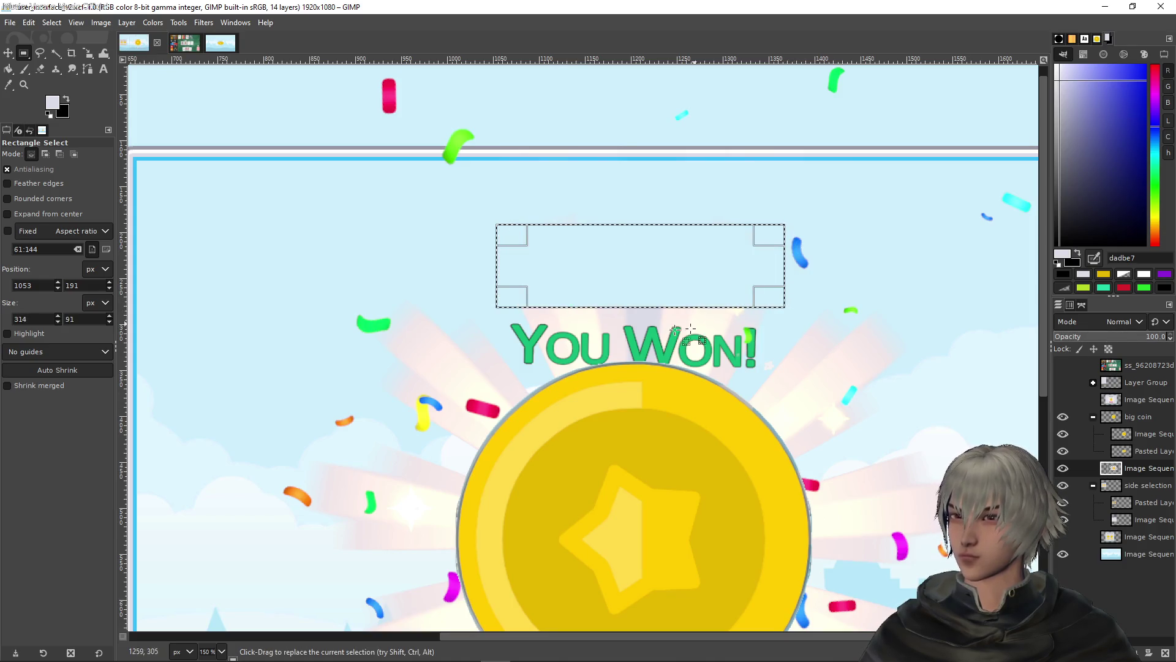
Erase the You Won! text and deselect
{"action": "left_click_drag", "start_coordinate": [509, 369], "coordinate": [769, 320]}
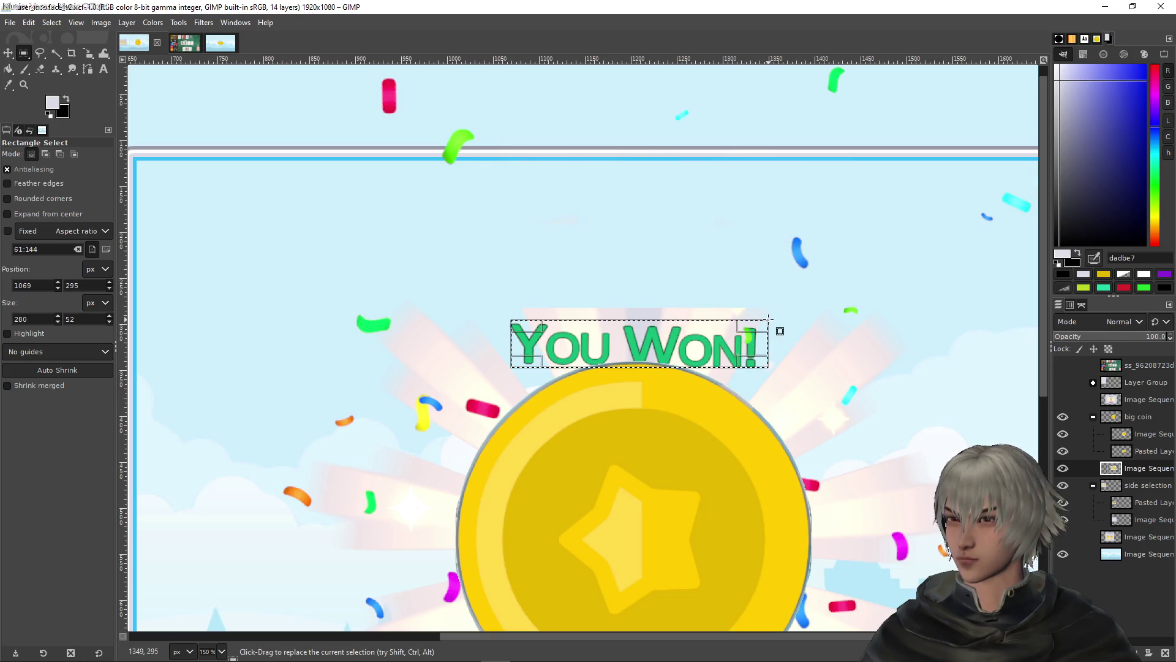
{"action": "key", "text": "Delete"}
{"action": "left_click", "coordinate": [821, 258]}
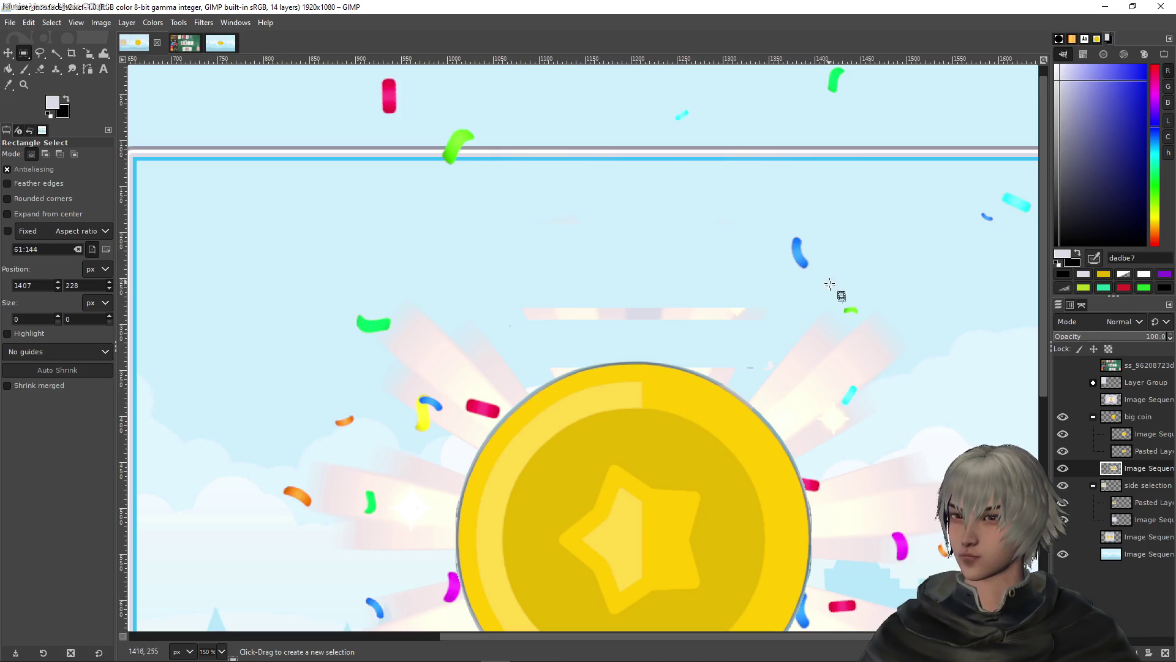
{"action": "scroll", "coordinate": [830, 284], "scroll_direction": "down", "scroll_amount": 4}
{"action": "scroll", "coordinate": [782, 318], "scroll_direction": "up", "scroll_amount": 2}
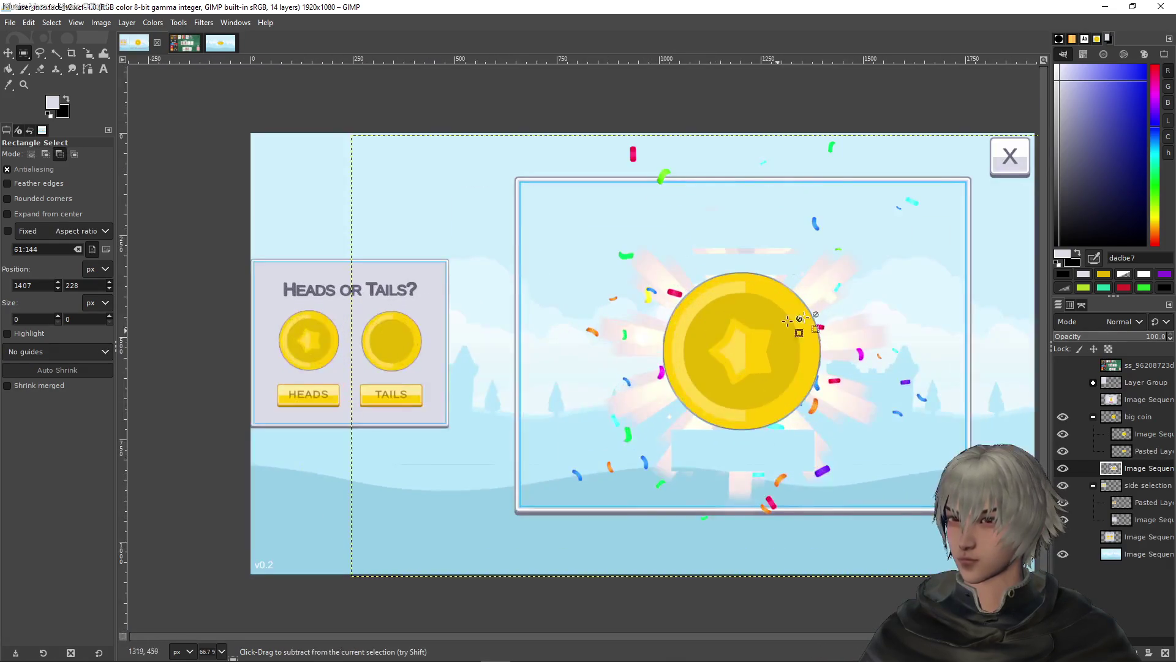
Erase the popup frame's left and right borders
{"action": "scroll", "coordinate": [766, 352], "scroll_direction": "right", "scroll_amount": 1}
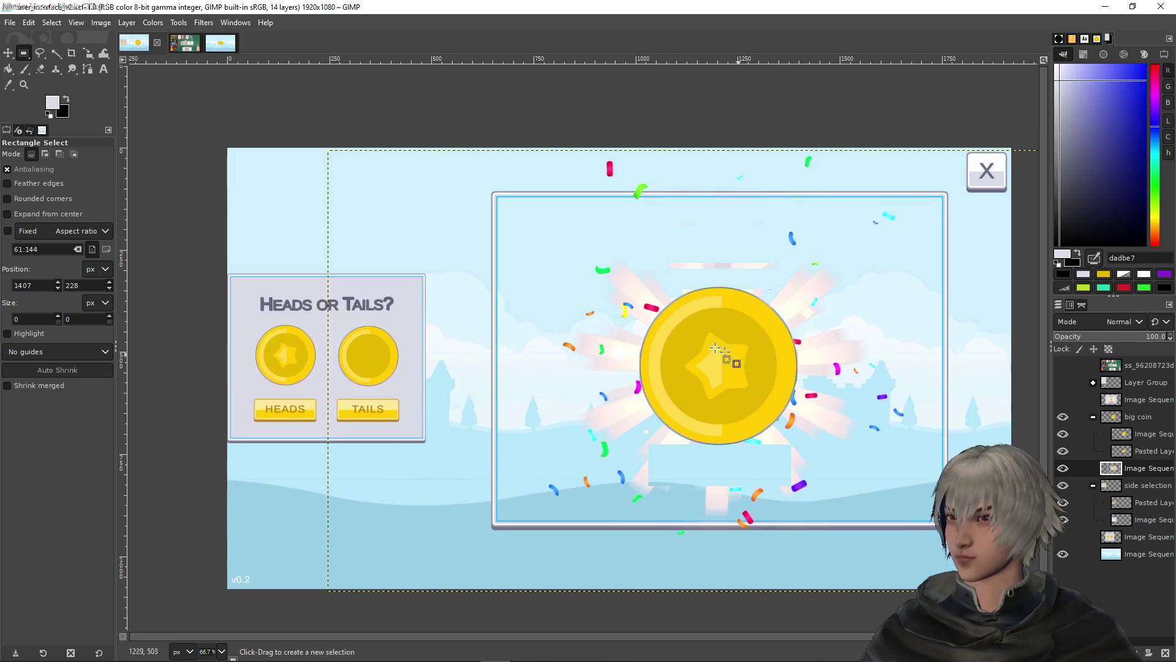
{"action": "mouse_move", "coordinate": [460, 170]}
{"action": "left_mouse_down"}
{"action": "mouse_move", "coordinate": [491, 236]}
{"action": "mouse_move", "coordinate": [516, 551]}
{"action": "left_mouse_up"}
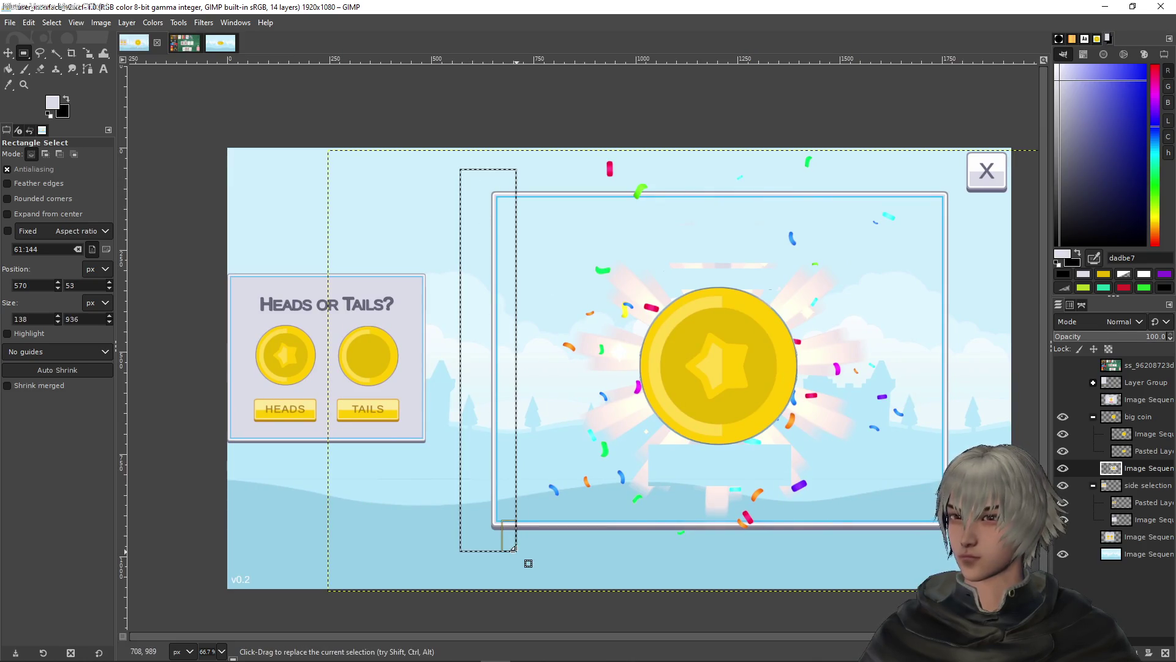
{"action": "key", "text": "Delete"}
{"action": "mouse_move", "coordinate": [973, 551]}
{"action": "left_mouse_down"}
{"action": "mouse_move", "coordinate": [928, 176]}
{"action": "mouse_move", "coordinate": [919, 189]}
{"action": "mouse_move", "coordinate": [515, 192]}
{"action": "mouse_move", "coordinate": [496, 204]}
{"action": "left_mouse_up"}
{"action": "key", "text": "Delete"}
{"action": "key", "text": "Delete"}
Erase the grey bar along the bottom and deselect
{"action": "left_click_drag", "start_coordinate": [503, 545], "coordinate": [941, 519]}
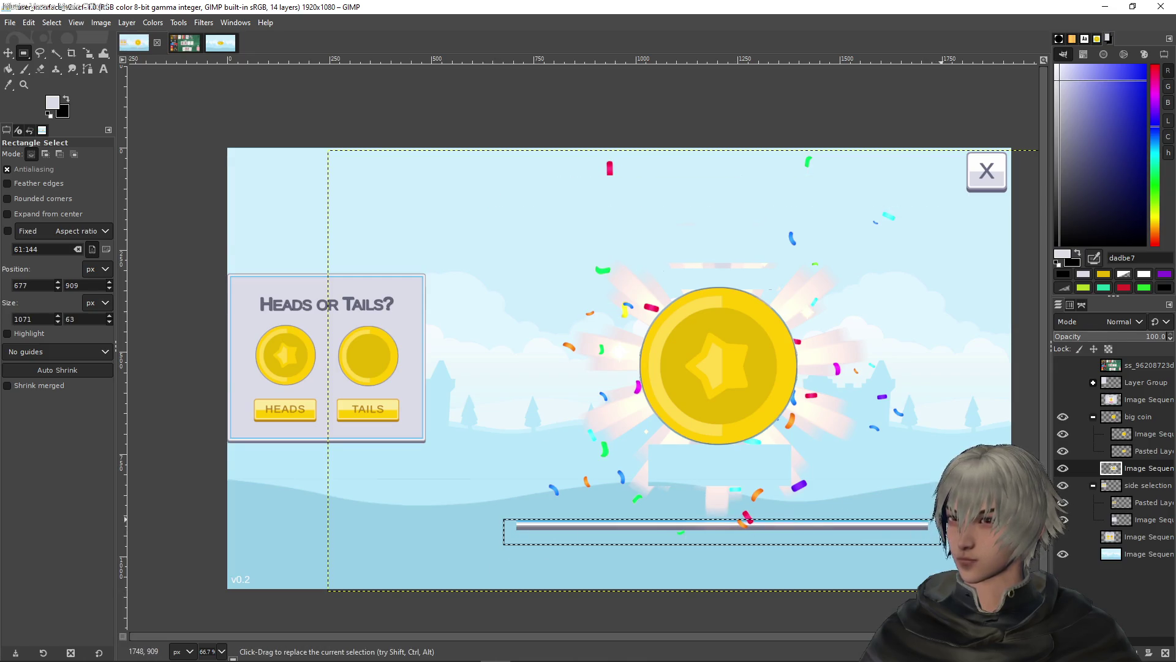
{"action": "key", "text": "Delete"}
{"action": "left_click", "coordinate": [728, 111]}
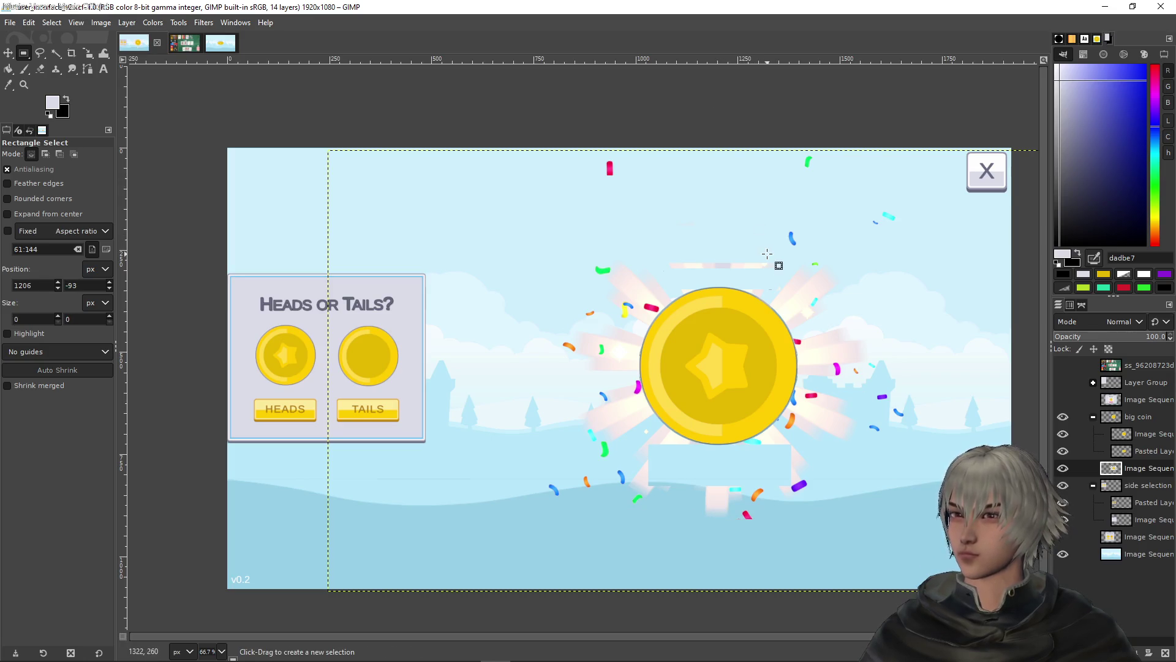
{"action": "scroll", "coordinate": [767, 253], "scroll_direction": "down", "scroll_amount": 1, "text": "ctrl"}
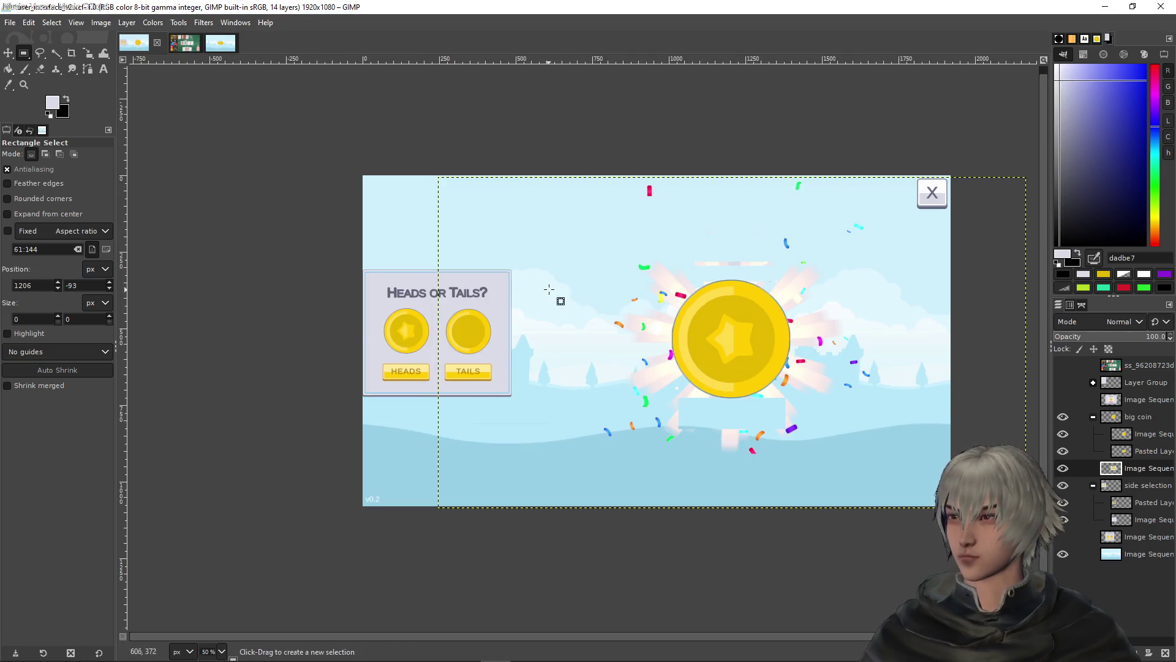
{"action": "left_click", "coordinate": [10, 52]}
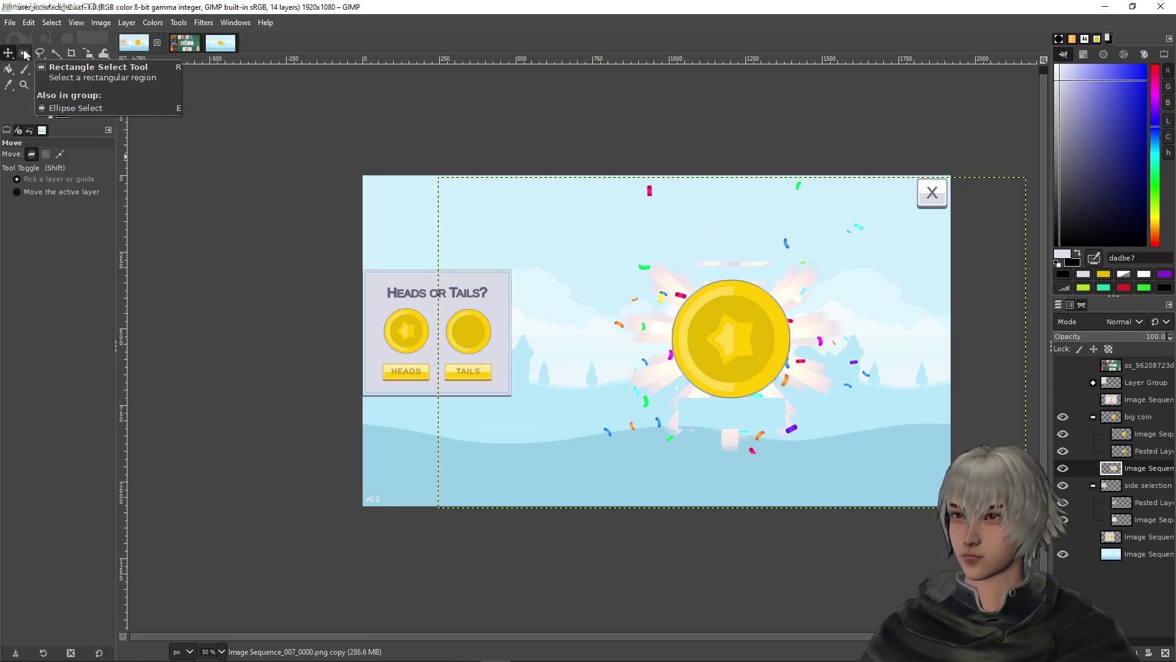
{"action": "left_click", "coordinate": [46, 72]}
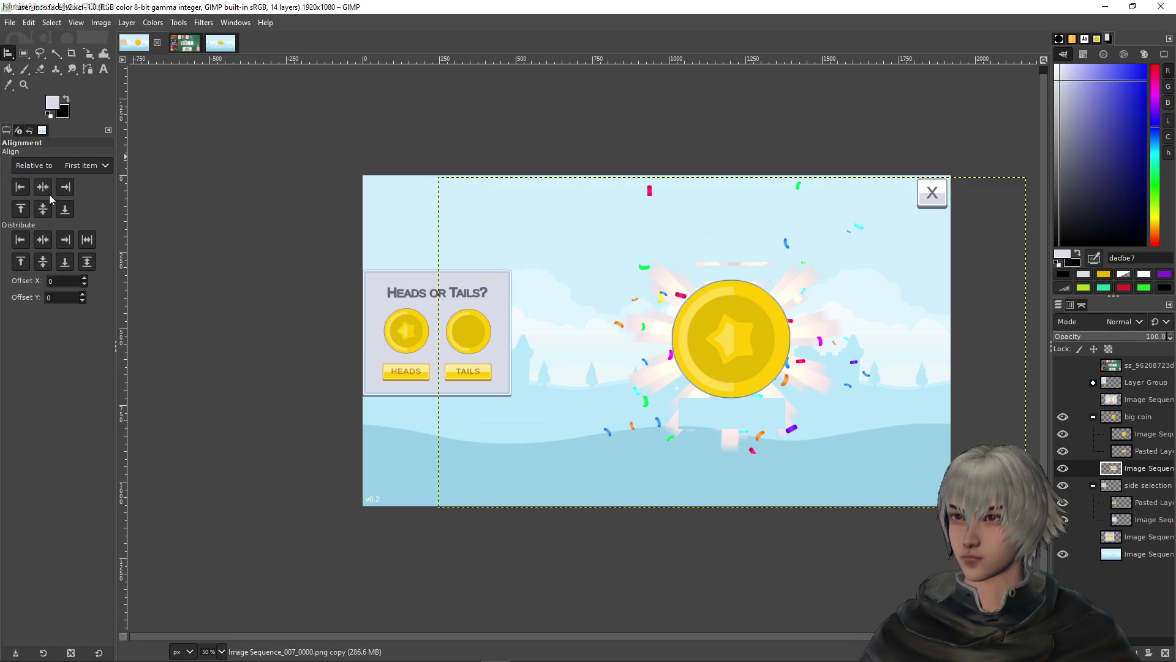
{"action": "left_click", "coordinate": [668, 346]}
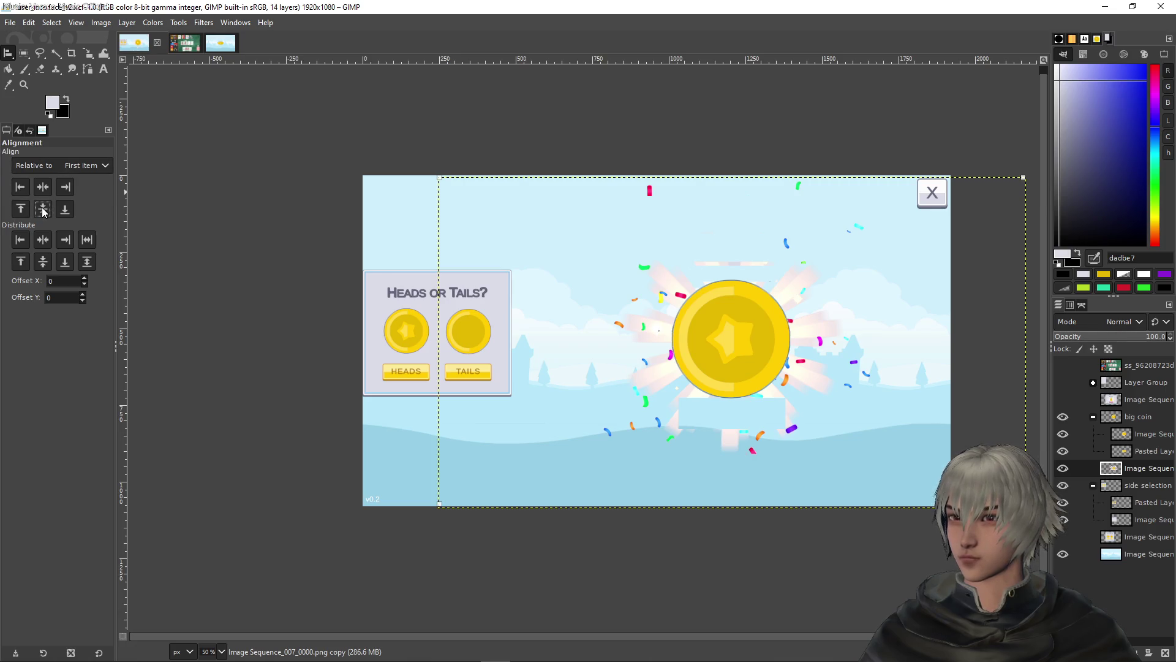
{"action": "left_click", "coordinate": [42, 187]}
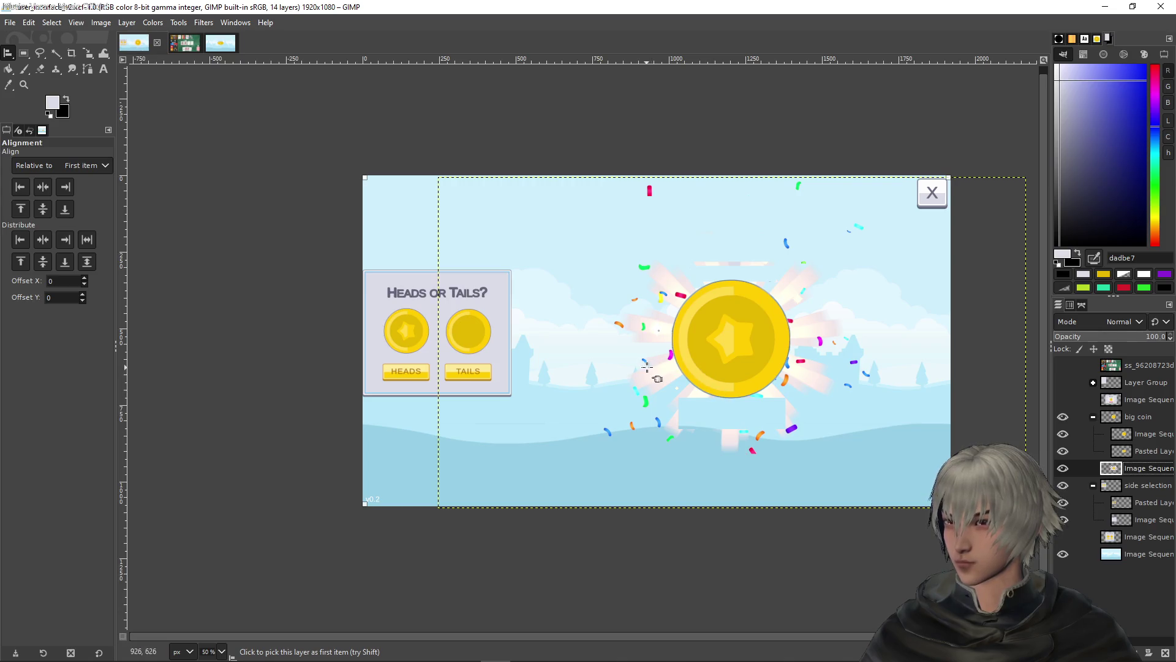
{"action": "left_click", "coordinate": [41, 210]}
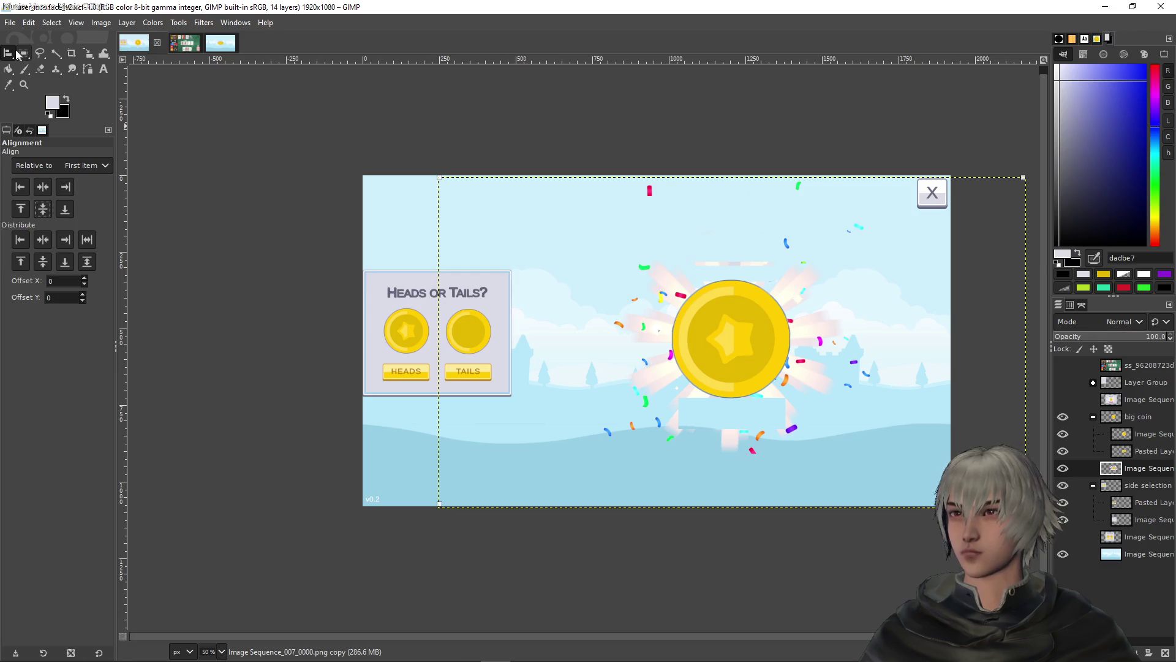
{"action": "left_click_drag", "start_coordinate": [10, 57], "coordinate": [28, 54]}
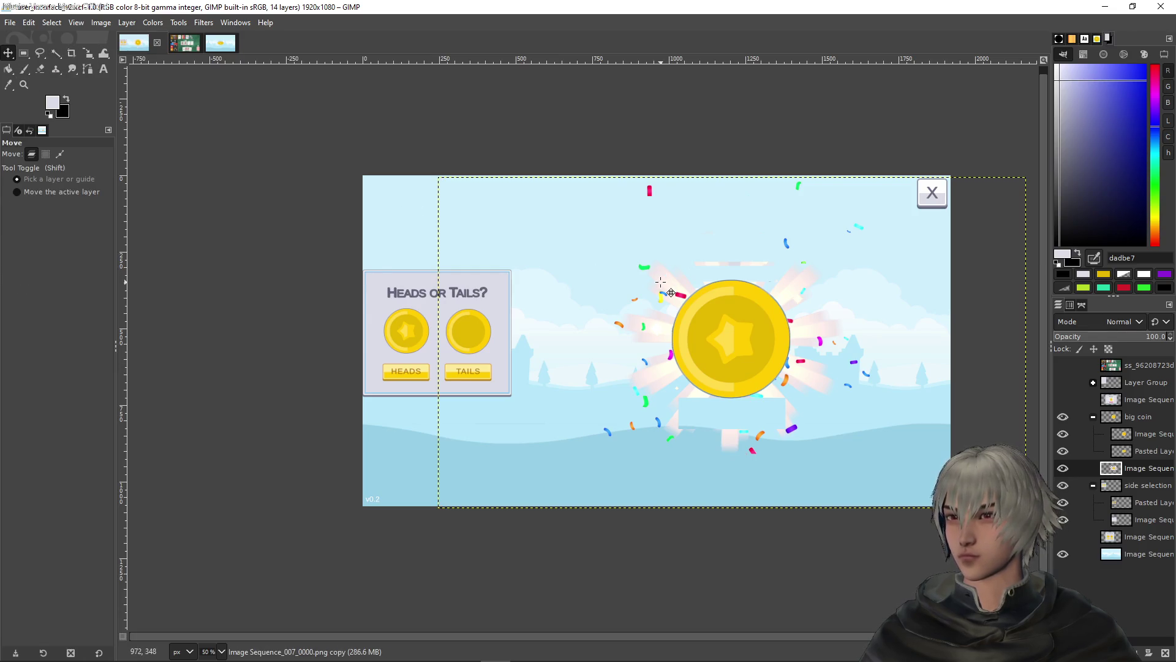
{"action": "left_click_drag", "start_coordinate": [661, 282], "coordinate": [662, 282]}
{"action": "key", "text": "shift"}
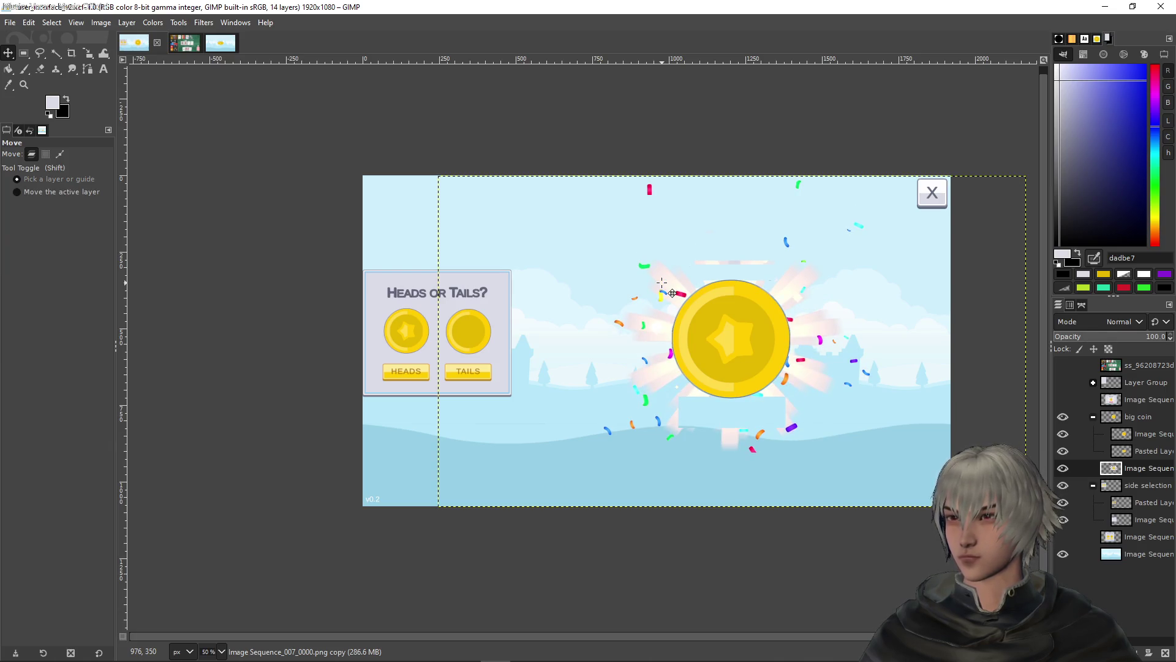
{"action": "scroll", "coordinate": [488, 202], "scroll_direction": "up", "scroll_amount": 2}
{"action": "scroll", "coordinate": [491, 179], "scroll_direction": "up", "scroll_amount": 2}
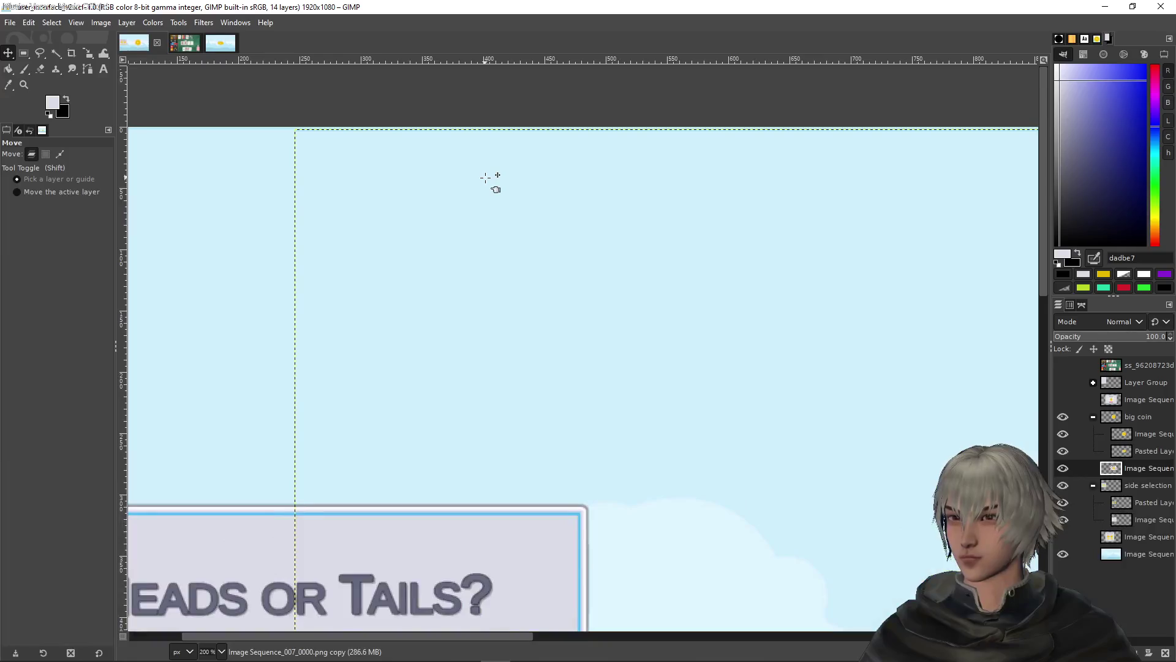
{"action": "scroll", "coordinate": [718, 336], "scroll_direction": "down", "scroll_amount": 4}
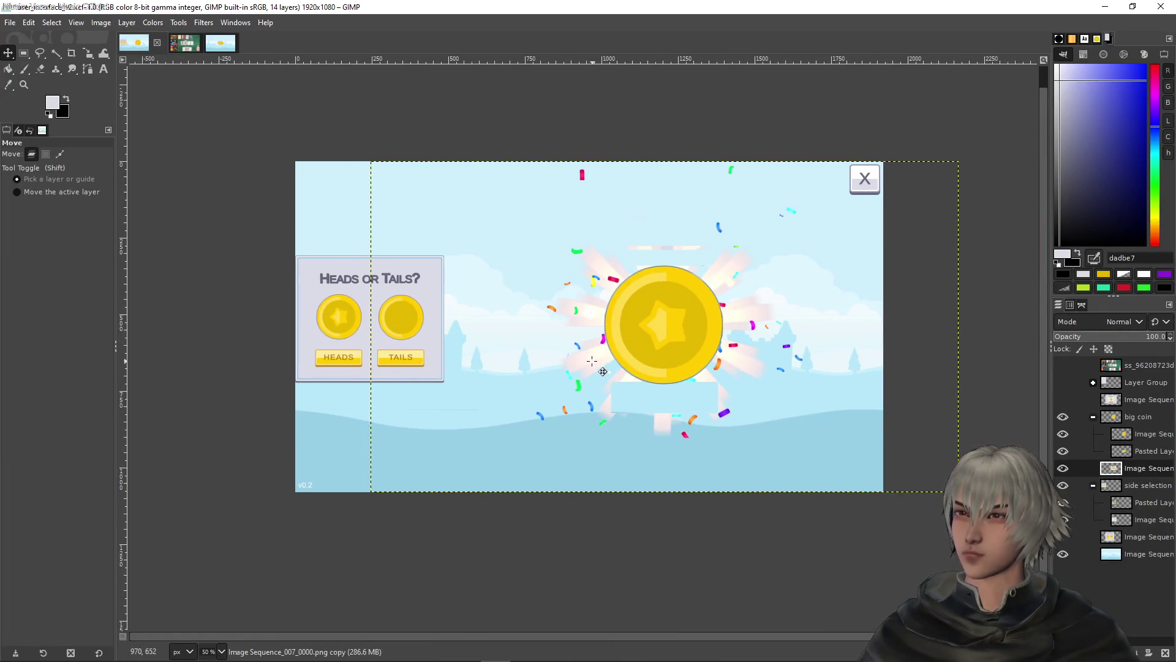
{"action": "left_click", "coordinate": [1140, 399]}
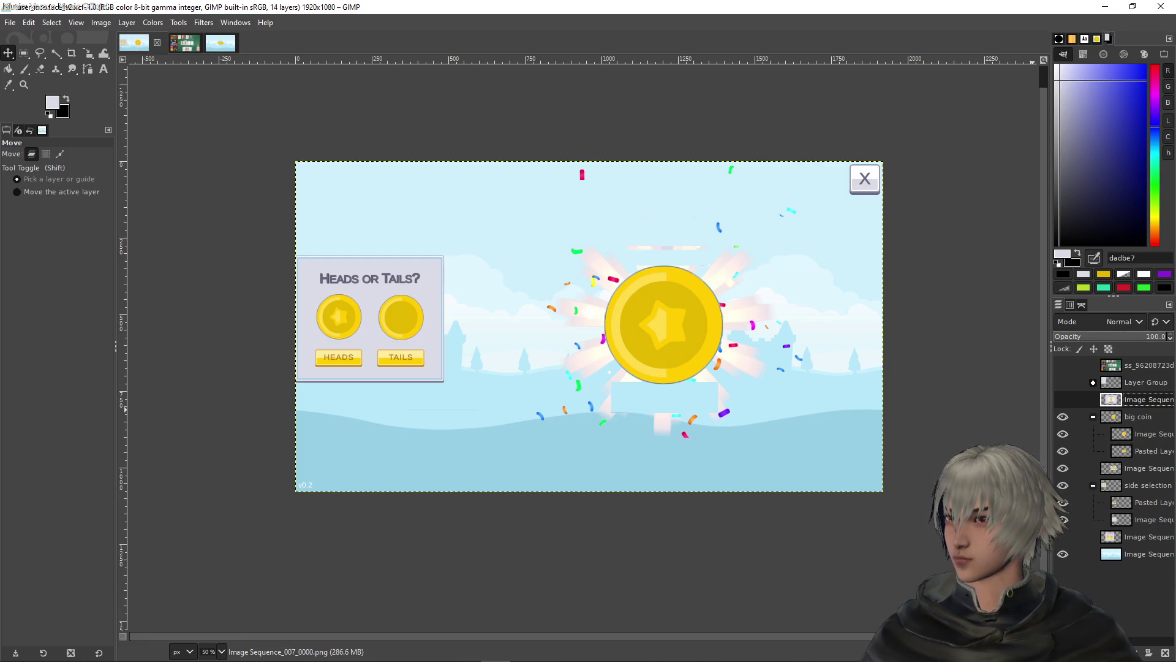
Duplicate the original popup layer and make the original visible again
{"action": "key", "text": "ctrl+shift+n"}
{"action": "key", "text": "ctrl+z"}
{"action": "right_click", "coordinate": [1134, 399]}
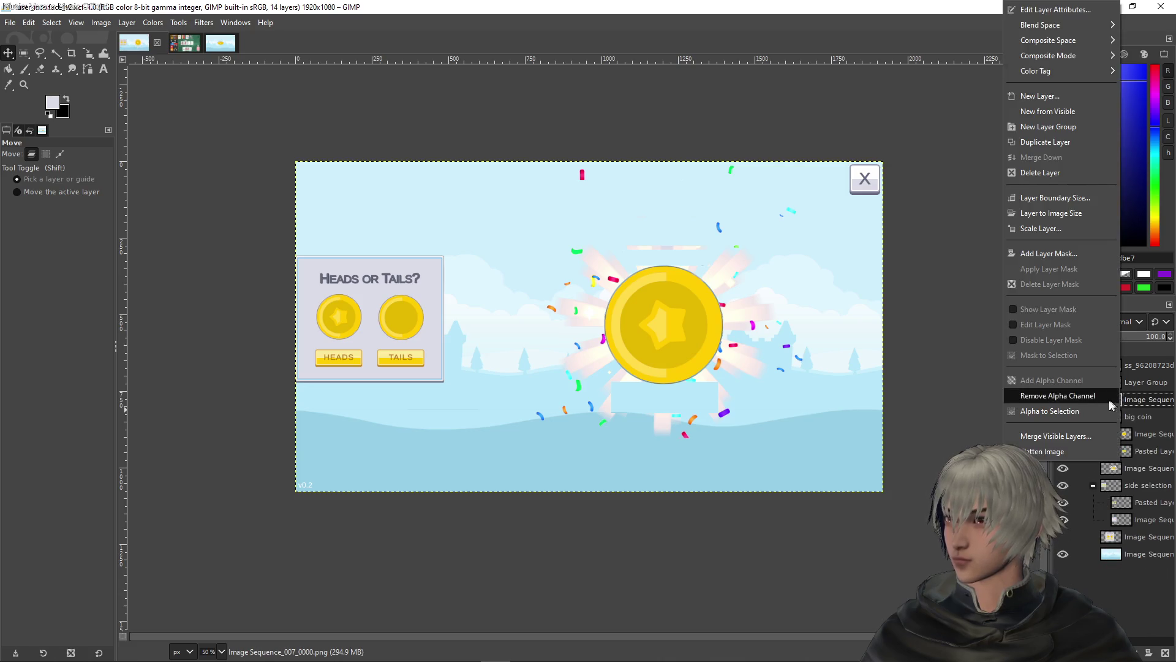
{"action": "left_click", "coordinate": [1027, 142]}
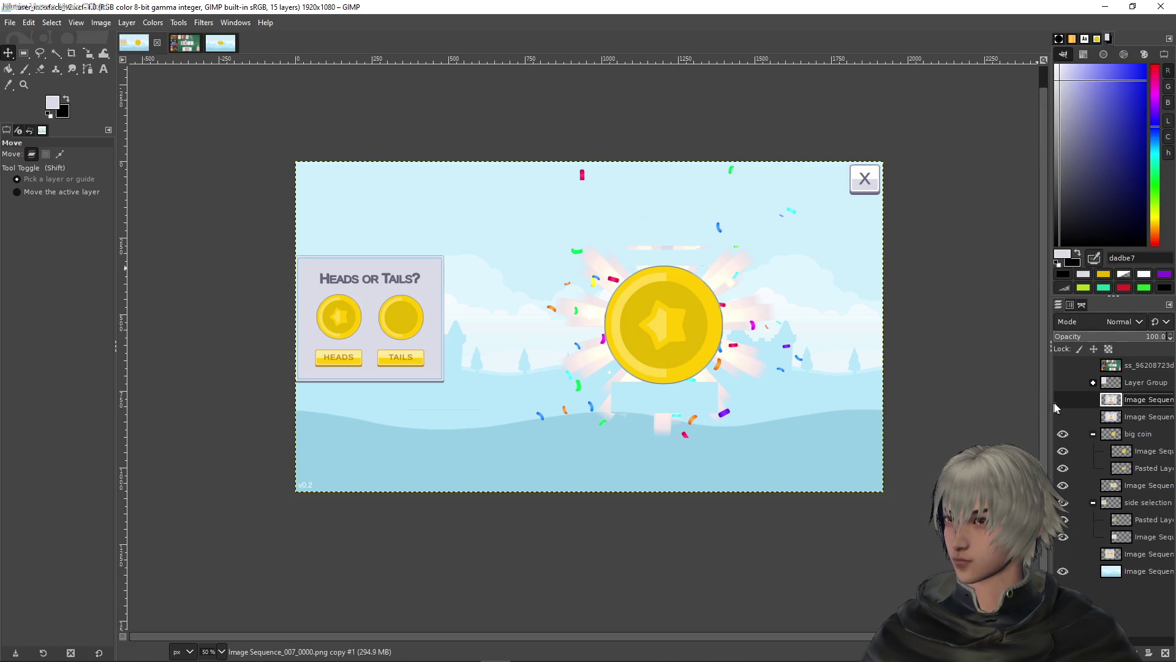
{"action": "left_click", "coordinate": [1056, 404]}
Try moving the popup up and right, undo it, and select the side selection group
{"action": "left_click_drag", "start_coordinate": [666, 331], "coordinate": [723, 317]}
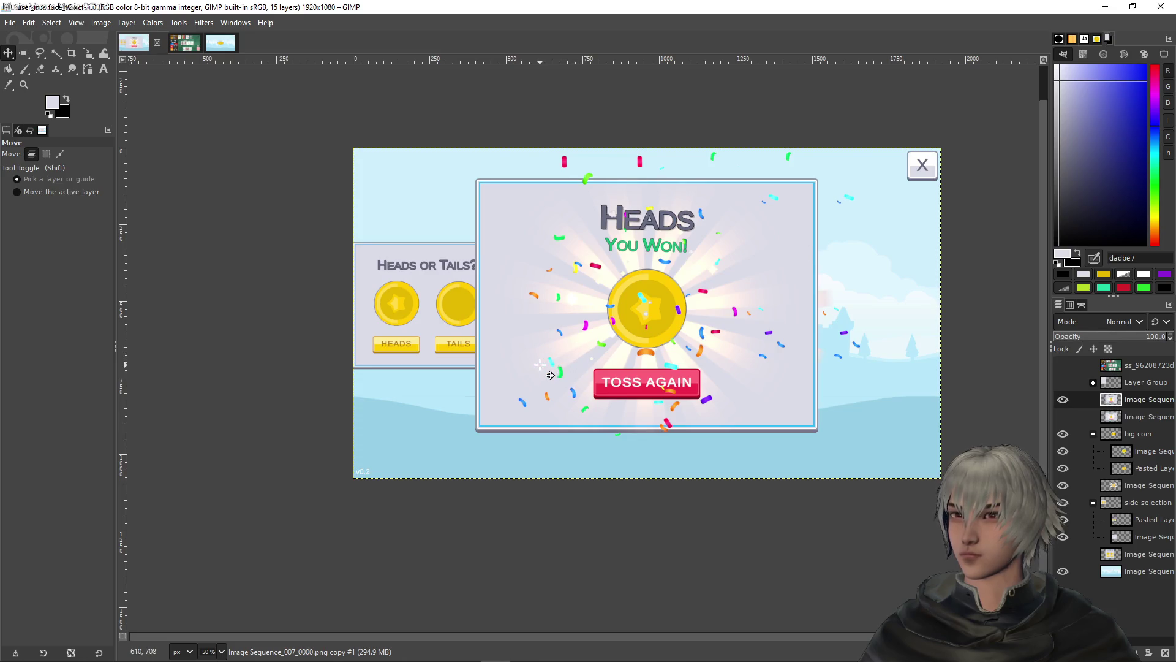
{"action": "left_click_drag", "start_coordinate": [539, 365], "coordinate": [716, 332]}
{"action": "key", "text": "ctrl+z"}
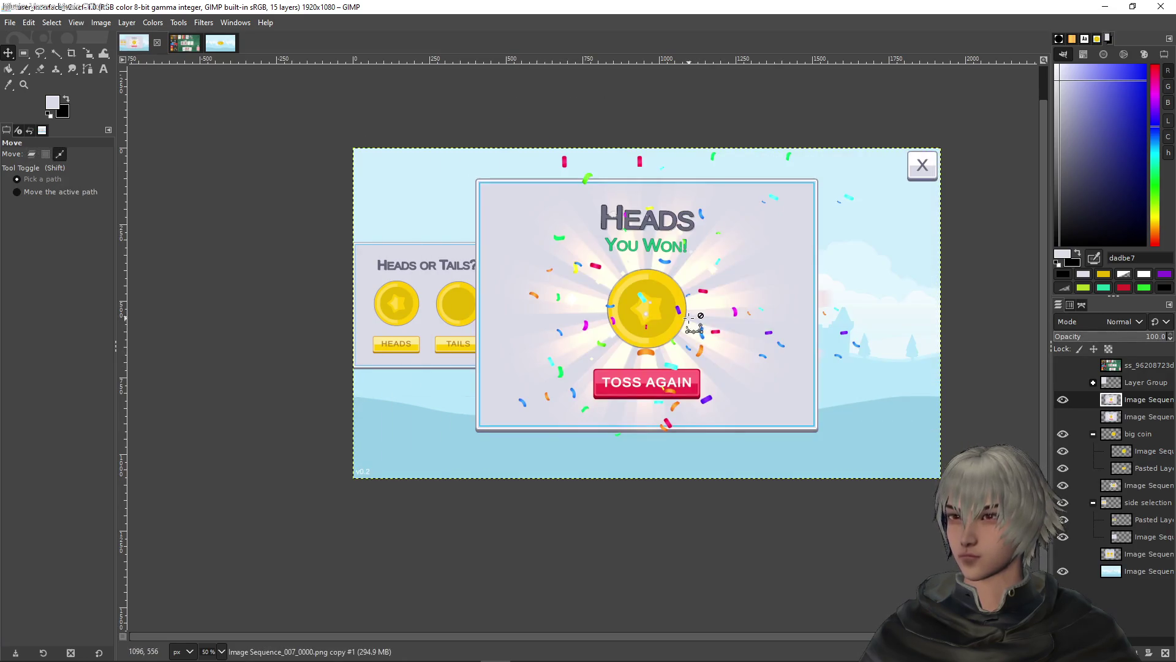
{"action": "left_click", "coordinate": [1146, 502]}
{"action": "right_click", "coordinate": [1130, 502]}
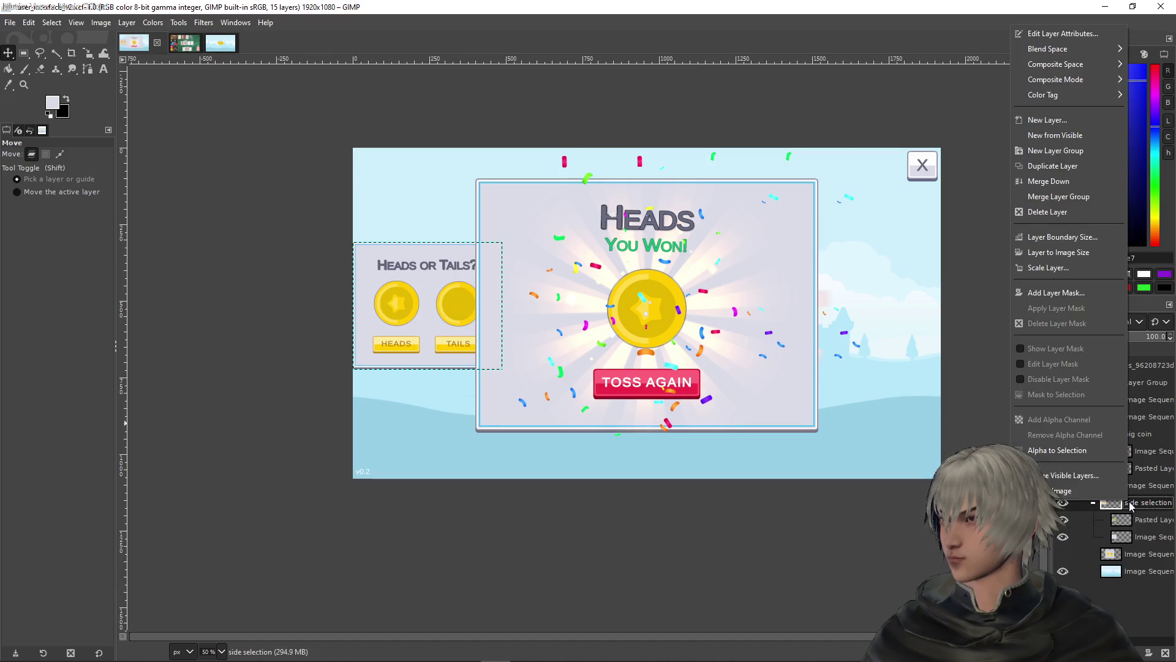
Duplicate the side selection group, move the victory popup image into it, and hide Pasted Layer
{"action": "left_click", "coordinate": [1052, 166]}
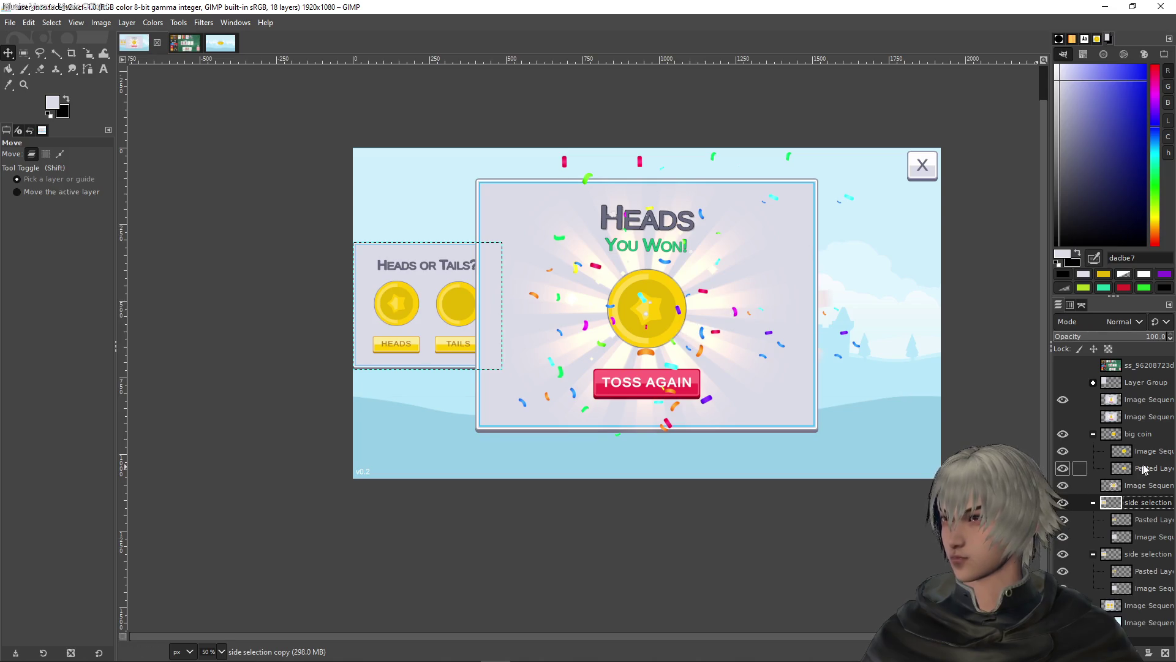
{"action": "mouse_move", "coordinate": [1135, 417]}
{"action": "left_mouse_down"}
{"action": "mouse_move", "coordinate": [1124, 528]}
{"action": "mouse_move", "coordinate": [1123, 518]}
{"action": "left_mouse_up"}
{"action": "left_click", "coordinate": [1064, 520]}
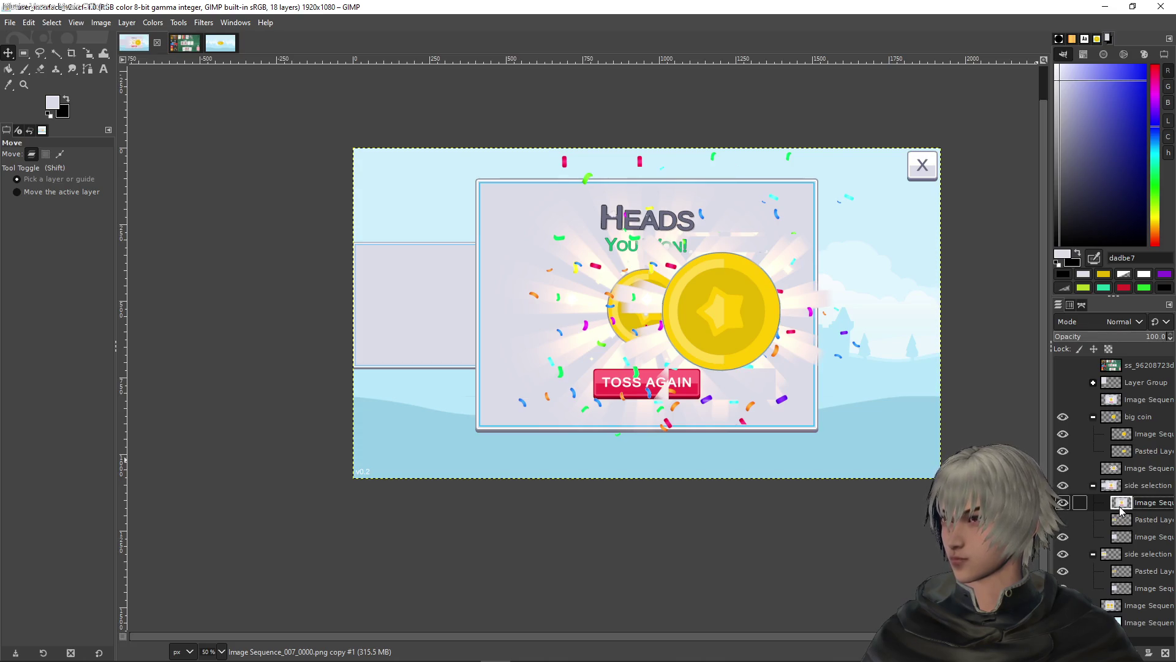
Rename the copied group 'victory' and move it above the big coin group
{"action": "left_click", "coordinate": [1130, 486]}
{"action": "double_click", "coordinate": [1141, 486]}
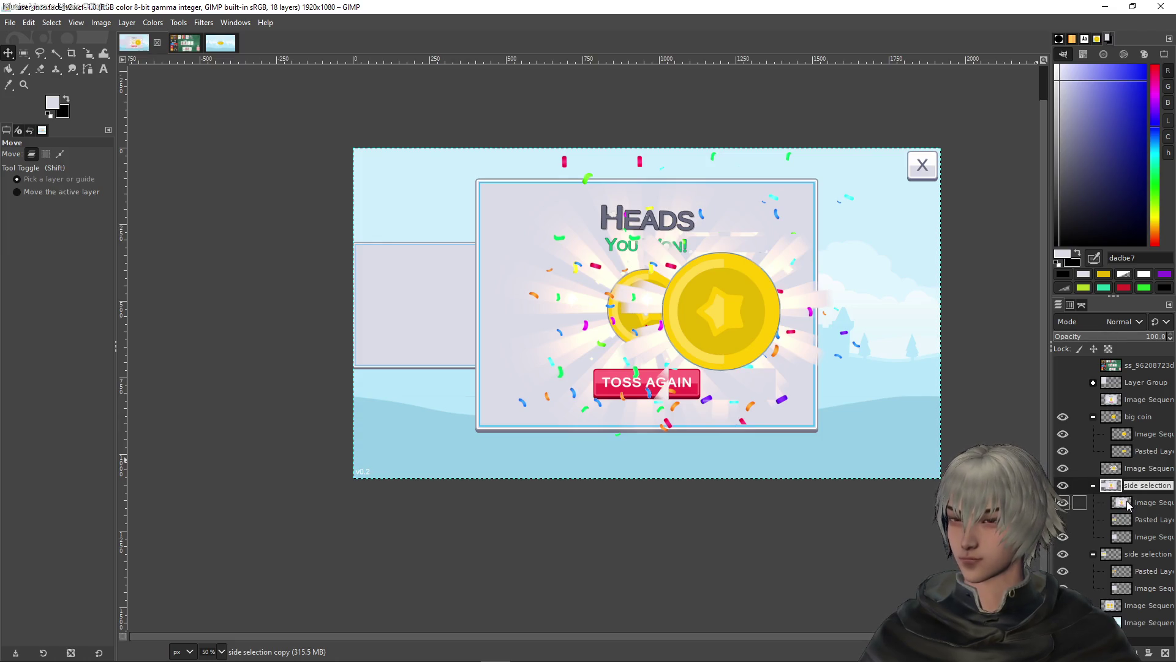
{"action": "type", "text": "victr"}
{"action": "key", "text": "Return"}
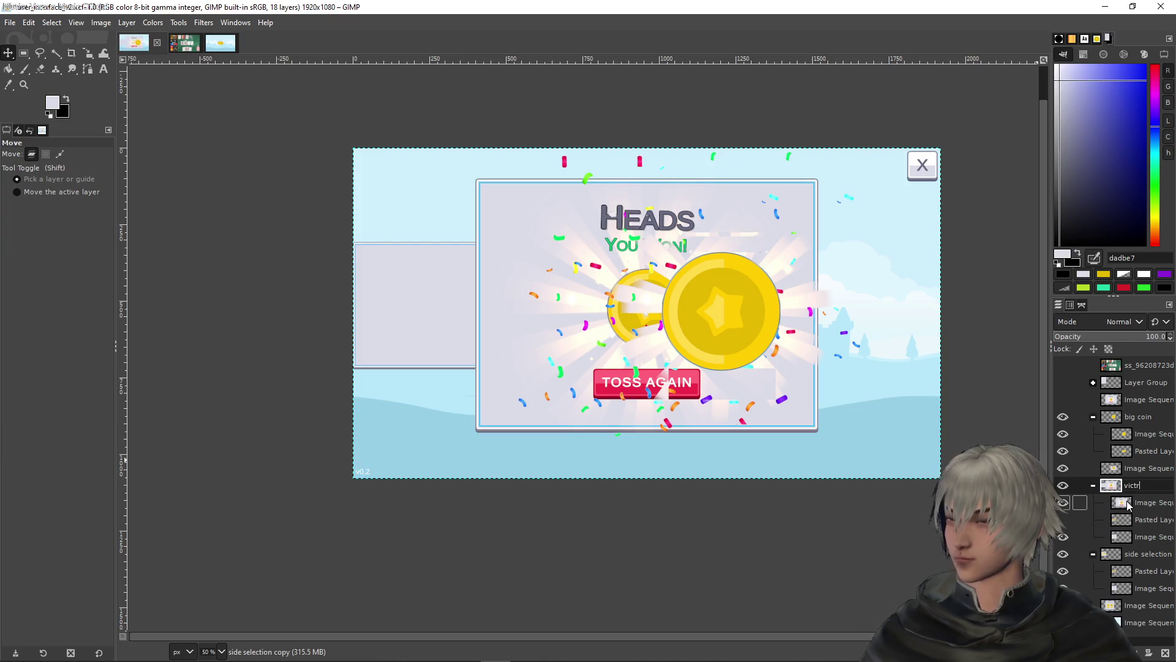
{"action": "key", "text": "BackSpace"}
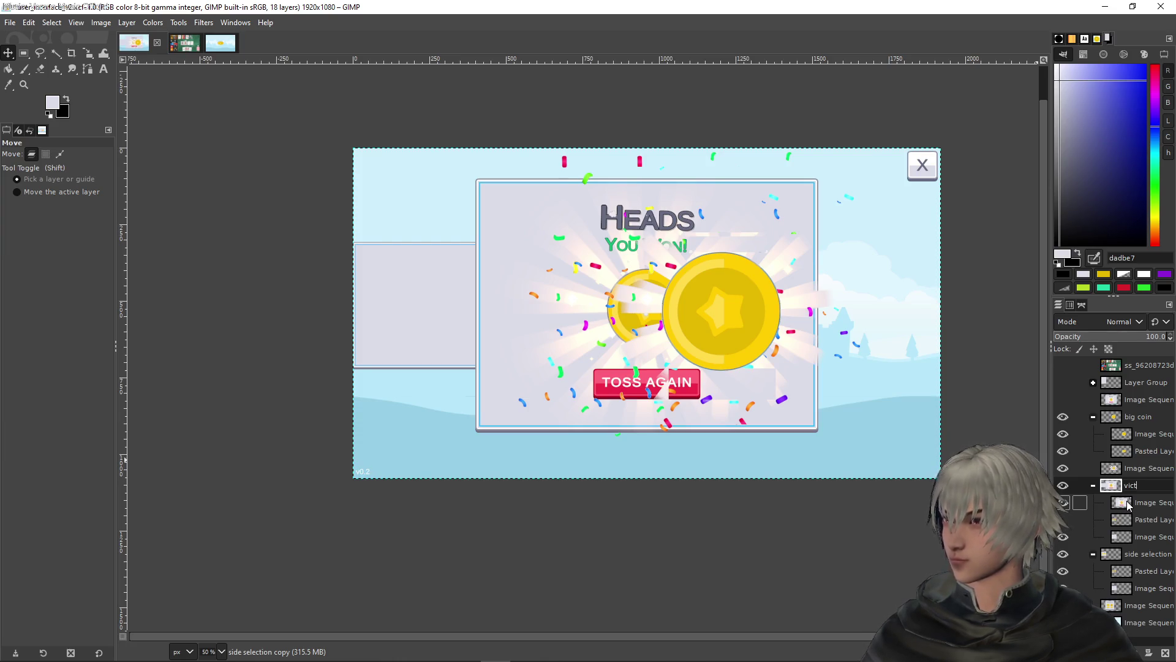
{"action": "type", "text": "ory"}
{"action": "key", "text": "Return"}
{"action": "mouse_move", "coordinate": [1112, 485]}
{"action": "left_mouse_down"}
{"action": "mouse_move", "coordinate": [1106, 420]}
{"action": "mouse_move", "coordinate": [1090, 426]}
{"action": "left_mouse_up"}
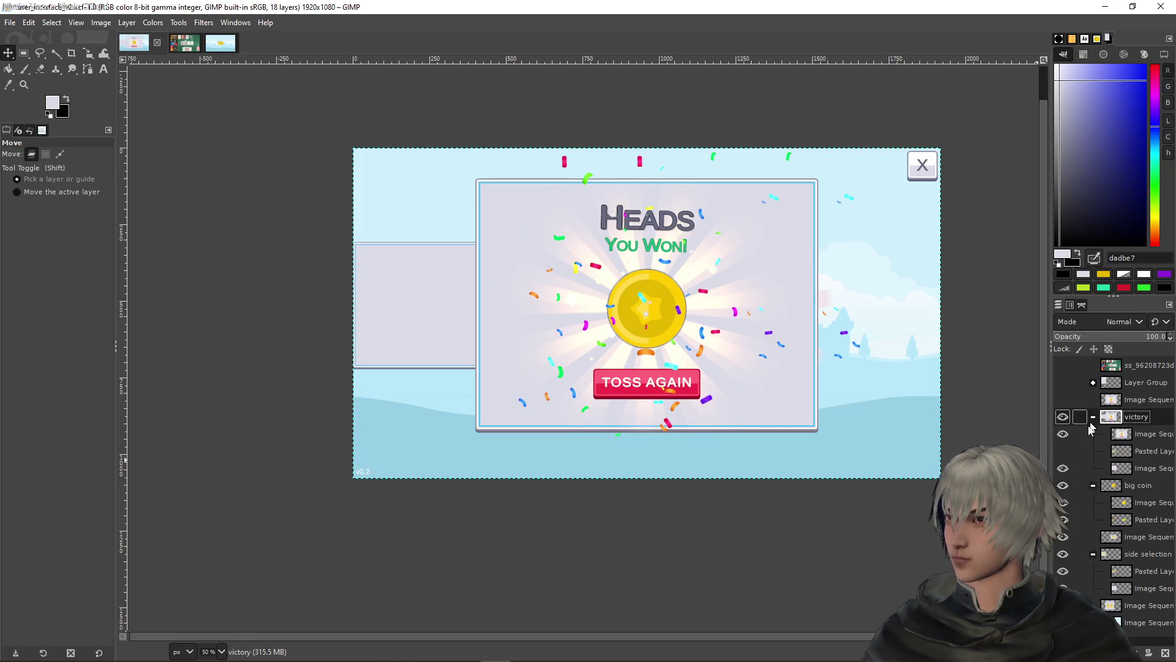
{"action": "left_click", "coordinate": [54, 54]}
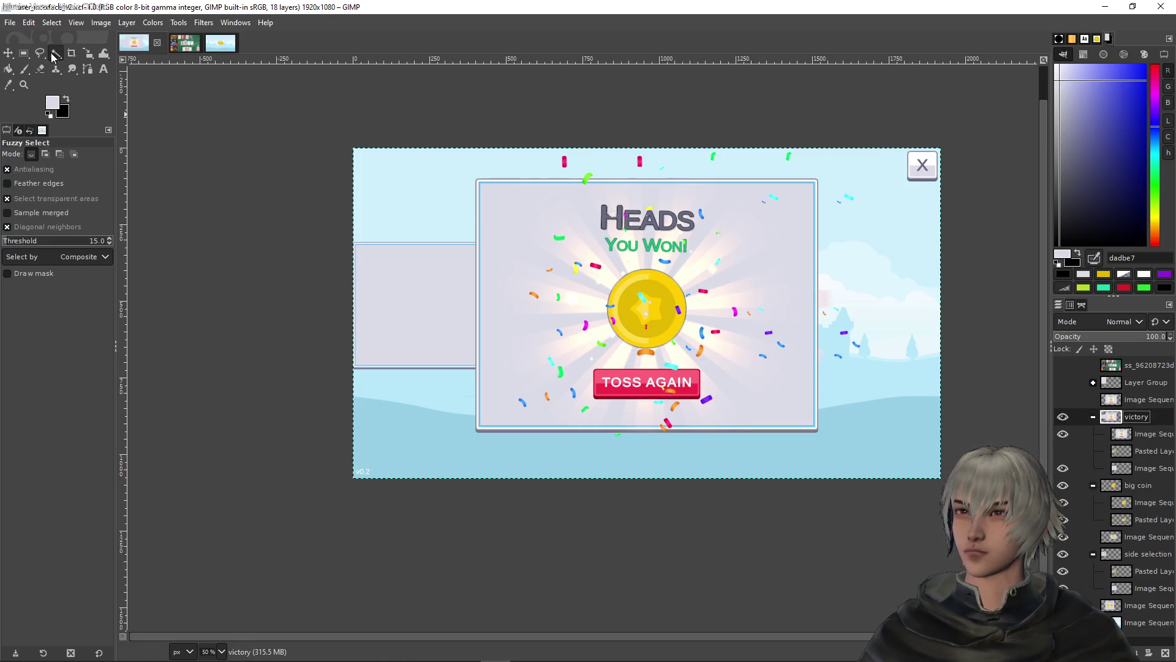
Fuzzy-select the popup's blue, white and grey frame stripes and grow the selection
{"action": "left_click", "coordinate": [570, 251]}
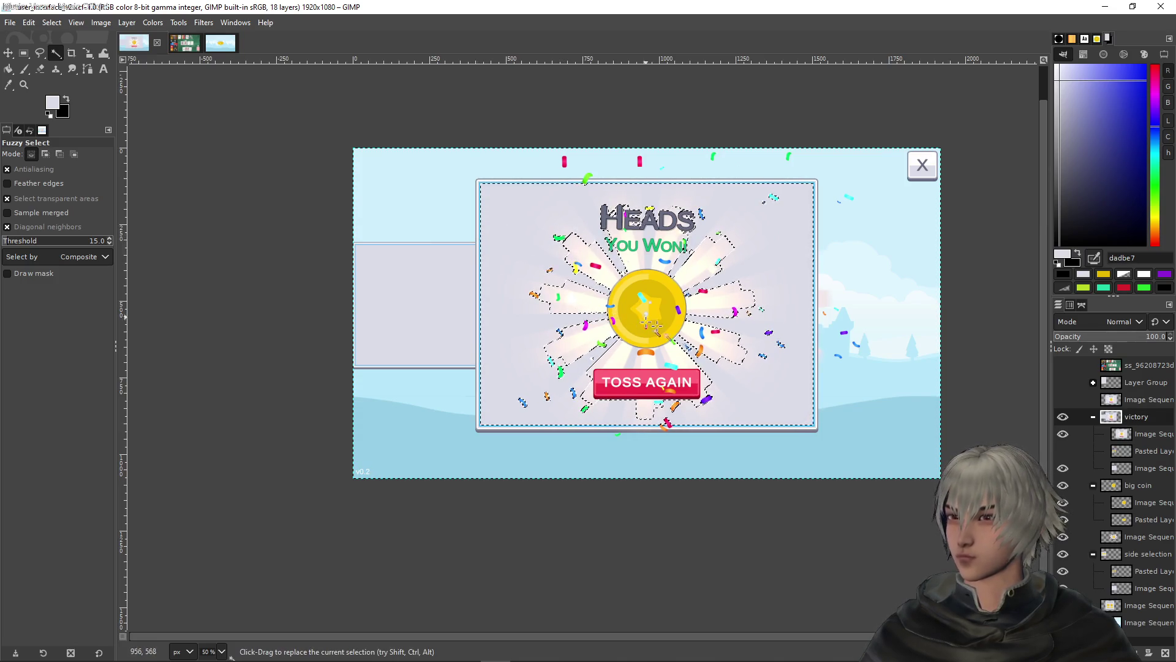
{"action": "left_click", "coordinate": [1146, 433]}
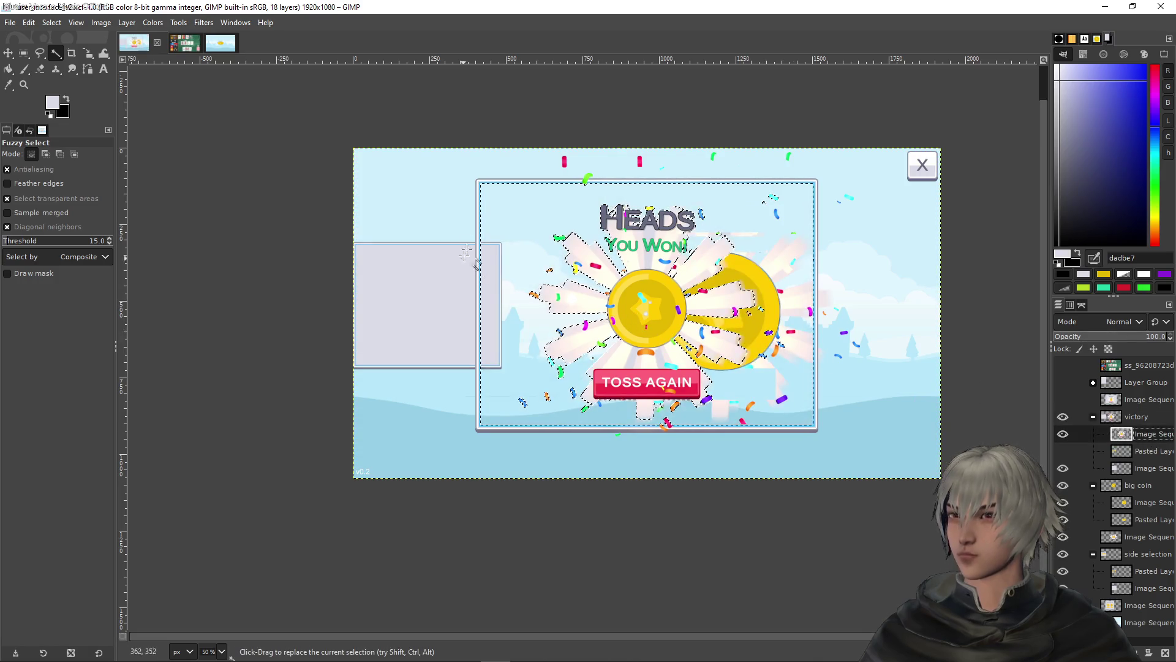
{"action": "scroll", "coordinate": [465, 184], "scroll_direction": "up", "scroll_amount": 5}
{"action": "left_click", "coordinate": [633, 244], "text": "shift"}
{"action": "left_click", "coordinate": [589, 237]}
{"action": "left_click", "coordinate": [579, 233]}
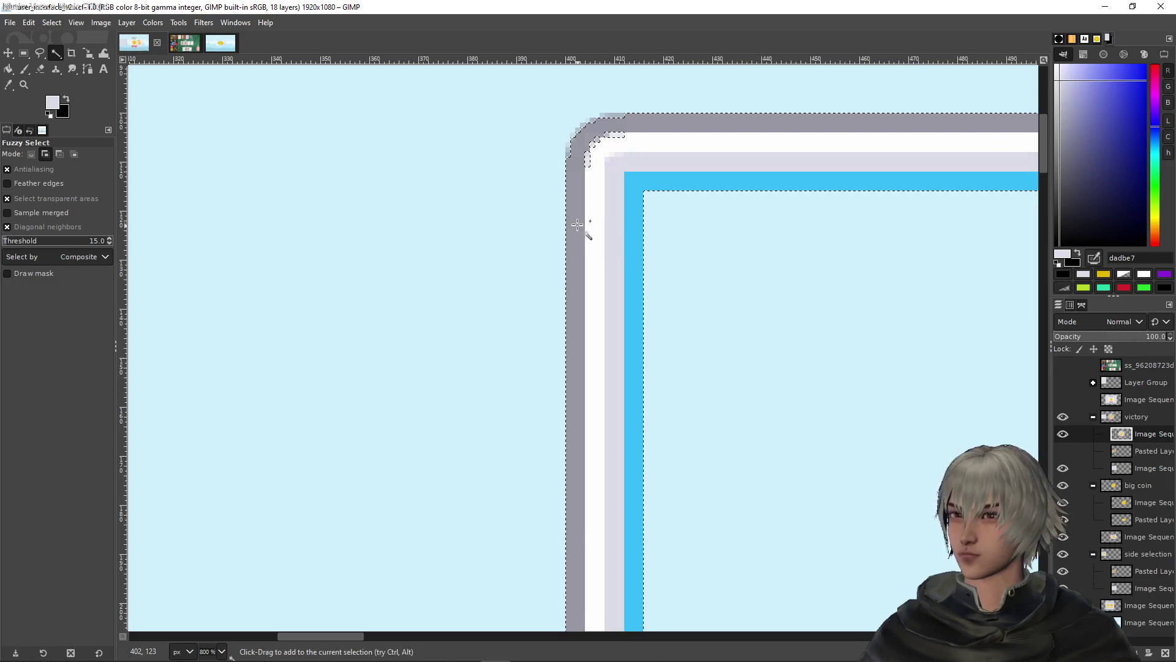
{"action": "left_click", "coordinate": [593, 147]}
{"action": "left_click_drag", "start_coordinate": [603, 142], "coordinate": [608, 132]}
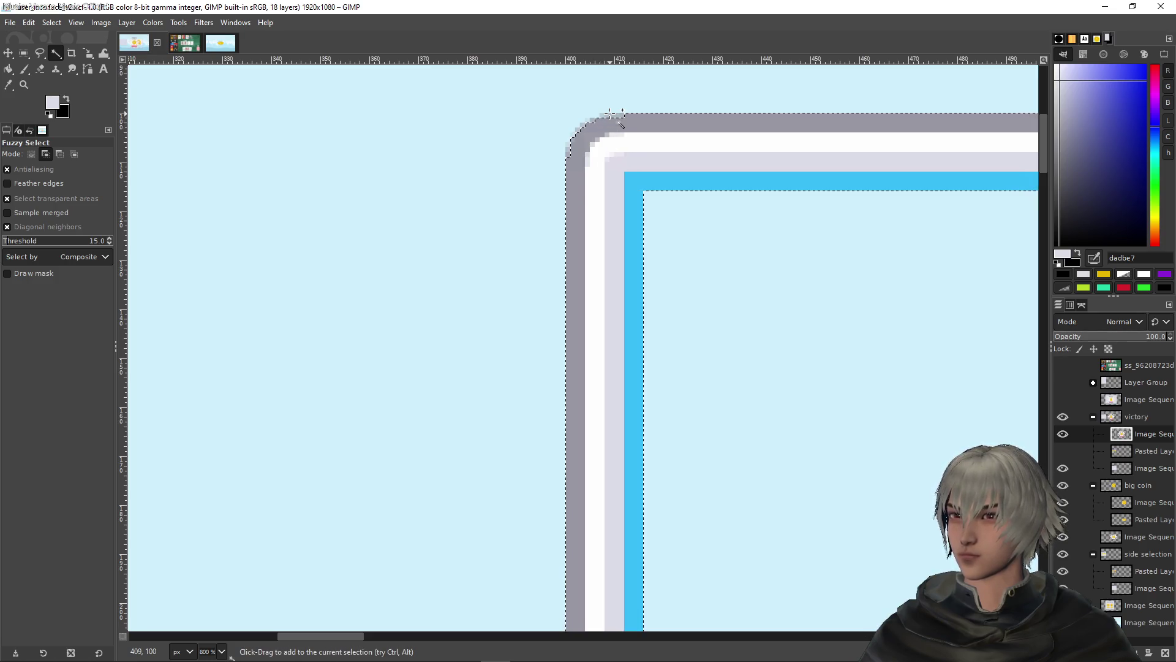
{"action": "scroll", "coordinate": [709, 231], "scroll_direction": "down", "scroll_amount": 7}
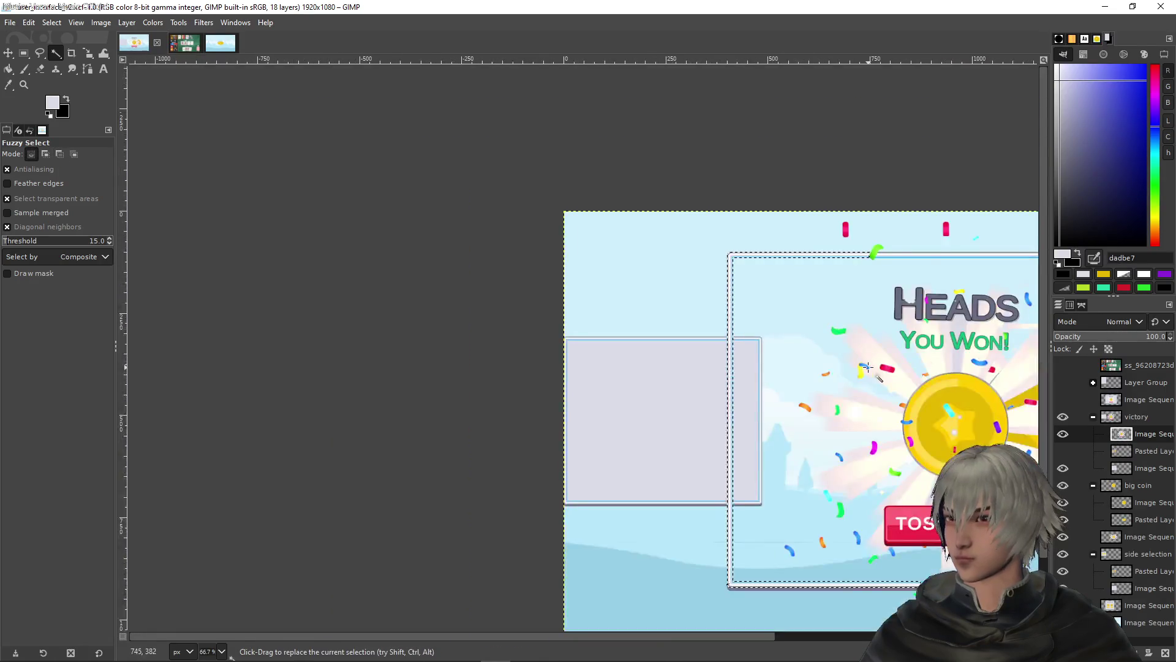
{"action": "left_click", "coordinate": [48, 23]}
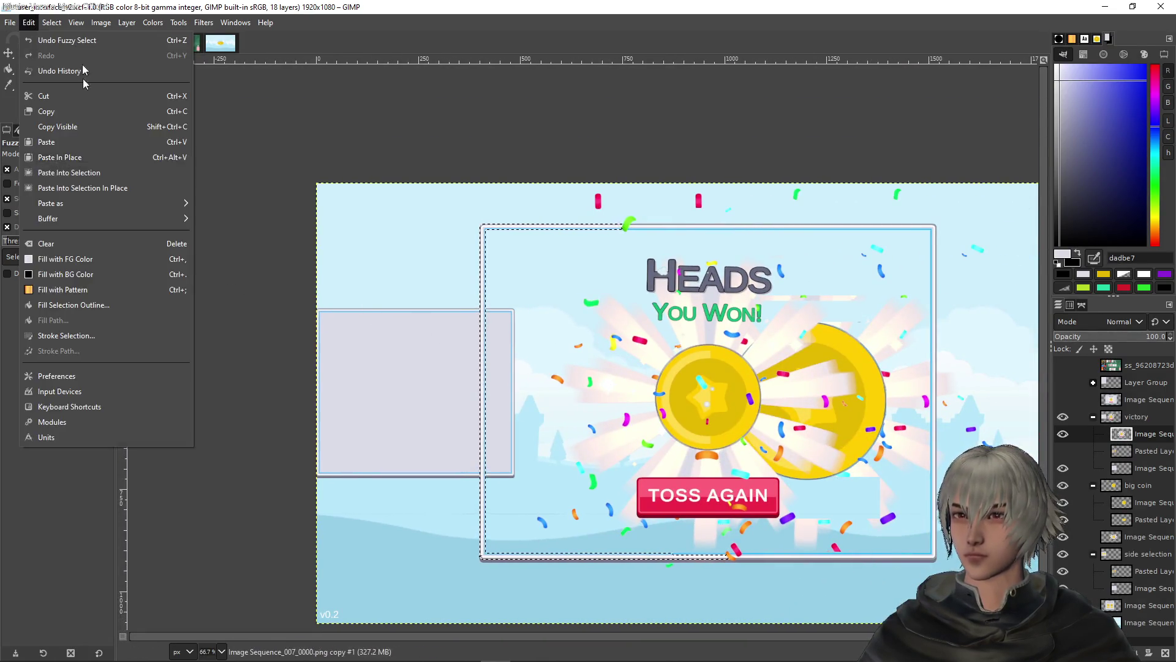
{"action": "left_click", "coordinate": [78, 216]}
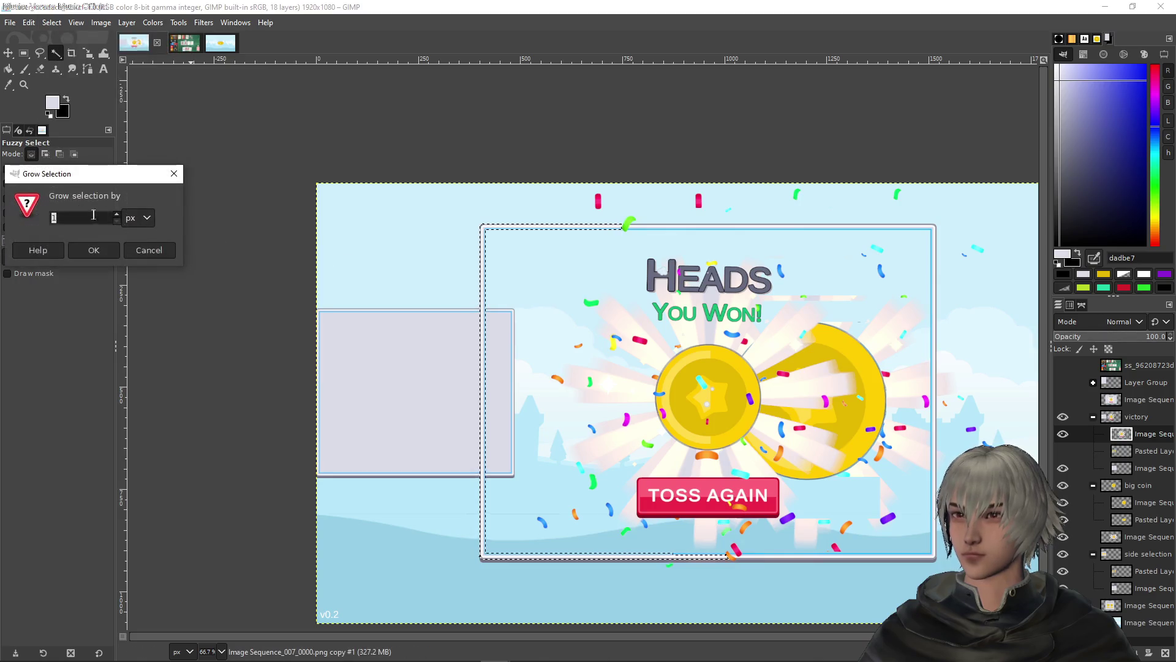
{"action": "left_click", "coordinate": [93, 248]}
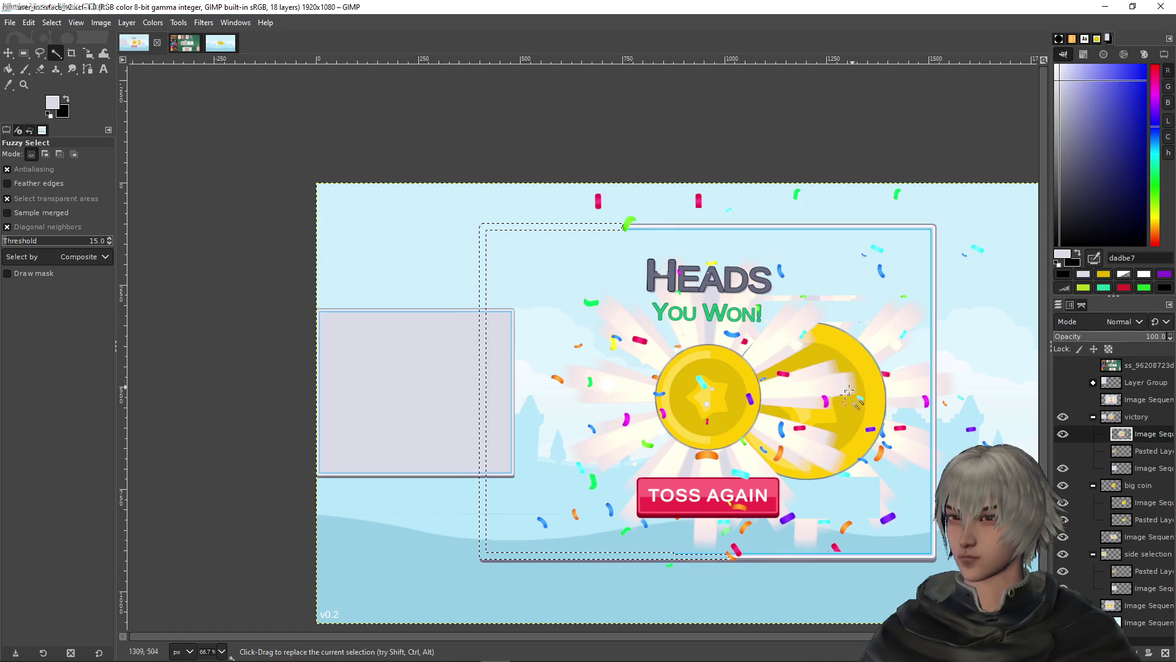
Add the right-side frame stripes, grow the selection by 1 px, and delete them
{"action": "scroll", "coordinate": [935, 345], "scroll_direction": "up", "scroll_amount": 7, "text": "ctrl"}
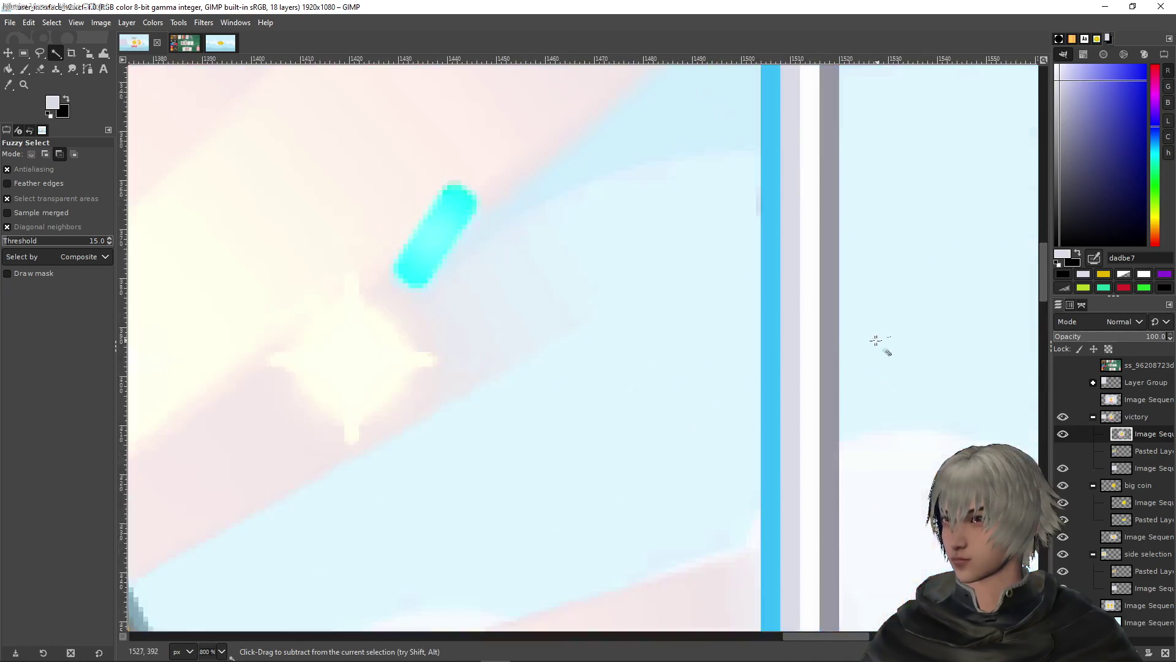
{"action": "left_click", "coordinate": [806, 341], "text": "shift"}
{"action": "left_click", "coordinate": [830, 336], "text": "shift"}
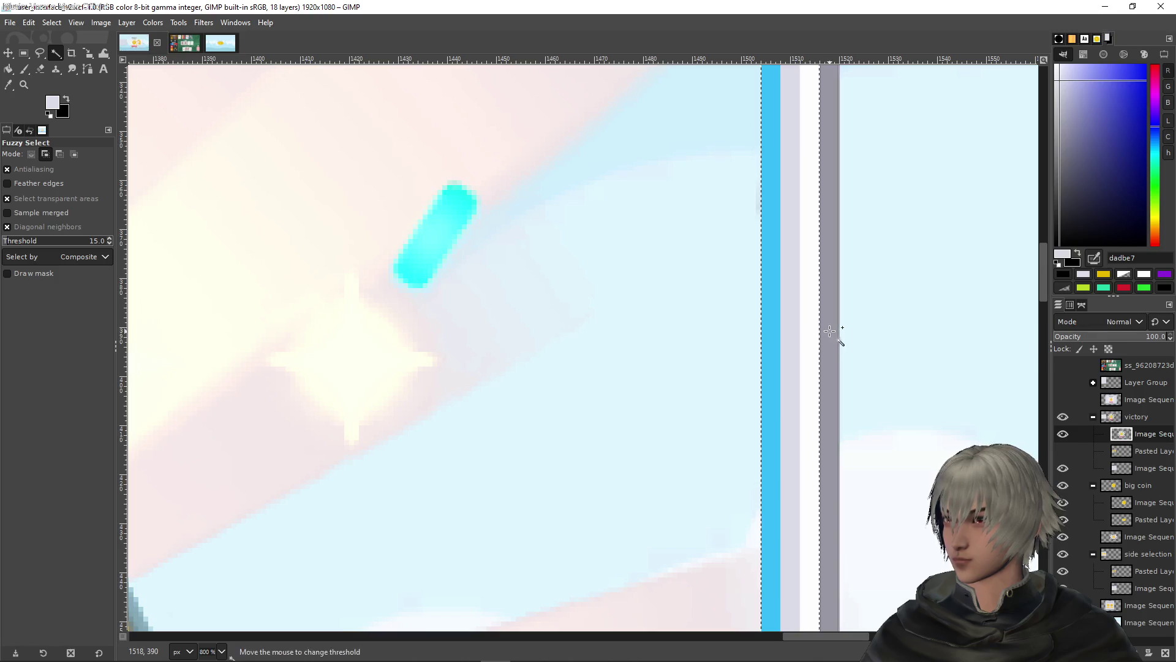
{"action": "left_click", "coordinate": [51, 23]}
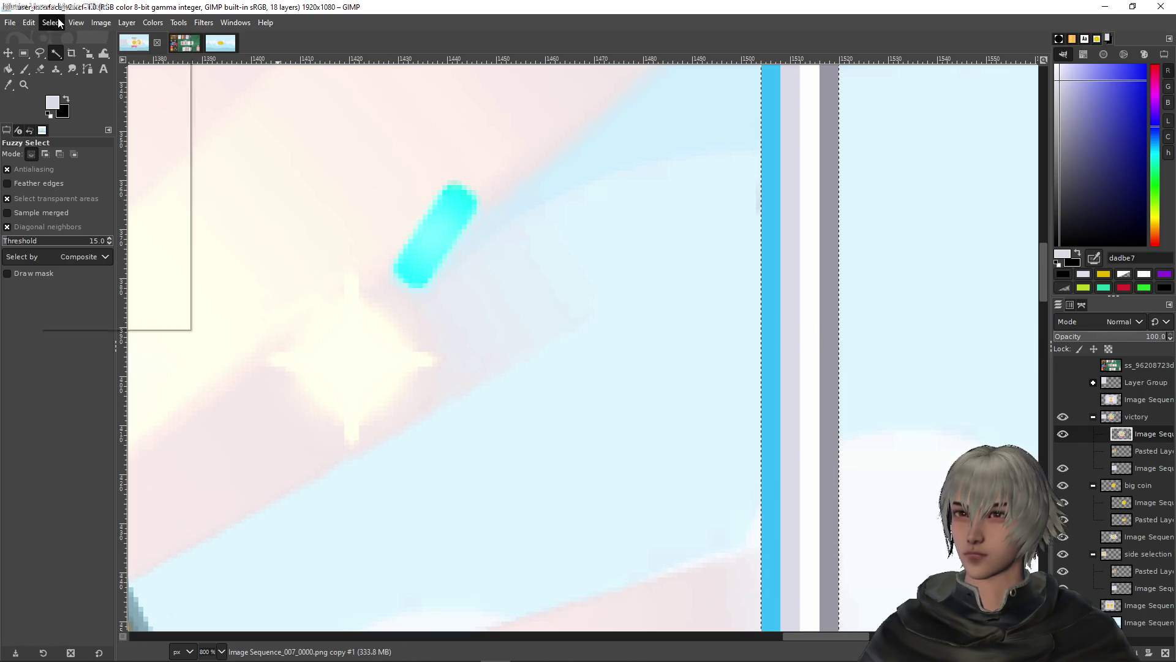
{"action": "left_click", "coordinate": [110, 202]}
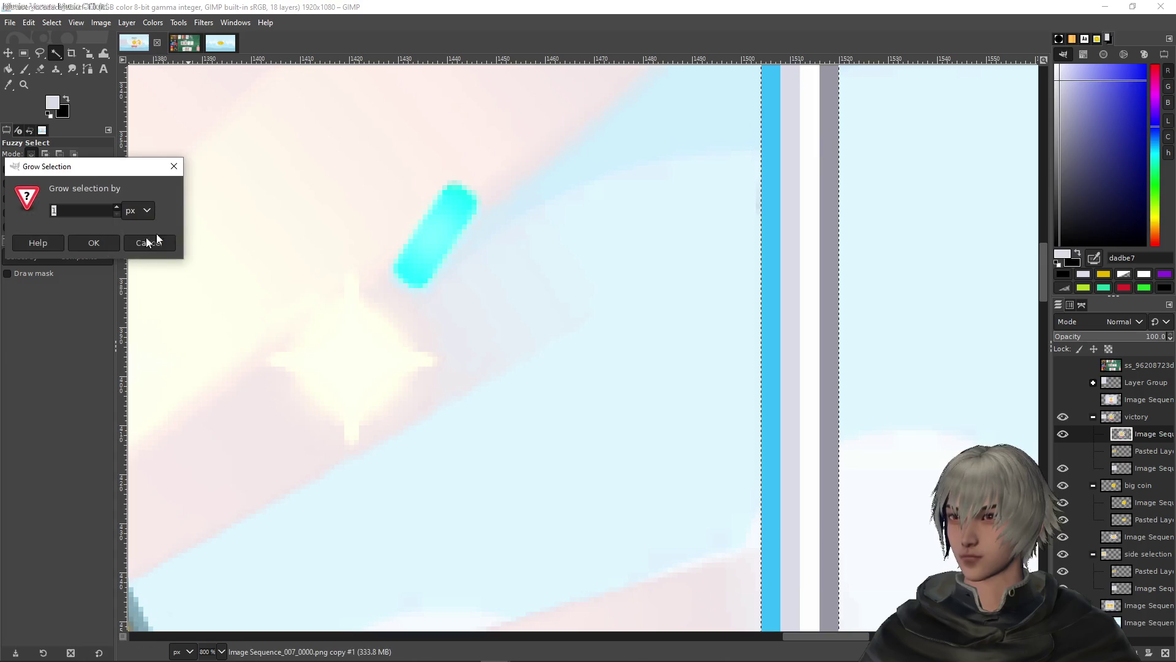
{"action": "left_click", "coordinate": [95, 242]}
{"action": "key", "text": "Delete"}
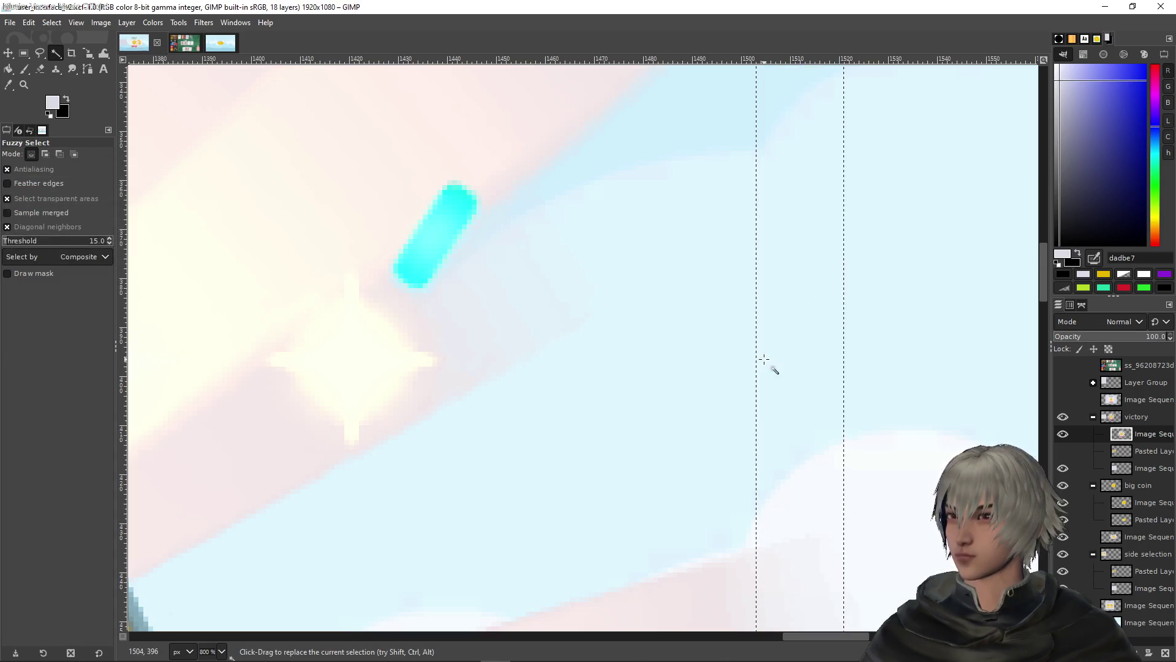
Fuzzy-select the grey bar near the bottom plus the blue line segments
{"action": "scroll", "coordinate": [770, 364], "scroll_direction": "down", "scroll_amount": 8}
{"action": "scroll", "coordinate": [739, 330], "scroll_direction": "up", "scroll_amount": 5}
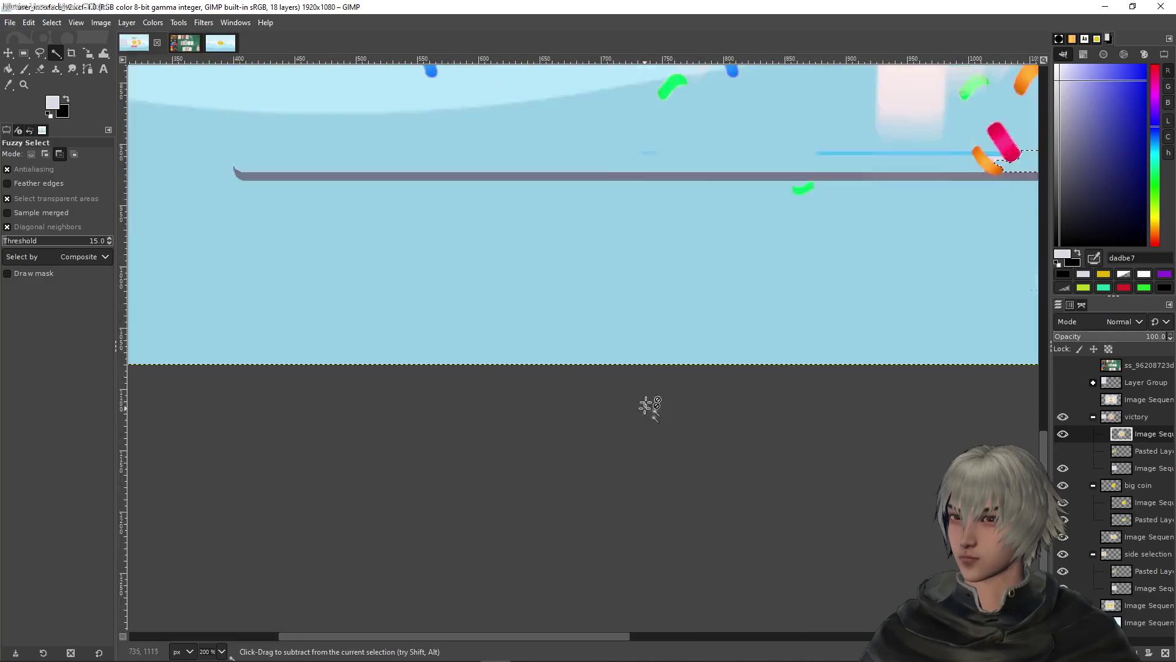
{"action": "left_click", "coordinate": [741, 178]}
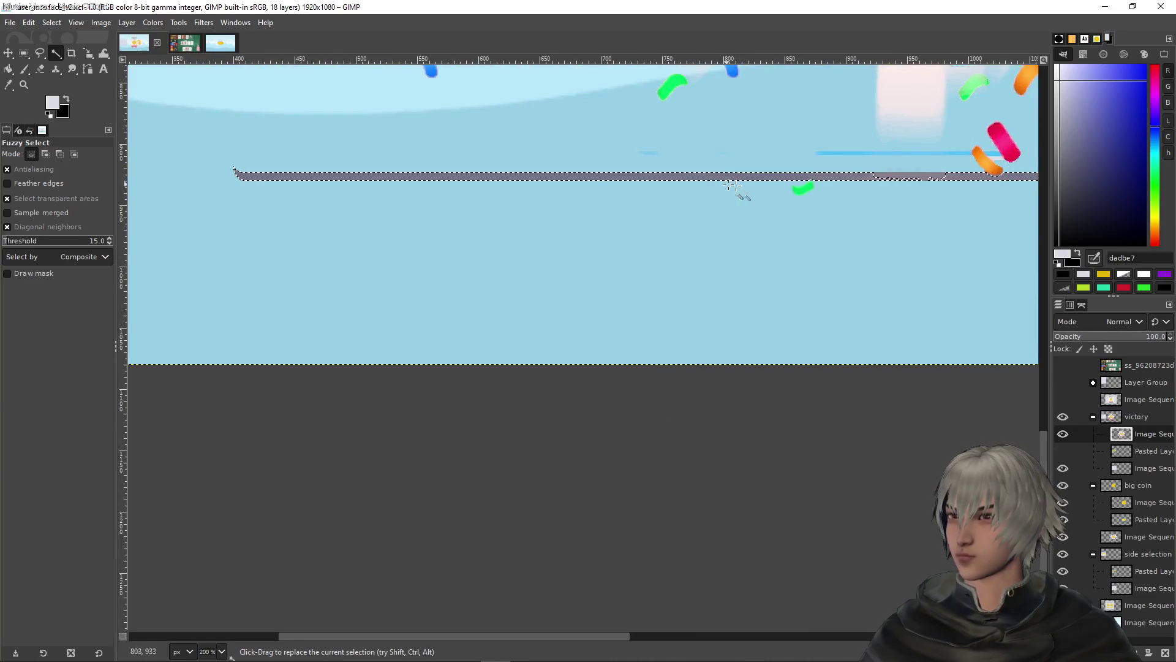
{"action": "scroll", "coordinate": [725, 307], "scroll_direction": "down", "scroll_amount": 2}
{"action": "scroll", "coordinate": [661, 310], "scroll_direction": "up", "scroll_amount": 5}
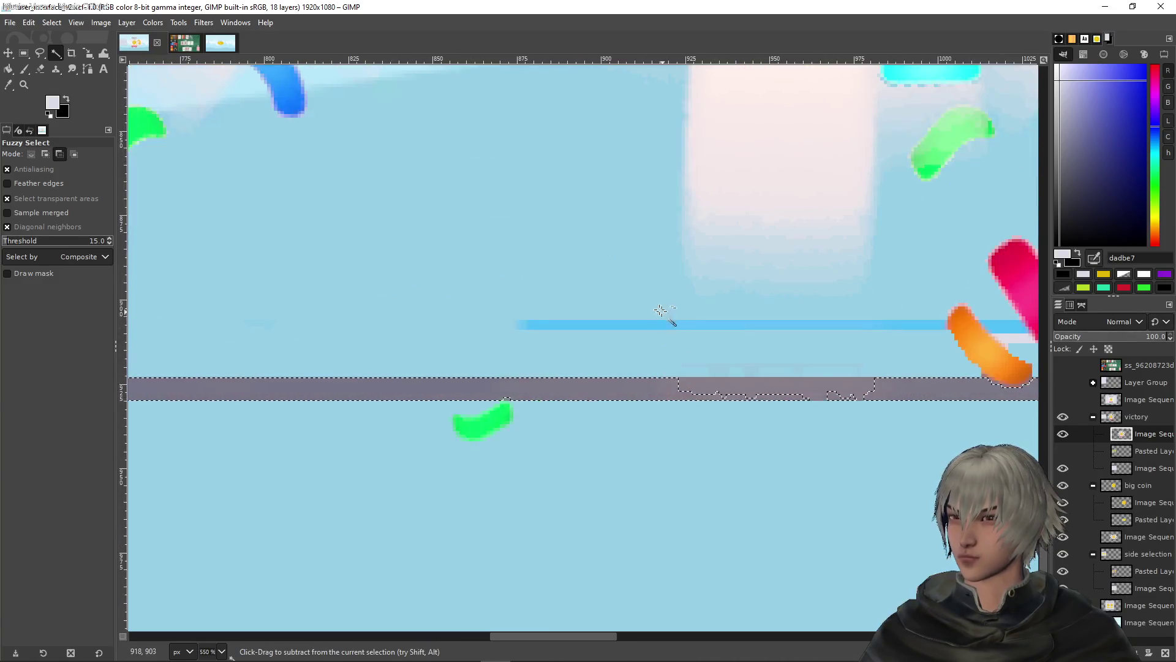
{"action": "left_click", "coordinate": [635, 327], "text": "shift"}
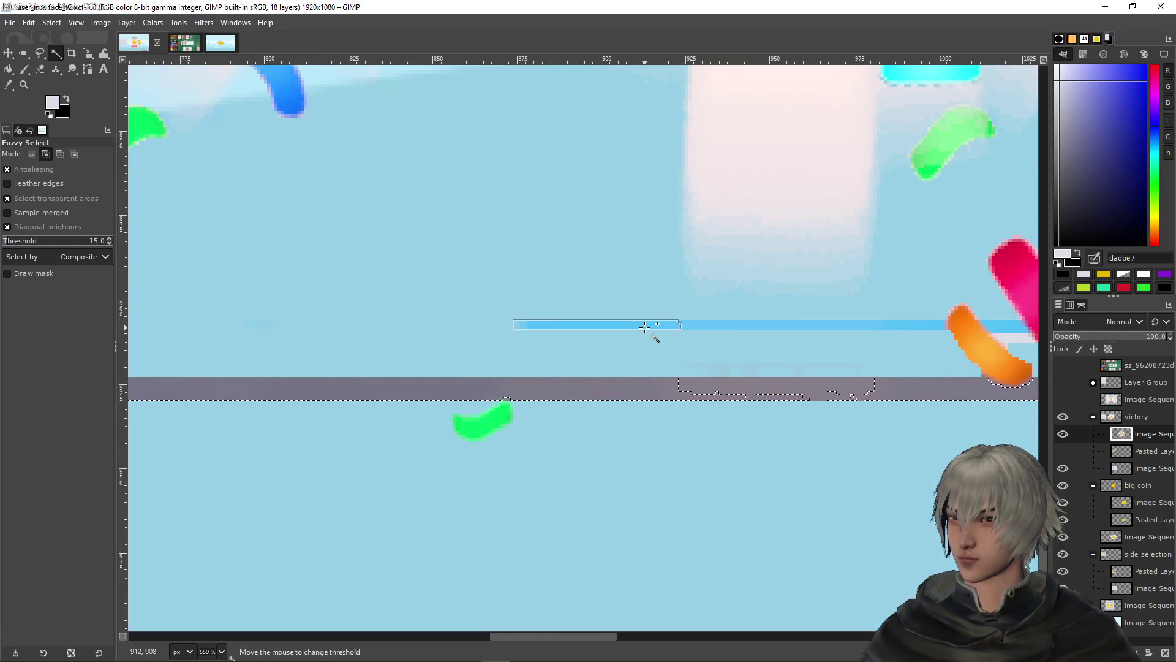
{"action": "left_click", "coordinate": [709, 326], "text": "shift"}
{"action": "scroll", "coordinate": [740, 335], "scroll_direction": "down", "scroll_amount": 3}
{"action": "scroll", "coordinate": [809, 287], "scroll_direction": "right", "scroll_amount": 4}
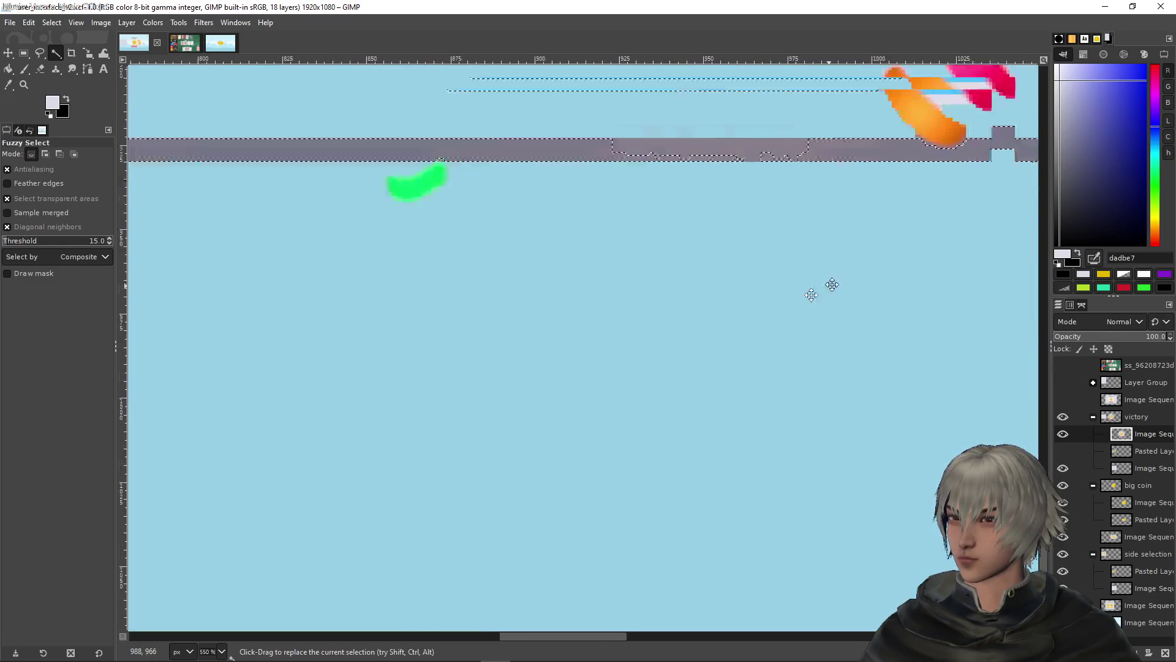
{"action": "scroll", "coordinate": [579, 285], "scroll_direction": "up", "scroll_amount": 3}
{"action": "left_click", "coordinate": [648, 269], "text": "shift"}
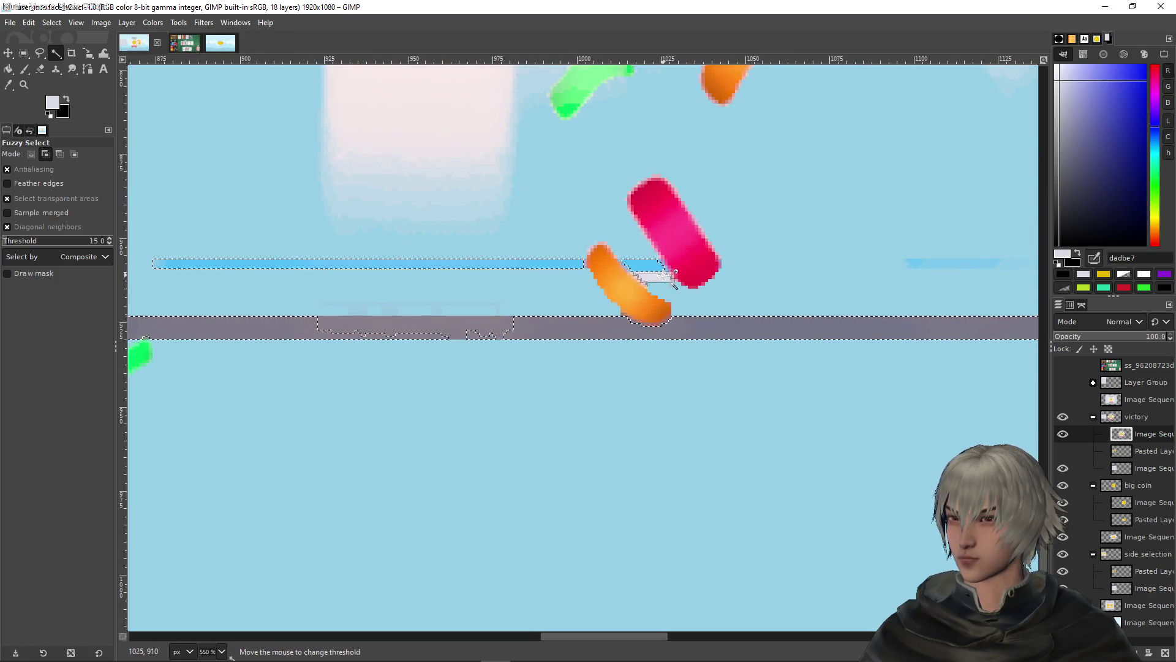
{"action": "left_click", "coordinate": [986, 266], "text": "shift"}
{"action": "scroll", "coordinate": [992, 289], "scroll_direction": "down", "scroll_amount": 6, "text": "ctrl"}
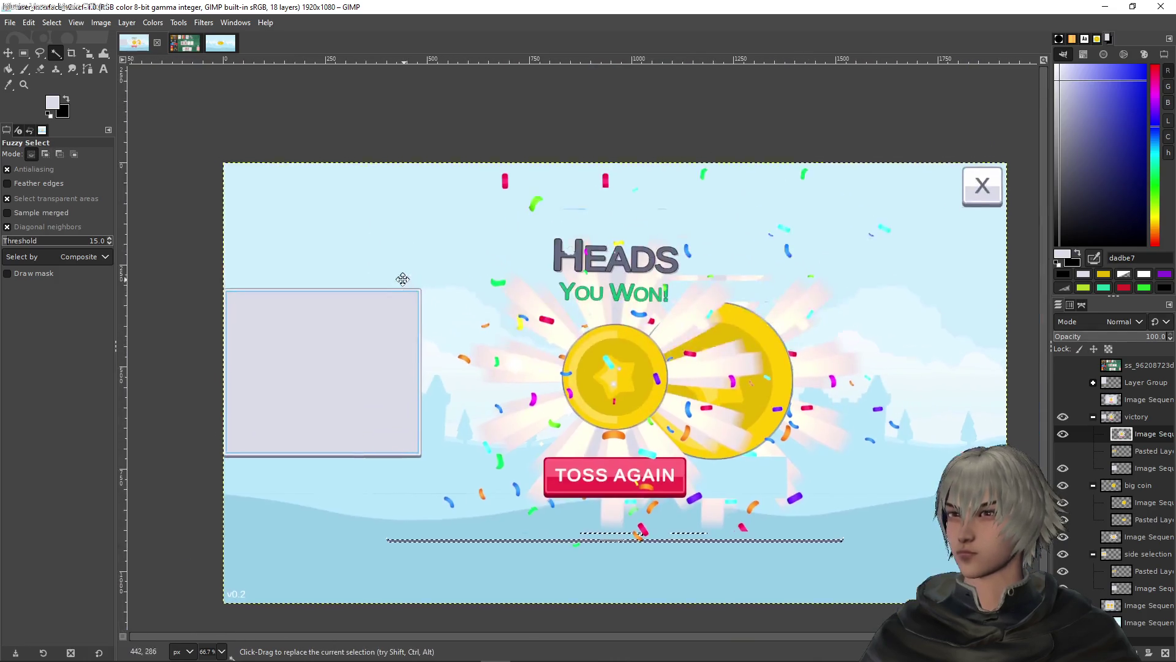
{"action": "left_click", "coordinate": [78, 22]}
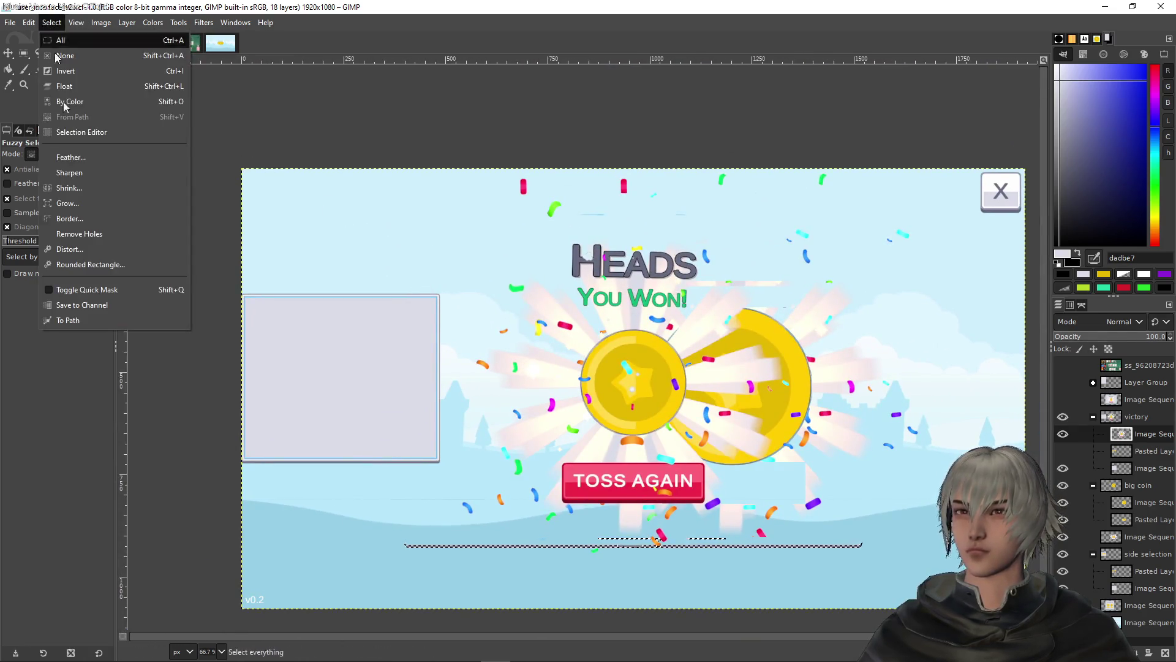
{"action": "left_click", "coordinate": [61, 202]}
{"action": "key", "text": "Return"}
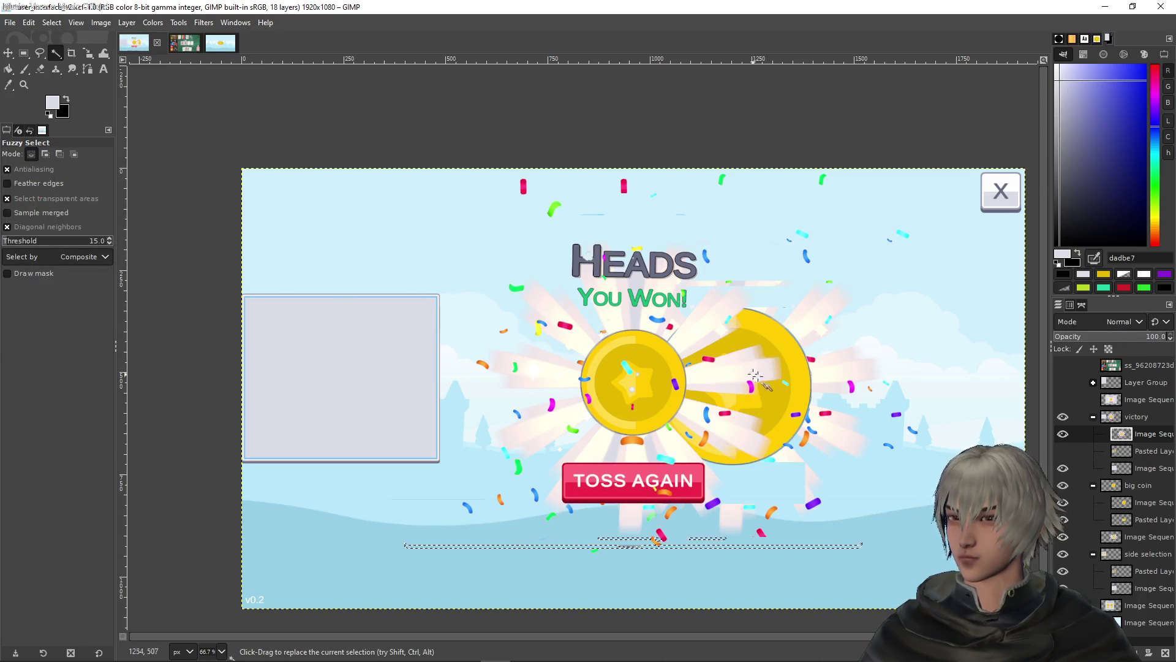
{"action": "left_click", "coordinate": [24, 53]}
{"action": "left_click", "coordinate": [439, 120]}
{"action": "scroll", "coordinate": [698, 440], "scroll_direction": "up", "scroll_amount": 5}
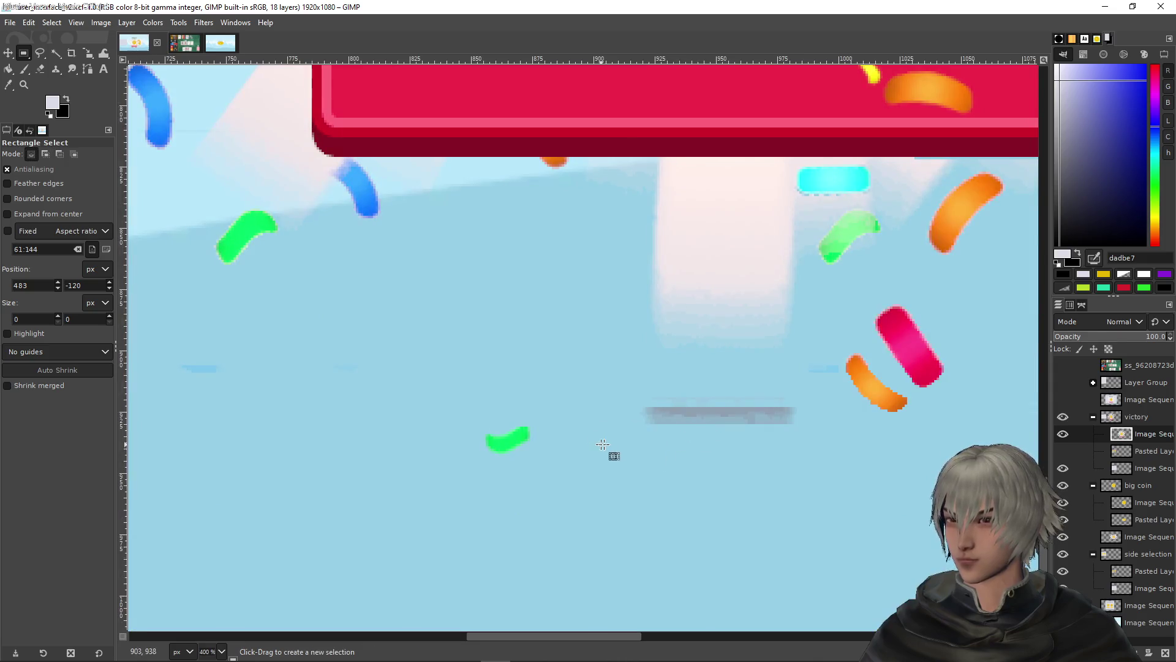
{"action": "mouse_move", "coordinate": [611, 442]}
{"action": "left_mouse_down"}
{"action": "mouse_move", "coordinate": [833, 392]}
{"action": "mouse_move", "coordinate": [843, 352]}
{"action": "left_mouse_up"}
{"action": "left_click", "coordinate": [870, 491]}
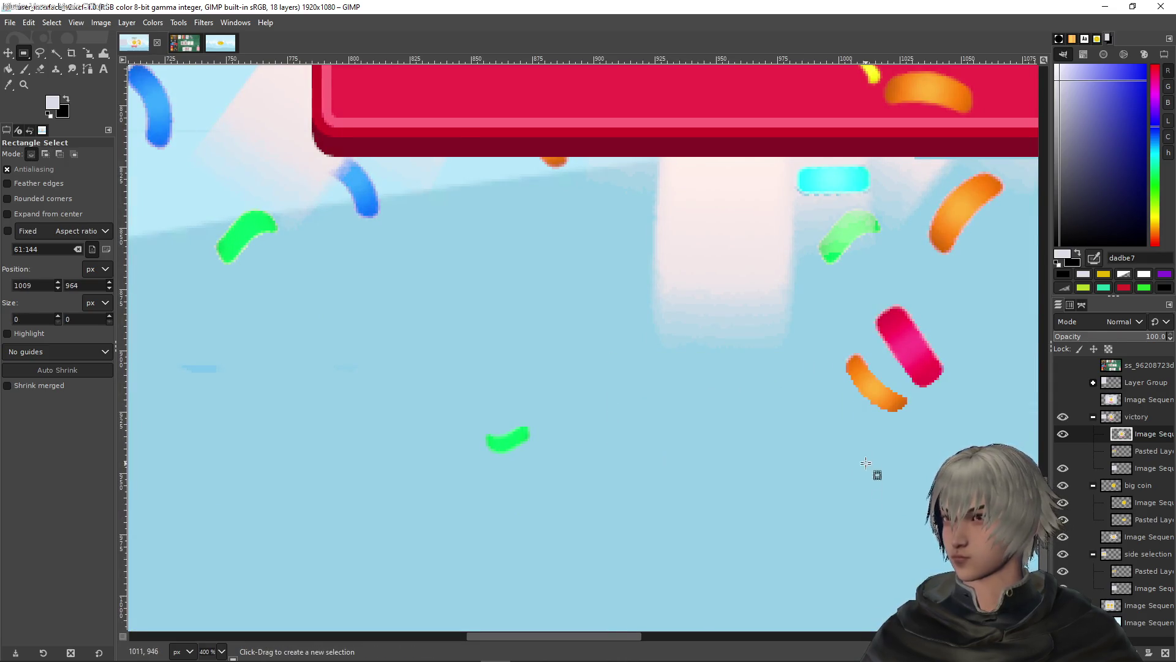
{"action": "scroll", "coordinate": [874, 469], "scroll_direction": "down", "scroll_amount": 7}
{"action": "left_click_drag", "start_coordinate": [911, 397], "coordinate": [818, 422]}
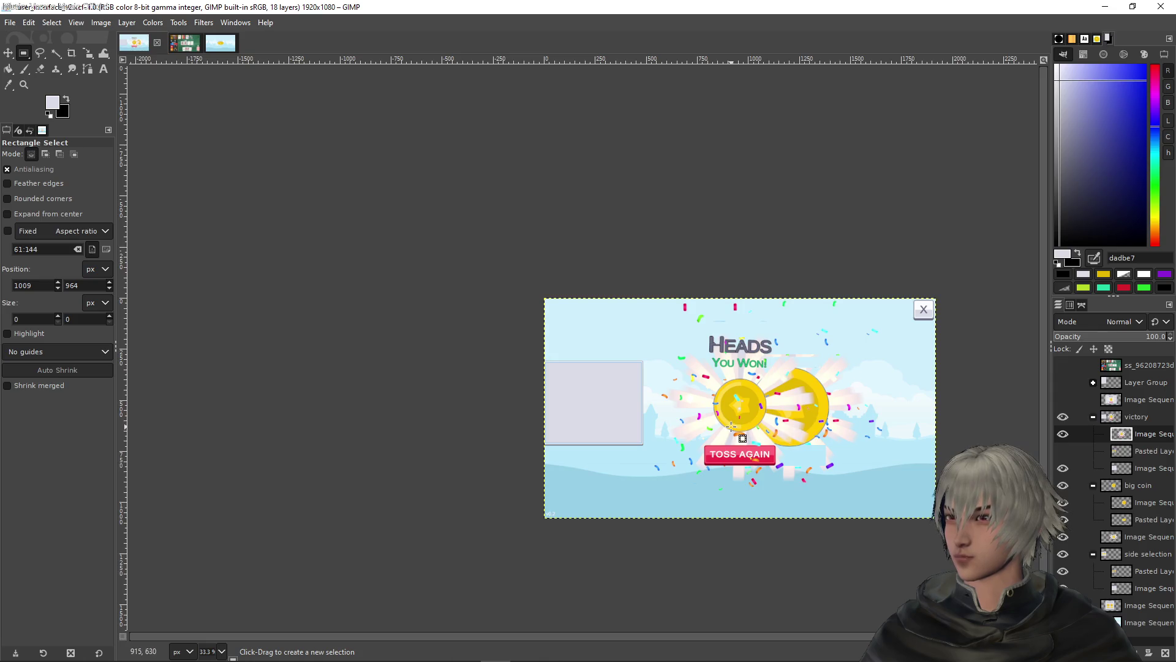
{"action": "scroll", "coordinate": [731, 425], "scroll_direction": "up", "scroll_amount": 2}
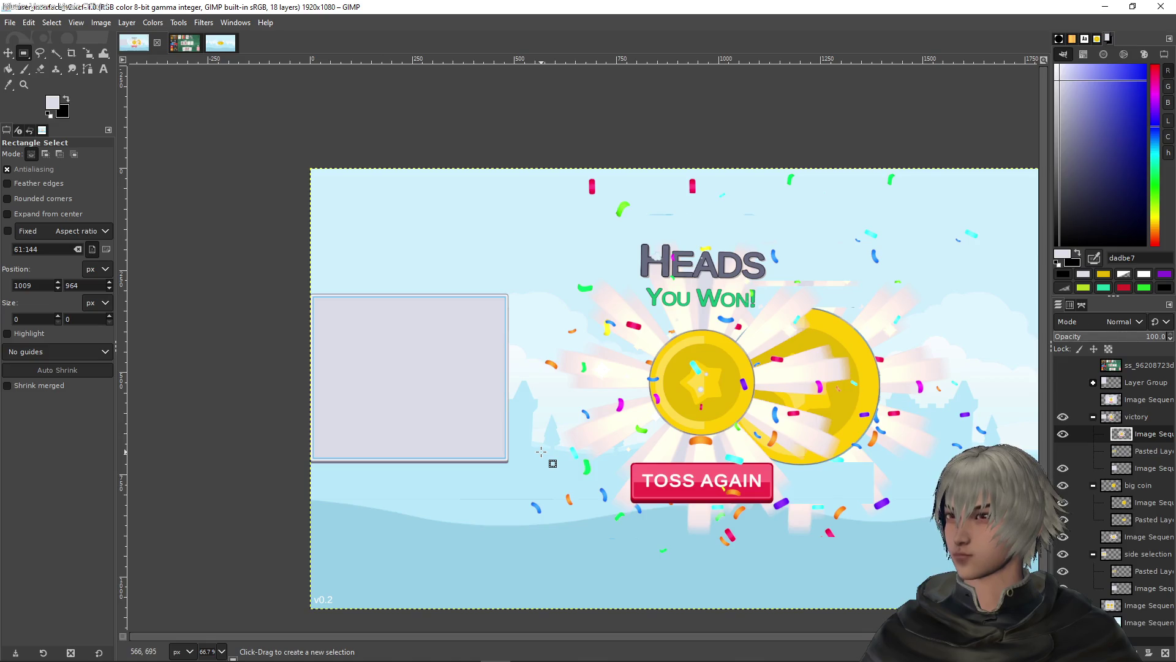
{"action": "mouse_move", "coordinate": [539, 454]}
{"action": "left_mouse_down"}
{"action": "mouse_move", "coordinate": [858, 334]}
{"action": "mouse_move", "coordinate": [871, 314]}
{"action": "left_mouse_up"}
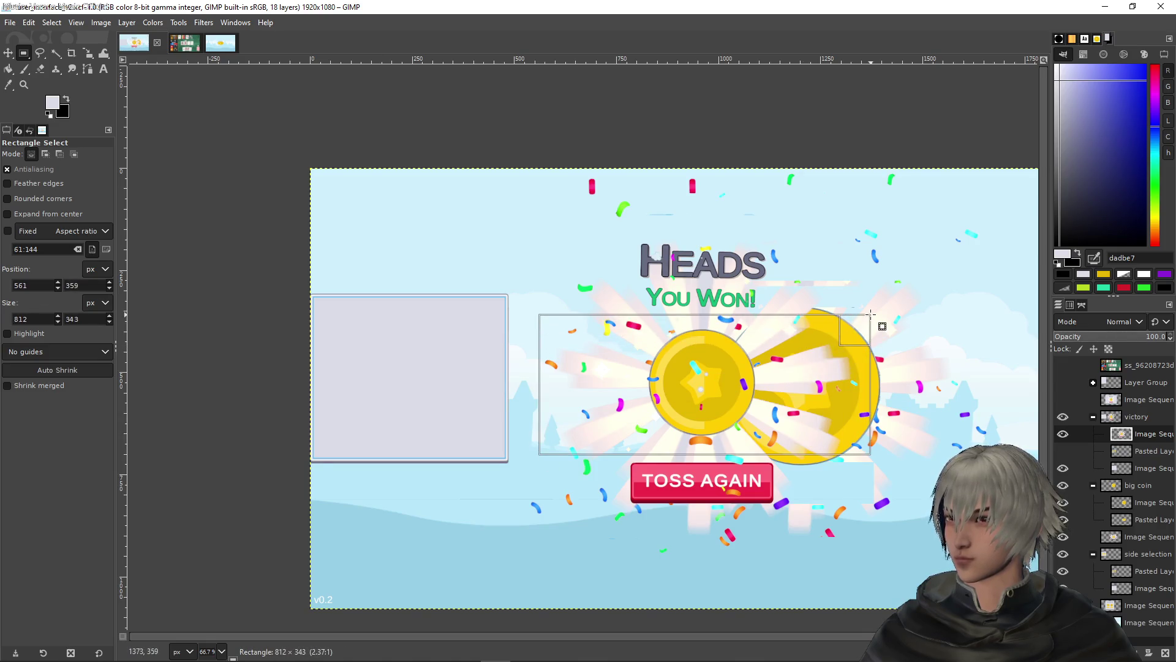
{"action": "left_click", "coordinate": [901, 222]}
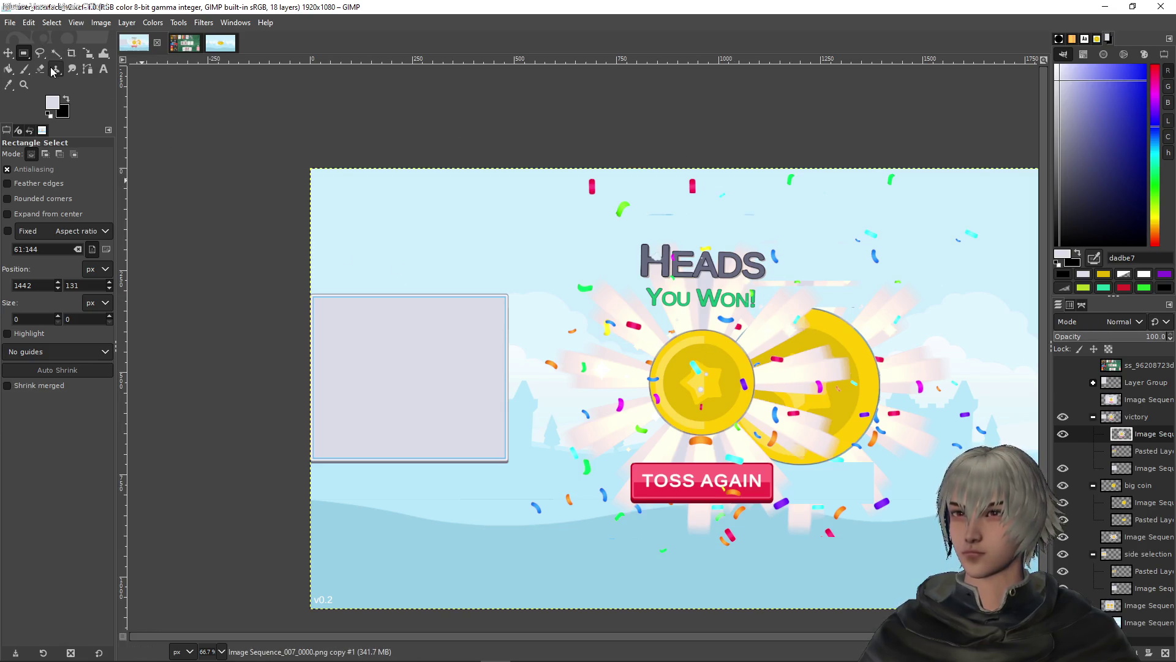
{"action": "left_click", "coordinate": [9, 53]}
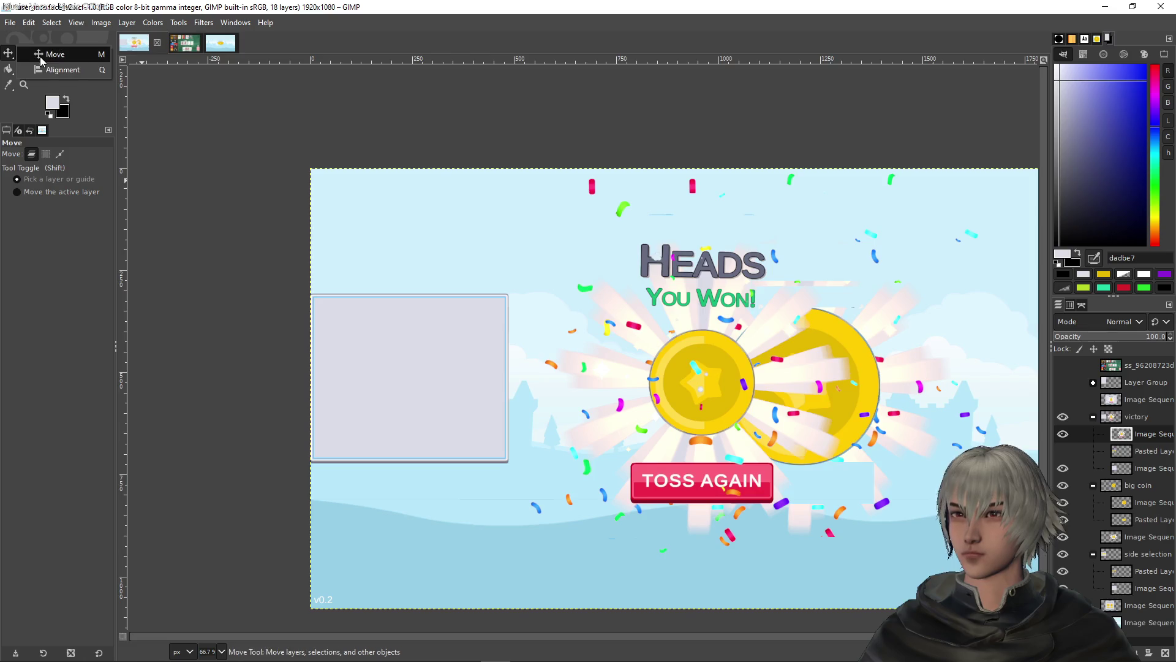
{"action": "left_click", "coordinate": [40, 59]}
{"action": "left_click", "coordinate": [88, 58]}
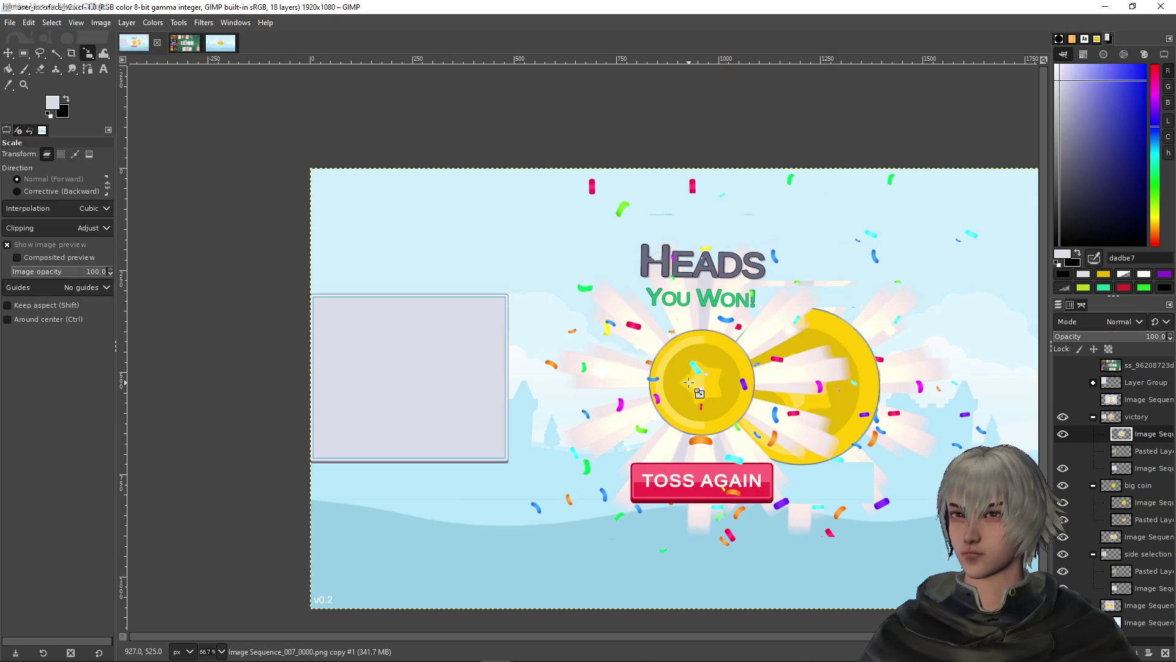
Scale the victory popup to about 969×545 and place it over the left gray panel
{"action": "left_click", "coordinate": [766, 350]}
{"action": "scroll", "coordinate": [886, 283], "scroll_direction": "right", "scroll_amount": 3}
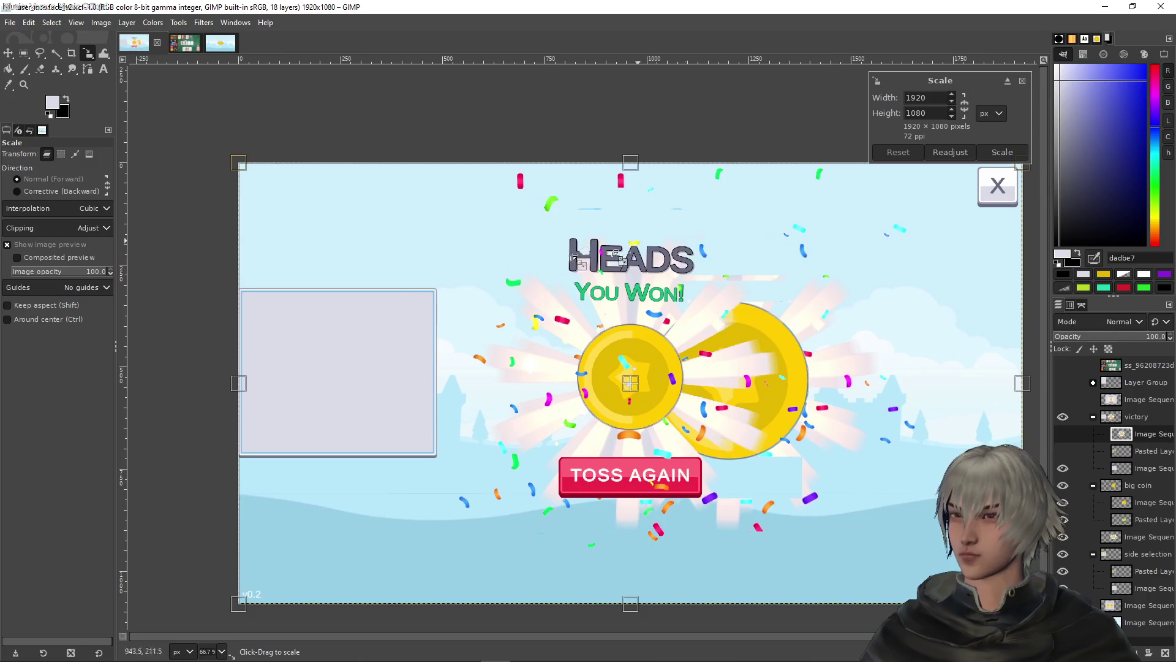
{"action": "mouse_move", "coordinate": [1021, 173]}
{"action": "left_mouse_down"}
{"action": "mouse_move", "coordinate": [609, 344]}
{"action": "mouse_move", "coordinate": [631, 380]}
{"action": "mouse_move", "coordinate": [600, 360]}
{"action": "mouse_move", "coordinate": [611, 393]}
{"action": "mouse_move", "coordinate": [635, 381]}
{"action": "left_mouse_up"}
{"action": "mouse_move", "coordinate": [449, 507]}
{"action": "left_mouse_down"}
{"action": "mouse_move", "coordinate": [330, 371]}
{"action": "mouse_move", "coordinate": [348, 390]}
{"action": "left_mouse_up"}
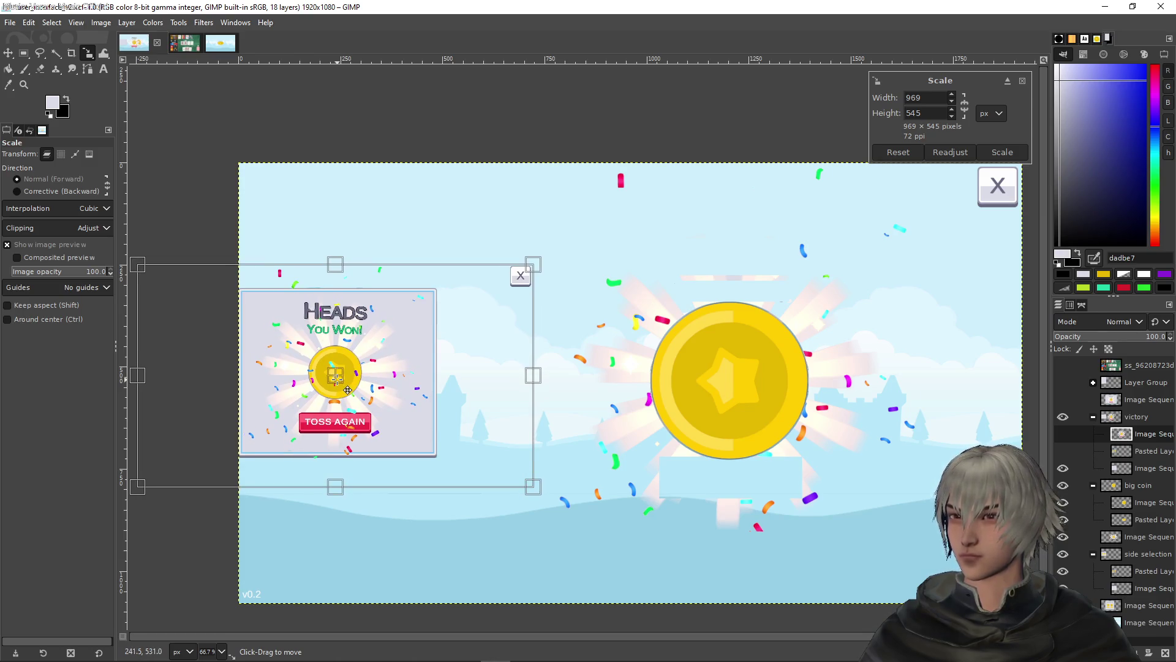
{"action": "left_click", "coordinate": [999, 153]}
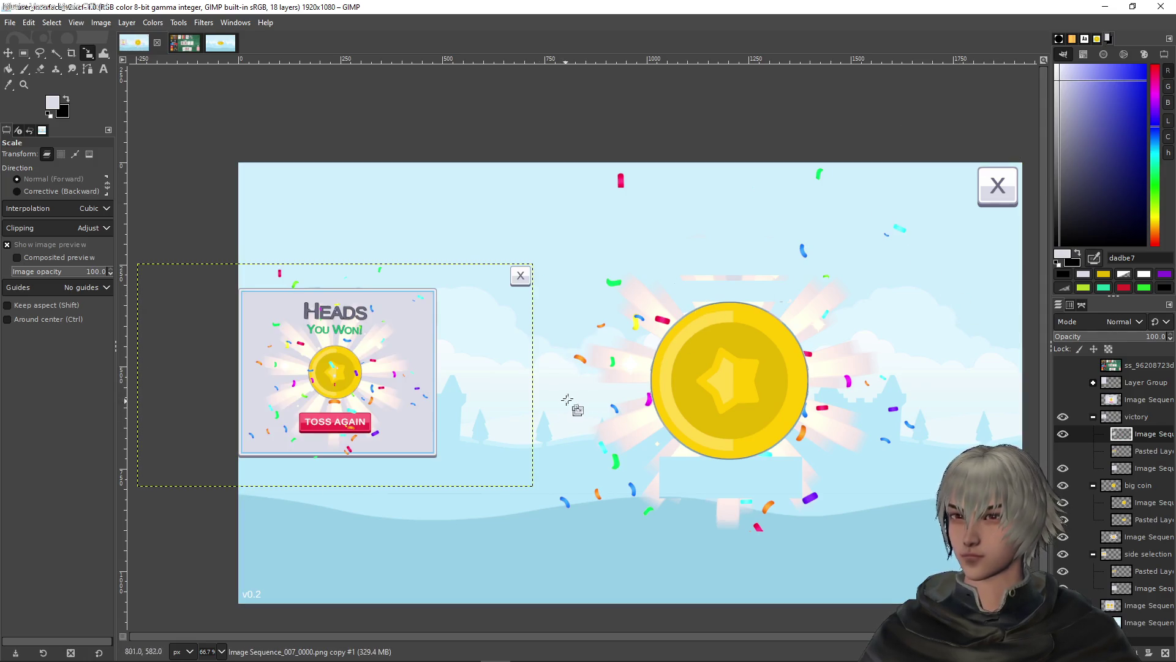
Toggle the popup's visibility to compare, then reopen and cancel the Scale tool
{"action": "left_click", "coordinate": [1064, 422]}
{"action": "left_click", "coordinate": [1063, 422]}
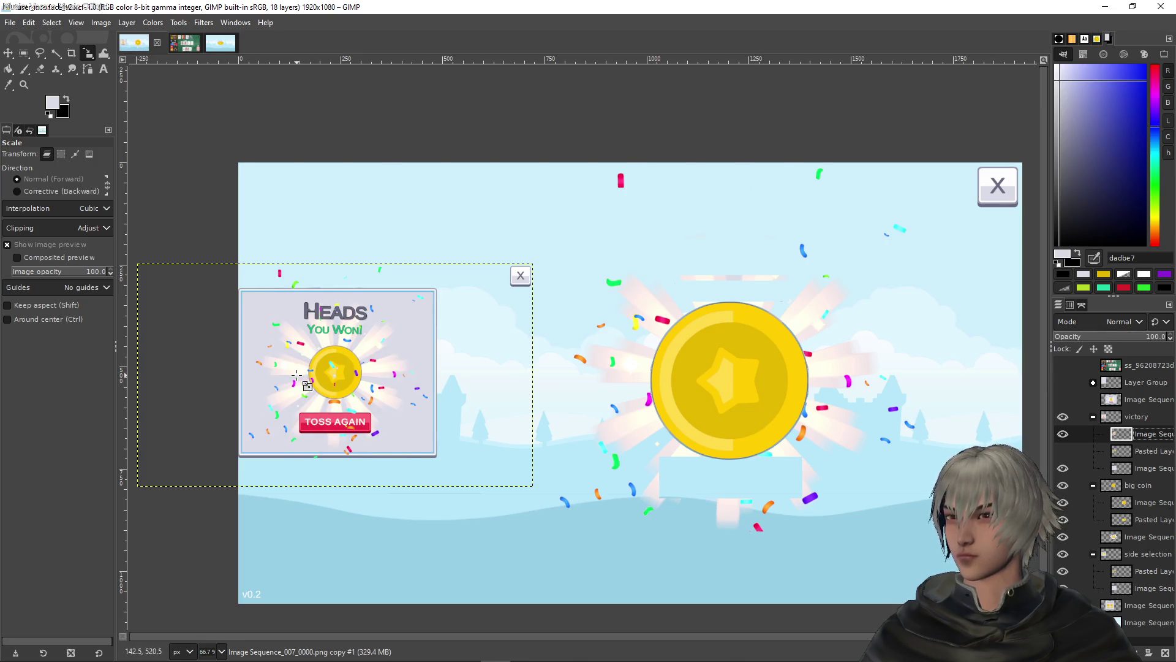
{"action": "scroll", "coordinate": [297, 374], "scroll_direction": "up", "scroll_amount": 2}
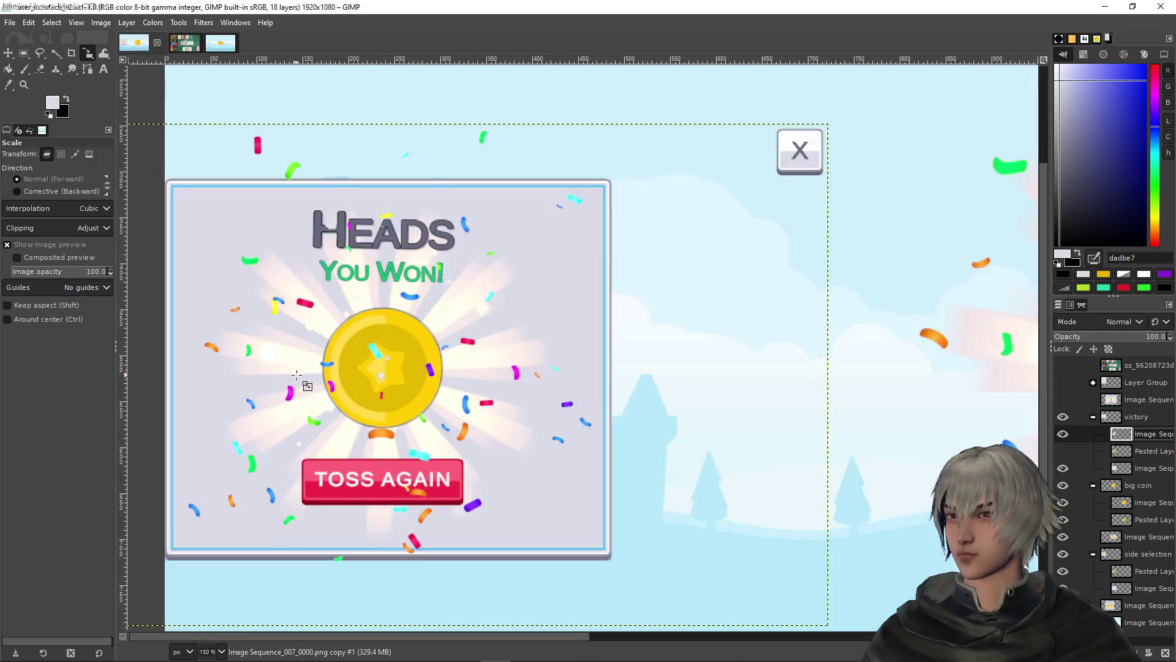
{"action": "left_click", "coordinate": [383, 364]}
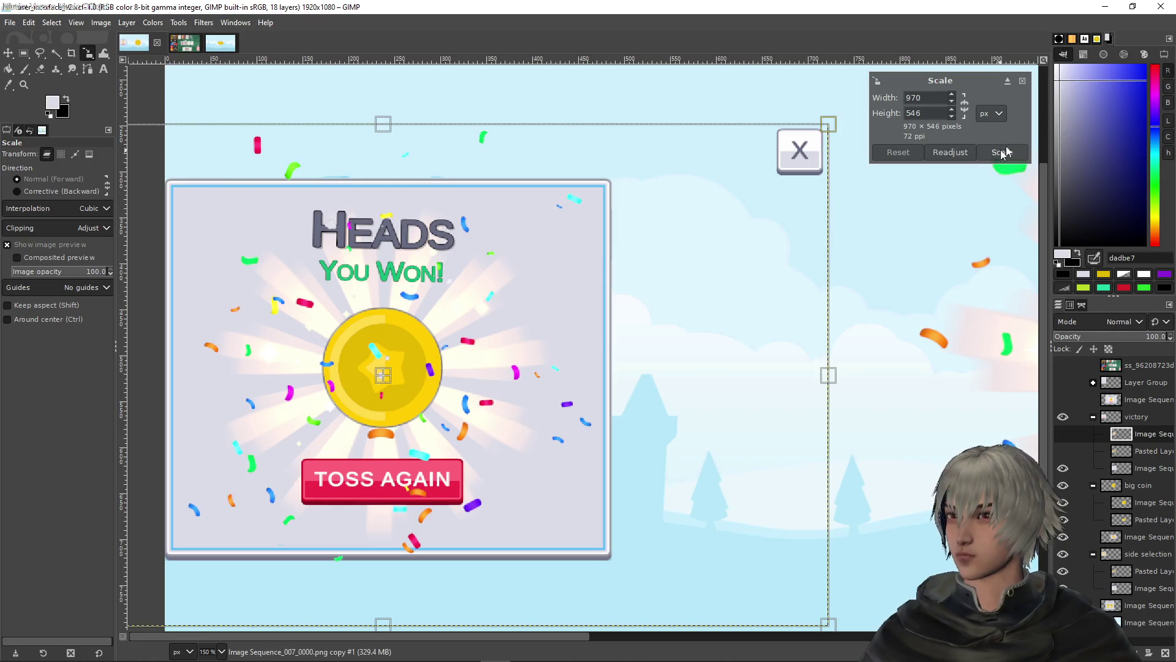
{"action": "left_click", "coordinate": [1022, 81]}
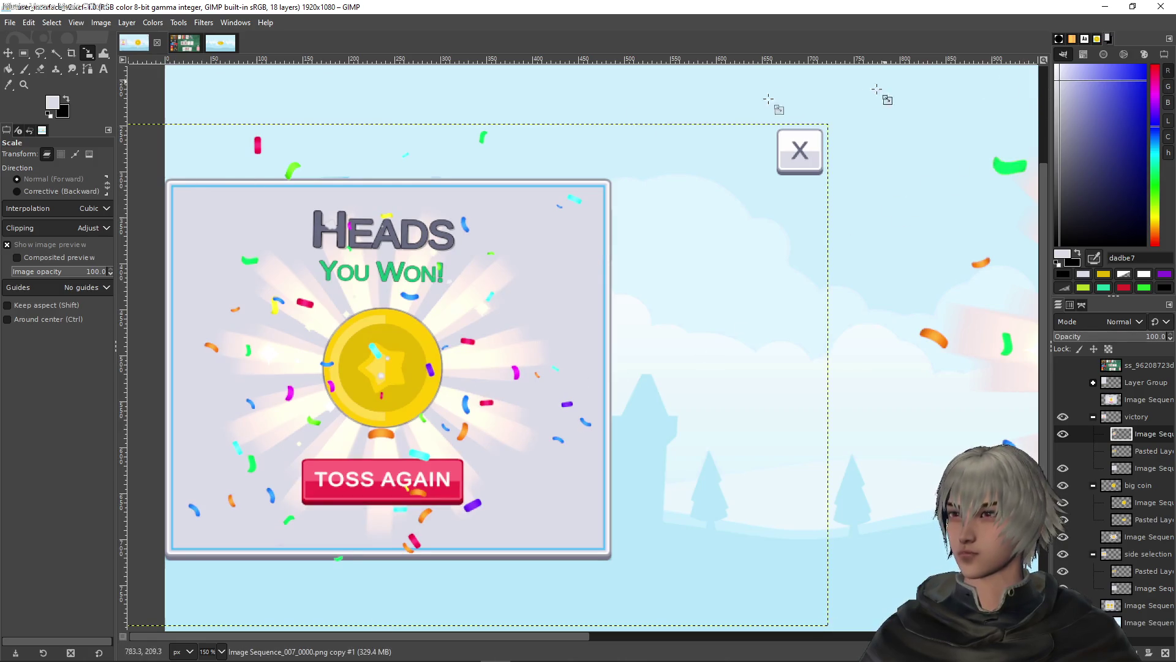
{"action": "left_click", "coordinate": [8, 54]}
Nudge the popup down a few pixels and box a thin 155×6 strip under TOSS AGAIN
{"action": "left_click_drag", "start_coordinate": [407, 372], "coordinate": [407, 375]}
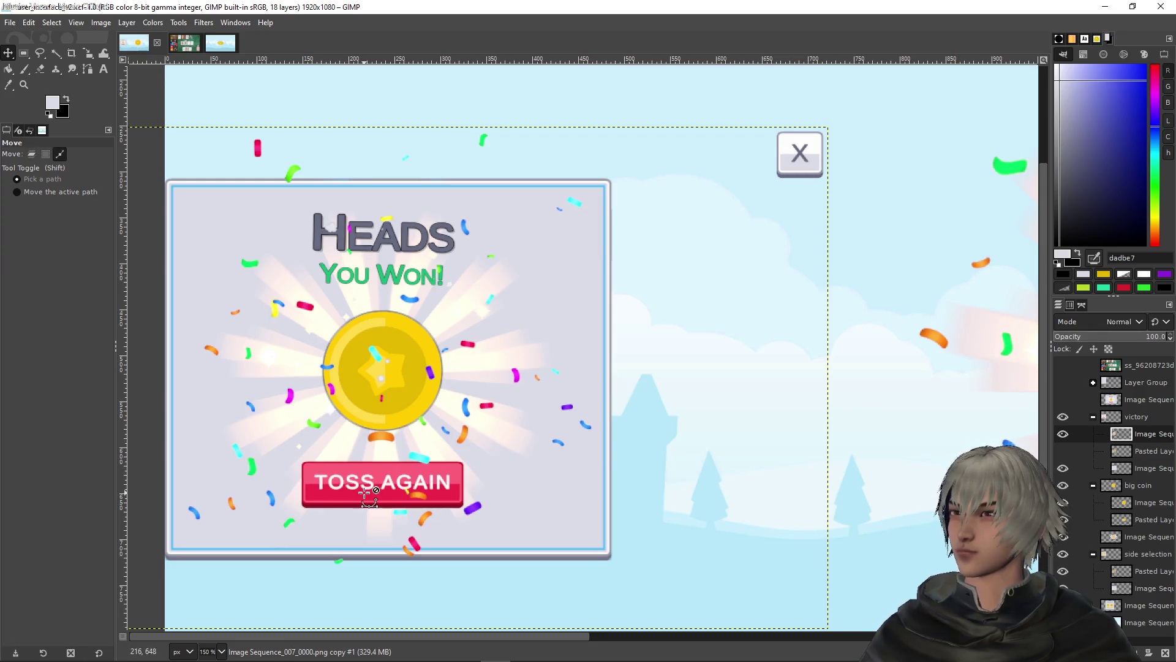
{"action": "scroll", "coordinate": [342, 484], "scroll_direction": "up", "scroll_amount": 3}
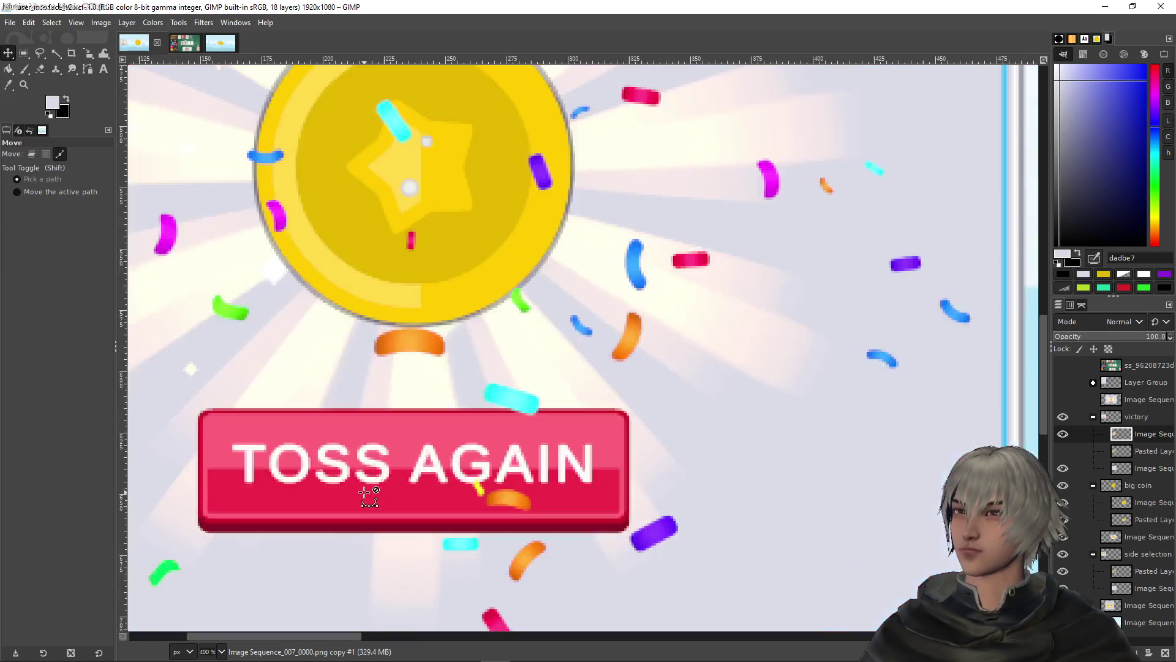
{"action": "left_click", "coordinate": [29, 53]}
{"action": "scroll", "coordinate": [223, 399], "scroll_direction": "up", "scroll_amount": 1}
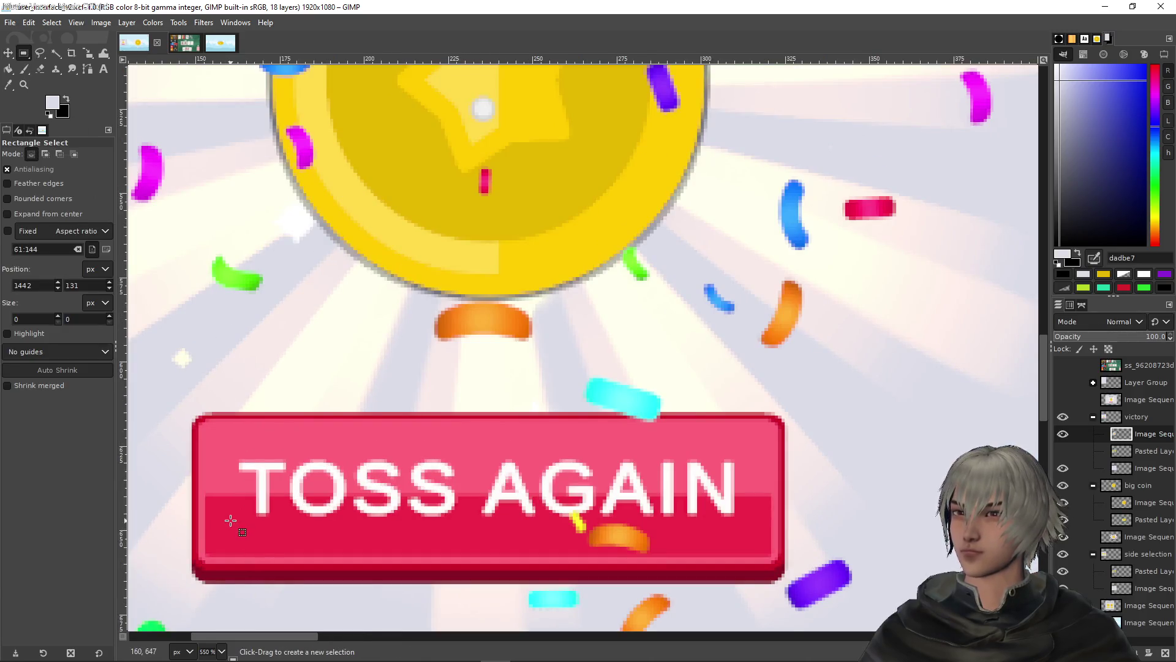
{"action": "mouse_move", "coordinate": [233, 519]}
{"action": "left_mouse_down"}
{"action": "mouse_move", "coordinate": [429, 504]}
{"action": "mouse_move", "coordinate": [821, 512]}
{"action": "mouse_move", "coordinate": [755, 498]}
{"action": "left_mouse_up"}
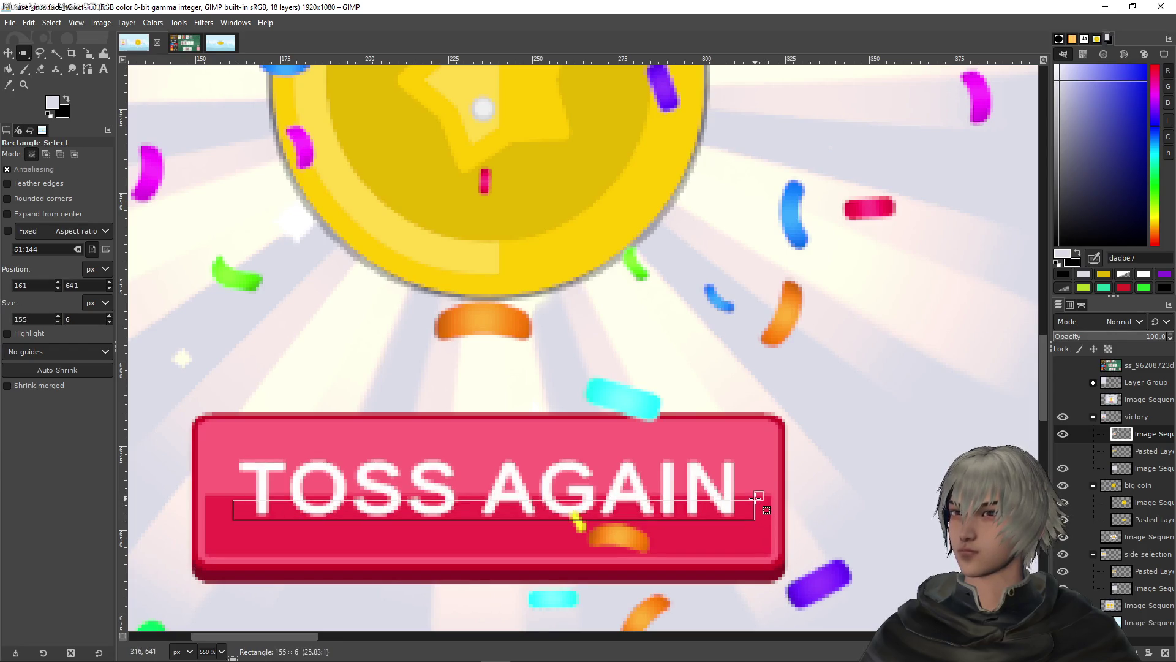
{"action": "scroll", "coordinate": [711, 505], "scroll_direction": "up", "scroll_amount": 4}
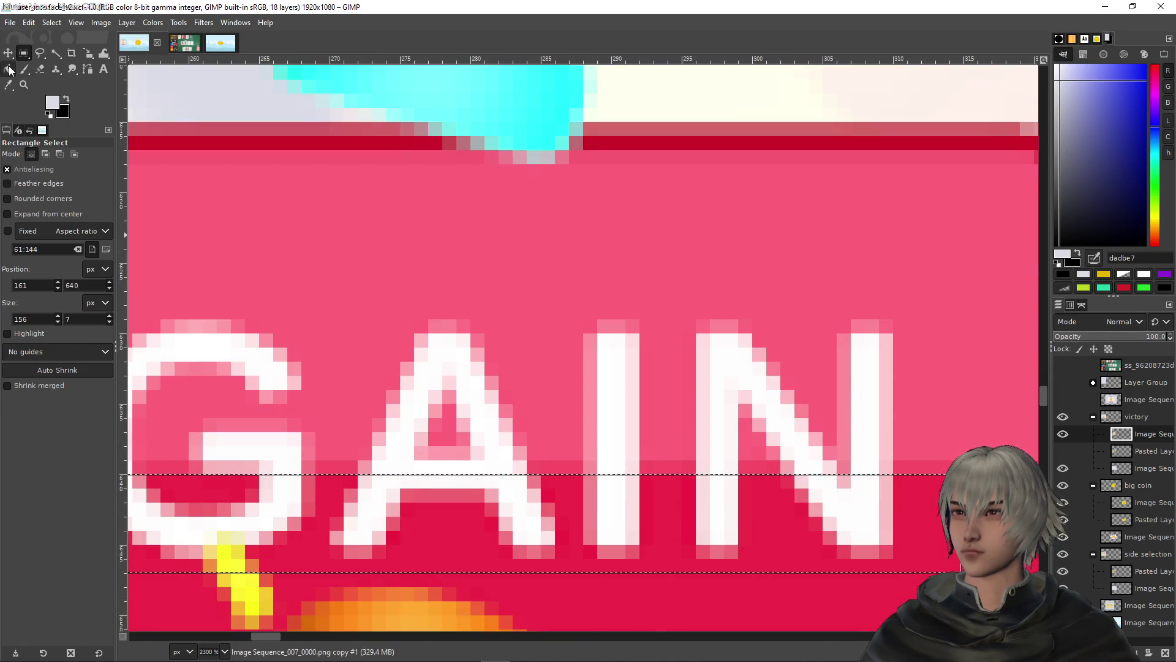
{"action": "left_click", "coordinate": [9, 68]}
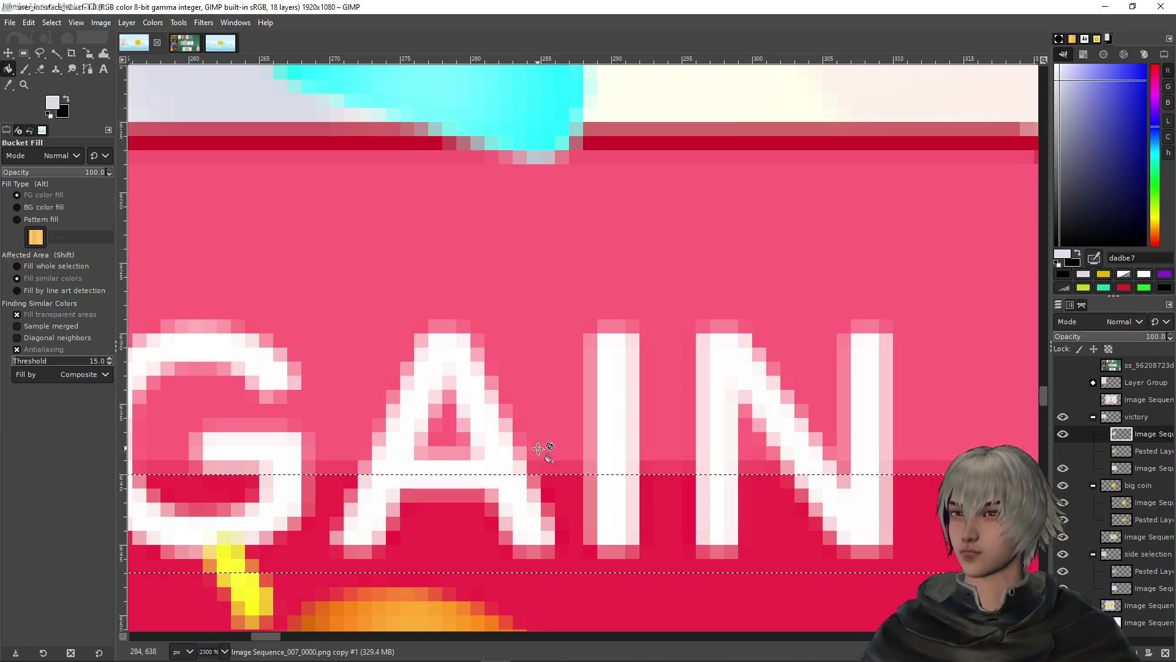
Paint the A's white bottom with the sampled dark red and set fills to cover the whole selection
{"action": "left_click", "coordinate": [439, 554], "text": "ctrl"}
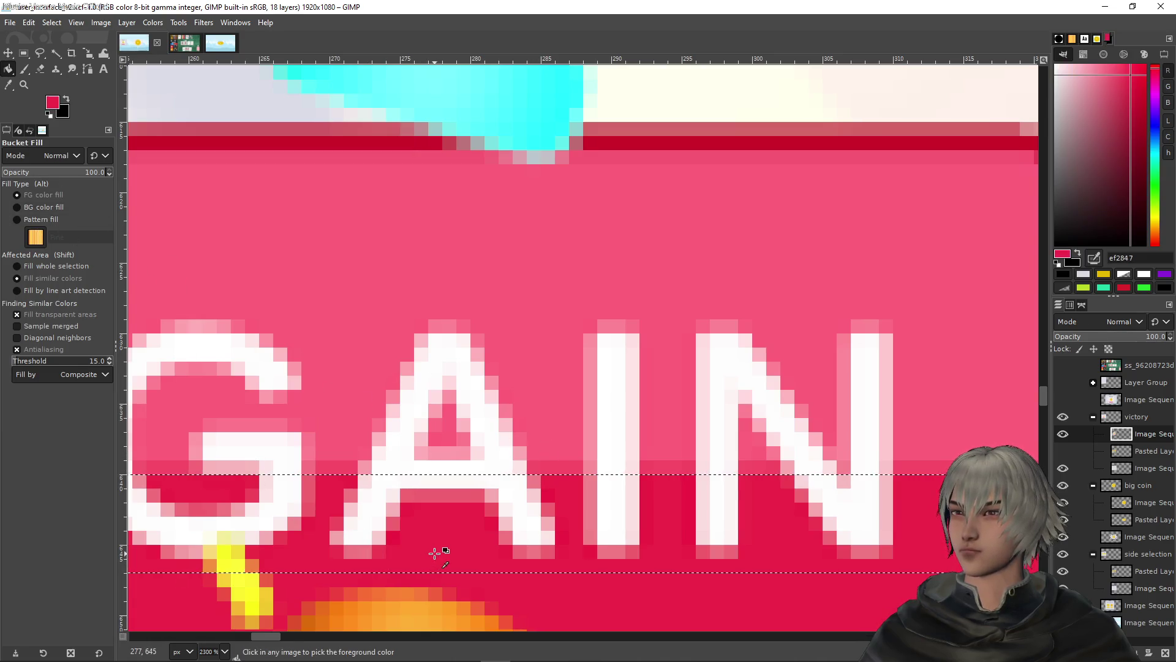
{"action": "left_click", "coordinate": [520, 507]}
{"action": "scroll", "coordinate": [151, 331], "scroll_direction": "down", "scroll_amount": 2, "text": "ctrl"}
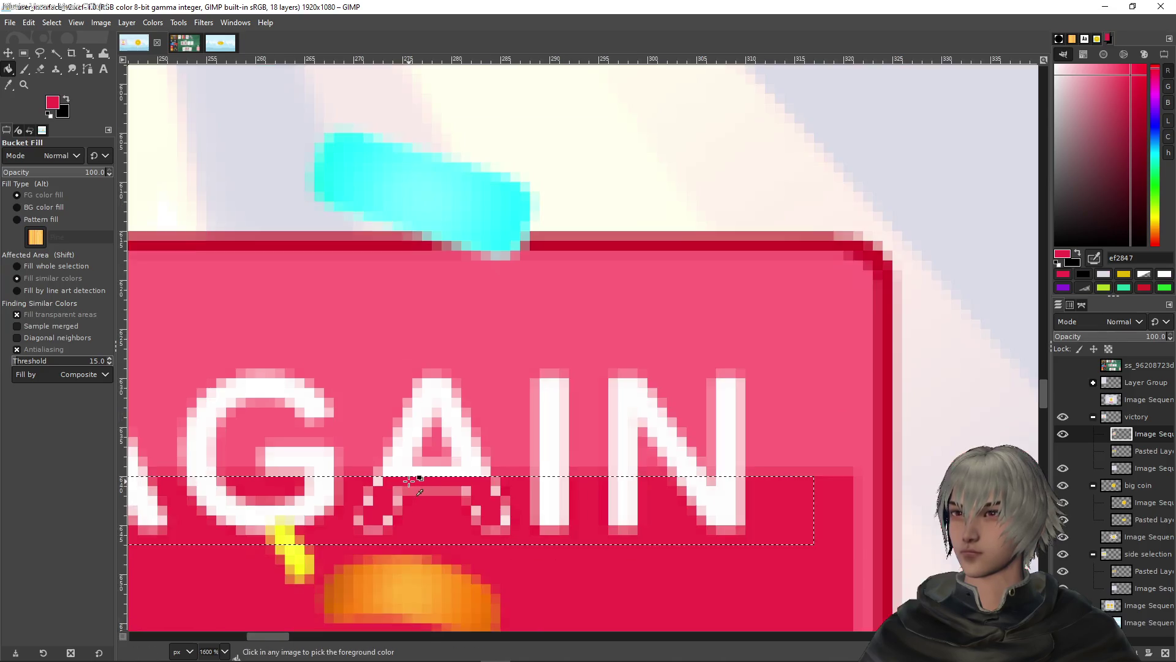
{"action": "left_click", "coordinate": [54, 266]}
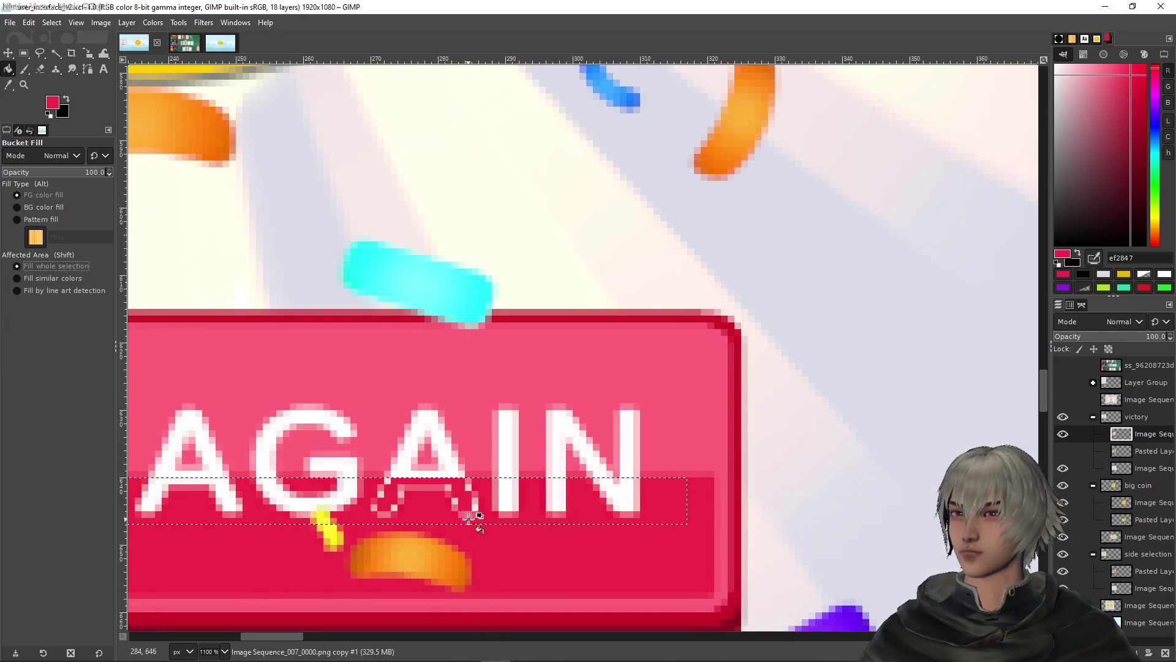
{"action": "scroll", "coordinate": [469, 507], "scroll_direction": "down", "scroll_amount": 3}
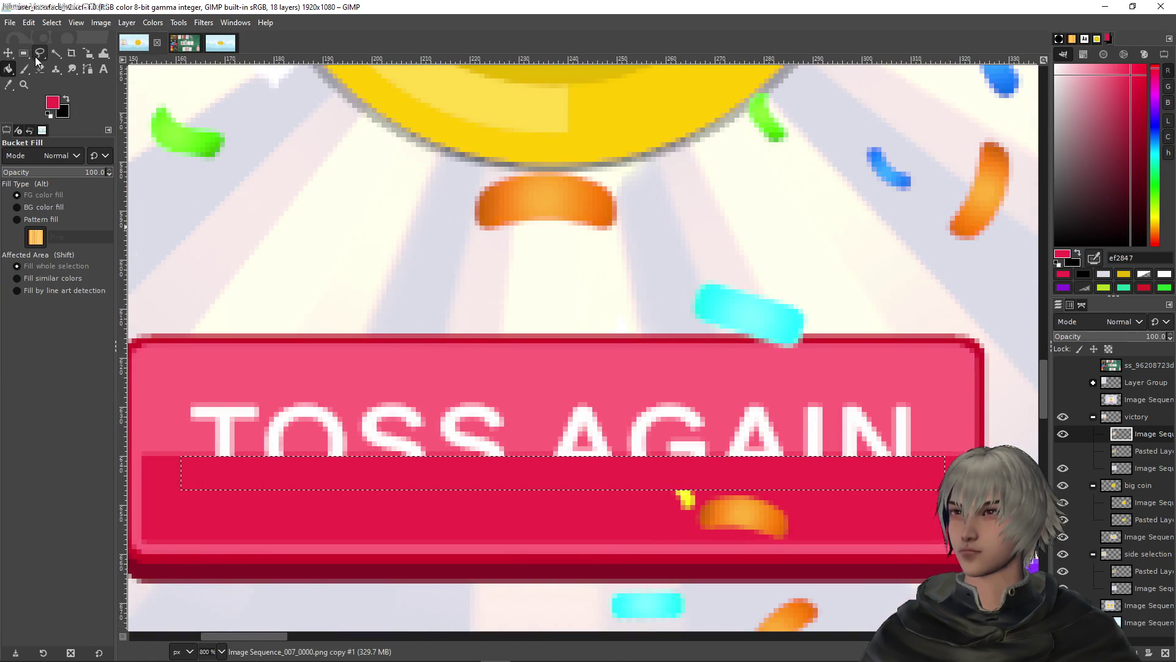
Select the TOSS AGAIN lettering strip and fill it with the button's sampled light pink
{"action": "key", "text": "r"}
{"action": "left_click_drag", "start_coordinate": [485, 475], "coordinate": [485, 417]}
{"action": "left_click_drag", "start_coordinate": [555, 432], "coordinate": [553, 450]}
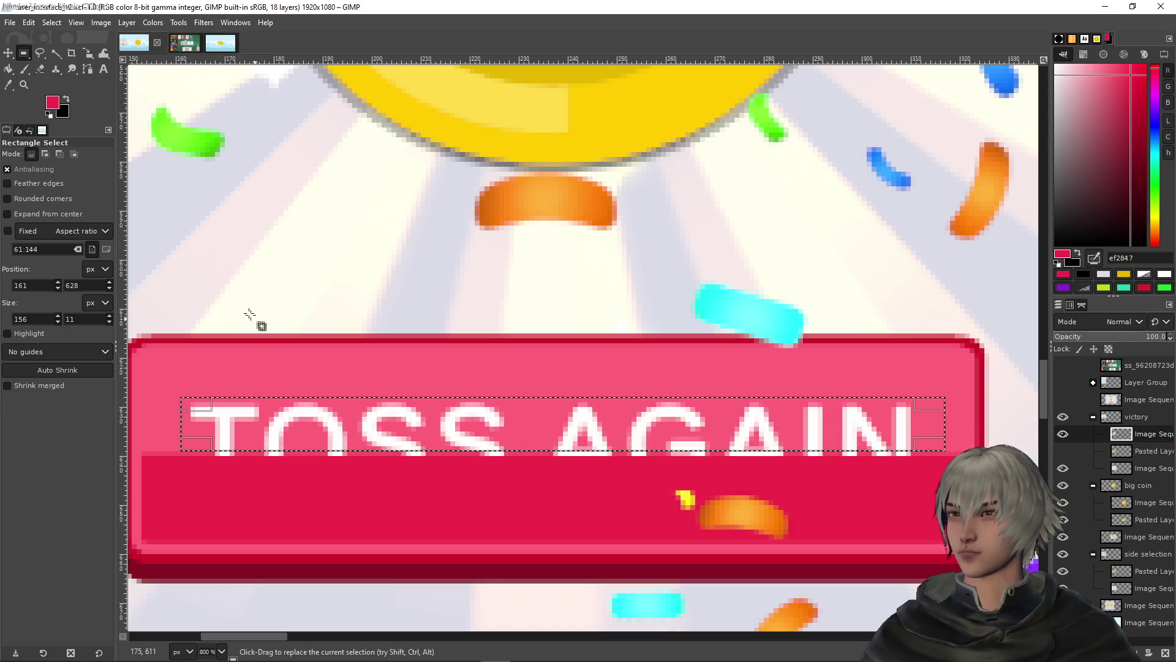
{"action": "left_click", "coordinate": [9, 68]}
{"action": "left_click", "coordinate": [546, 420], "text": "ctrl"}
{"action": "left_click", "coordinate": [477, 421]}
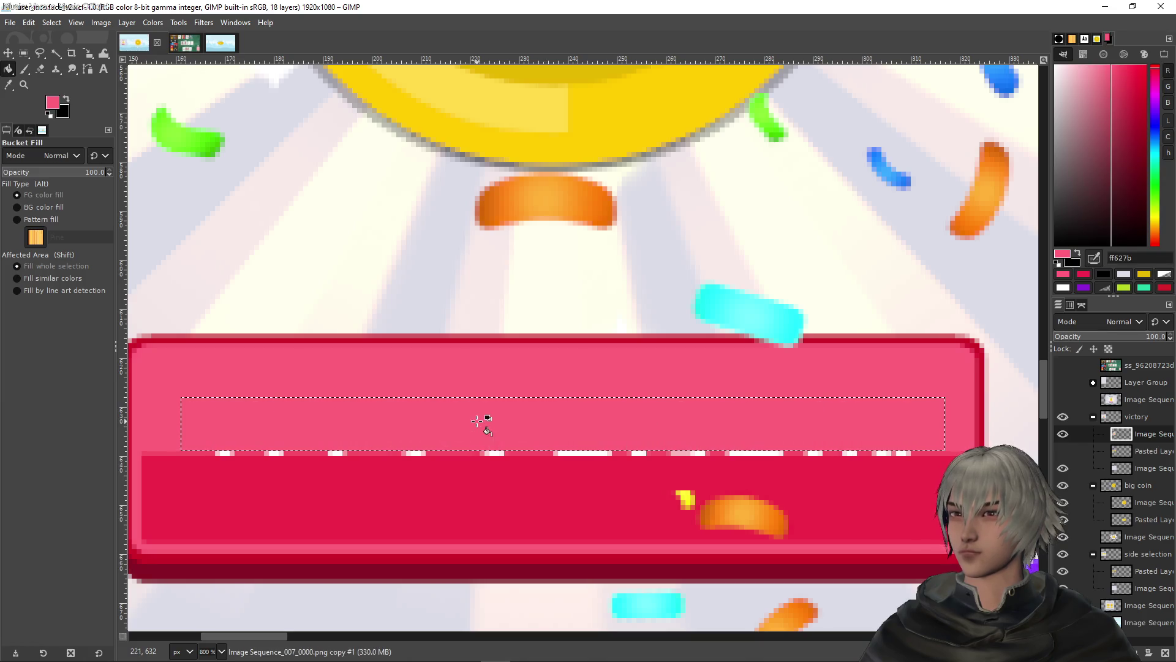
Reselect the leftover 1 px line of white dashes and fill it with the neighbouring pink
{"action": "scroll", "coordinate": [181, 465], "scroll_direction": "up", "scroll_amount": 2, "text": "ctrl"}
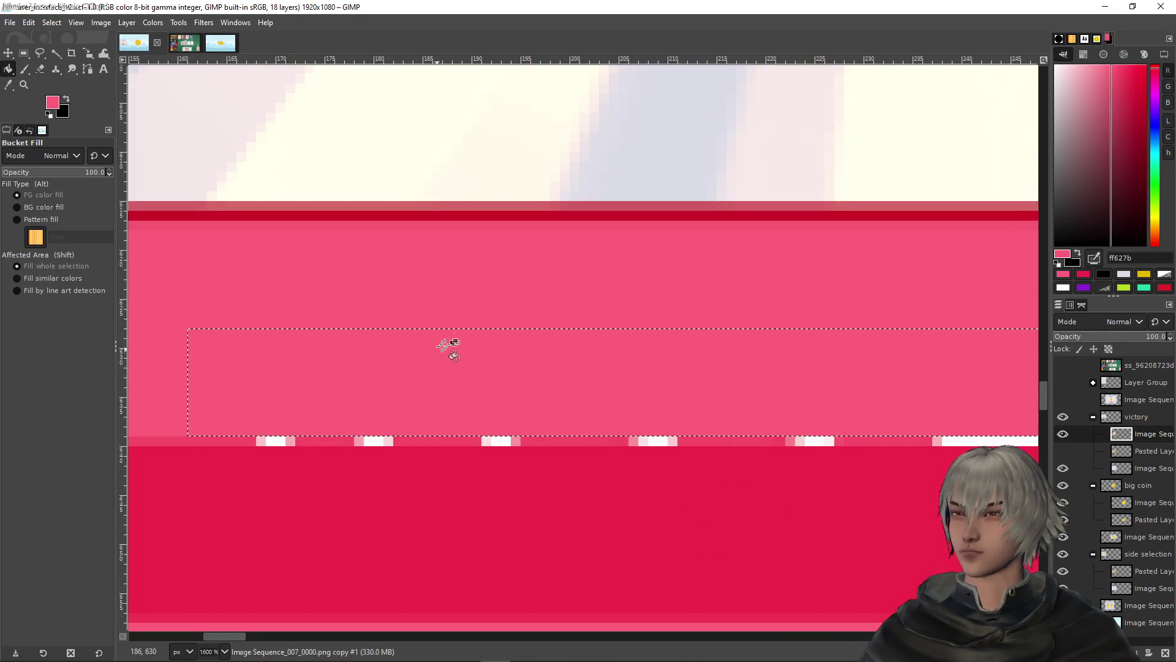
{"action": "left_click", "coordinate": [25, 57]}
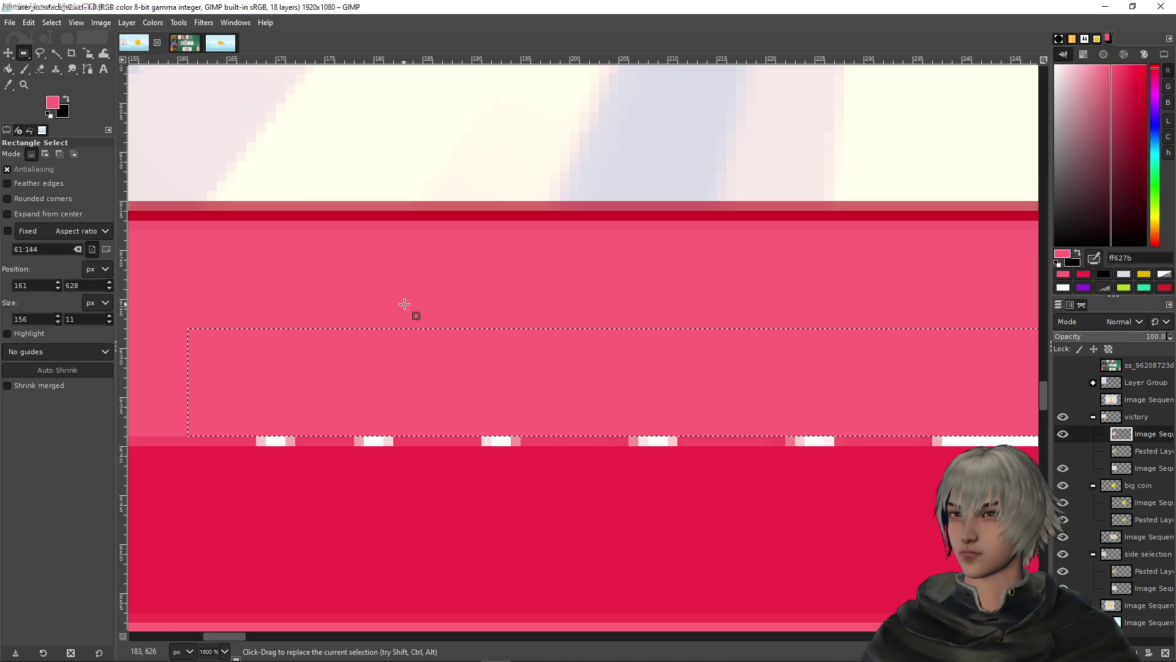
{"action": "mouse_move", "coordinate": [450, 342]}
{"action": "left_mouse_down"}
{"action": "mouse_move", "coordinate": [462, 459]}
{"action": "mouse_move", "coordinate": [472, 447]}
{"action": "left_mouse_up"}
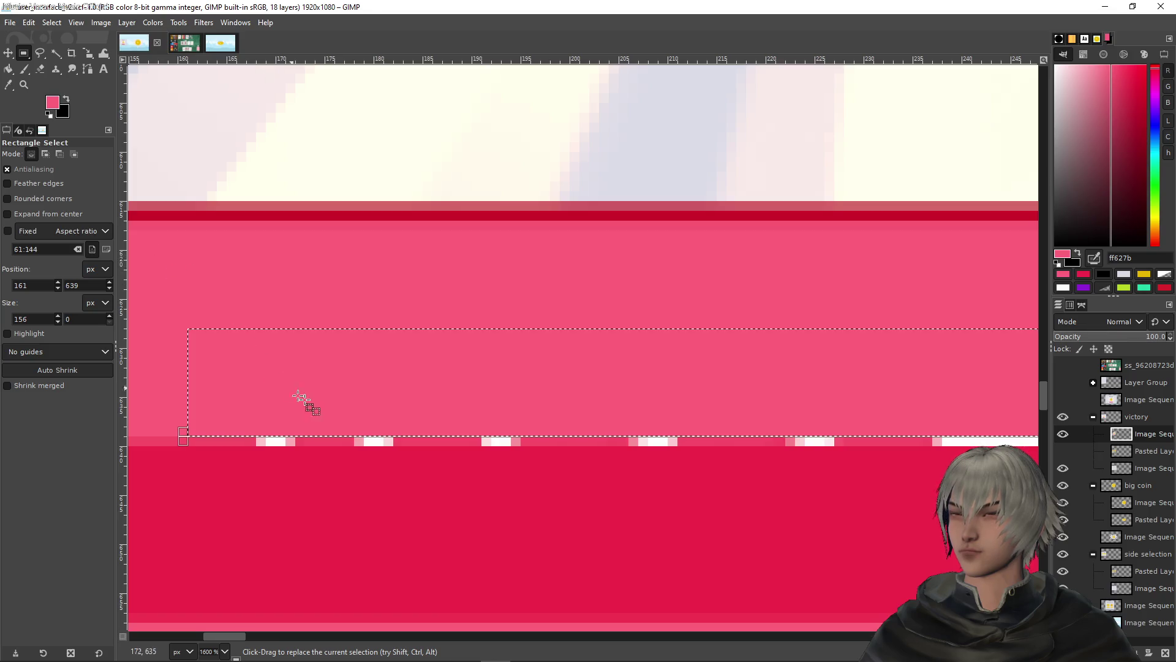
{"action": "mouse_move", "coordinate": [283, 436]}
{"action": "left_mouse_down"}
{"action": "mouse_move", "coordinate": [289, 460]}
{"action": "mouse_move", "coordinate": [223, 468]}
{"action": "left_mouse_up"}
{"action": "scroll", "coordinate": [272, 420], "scroll_direction": "left", "scroll_amount": 2}
{"action": "scroll", "coordinate": [272, 420], "scroll_direction": "left", "scroll_amount": 2}
{"action": "scroll", "coordinate": [272, 420], "scroll_direction": "down", "scroll_amount": 1}
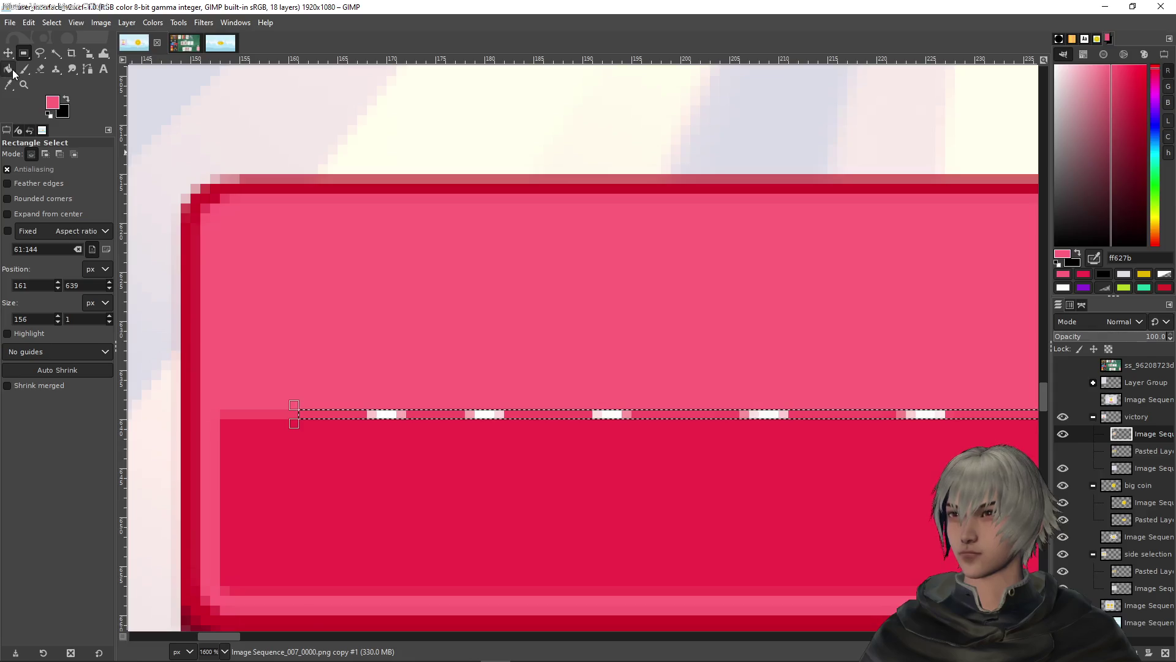
{"action": "key", "text": "shift+b"}
{"action": "left_click", "coordinate": [281, 419], "text": "ctrl"}
{"action": "left_click", "coordinate": [423, 414]}
{"action": "scroll", "coordinate": [442, 414], "scroll_direction": "down", "scroll_amount": 3}
{"action": "scroll", "coordinate": [570, 431], "scroll_direction": "down", "scroll_amount": 2}
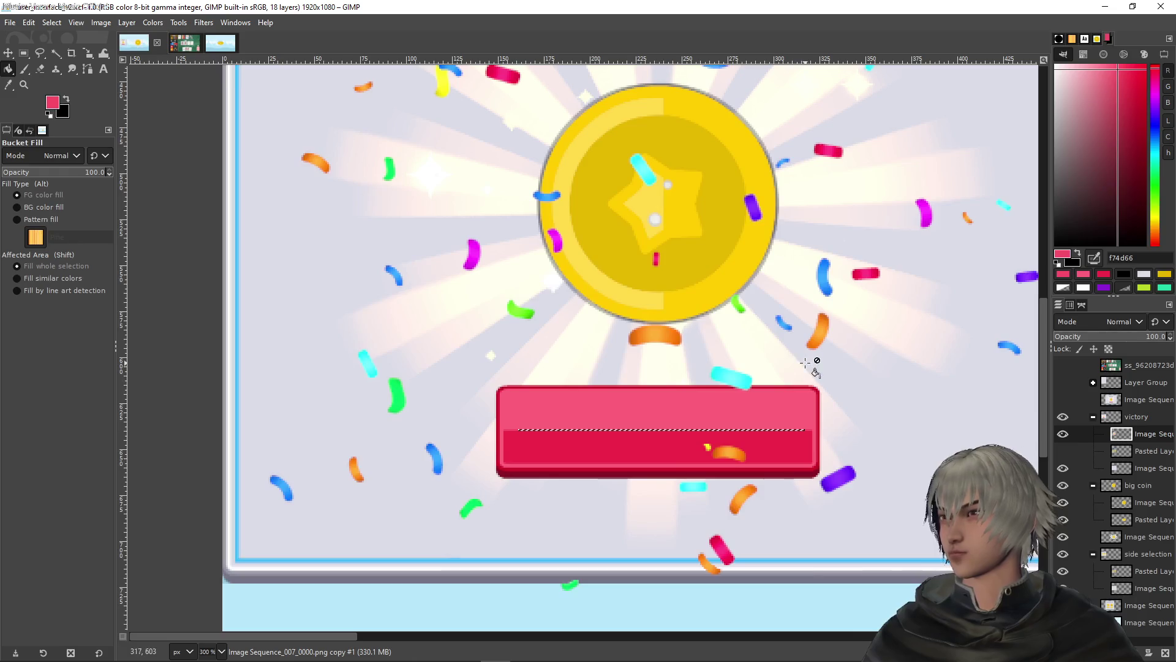
{"action": "left_click", "coordinate": [104, 68]}
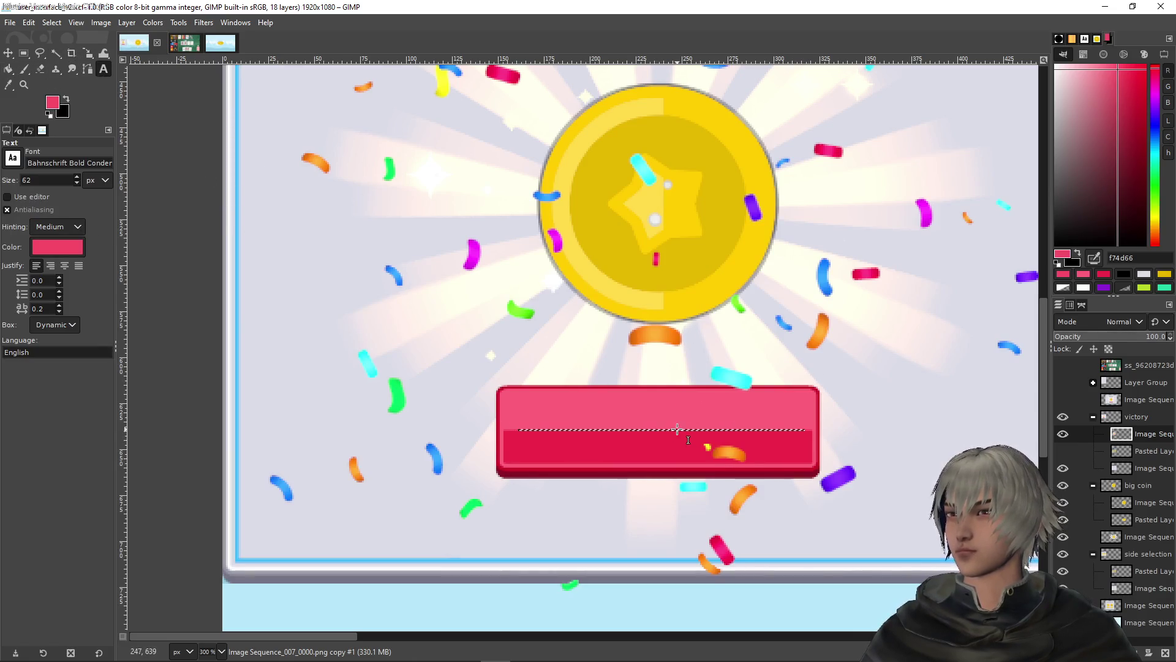
Add the text CONTINUE on the blank pink button and colour it white (ffffff)
{"action": "left_click", "coordinate": [658, 425]}
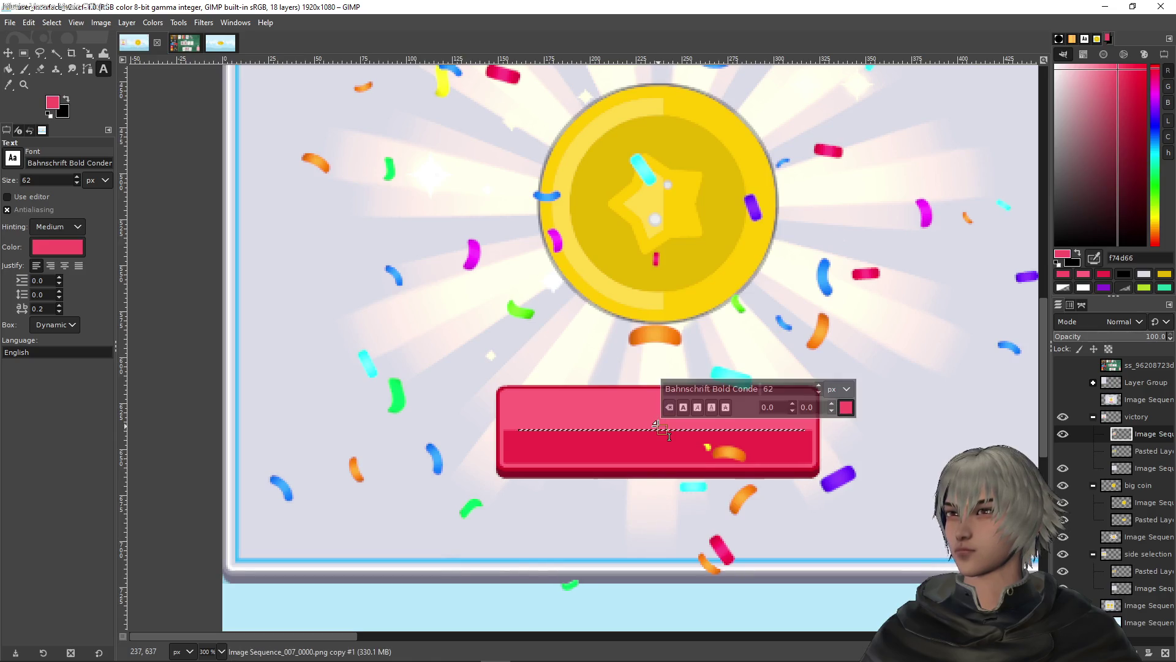
{"action": "type", "text": "C"}
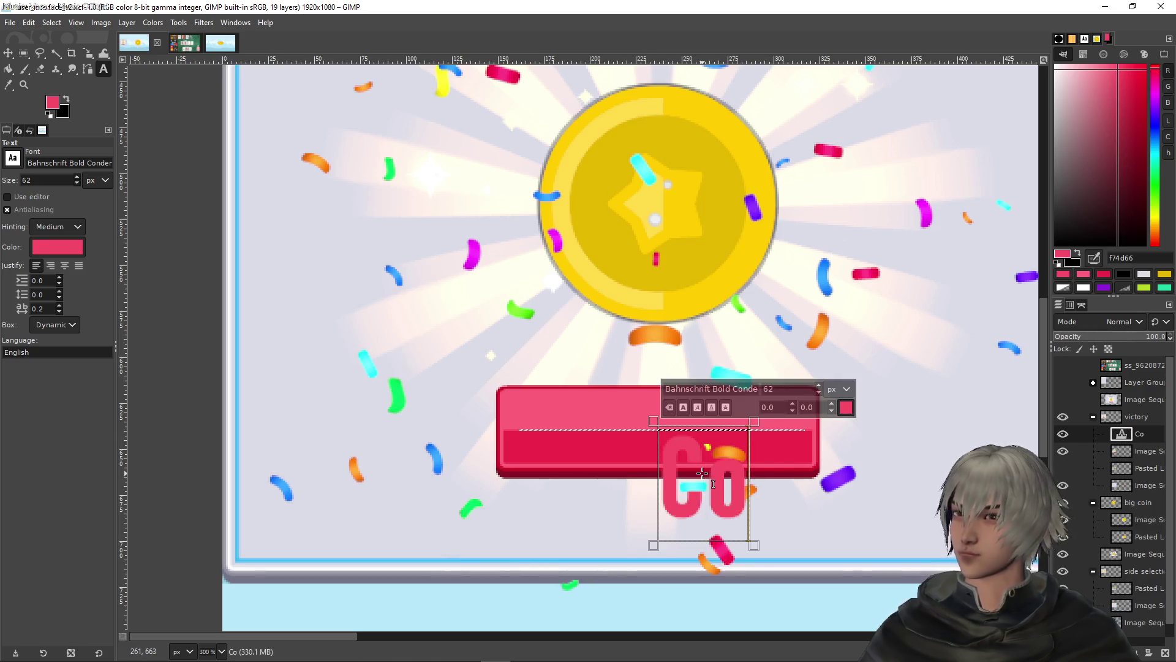
{"action": "type", "text": "ON"}
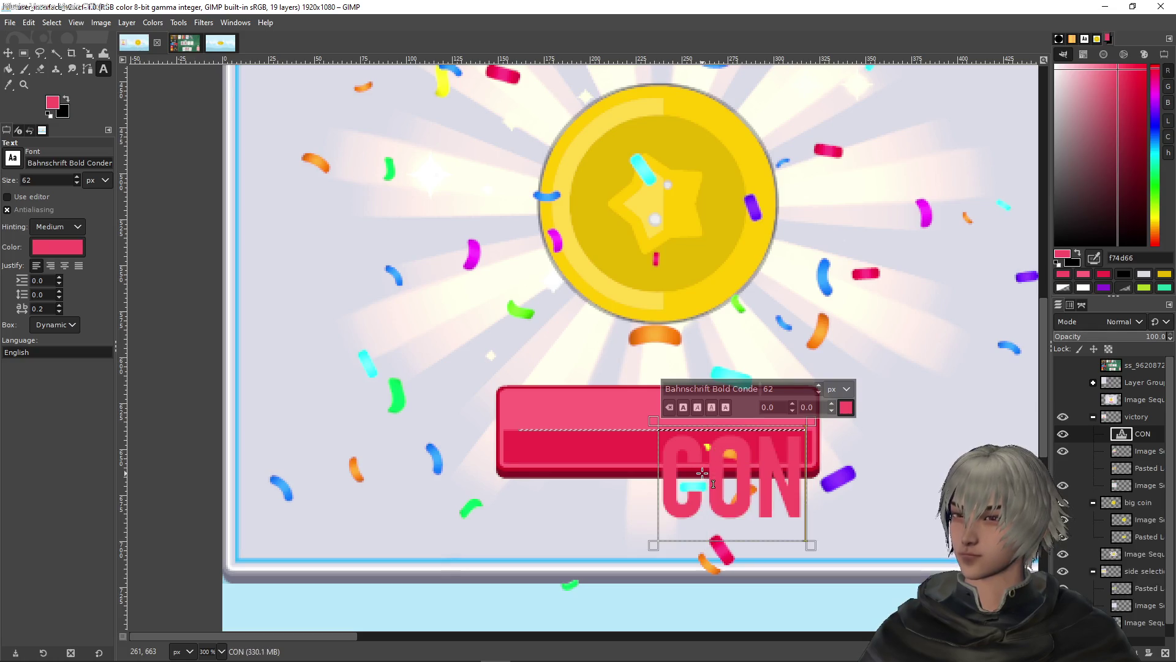
{"action": "type", "text": "TINUE"}
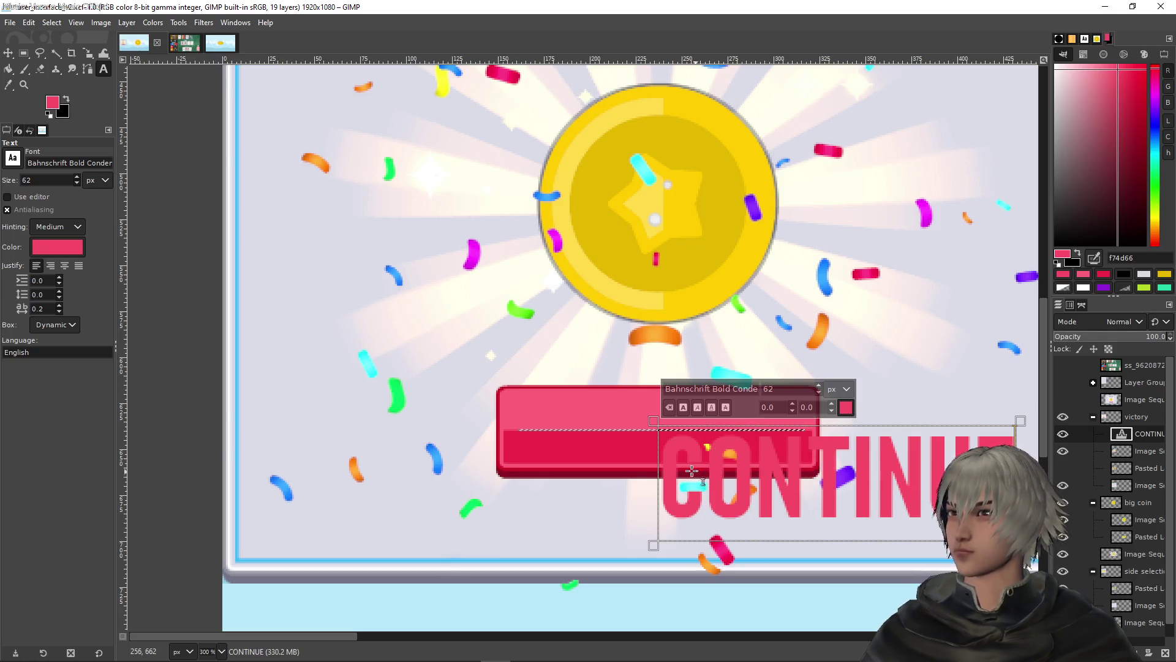
{"action": "left_click", "coordinate": [845, 408]}
{"action": "left_click", "coordinate": [943, 467]}
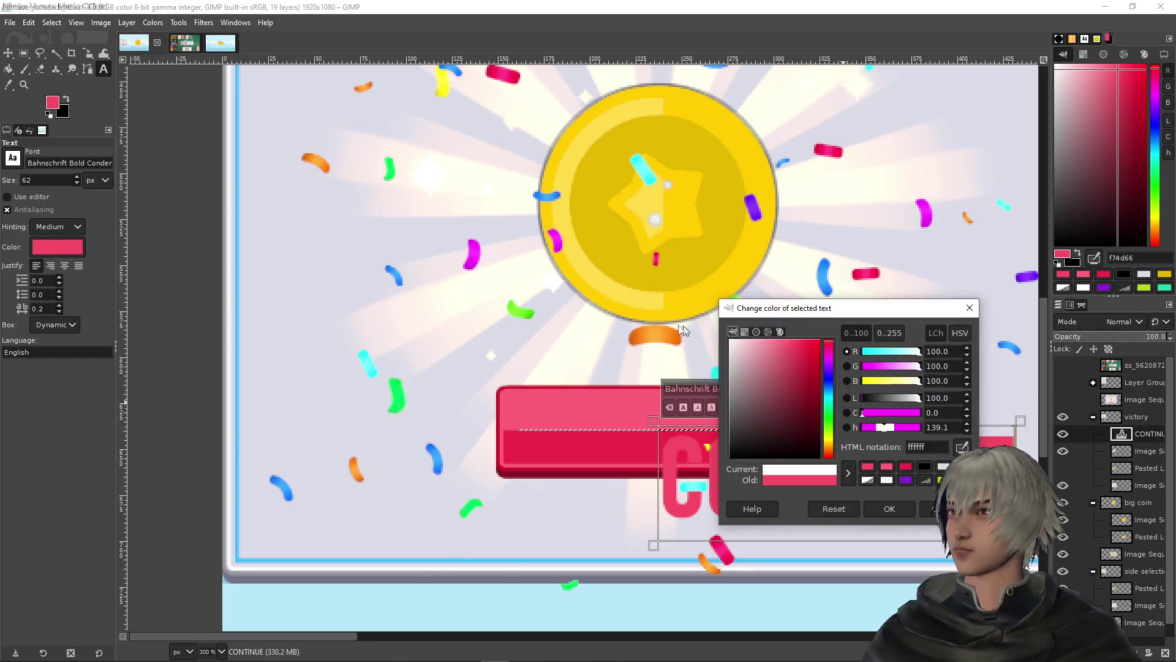
{"action": "left_click", "coordinate": [902, 515]}
{"action": "key", "text": "1"}
{"action": "key", "text": "r"}
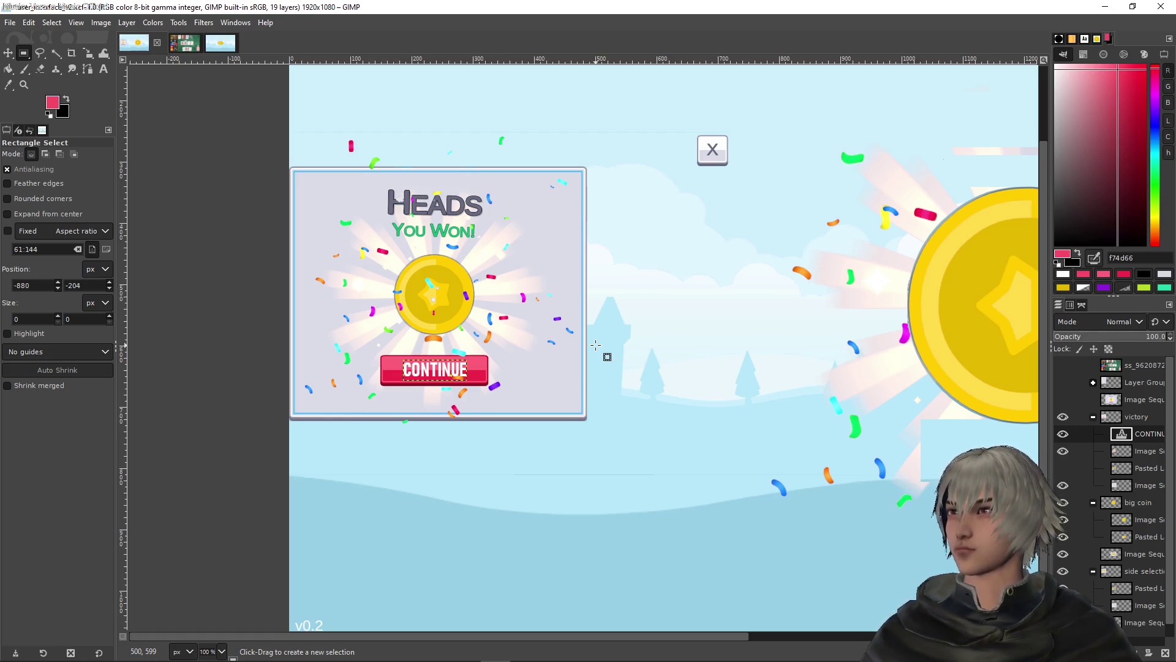
Delete the unneeded Pasted Layer from the victory group, then select the group and clear the selection
{"action": "scroll", "coordinate": [649, 276], "scroll_direction": "down", "scroll_amount": 3, "text": "ctrl"}
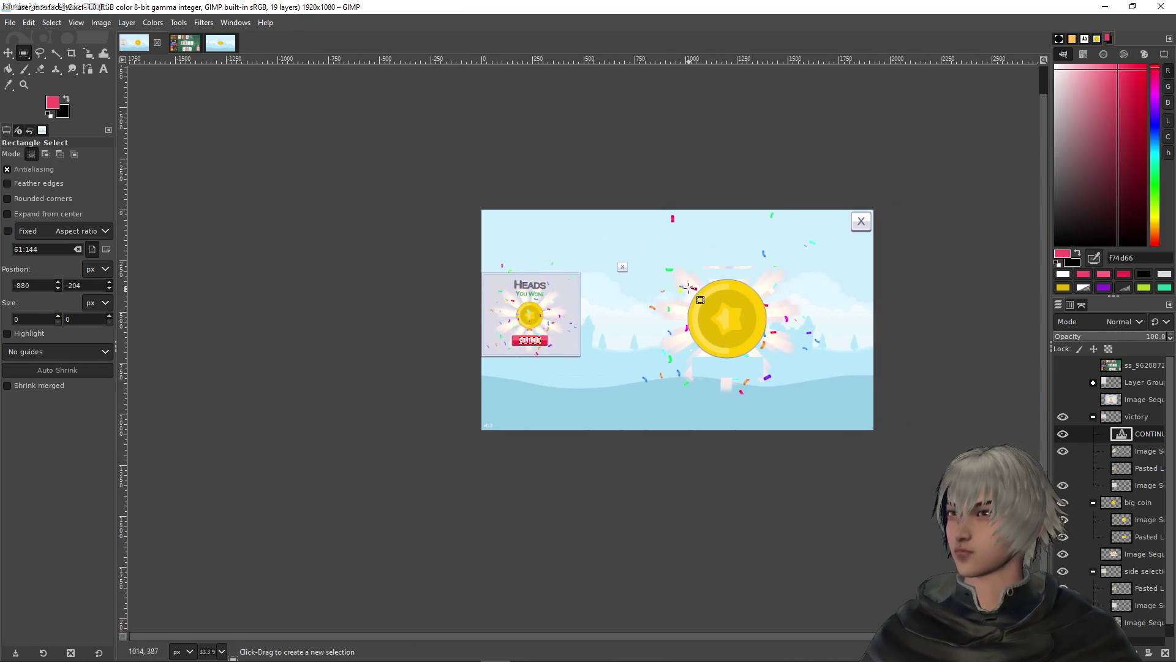
{"action": "scroll", "coordinate": [649, 278], "scroll_direction": "up", "scroll_amount": 2, "text": "ctrl"}
{"action": "scroll", "coordinate": [649, 279], "scroll_direction": "up", "scroll_amount": 1, "text": "ctrl"}
{"action": "scroll", "coordinate": [630, 270], "scroll_direction": "down", "scroll_amount": 1, "text": "ctrl"}
{"action": "left_click_drag", "start_coordinate": [469, 202], "coordinate": [548, 276]}
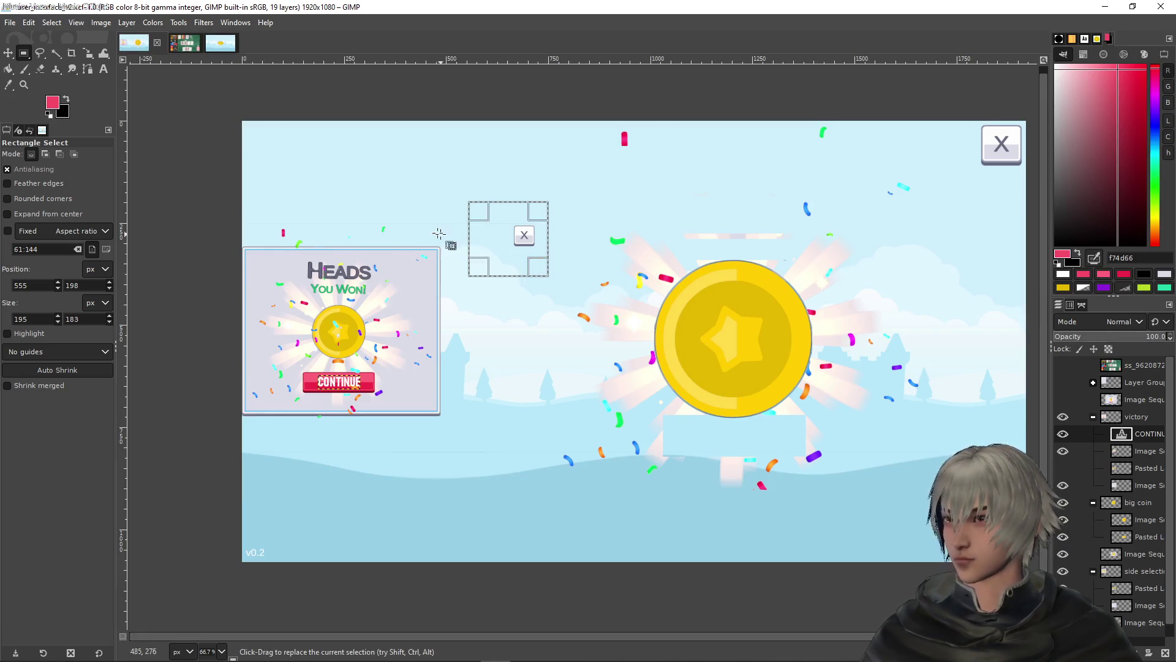
{"action": "left_click", "coordinate": [1130, 454]}
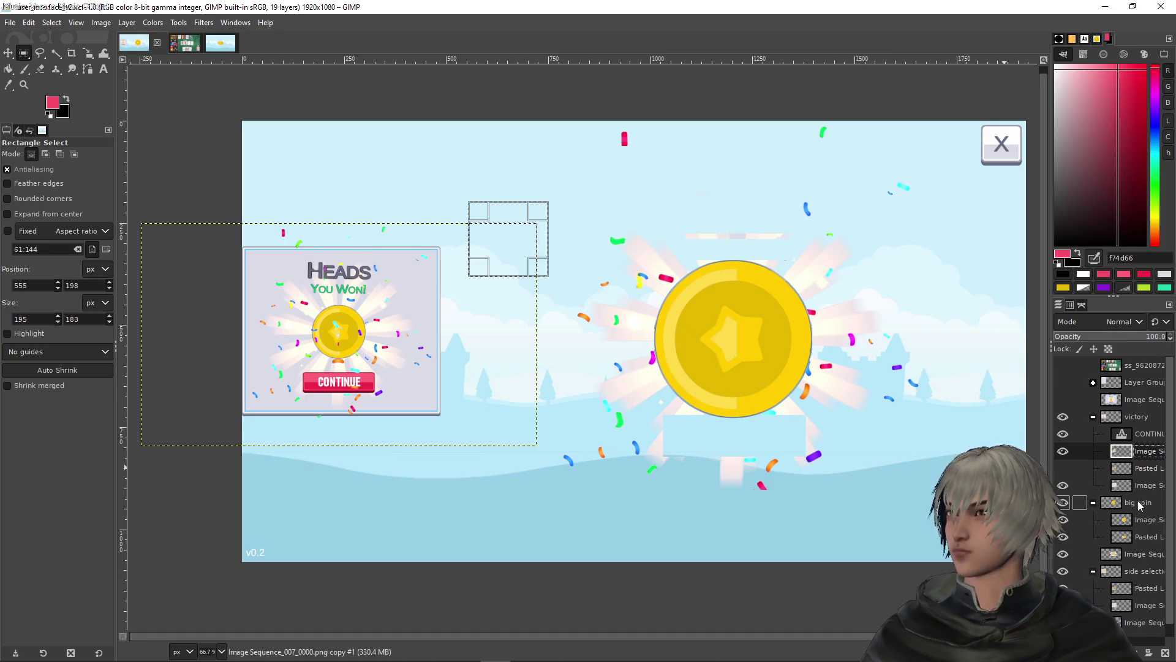
{"action": "left_click", "coordinate": [1151, 474]}
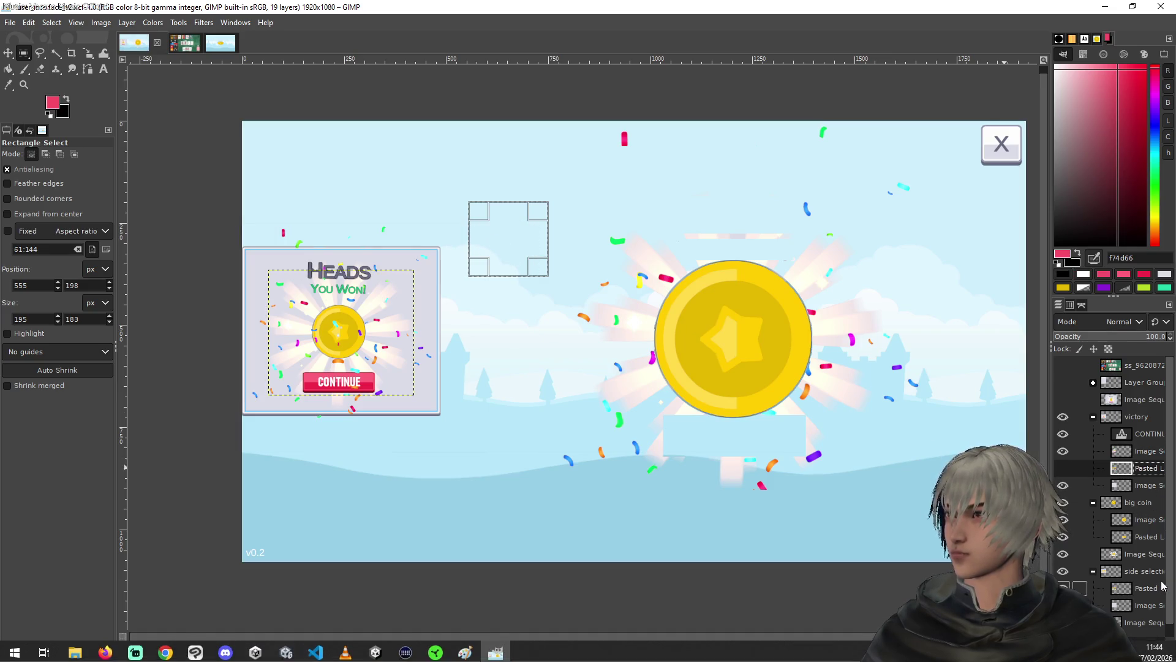
{"action": "left_click", "coordinate": [1168, 654]}
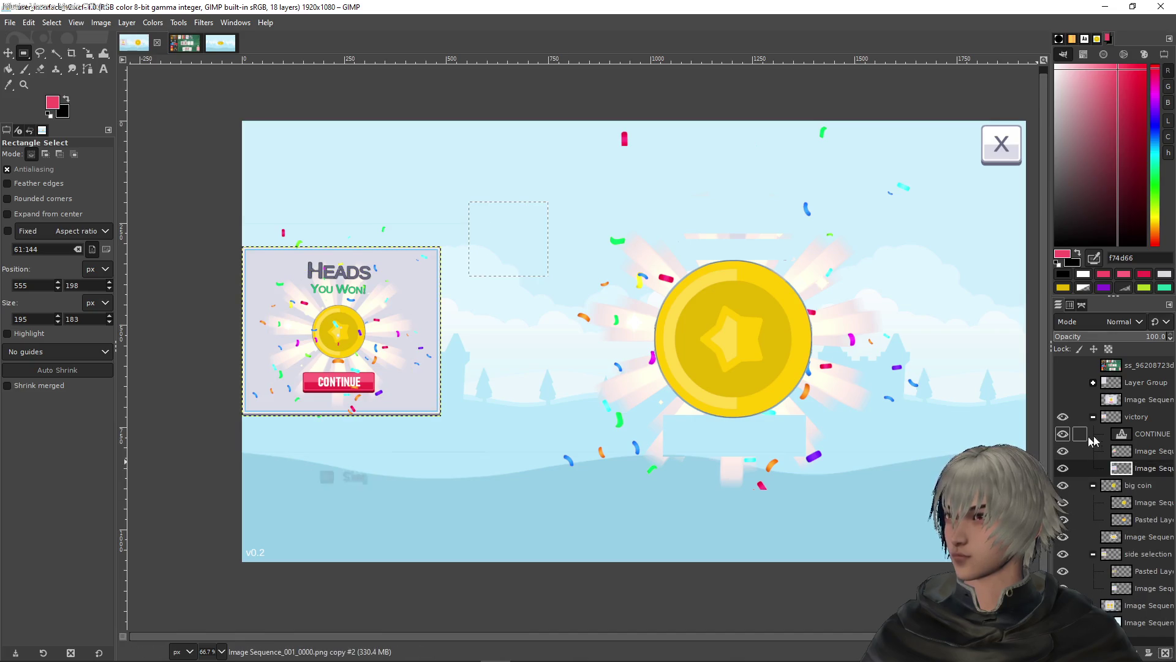
{"action": "left_click", "coordinate": [1135, 422]}
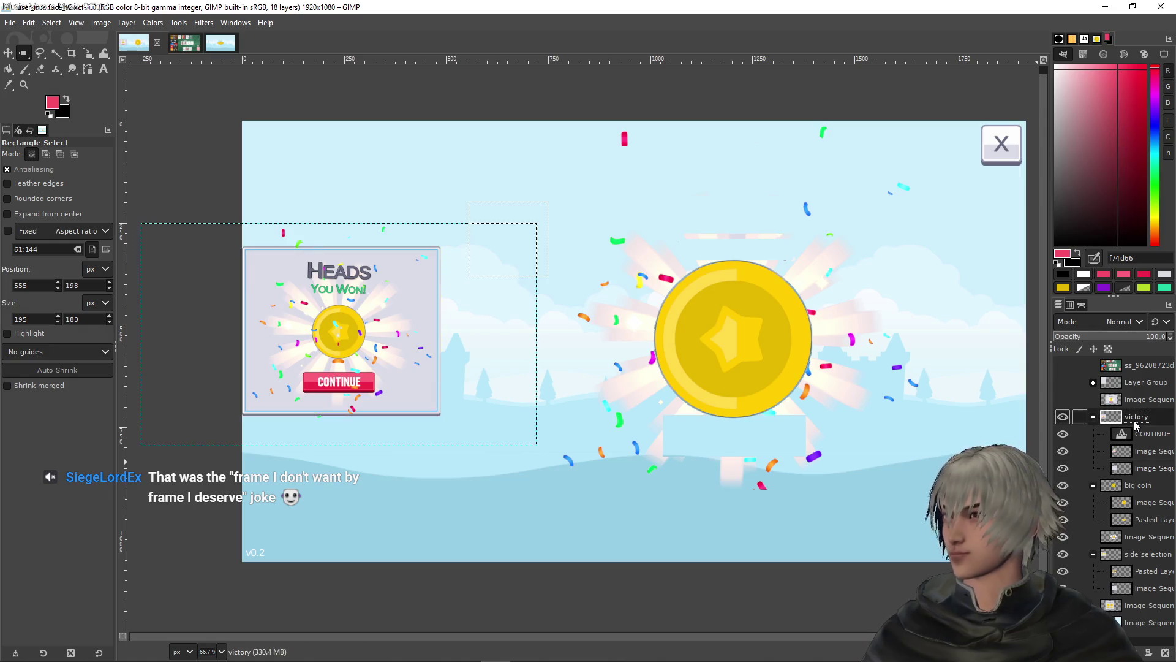
{"action": "left_click", "coordinate": [518, 133]}
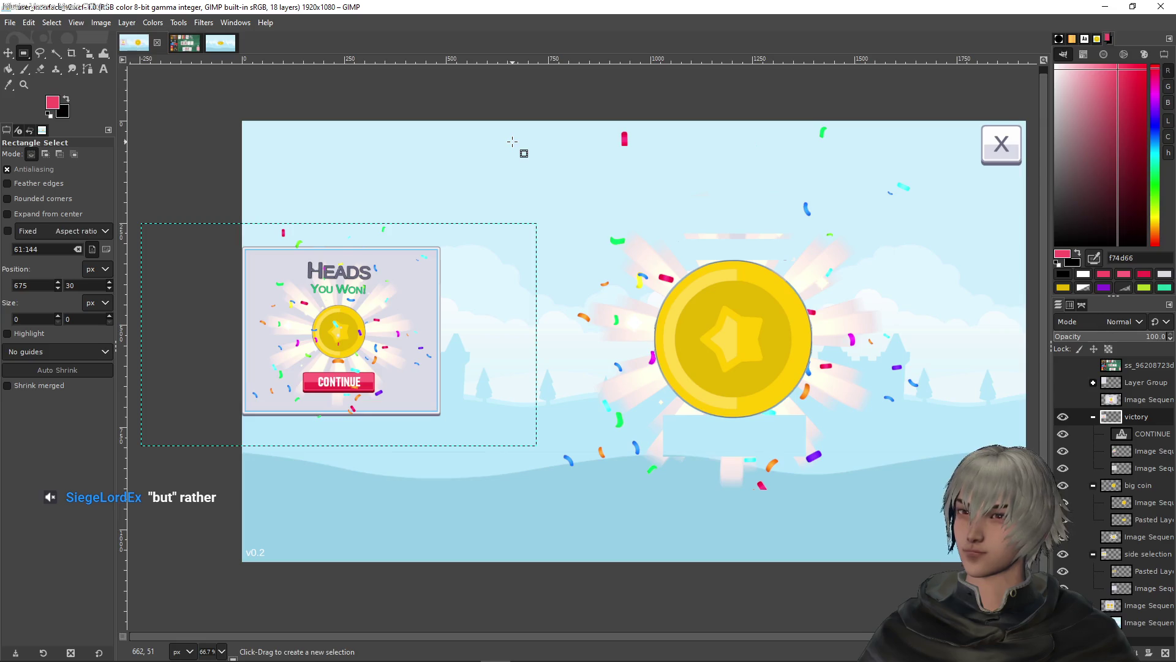
{"action": "scroll", "coordinate": [473, 202], "scroll_direction": "down", "scroll_amount": 3, "text": "ctrl"}
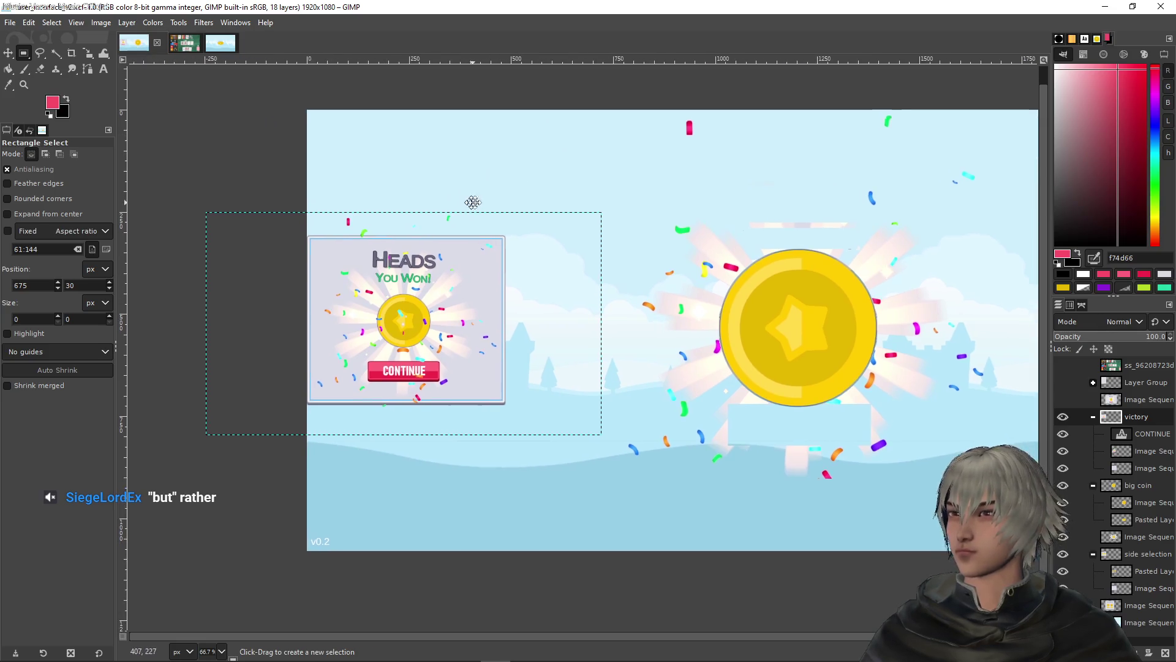
Pan around the canvas, then hide the victory layer group to reveal the Heads or Tails panel
{"action": "scroll", "coordinate": [561, 219], "scroll_direction": "down", "scroll_amount": 1, "text": "ctrl"}
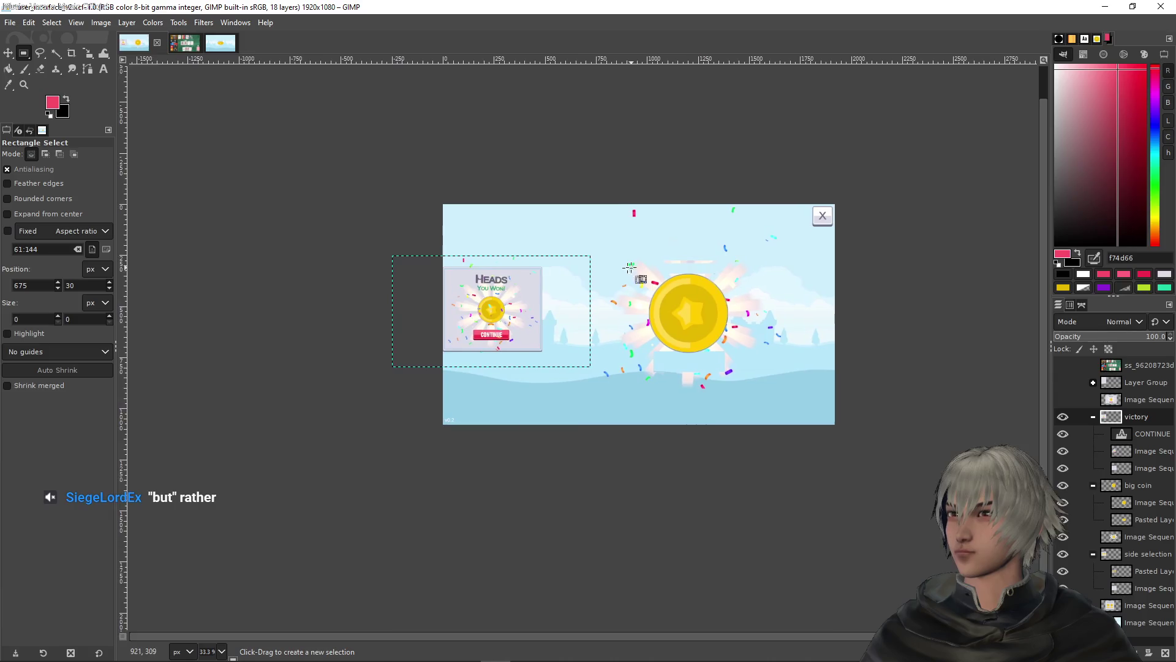
{"action": "scroll", "coordinate": [492, 294], "scroll_direction": "up", "scroll_amount": 3, "text": "ctrl"}
{"action": "scroll", "coordinate": [492, 294], "scroll_direction": "down", "scroll_amount": 2, "text": "ctrl"}
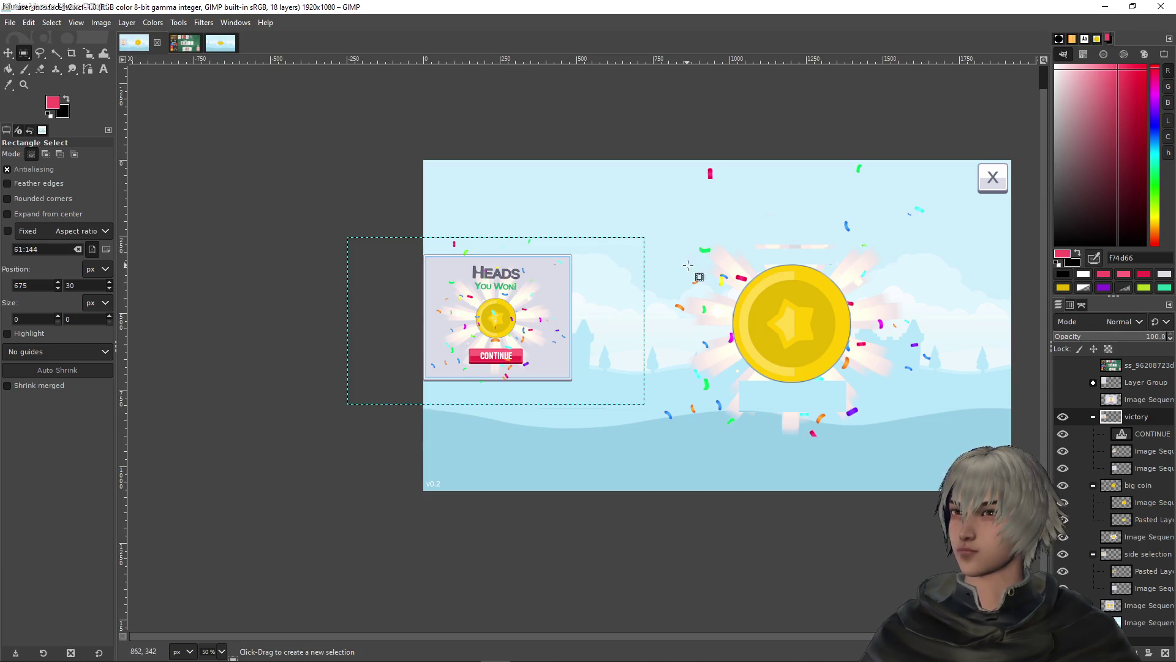
{"action": "scroll", "coordinate": [688, 265], "scroll_direction": "right", "scroll_amount": 4}
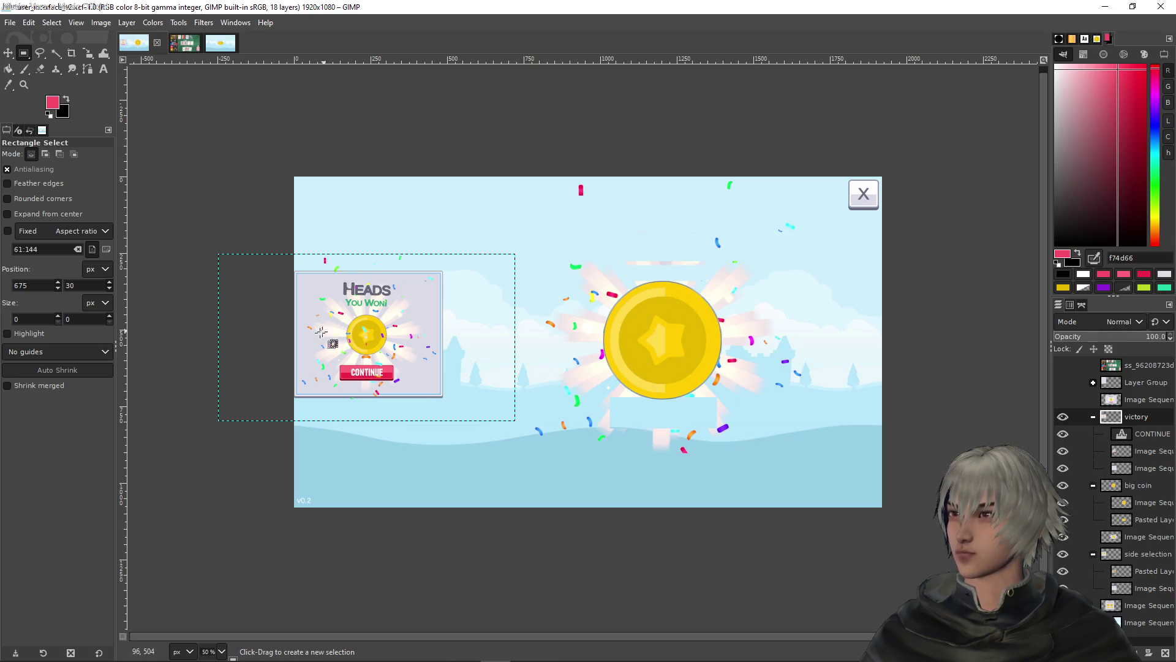
{"action": "scroll", "coordinate": [348, 331], "scroll_direction": "up", "scroll_amount": 3, "text": "ctrl"}
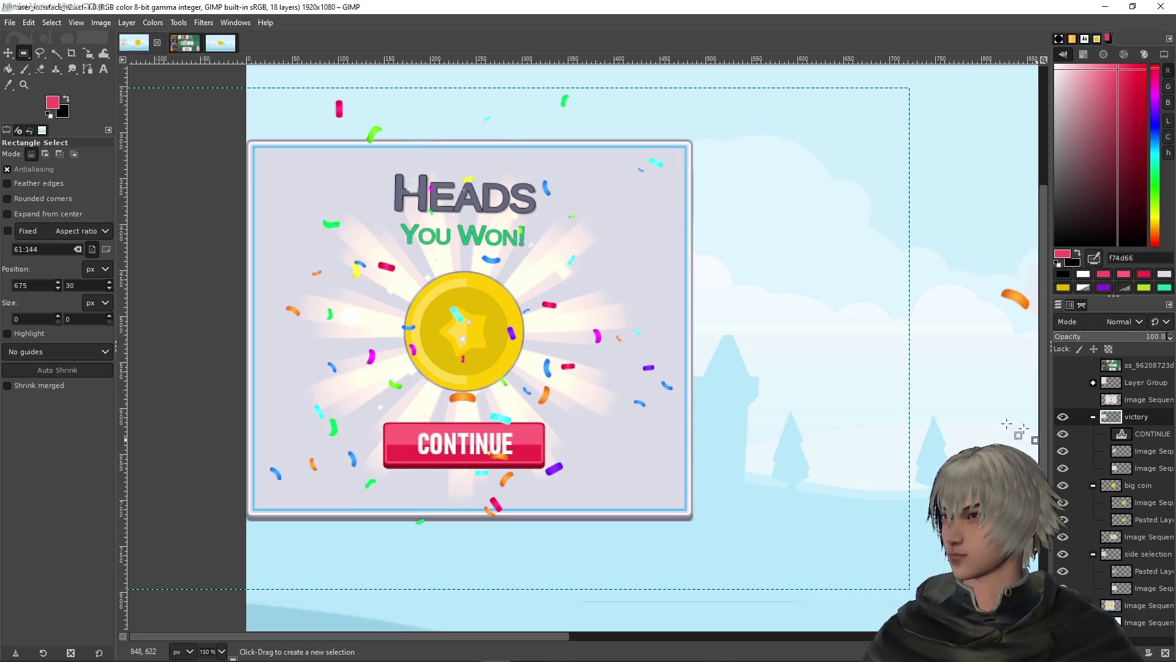
{"action": "scroll", "coordinate": [512, 297], "scroll_direction": "down", "scroll_amount": 5}
{"action": "scroll", "coordinate": [512, 297], "scroll_direction": "up", "scroll_amount": 6}
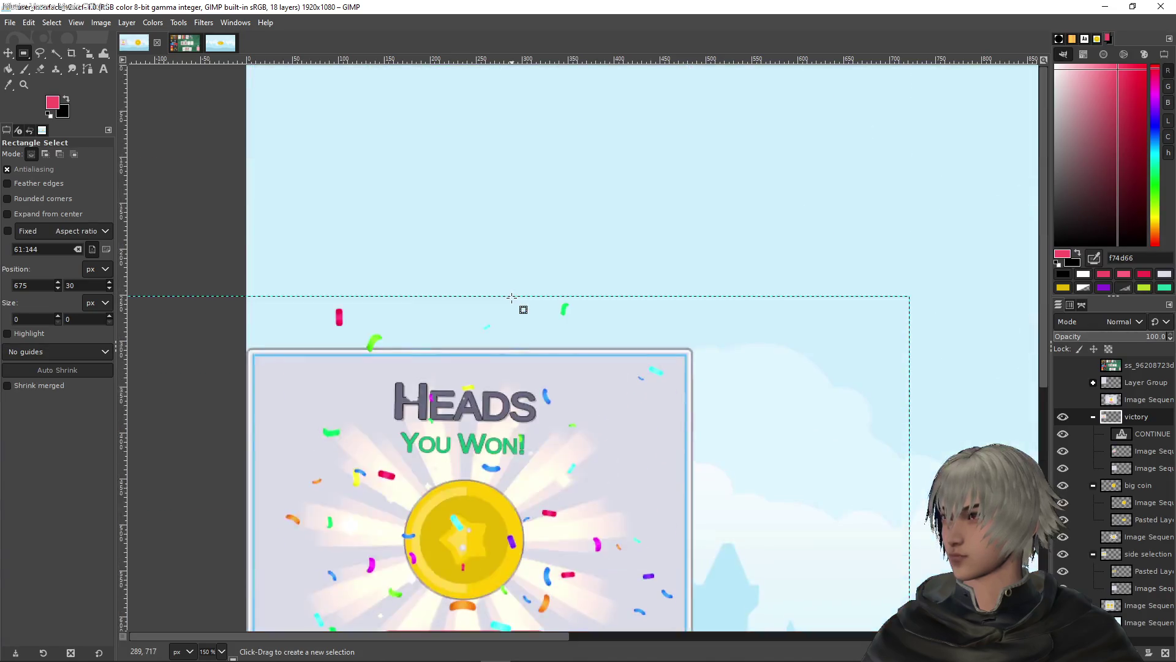
{"action": "left_click", "coordinate": [1063, 418]}
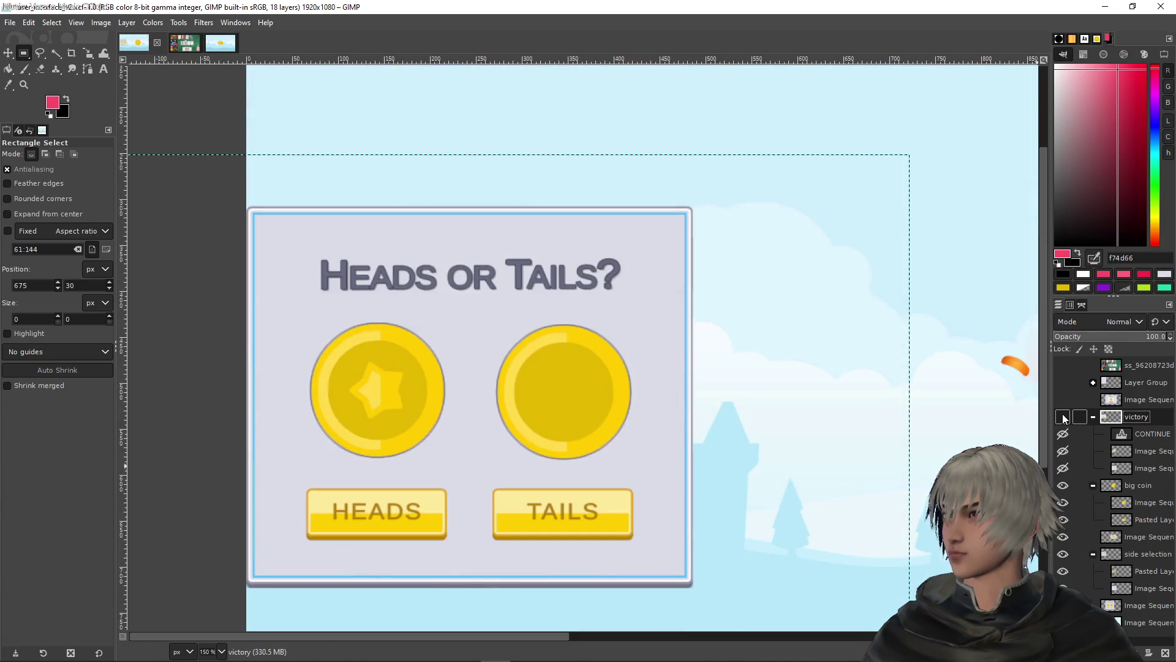
Toggle the victory group's visibility to compare the two screens, leaving it hidden
{"action": "left_click", "coordinate": [1064, 417]}
{"action": "left_click", "coordinate": [1064, 418]}
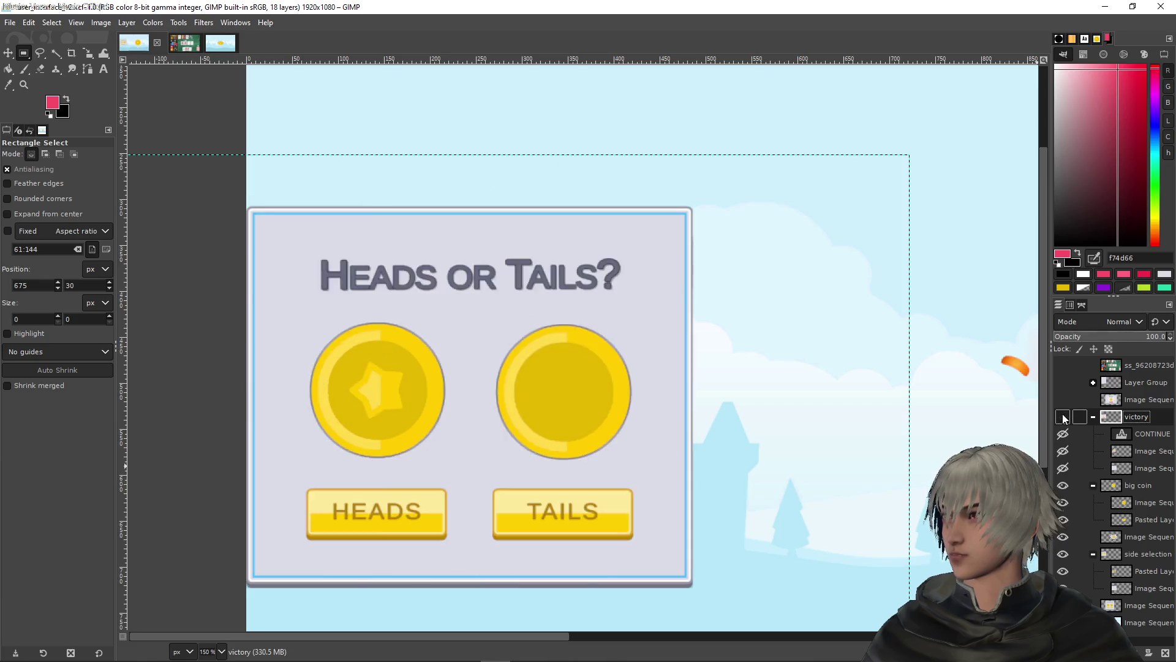
{"action": "left_click", "coordinate": [1064, 417]}
{"action": "left_click", "coordinate": [1063, 417]}
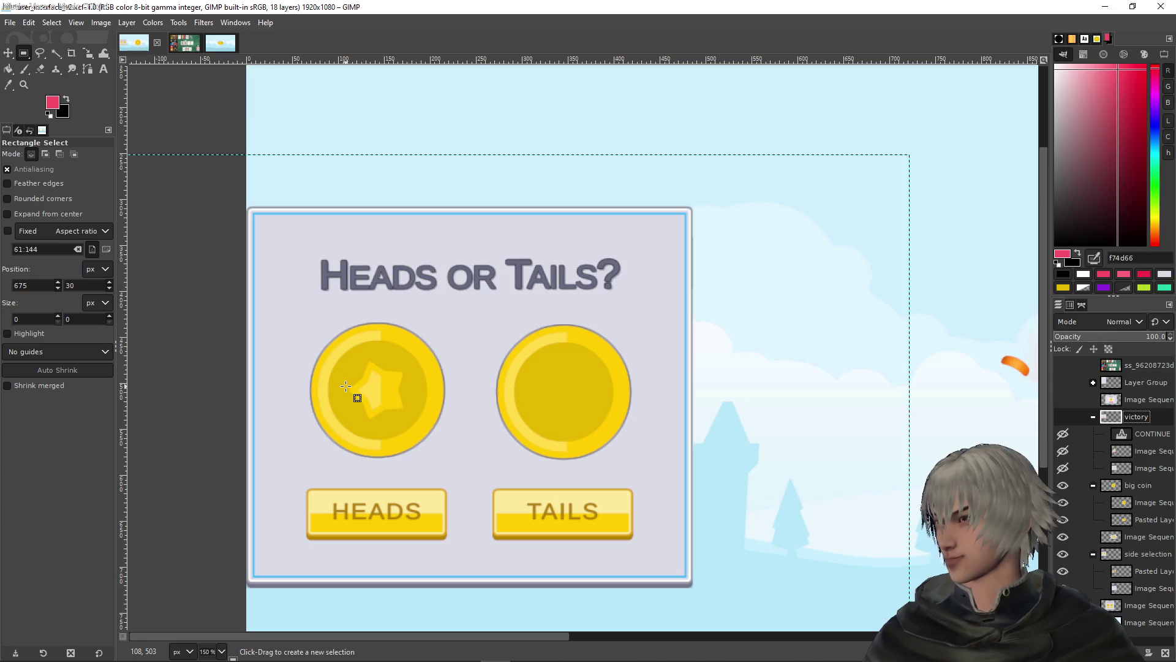
{"action": "left_click", "coordinate": [1065, 416]}
{"action": "left_click", "coordinate": [1065, 415]}
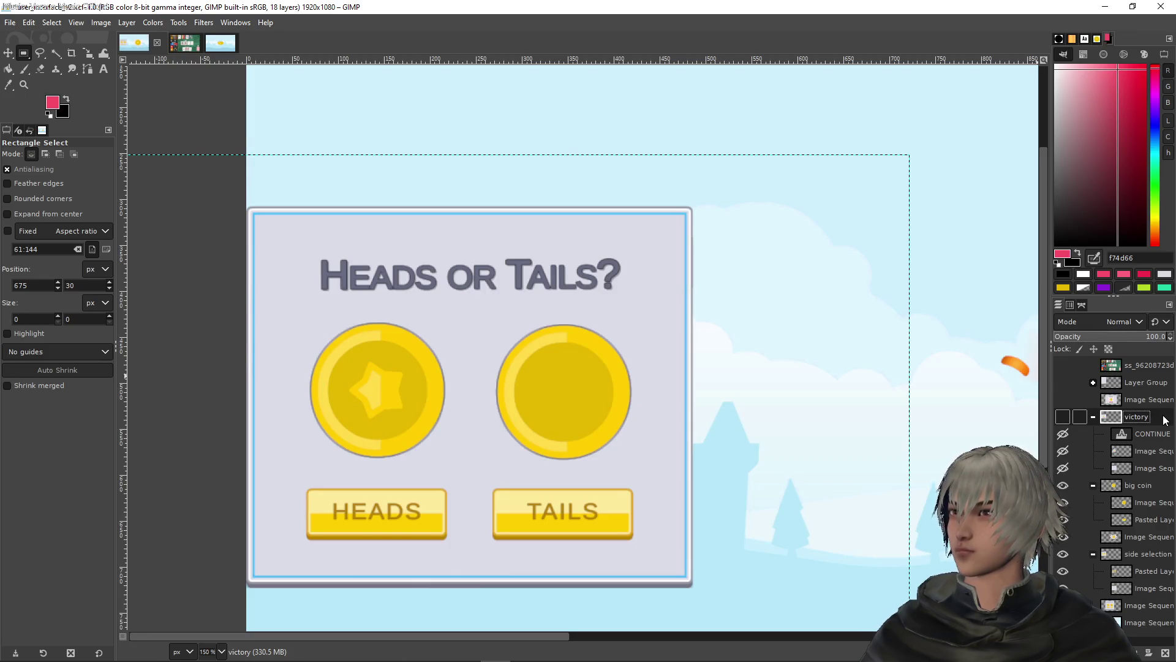
Add a new empty layer above Pasted Layer #1 and make black the foreground colour
{"action": "left_click", "coordinate": [1139, 536]}
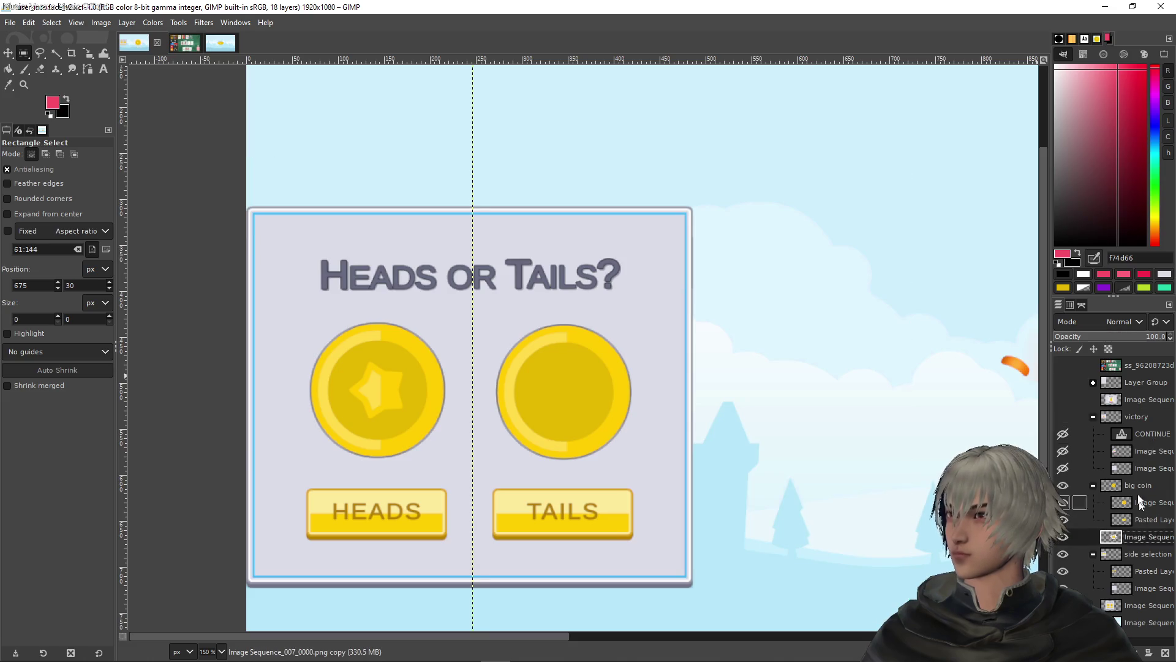
{"action": "left_click", "coordinate": [1128, 554]}
{"action": "left_click", "coordinate": [1137, 571]}
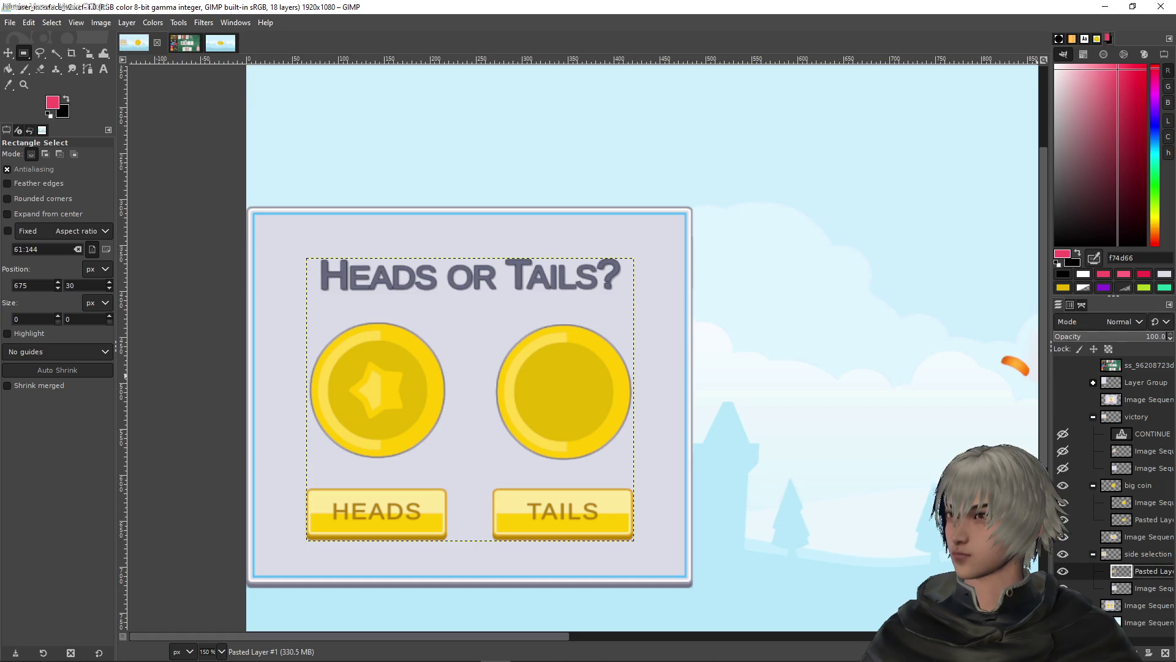
{"action": "key", "text": "shift+ctrl+n"}
{"action": "key", "text": "Return"}
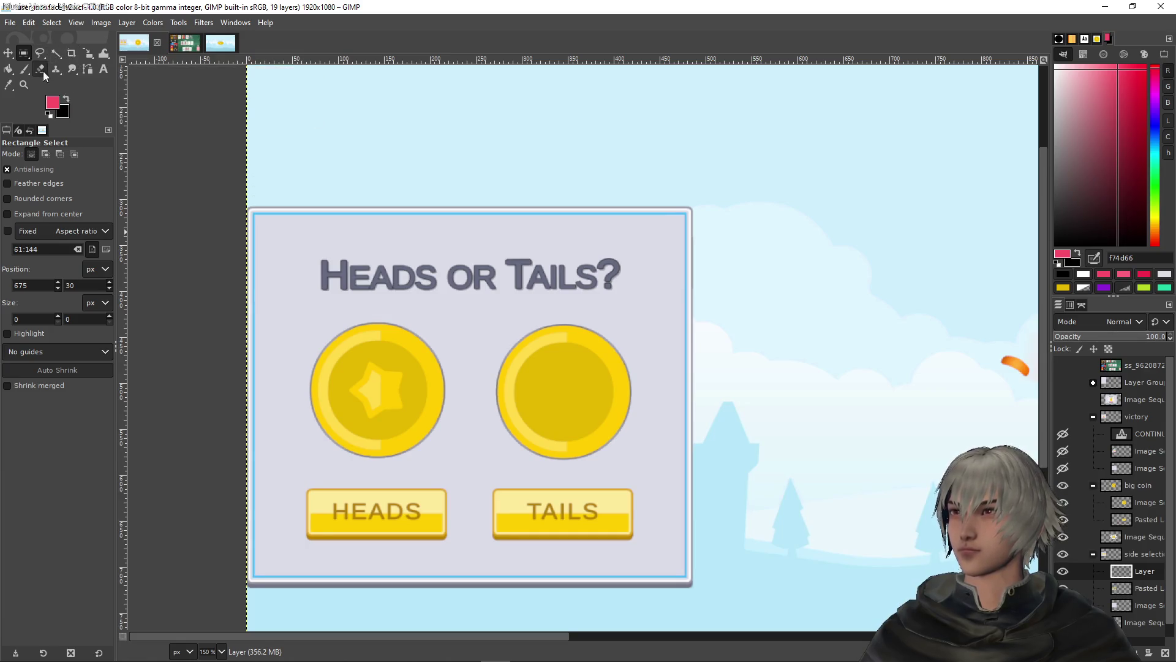
{"action": "left_click", "coordinate": [69, 98]}
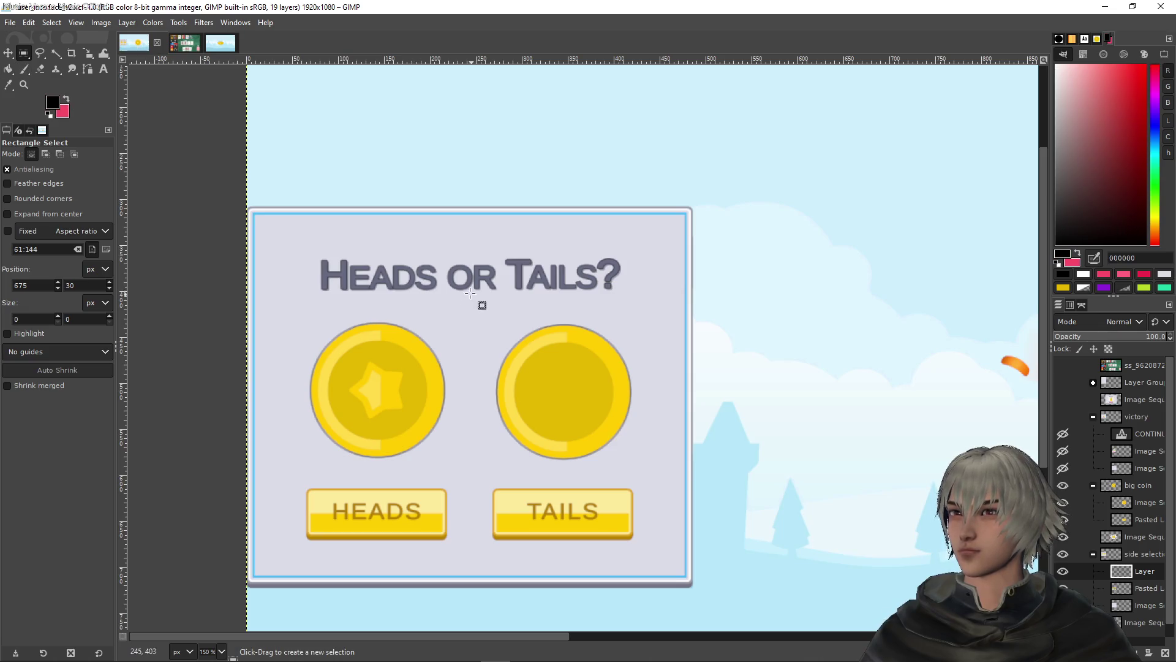
{"action": "scroll", "coordinate": [894, 338], "scroll_direction": "down", "scroll_amount": 6}
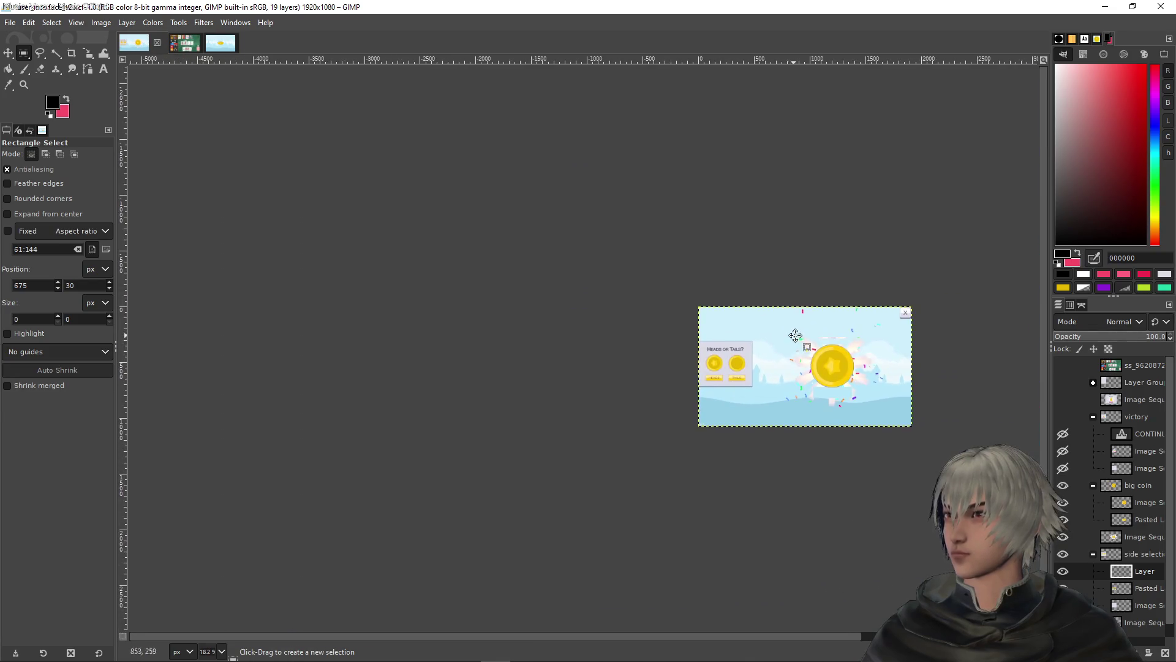
{"action": "scroll", "coordinate": [857, 343], "scroll_direction": "up", "scroll_amount": 5}
{"action": "scroll", "coordinate": [830, 352], "scroll_direction": "down", "scroll_amount": 2}
{"action": "scroll", "coordinate": [531, 279], "scroll_direction": "up", "scroll_amount": 4}
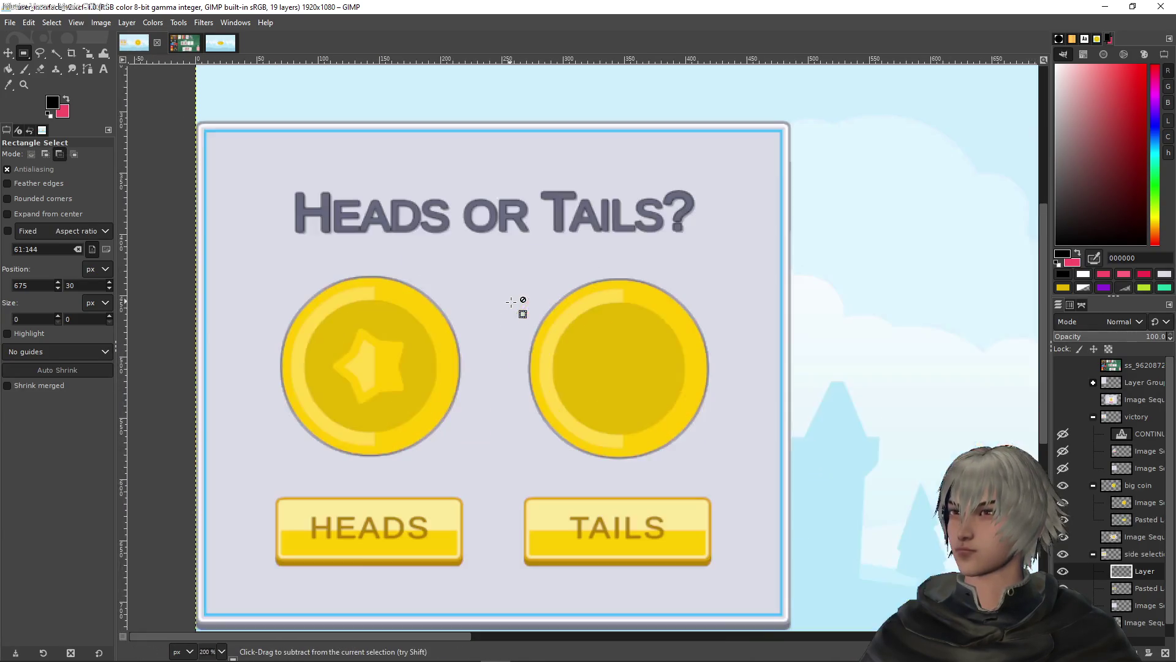
Fill a rectangle over the Tails coin and button with black and lower the layer to 40% opacity
{"action": "left_click", "coordinate": [1063, 416]}
{"action": "left_click", "coordinate": [1062, 416]}
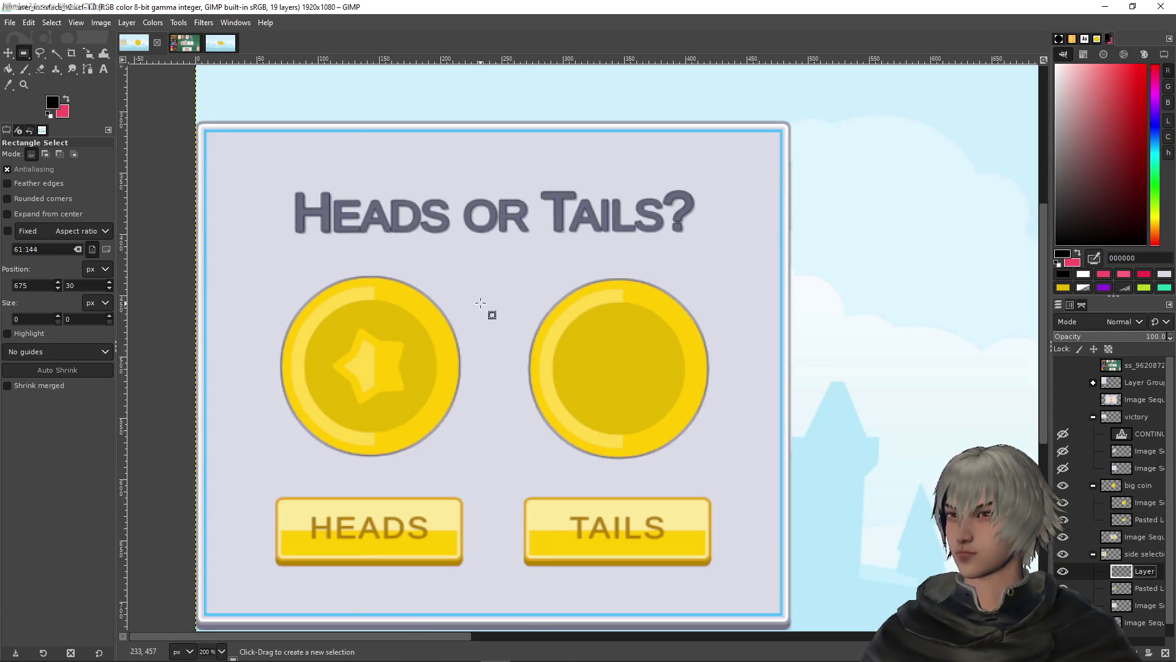
{"action": "mouse_move", "coordinate": [499, 251]}
{"action": "left_mouse_down"}
{"action": "mouse_move", "coordinate": [705, 468]}
{"action": "mouse_move", "coordinate": [737, 582]}
{"action": "left_mouse_up"}
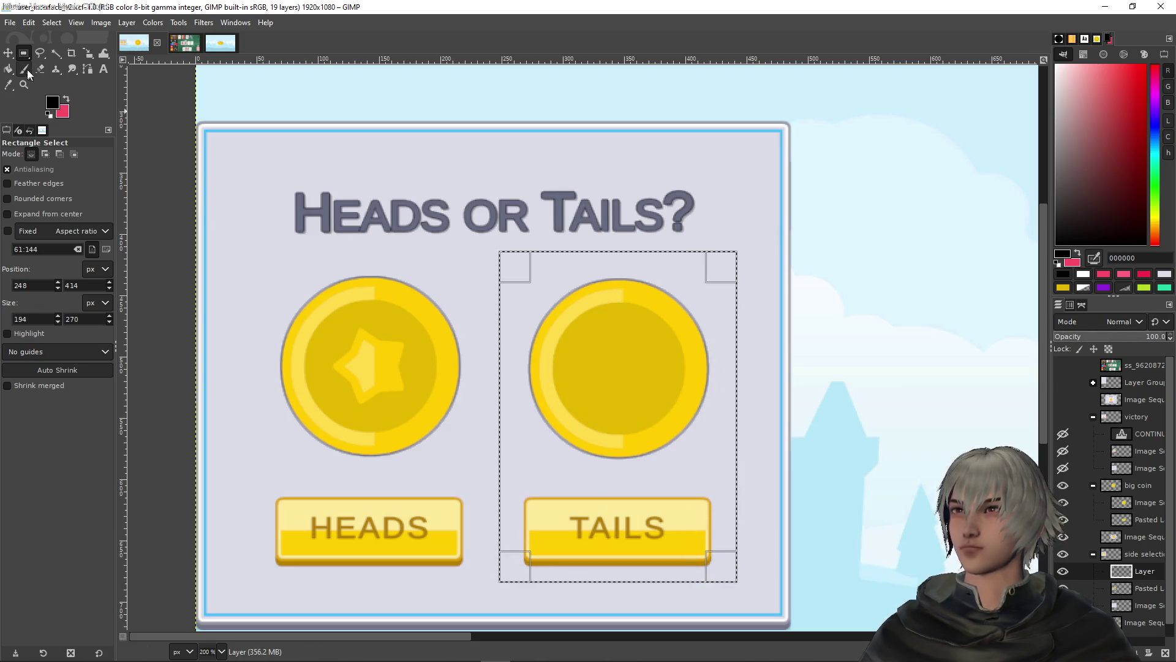
{"action": "left_click", "coordinate": [8, 69]}
{"action": "left_click", "coordinate": [581, 341]}
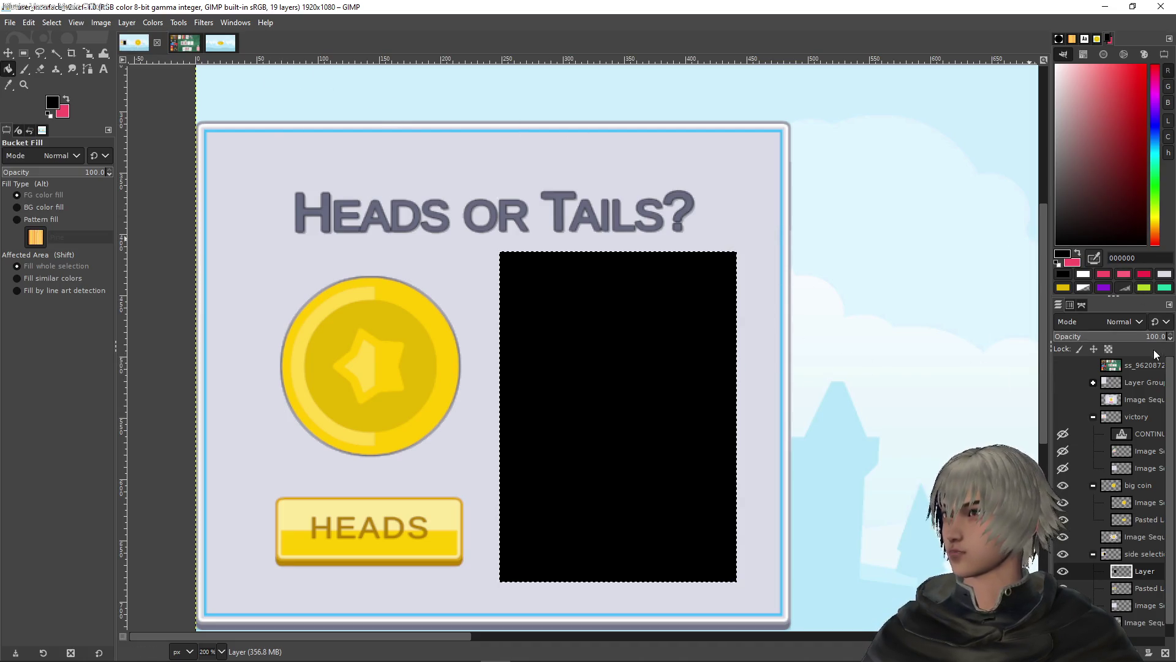
{"action": "left_click", "coordinate": [1140, 322]}
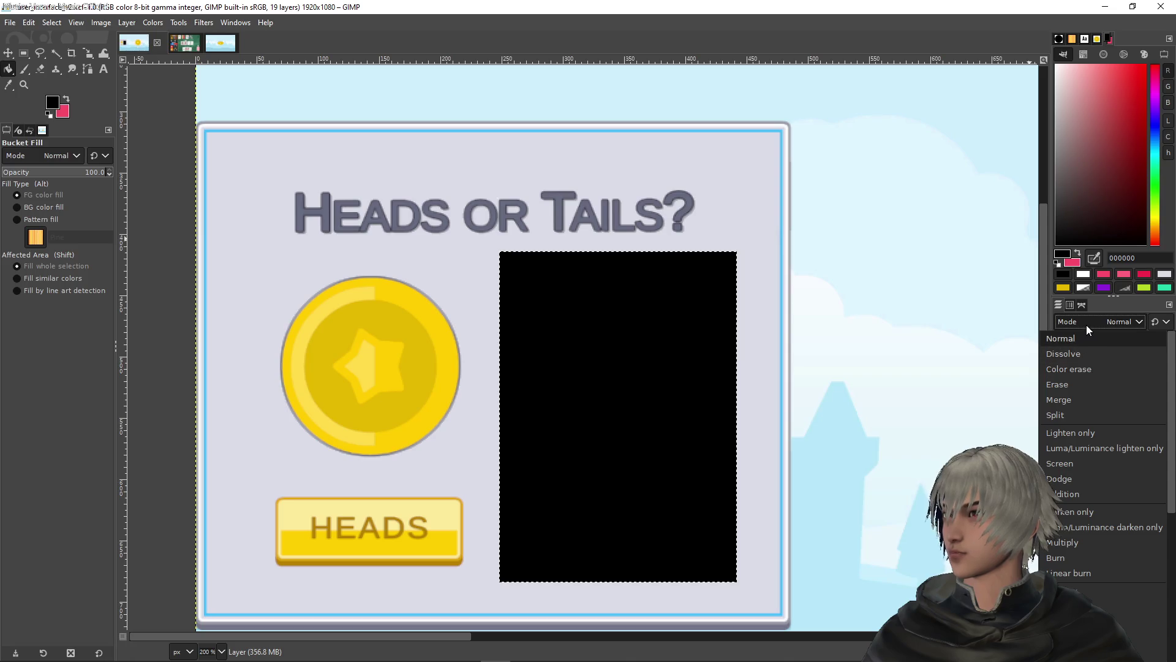
{"action": "left_click", "coordinate": [1116, 311]}
{"action": "left_click_drag", "start_coordinate": [1156, 340], "coordinate": [1059, 336]}
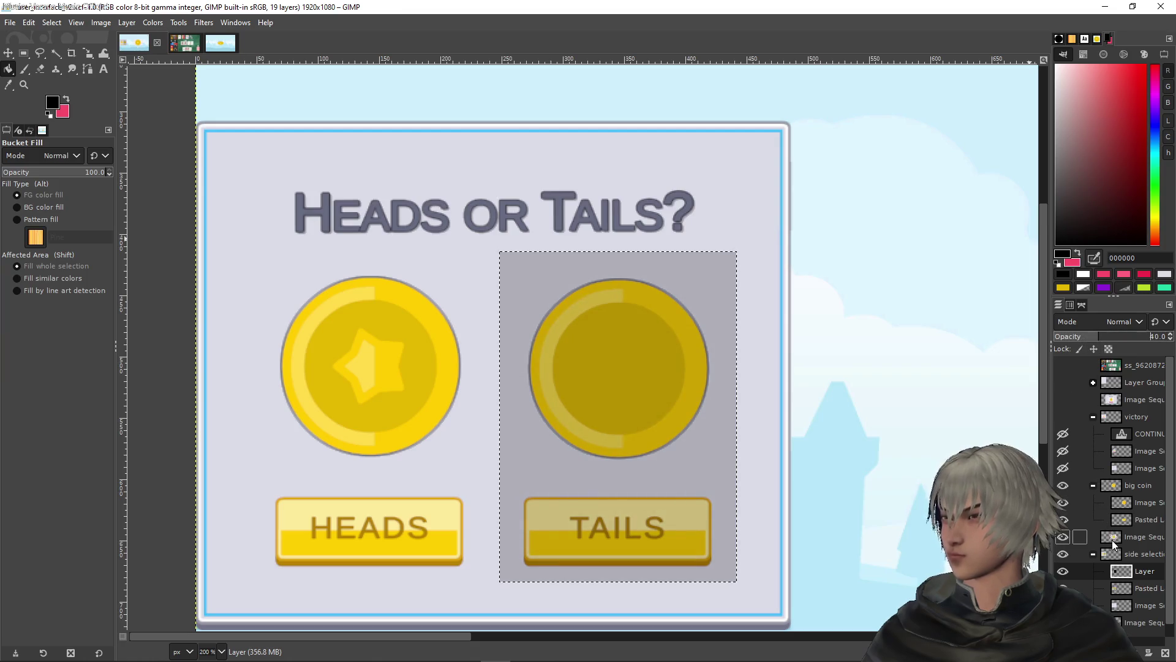
Use Alpha to Selection on Pasted Layer to confine the dimming to the Tails coin and button shapes
{"action": "left_click", "coordinate": [1130, 589]}
{"action": "right_click", "coordinate": [1130, 589]}
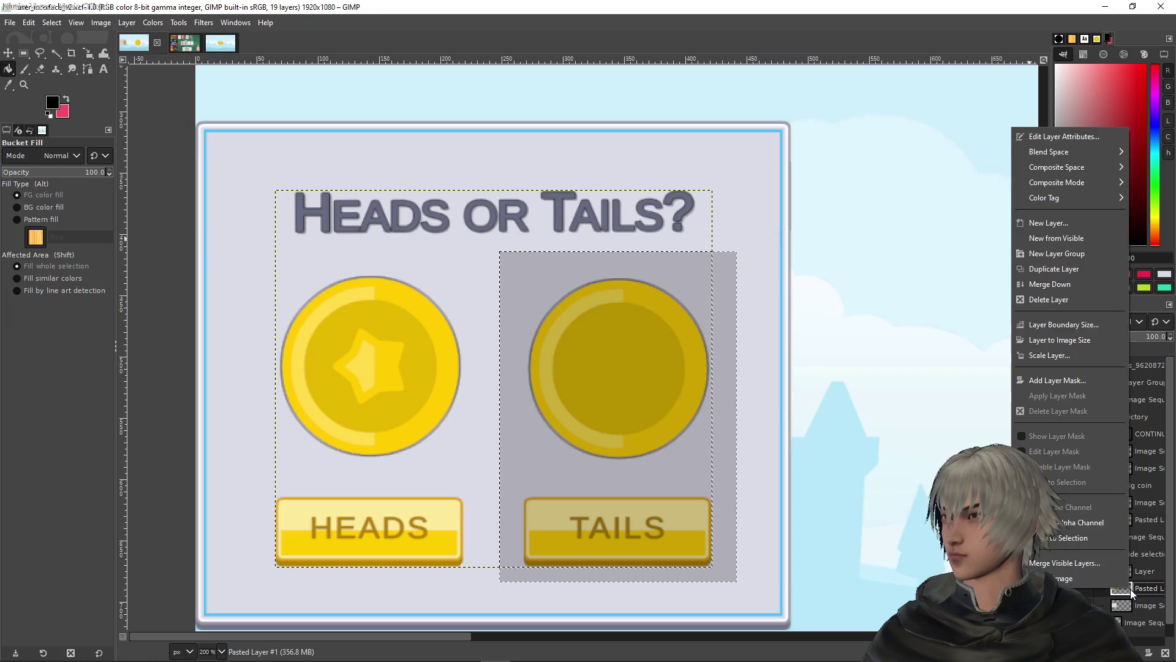
{"action": "left_click", "coordinate": [1052, 538]}
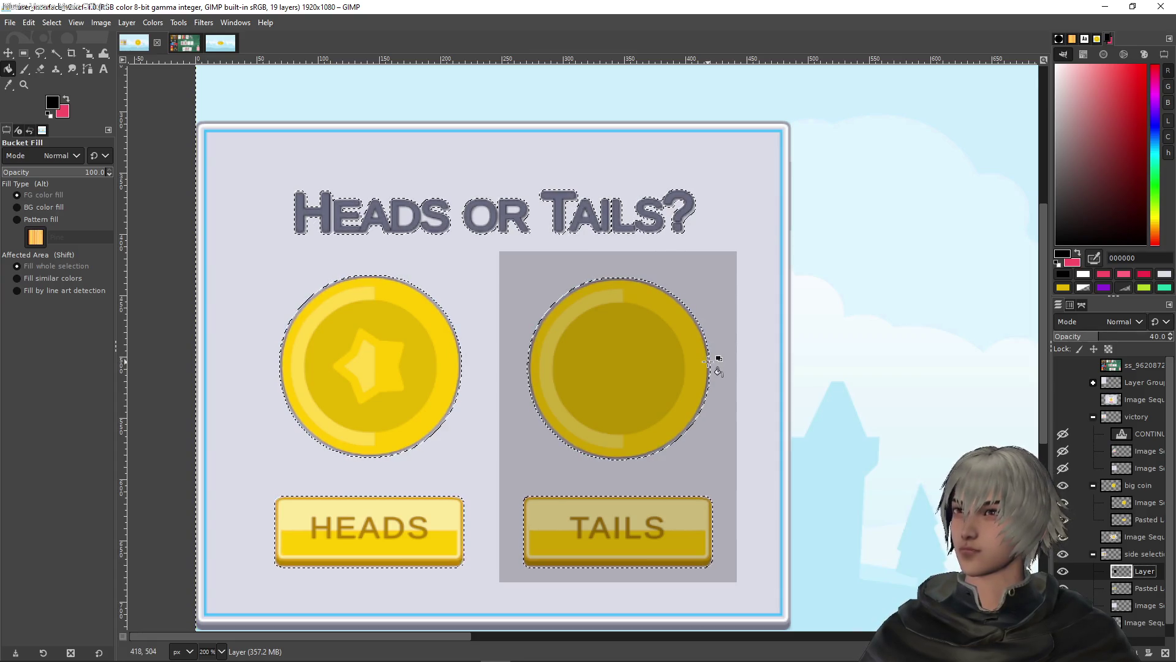
{"action": "left_click", "coordinate": [710, 363]}
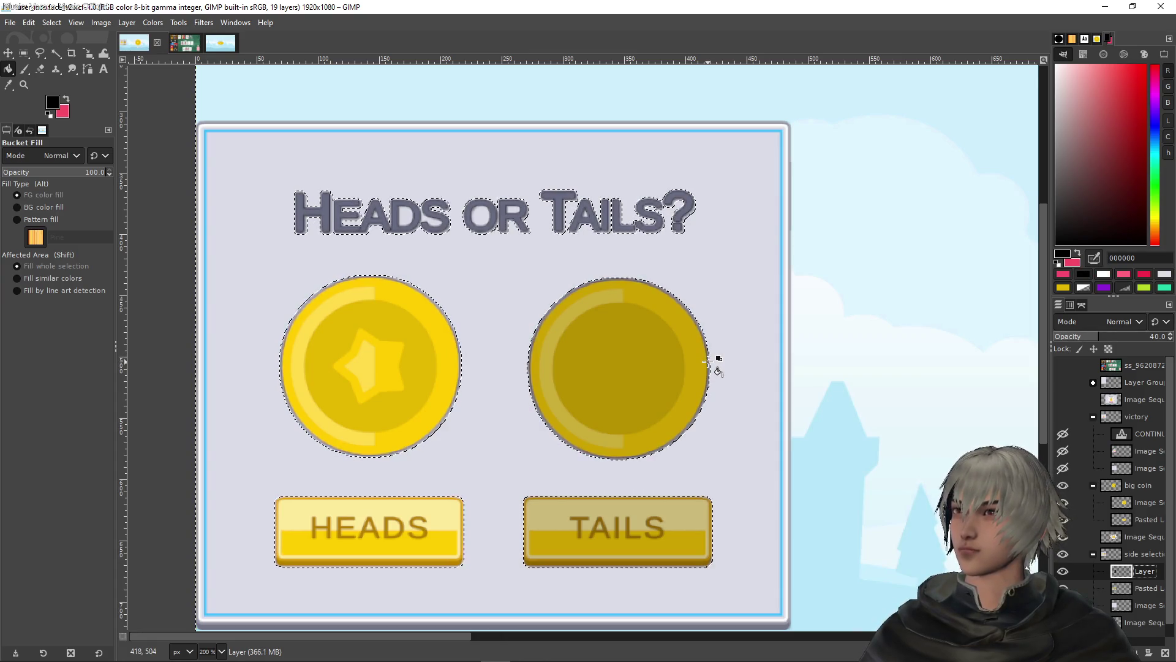
{"action": "left_click", "coordinate": [24, 54]}
{"action": "scroll", "coordinate": [870, 262], "scroll_direction": "down", "scroll_amount": 3, "text": "ctrl"}
{"action": "left_click_drag", "start_coordinate": [870, 262], "coordinate": [685, 320]}
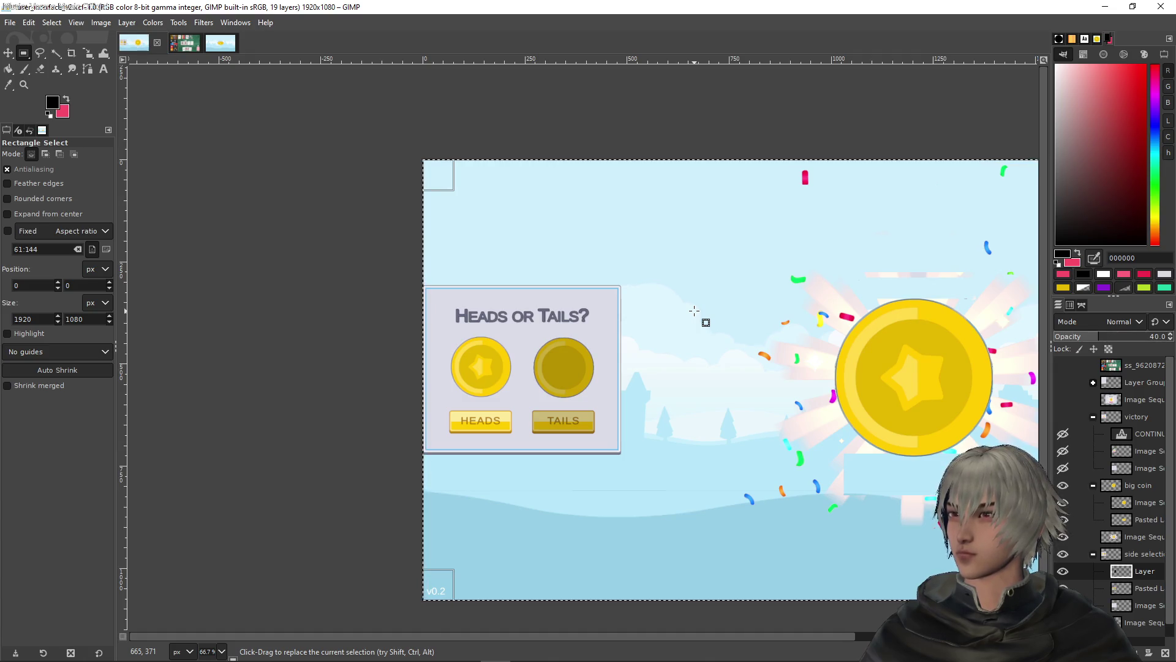
Show the victory group and duplicate it as 'victory copy'
{"action": "left_click", "coordinate": [1063, 417]}
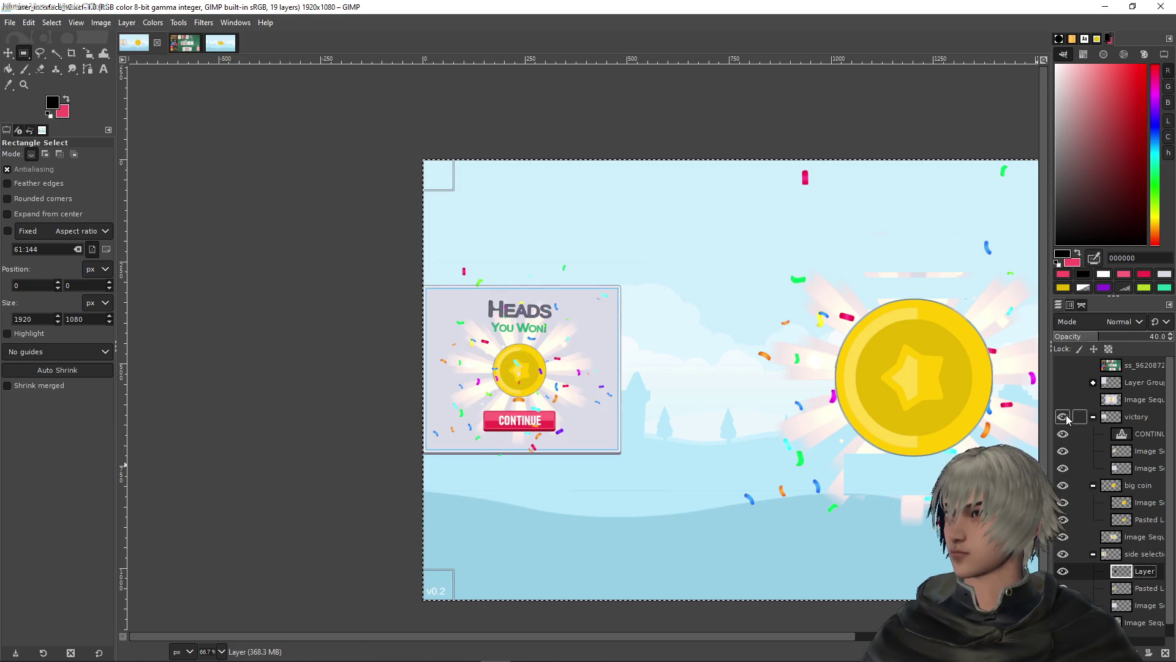
{"action": "left_click", "coordinate": [1140, 419]}
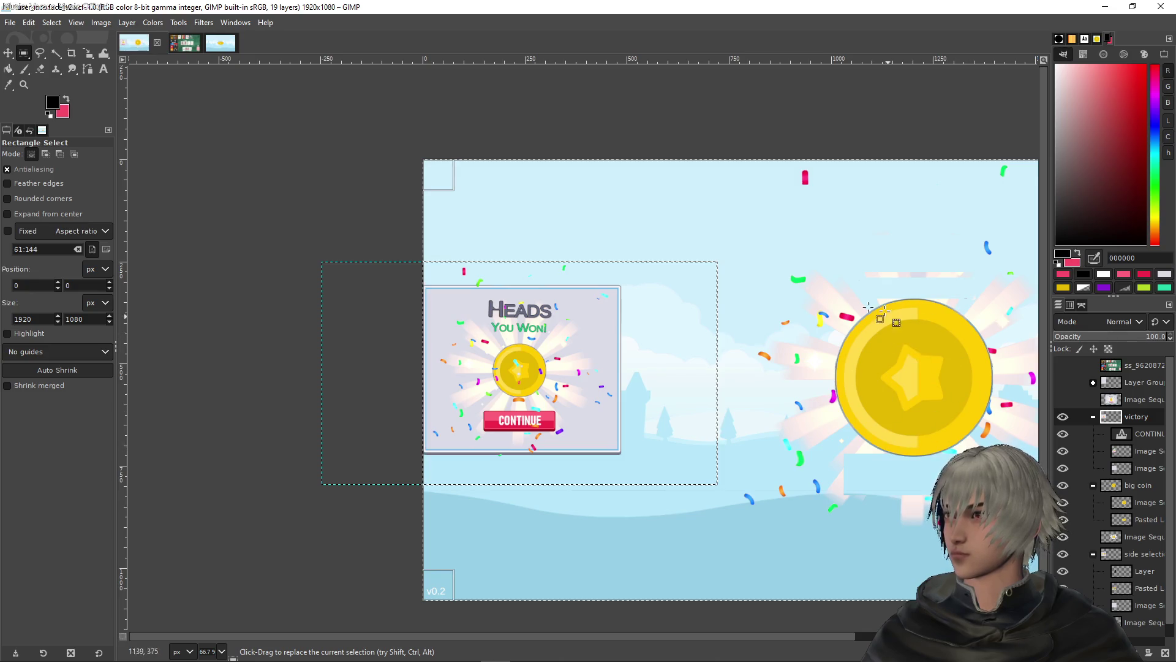
{"action": "right_click", "coordinate": [1138, 419]}
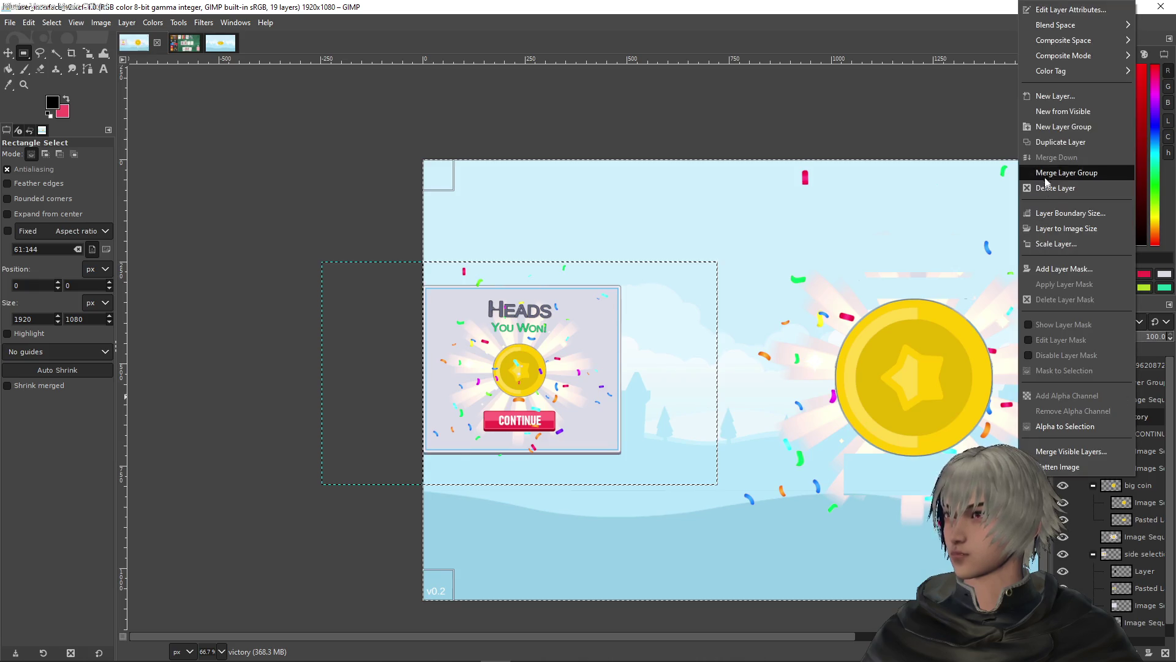
{"action": "left_click", "coordinate": [1037, 144]}
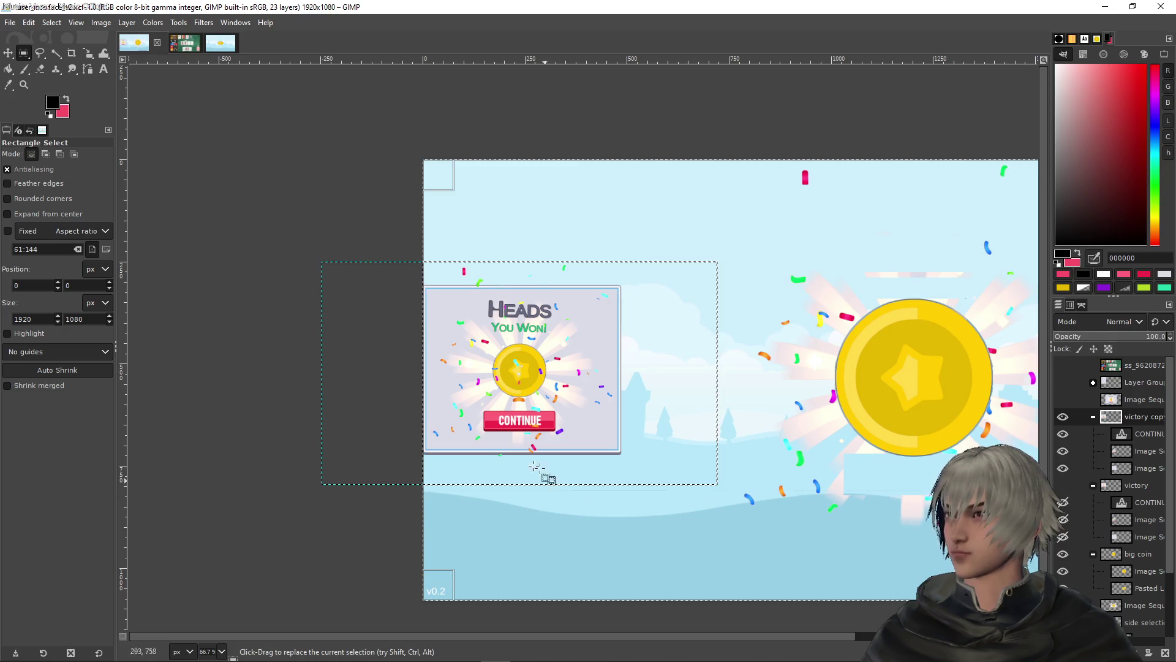
In victory copy, pick the coin image layer and select the lower panel holding the coin and button
{"action": "key", "text": "2"}
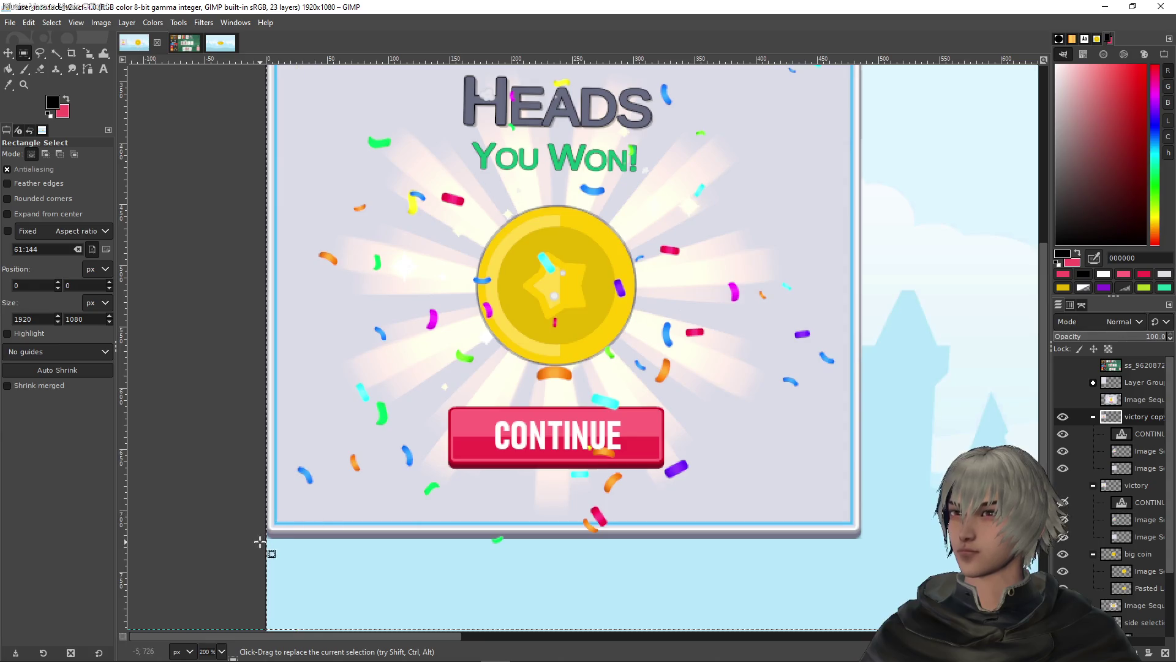
{"action": "key", "text": "1"}
{"action": "key", "text": "ctrl"}
{"action": "left_click", "coordinate": [1144, 451]}
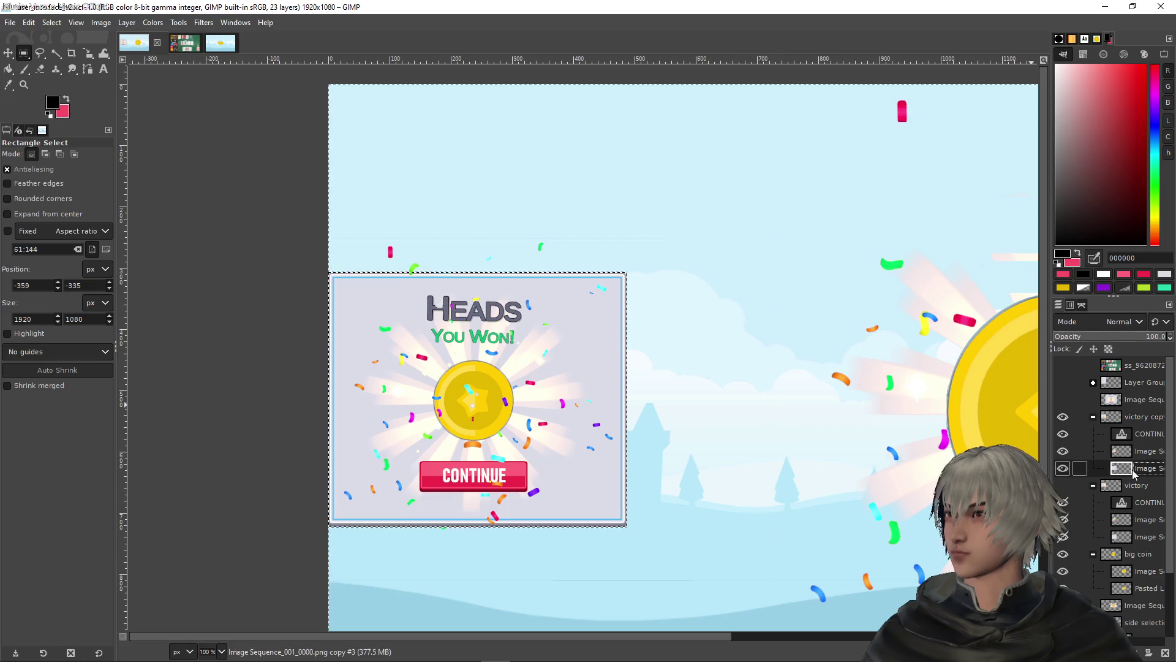
{"action": "left_click_drag", "start_coordinate": [696, 593], "coordinate": [311, 348]}
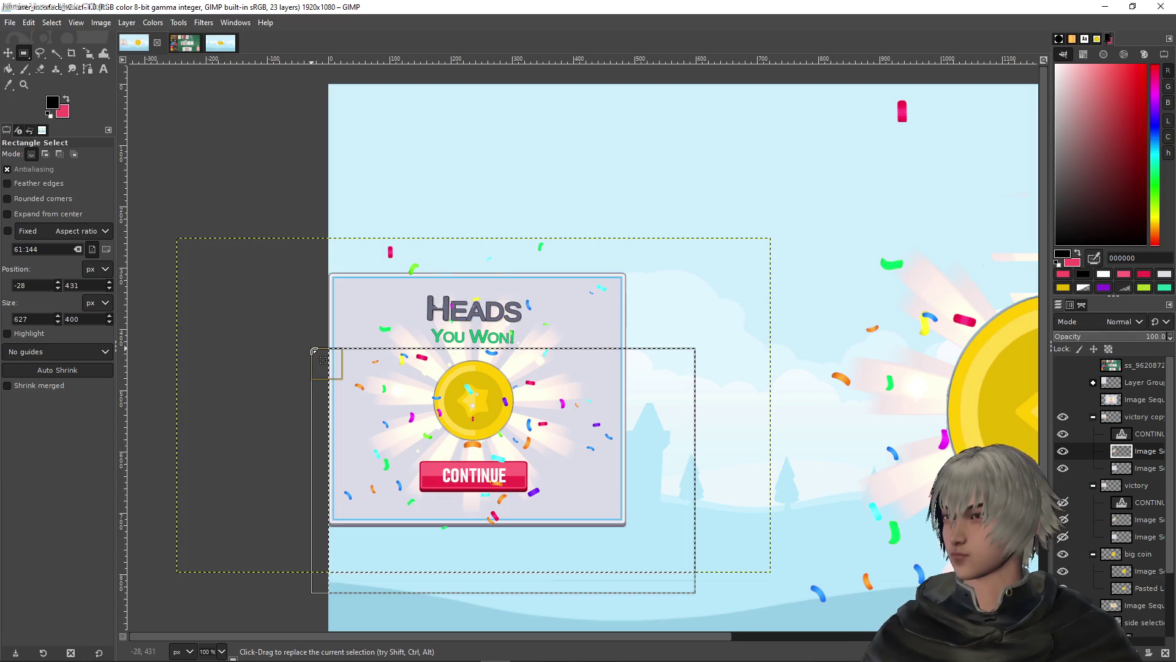
Erase the coin and Continue button and delete the CONTINUE text layer
{"action": "key", "text": "Delete"}
{"action": "mouse_move", "coordinate": [301, 180]}
{"action": "left_mouse_down"}
{"action": "mouse_move", "coordinate": [381, 237]}
{"action": "mouse_move", "coordinate": [666, 288]}
{"action": "left_mouse_up"}
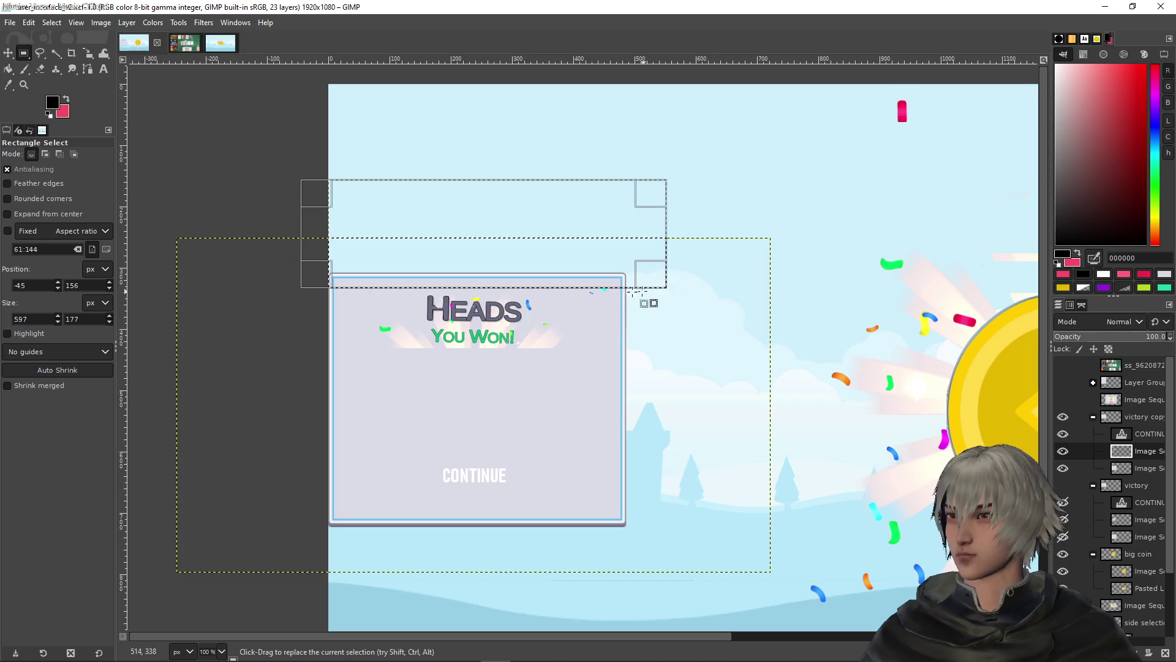
{"action": "left_click", "coordinate": [1131, 432]}
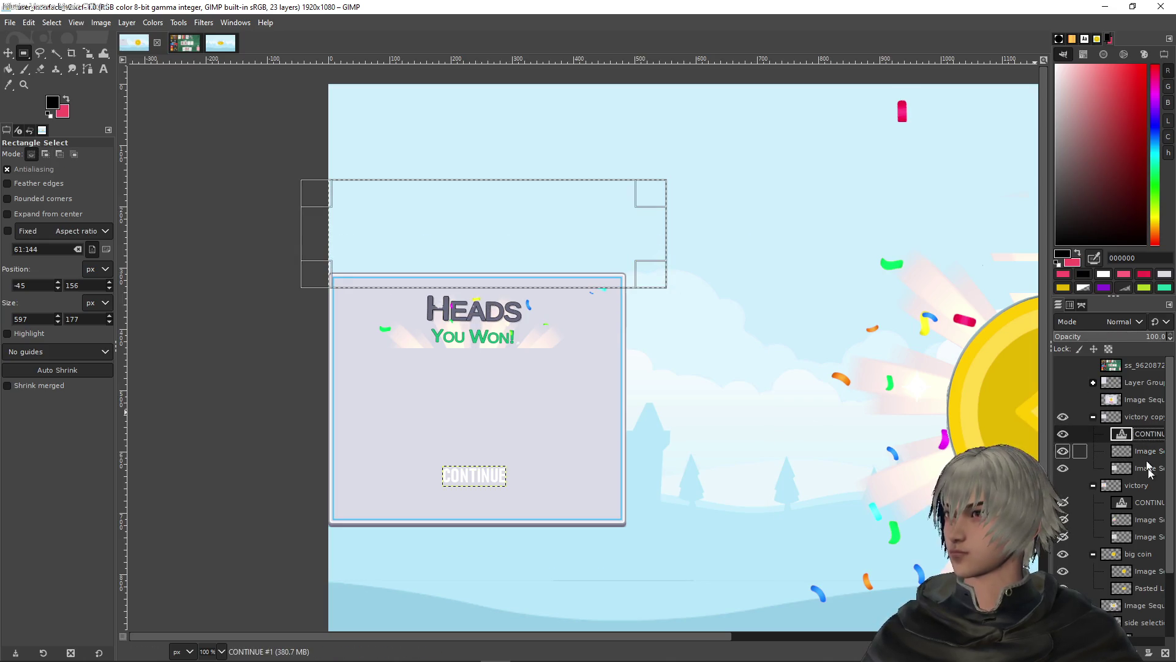
{"action": "left_click", "coordinate": [1167, 653]}
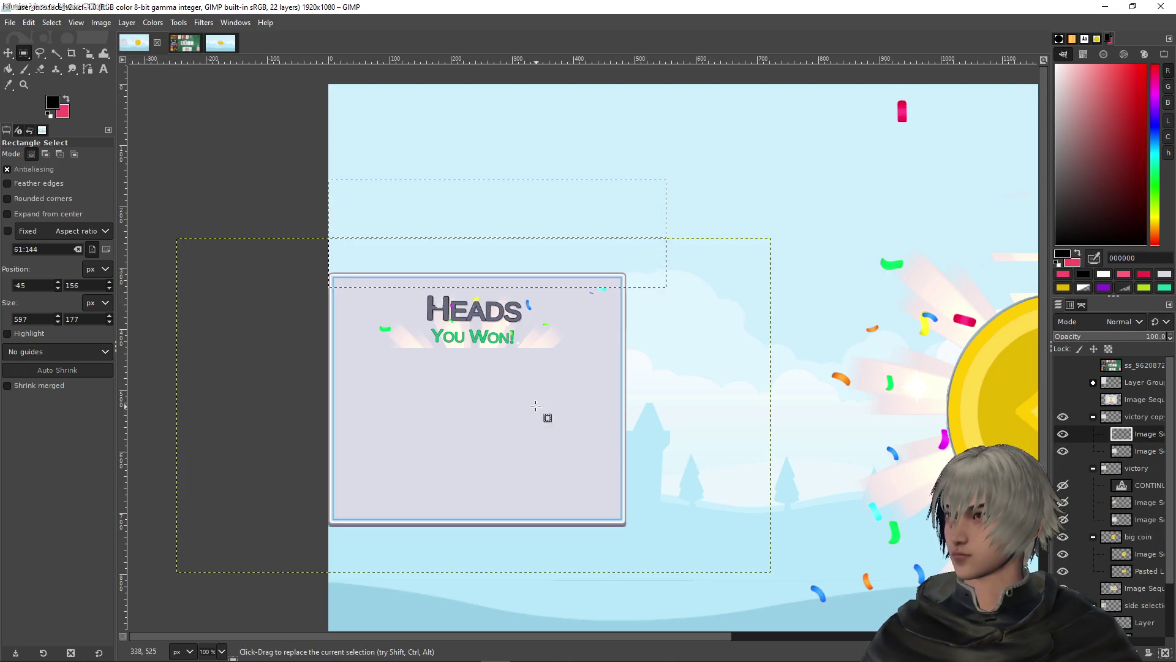
Erase the confetti and rays on both sides of the title, then drop the selection
{"action": "scroll", "coordinate": [532, 404], "scroll_direction": "up", "scroll_amount": 3}
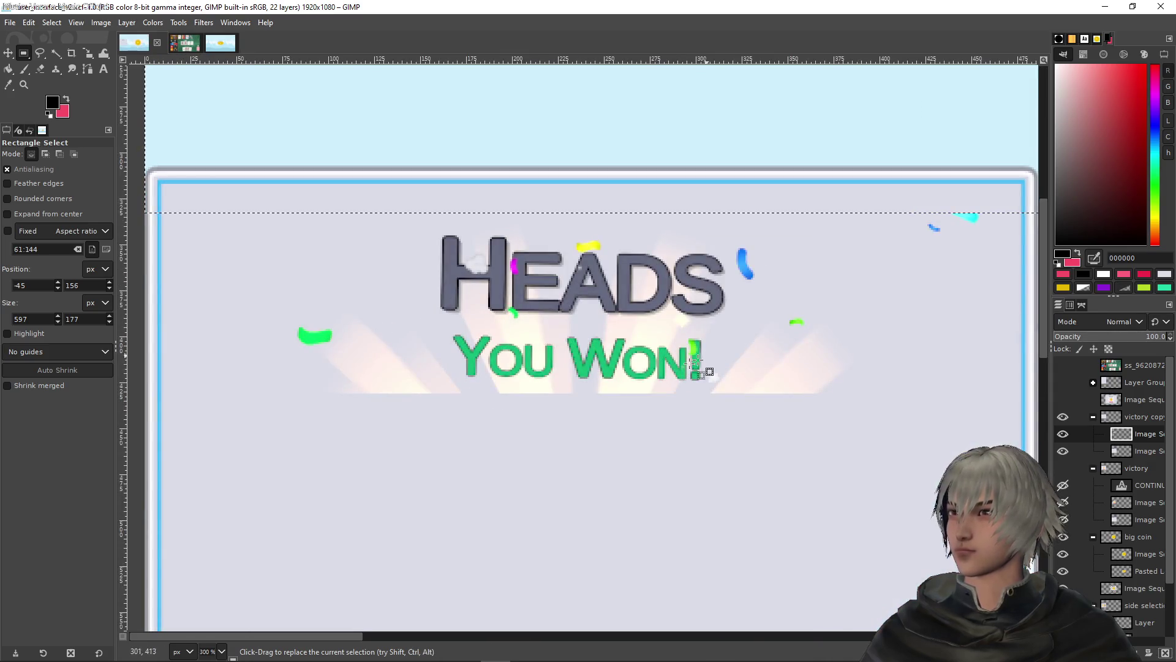
{"action": "mouse_move", "coordinate": [218, 429]}
{"action": "left_mouse_down"}
{"action": "mouse_move", "coordinate": [420, 250]}
{"action": "mouse_move", "coordinate": [435, 205]}
{"action": "left_mouse_up"}
{"action": "key", "text": "Delete"}
{"action": "mouse_move", "coordinate": [1003, 444]}
{"action": "left_mouse_down"}
{"action": "mouse_move", "coordinate": [978, 383]}
{"action": "mouse_move", "coordinate": [688, 158]}
{"action": "mouse_move", "coordinate": [733, 147]}
{"action": "left_mouse_up"}
{"action": "key", "text": "Delete"}
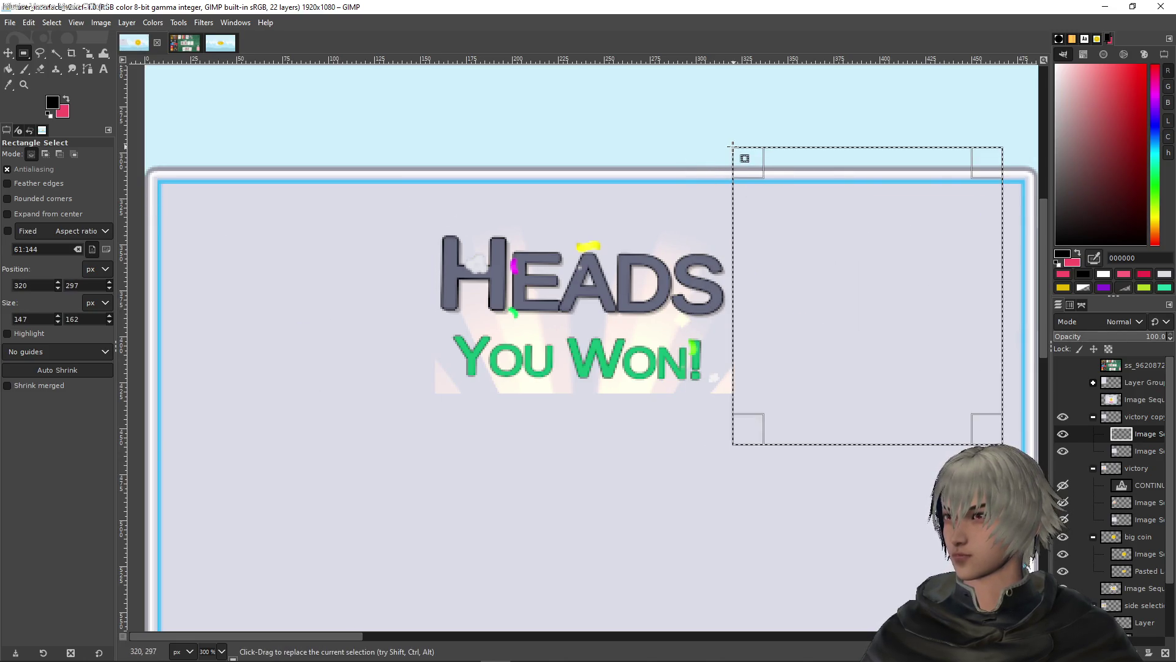
{"action": "left_click", "coordinate": [580, 97]}
Fuzzy-select the pale glow around the title, the bottom-left triangle and the insides of both O letters
{"action": "scroll", "coordinate": [591, 110], "scroll_direction": "up", "scroll_amount": 2, "text": "ctrl"}
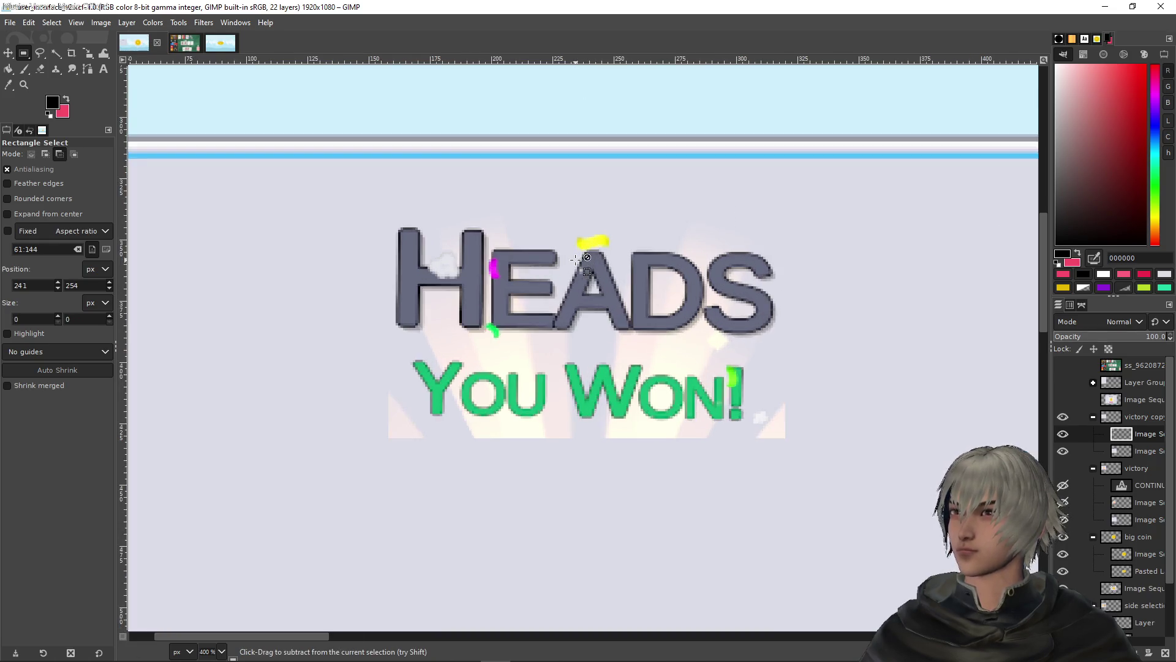
{"action": "left_click", "coordinate": [55, 53]}
{"action": "left_click_drag", "start_coordinate": [539, 382], "coordinate": [540, 381]}
{"action": "left_click", "coordinate": [642, 378]}
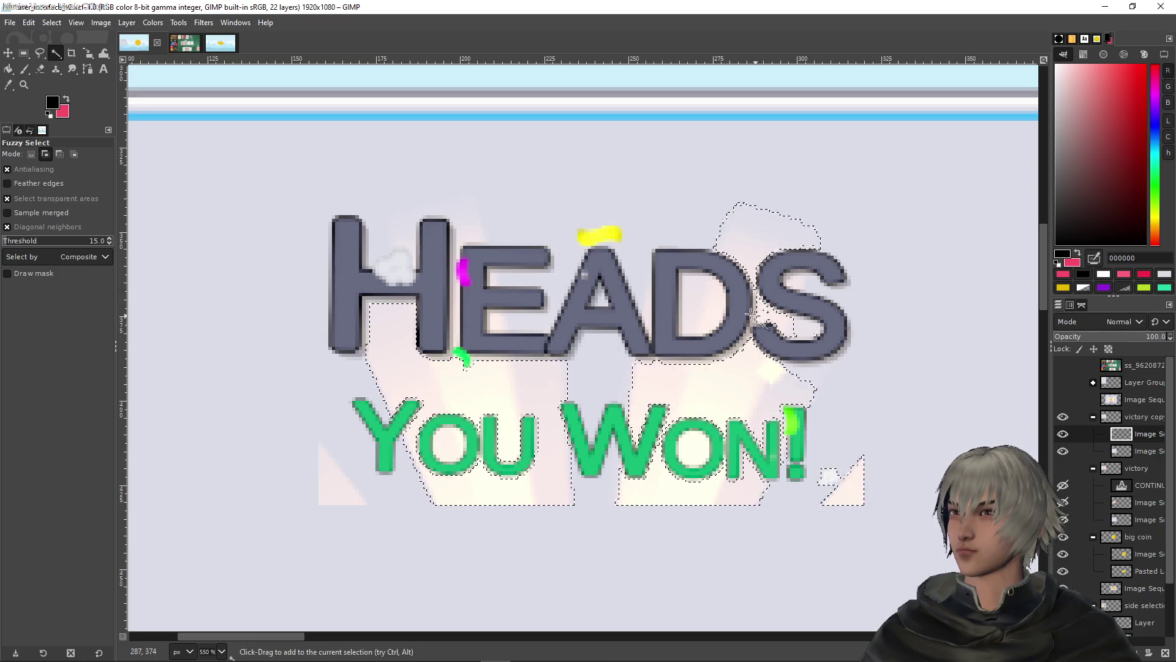
{"action": "left_click", "coordinate": [392, 274]}
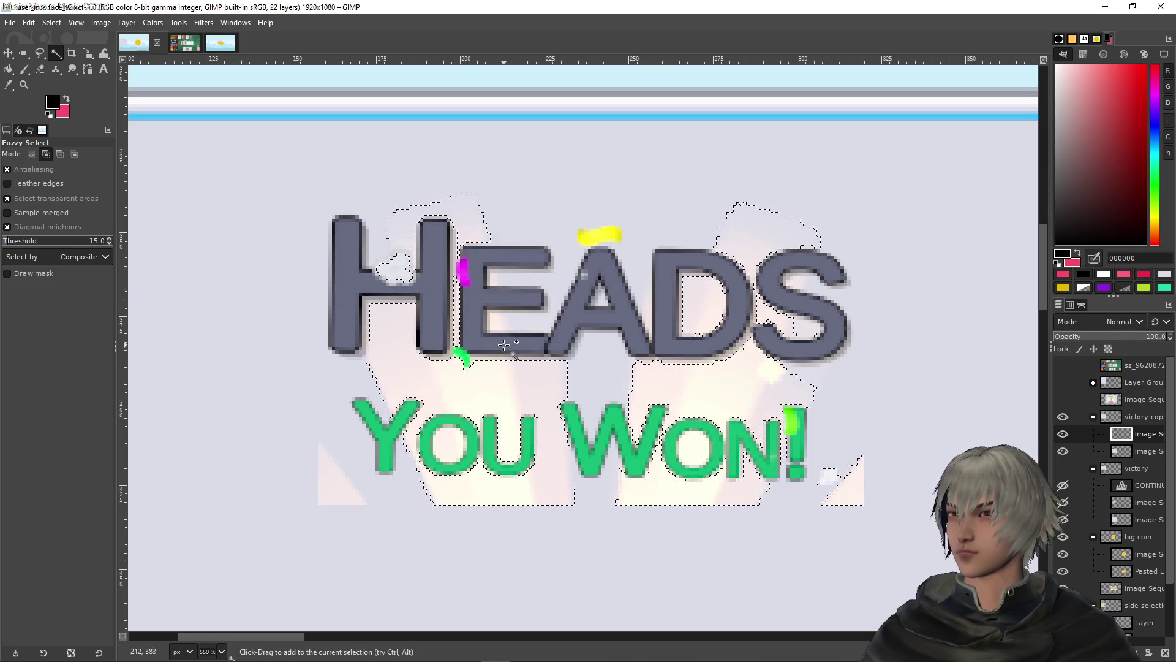
{"action": "left_click", "coordinate": [336, 481], "text": "shift"}
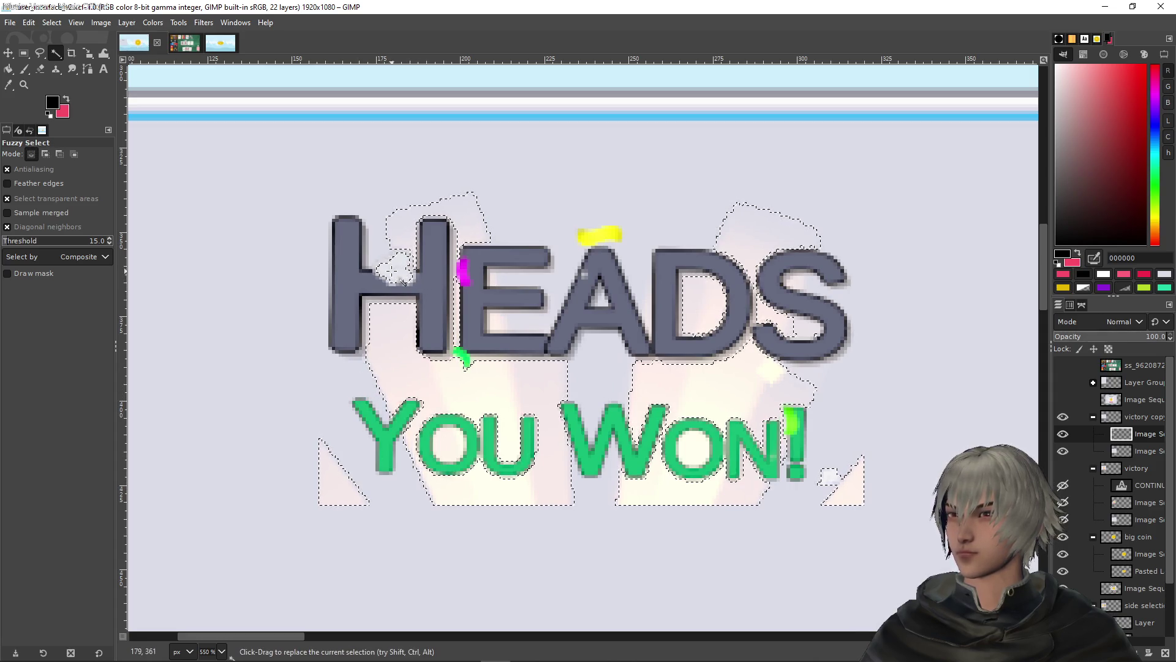
{"action": "left_click", "coordinate": [397, 271], "text": "ctrl"}
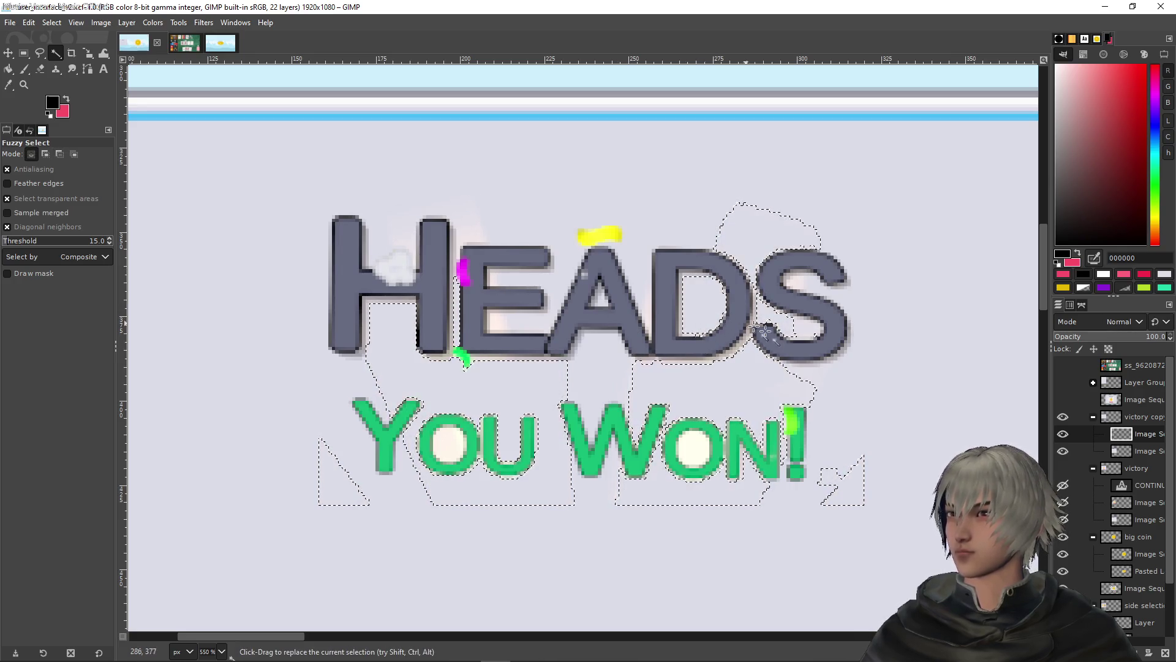
{"action": "left_click", "coordinate": [694, 449]}
{"action": "left_click", "coordinate": [448, 451], "text": "shift"}
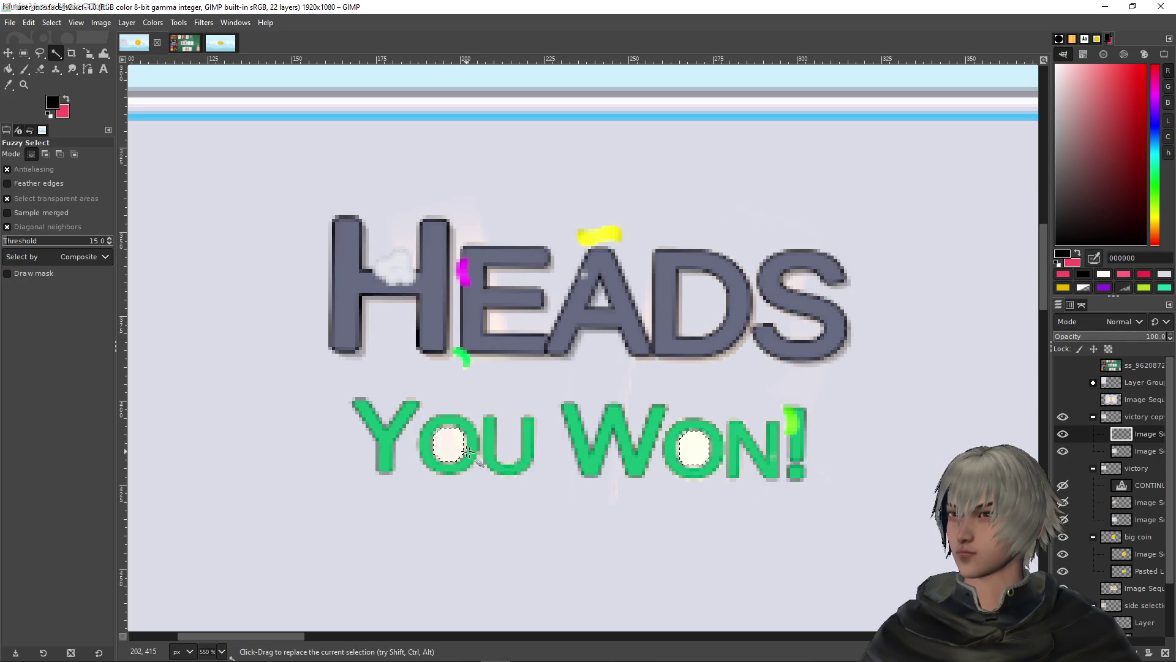
{"action": "scroll", "coordinate": [1132, 577], "scroll_direction": "down", "scroll_amount": 2}
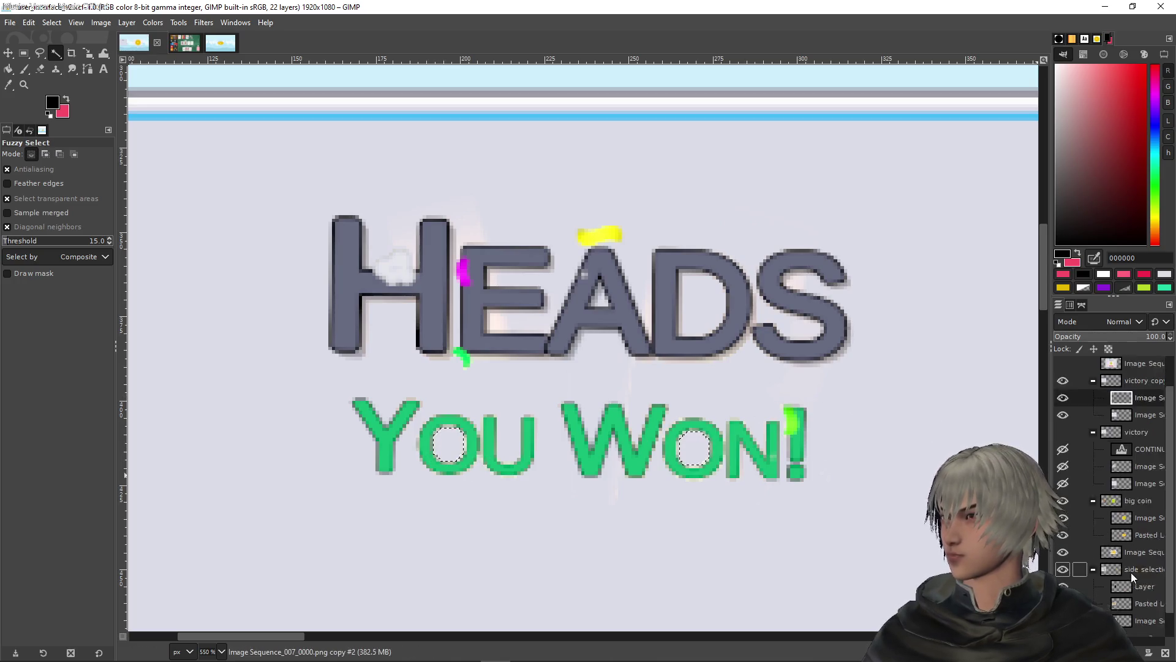
After comparing it with the dimming layer, copy Pasted Layer #1 and paste it into victory copy
{"action": "scroll", "coordinate": [1132, 577], "scroll_direction": "down", "scroll_amount": 2}
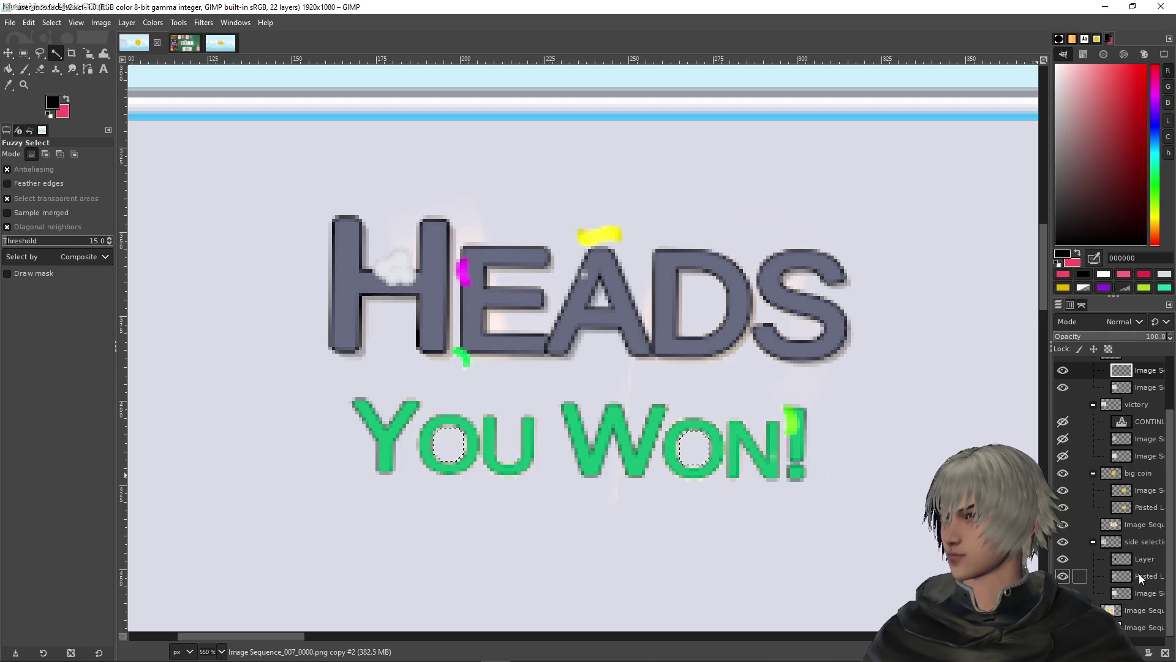
{"action": "left_click", "coordinate": [1141, 578]}
{"action": "left_click", "coordinate": [1143, 560]}
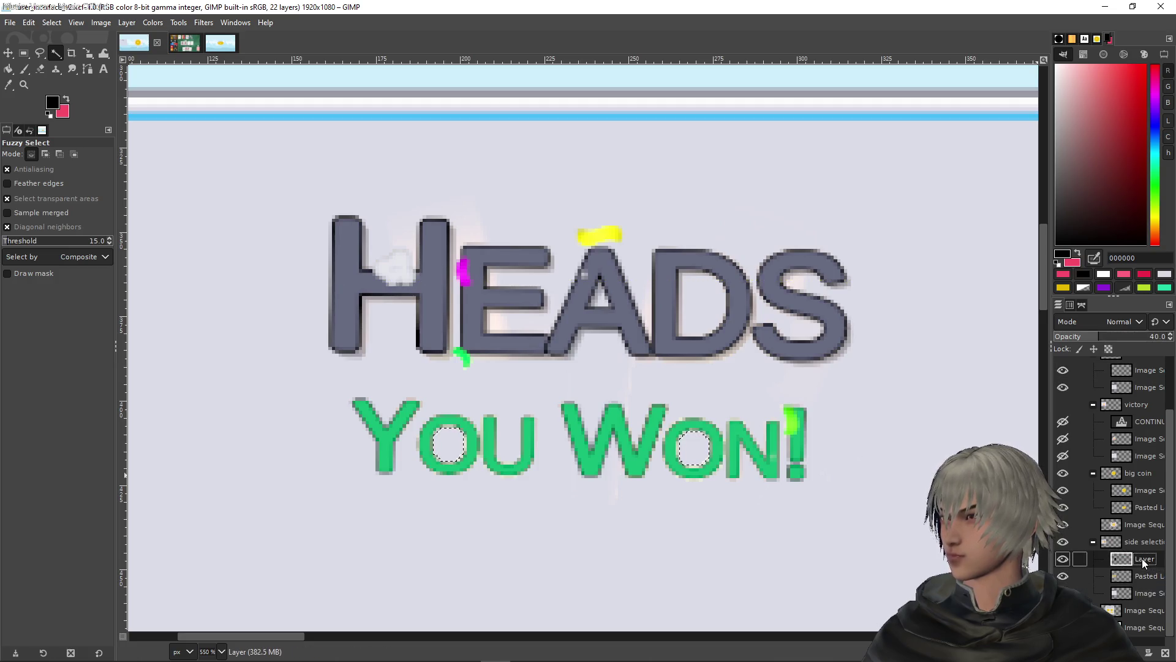
{"action": "left_click", "coordinate": [1150, 578]}
{"action": "left_click", "coordinate": [1147, 562]}
{"action": "left_click", "coordinate": [1155, 580]}
{"action": "left_click", "coordinate": [1147, 562]}
{"action": "left_click", "coordinate": [1155, 580]}
{"action": "left_click", "coordinate": [1150, 563]}
{"action": "left_click", "coordinate": [1143, 575]}
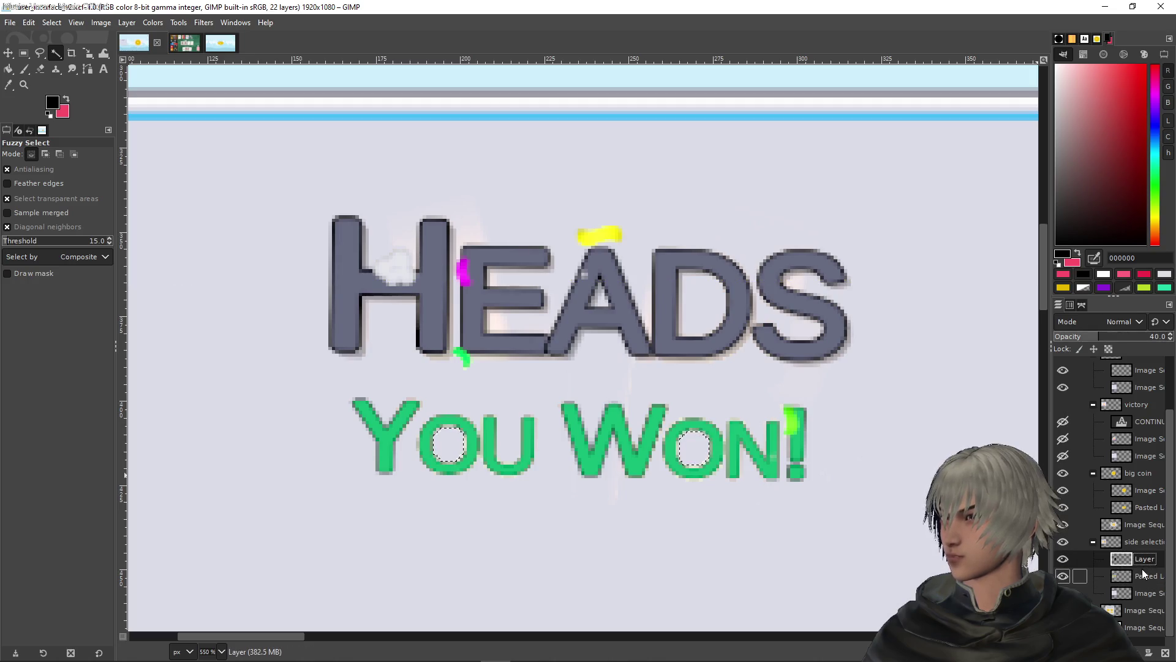
{"action": "key", "text": "ctrl+c"}
{"action": "scroll", "coordinate": [1133, 445], "scroll_direction": "up", "scroll_amount": 2}
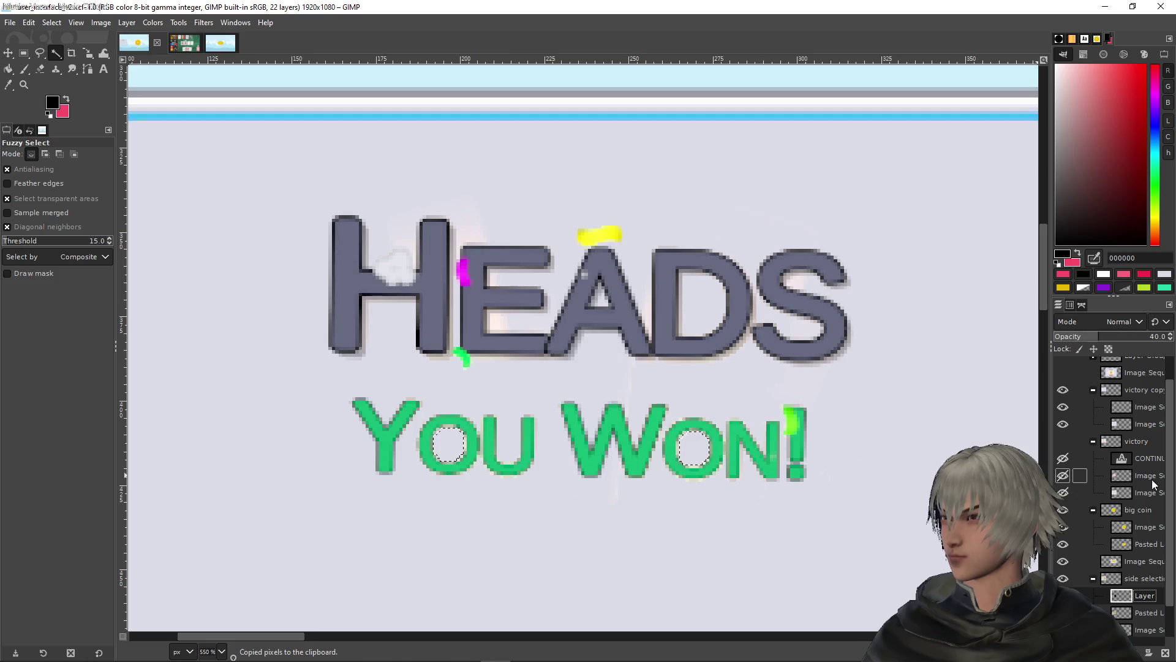
{"action": "left_click", "coordinate": [1137, 423]}
{"action": "key", "text": "ctrl+v"}
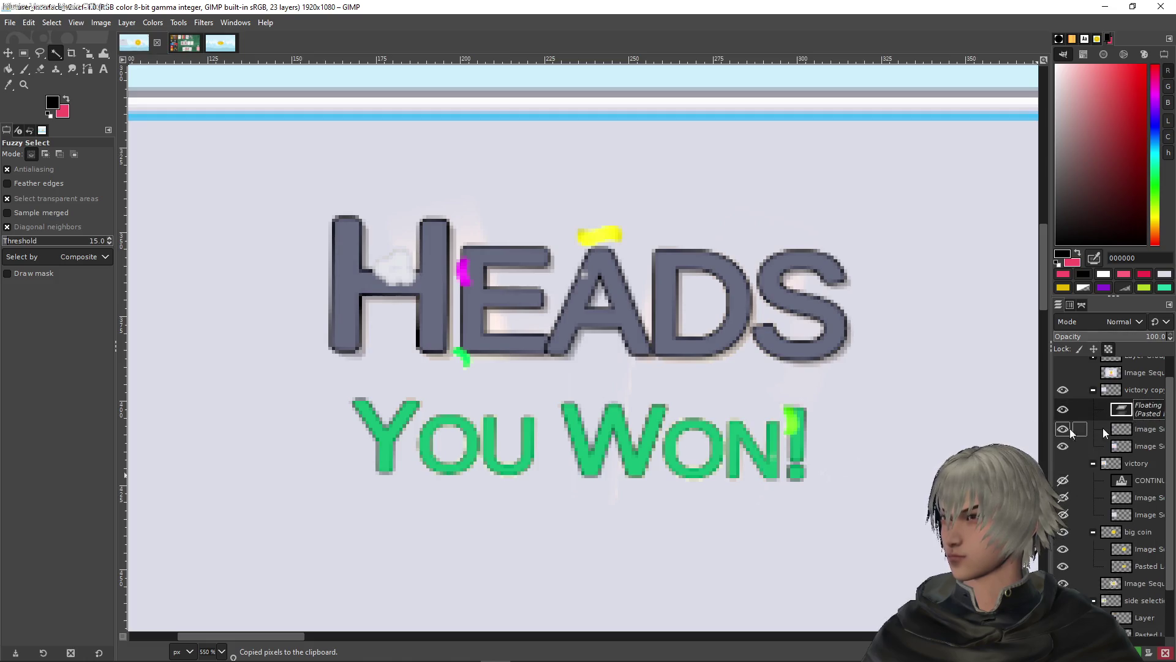
{"action": "scroll", "coordinate": [730, 433], "scroll_direction": "down", "scroll_amount": 5}
{"action": "key", "text": "1"}
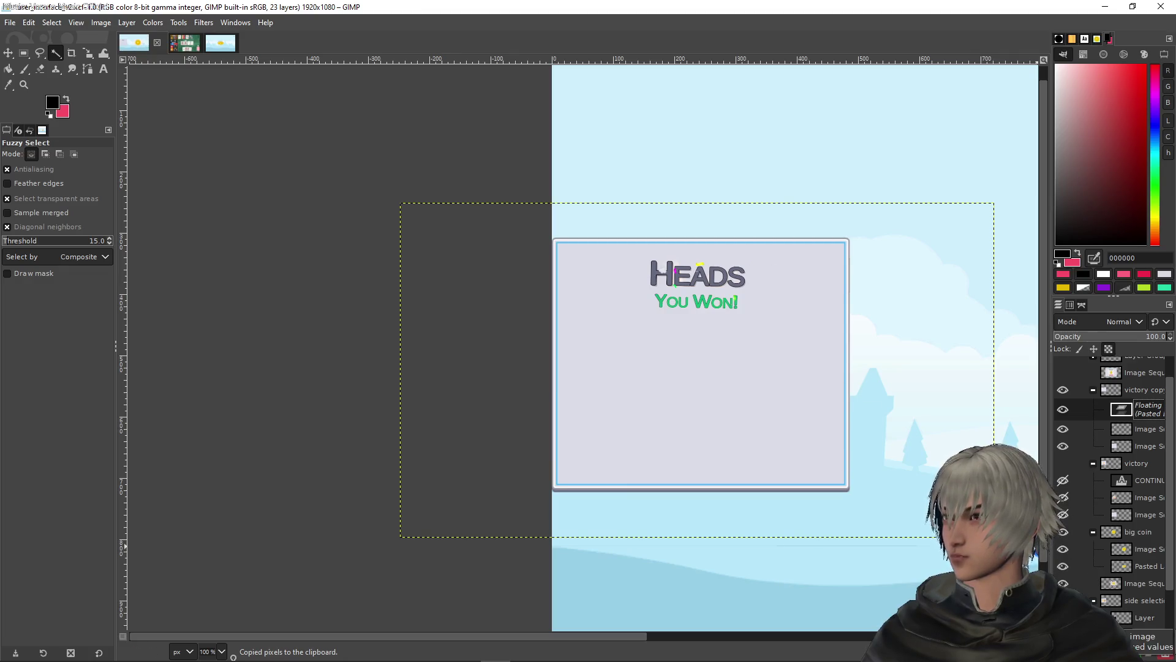
Undo that paste attempt, discarding the floating pixels and dropping the selection
{"action": "key", "text": "shift+ctrl+n"}
{"action": "key", "text": "minus"}
{"action": "key", "text": "minus"}
{"action": "key", "text": "plus"}
{"action": "key", "text": "plus"}
{"action": "key", "text": "ctrl+z"}
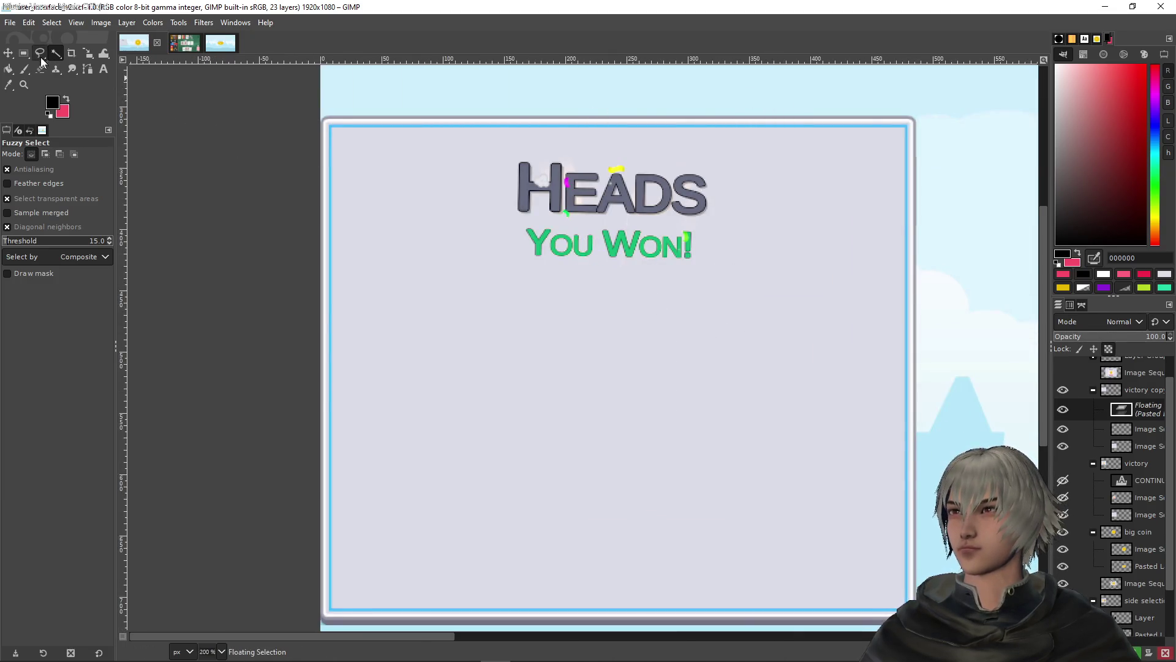
{"action": "left_click", "coordinate": [24, 53]}
{"action": "key", "text": "ctrl+h"}
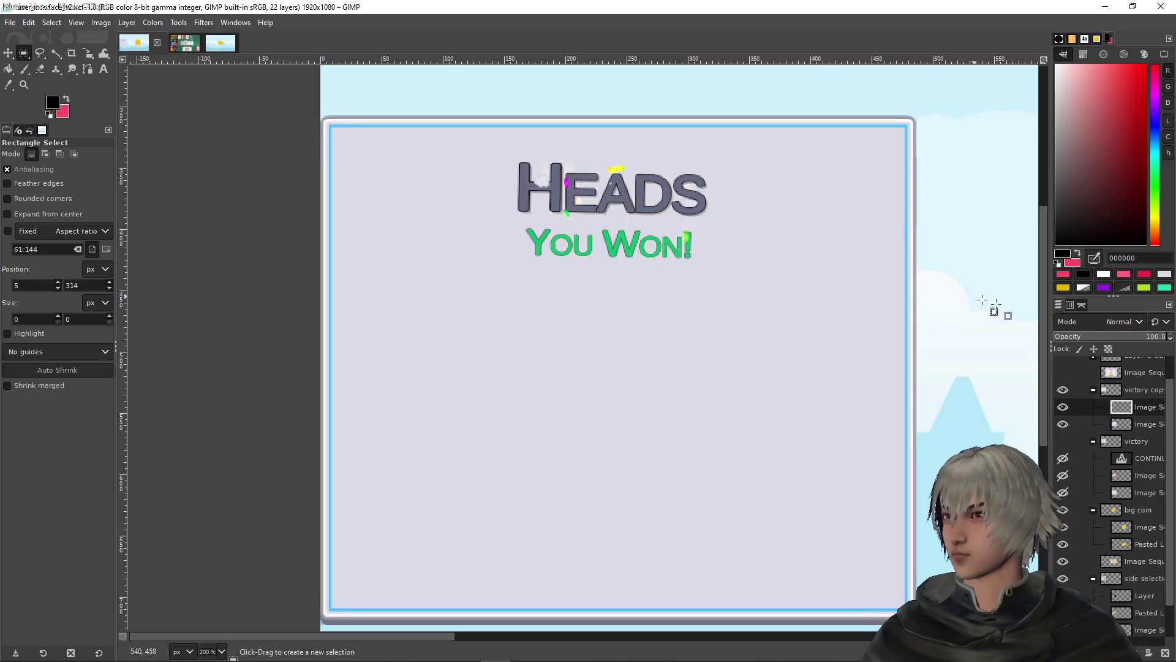
{"action": "key", "text": "ctrl"}
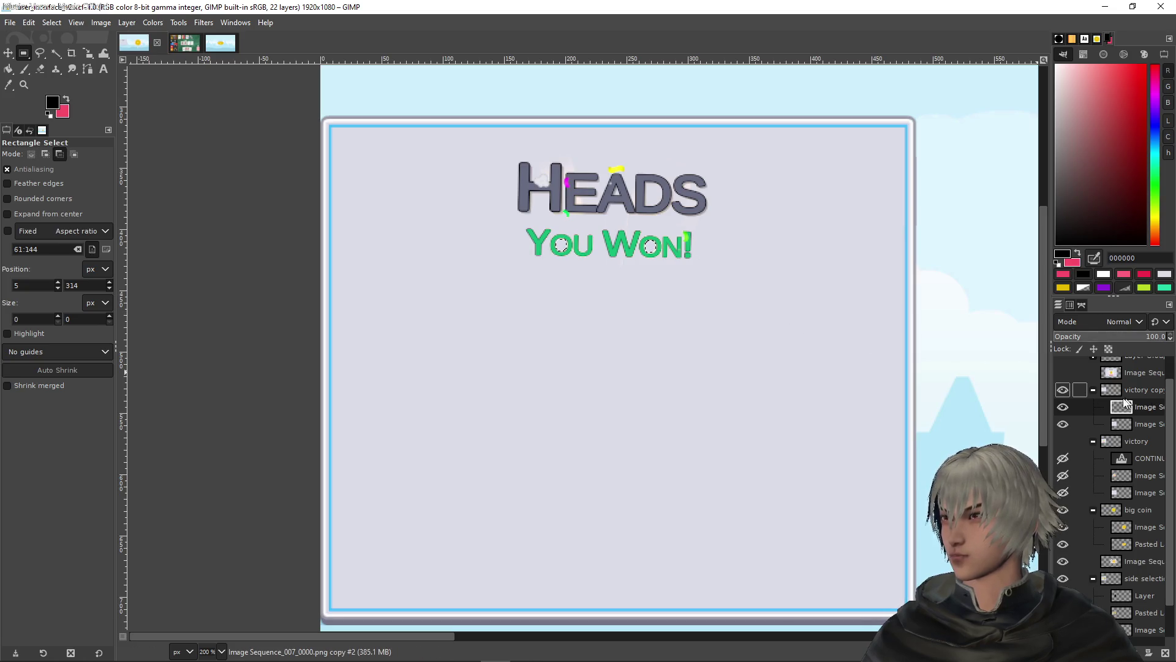
{"action": "left_click", "coordinate": [760, 326], "text": "ctrl"}
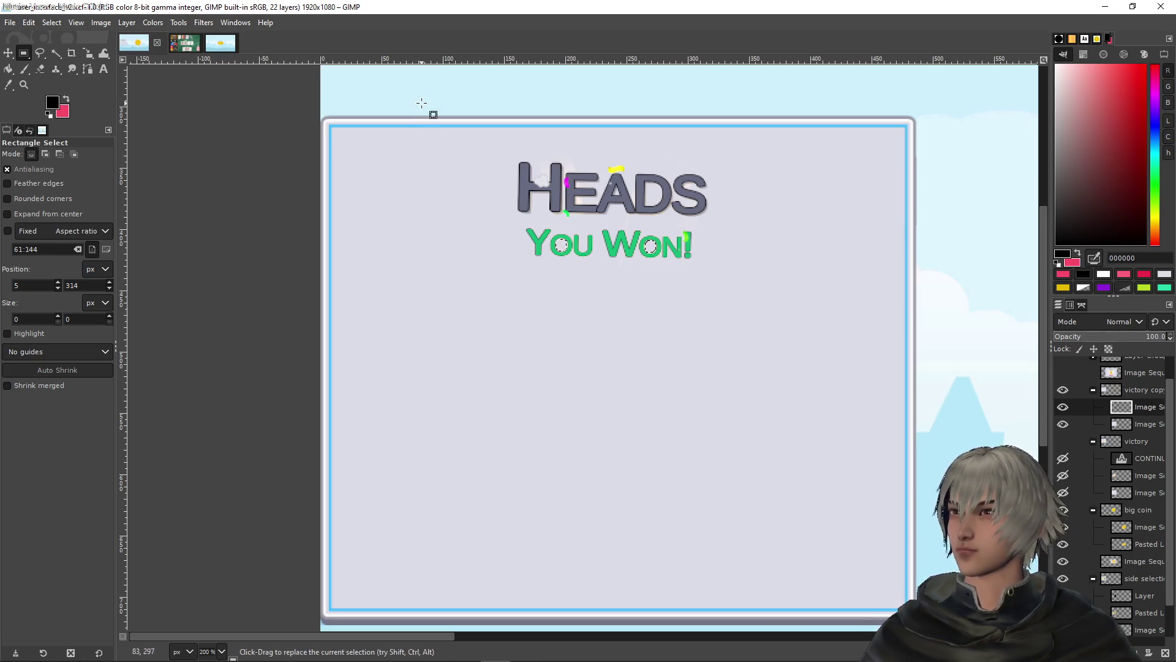
Copy the coins and buttons layer again and paste it onto the victory copy popup layer
{"action": "scroll", "coordinate": [1126, 432], "scroll_direction": "down", "scroll_amount": 2}
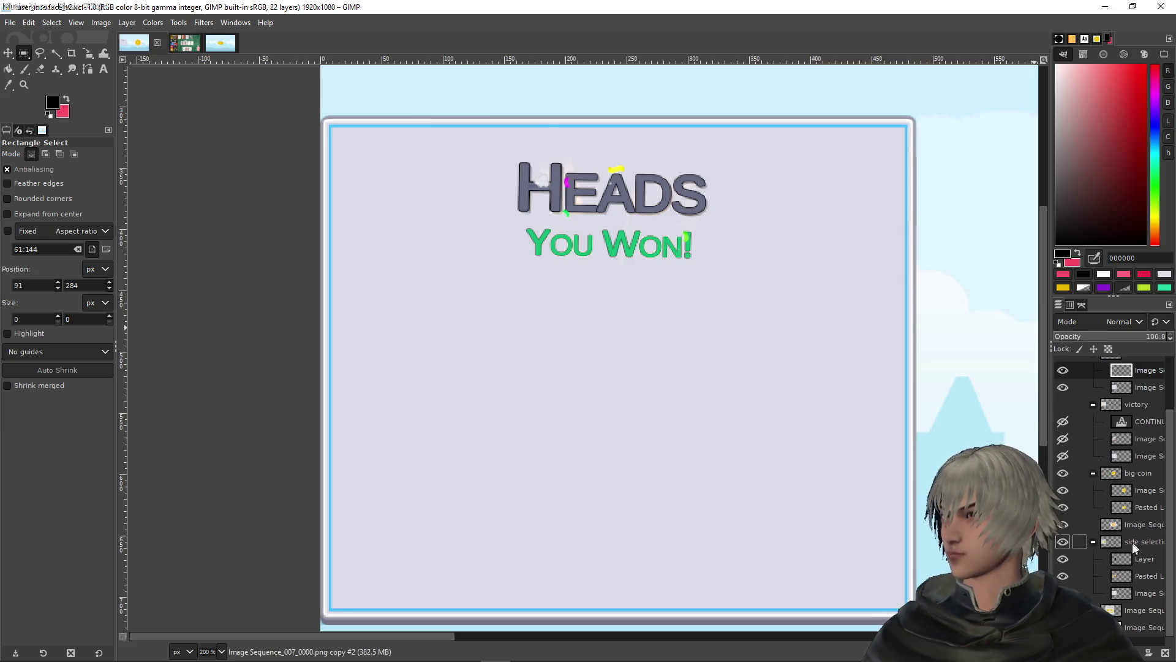
{"action": "left_click", "coordinate": [1132, 576]}
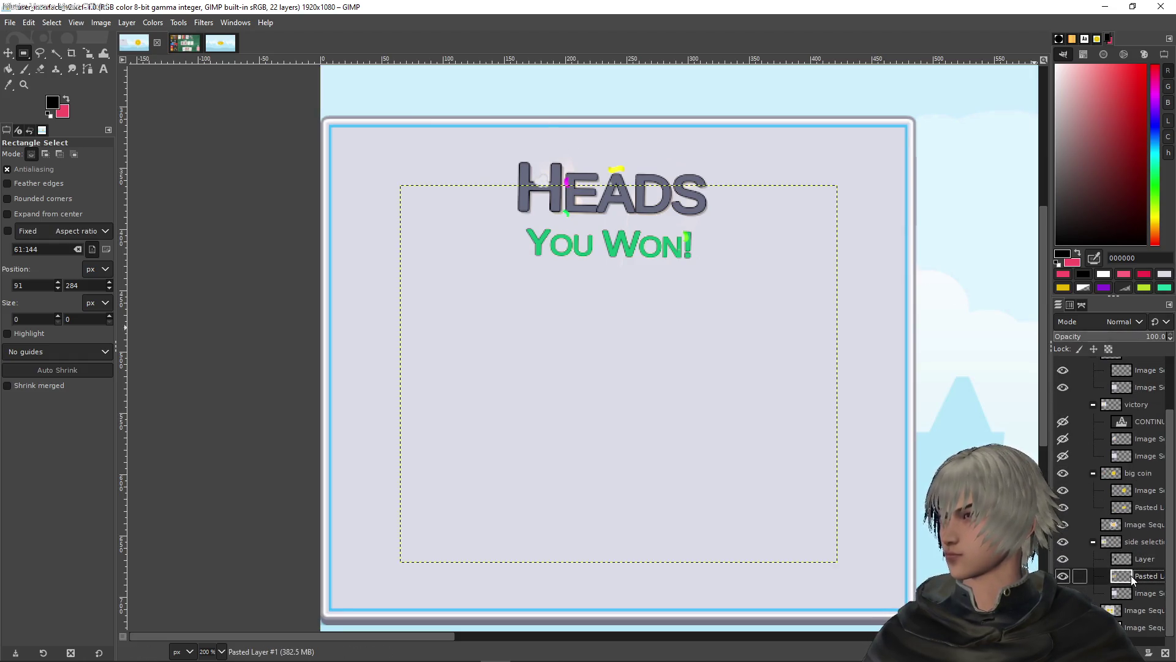
{"action": "key", "text": "ctrl+c"}
{"action": "scroll", "coordinate": [1136, 561], "scroll_direction": "up", "scroll_amount": 2}
{"action": "left_click", "coordinate": [1134, 451]}
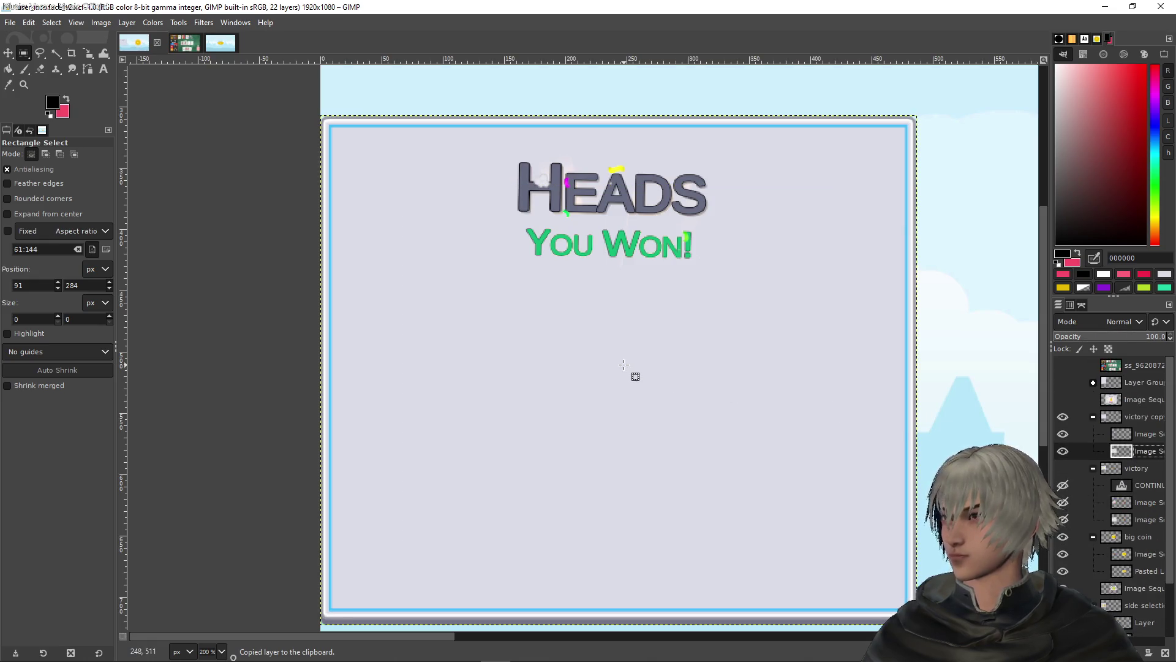
{"action": "key", "text": "ctrl+v"}
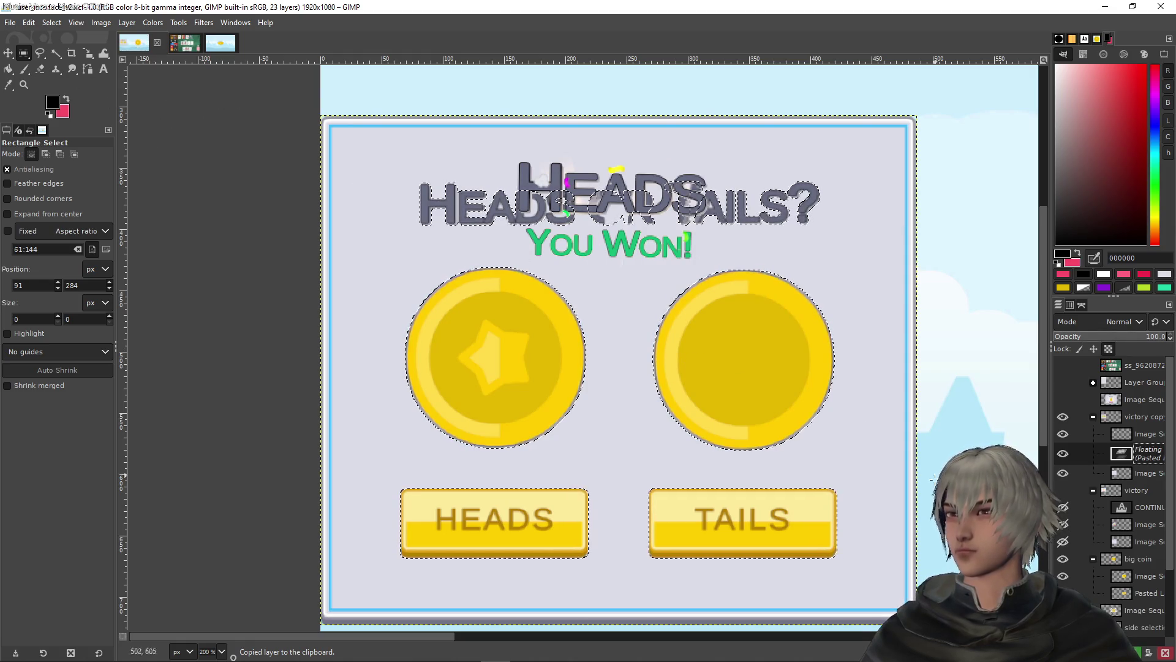
Make the paste a new layer and erase the duplicate 'Heads or Tails?' heading
{"action": "key", "text": "shift+ctrl+n"}
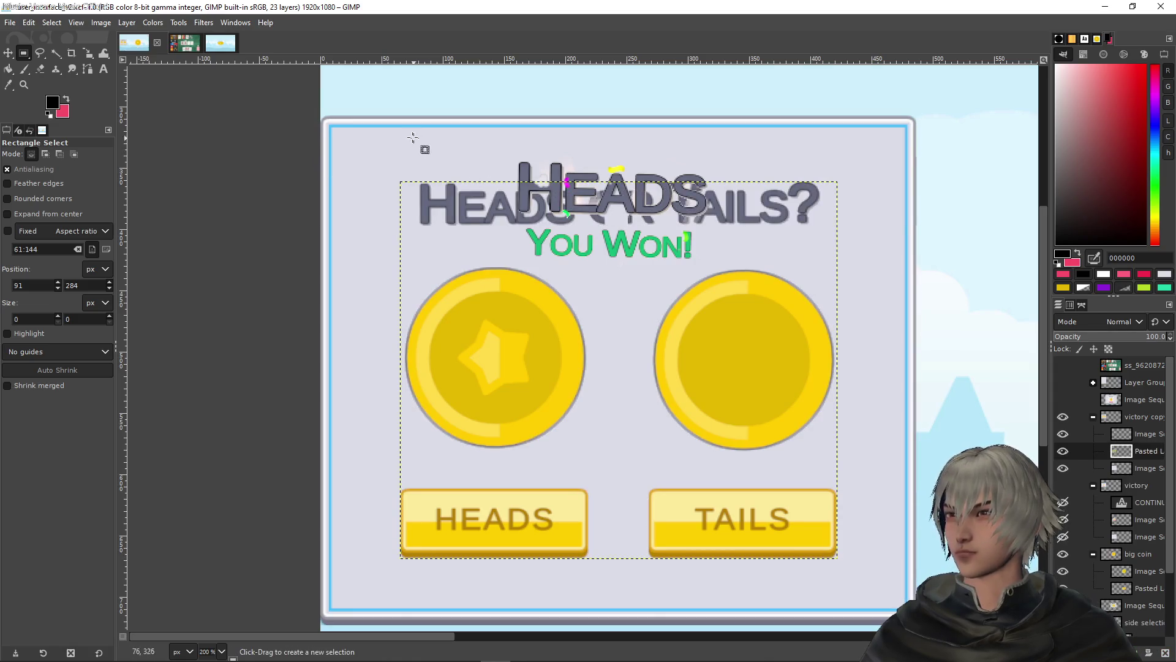
{"action": "mouse_move", "coordinate": [347, 97]}
{"action": "left_mouse_down"}
{"action": "mouse_move", "coordinate": [392, 121]}
{"action": "mouse_move", "coordinate": [864, 252]}
{"action": "mouse_move", "coordinate": [901, 251]}
{"action": "mouse_move", "coordinate": [898, 242]}
{"action": "left_mouse_up"}
{"action": "key", "text": "Delete"}
{"action": "left_click", "coordinate": [930, 297]}
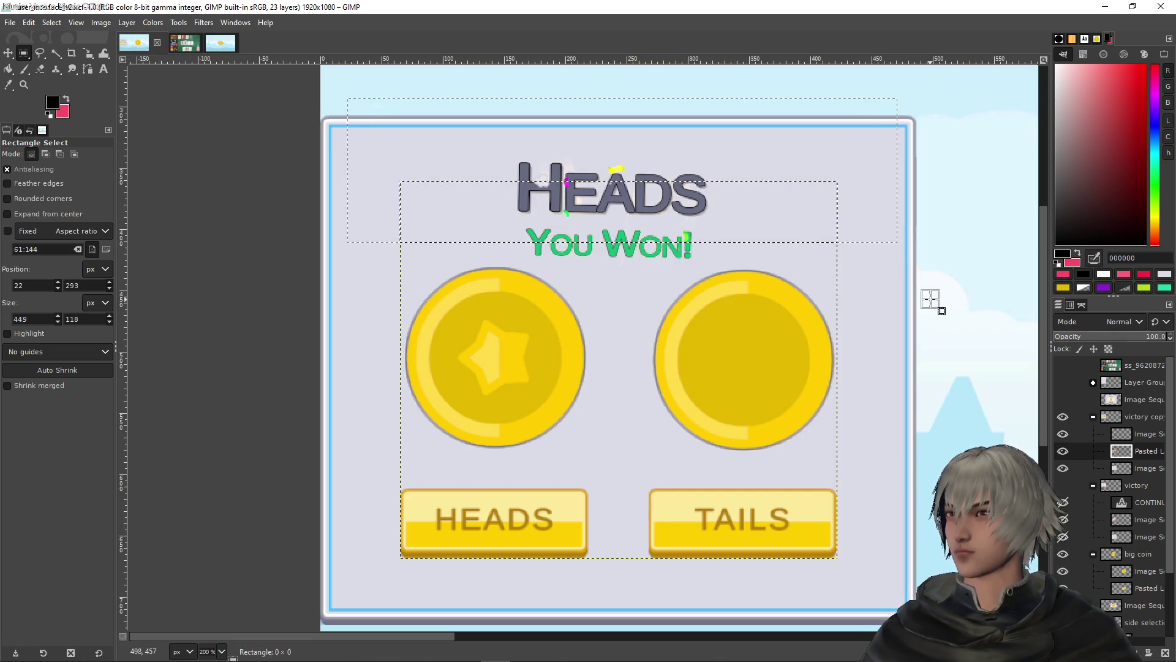
Copy the 40% dark overlay layer and paste it into the popup copy's layer
{"action": "scroll", "coordinate": [882, 298], "scroll_direction": "down", "scroll_amount": 2}
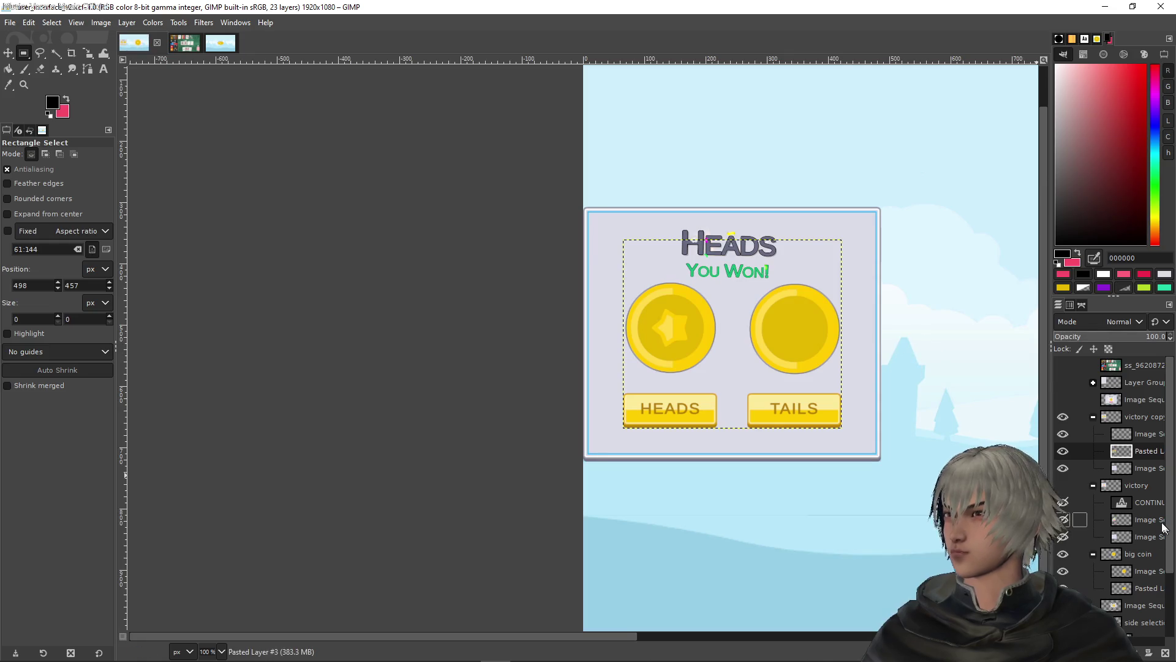
{"action": "scroll", "coordinate": [1146, 538], "scroll_direction": "down", "scroll_amount": 1}
{"action": "scroll", "coordinate": [1147, 538], "scroll_direction": "down", "scroll_amount": 3}
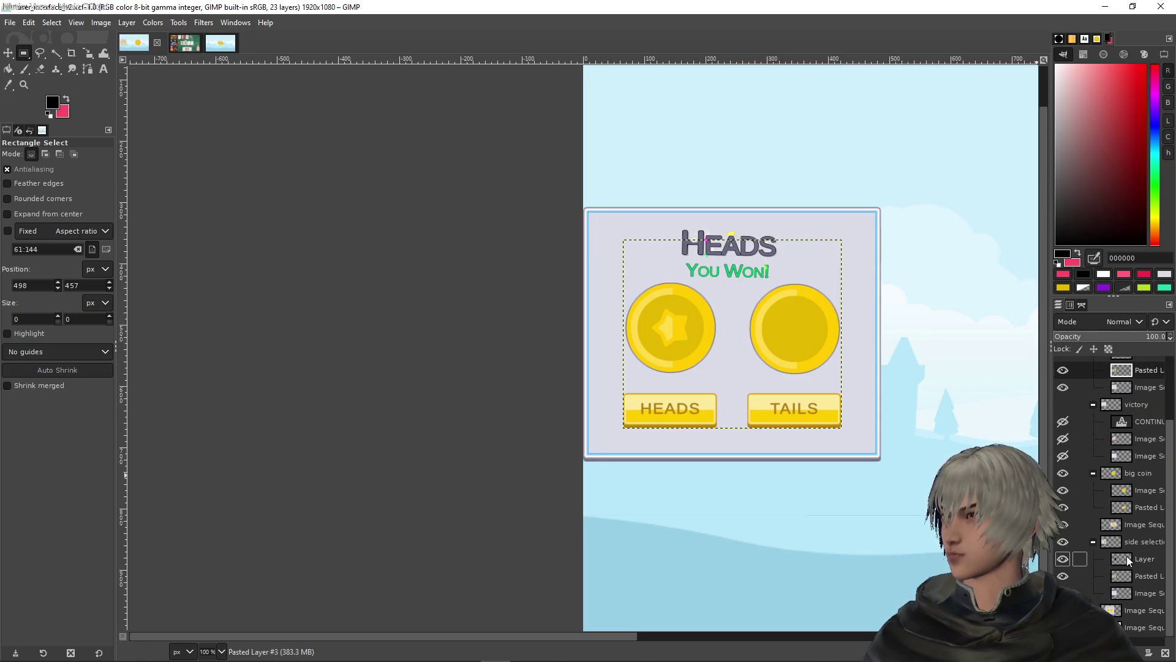
{"action": "left_click", "coordinate": [1126, 559]}
{"action": "key", "text": "ctrl+c"}
{"action": "scroll", "coordinate": [1126, 438], "scroll_direction": "up", "scroll_amount": 4}
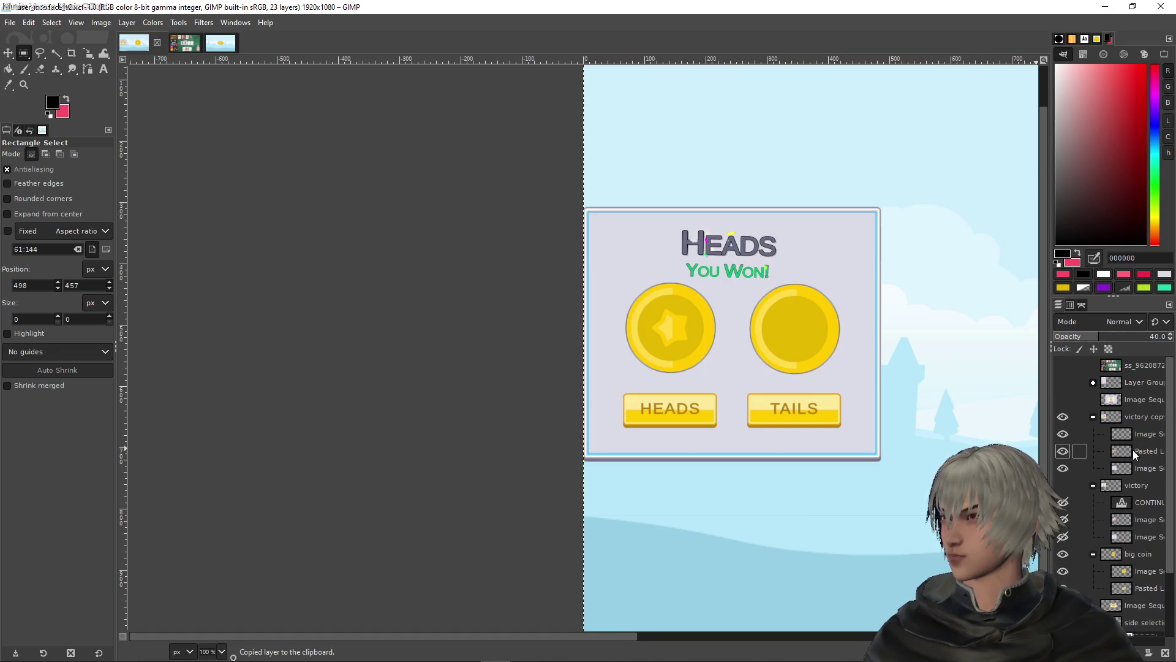
{"action": "left_click", "coordinate": [1102, 450]}
{"action": "key", "text": "ctrl+v"}
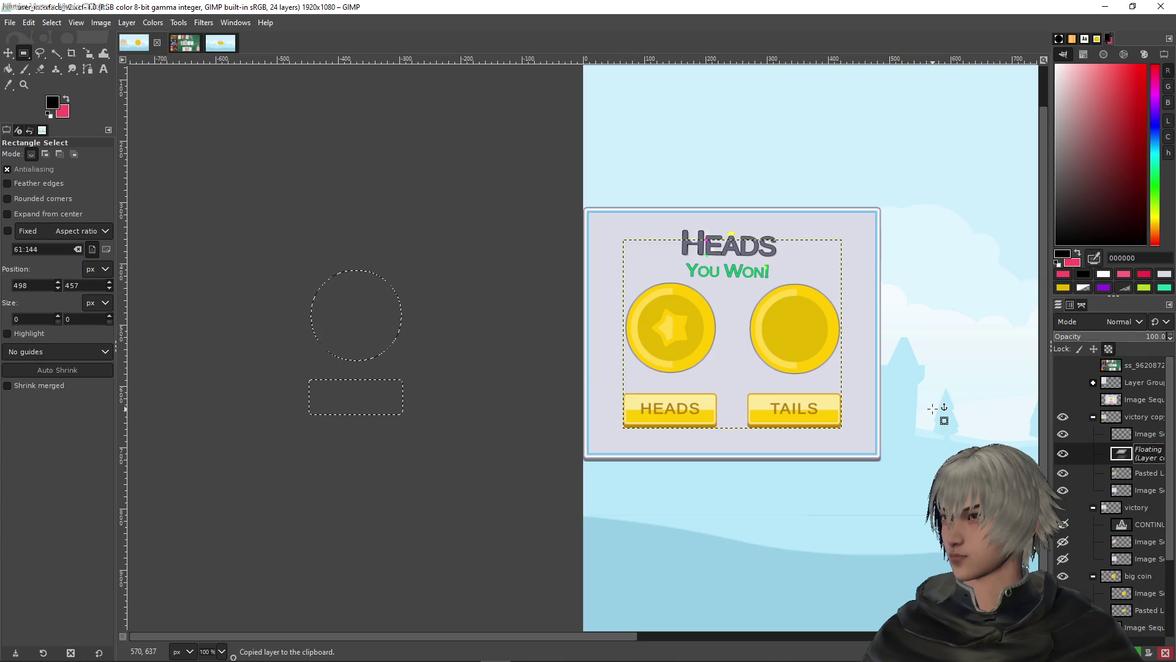
Align the black circle and bar over the right-hand Tails coin and TAILS button, then anchor them as a new layer
{"action": "left_click_drag", "start_coordinate": [375, 323], "coordinate": [812, 337]}
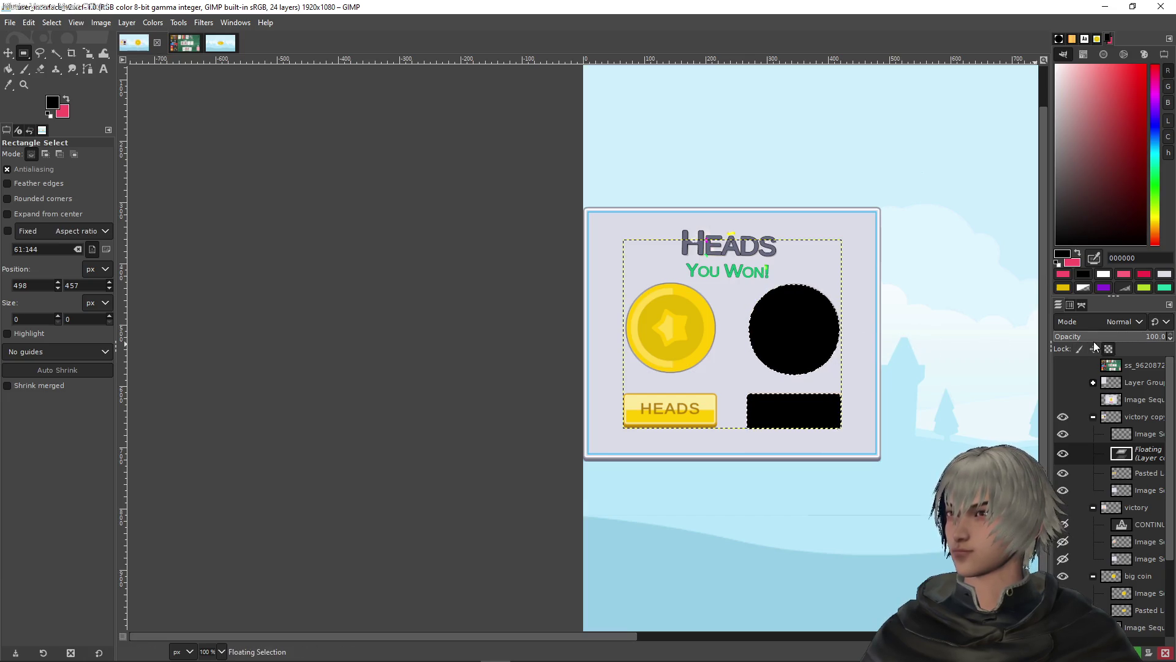
{"action": "scroll", "coordinate": [786, 320], "scroll_direction": "up", "scroll_amount": 4, "text": "ctrl"}
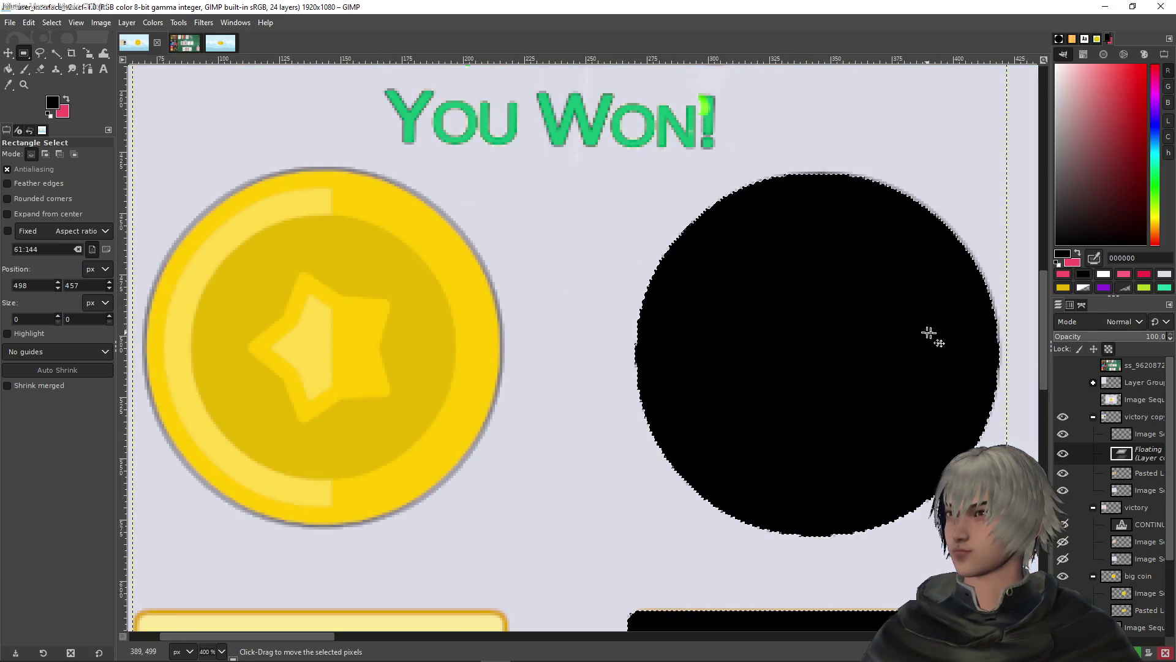
{"action": "scroll", "coordinate": [824, 315], "scroll_direction": "right", "scroll_amount": 1}
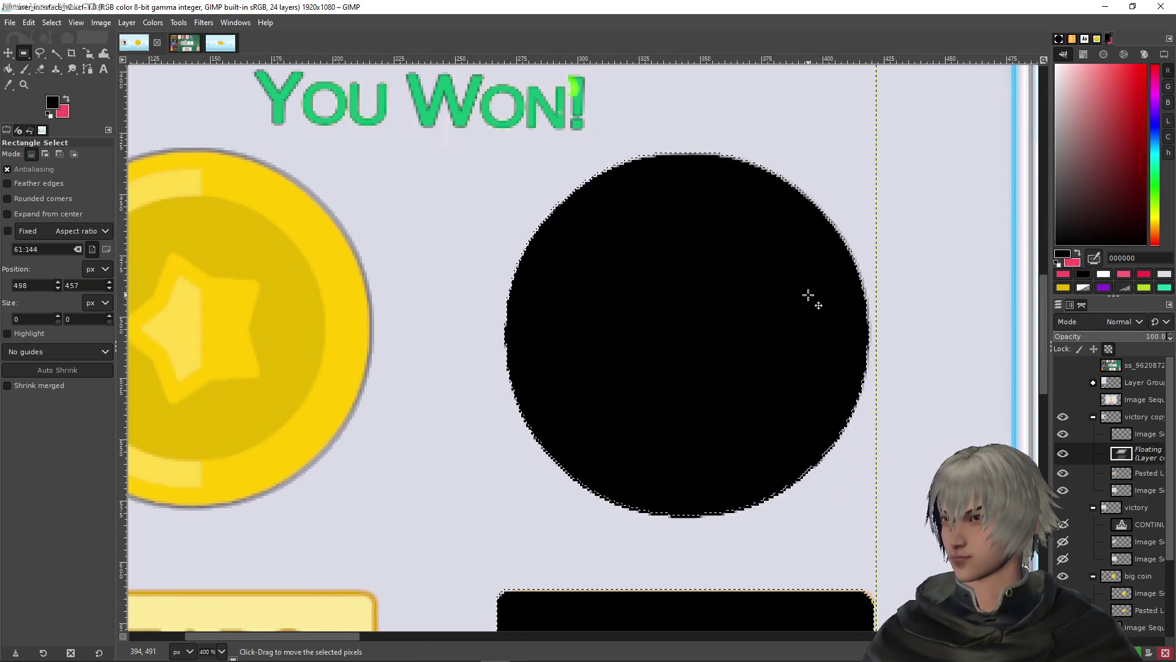
{"action": "key", "text": "Right"}
{"action": "key", "text": "Right"}
{"action": "key", "text": "Right"}
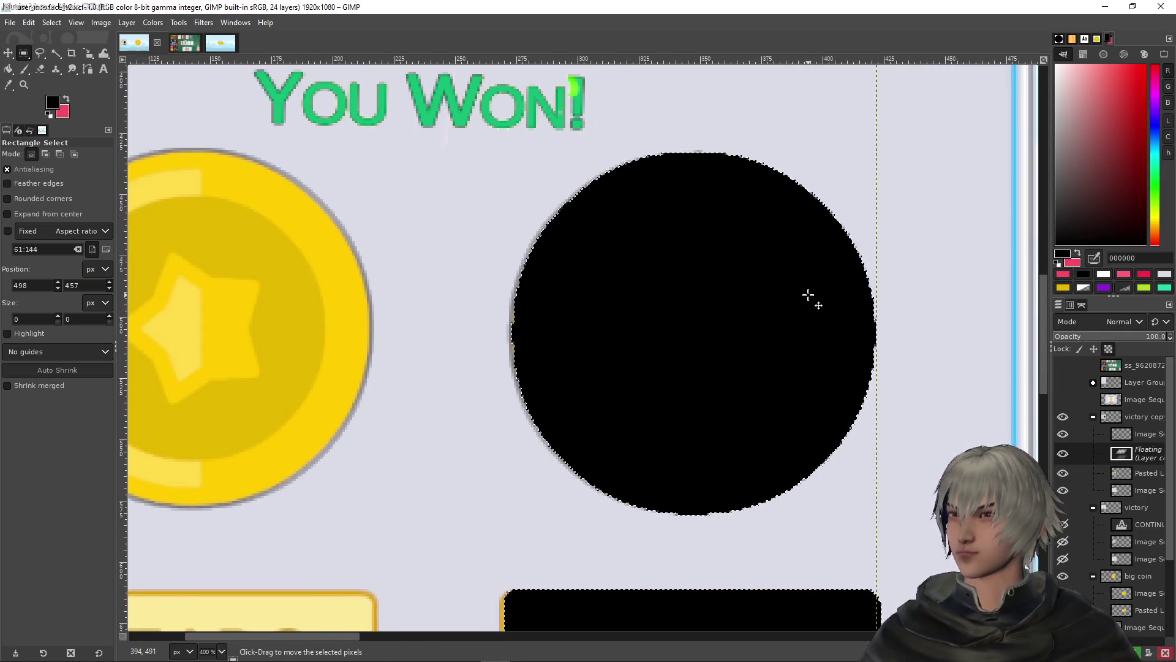
{"action": "key", "text": "Left"}
{"action": "key", "text": "Left"}
{"action": "key", "text": "Left"}
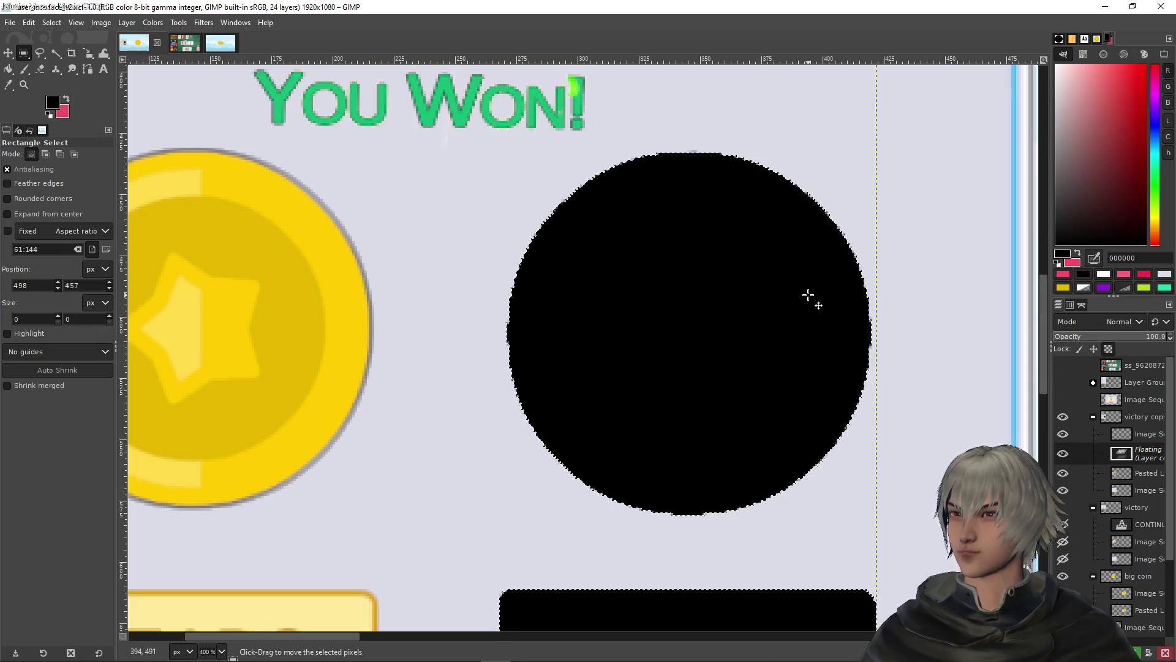
{"action": "key", "text": "Right"}
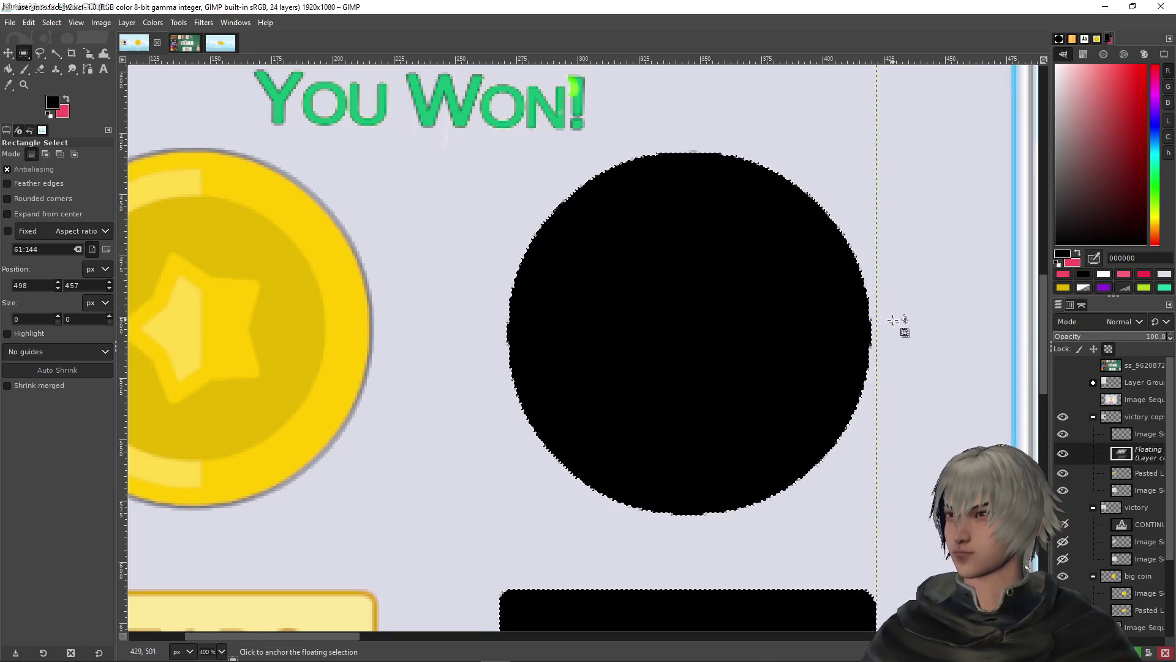
{"action": "scroll", "coordinate": [901, 337], "scroll_direction": "down", "scroll_amount": 5}
{"action": "scroll", "coordinate": [901, 342], "scroll_direction": "down", "scroll_amount": 5}
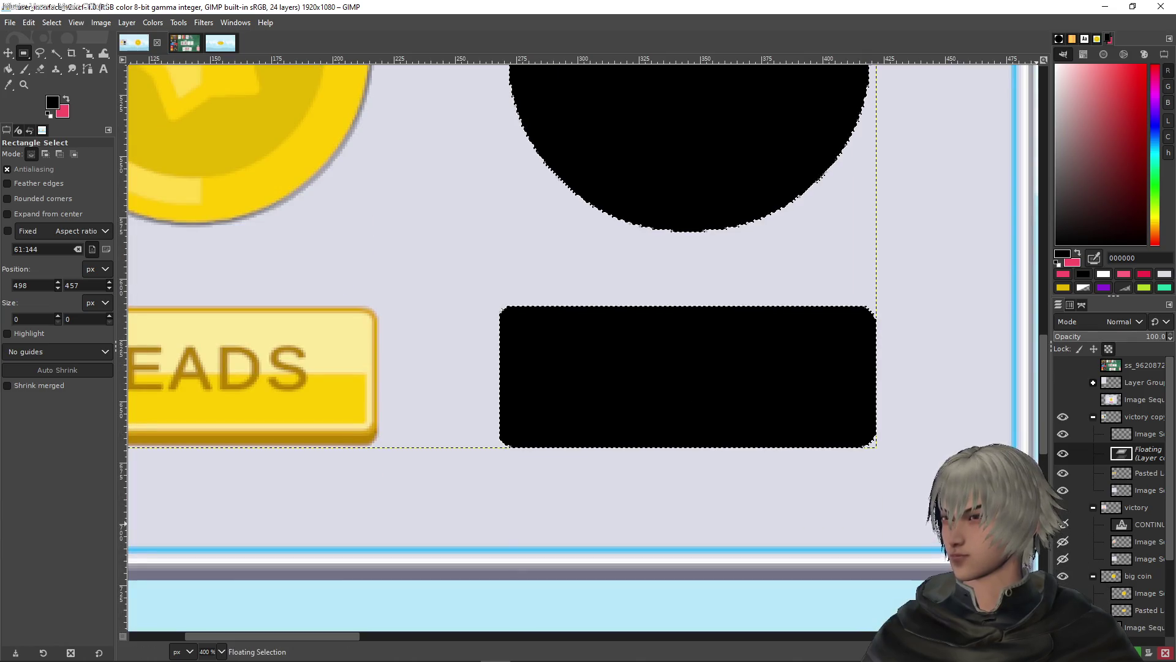
{"action": "key", "text": "ctrl+h"}
{"action": "scroll", "coordinate": [1109, 516], "scroll_direction": "down", "scroll_amount": 3}
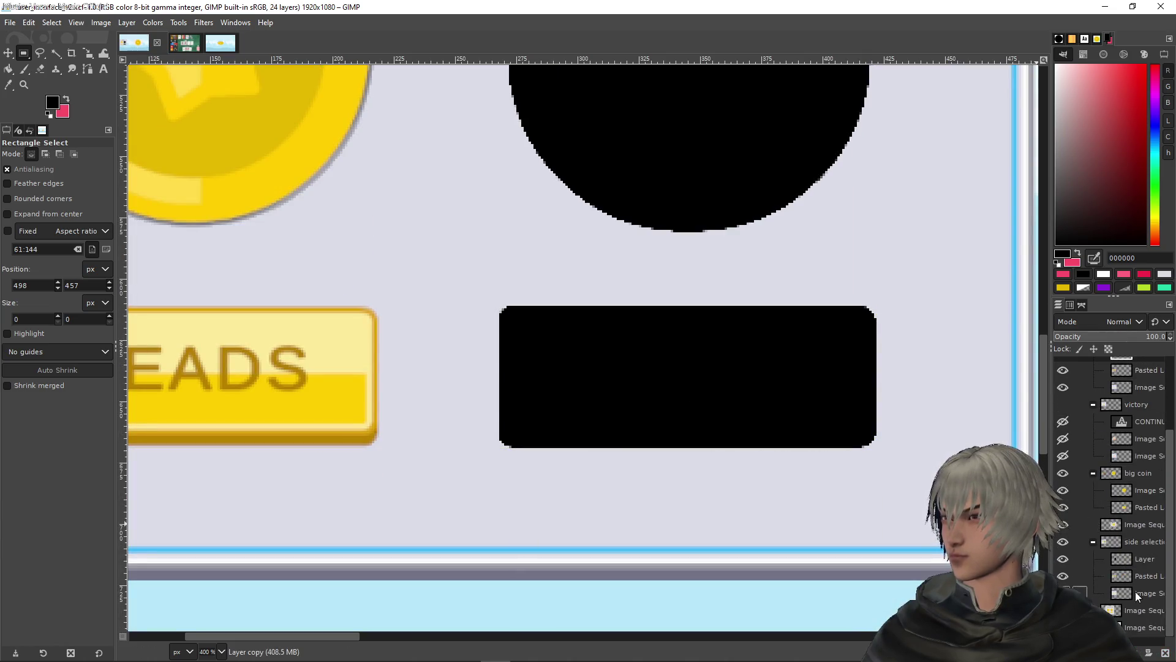
Set the black-shapes layer's opacity to about 40% to dim the Tails coin and button
{"action": "left_click", "coordinate": [1131, 558]}
{"action": "scroll", "coordinate": [1131, 558], "scroll_direction": "up", "scroll_amount": 3}
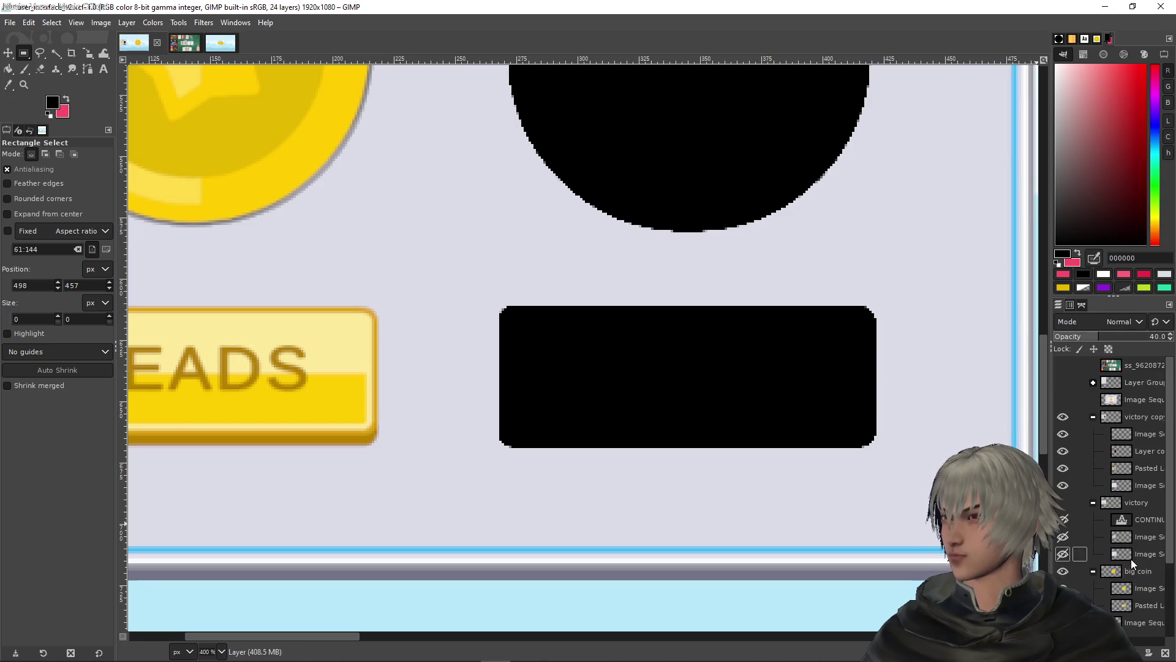
{"action": "left_click", "coordinate": [1127, 448]}
{"action": "left_click", "coordinate": [1098, 336]}
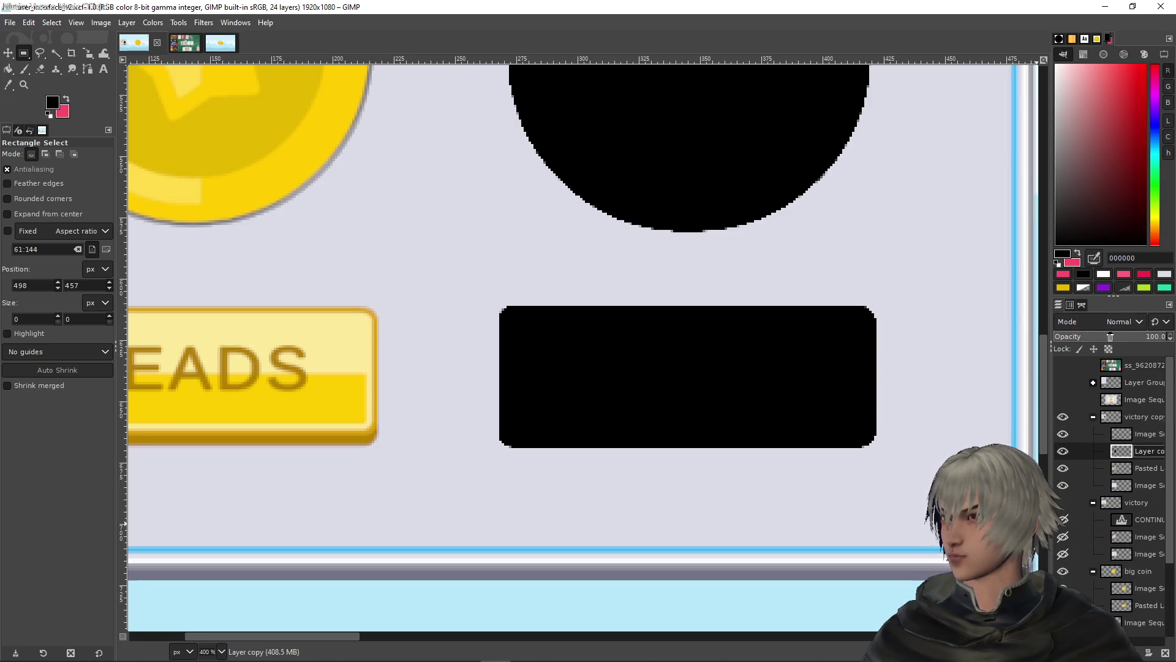
{"action": "left_click_drag", "start_coordinate": [1098, 336], "coordinate": [1099, 336]}
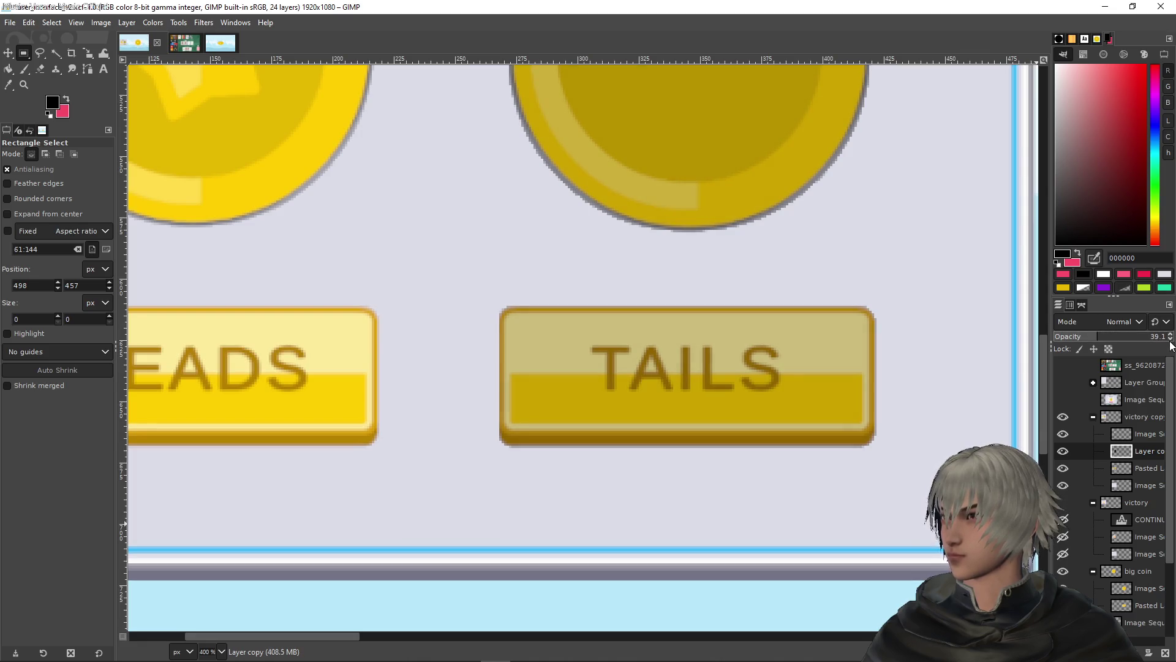
{"action": "scroll", "coordinate": [749, 273], "scroll_direction": "down", "scroll_amount": 7}
{"action": "scroll", "coordinate": [660, 279], "scroll_direction": "up", "scroll_amount": 1}
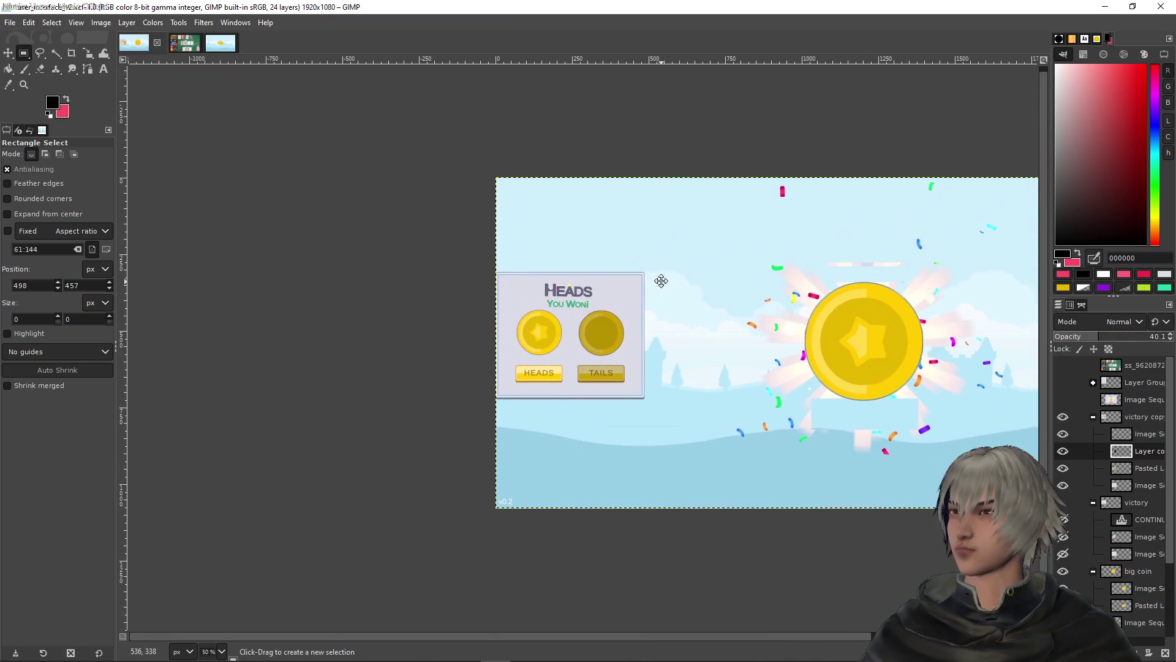
{"action": "scroll", "coordinate": [758, 303], "scroll_direction": "right", "scroll_amount": 4}
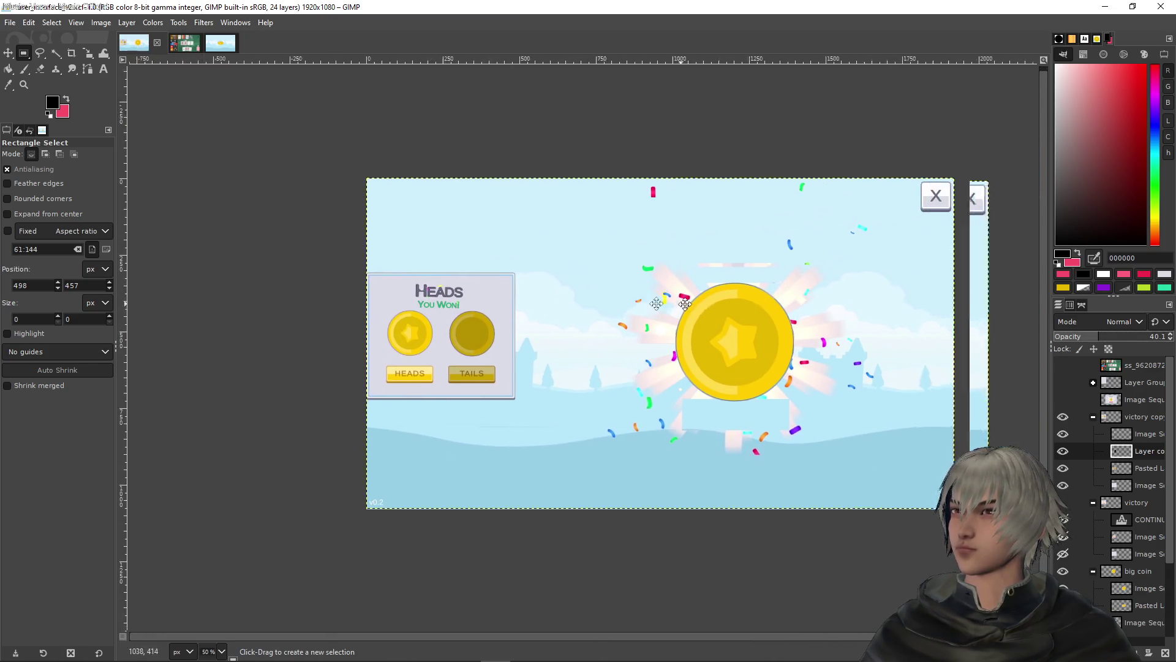
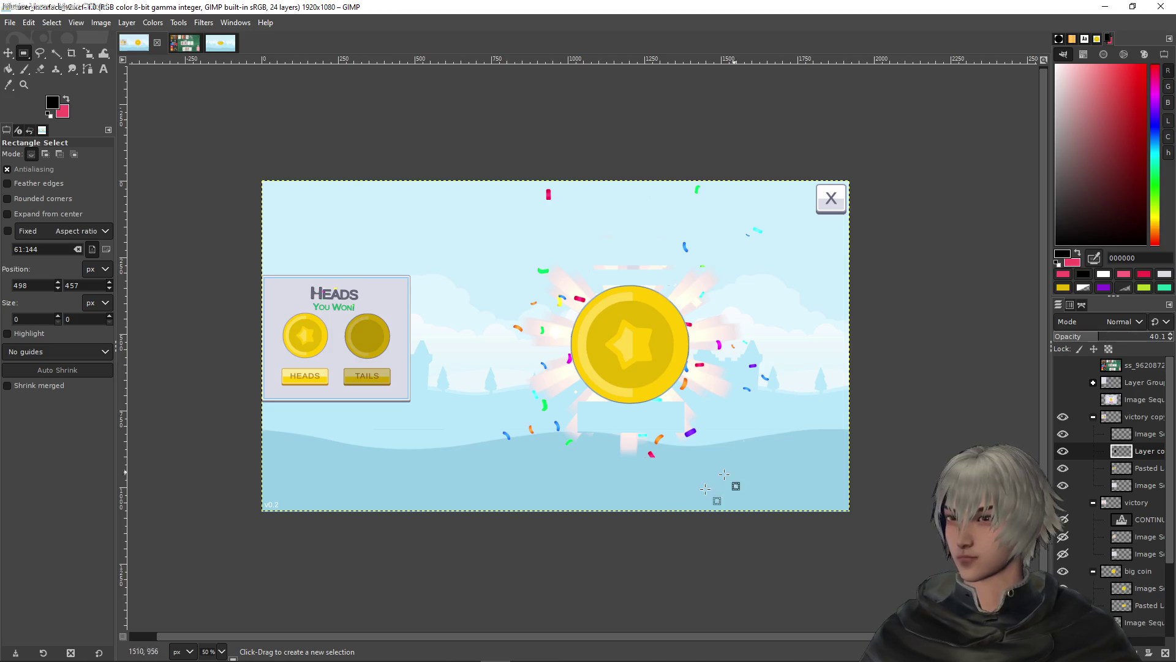
Switch from the GIMP mockup to the Unity editor using its taskbar icon
{"action": "mouse_move", "coordinate": [298, 658]}
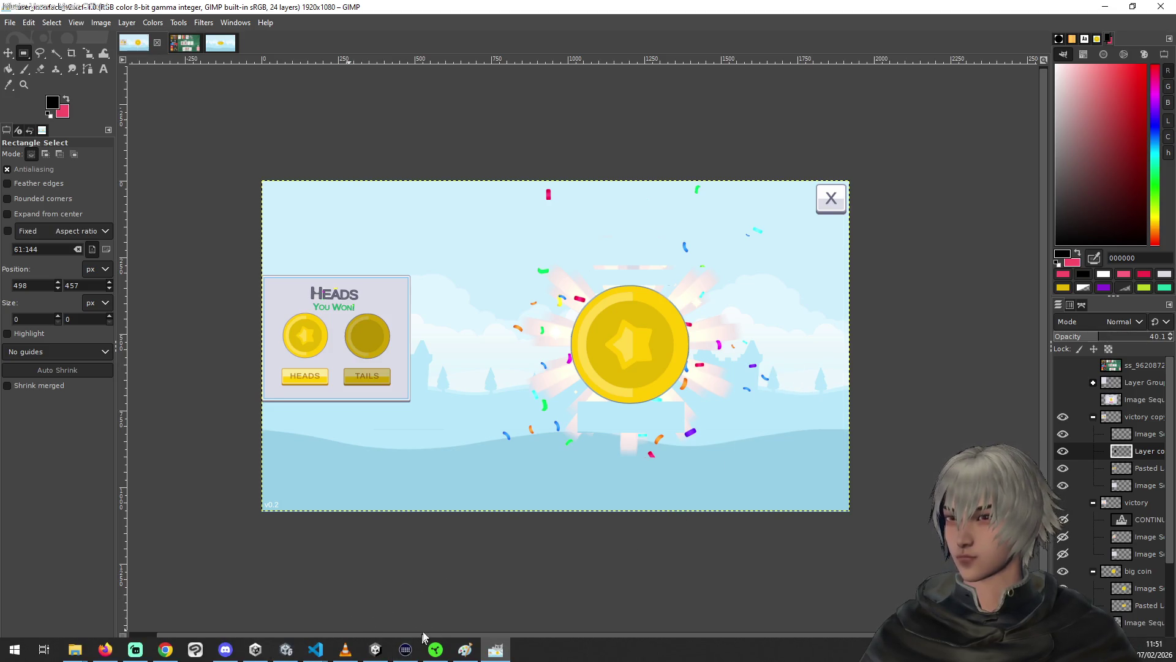
{"action": "left_click", "coordinate": [285, 657]}
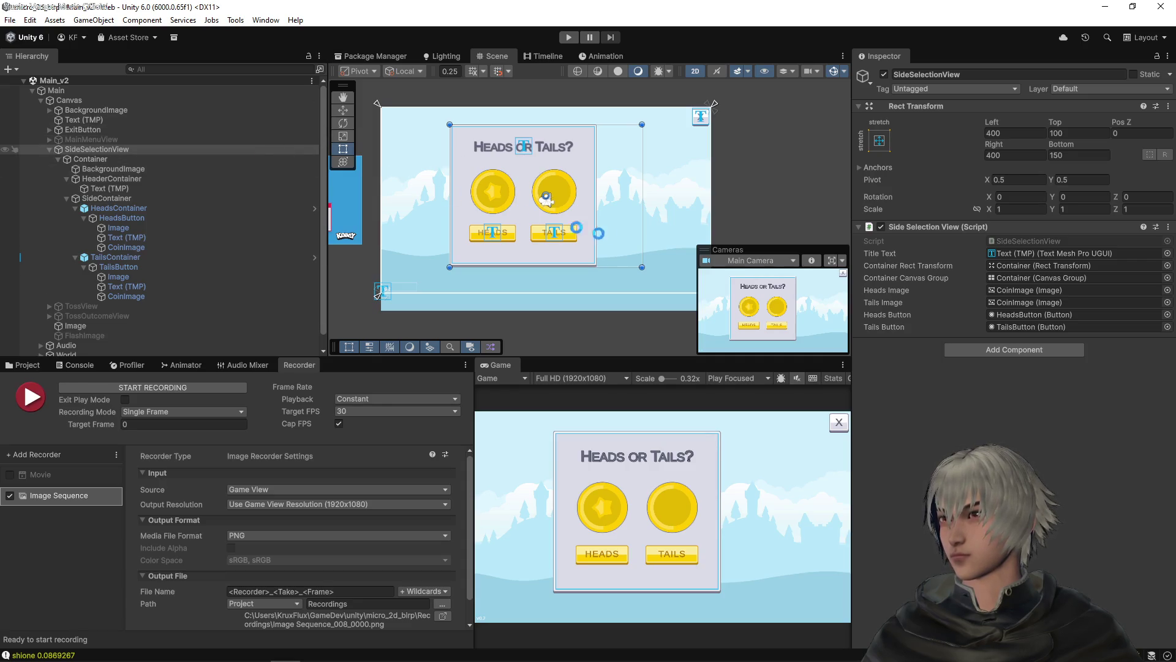
Clear the scene selection, then restore the HeadsContainer selection with undo
{"action": "left_click", "coordinate": [598, 234]}
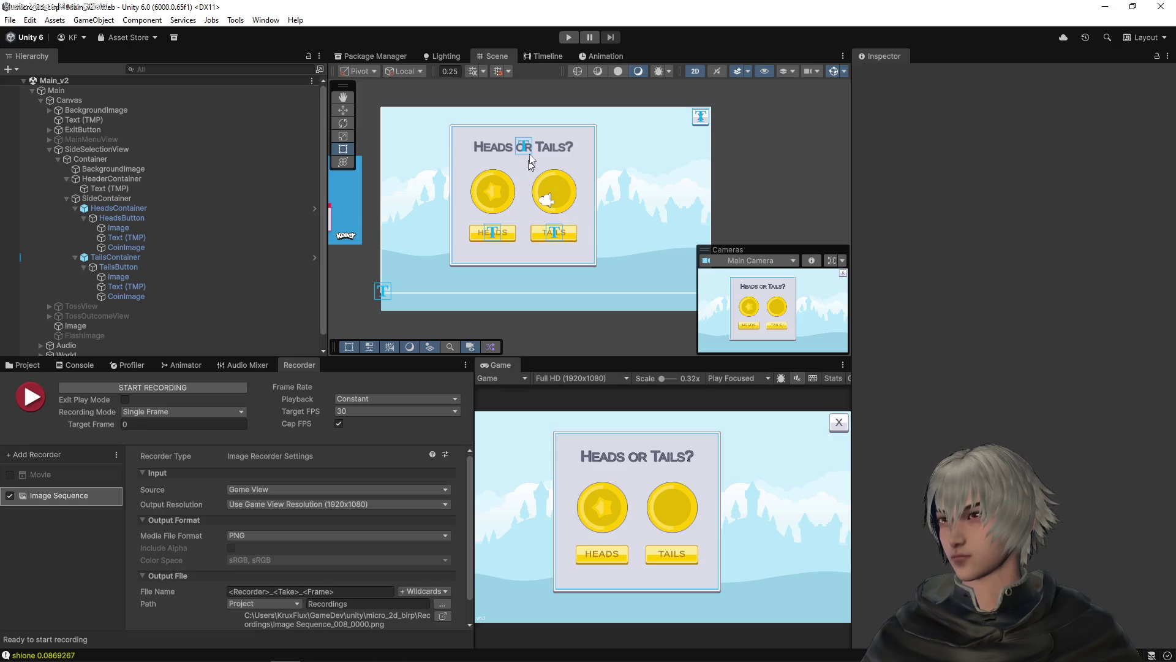
{"action": "left_click", "coordinate": [30, 21]}
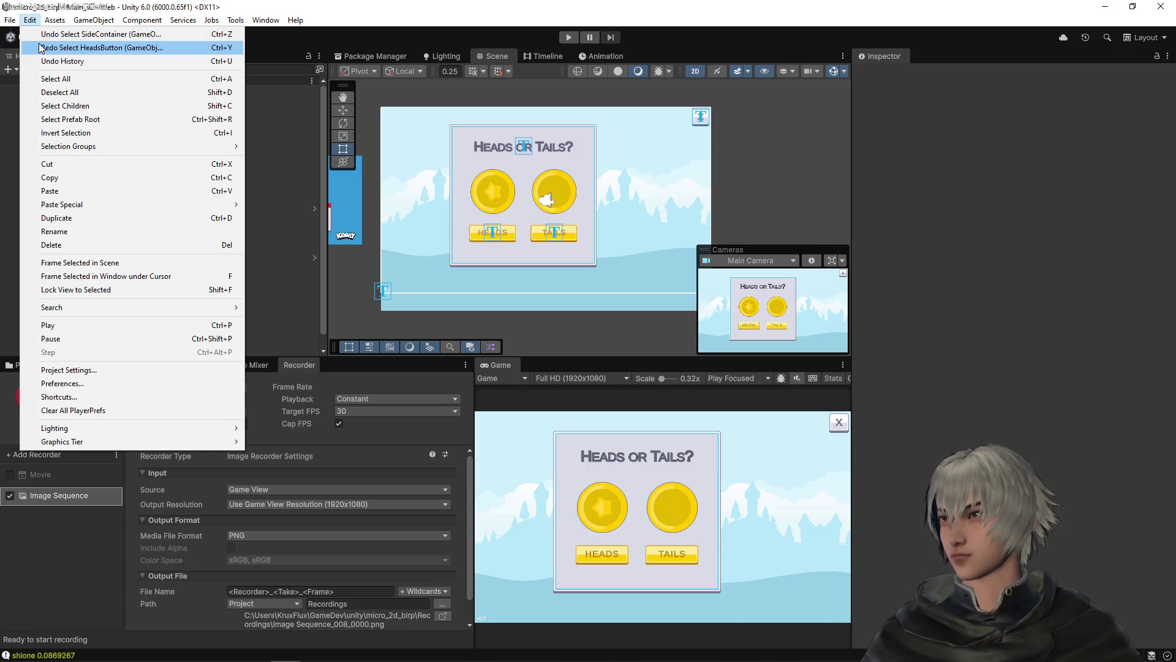
{"action": "left_click", "coordinate": [40, 47]}
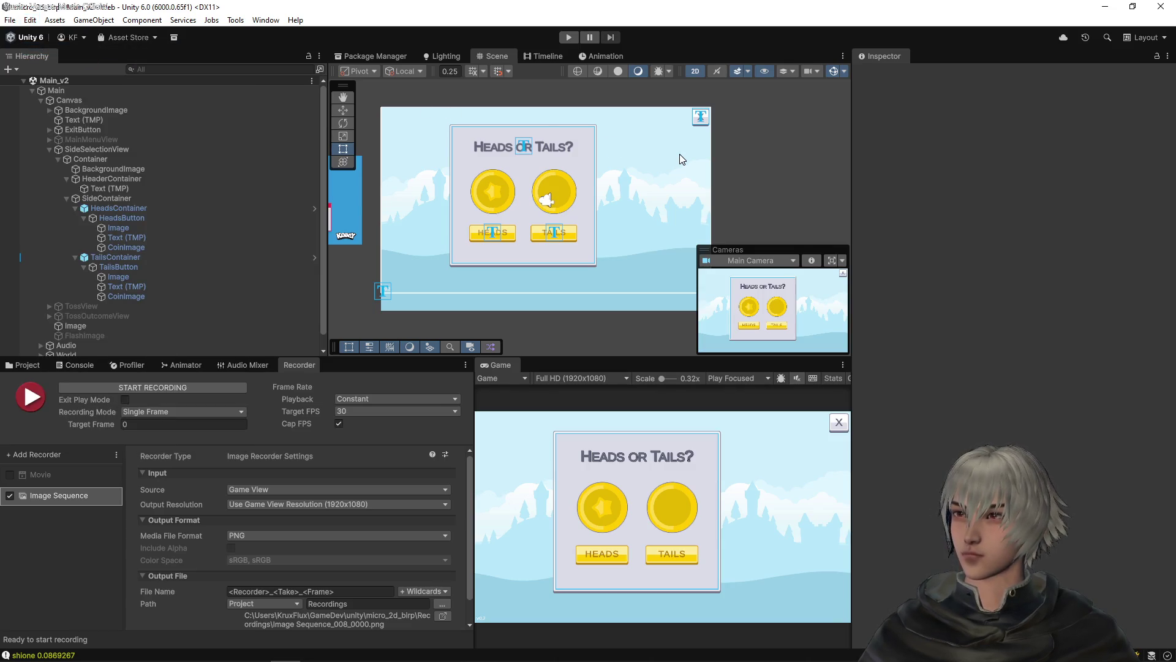
{"action": "key", "text": "ctrl+z"}
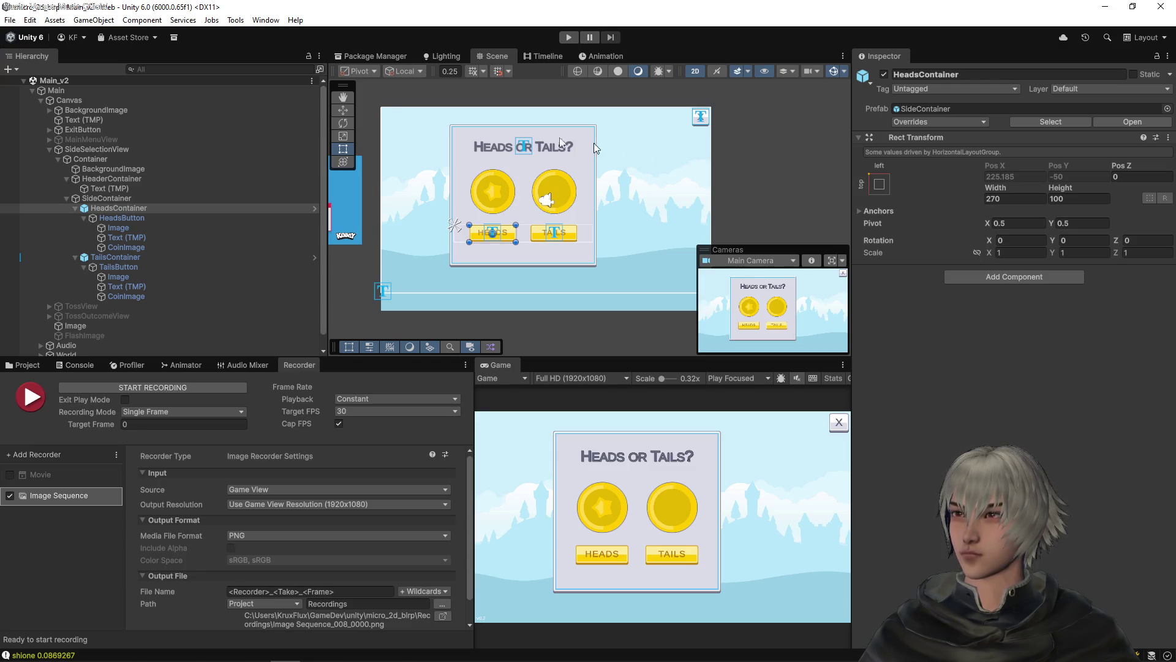
Show Unity's Project asset browser, then switch back to GIMP
{"action": "left_click", "coordinate": [30, 20]}
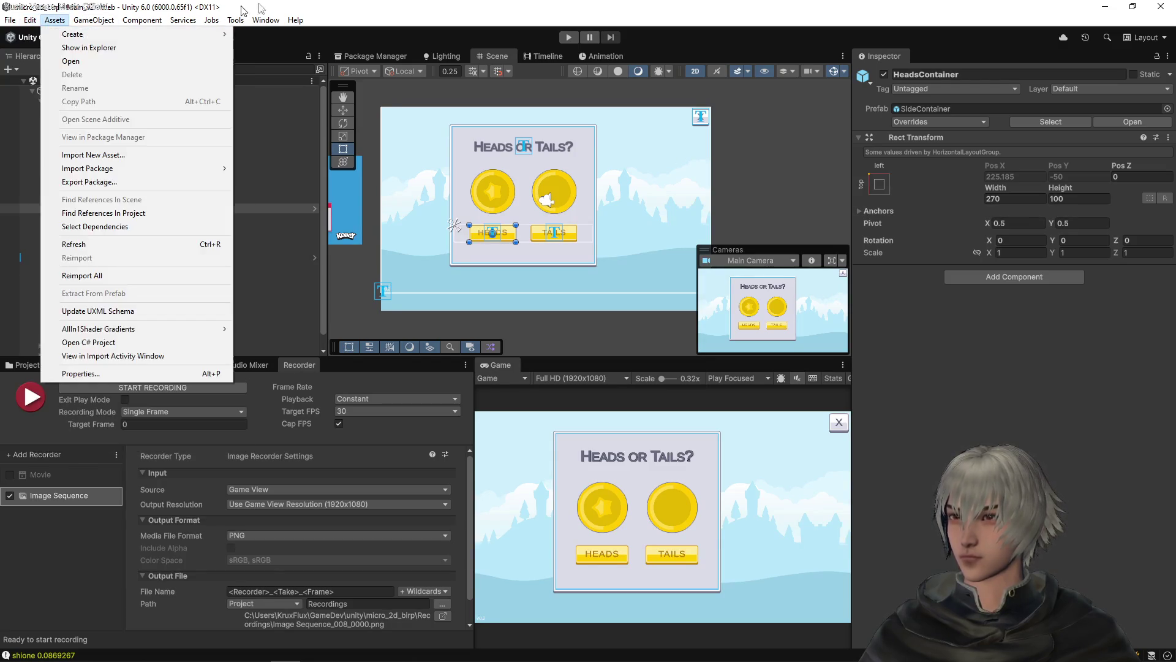
{"action": "left_click", "coordinate": [490, 8]}
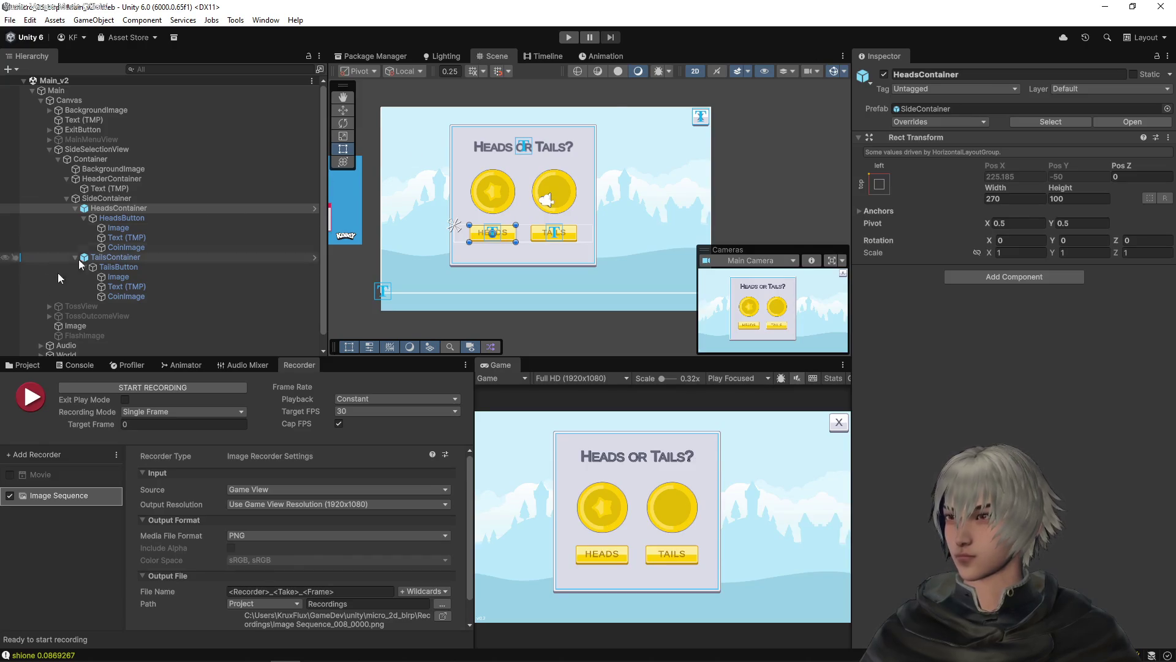
{"action": "left_click", "coordinate": [35, 367]}
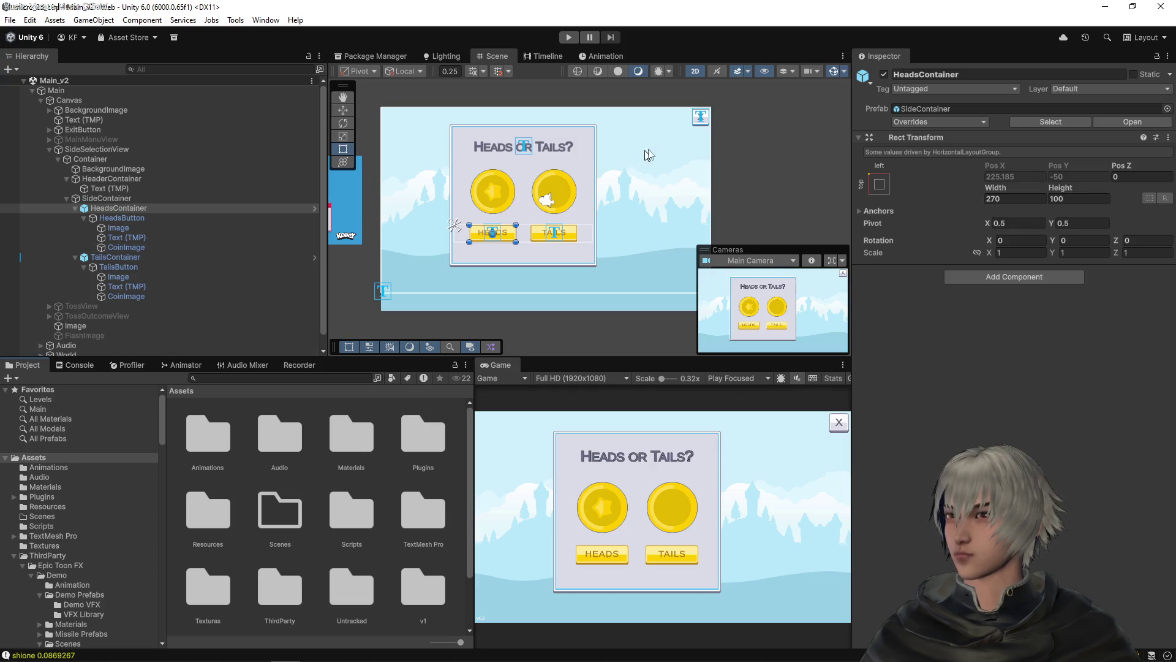
{"action": "key", "text": "alt+Tab"}
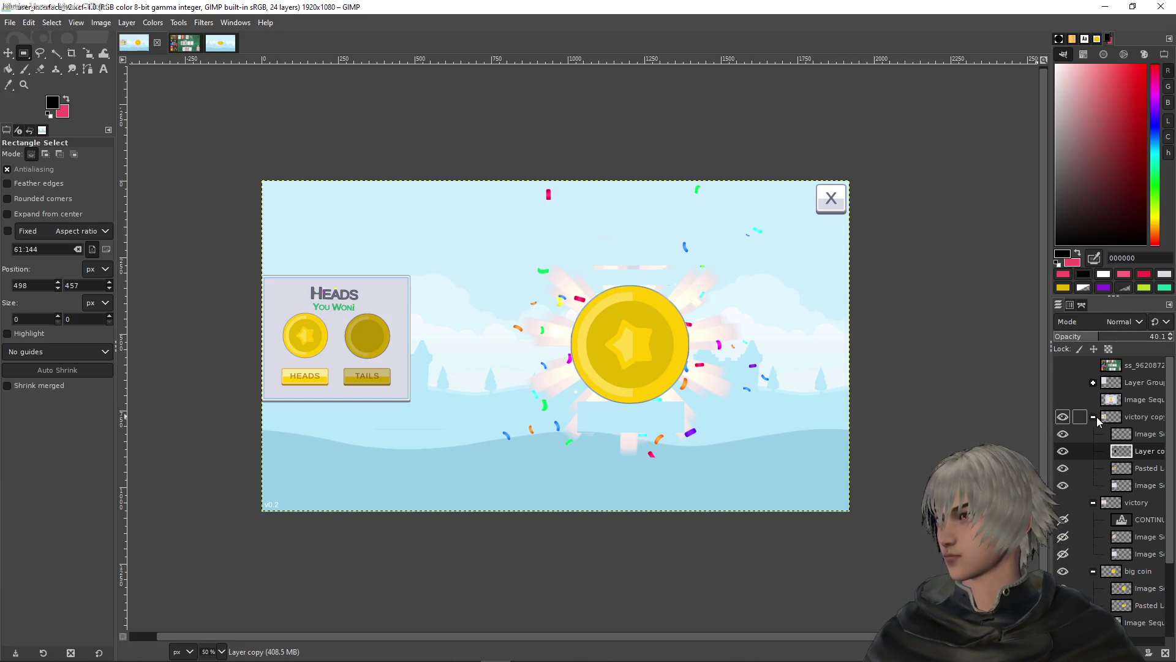
Hide the victory copy group so the CONTINUE panel shows
{"action": "left_click", "coordinate": [1063, 417]}
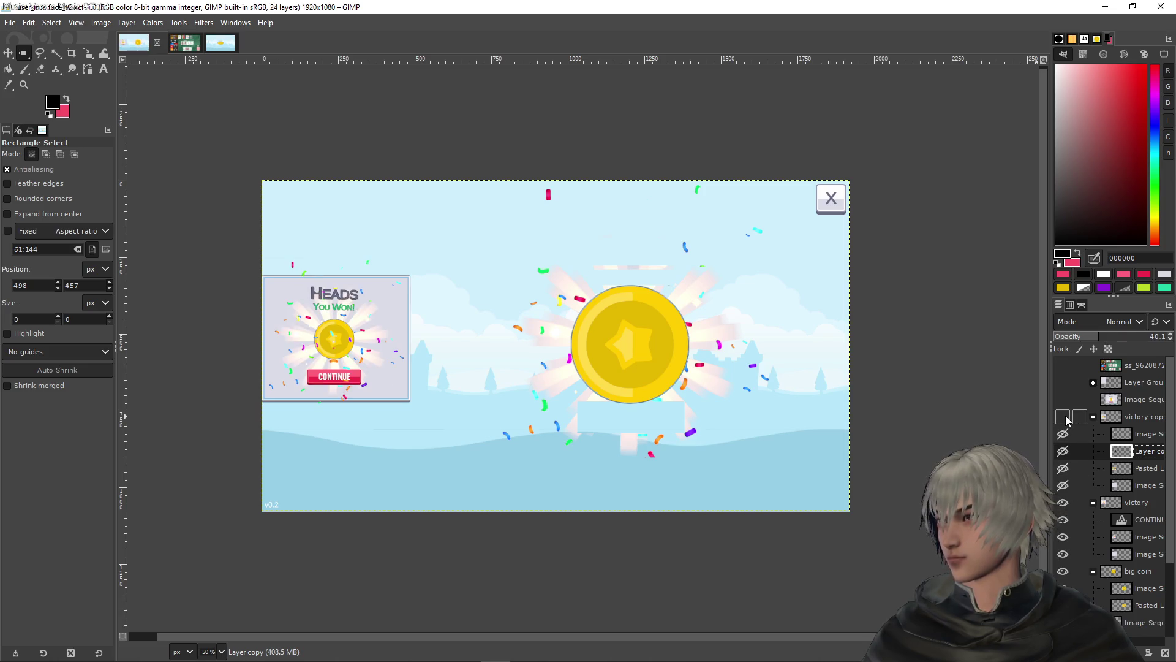
{"action": "left_click", "coordinate": [1065, 417]}
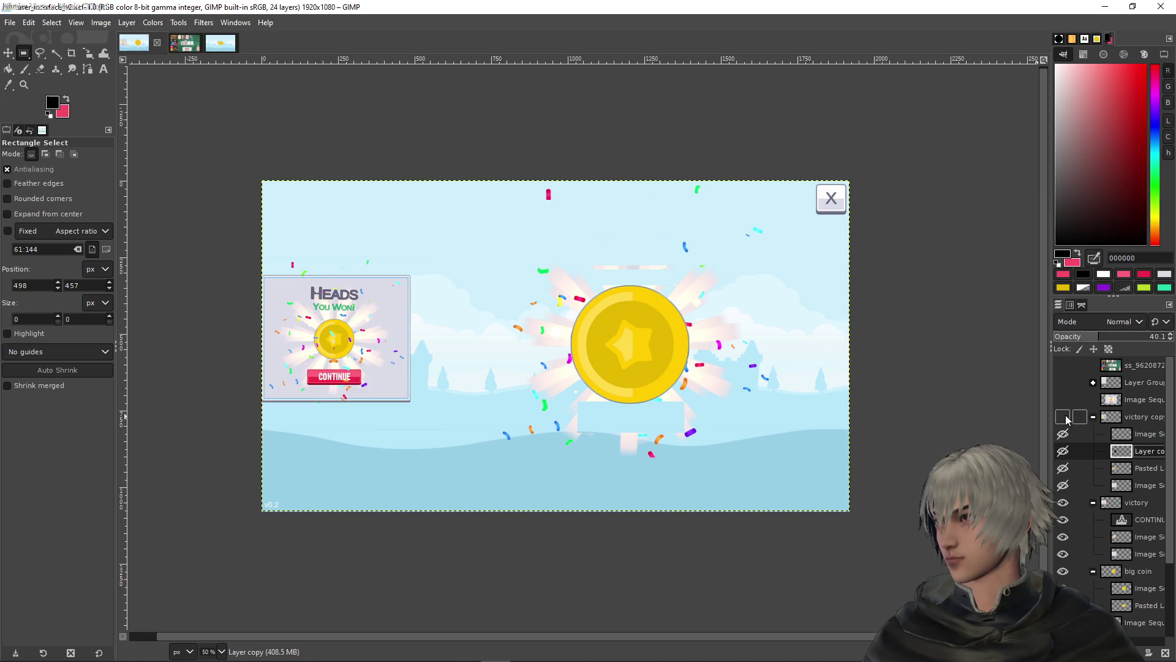
{"action": "scroll", "coordinate": [1069, 537], "scroll_direction": "down", "scroll_amount": 2}
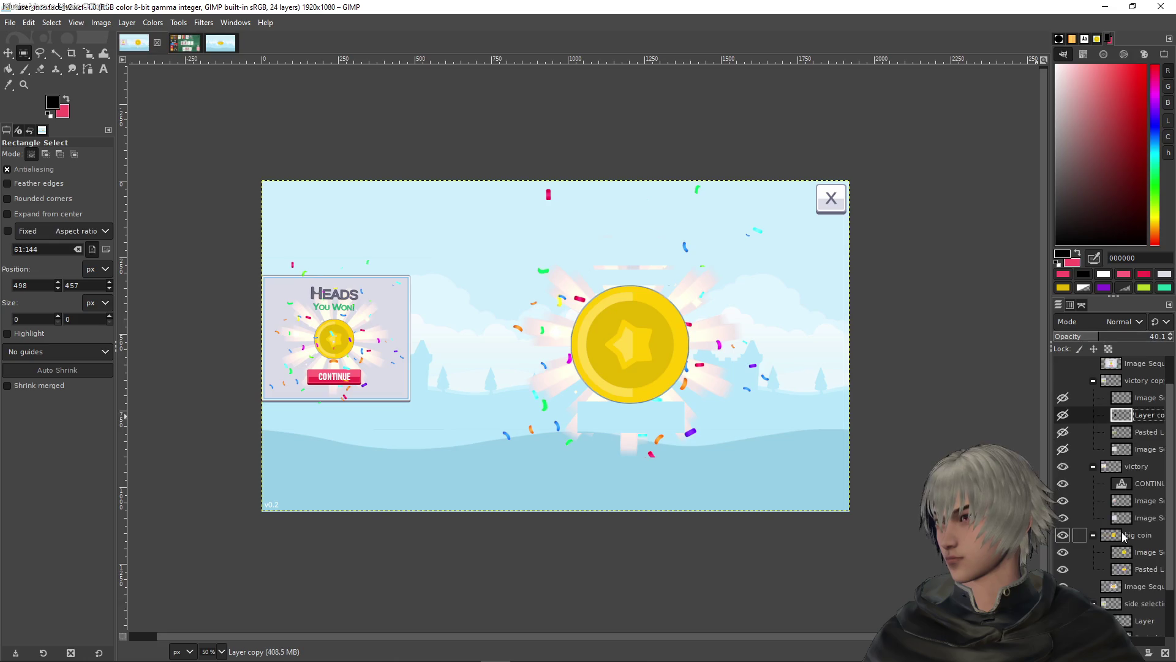
{"action": "scroll", "coordinate": [1112, 519], "scroll_direction": "down", "scroll_amount": 3}
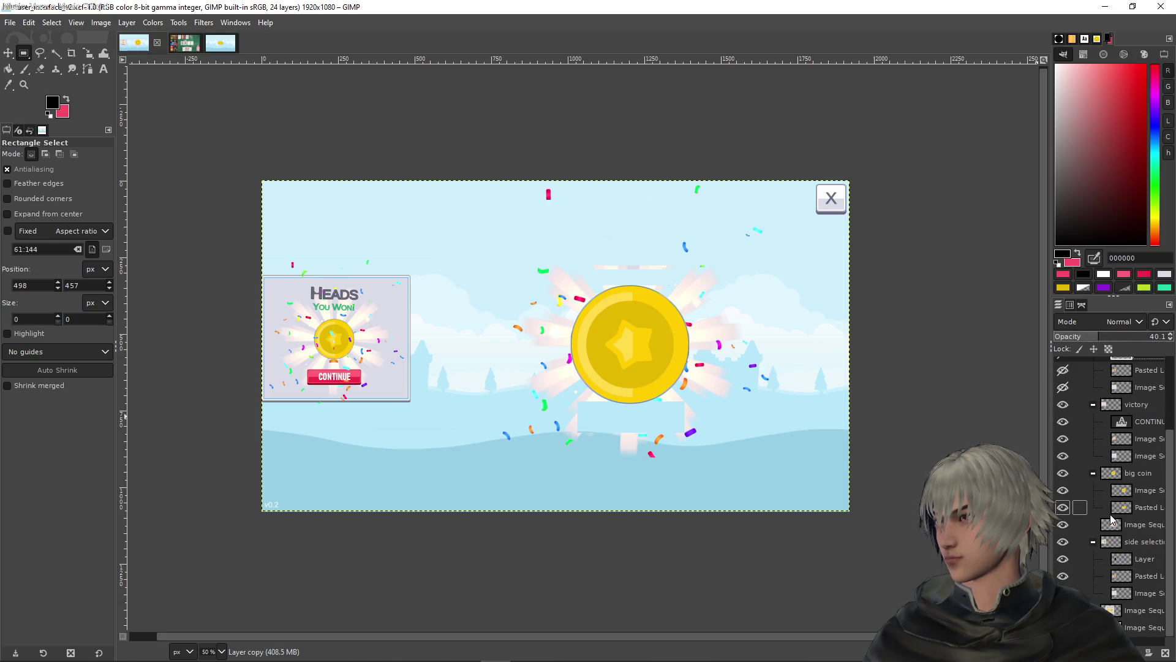
{"action": "scroll", "coordinate": [1114, 520], "scroll_direction": "up", "scroll_amount": 5}
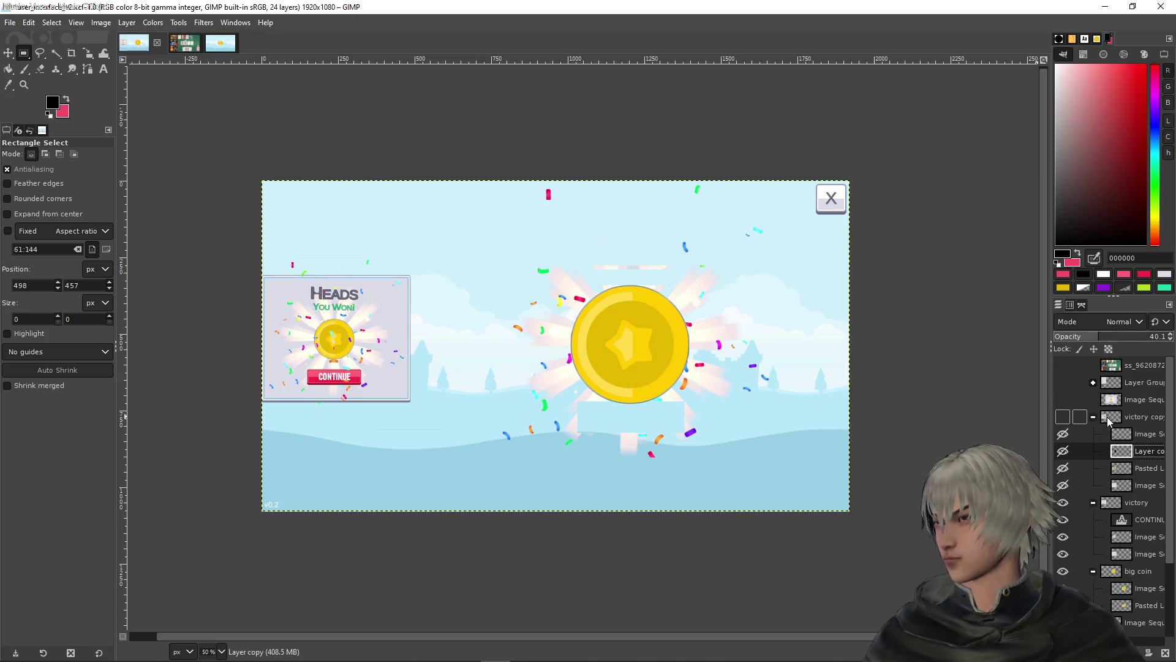
Hide the Image Sequence copy layer, removing rays and confetti around the big coin
{"action": "left_click", "coordinate": [1143, 400]}
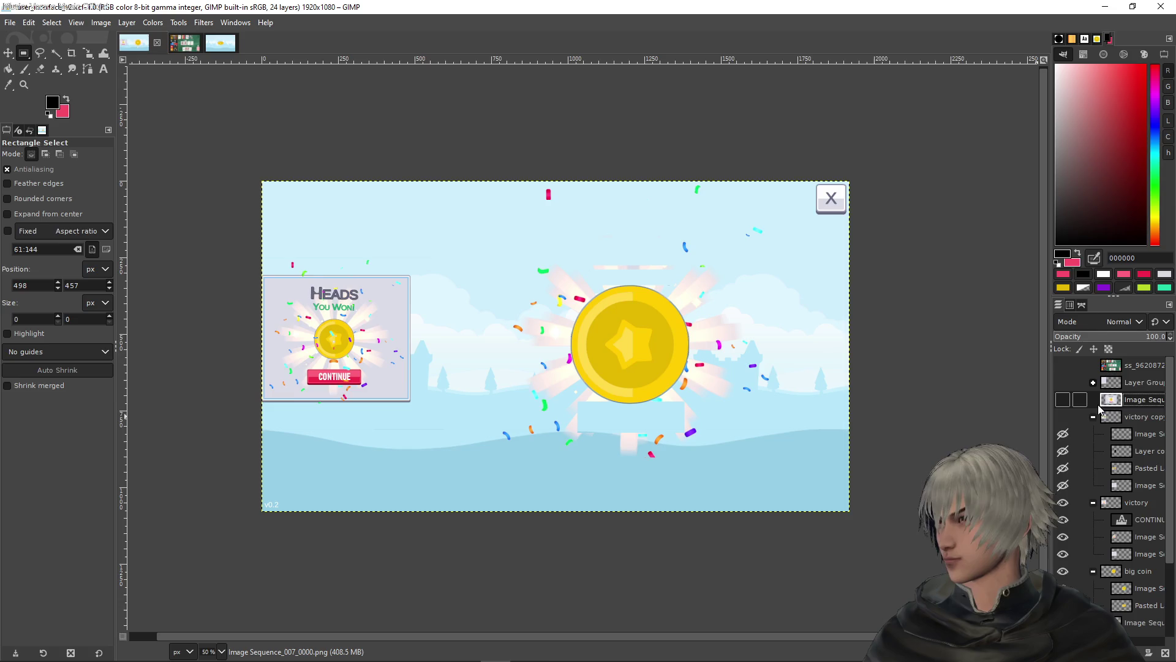
{"action": "scroll", "coordinate": [1133, 459], "scroll_direction": "down", "scroll_amount": 5}
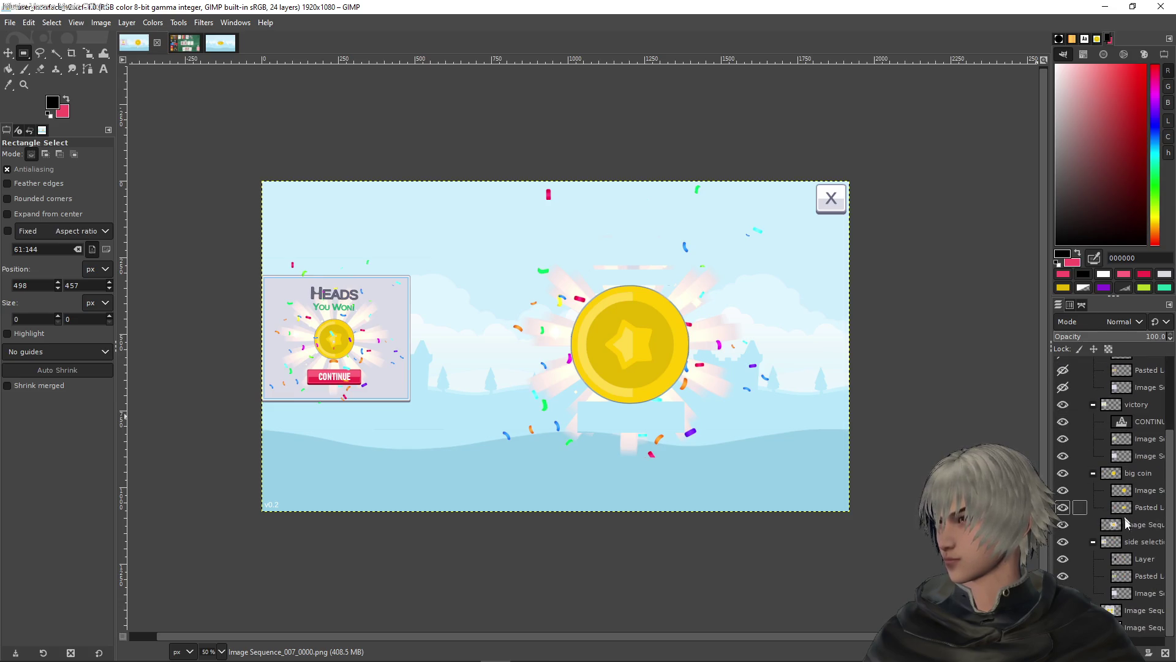
{"action": "left_click", "coordinate": [1143, 525]}
{"action": "left_click", "coordinate": [1065, 526]}
{"action": "left_click", "coordinate": [1065, 526]}
{"action": "left_click", "coordinate": [1064, 524]}
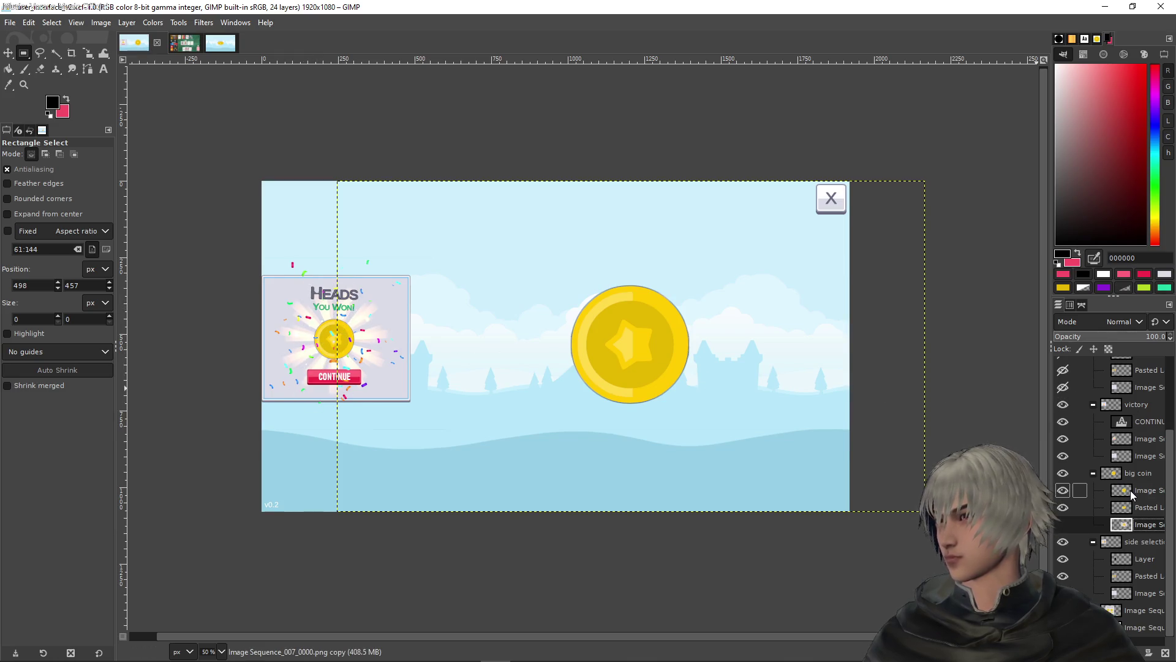
Duplicate the victory group and drag victory copy #1 above victory copy
{"action": "scroll", "coordinate": [1130, 490], "scroll_direction": "up", "scroll_amount": 3}
{"action": "left_click", "coordinate": [1135, 509]}
{"action": "right_click", "coordinate": [1145, 507]}
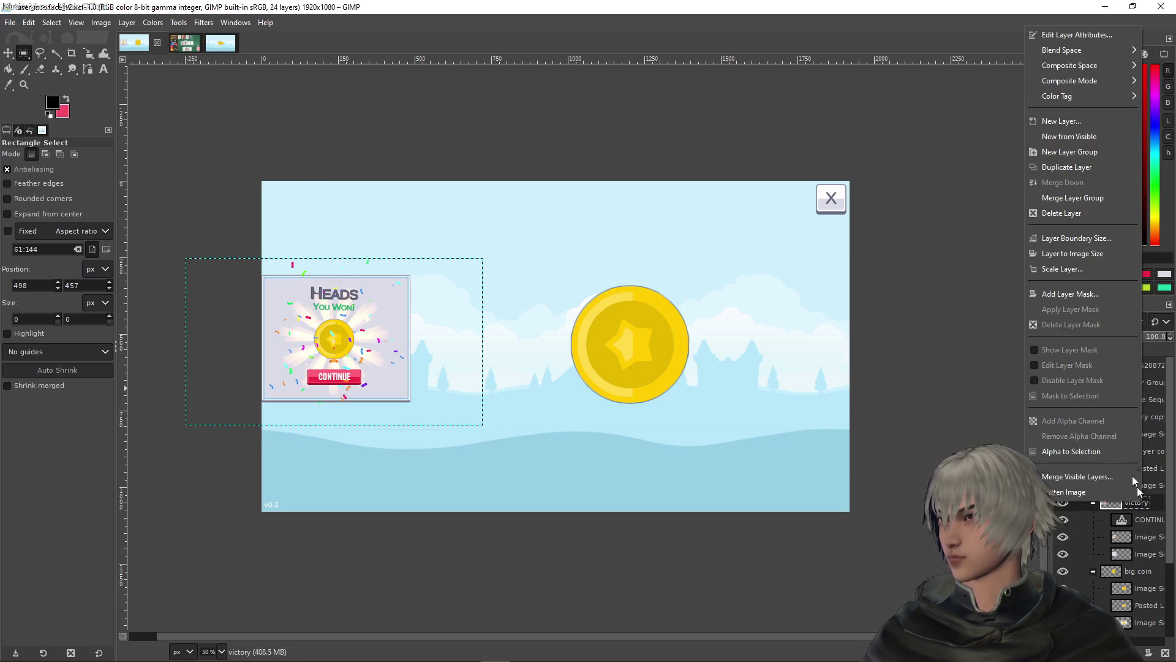
{"action": "left_click", "coordinate": [1057, 167]}
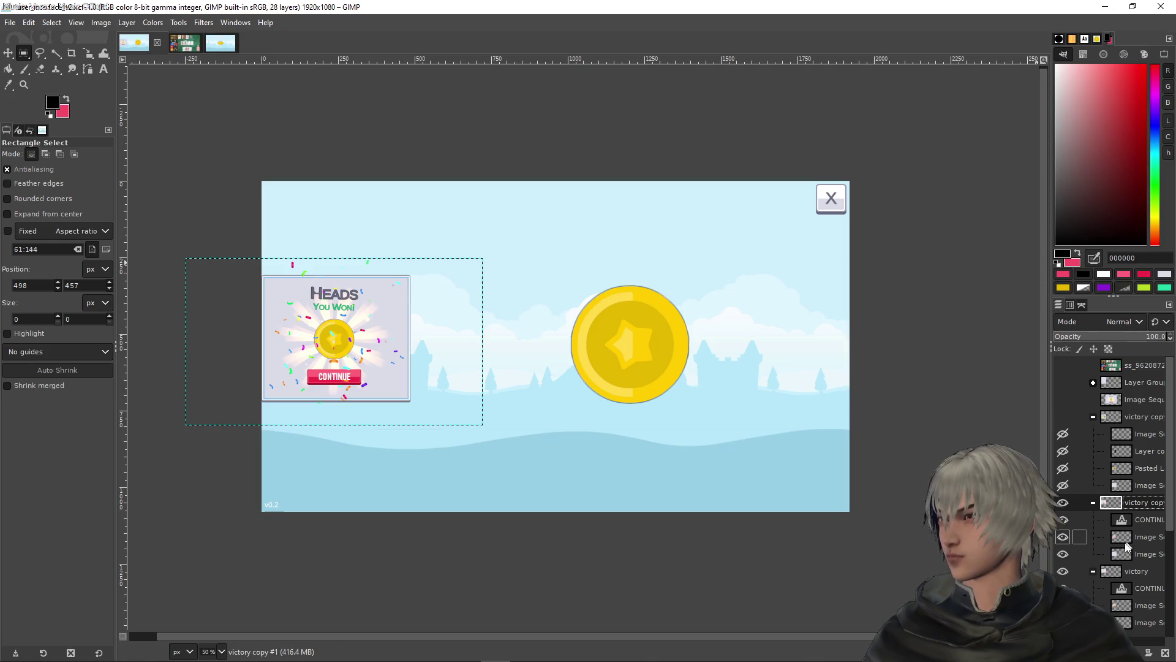
{"action": "left_click_drag", "start_coordinate": [1049, 423], "coordinate": [1028, 423]}
{"action": "left_click_drag", "start_coordinate": [1090, 502], "coordinate": [1083, 411]}
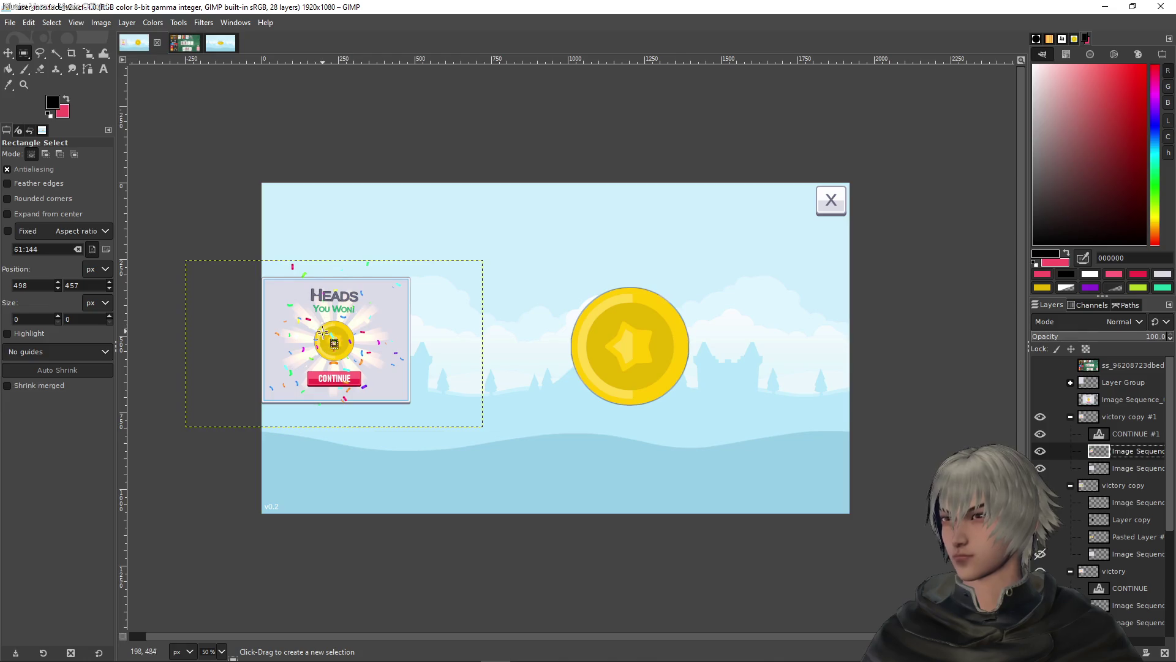
{"action": "scroll", "coordinate": [294, 356], "scroll_direction": "up", "scroll_amount": 4}
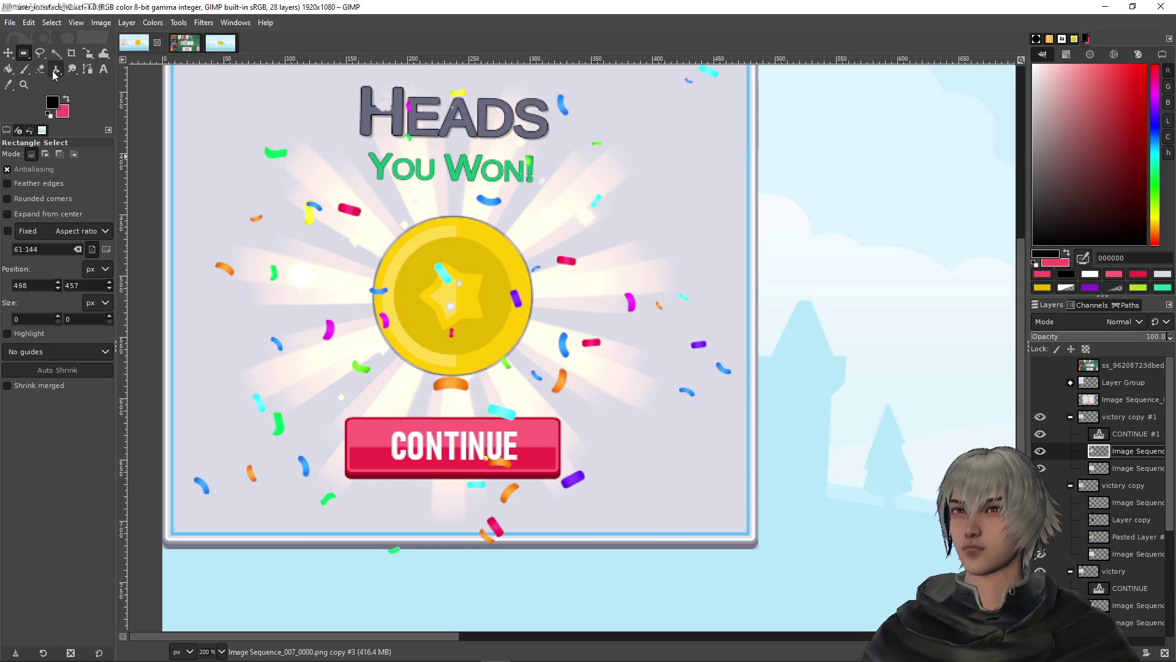
Select the light rays behind the small coin by their colour
{"action": "left_click", "coordinate": [56, 53]}
{"action": "left_click", "coordinate": [553, 398]}
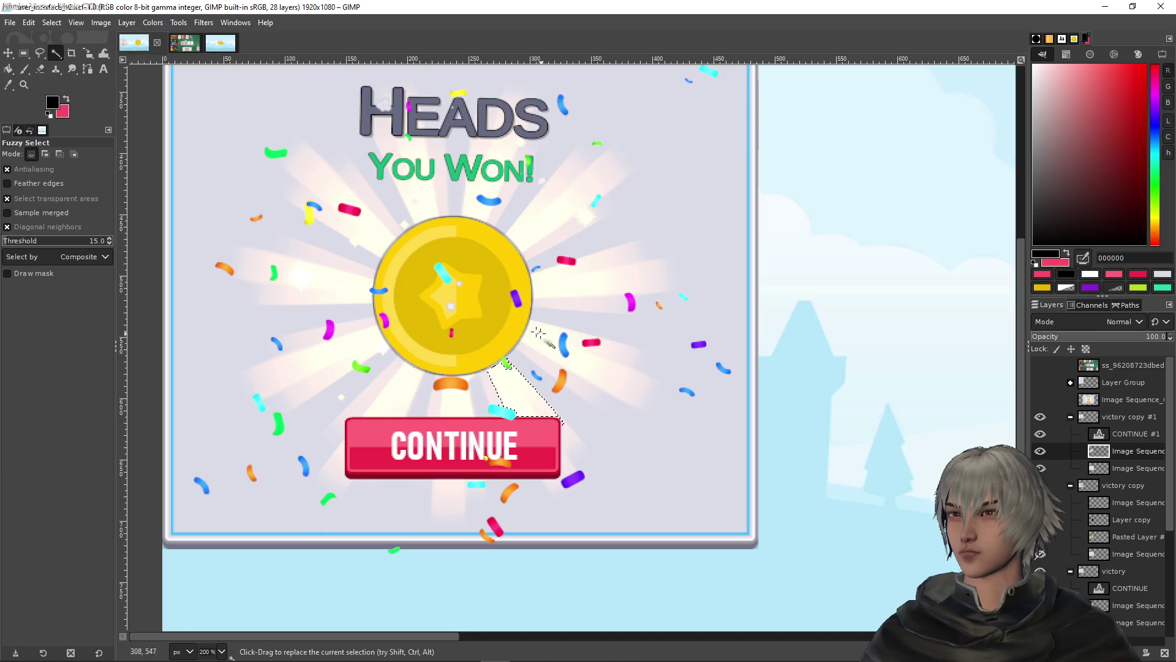
{"action": "left_click", "coordinate": [24, 54]}
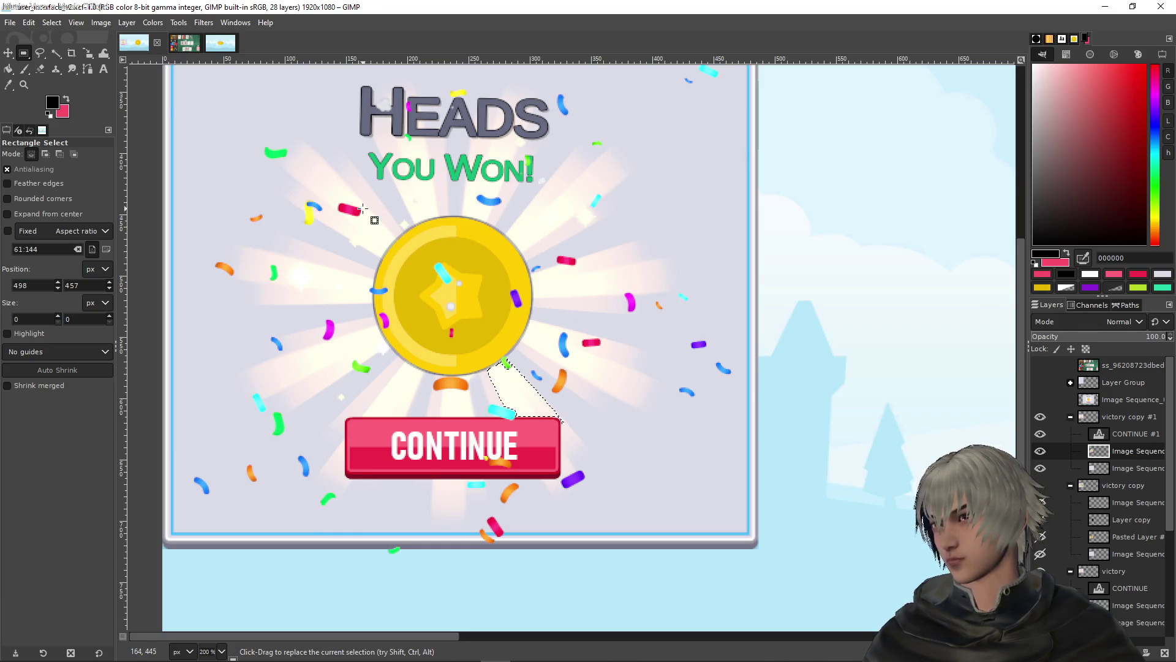
{"action": "mouse_move", "coordinate": [59, 58]}
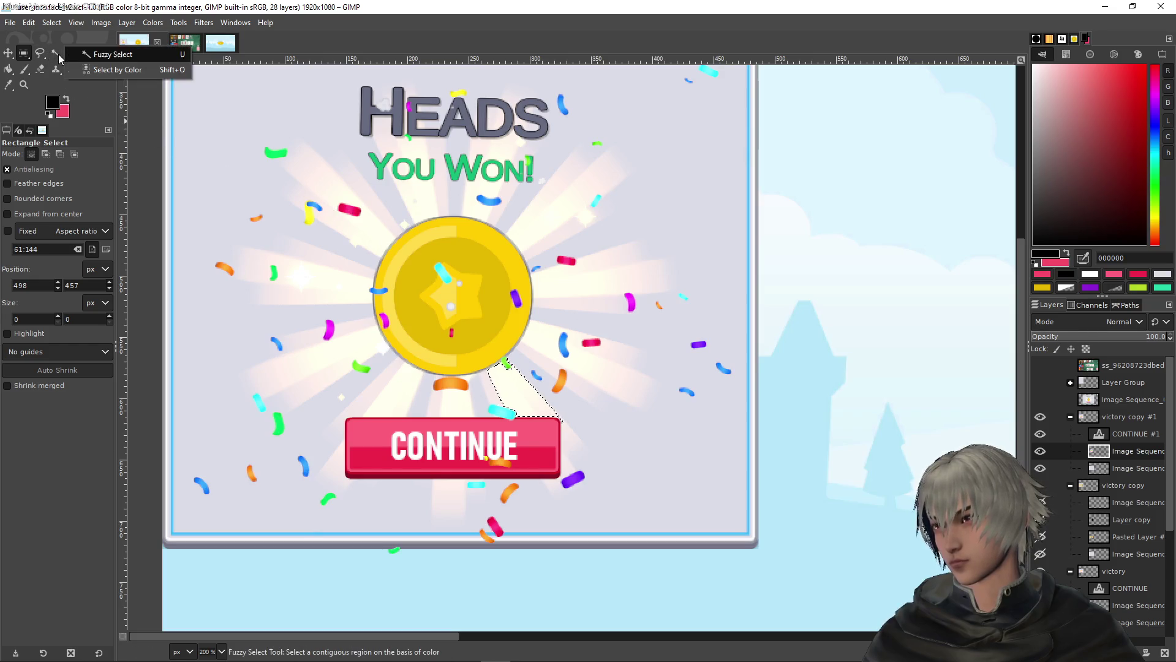
{"action": "left_click", "coordinate": [98, 70]}
{"action": "left_click", "coordinate": [542, 238]}
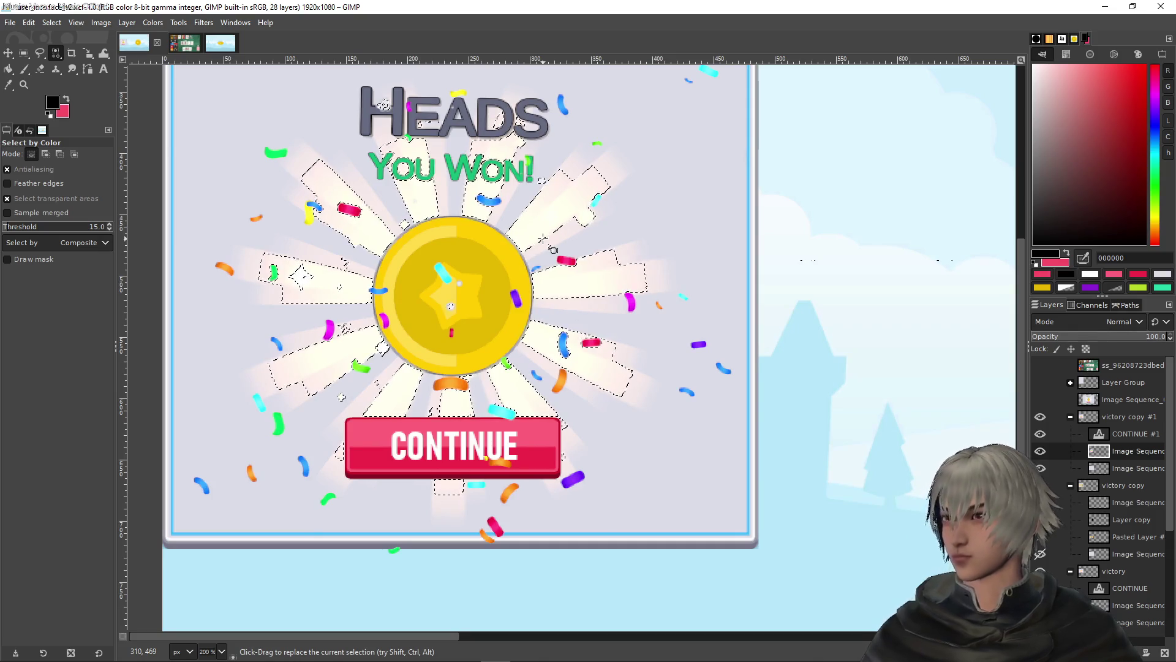
Reselect the remaining rays and the white sparkles beside the coin, ending on Rectangle Select
{"action": "left_click", "coordinate": [558, 239]}
{"action": "left_click", "coordinate": [616, 361]}
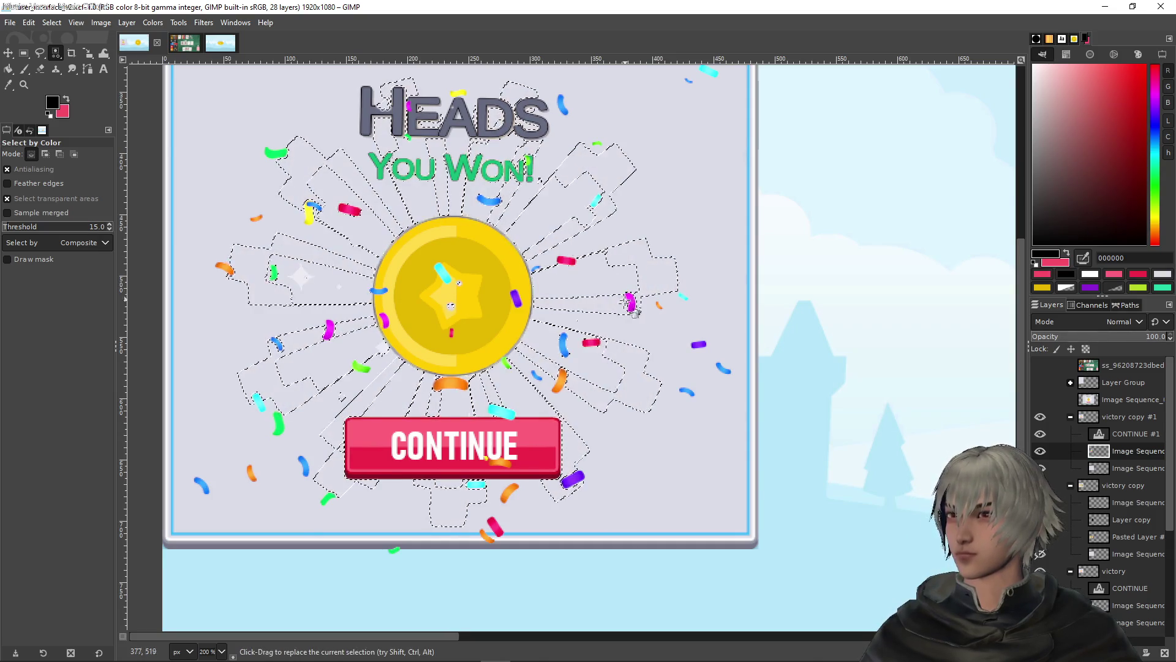
{"action": "key", "text": "ctrl+shift+a"}
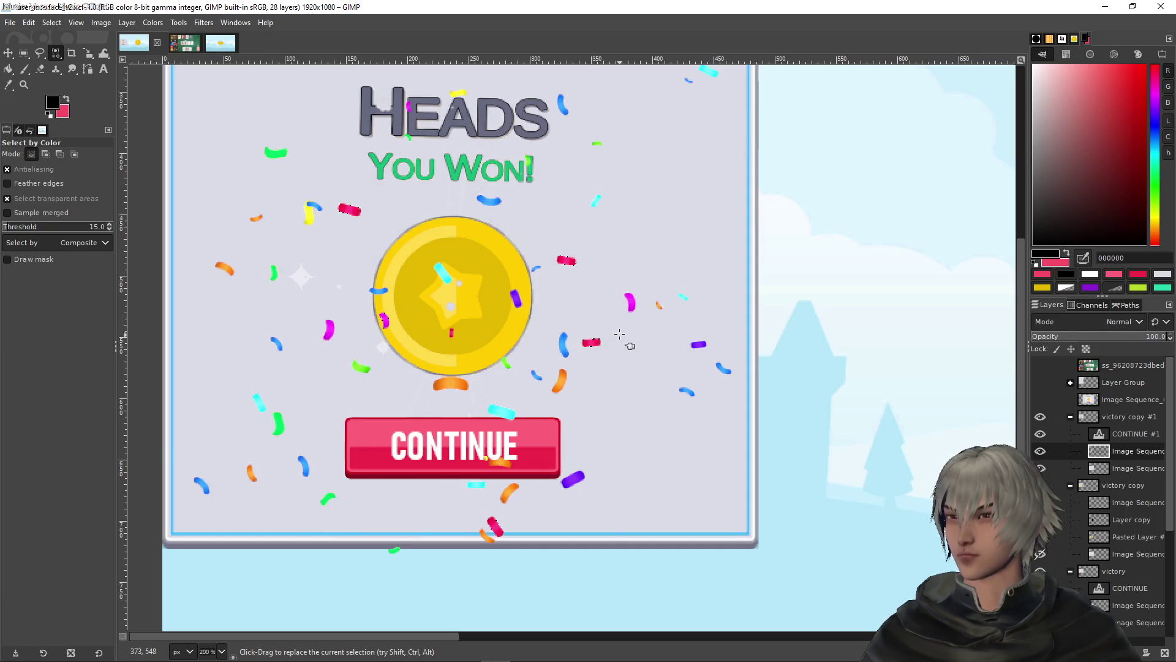
{"action": "left_click", "coordinate": [301, 275]}
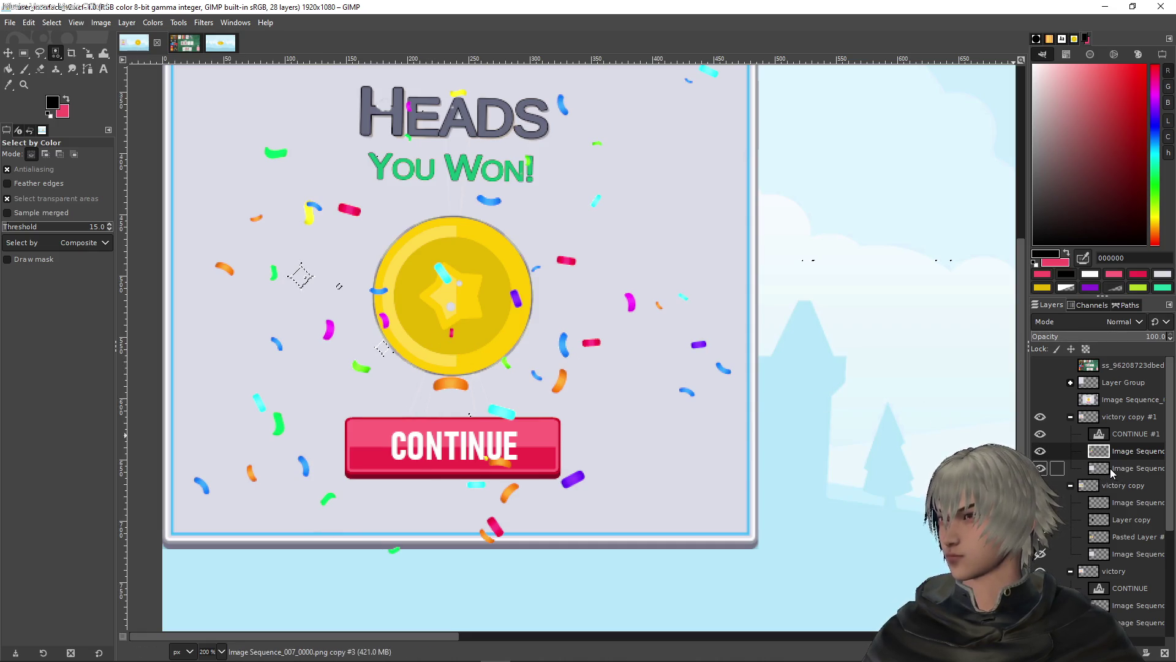
{"action": "key", "text": "r"}
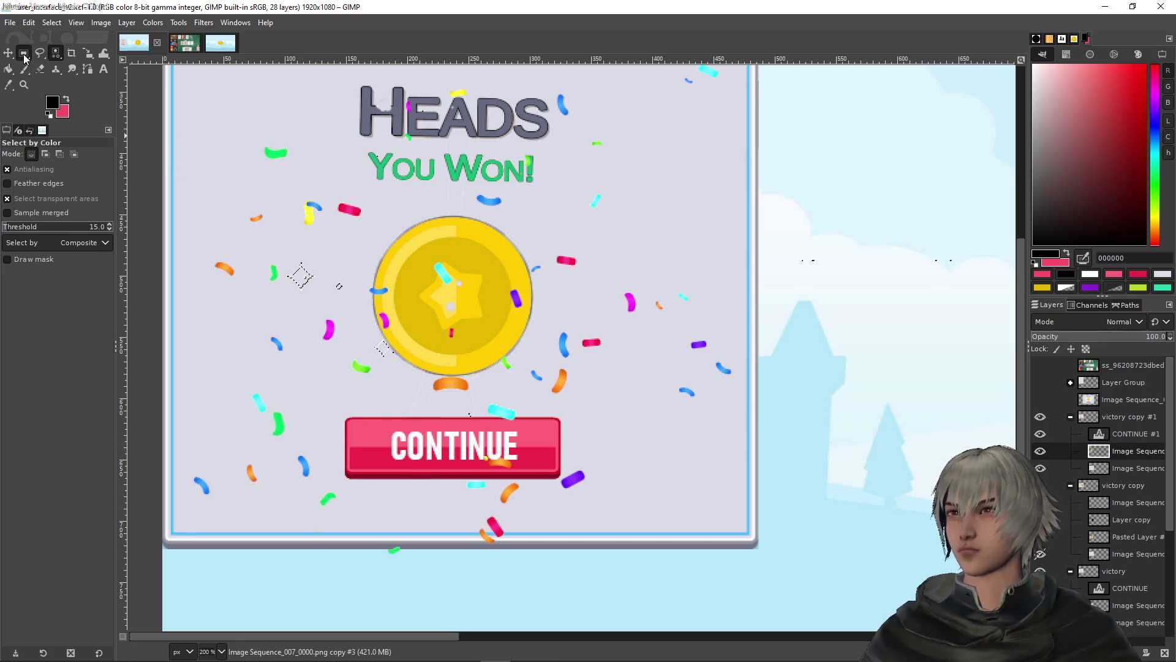
Fit the whole mockup in view and select the big coin's Image Sequence layer
{"action": "mouse_move", "coordinate": [210, 176]}
{"action": "left_mouse_down"}
{"action": "mouse_move", "coordinate": [344, 235]}
{"action": "mouse_move", "coordinate": [381, 218]}
{"action": "mouse_move", "coordinate": [393, 230]}
{"action": "left_mouse_up"}
{"action": "scroll", "coordinate": [328, 178], "scroll_direction": "down", "scroll_amount": 3, "text": "ctrl"}
{"action": "scroll", "coordinate": [1129, 480], "scroll_direction": "down", "scroll_amount": 3}
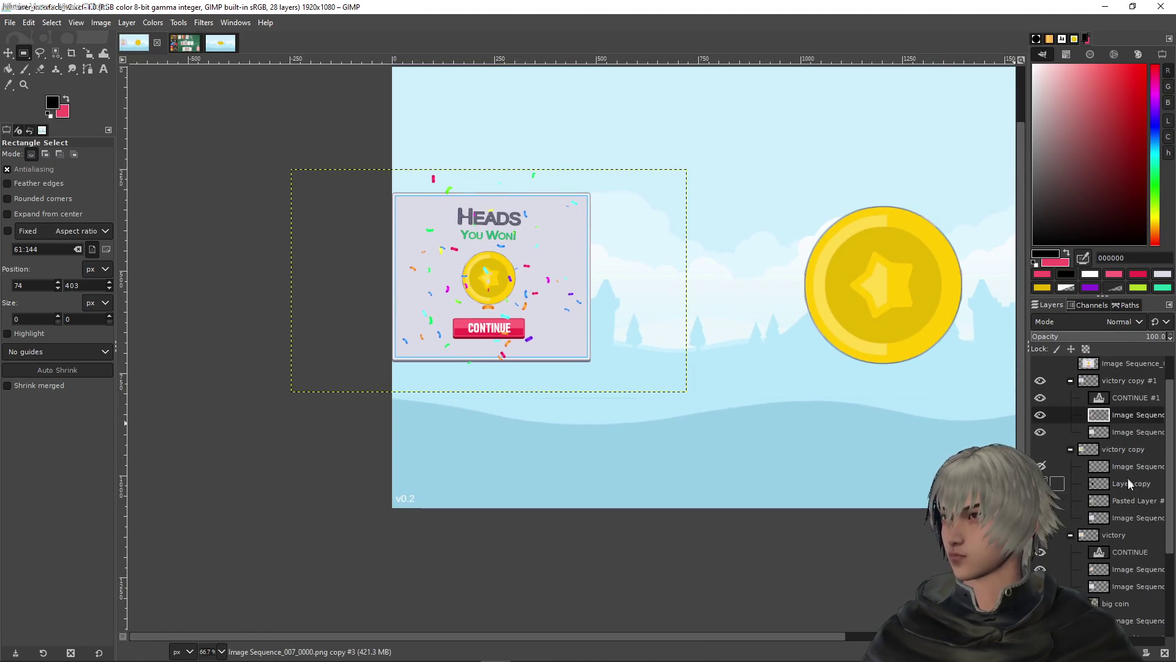
{"action": "scroll", "coordinate": [1130, 483], "scroll_direction": "down", "scroll_amount": 3}
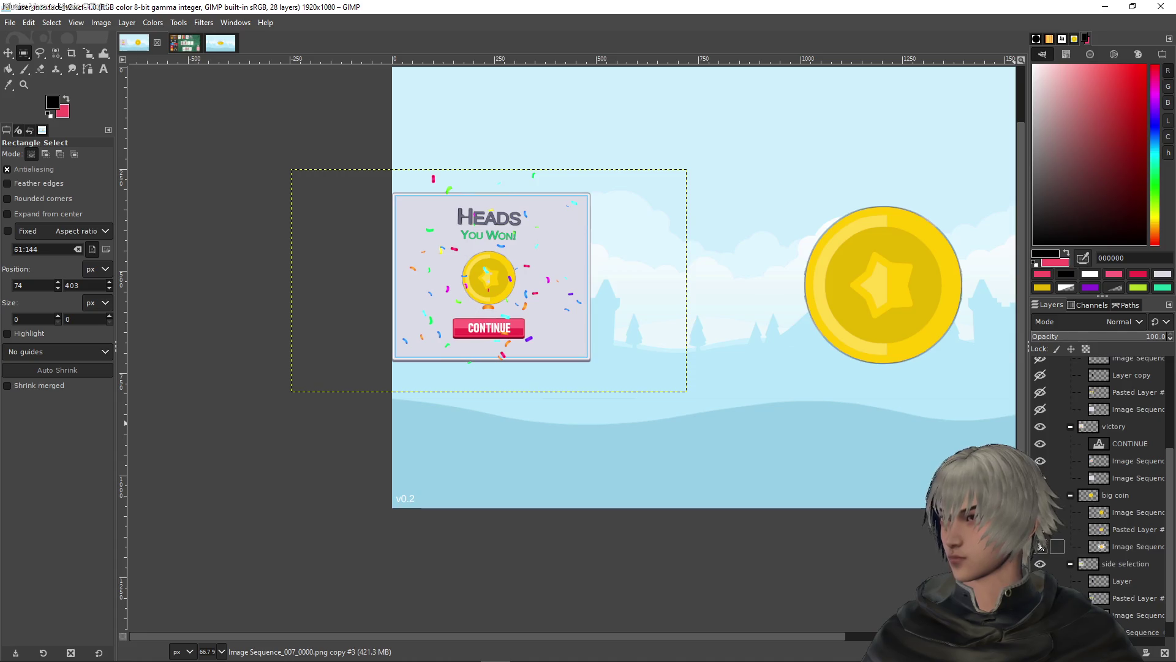
{"action": "scroll", "coordinate": [858, 454], "scroll_direction": "up", "scroll_amount": 2}
{"action": "scroll", "coordinate": [858, 453], "scroll_direction": "right", "scroll_amount": 2}
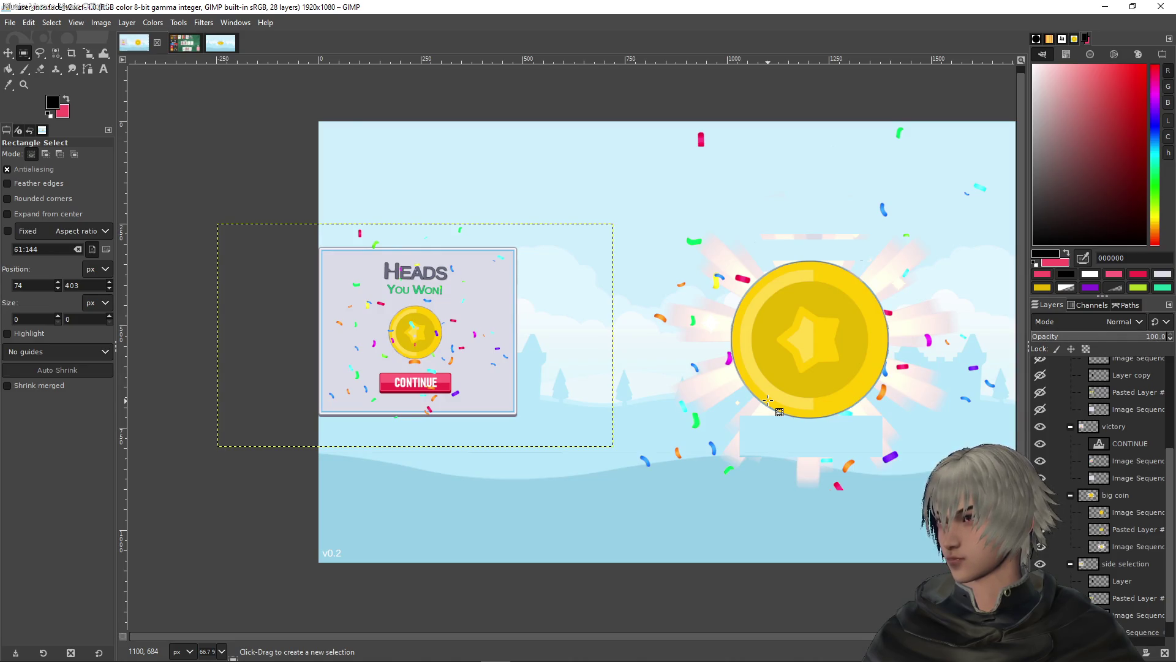
{"action": "scroll", "coordinate": [758, 267], "scroll_direction": "up", "scroll_amount": 1}
{"action": "scroll", "coordinate": [758, 267], "scroll_direction": "right", "scroll_amount": 3}
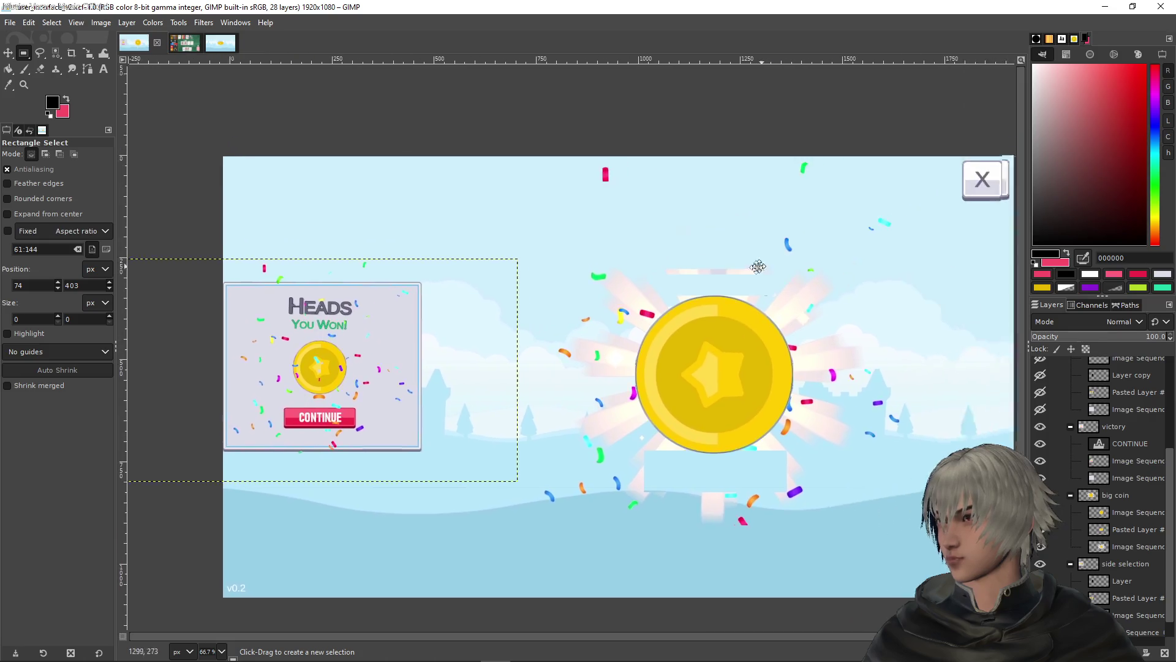
{"action": "scroll", "coordinate": [757, 266], "scroll_direction": "right", "scroll_amount": 1}
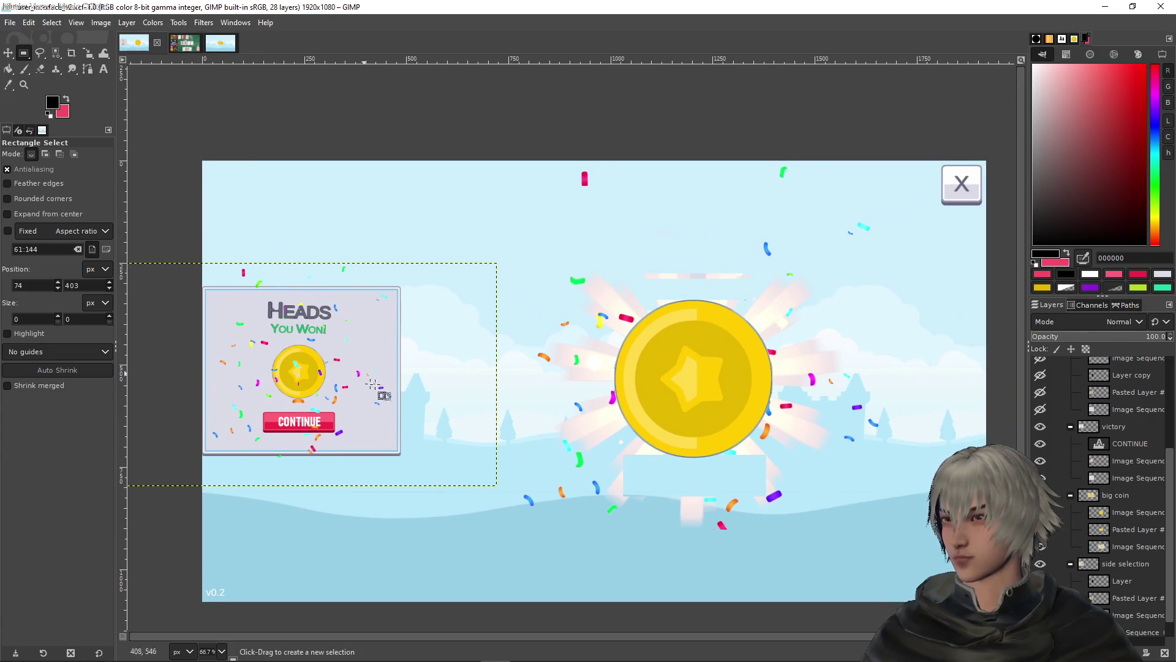
{"action": "mouse_move", "coordinate": [278, 288]}
{"action": "left_mouse_down"}
{"action": "mouse_move", "coordinate": [389, 271]}
{"action": "mouse_move", "coordinate": [252, 232]}
{"action": "left_mouse_up"}
{"action": "left_click", "coordinate": [1123, 546]}
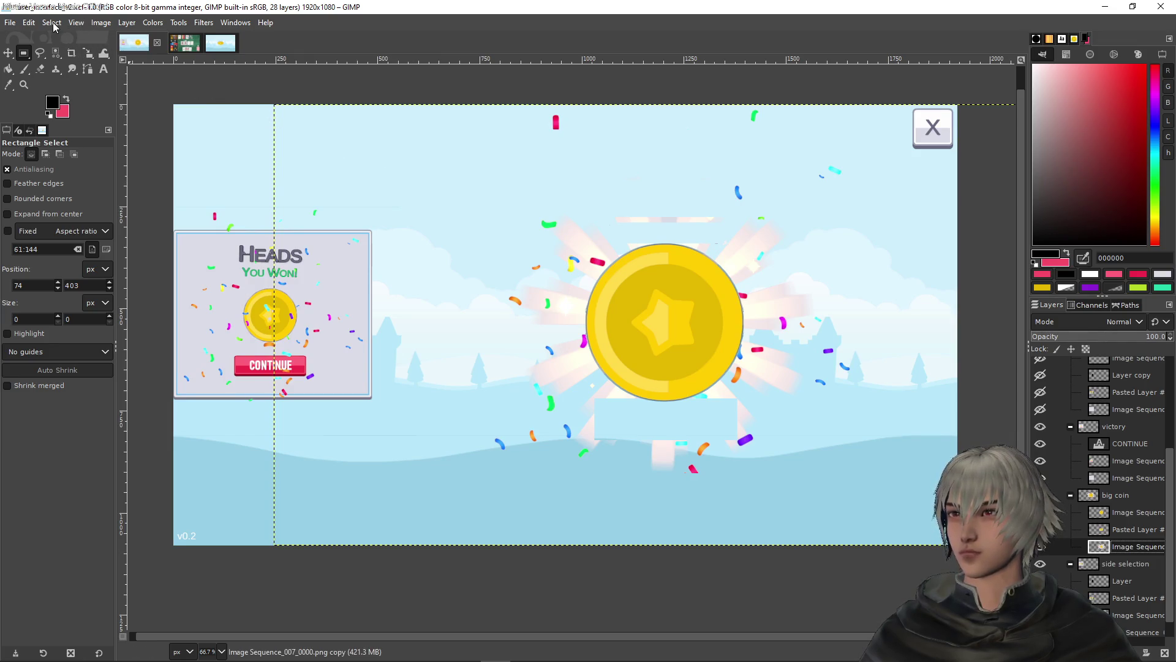
Duplicate the big coin's Image Sequence layer and start rotating the copy
{"action": "right_click", "coordinate": [1108, 547]}
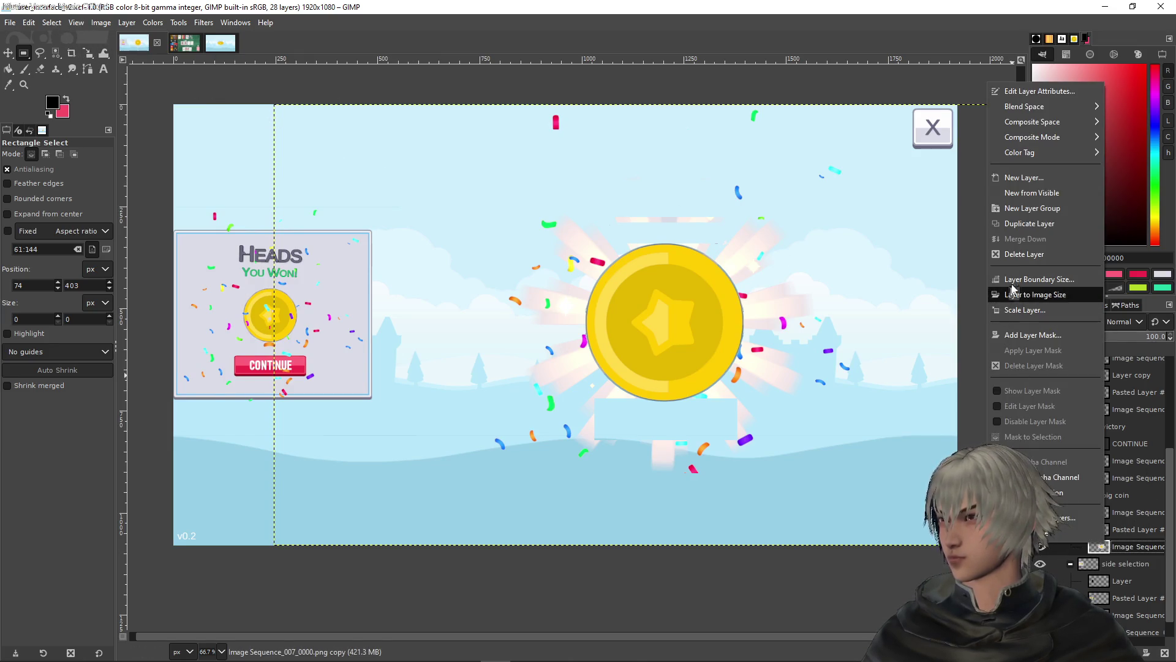
{"action": "left_click", "coordinate": [1028, 224]}
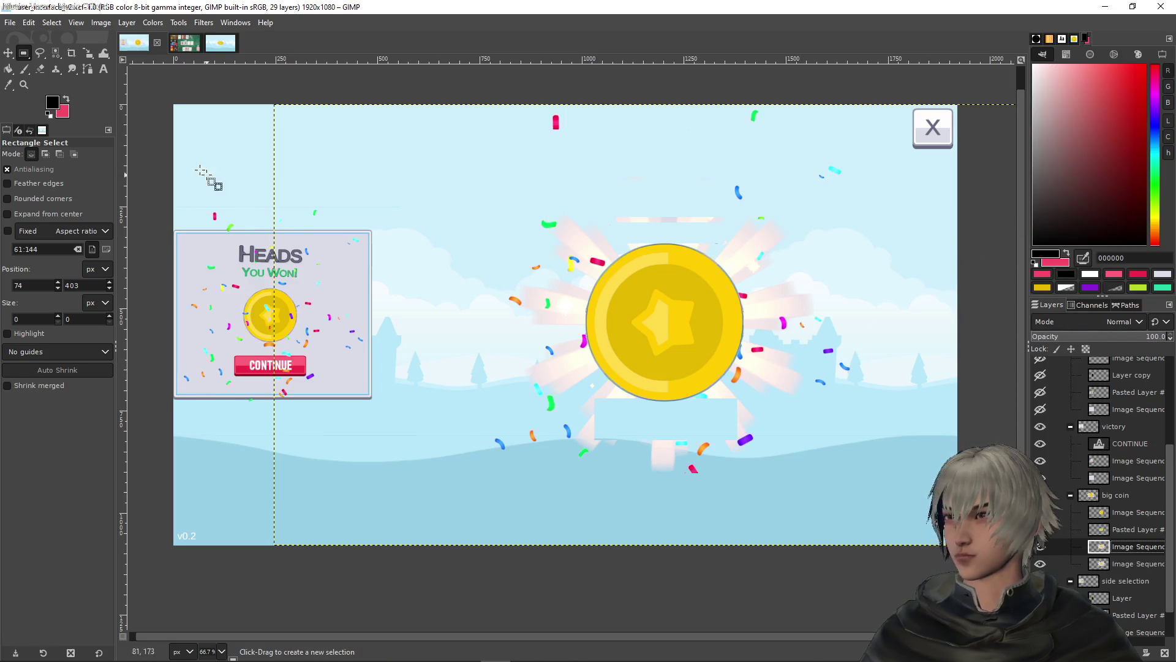
{"action": "left_click", "coordinate": [90, 53]}
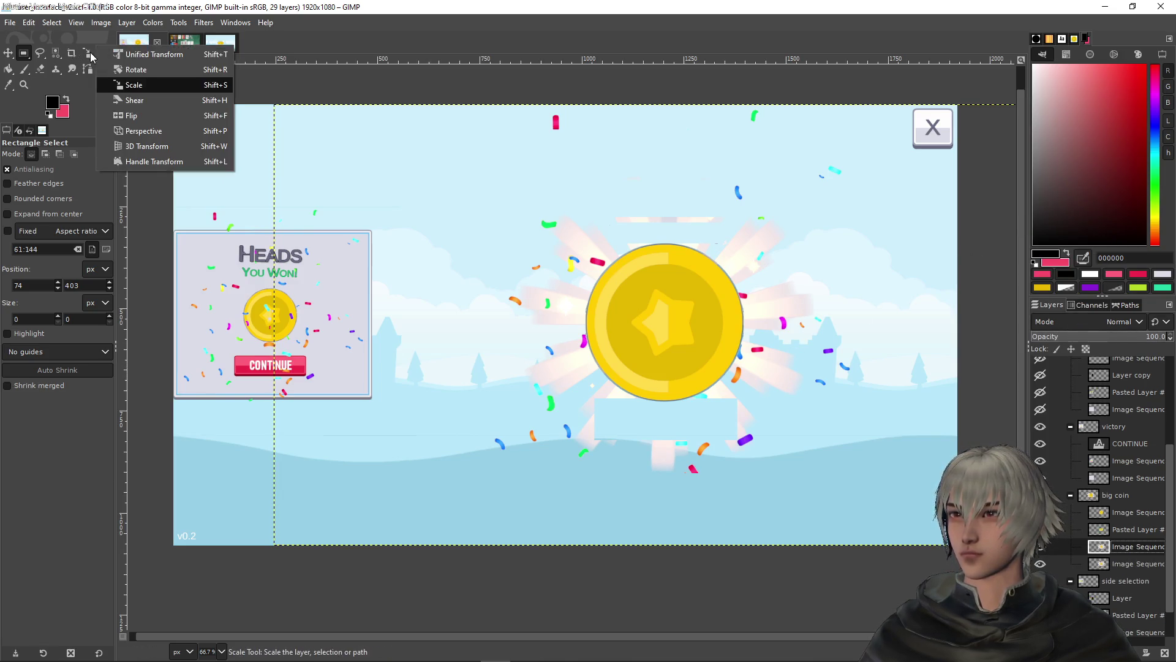
{"action": "left_click", "coordinate": [136, 69]}
{"action": "left_click", "coordinate": [695, 297]}
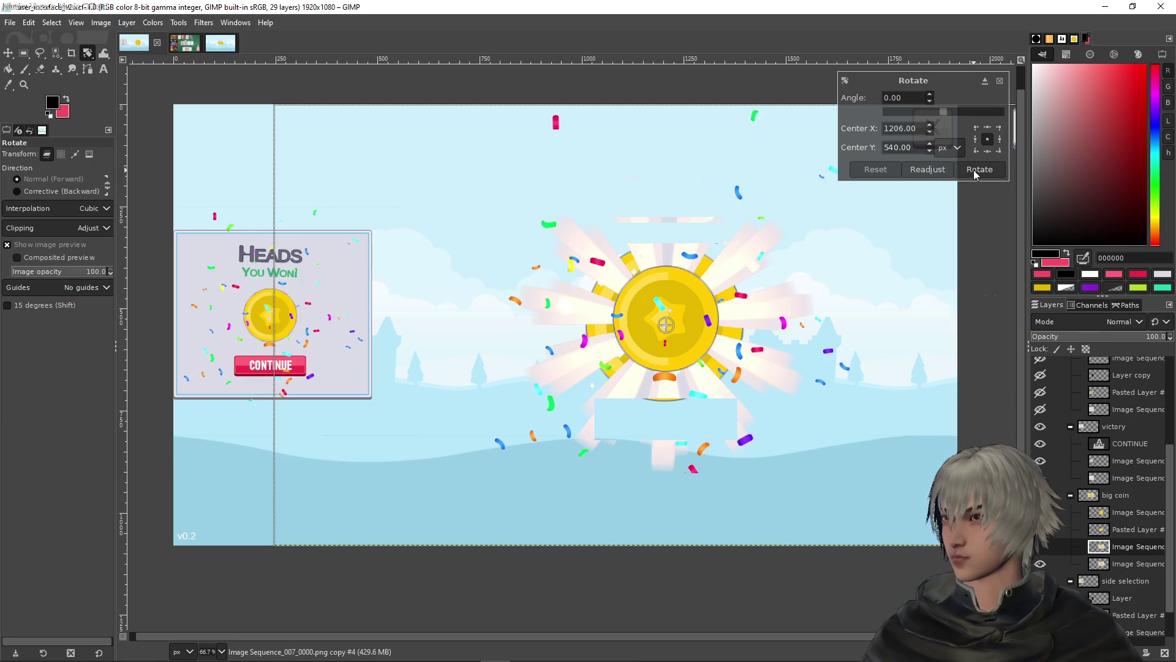
Rotate the copy to about 100° (100.22°) and apply it
{"action": "scroll", "coordinate": [791, 429], "scroll_direction": "down", "scroll_amount": 2}
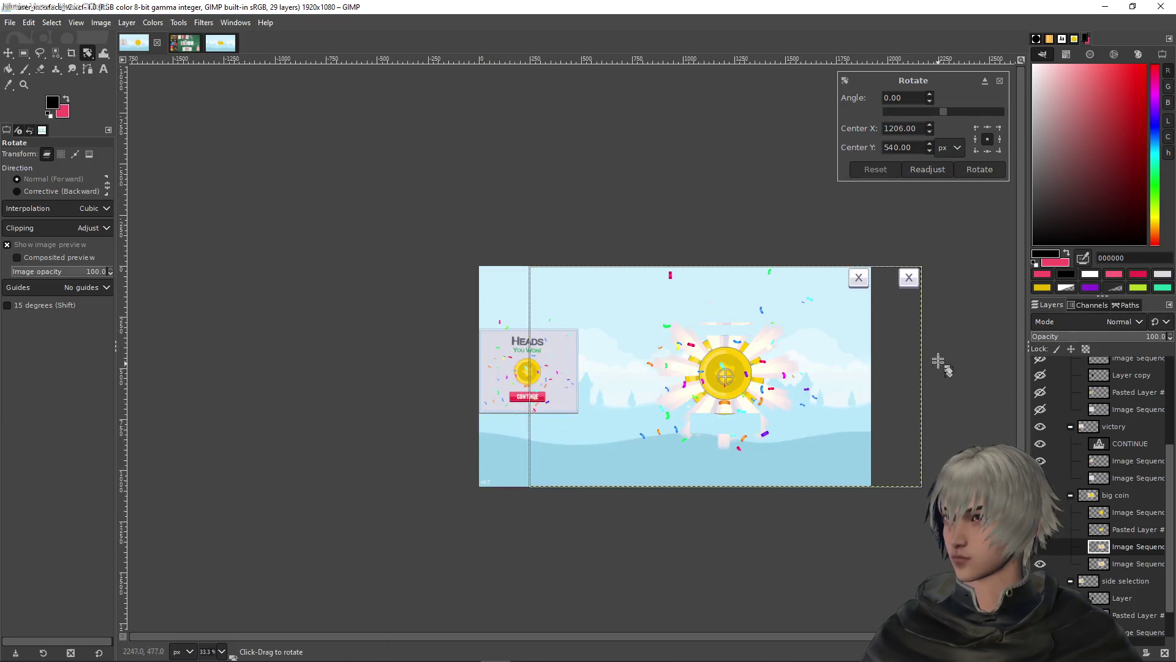
{"action": "mouse_move", "coordinate": [937, 252]}
{"action": "left_mouse_down"}
{"action": "mouse_move", "coordinate": [953, 265]}
{"action": "mouse_move", "coordinate": [954, 412]}
{"action": "mouse_move", "coordinate": [880, 537]}
{"action": "mouse_move", "coordinate": [818, 568]}
{"action": "mouse_move", "coordinate": [830, 565]}
{"action": "left_mouse_up"}
{"action": "scroll", "coordinate": [736, 373], "scroll_direction": "up", "scroll_amount": 4}
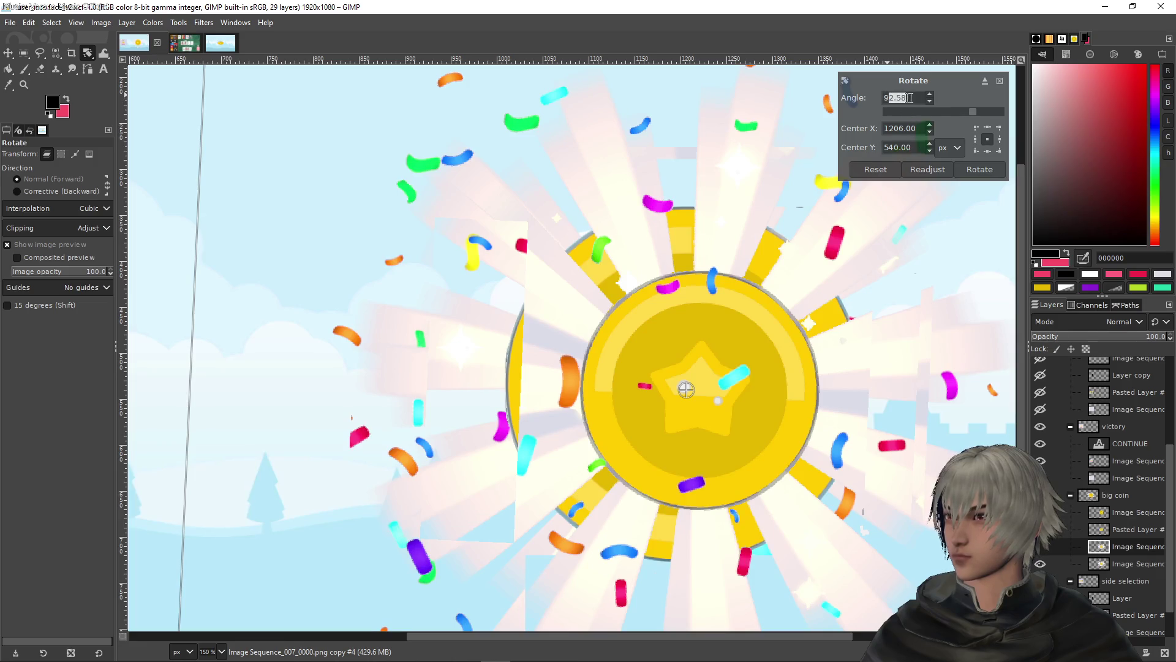
{"action": "type", "text": "90"}
{"action": "key", "text": "Return"}
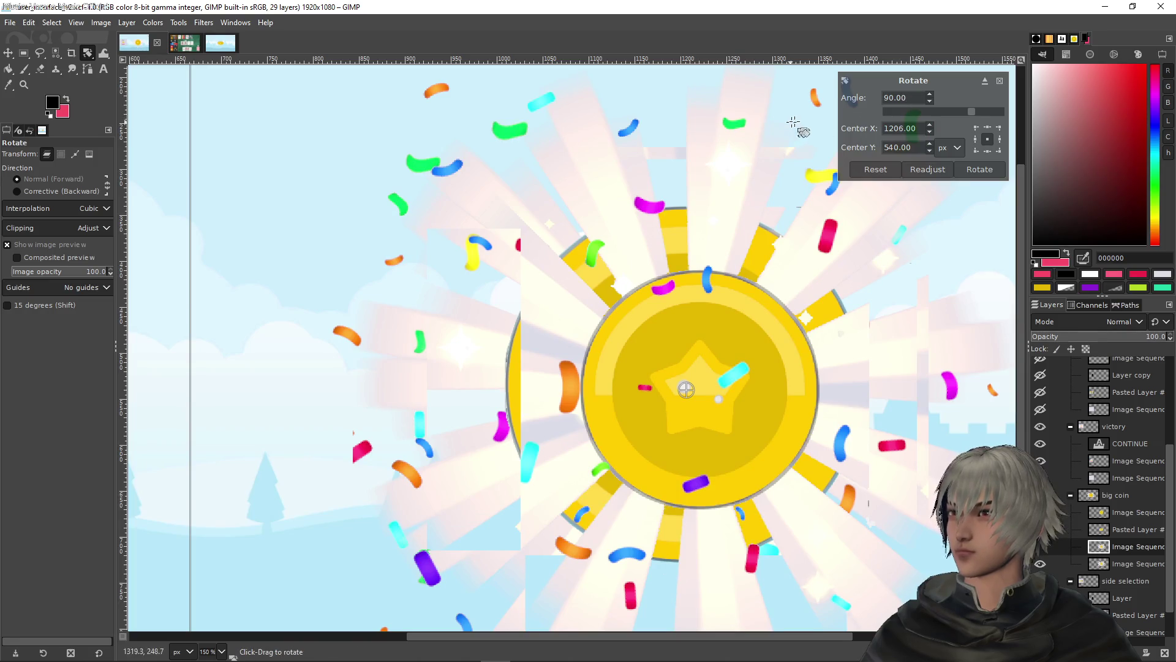
{"action": "left_click_drag", "start_coordinate": [973, 110], "coordinate": [978, 111]}
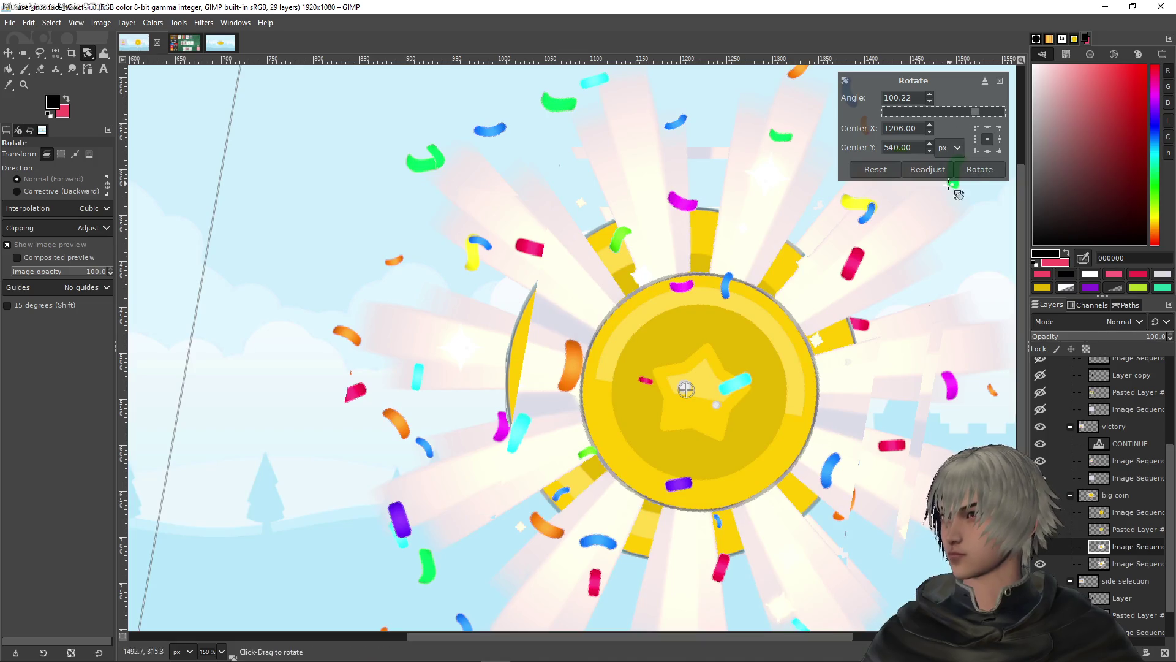
{"action": "left_click", "coordinate": [978, 169]}
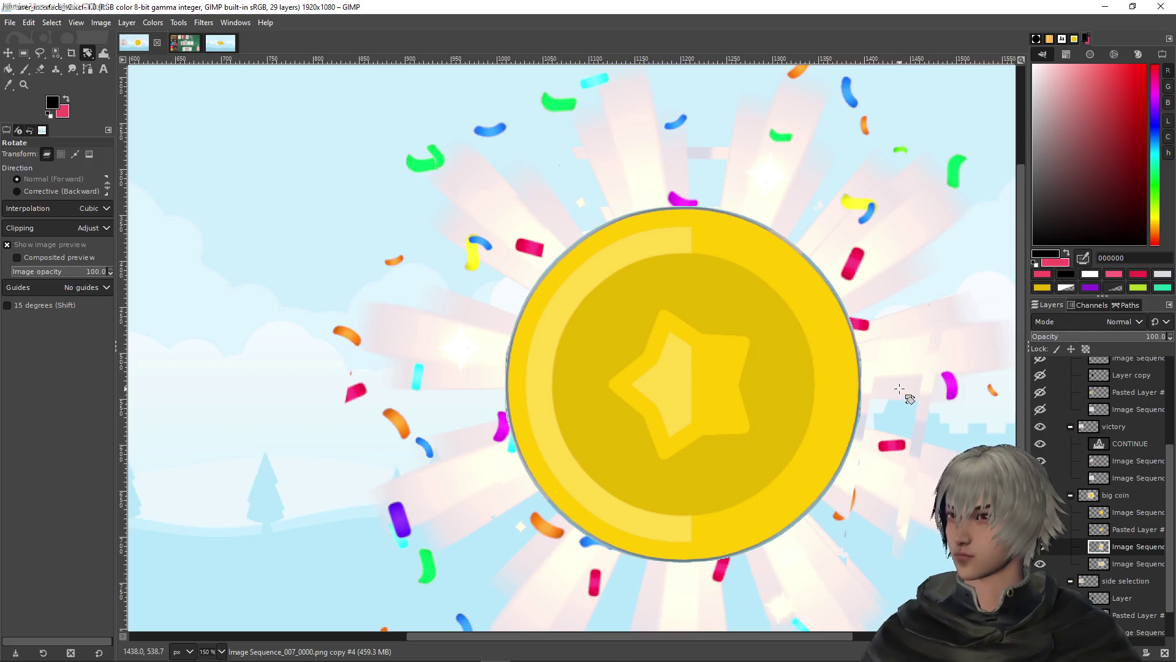
{"action": "scroll", "coordinate": [899, 388], "scroll_direction": "down", "scroll_amount": 3}
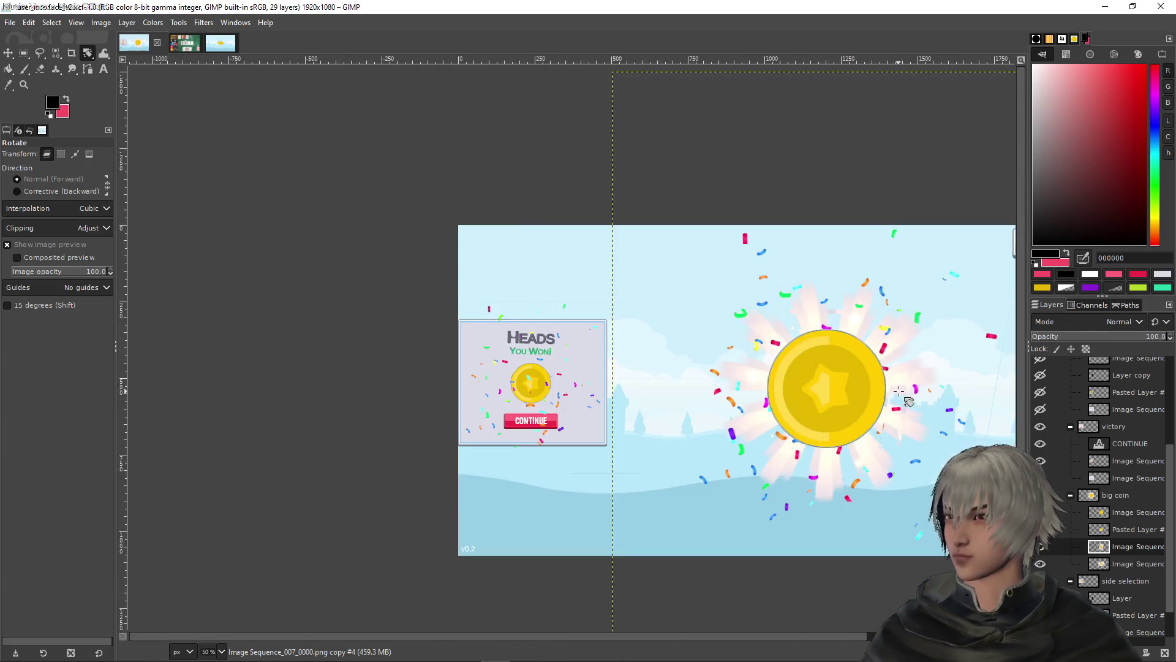
On victory copy #1's Image Sequence layer, select the left and right panel strips
{"action": "left_click", "coordinate": [1115, 495]}
{"action": "scroll", "coordinate": [855, 394], "scroll_direction": "down", "scroll_amount": 2}
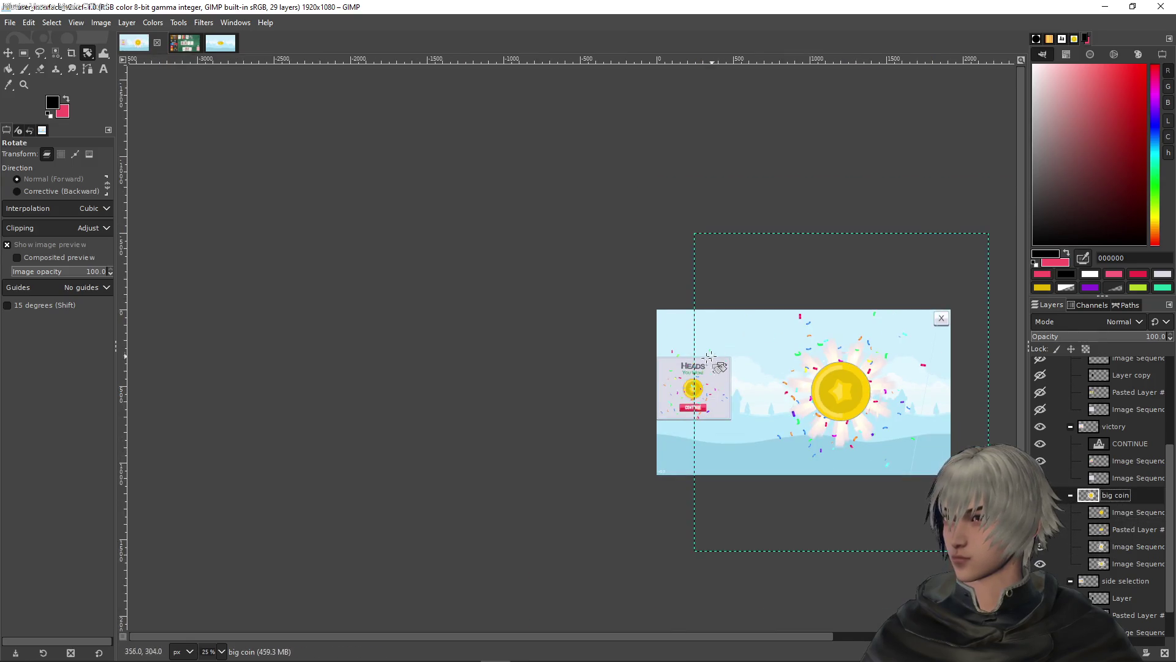
{"action": "scroll", "coordinate": [710, 355], "scroll_direction": "up", "scroll_amount": 2}
{"action": "scroll", "coordinate": [577, 295], "scroll_direction": "up", "scroll_amount": 3}
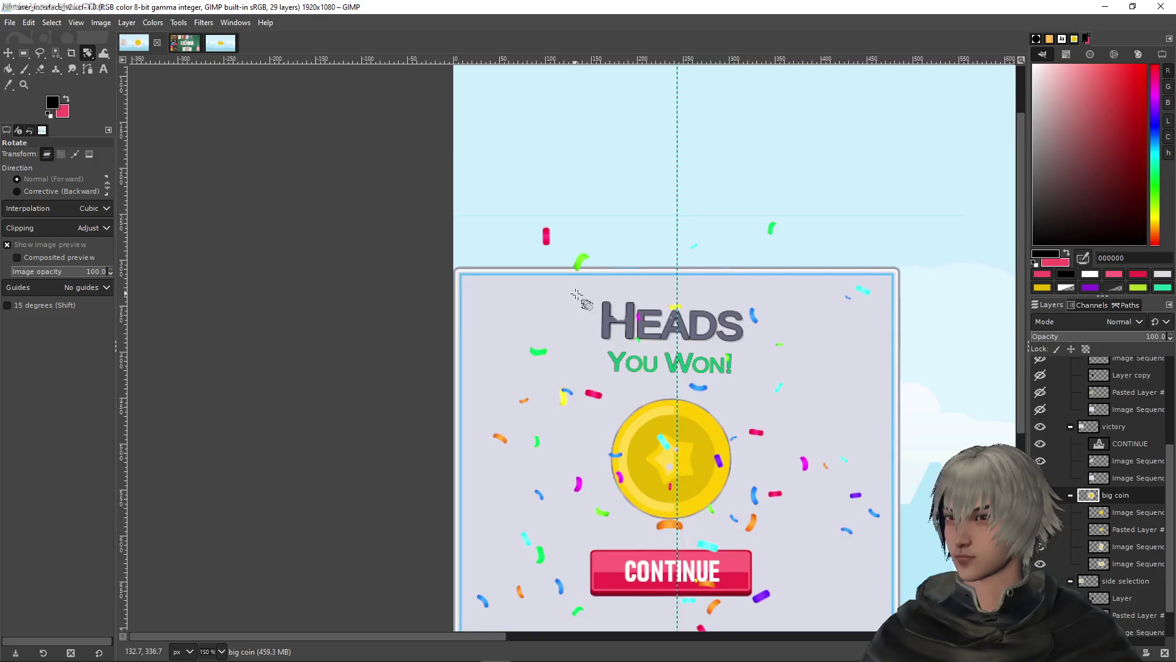
{"action": "scroll", "coordinate": [1106, 454], "scroll_direction": "up", "scroll_amount": 5}
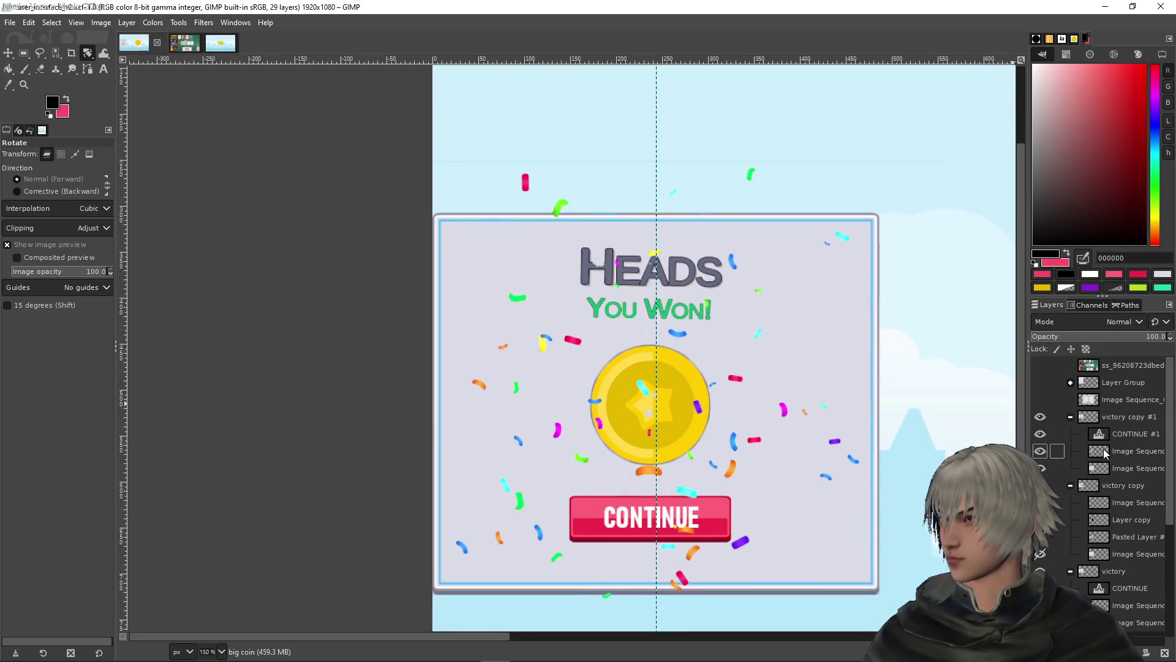
{"action": "left_click", "coordinate": [1127, 451]}
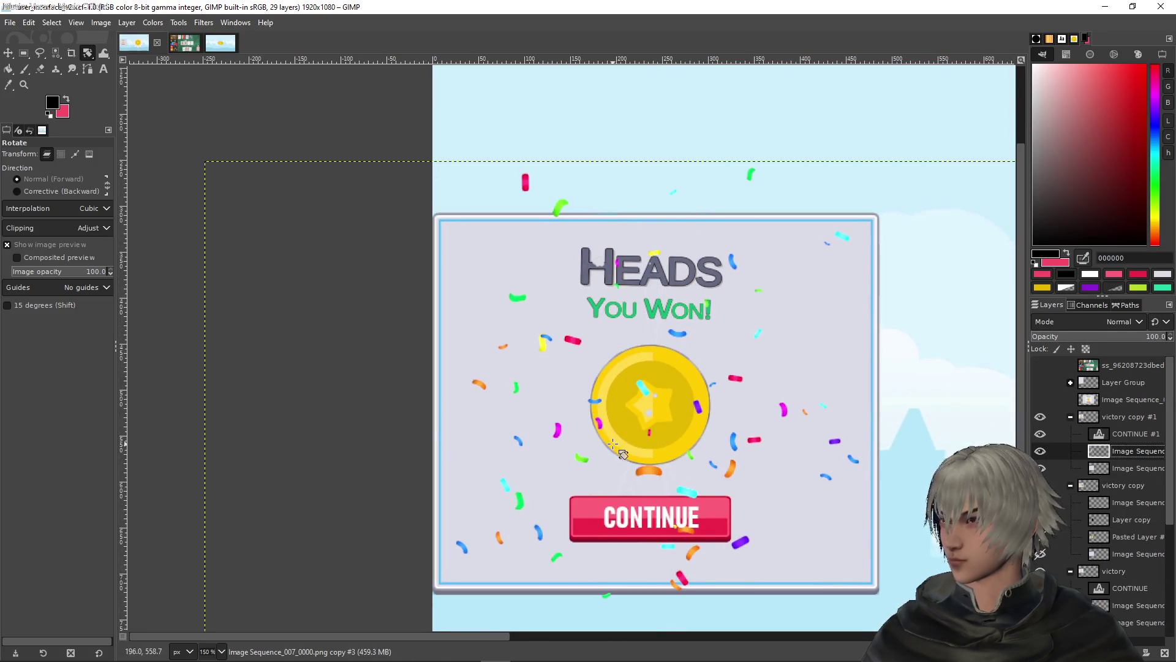
{"action": "left_click", "coordinate": [23, 52]}
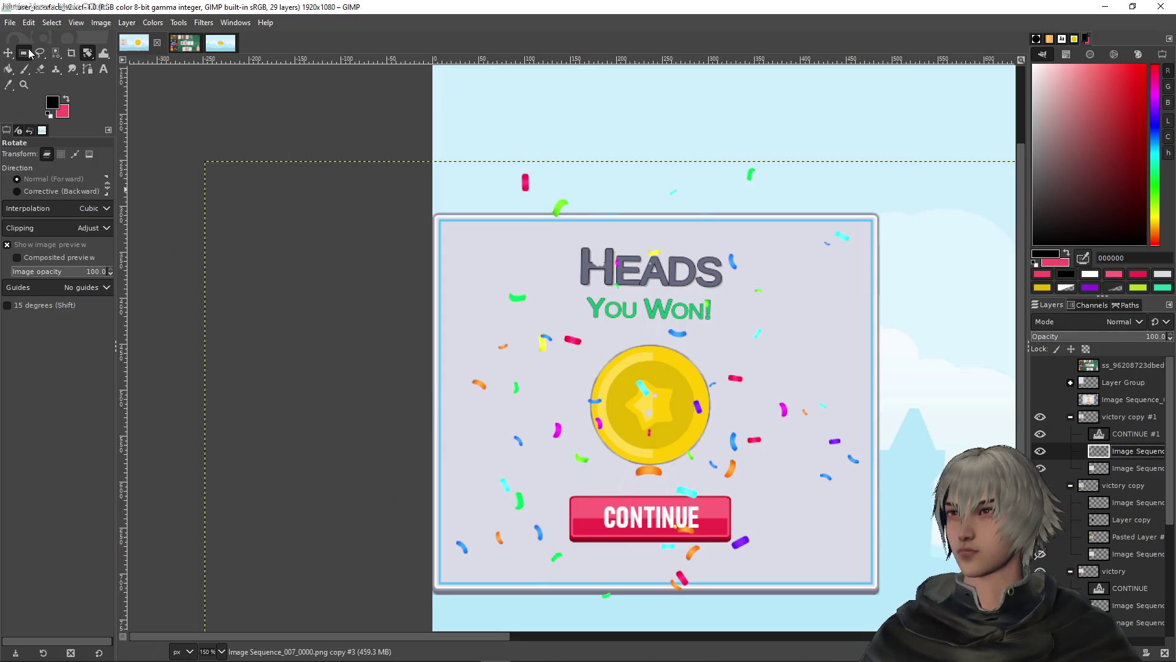
{"action": "mouse_move", "coordinate": [405, 582]}
{"action": "left_mouse_down"}
{"action": "mouse_move", "coordinate": [559, 214]}
{"action": "mouse_move", "coordinate": [568, 149]}
{"action": "left_mouse_up"}
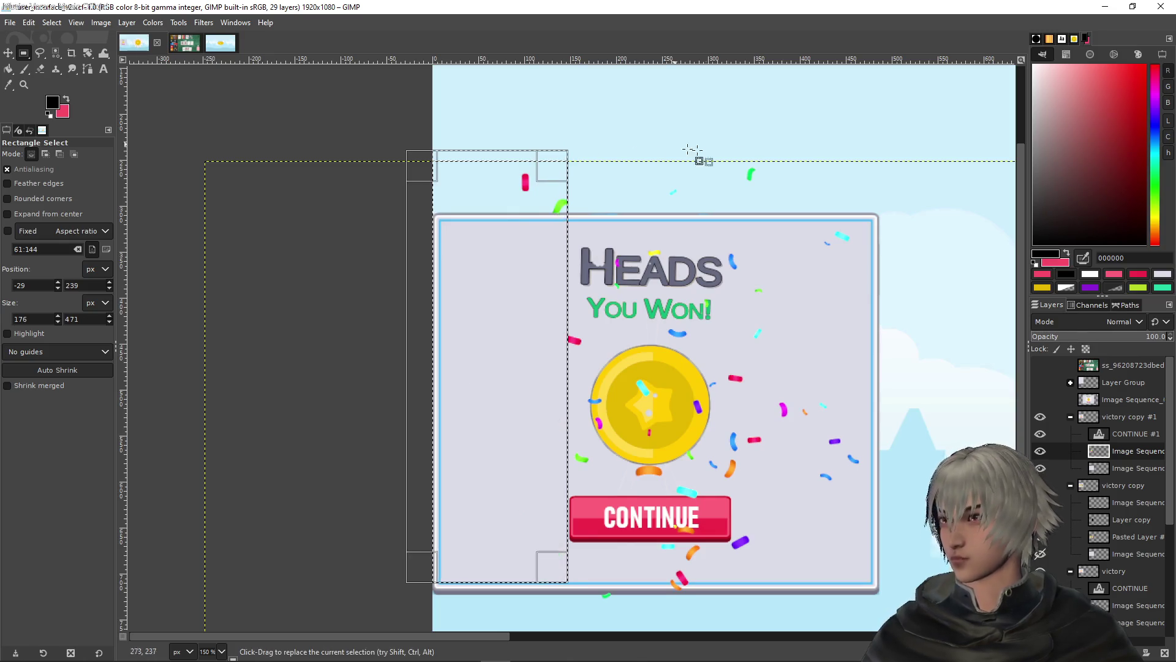
{"action": "left_click_drag", "start_coordinate": [942, 603], "coordinate": [730, 123]}
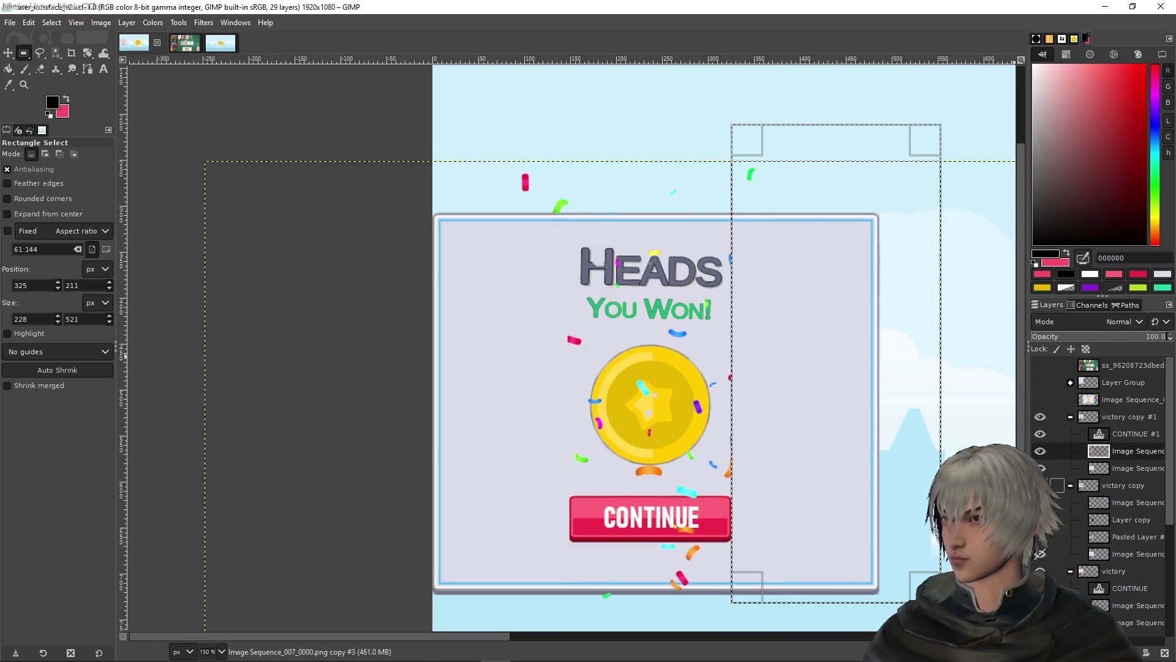
Collapse the victory groups and select the area below the CONTINUE button
{"action": "left_click", "coordinate": [1070, 485]}
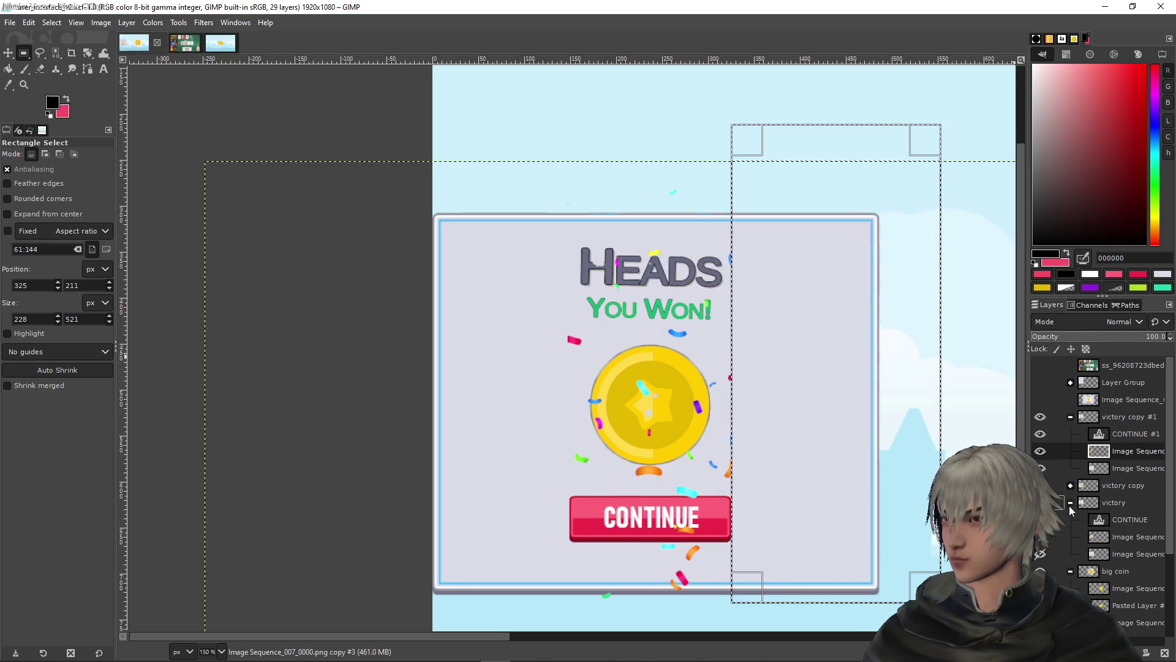
{"action": "left_click", "coordinate": [1070, 504]}
{"action": "left_click_drag", "start_coordinate": [527, 614], "coordinate": [772, 542]}
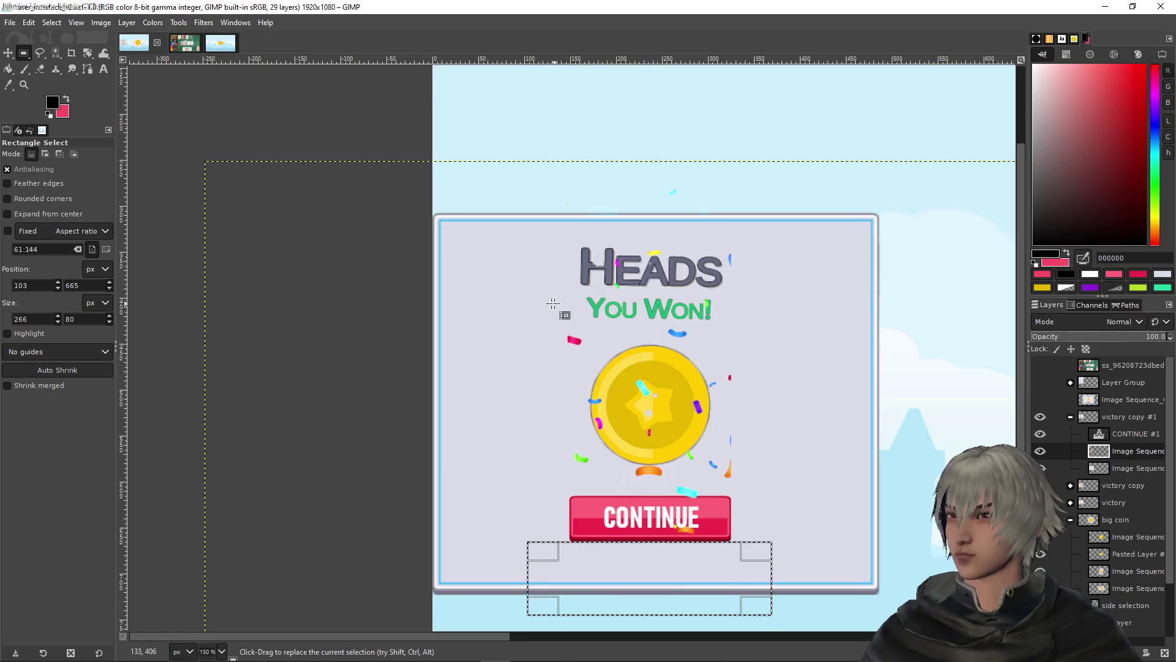
Delete the confetti in the tall strip beside the coin
{"action": "scroll", "coordinate": [546, 315], "scroll_direction": "up", "scroll_amount": 3}
{"action": "scroll", "coordinate": [615, 315], "scroll_direction": "down", "scroll_amount": 3}
{"action": "scroll", "coordinate": [615, 315], "scroll_direction": "right", "scroll_amount": 4}
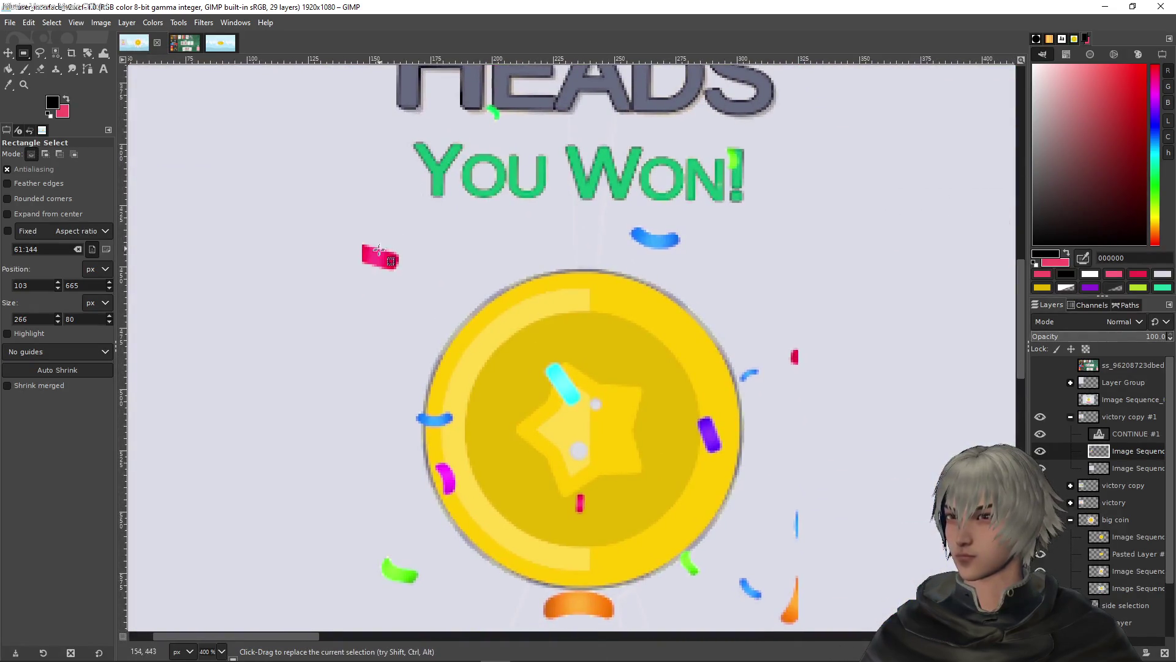
{"action": "mouse_move", "coordinate": [313, 283]}
{"action": "left_mouse_down"}
{"action": "mouse_move", "coordinate": [607, 218]}
{"action": "mouse_move", "coordinate": [460, 210]}
{"action": "left_mouse_up"}
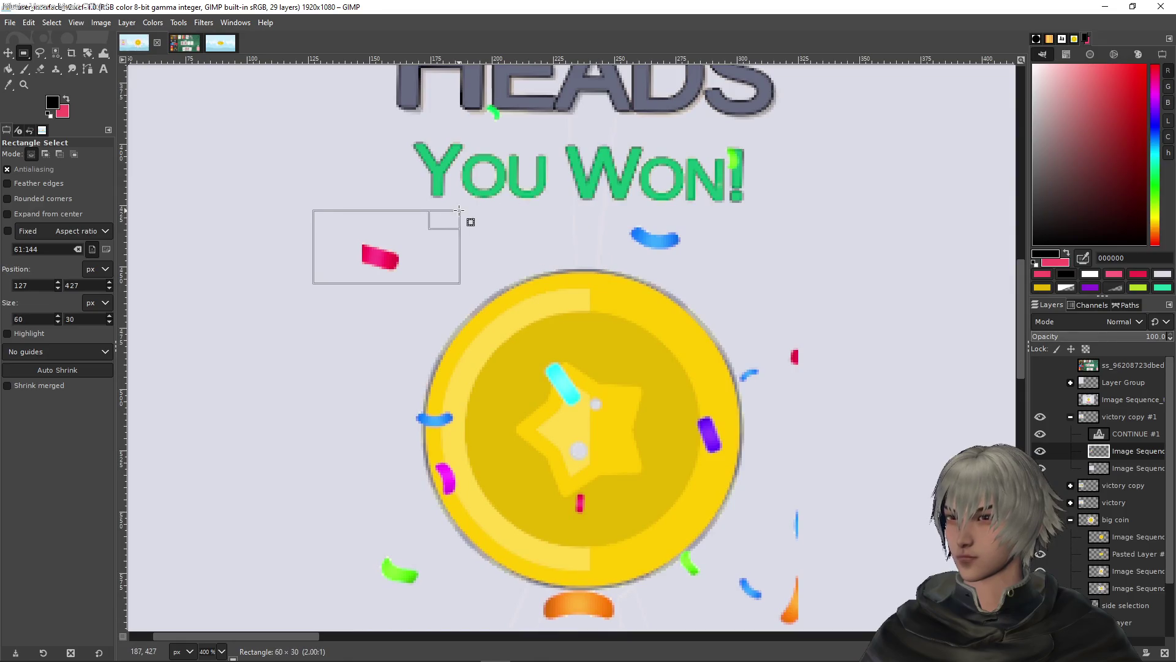
{"action": "left_click_drag", "start_coordinate": [693, 262], "coordinate": [593, 217]}
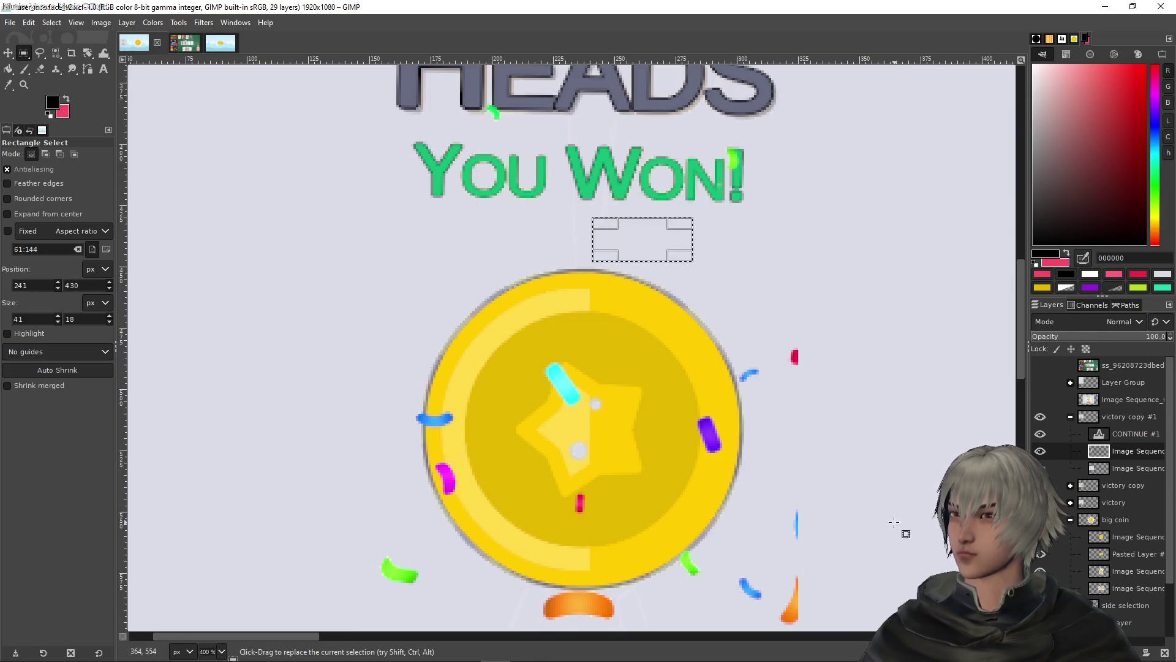
{"action": "scroll", "coordinate": [841, 385], "scroll_direction": "down", "scroll_amount": 1}
{"action": "scroll", "coordinate": [841, 385], "scroll_direction": "down", "scroll_amount": 1}
{"action": "left_click_drag", "start_coordinate": [818, 558], "coordinate": [708, 205]}
{"action": "key", "text": "Delete"}
{"action": "left_click", "coordinate": [631, 527]}
Delete the green confetti, the confetti above CONTINUE, and the cyan confetti
{"action": "mouse_move", "coordinate": [254, 516]}
{"action": "left_mouse_down"}
{"action": "mouse_move", "coordinate": [355, 439]}
{"action": "mouse_move", "coordinate": [395, 428]}
{"action": "left_mouse_up"}
{"action": "key", "text": "Delete"}
{"action": "left_click", "coordinate": [343, 571]}
{"action": "mouse_move", "coordinate": [347, 573]}
{"action": "left_mouse_down"}
{"action": "mouse_move", "coordinate": [735, 482]}
{"action": "mouse_move", "coordinate": [766, 499]}
{"action": "left_mouse_up"}
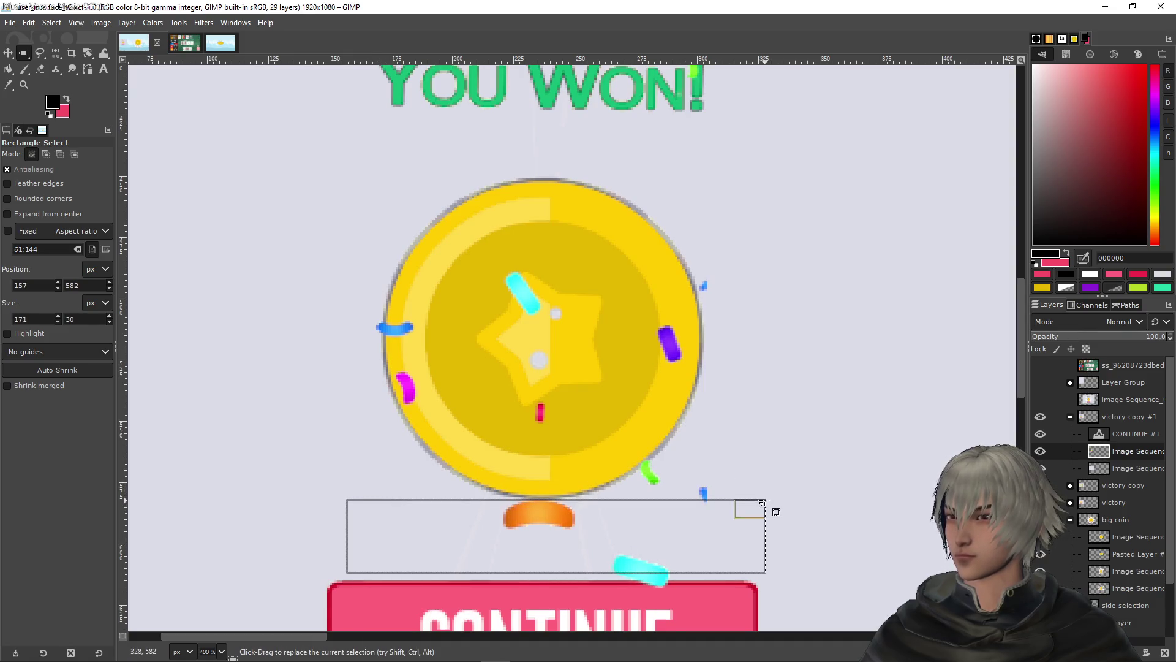
{"action": "key", "text": "Delete"}
{"action": "left_click", "coordinate": [882, 471]}
{"action": "mouse_move", "coordinate": [837, 497]}
{"action": "left_mouse_down"}
{"action": "mouse_move", "coordinate": [498, 566]}
{"action": "mouse_move", "coordinate": [496, 580]}
{"action": "left_mouse_up"}
{"action": "key", "text": "Delete"}
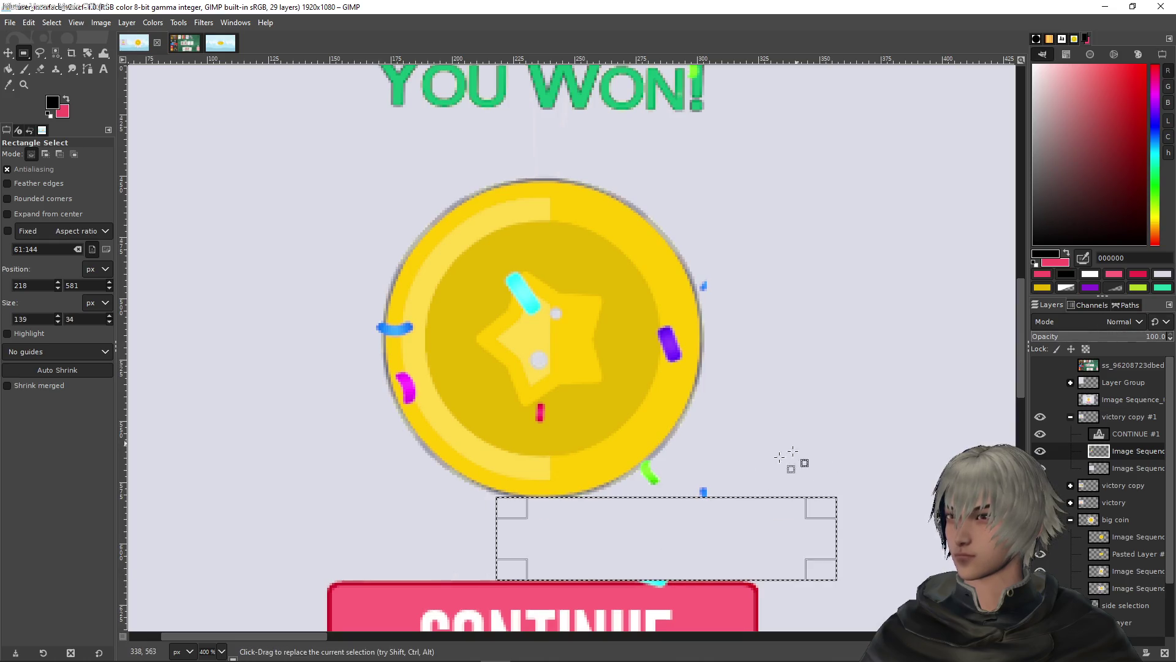
Drop the selection and zoom out to show the whole popup
{"action": "left_click_drag", "start_coordinate": [844, 555], "coordinate": [641, 470]}
{"action": "left_click", "coordinate": [857, 365]}
{"action": "key", "text": "1"}
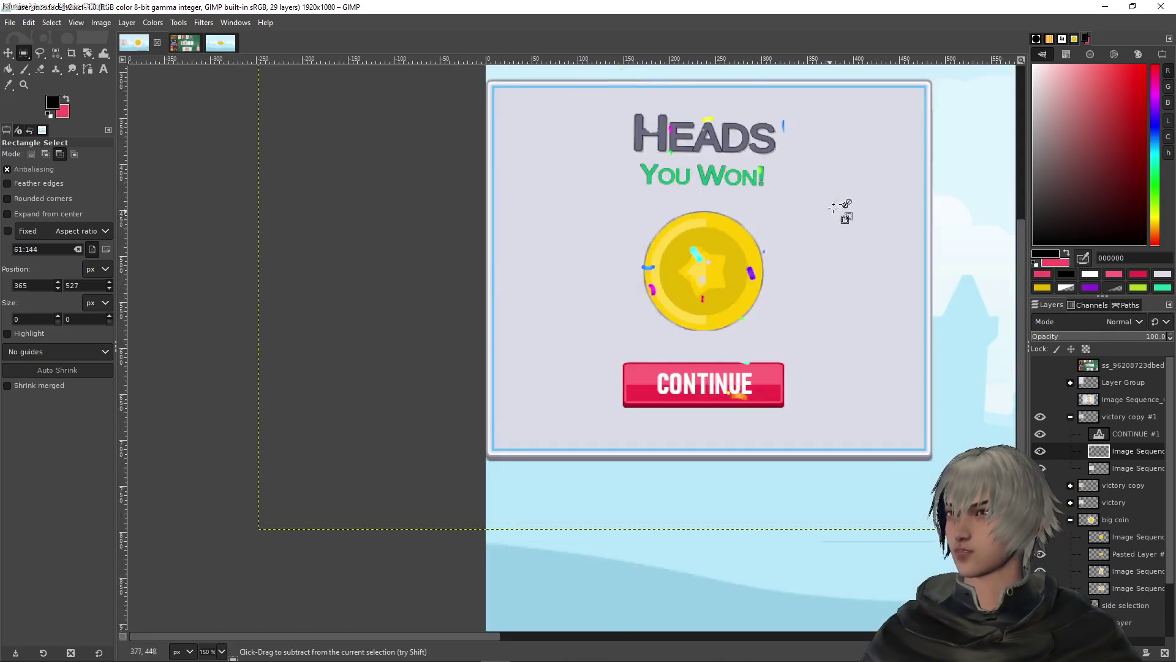
{"action": "key", "text": "minus"}
{"action": "key", "text": "minus"}
{"action": "key", "text": "minus"}
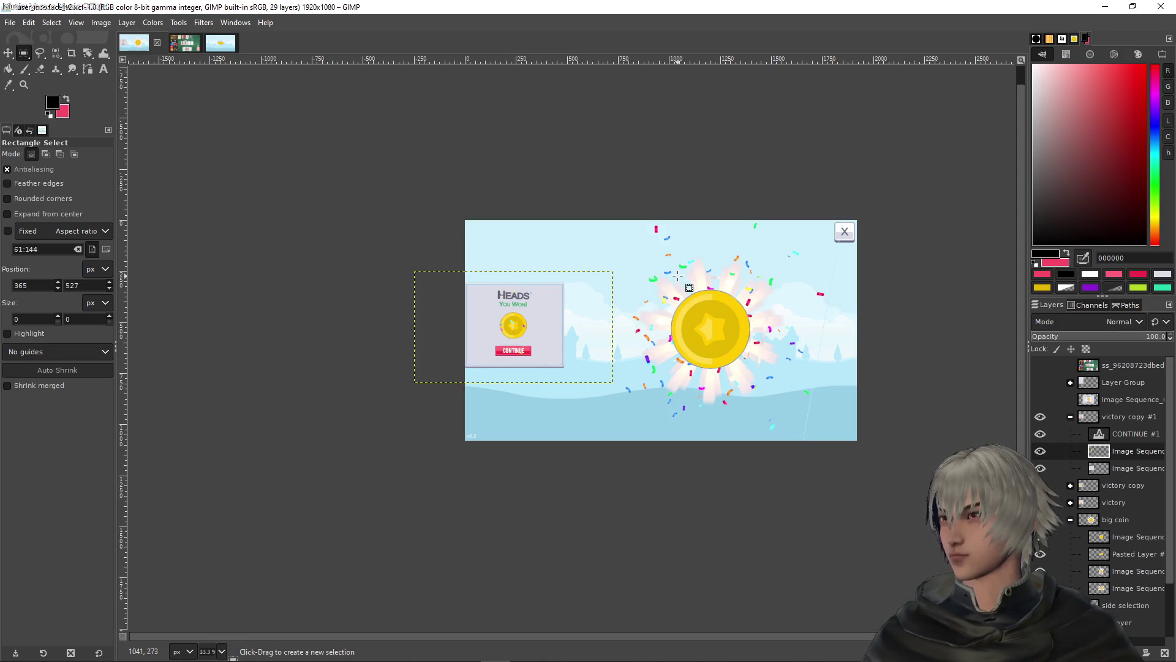
{"action": "scroll", "coordinate": [505, 324], "scroll_direction": "up", "scroll_amount": 1}
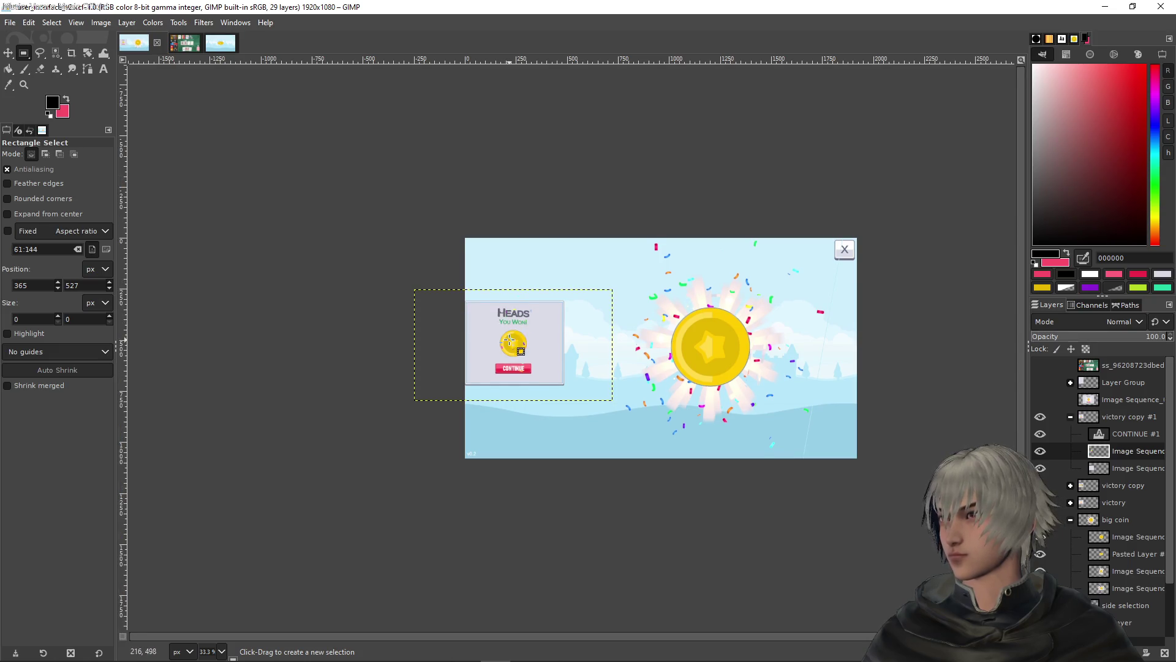
{"action": "key", "text": "1"}
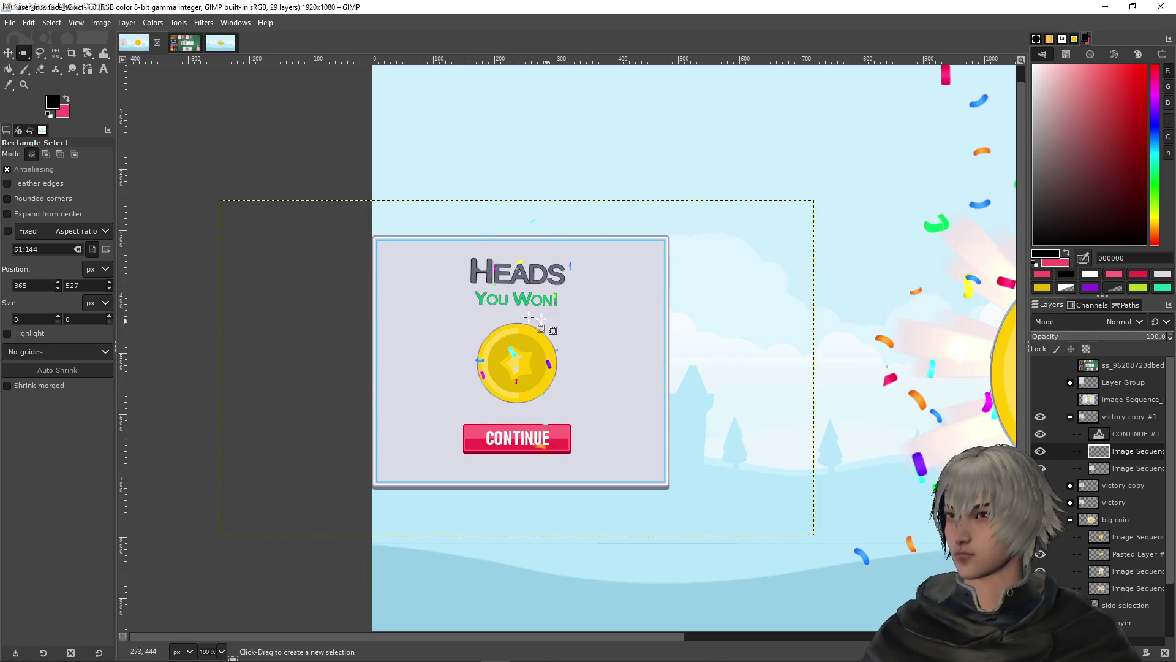
{"action": "left_click_drag", "start_coordinate": [678, 334], "coordinate": [422, 280]}
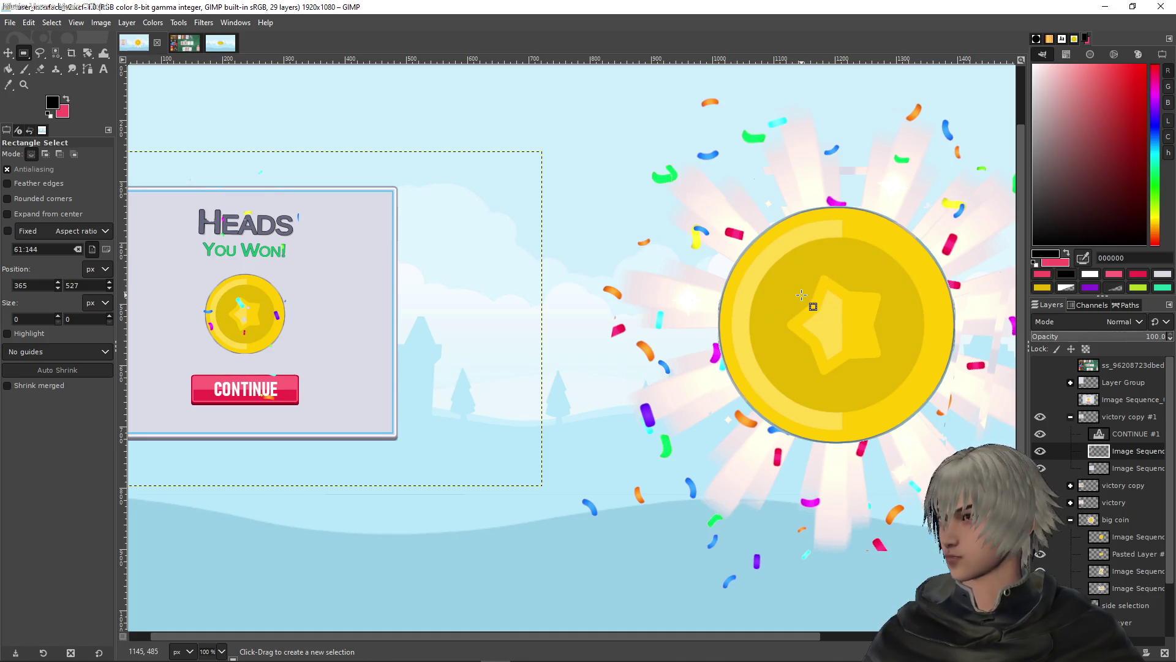
{"action": "scroll", "coordinate": [806, 295], "scroll_direction": "down", "scroll_amount": 2}
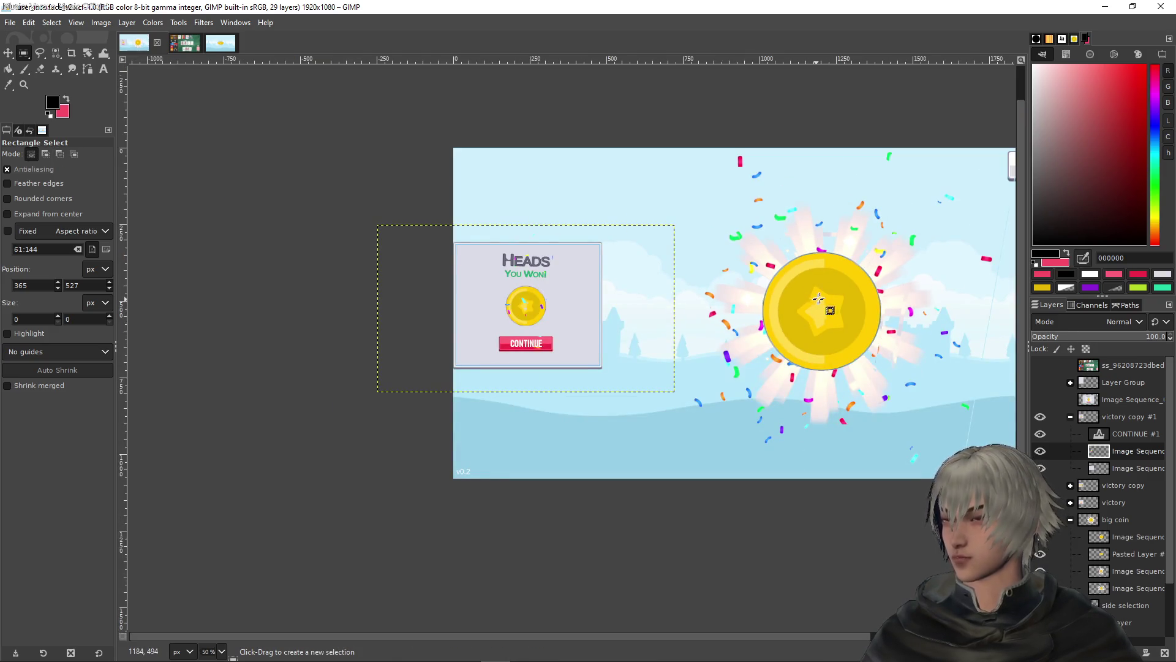
{"action": "left_click_drag", "start_coordinate": [847, 297], "coordinate": [737, 341]}
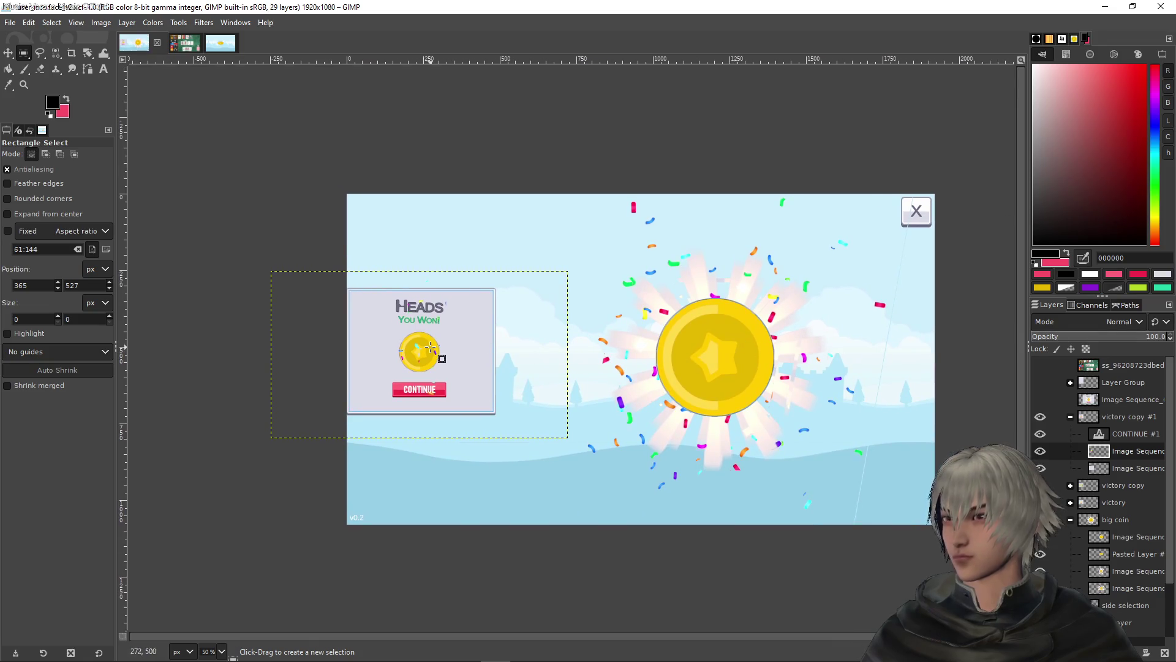
{"action": "scroll", "coordinate": [840, 350], "scroll_direction": "down", "scroll_amount": 1}
{"action": "scroll", "coordinate": [839, 350], "scroll_direction": "up", "scroll_amount": 2}
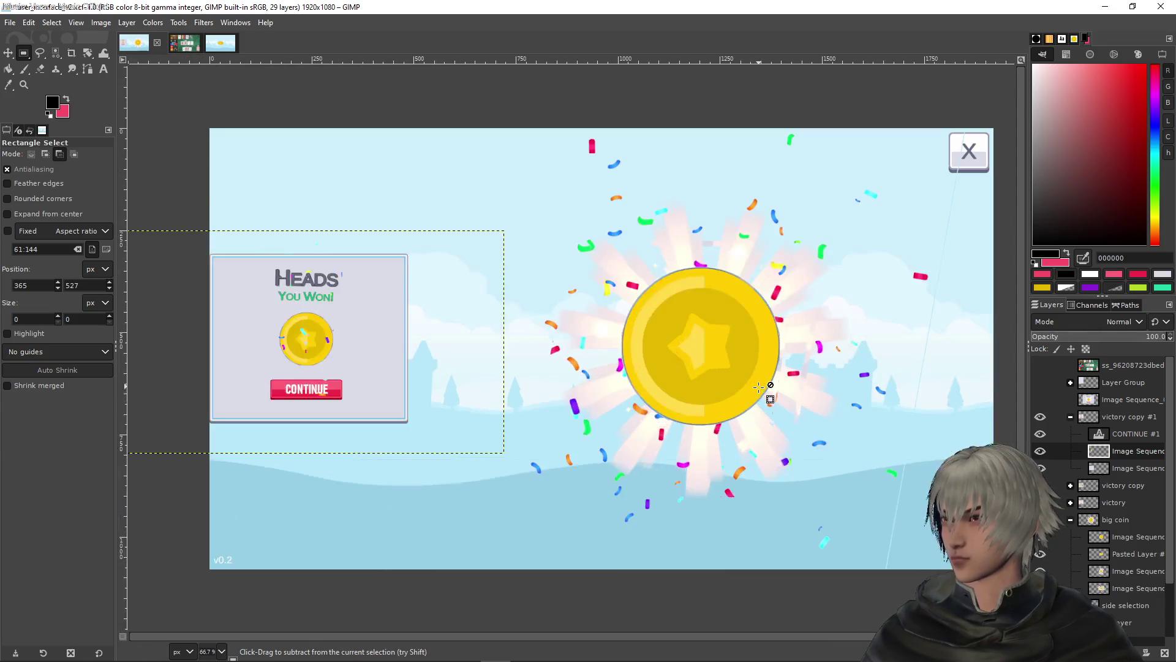
{"action": "left_click_drag", "start_coordinate": [839, 350], "coordinate": [811, 376]}
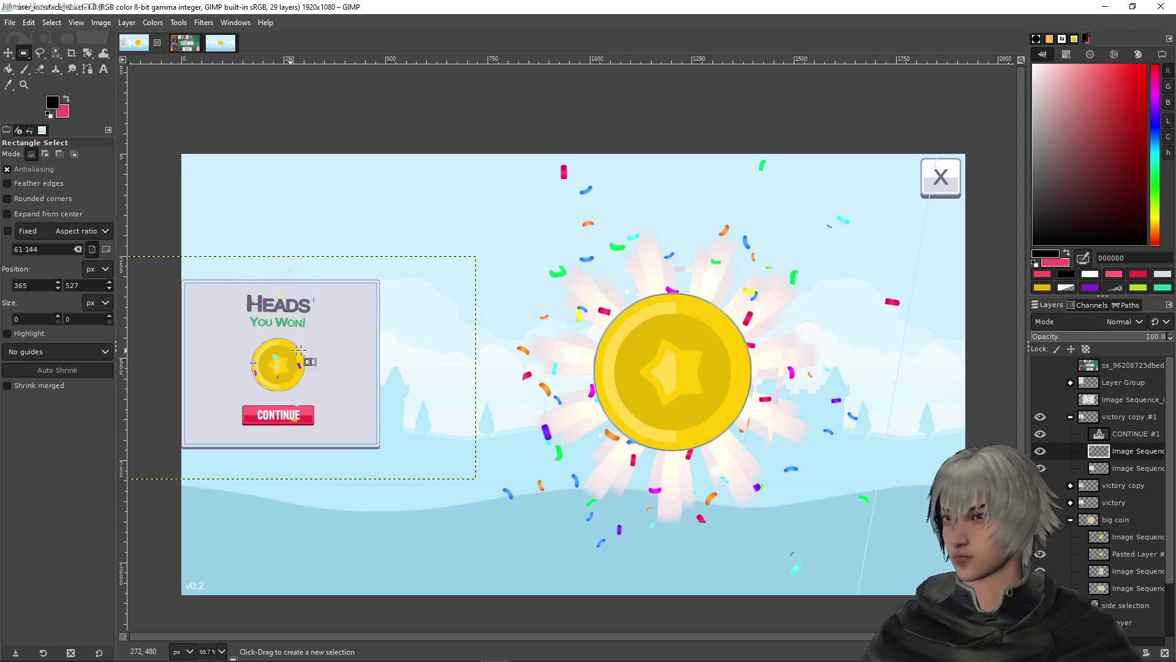
{"action": "left_click", "coordinate": [9, 54]}
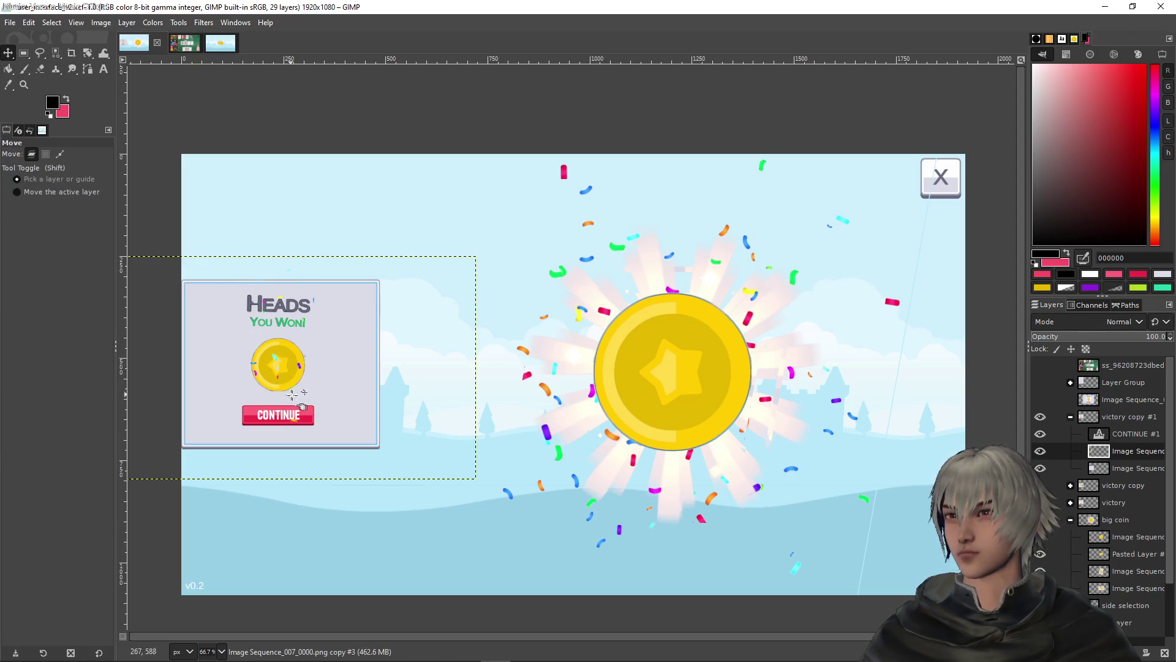
Nudge the popup's Image Sequence artwork down three pixels
{"action": "left_click_drag", "start_coordinate": [503, 364], "coordinate": [503, 380]}
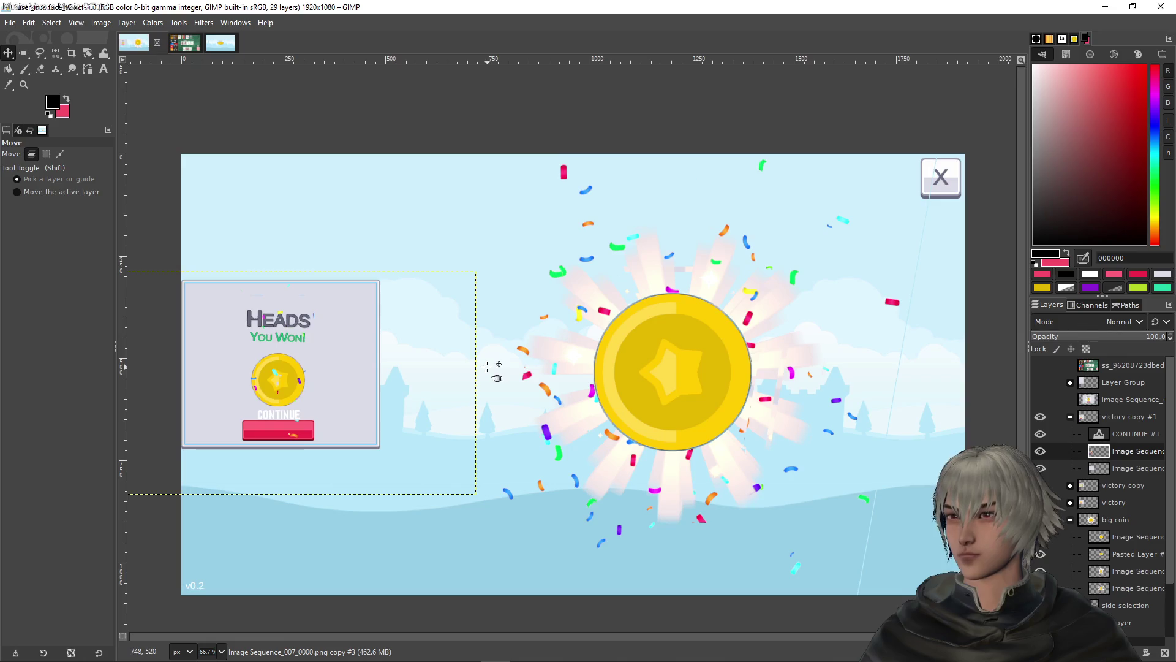
{"action": "key", "text": "ctrl+z"}
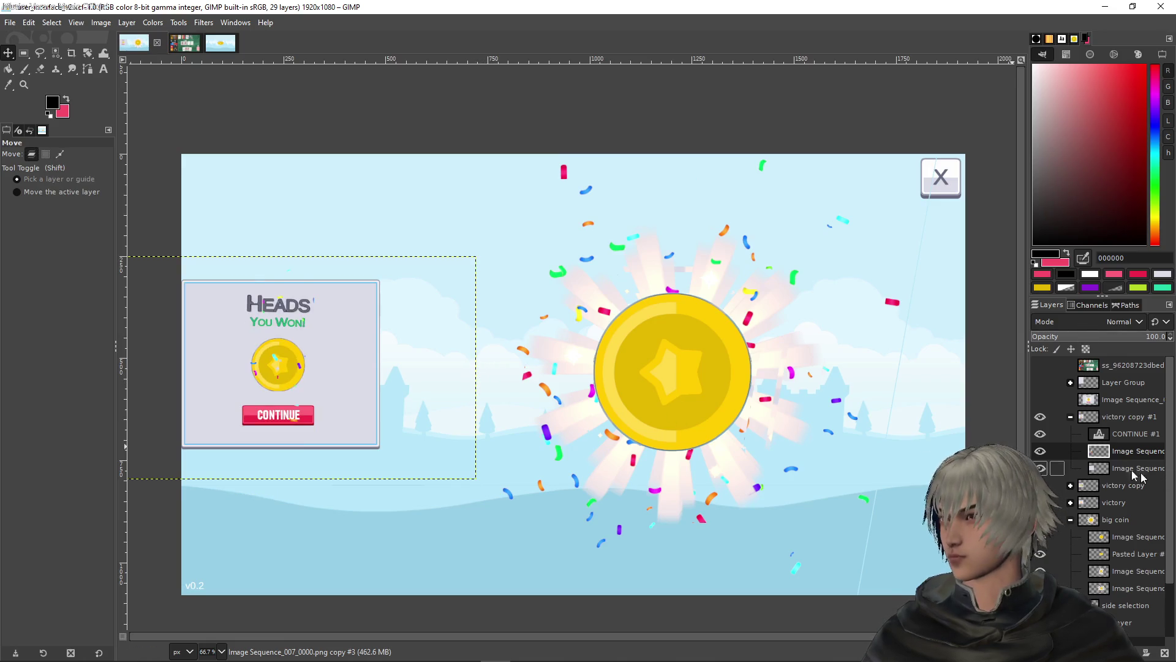
{"action": "left_click", "coordinate": [1133, 434]}
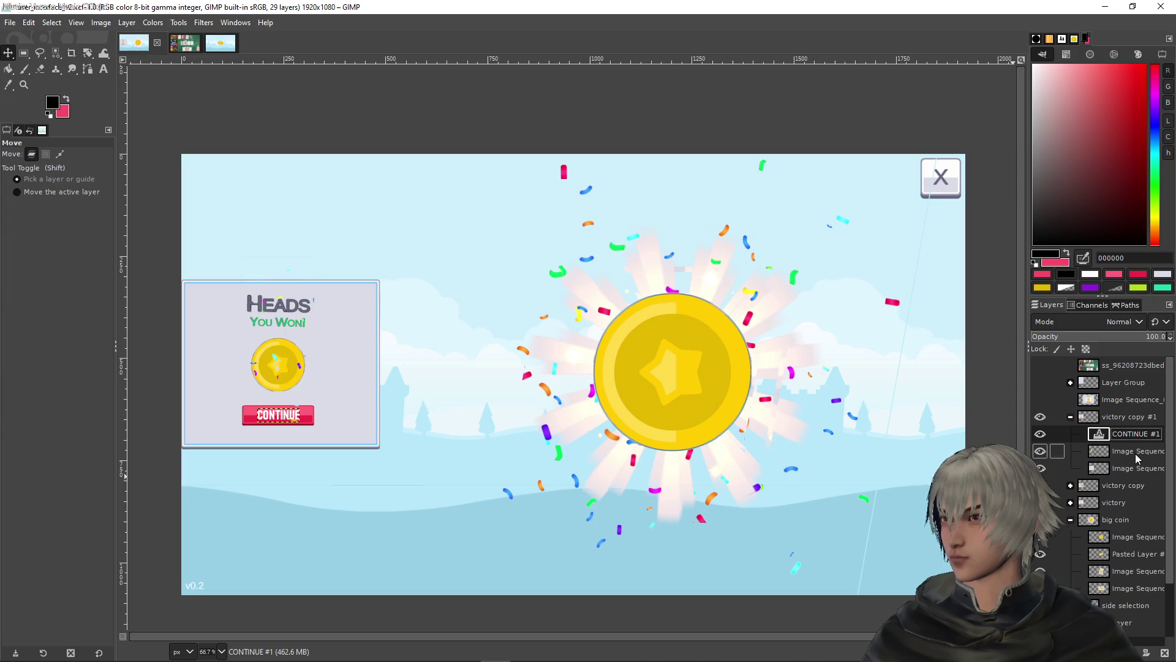
{"action": "left_click", "coordinate": [1136, 455]}
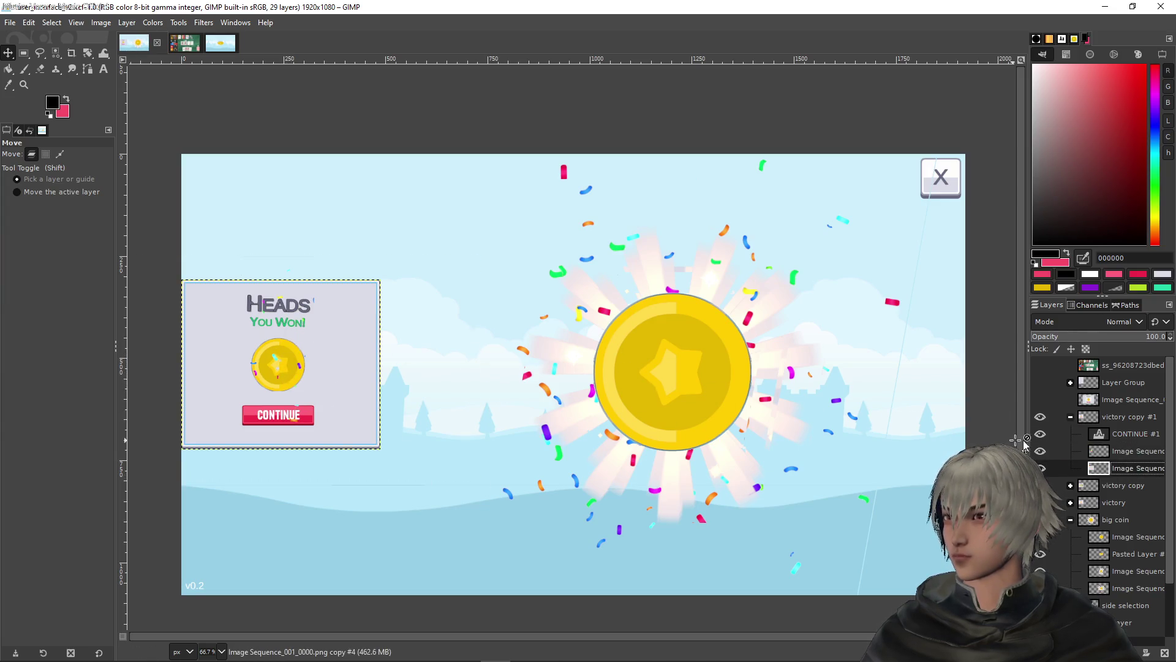
{"action": "key", "text": "Down"}
{"action": "key", "text": "Down"}
{"action": "key", "text": "Down"}
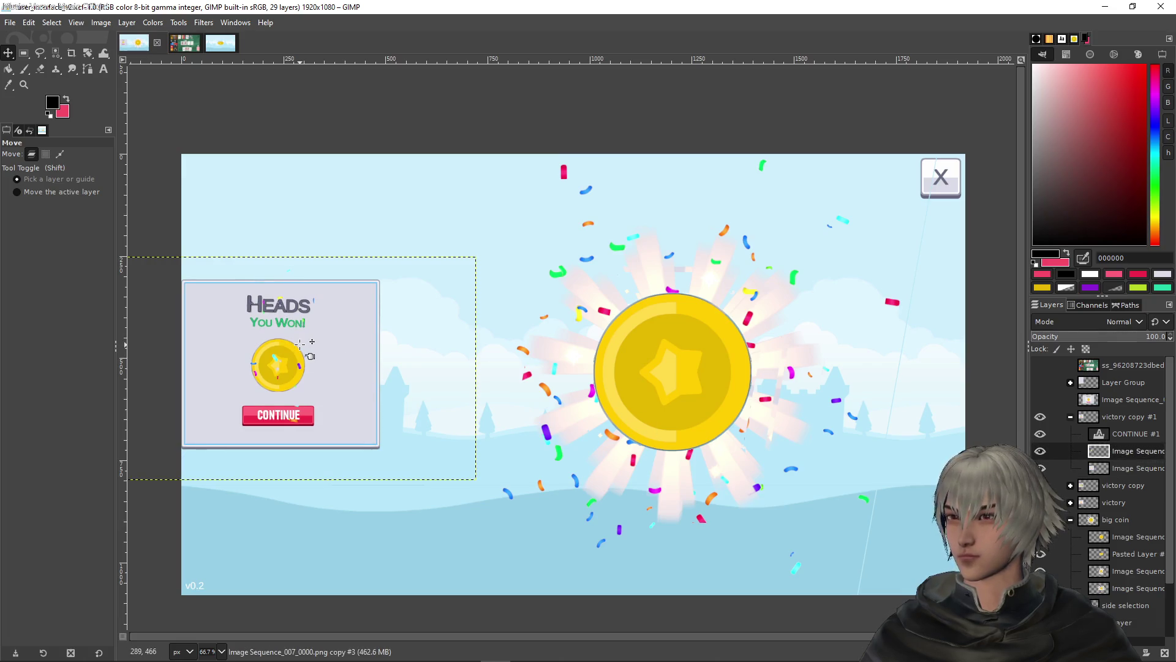
{"action": "key", "text": "Down"}
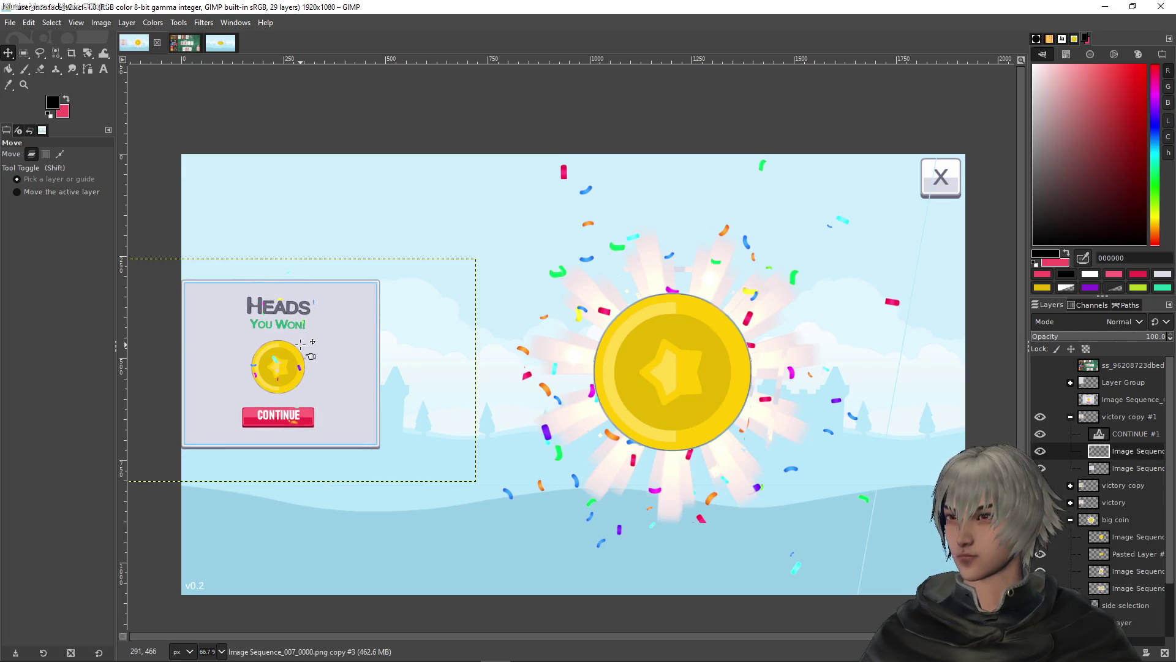
{"action": "key", "text": "Down"}
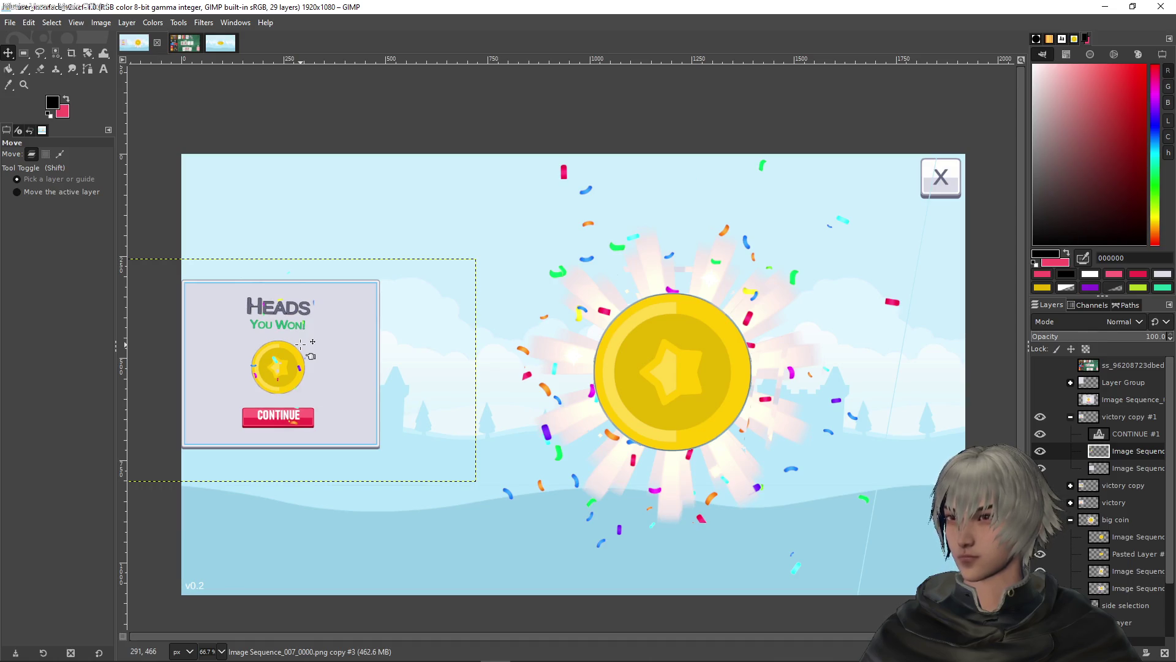
Nudge the CONTINUE #1 label down one pixel onto its button
{"action": "left_click", "coordinate": [1121, 439]}
{"action": "key", "text": "Down"}
{"action": "key", "text": "Down"}
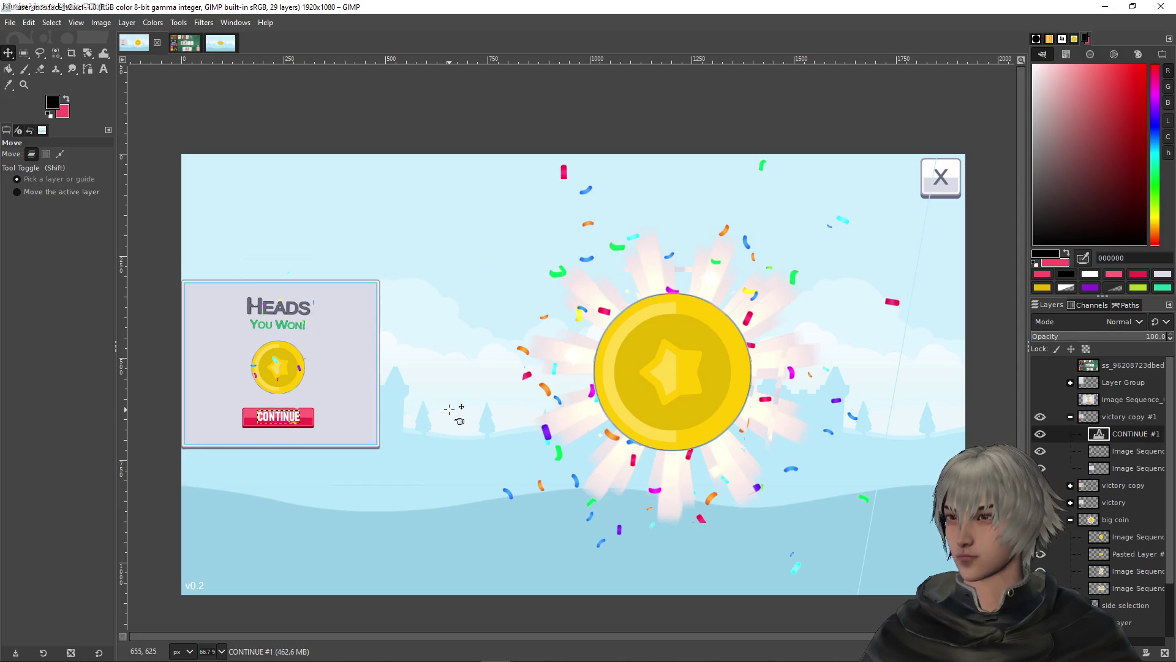
{"action": "left_click", "coordinate": [24, 53]}
{"action": "scroll", "coordinate": [522, 239], "scroll_direction": "down", "scroll_amount": 3, "text": "ctrl"}
{"action": "scroll", "coordinate": [507, 296], "scroll_direction": "up", "scroll_amount": 3, "text": "ctrl"}
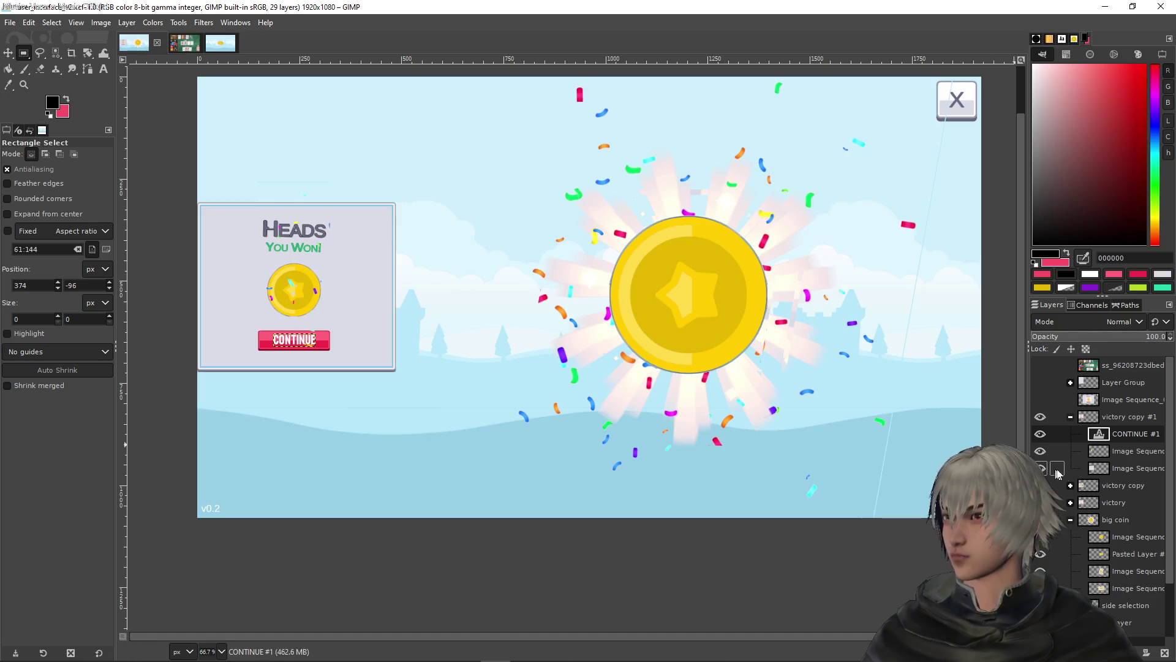
Hide the victory copy #1 group and show it again to compare the popup
{"action": "scroll", "coordinate": [1124, 538], "scroll_direction": "down", "scroll_amount": 3}
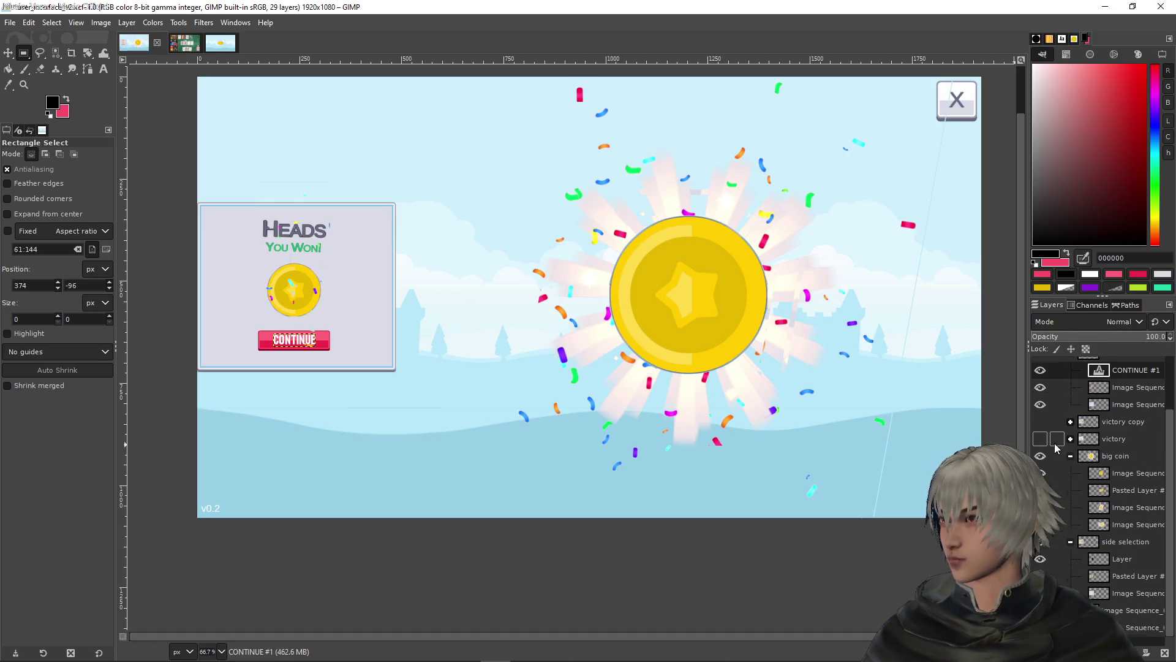
{"action": "scroll", "coordinate": [1055, 448], "scroll_direction": "up", "scroll_amount": 2}
{"action": "left_click", "coordinate": [1041, 391]}
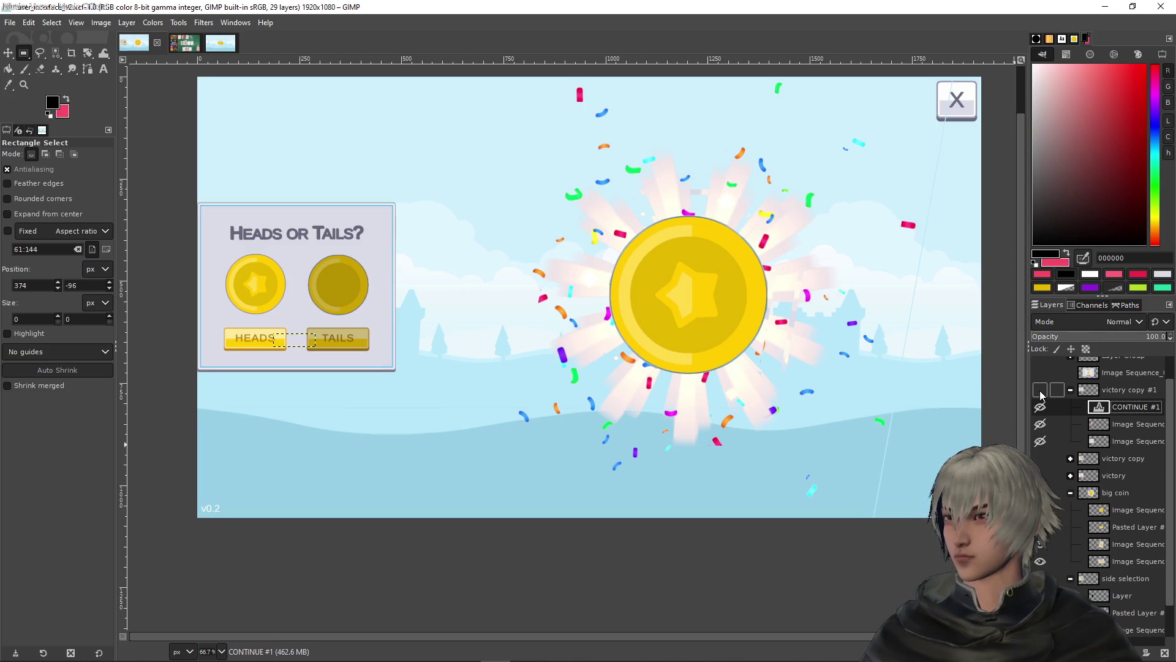
{"action": "scroll", "coordinate": [712, 378], "scroll_direction": "down", "scroll_amount": 1}
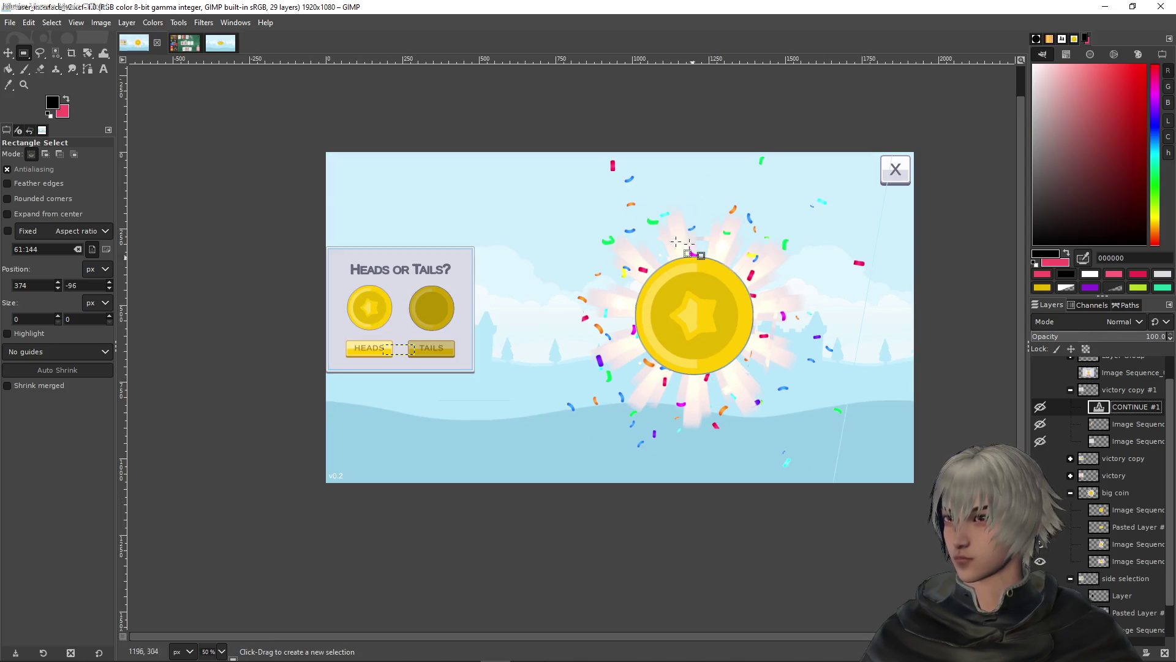
{"action": "left_click", "coordinate": [1040, 407]}
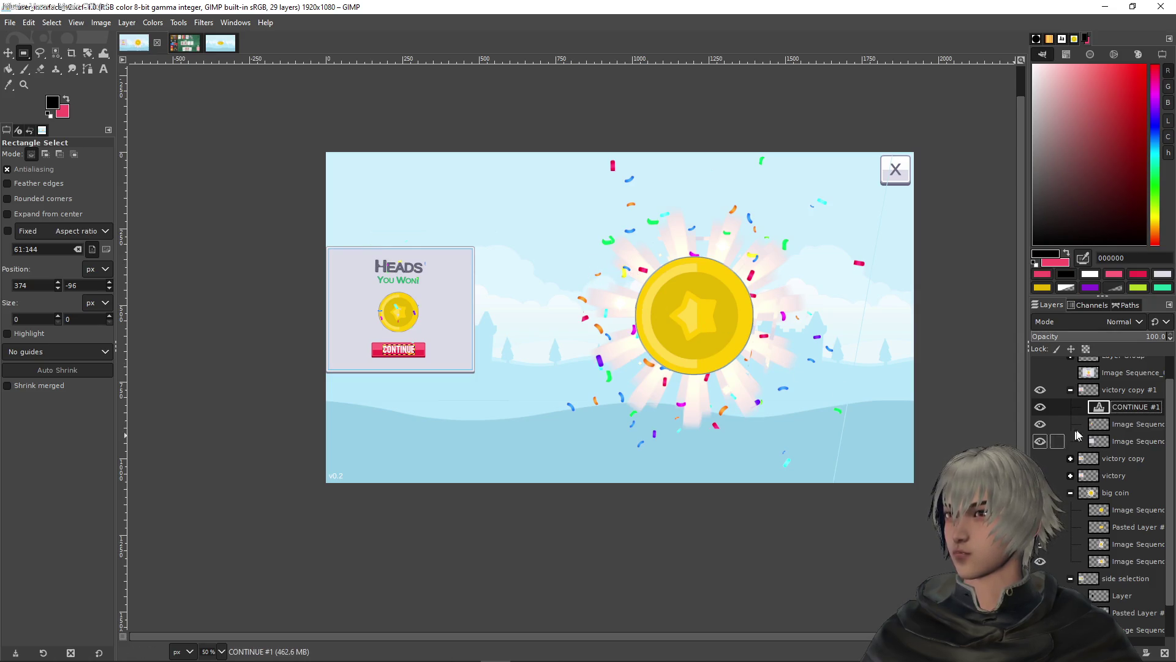
Make the popup's Image Sequence layer the active layer
{"action": "left_click", "coordinate": [1117, 396], "text": "alt"}
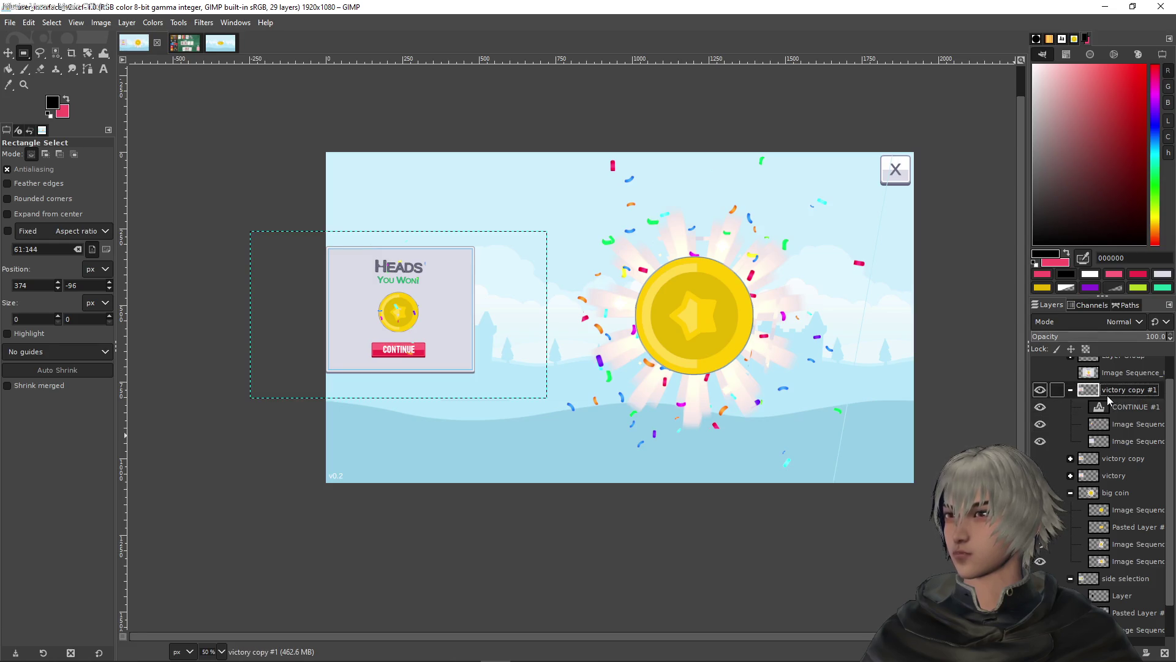
{"action": "left_click", "coordinate": [1125, 426]}
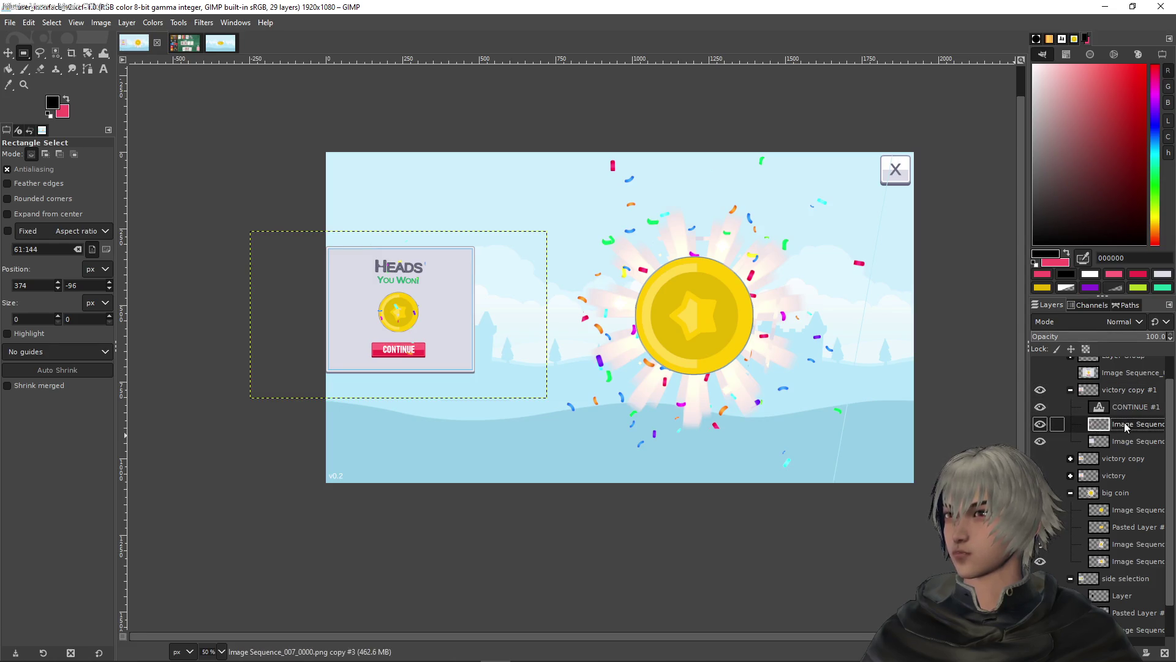
{"action": "left_click", "coordinate": [127, 22]}
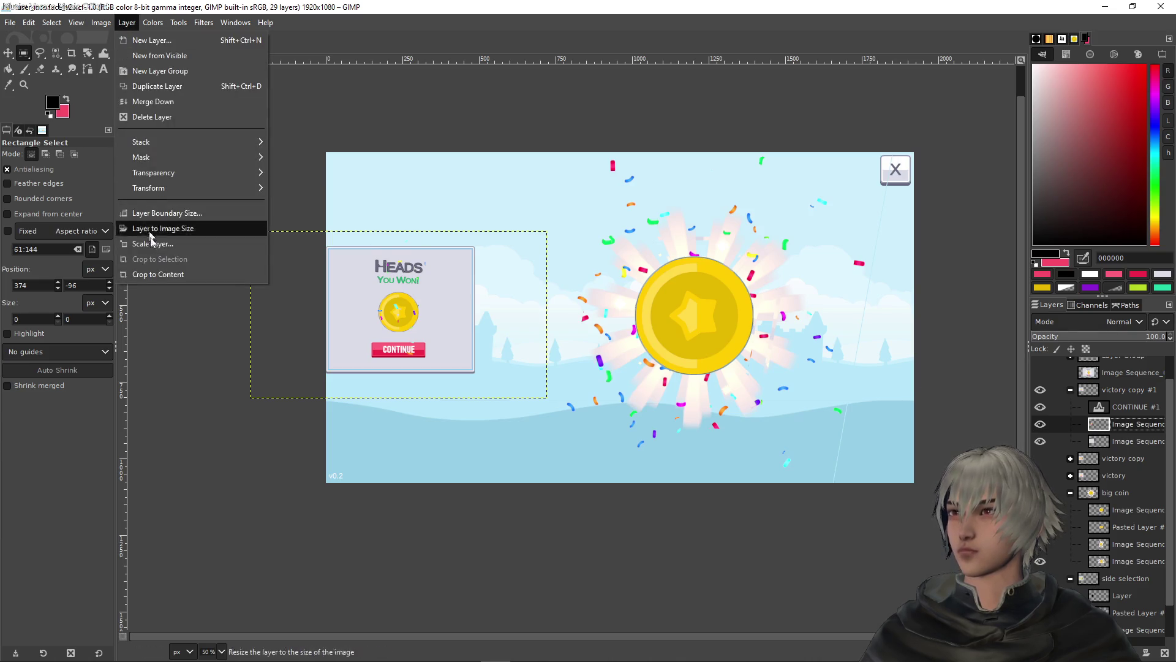
Crop the popup layer to its content, clearing everything outside a rectangle around the popup
{"action": "left_click", "coordinate": [149, 276]}
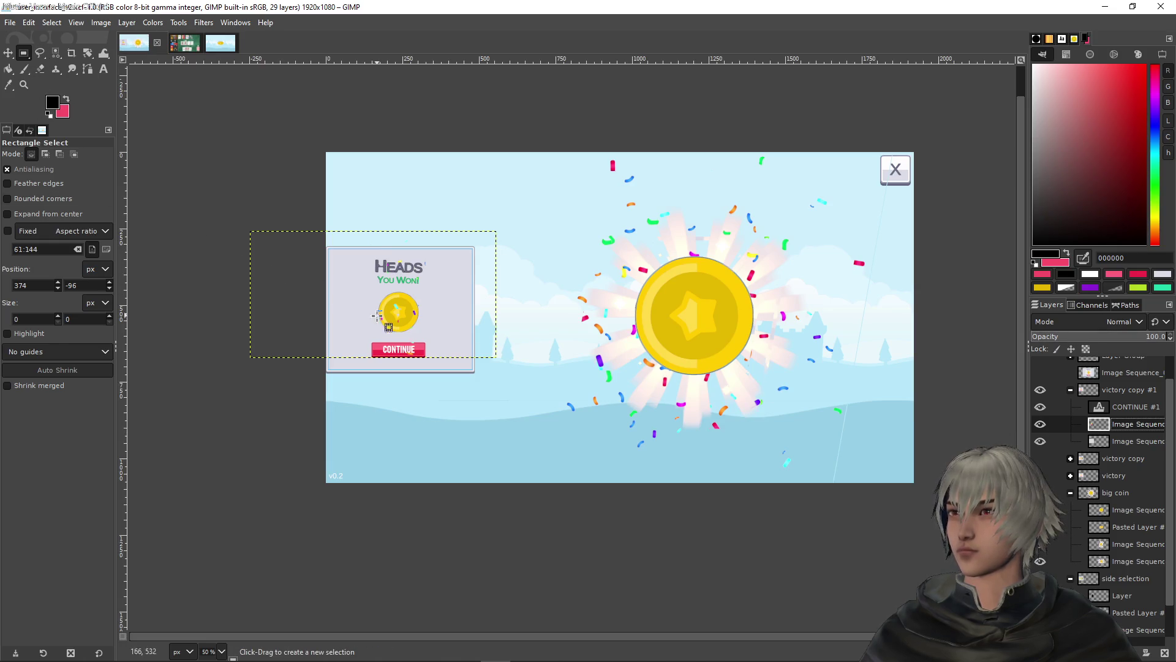
{"action": "mouse_move", "coordinate": [335, 366]}
{"action": "left_mouse_down"}
{"action": "mouse_move", "coordinate": [440, 254]}
{"action": "mouse_move", "coordinate": [464, 249]}
{"action": "left_mouse_up"}
{"action": "key", "text": "ctrl+i"}
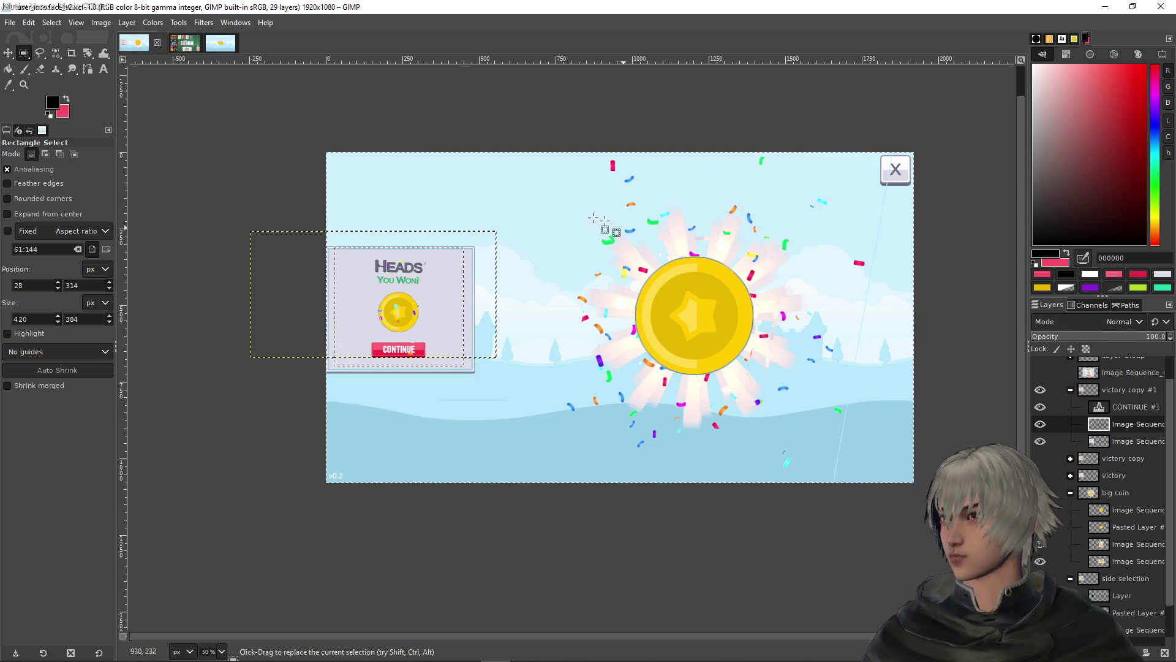
{"action": "left_click", "coordinate": [307, 114]}
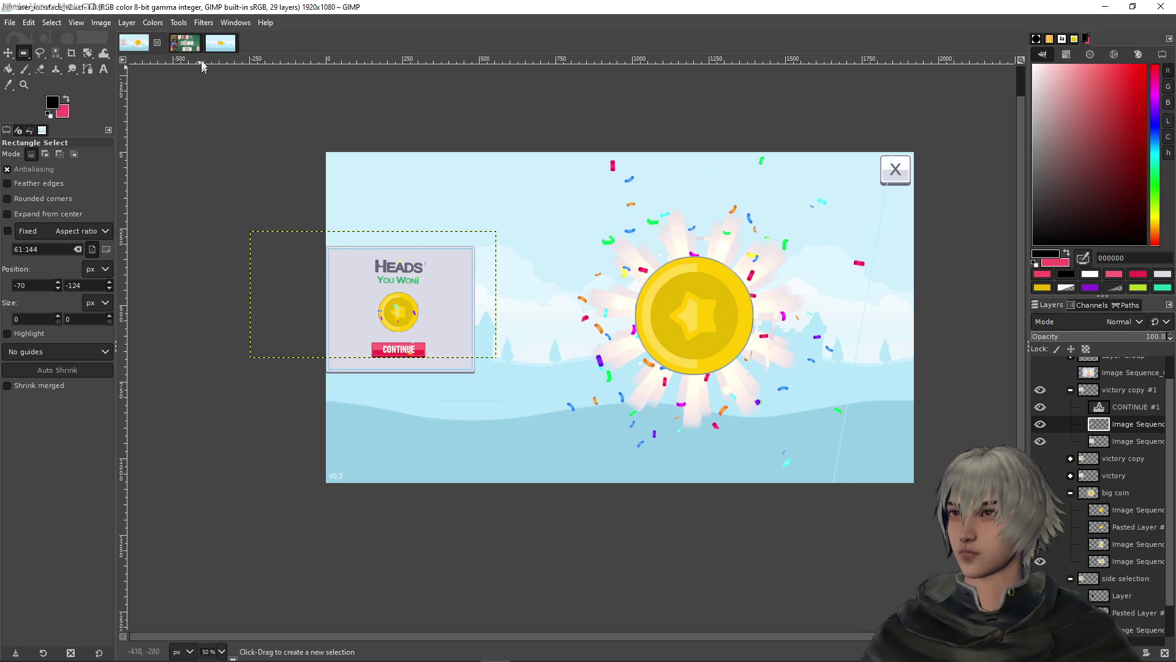
{"action": "left_click", "coordinate": [153, 22]}
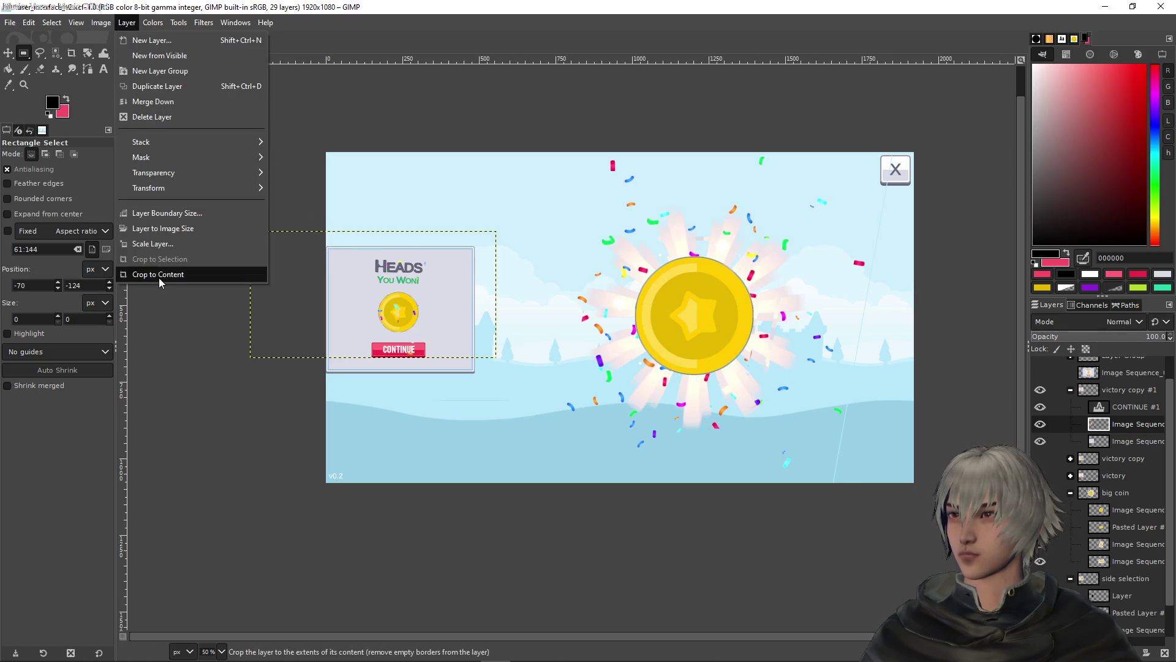
{"action": "left_click", "coordinate": [160, 274]}
Crop the layer to a rectangle around the Heads panel, then trim it to content
{"action": "left_click_drag", "start_coordinate": [355, 362], "coordinate": [462, 248]}
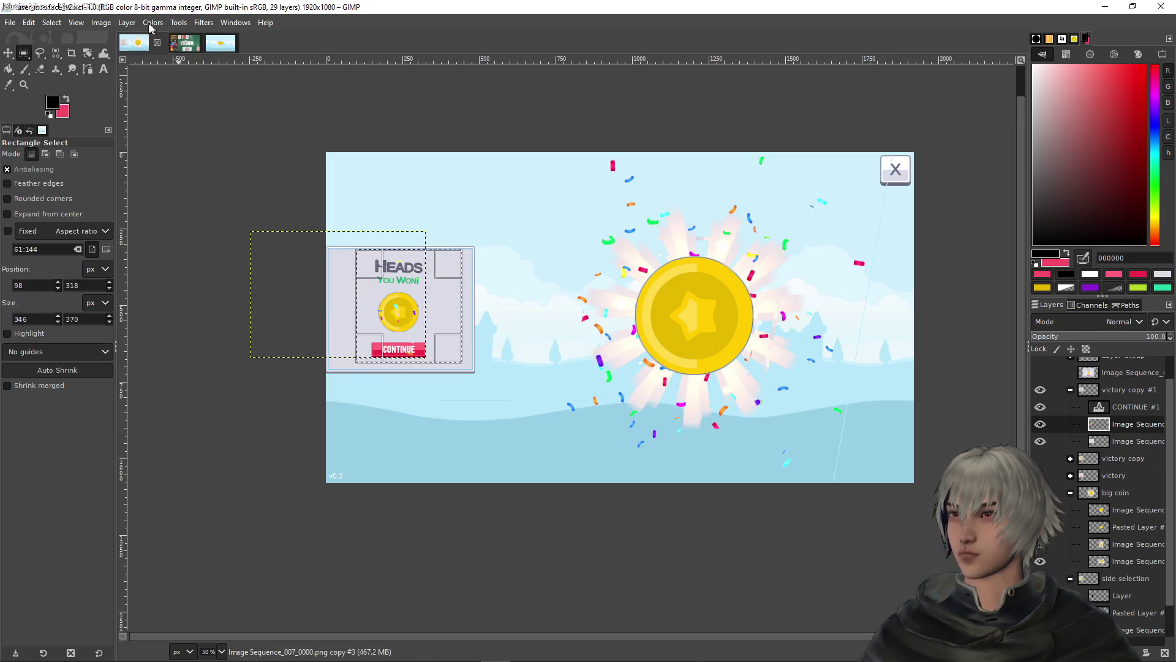
{"action": "left_click", "coordinate": [127, 23]}
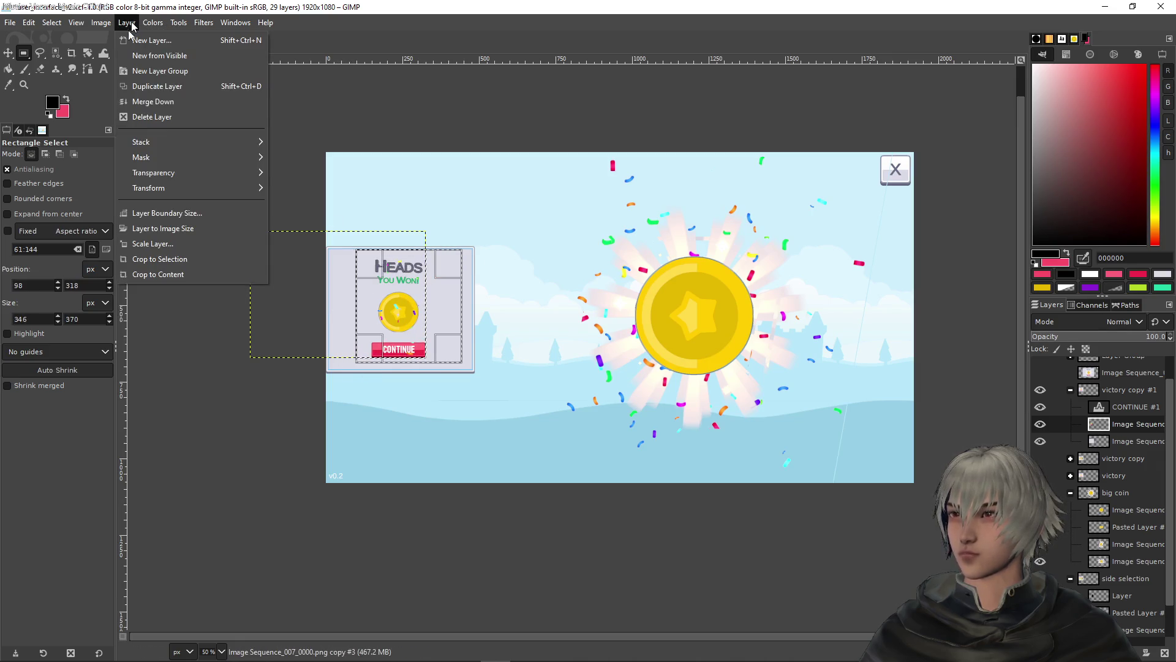
{"action": "left_click", "coordinate": [162, 261]}
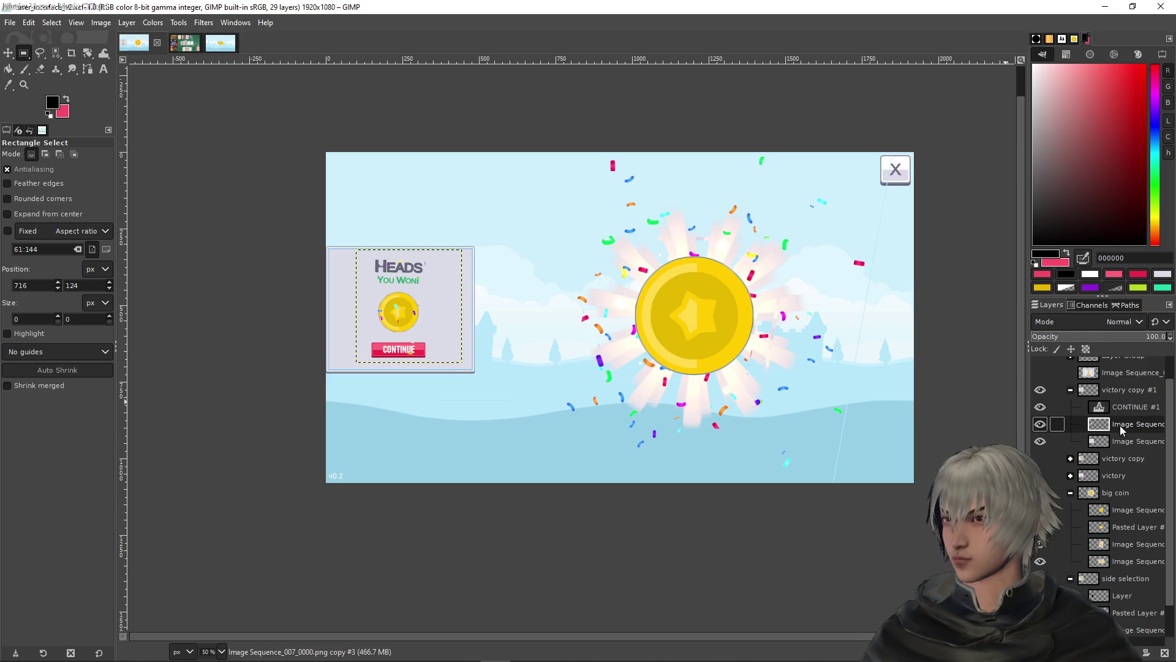
{"action": "left_click", "coordinate": [101, 22]}
{"action": "mouse_move", "coordinate": [127, 22]}
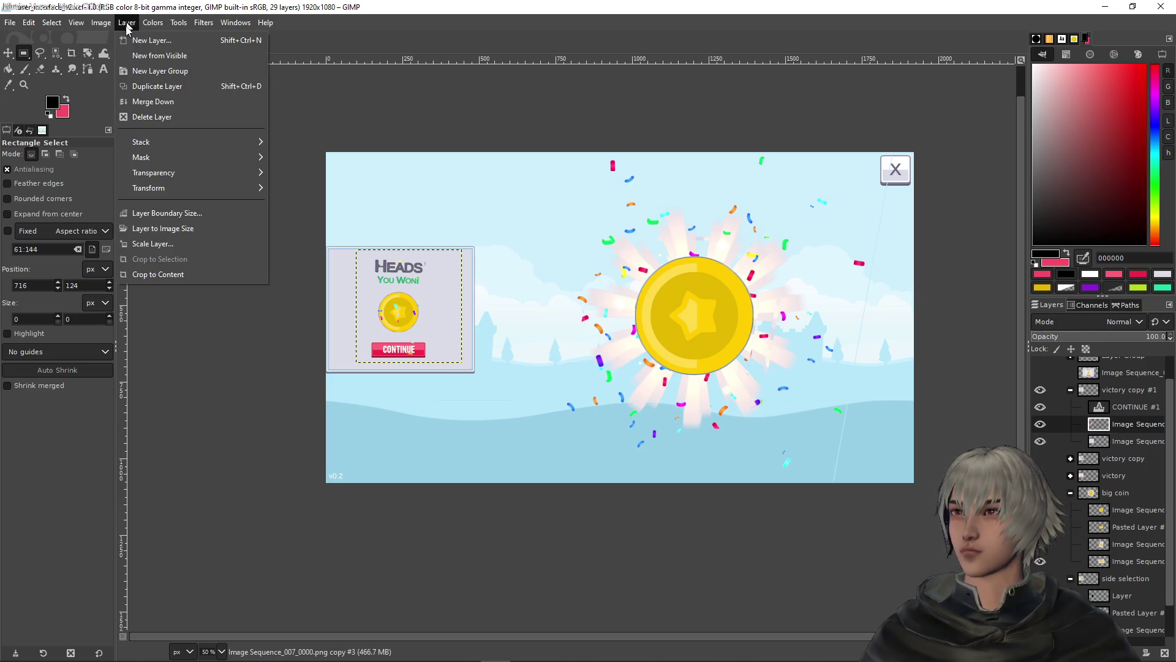
{"action": "left_click", "coordinate": [162, 277]}
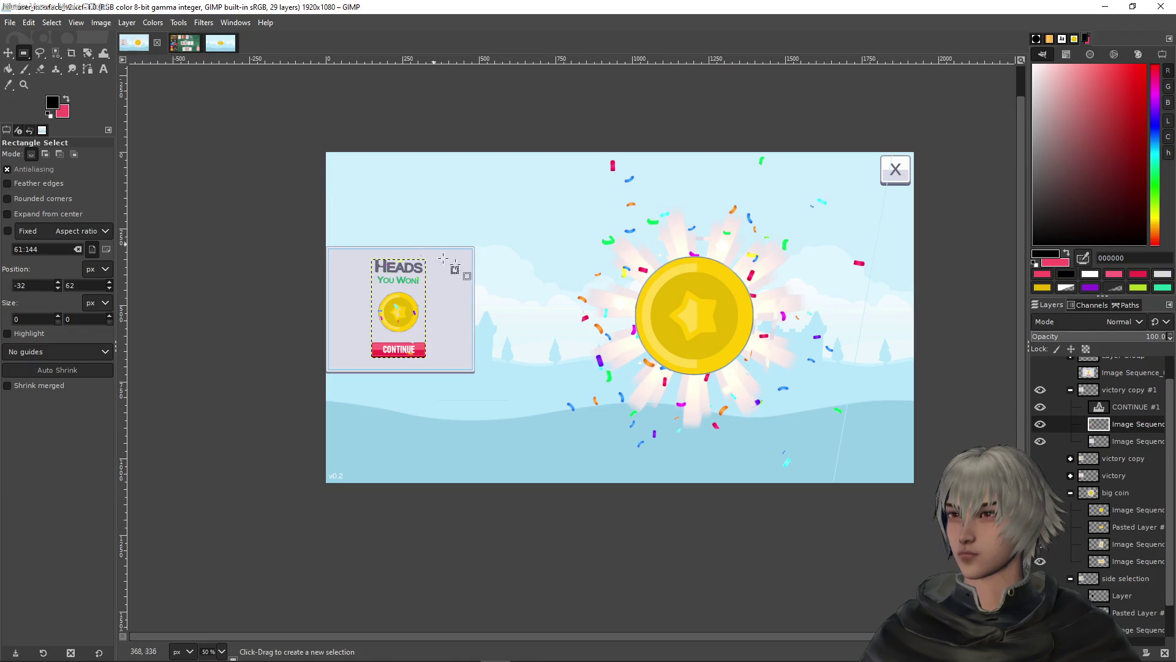
Select victory copy #1 and collapse the group in the Layers panel
{"action": "left_click", "coordinate": [1120, 442]}
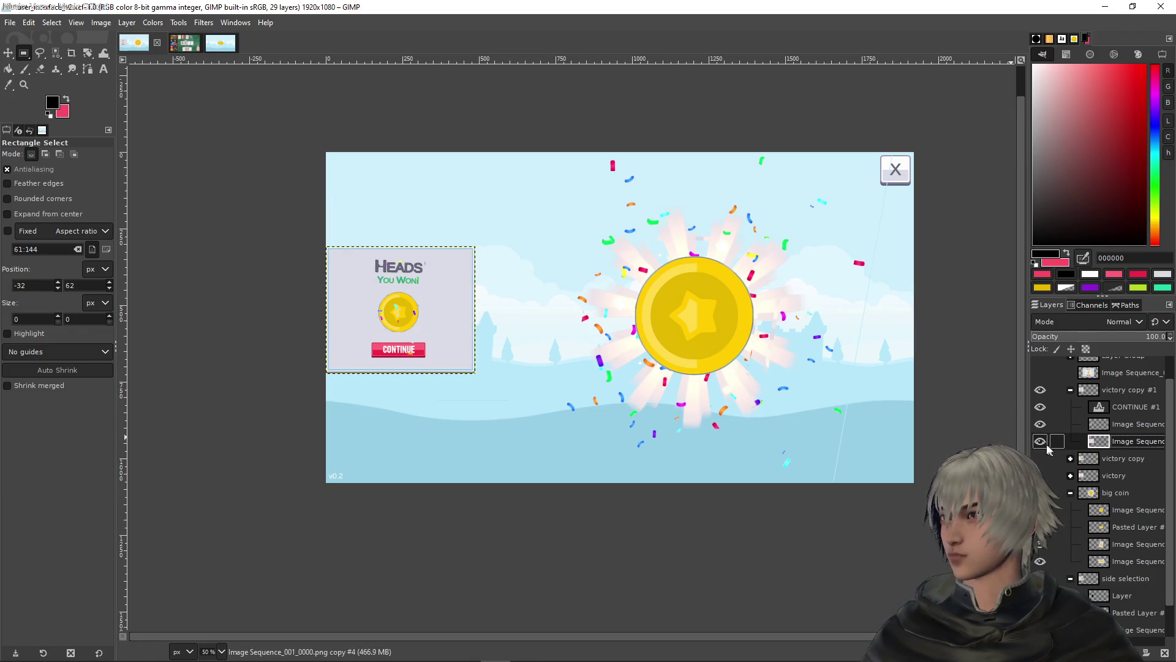
{"action": "left_click", "coordinate": [1103, 424]}
{"action": "left_click", "coordinate": [1108, 392]}
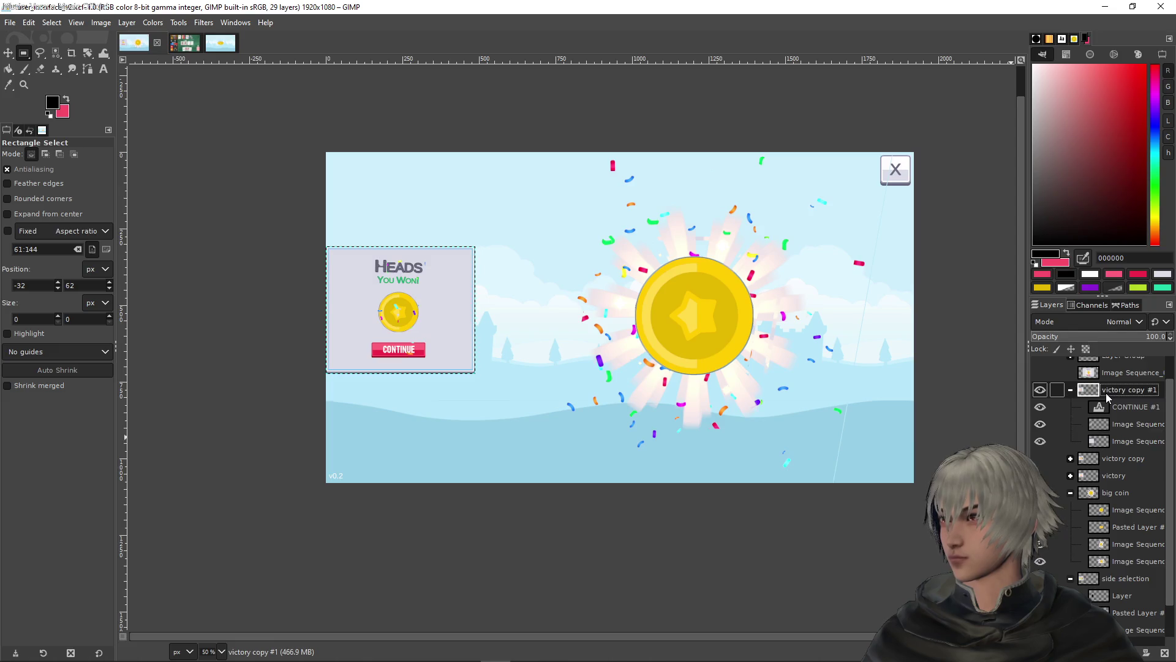
{"action": "left_click", "coordinate": [1070, 390]}
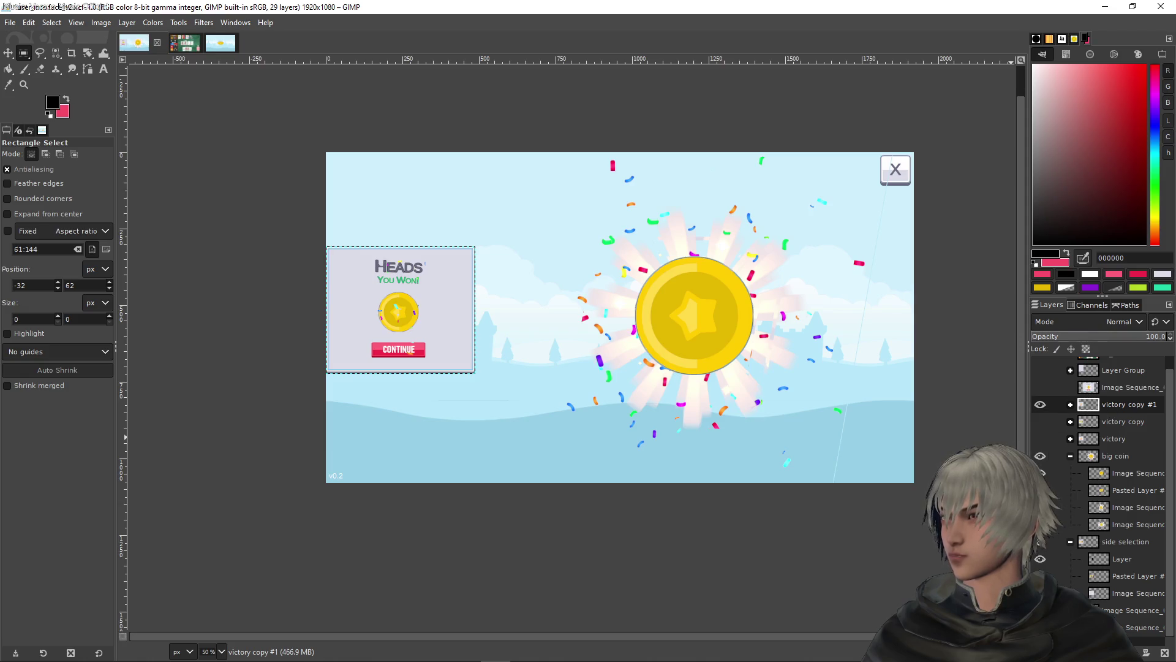
Create a layer group named 'left side' above victory copy #1 and move victory copy #1 into it
{"action": "key", "text": "ctrl+shift+g"}
{"action": "left_click_drag", "start_coordinate": [1118, 423], "coordinate": [1115, 394]}
{"action": "double_click", "coordinate": [1116, 394]}
{"action": "type", "text": "left side"}
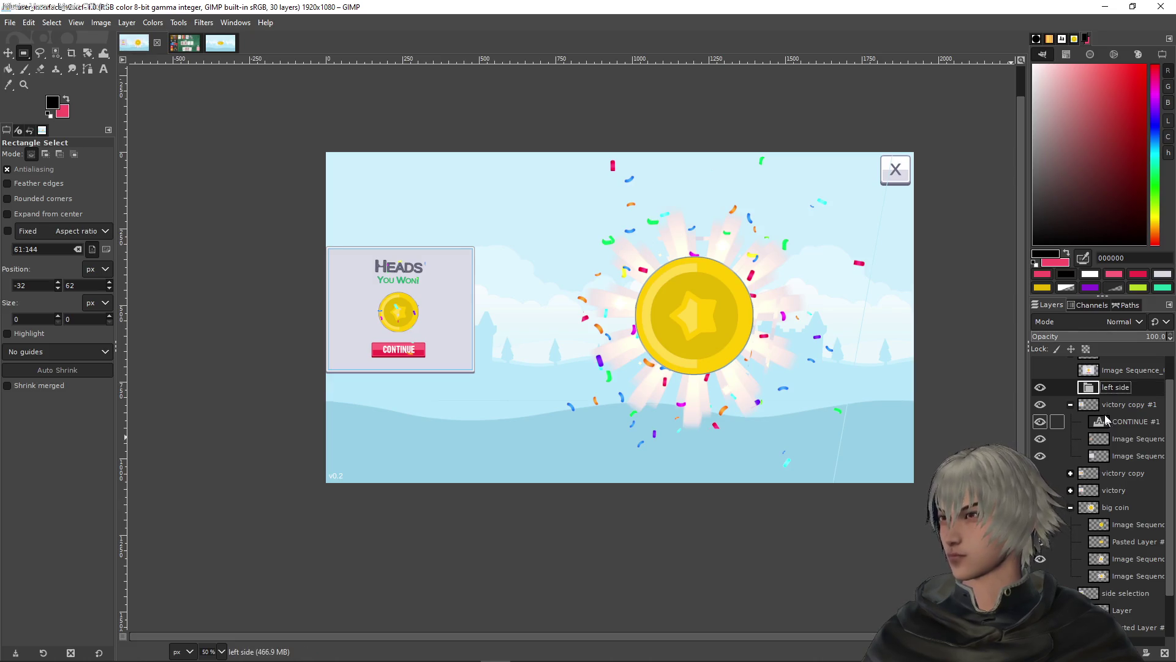
{"action": "mouse_move", "coordinate": [1106, 409]}
{"action": "left_mouse_down"}
{"action": "mouse_move", "coordinate": [1111, 389]}
{"action": "mouse_move", "coordinate": [1100, 418]}
{"action": "mouse_move", "coordinate": [1112, 434]}
{"action": "left_mouse_up"}
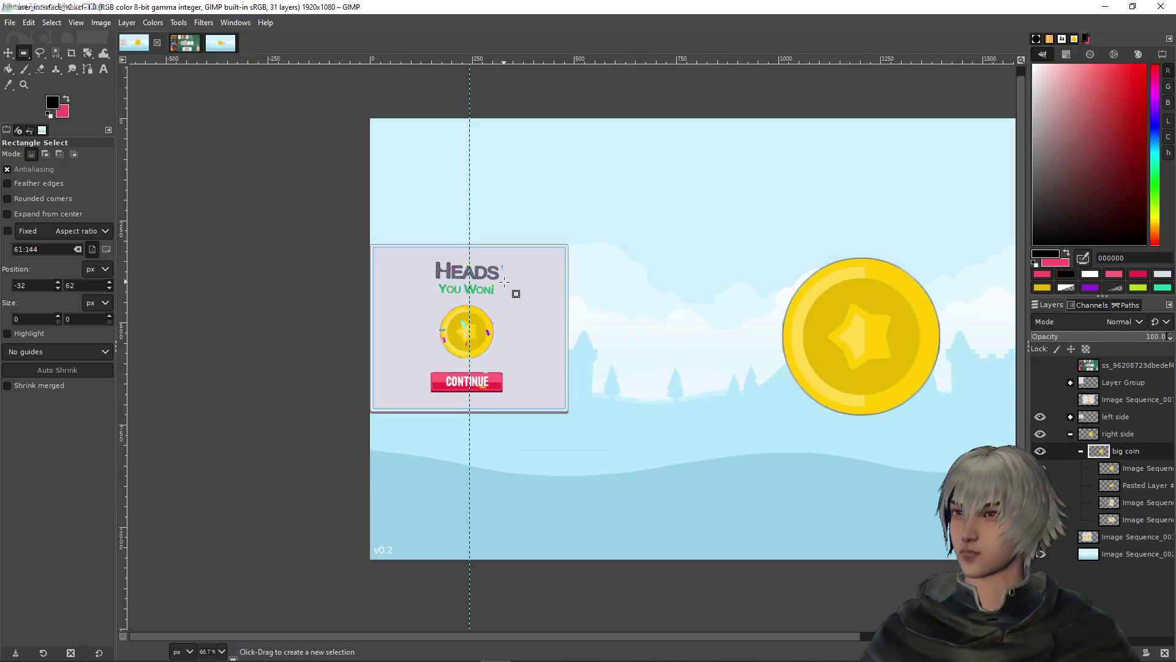
{"action": "scroll", "coordinate": [789, 316], "scroll_direction": "right", "scroll_amount": 5}
{"action": "scroll", "coordinate": [613, 320], "scroll_direction": "down", "scroll_amount": 1}
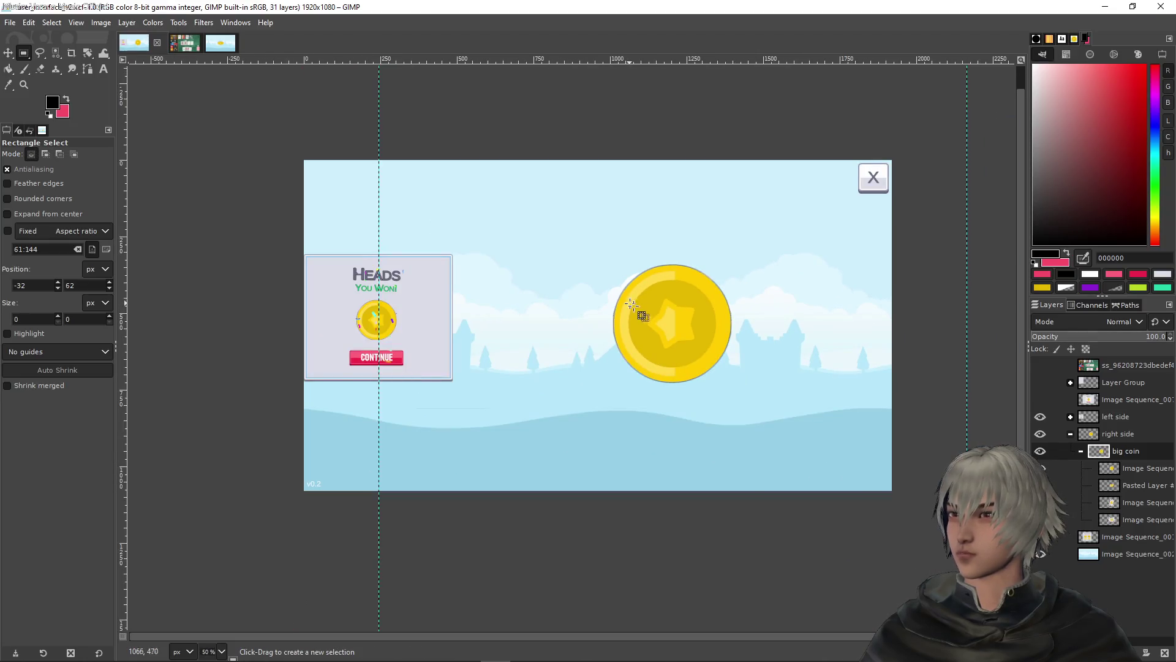
{"action": "left_click", "coordinate": [1112, 417]}
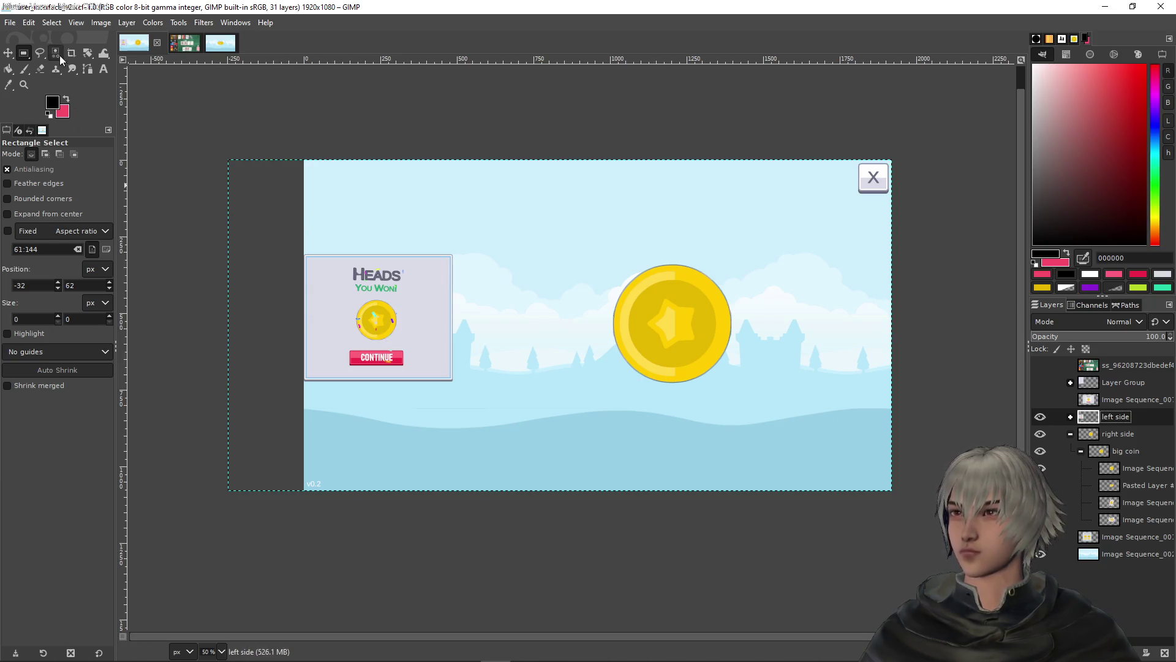
{"action": "left_click", "coordinate": [9, 54]}
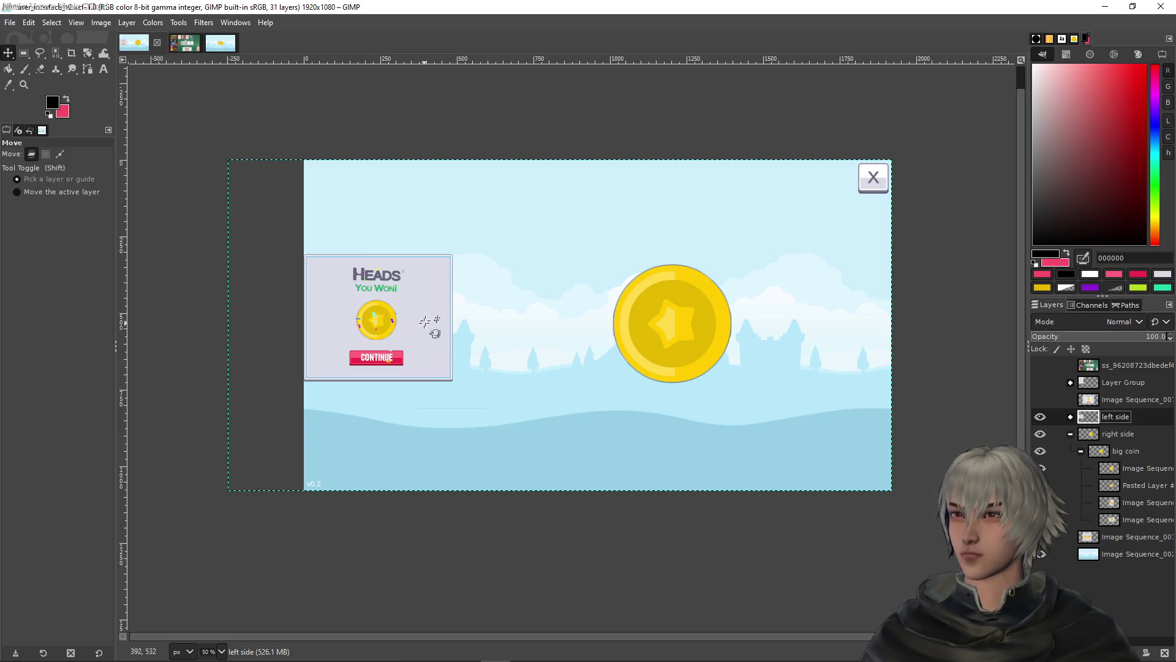
Compare the grey Layer Group panel with the Heads panel, leave it hidden, and show the reference screenshot
{"action": "left_click", "coordinate": [1071, 418]}
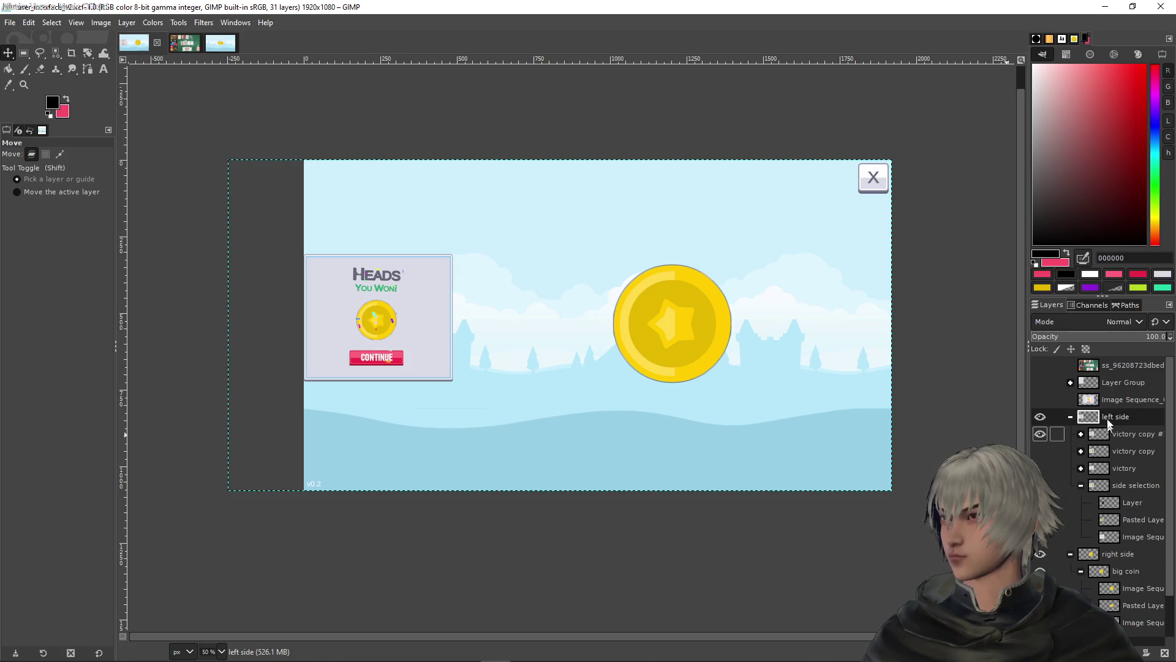
{"action": "left_click", "coordinate": [1110, 384]}
{"action": "left_click", "coordinate": [1041, 383]}
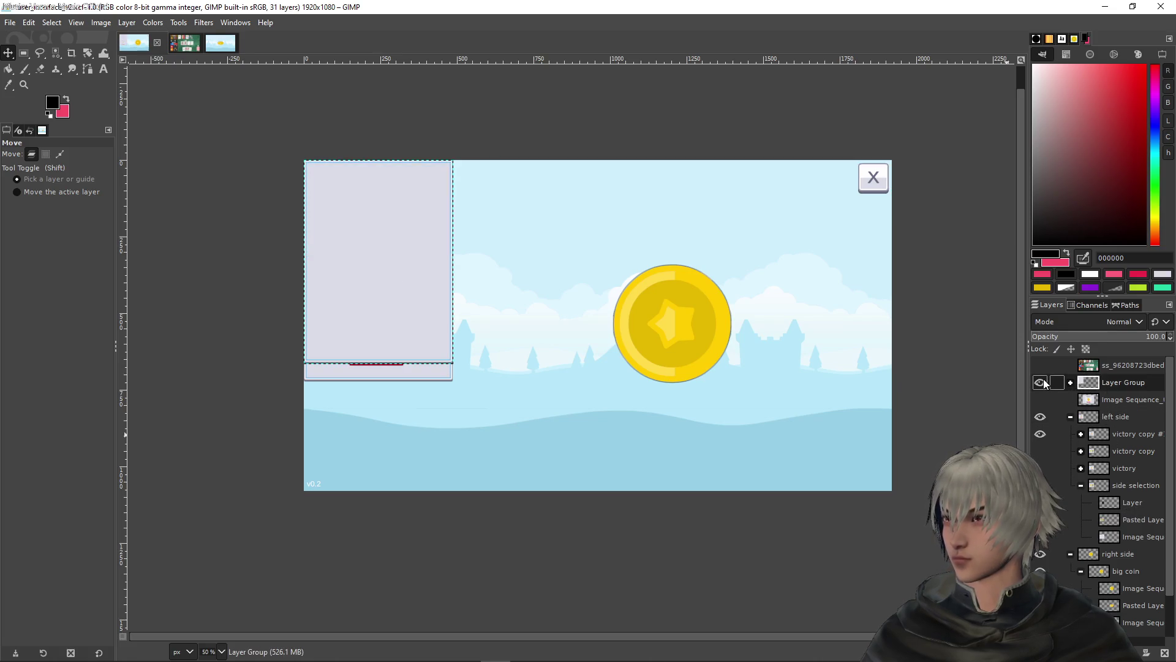
{"action": "left_click", "coordinate": [1044, 384]}
{"action": "left_click", "coordinate": [1045, 384]}
{"action": "left_click", "coordinate": [1045, 384]}
{"action": "left_click", "coordinate": [1045, 383]}
{"action": "left_click", "coordinate": [1045, 383]}
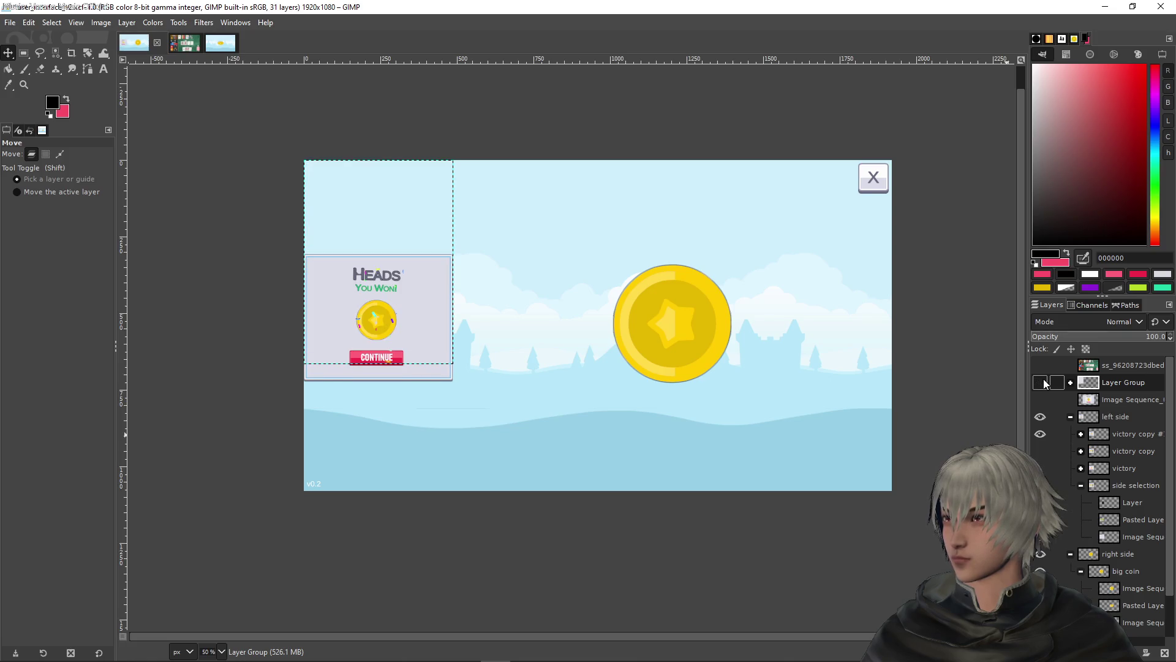
{"action": "left_click", "coordinate": [1094, 417]}
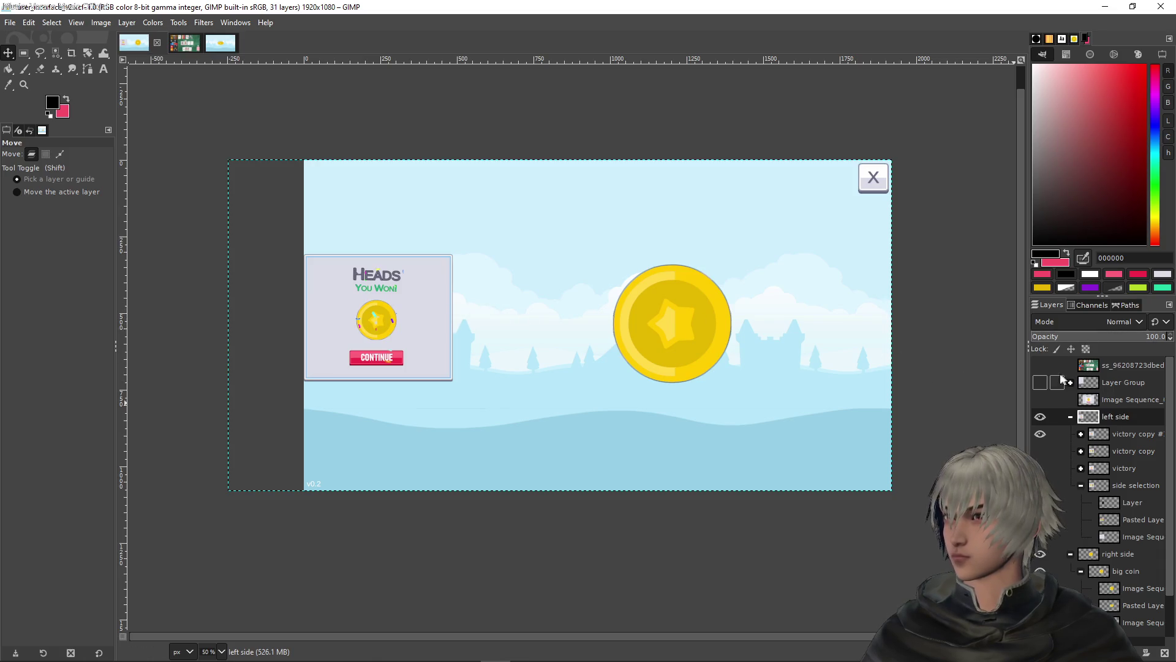
{"action": "left_click", "coordinate": [1040, 366]}
Nudge the left side group down with Shift+Down, then slightly back up, to match the reference layout
{"action": "scroll", "coordinate": [306, 185], "scroll_direction": "up", "scroll_amount": 3}
{"action": "scroll", "coordinate": [307, 185], "scroll_direction": "up", "scroll_amount": 1}
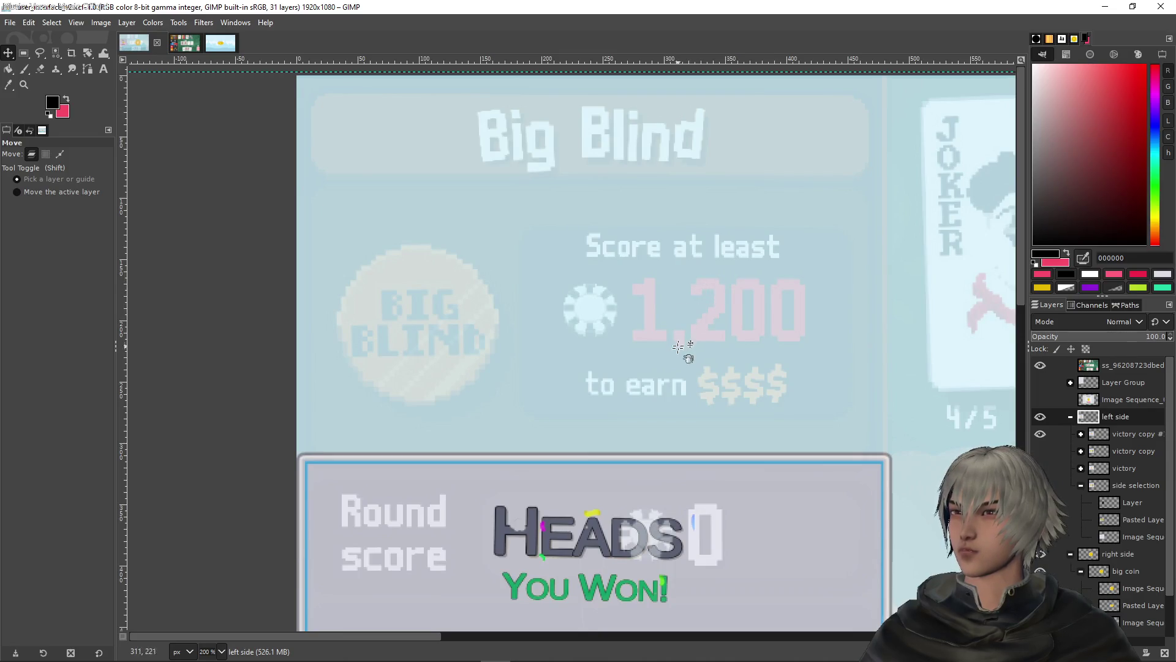
{"action": "scroll", "coordinate": [662, 294], "scroll_direction": "down", "scroll_amount": 5}
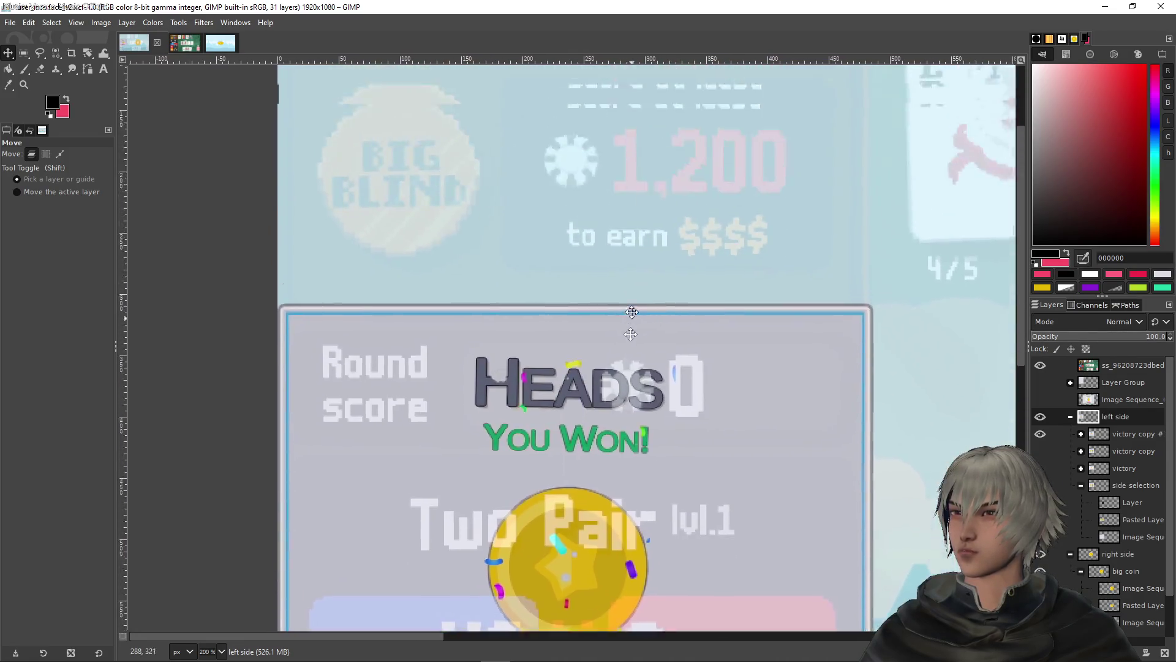
{"action": "scroll", "coordinate": [631, 334], "scroll_direction": "up", "scroll_amount": 5}
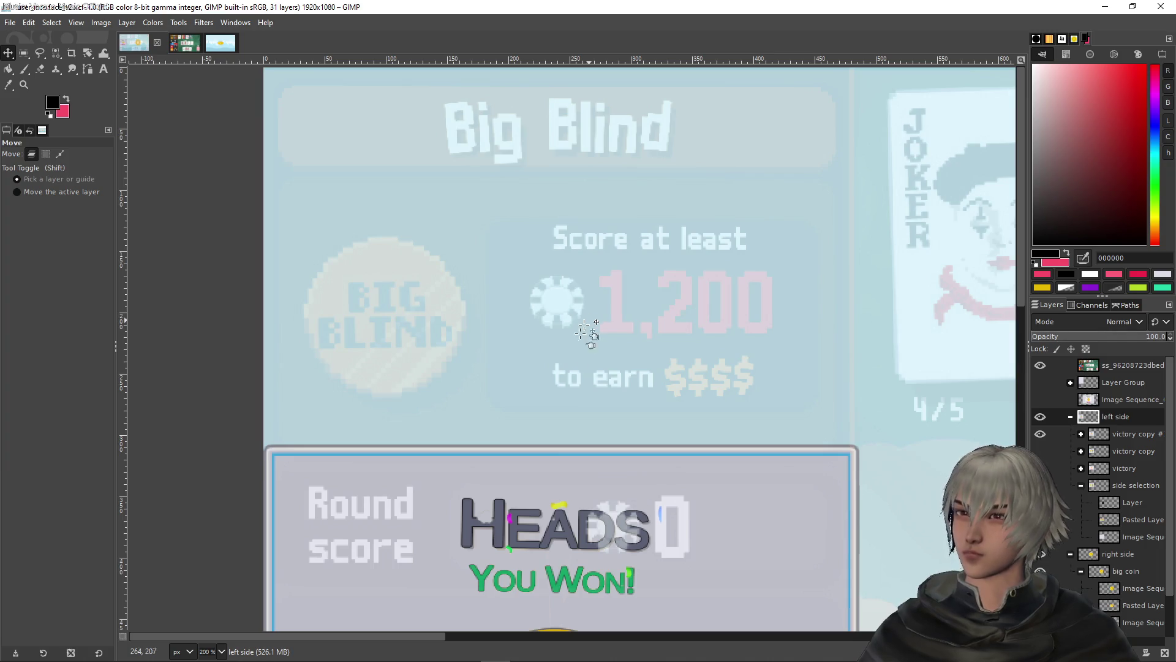
{"action": "scroll", "coordinate": [521, 387], "scroll_direction": "down", "scroll_amount": 10}
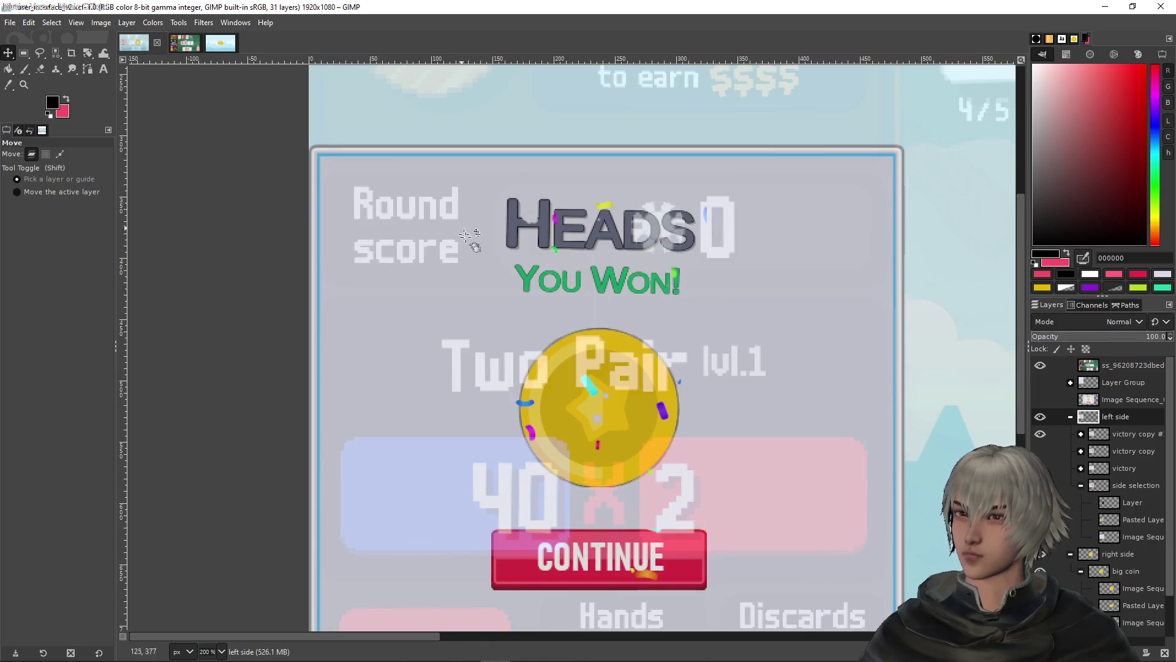
{"action": "scroll", "coordinate": [525, 263], "scroll_direction": "down", "scroll_amount": 8}
{"action": "scroll", "coordinate": [518, 263], "scroll_direction": "up", "scroll_amount": 8}
{"action": "scroll", "coordinate": [518, 257], "scroll_direction": "down", "scroll_amount": 2, "text": "ctrl"}
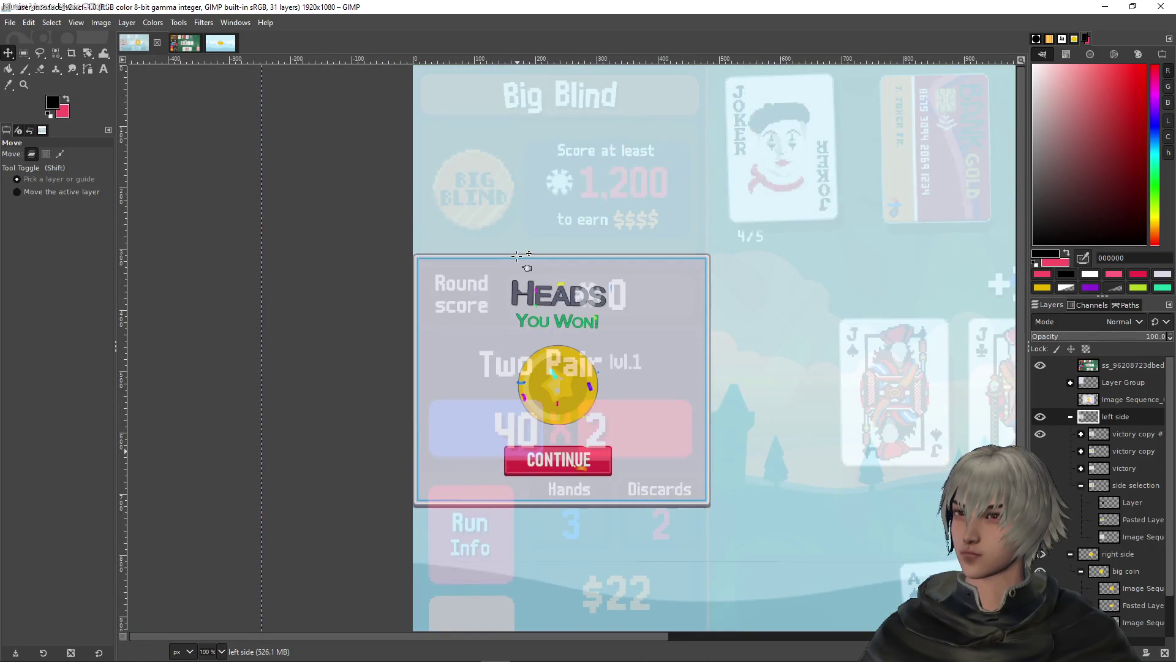
{"action": "scroll", "coordinate": [536, 294], "scroll_direction": "up", "scroll_amount": 1, "text": "ctrl"}
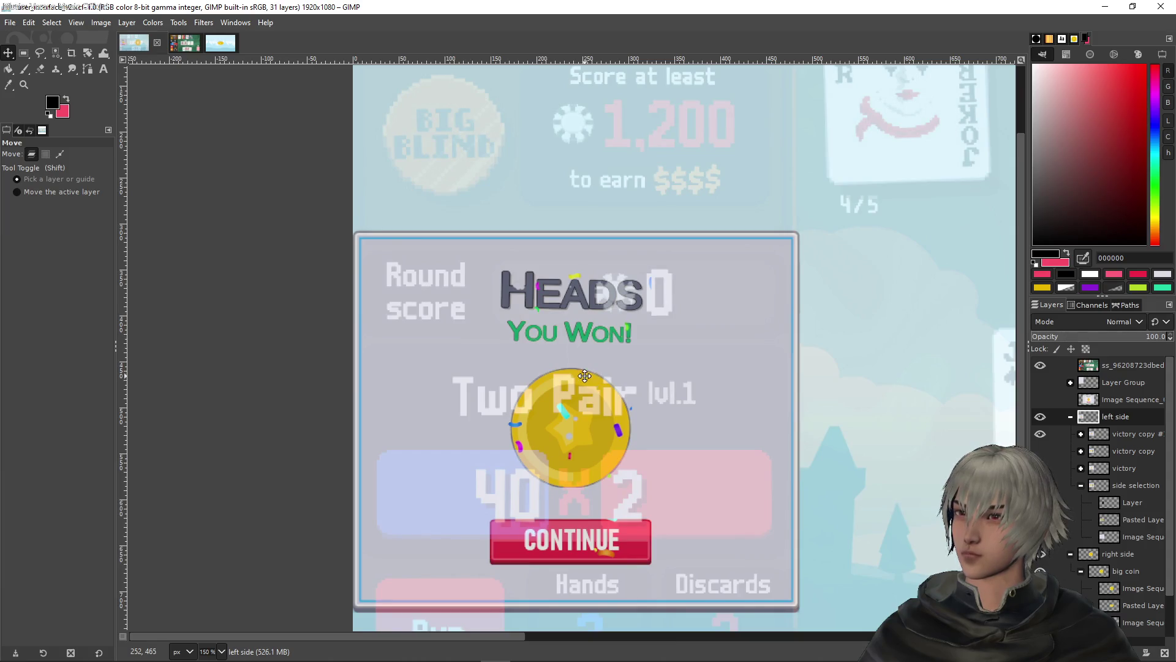
{"action": "left_click_drag", "start_coordinate": [585, 376], "coordinate": [608, 288]}
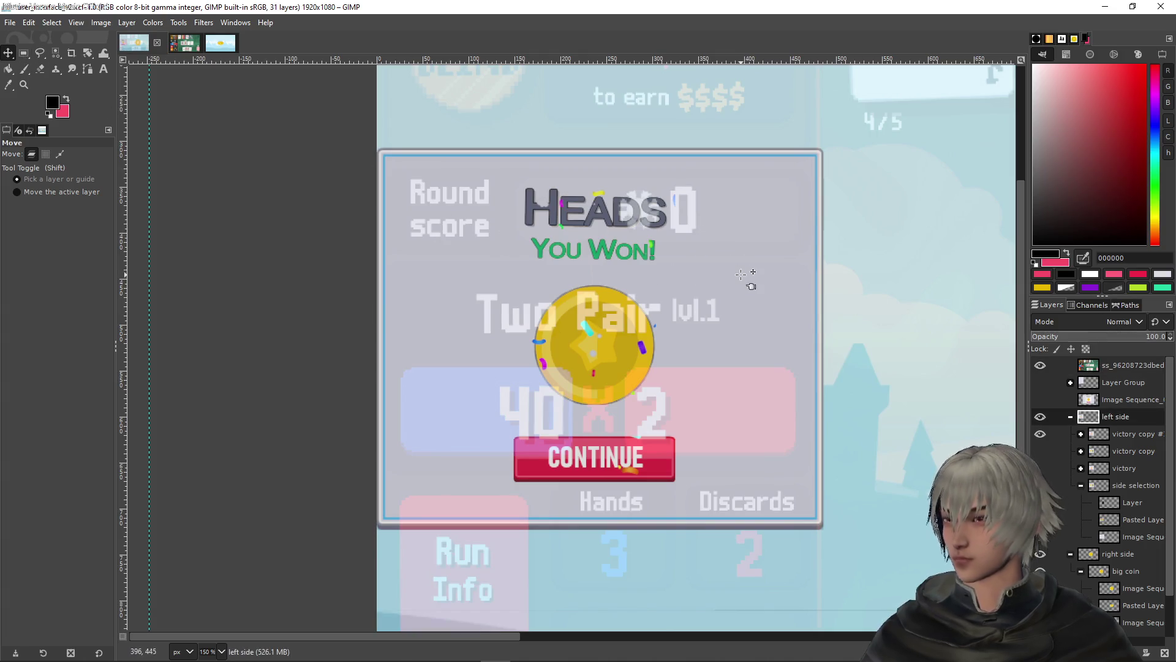
{"action": "key", "text": "shift+Down"}
{"action": "key", "text": "shift+Down"}
{"action": "key", "text": "shift+Down"}
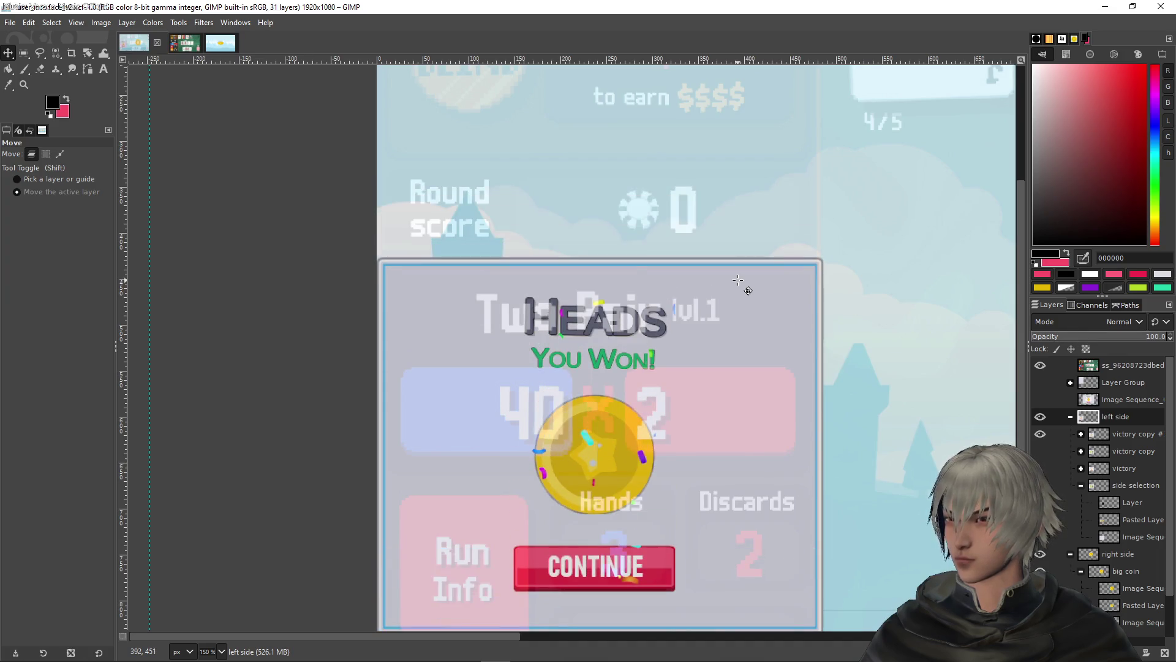
{"action": "key", "text": "shift+Down"}
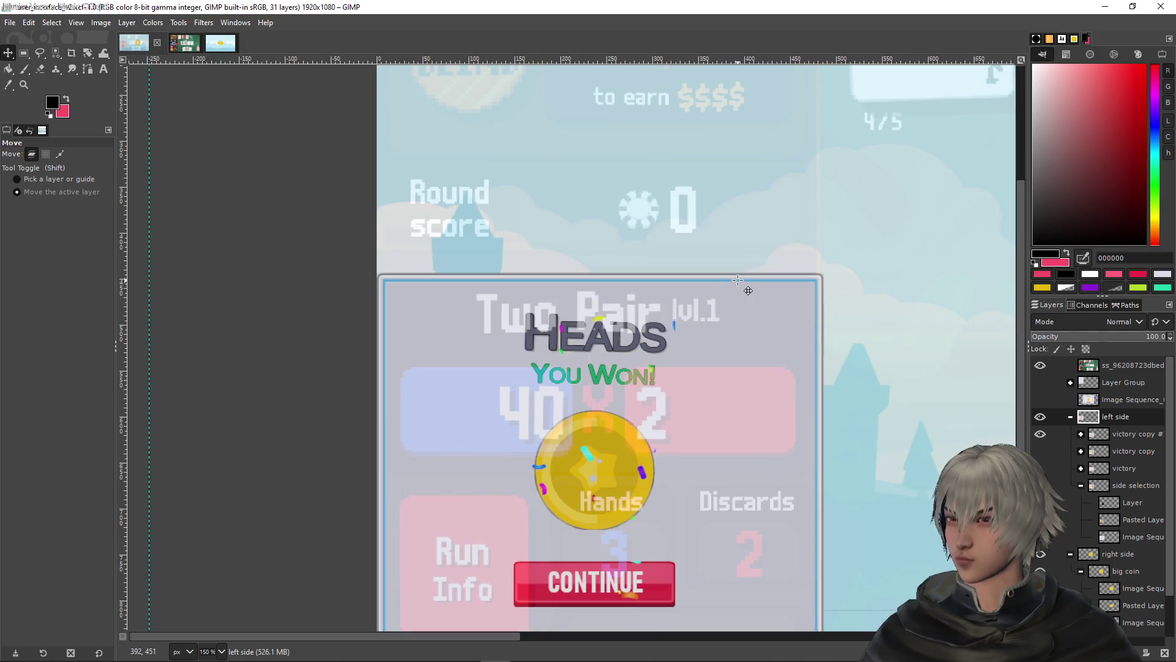
{"action": "key", "text": "shift+Down"}
{"action": "key", "text": "shift+Down"}
{"action": "key", "text": "shift+Down"}
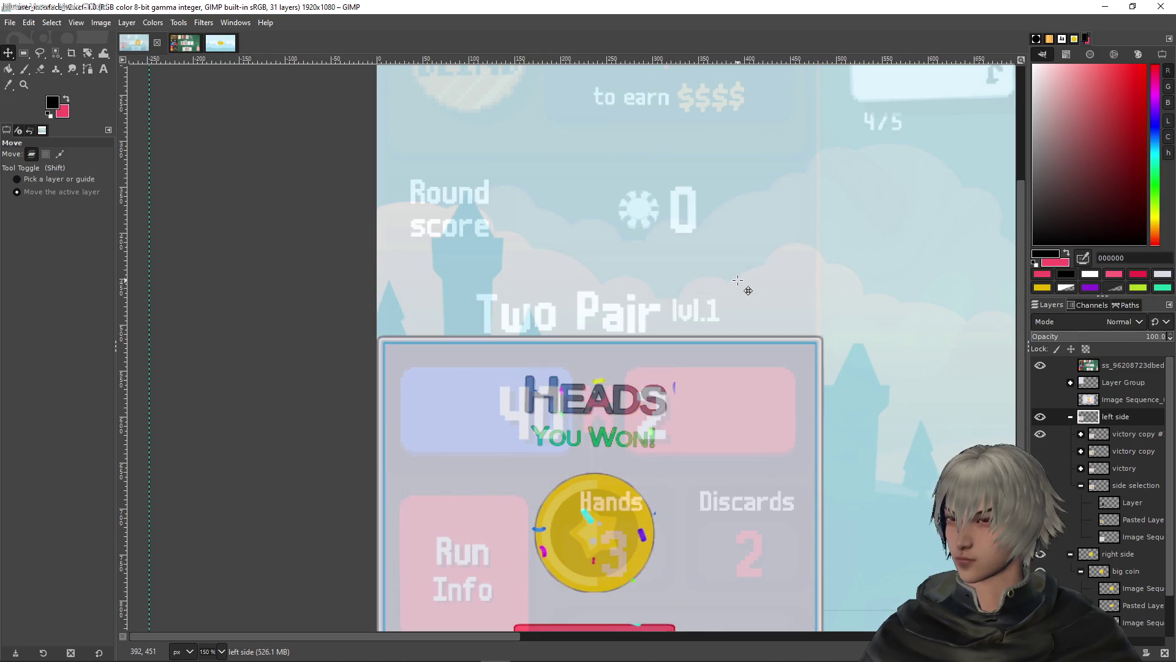
{"action": "scroll", "coordinate": [738, 284], "scroll_direction": "down", "scroll_amount": 4}
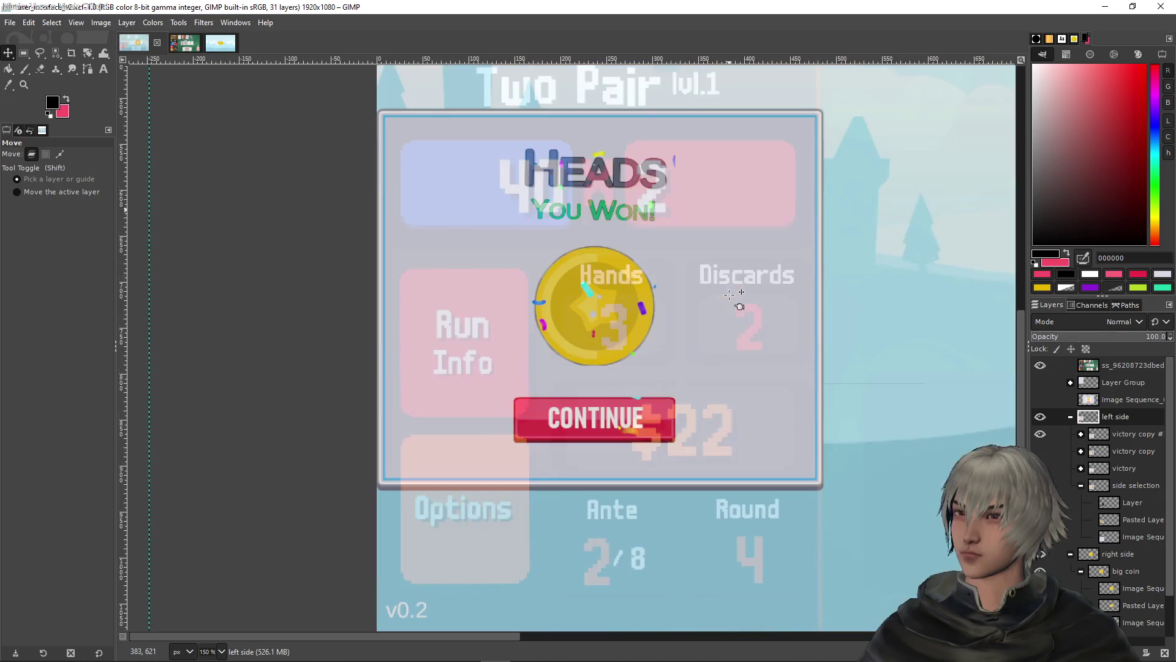
{"action": "scroll", "coordinate": [735, 294], "scroll_direction": "up", "scroll_amount": 5}
{"action": "key", "text": "shift+Up"}
{"action": "key", "text": "shift+Up"}
{"action": "key", "text": "shift+Up"}
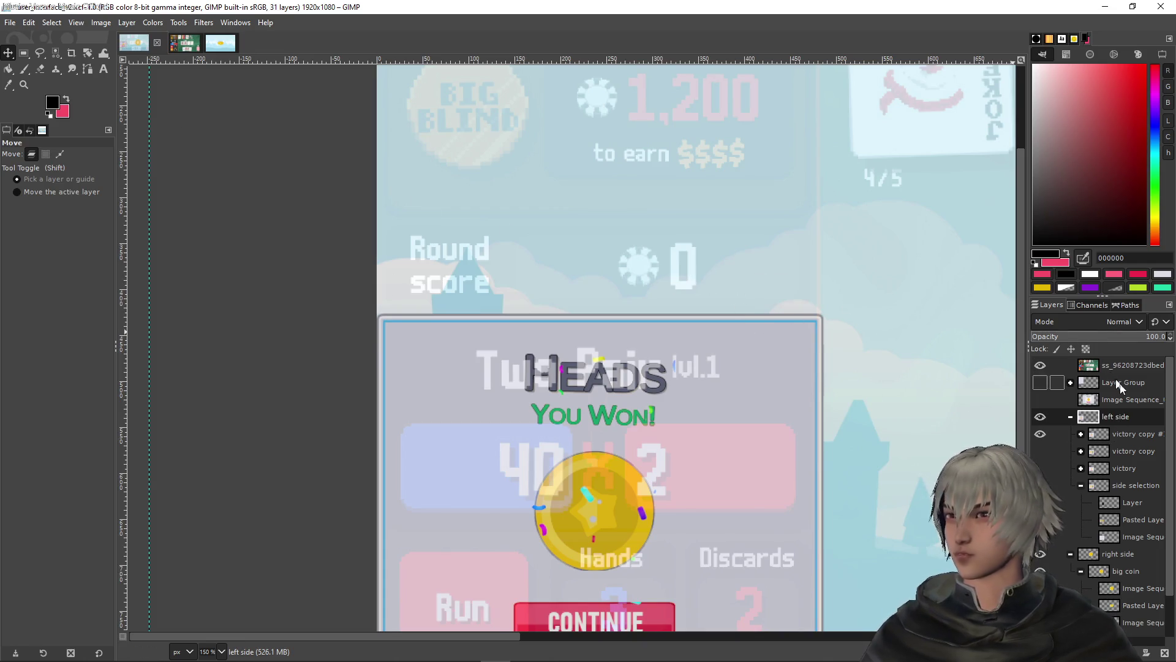
Hide the reference screenshot, show the grey Layer Group panel, and duplicate that group
{"action": "left_click", "coordinate": [1040, 365]}
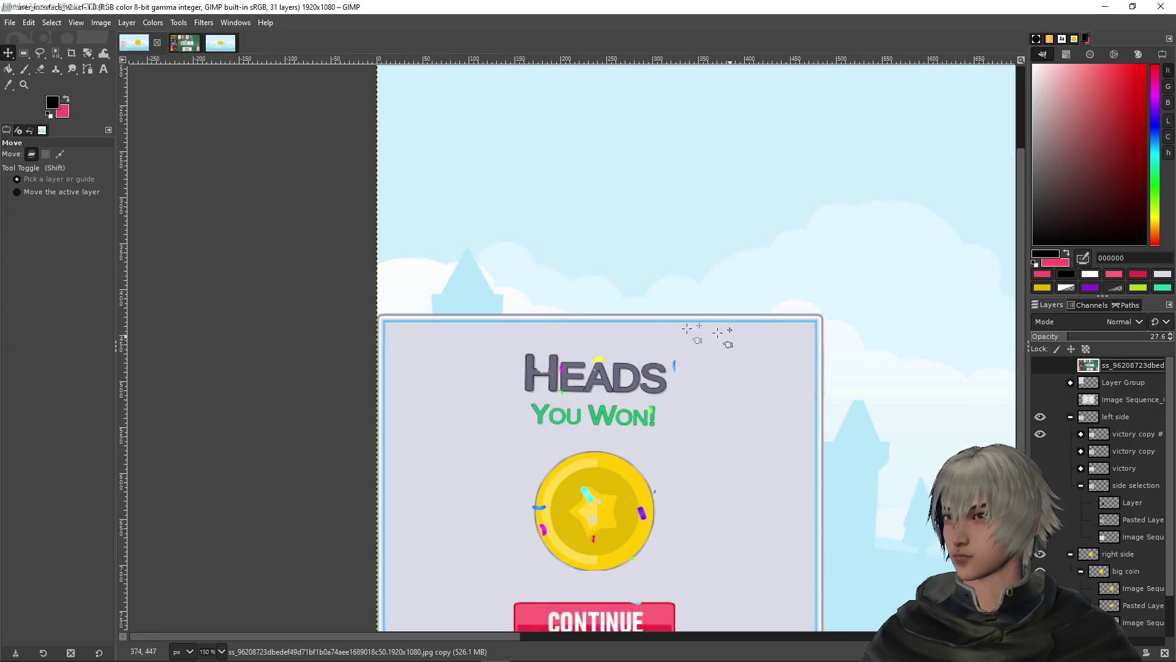
{"action": "left_click", "coordinate": [1055, 383]}
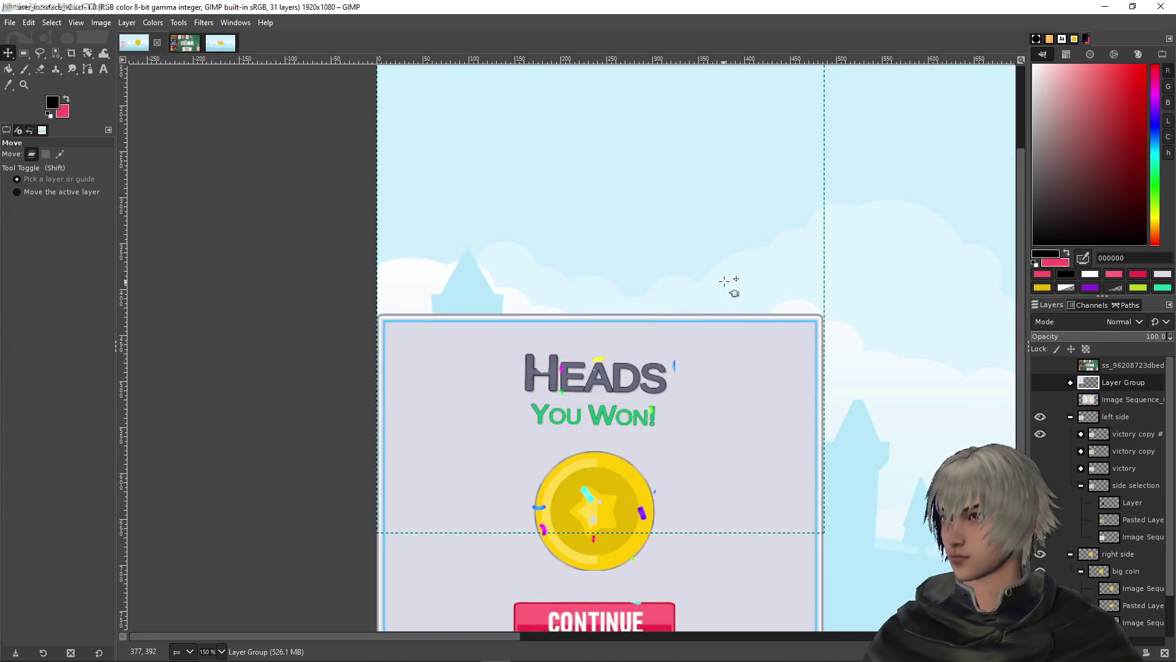
{"action": "key", "text": "shift+2"}
{"action": "left_click", "coordinate": [1040, 383]}
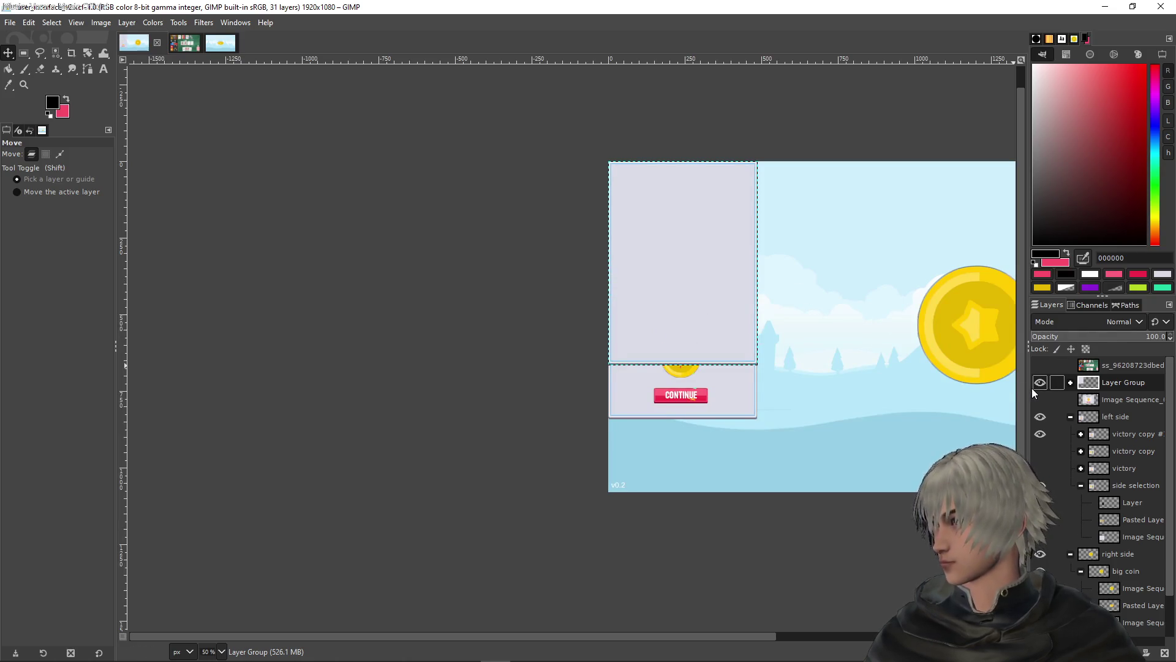
{"action": "right_click", "coordinate": [1096, 400]}
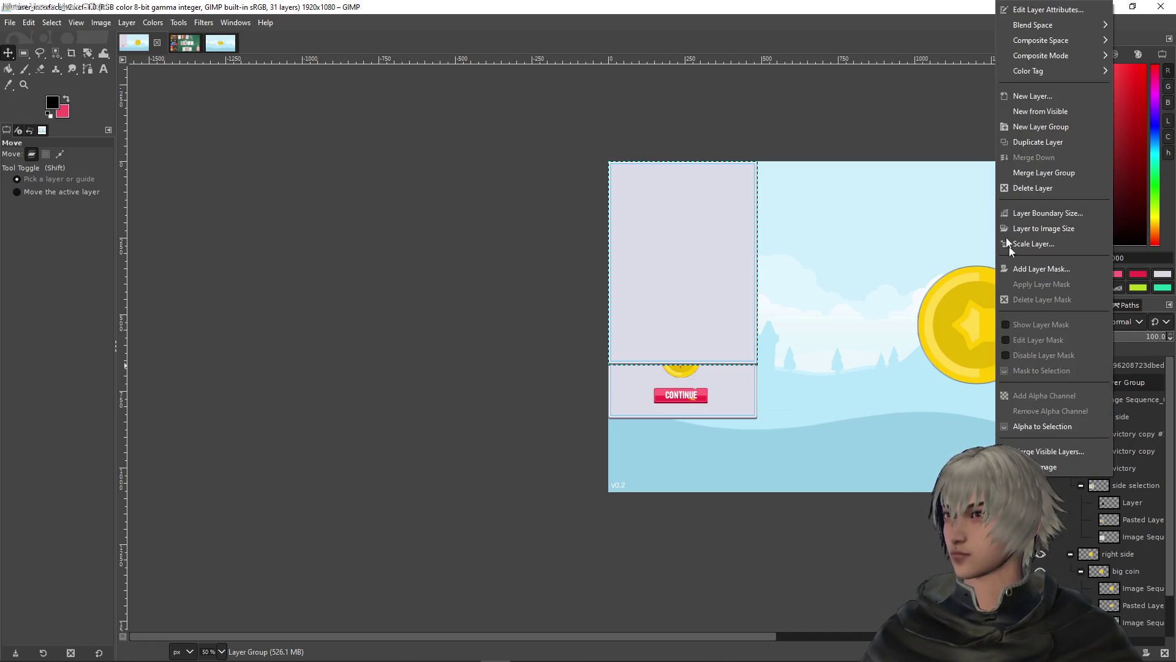
{"action": "left_click", "coordinate": [1022, 143]}
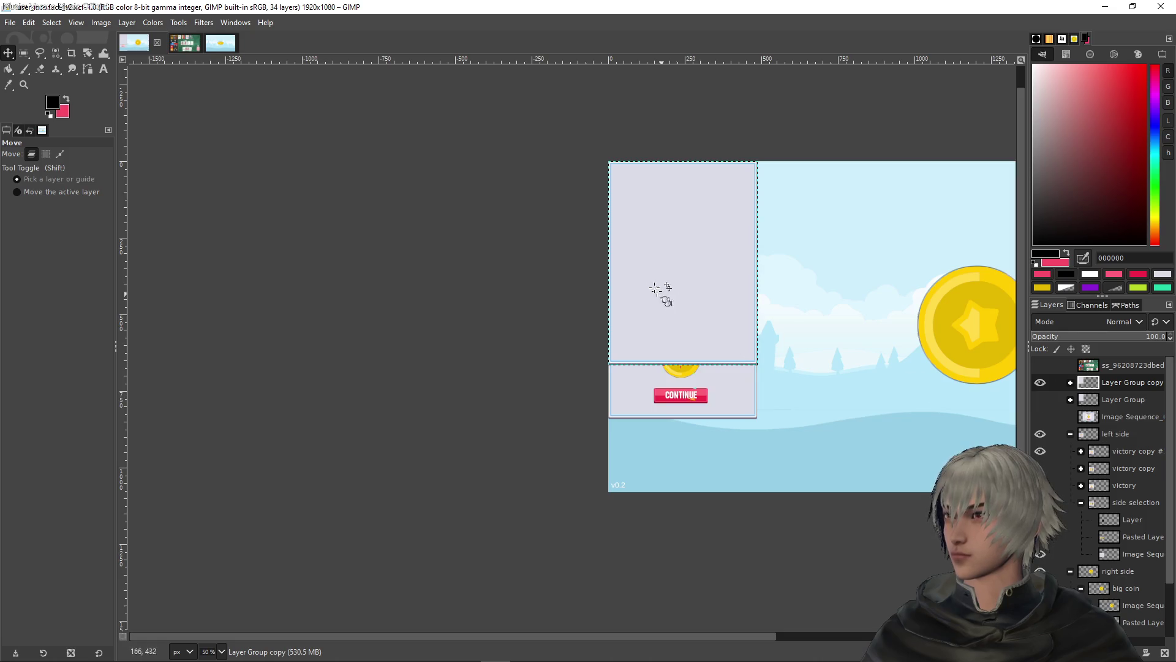
Draw a rectangle selection over the middle of the duplicated panel card
{"action": "left_click", "coordinate": [27, 54]}
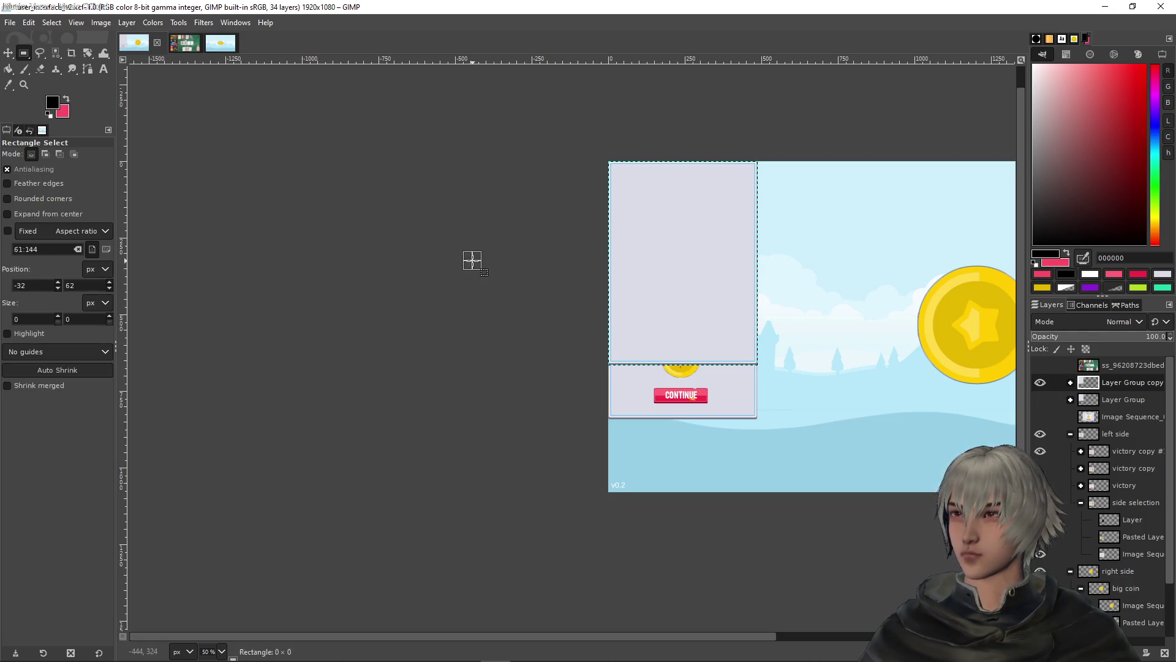
{"action": "mouse_move", "coordinate": [594, 195]}
{"action": "left_mouse_down"}
{"action": "mouse_move", "coordinate": [685, 236]}
{"action": "mouse_move", "coordinate": [789, 341]}
{"action": "mouse_move", "coordinate": [771, 343]}
{"action": "left_mouse_up"}
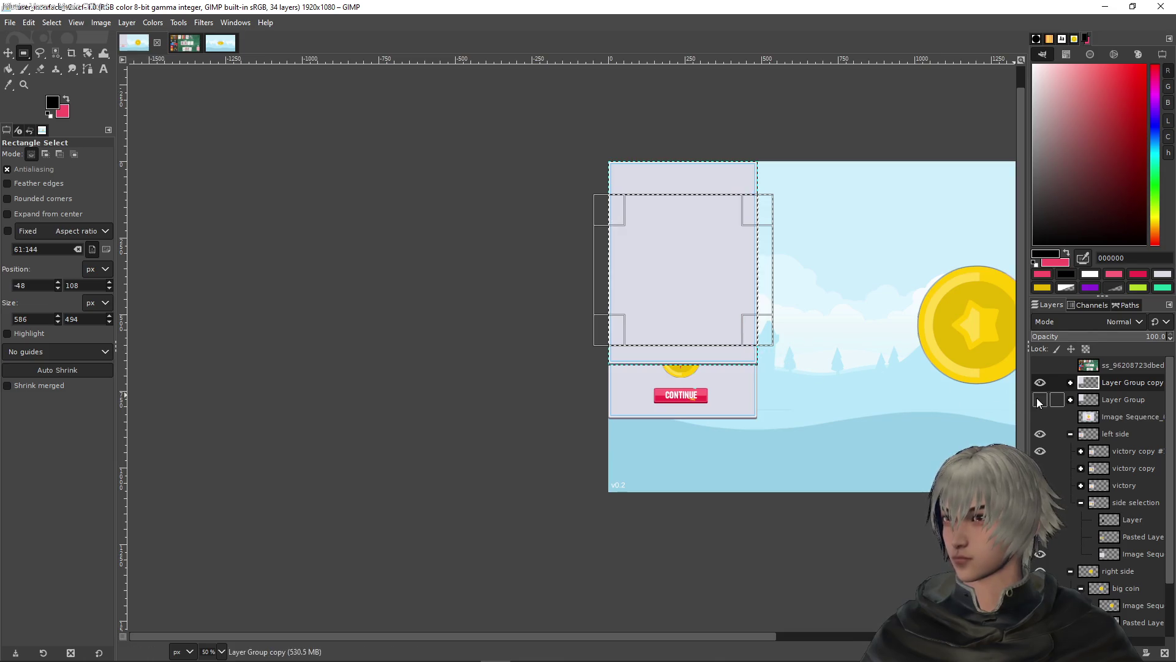
{"action": "scroll", "coordinate": [714, 261], "scroll_direction": "up", "scroll_amount": 2}
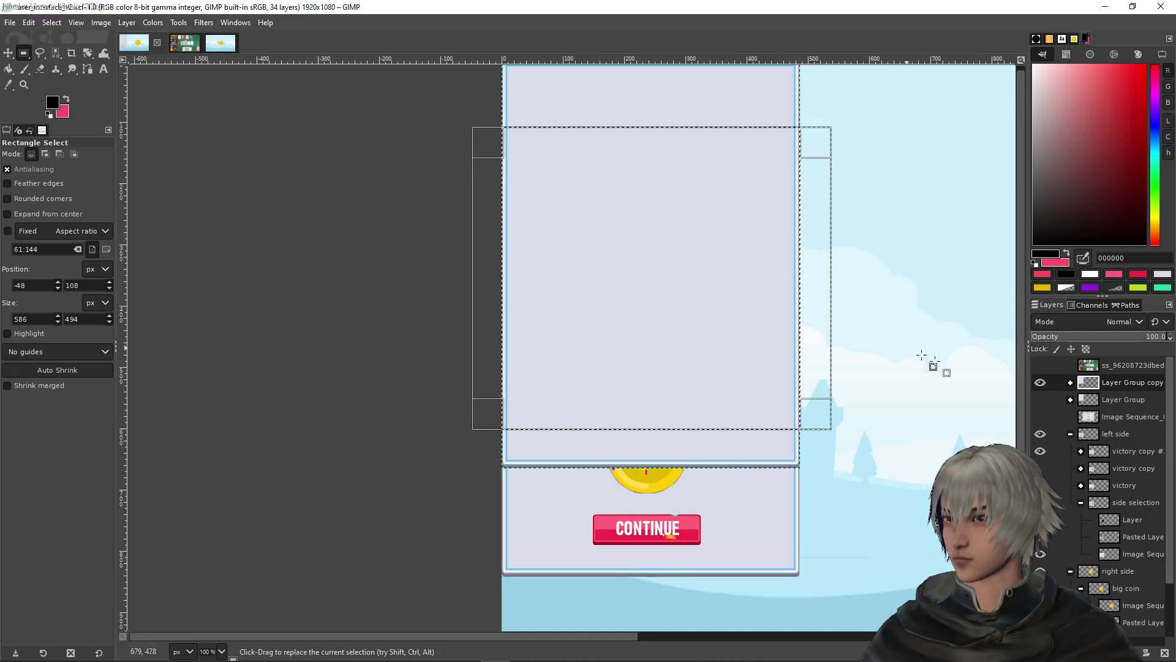
{"action": "left_click", "coordinate": [1039, 383]}
{"action": "left_click", "coordinate": [1040, 382]}
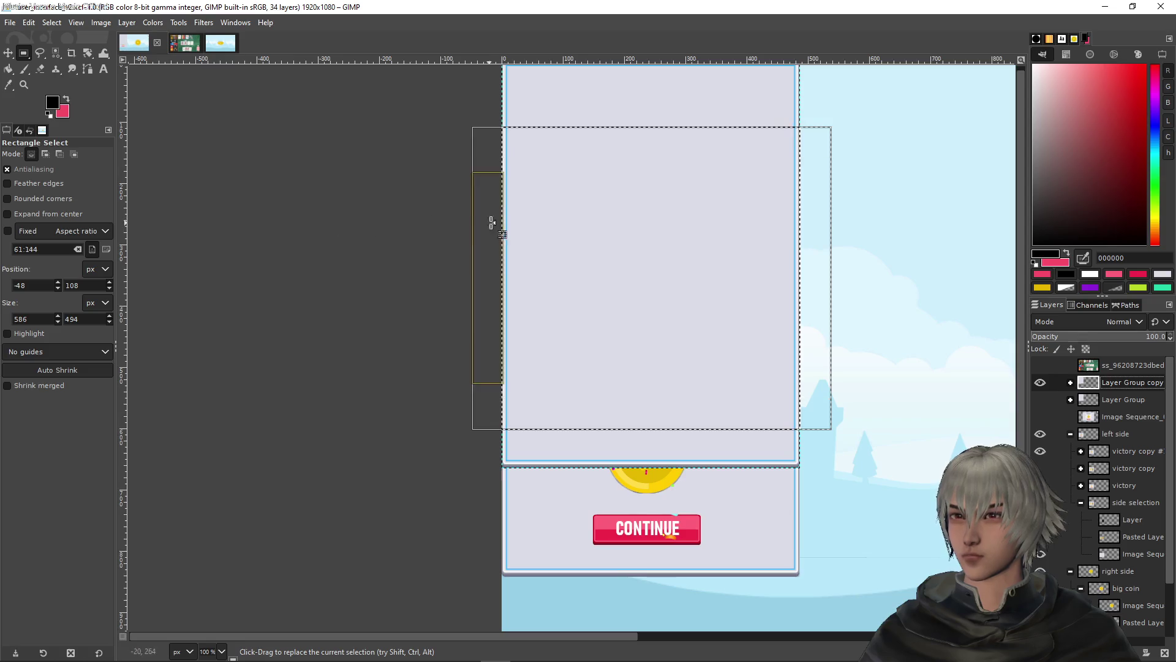
{"action": "left_click", "coordinate": [544, 227]}
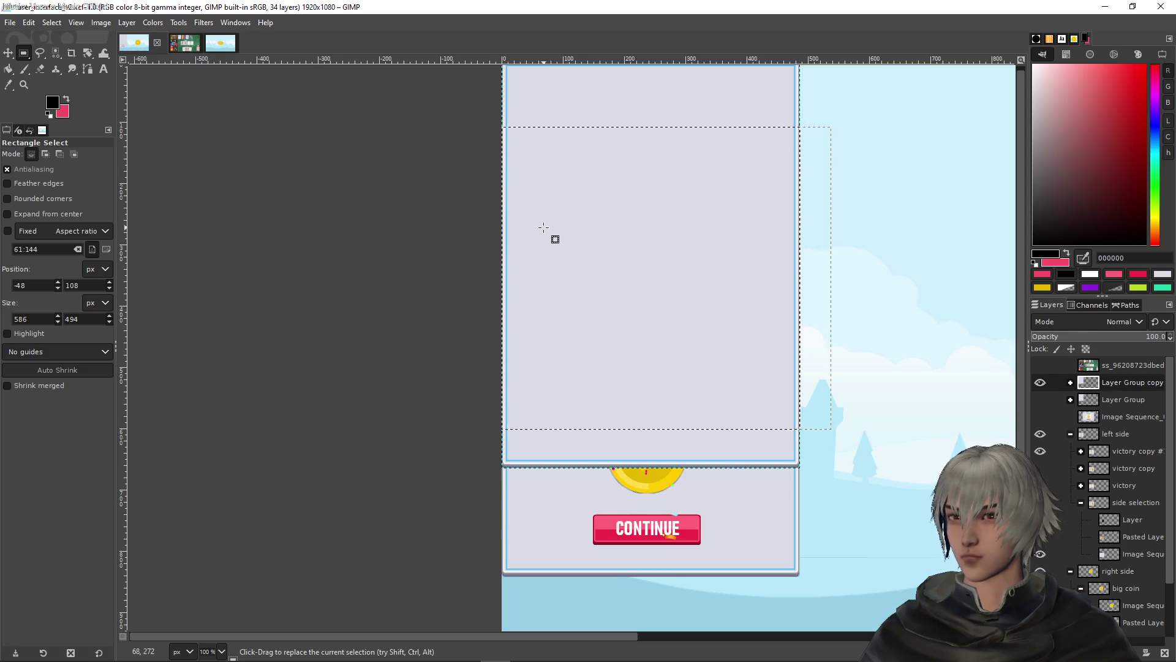
{"action": "left_click", "coordinate": [718, 273]}
{"action": "left_click_drag", "start_coordinate": [539, 278], "coordinate": [715, 150]}
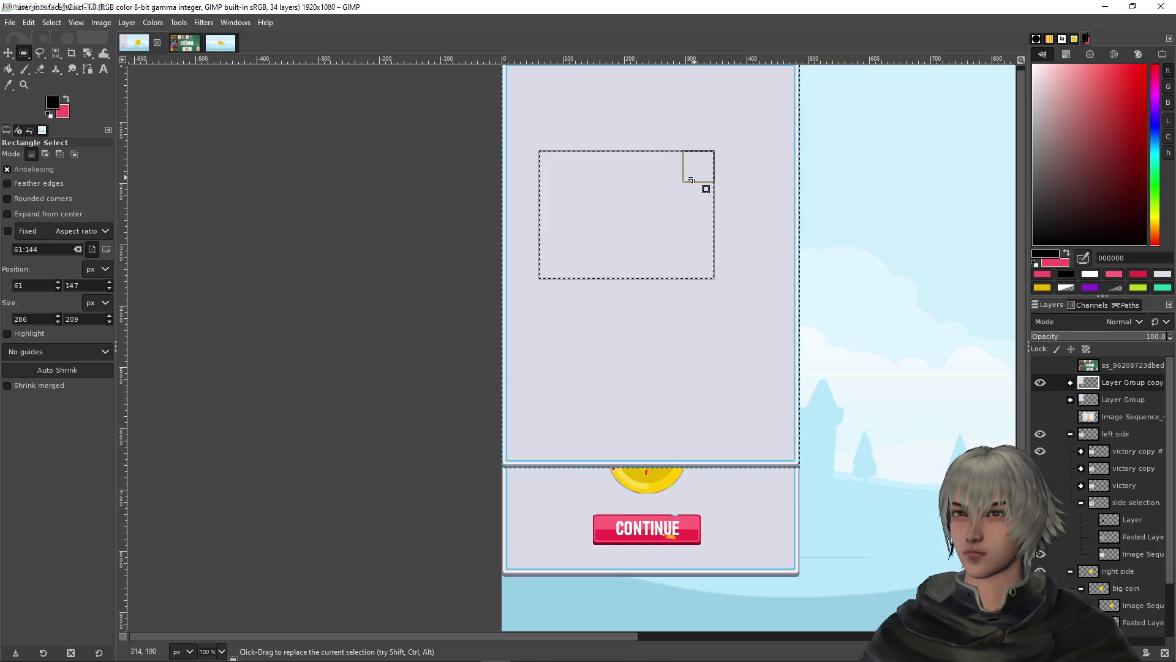
Erase the selected middle from Layer Group copy's Image Sequence layer, leaving thin strips
{"action": "left_click", "coordinate": [1070, 383]}
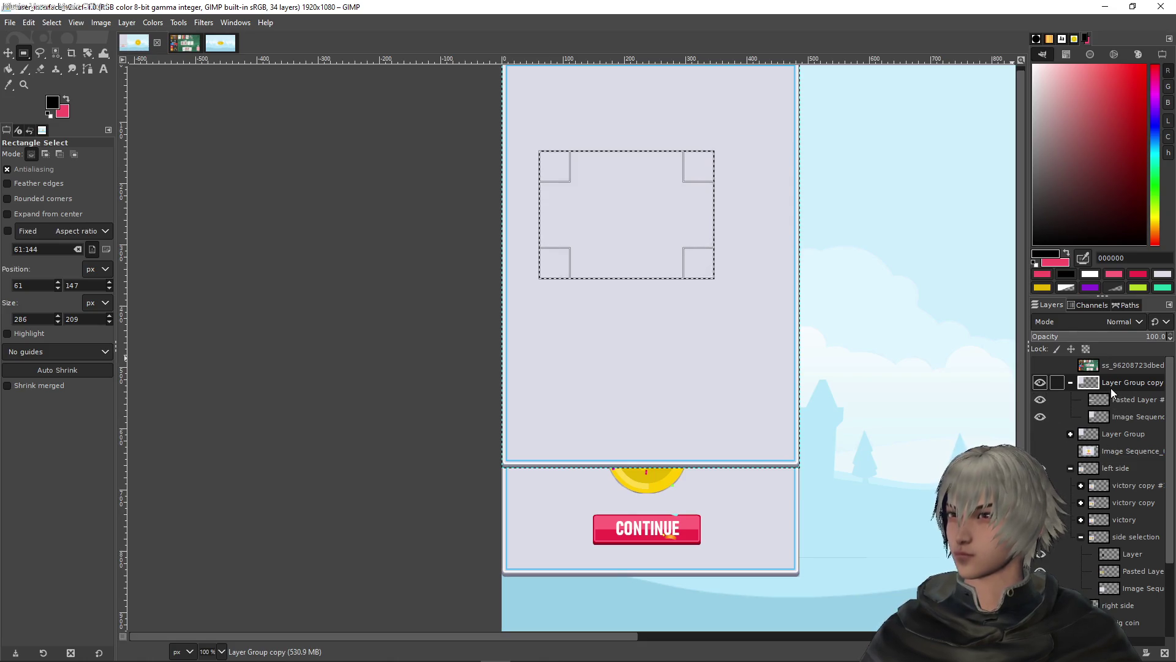
{"action": "left_click", "coordinate": [1108, 418]}
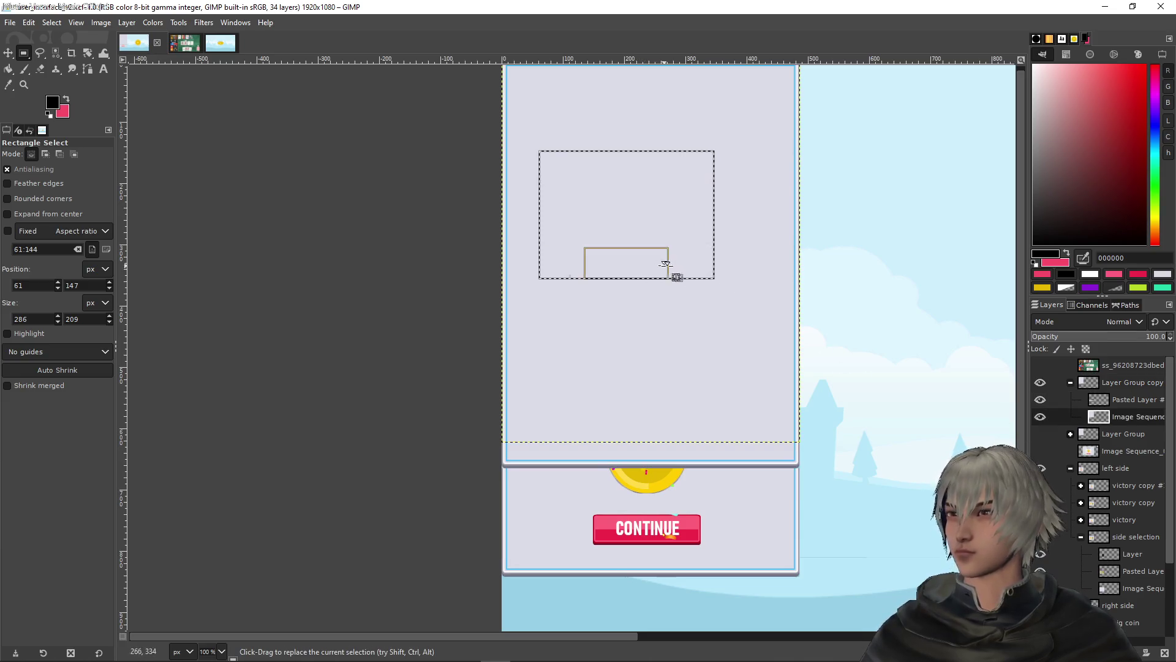
{"action": "scroll", "coordinate": [620, 316], "scroll_direction": "up", "scroll_amount": 3}
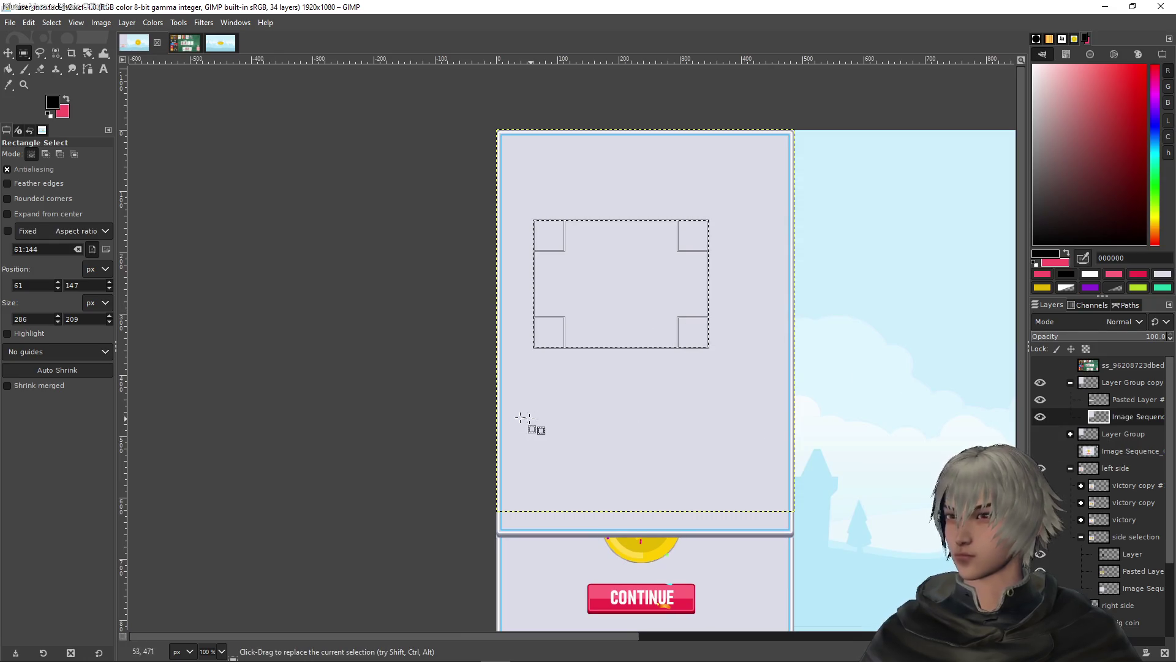
{"action": "mouse_move", "coordinate": [461, 515]}
{"action": "left_mouse_down"}
{"action": "mouse_move", "coordinate": [791, 337]}
{"action": "mouse_move", "coordinate": [834, 160]}
{"action": "left_mouse_up"}
{"action": "left_click", "coordinate": [864, 227]}
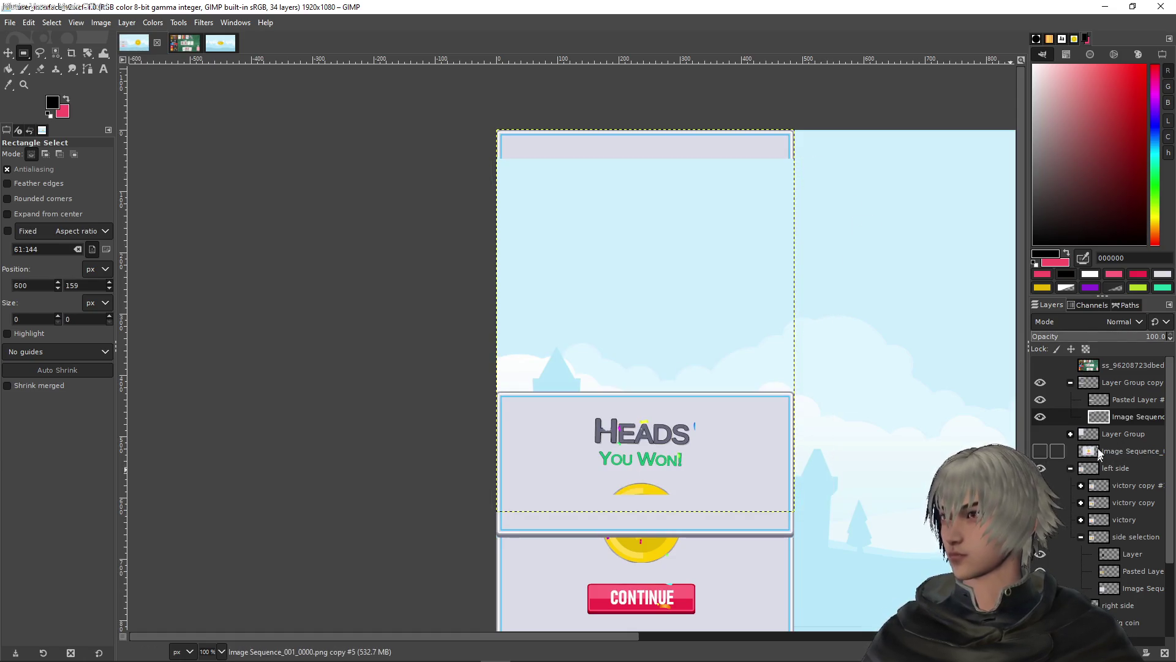
{"action": "left_click", "coordinate": [1115, 401]}
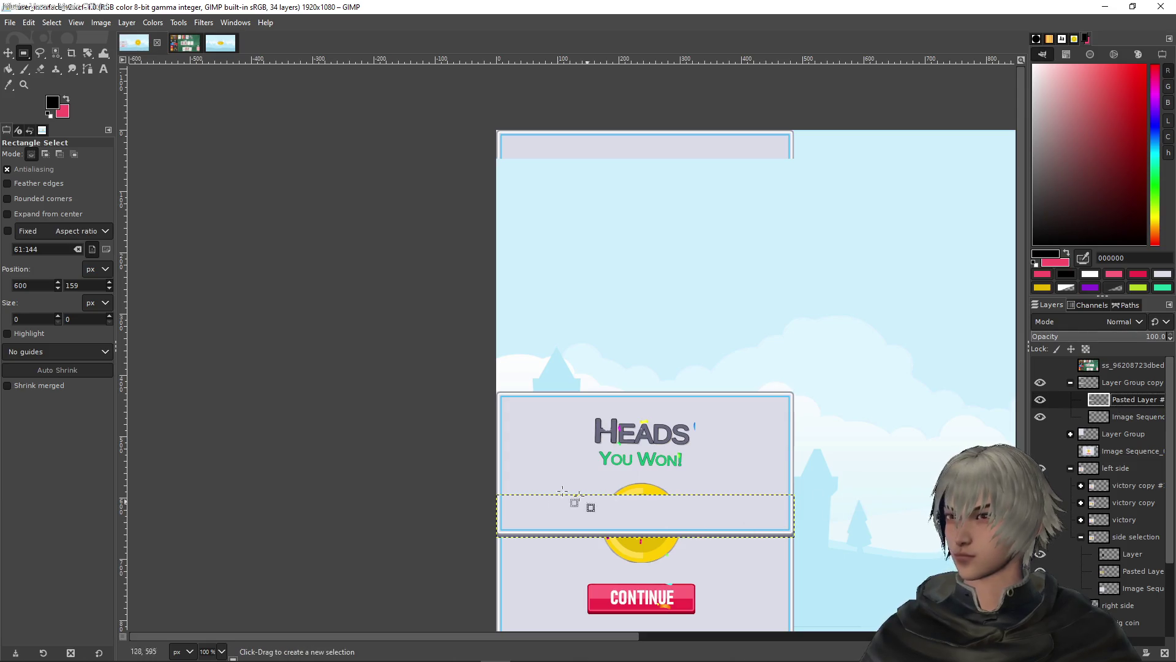
Move Pasted Layer #4 up about 240 px and the top strip down about 322 px, 1 px right
{"action": "mouse_move", "coordinate": [628, 520]}
{"action": "left_mouse_down"}
{"action": "mouse_move", "coordinate": [631, 348]}
{"action": "mouse_move", "coordinate": [618, 404]}
{"action": "left_mouse_up"}
{"action": "scroll", "coordinate": [616, 383], "scroll_direction": "up", "scroll_amount": 5}
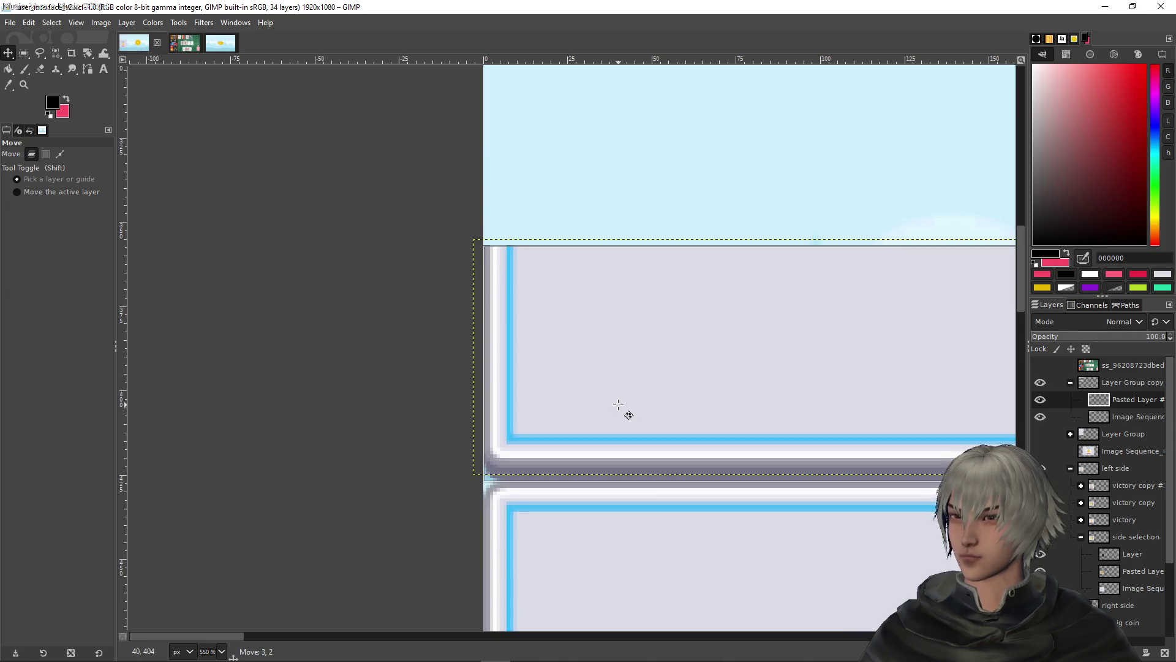
{"action": "scroll", "coordinate": [656, 363], "scroll_direction": "down", "scroll_amount": 5}
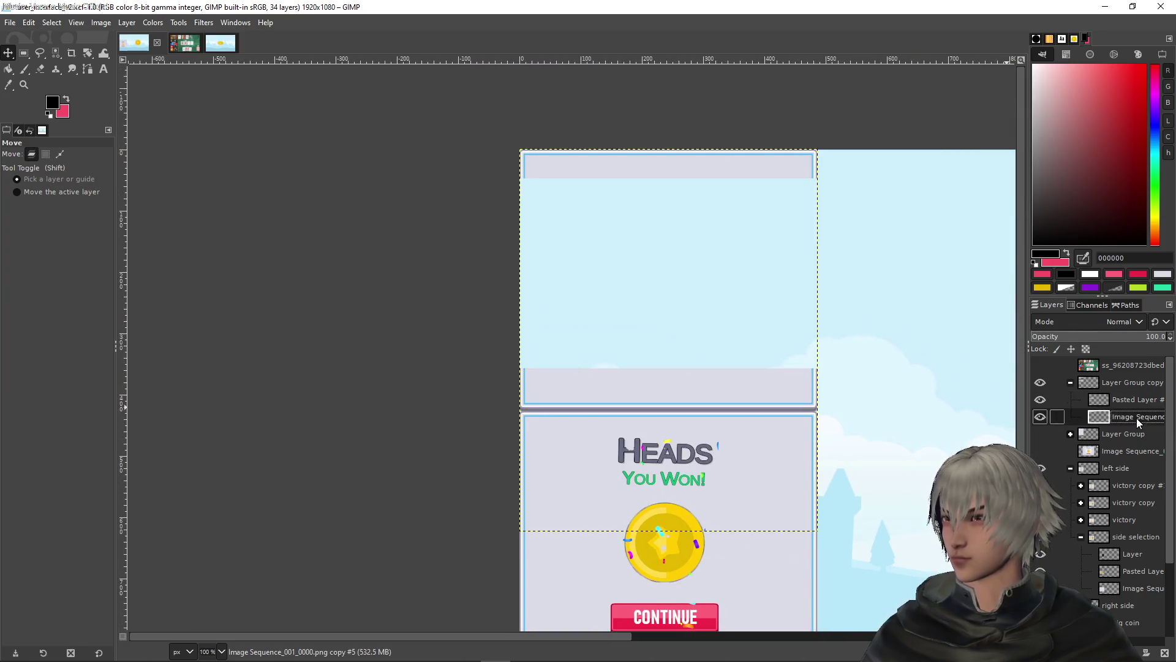
{"action": "left_click_drag", "start_coordinate": [680, 164], "coordinate": [681, 358]}
{"action": "scroll", "coordinate": [824, 351], "scroll_direction": "up", "scroll_amount": 5}
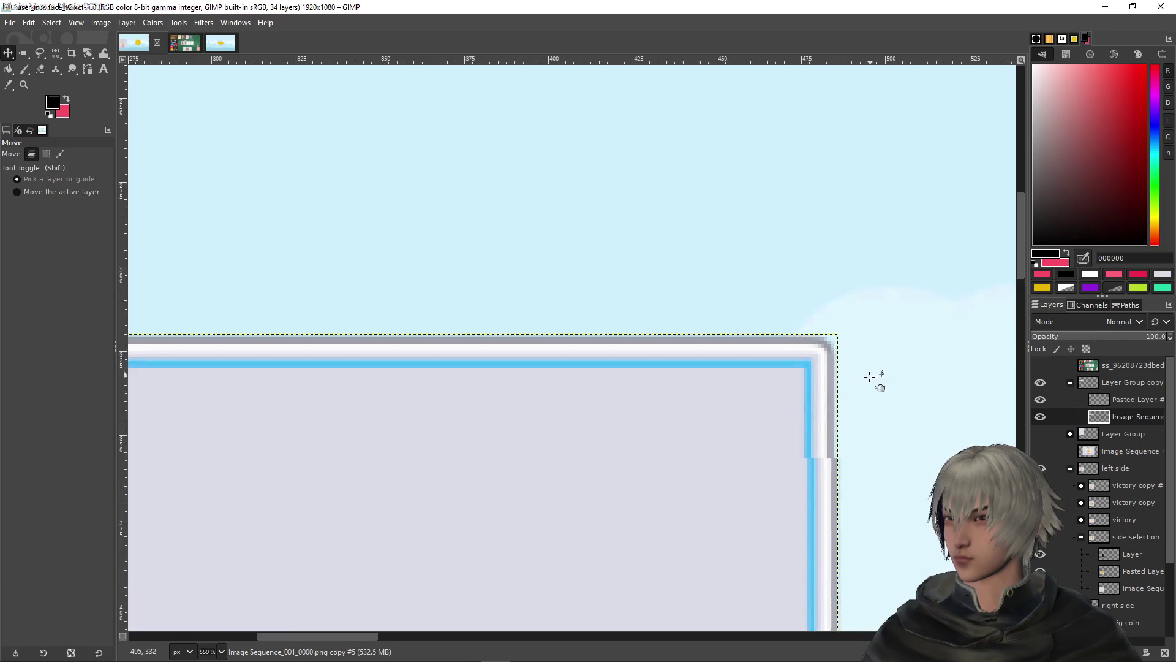
{"action": "key", "text": "Right"}
Check the joined panel against the reference screenshot, then hide the screenshot again
{"action": "scroll", "coordinate": [870, 381], "scroll_direction": "down", "scroll_amount": 5}
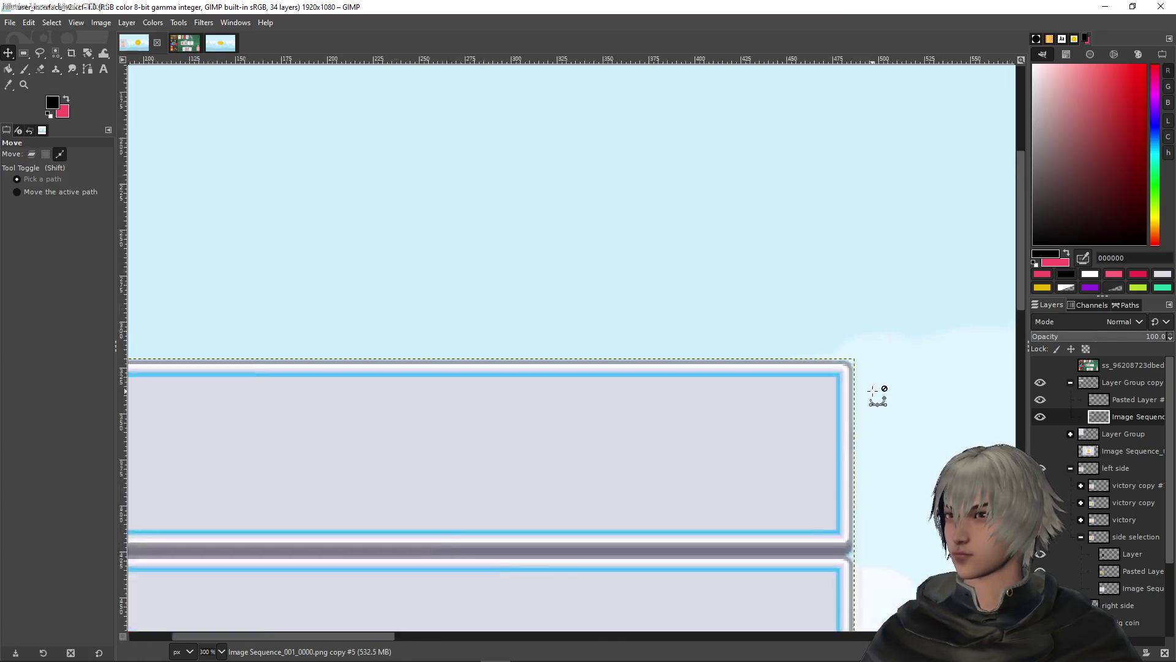
{"action": "scroll", "coordinate": [862, 417], "scroll_direction": "down", "scroll_amount": 5}
{"action": "scroll", "coordinate": [864, 416], "scroll_direction": "up", "scroll_amount": 2}
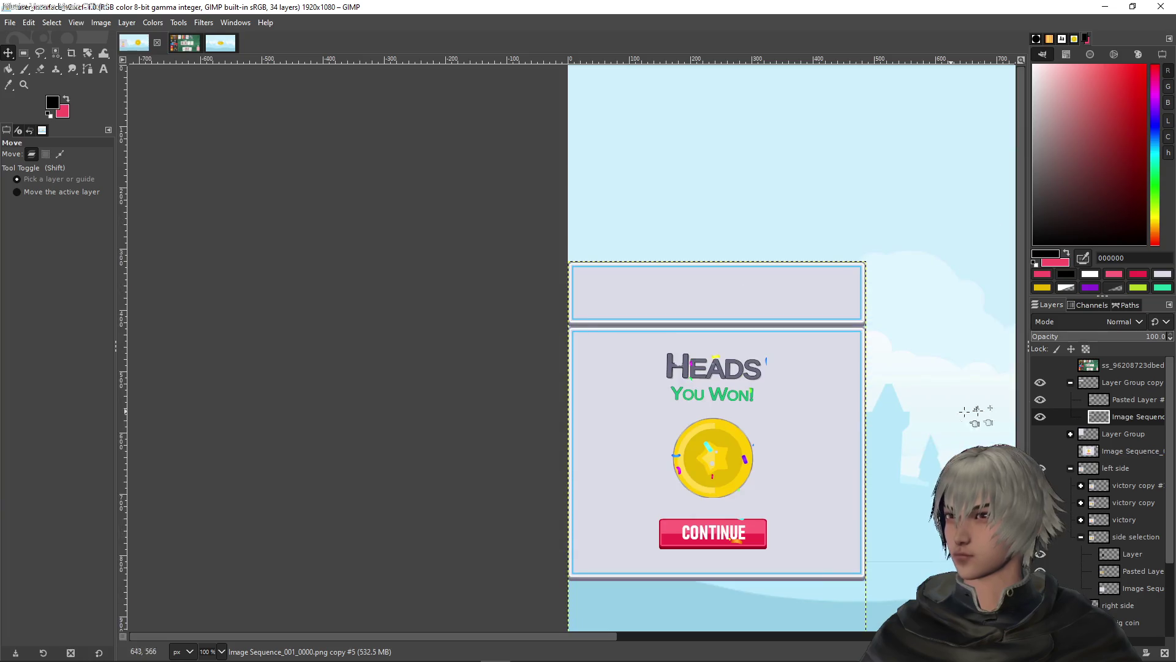
{"action": "left_click", "coordinate": [1041, 365]}
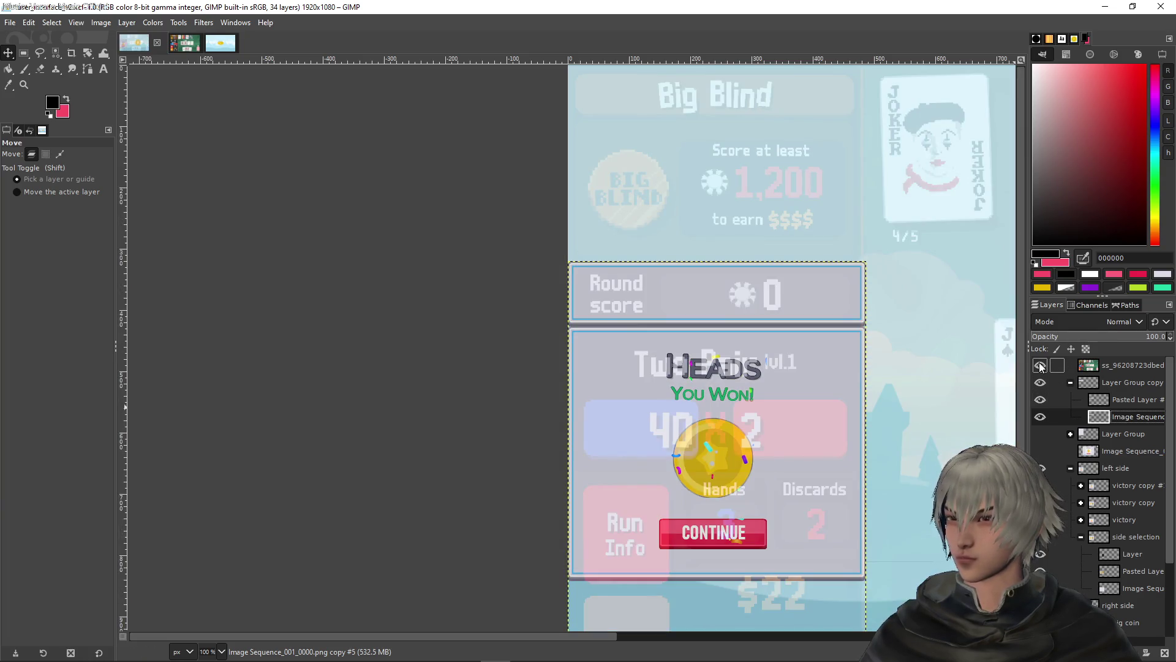
{"action": "left_click", "coordinate": [1040, 366]}
{"action": "scroll", "coordinate": [766, 288], "scroll_direction": "down", "scroll_amount": 4}
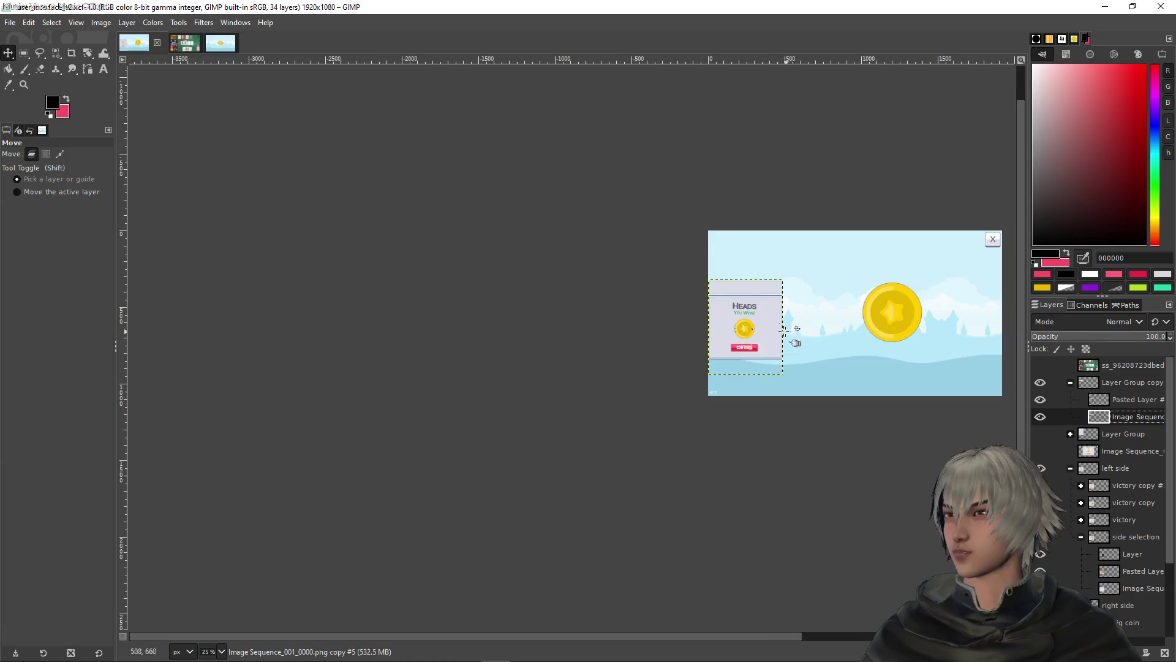
{"action": "scroll", "coordinate": [716, 277], "scroll_direction": "up", "scroll_amount": 6}
{"action": "scroll", "coordinate": [748, 251], "scroll_direction": "down", "scroll_amount": 1}
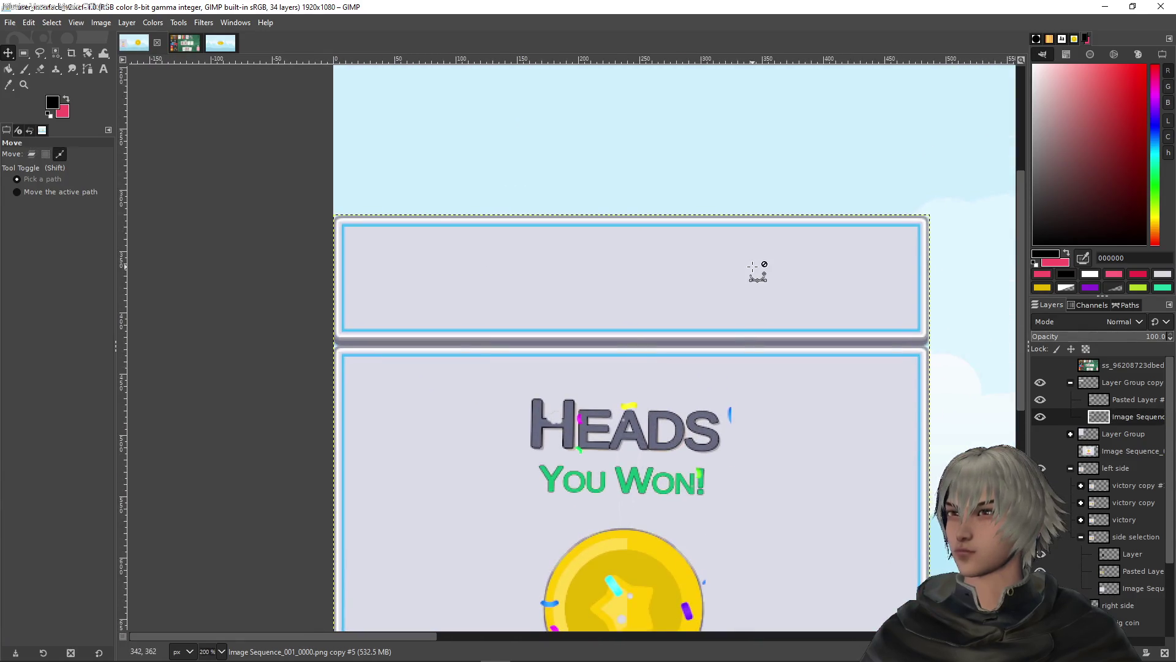
{"action": "scroll", "coordinate": [748, 275], "scroll_direction": "down", "scroll_amount": 3}
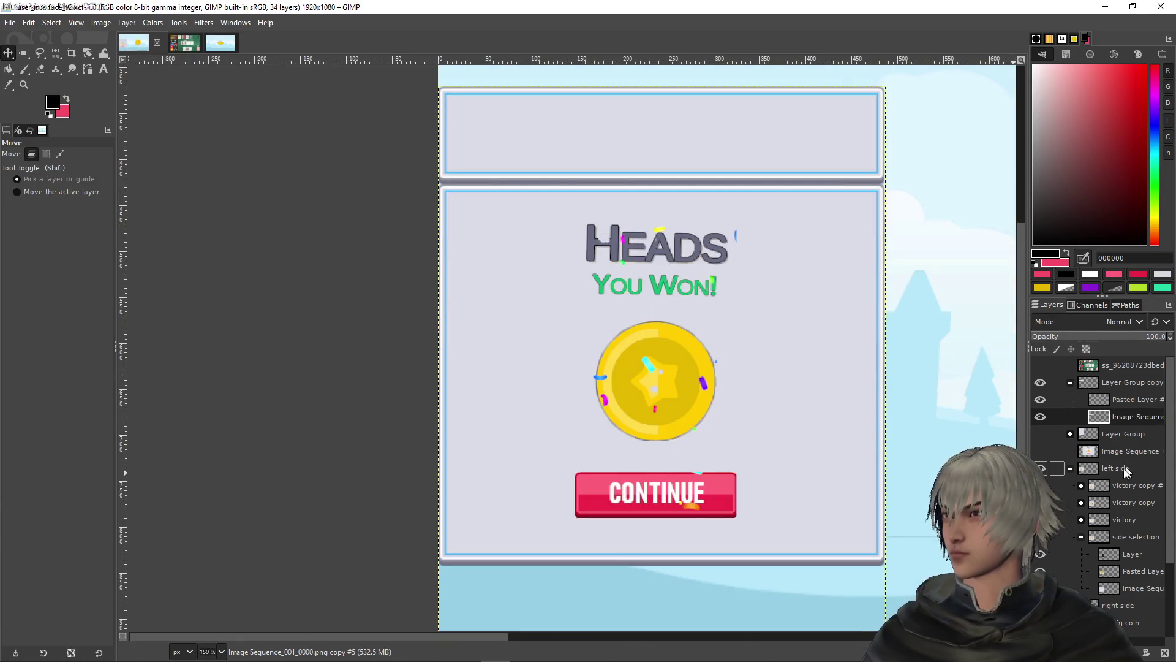
{"action": "left_click", "coordinate": [1082, 486]}
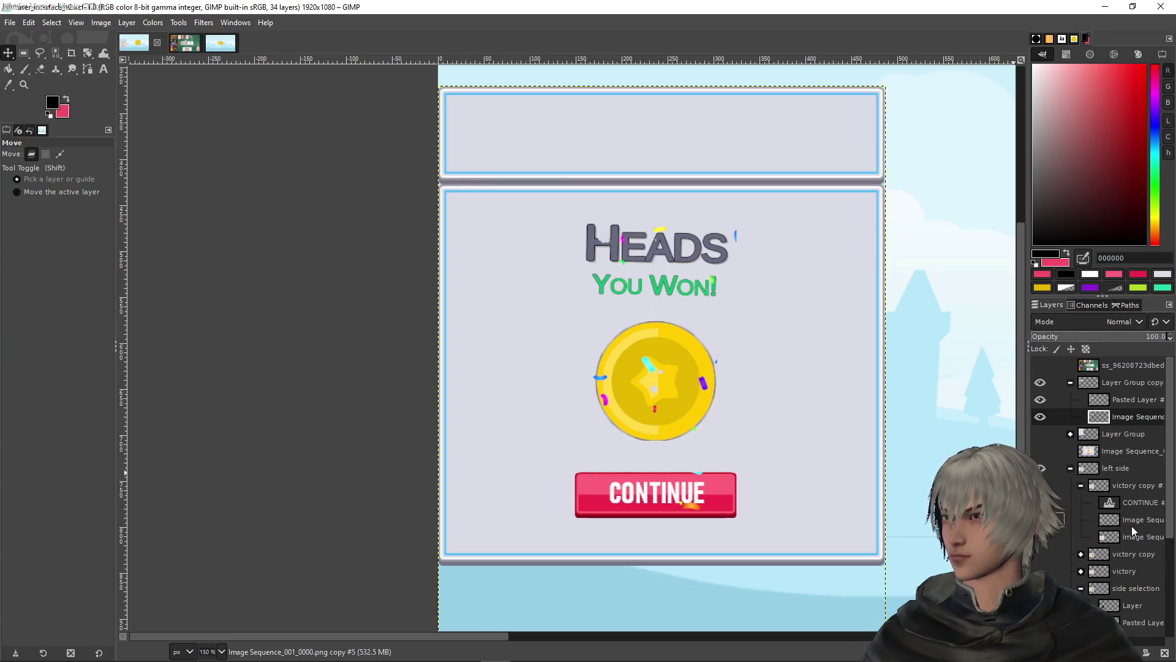
Copy the CONTINUE text into the top panel, then discard the floating paste
{"action": "left_click", "coordinate": [1130, 508]}
{"action": "key", "text": "ctrl+c"}
{"action": "left_click", "coordinate": [1118, 400]}
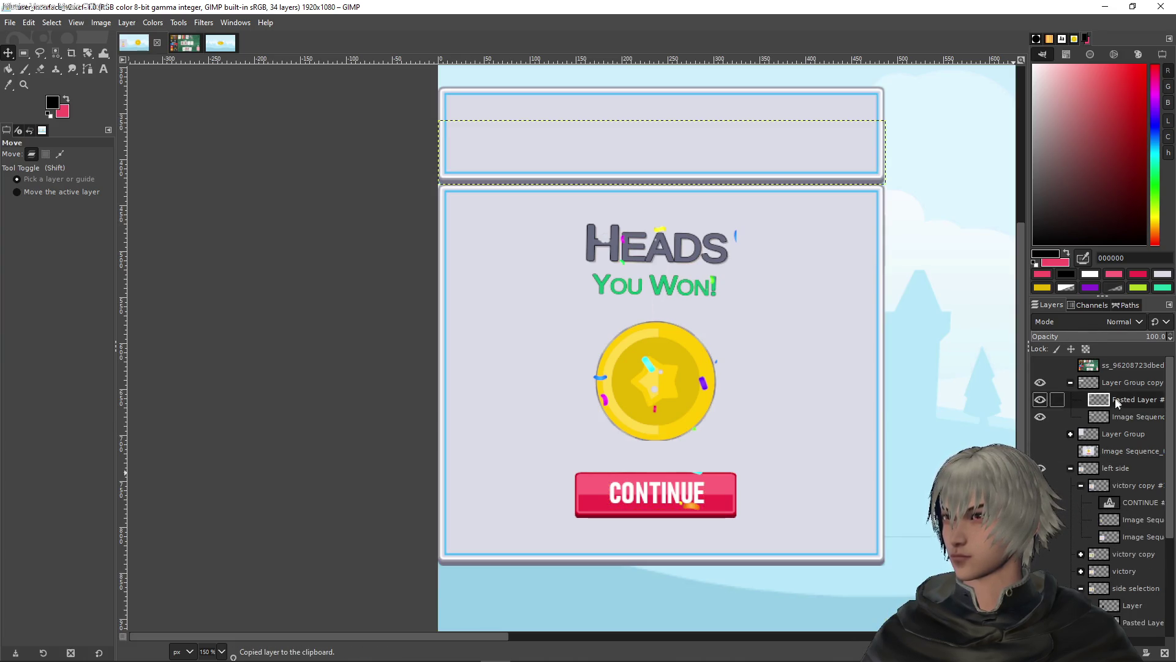
{"action": "key", "text": "ctrl+v"}
{"action": "left_click", "coordinate": [1121, 473]}
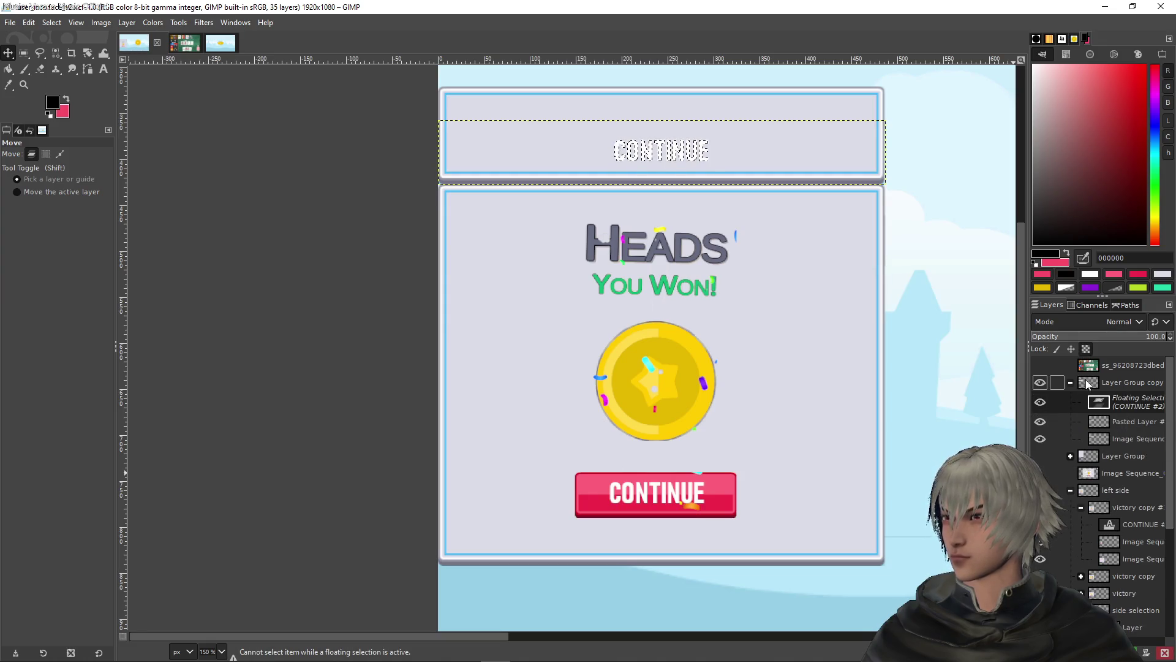
{"action": "left_click_drag", "start_coordinate": [1097, 455], "coordinate": [1097, 505]}
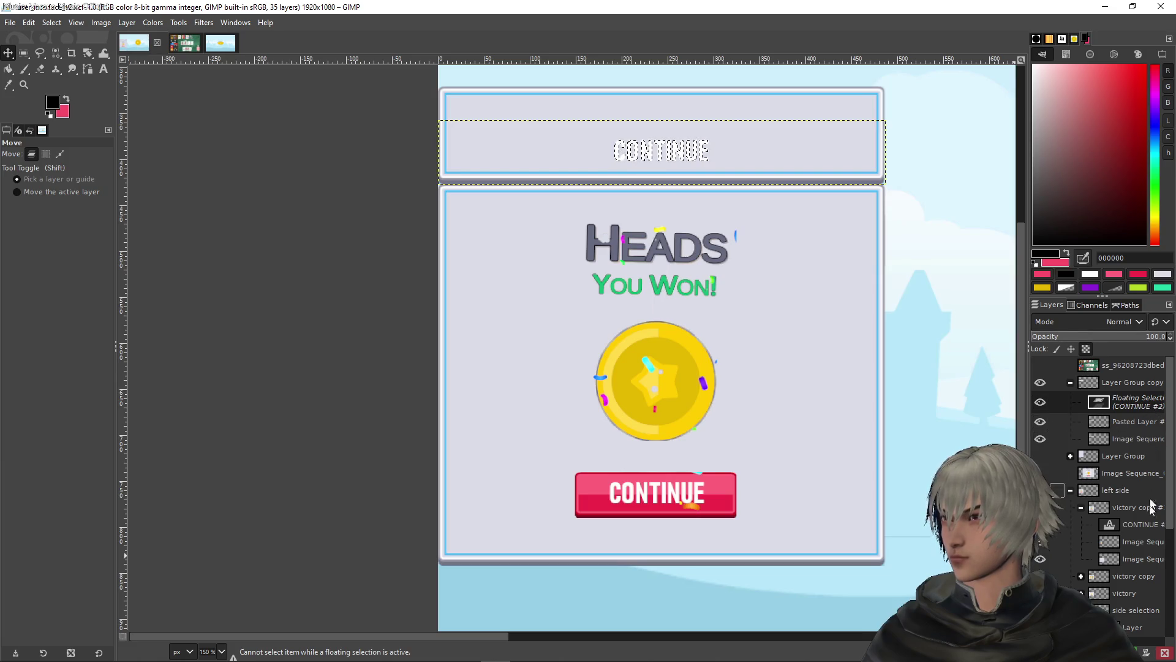
{"action": "left_click", "coordinate": [1165, 653]}
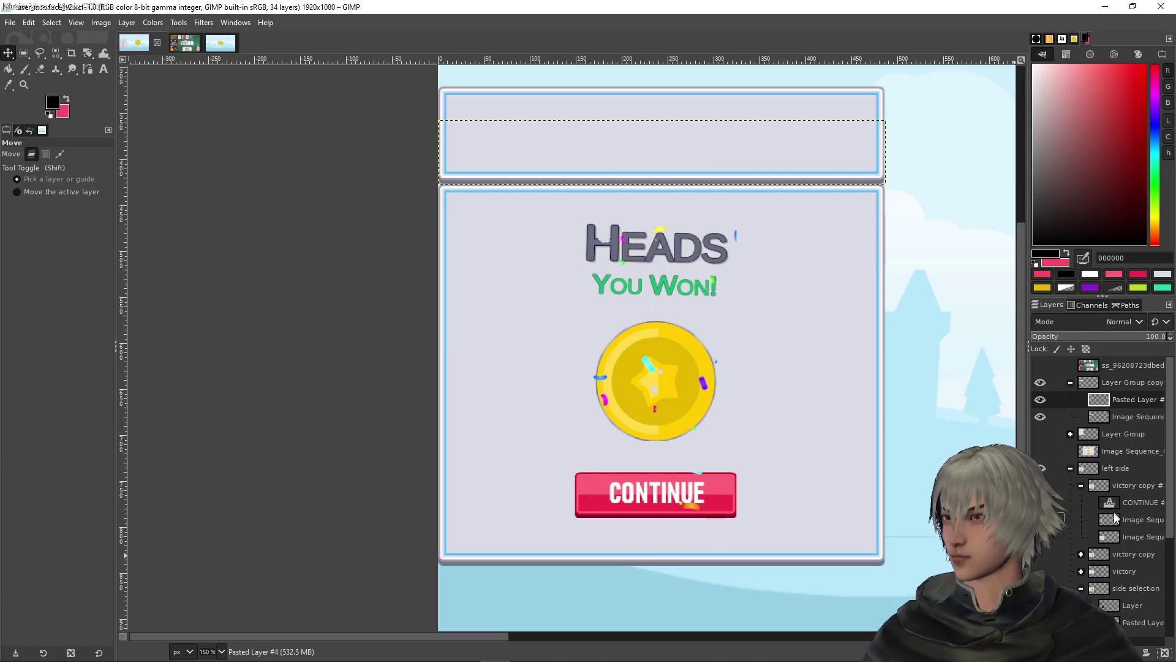
Duplicate the CONTINUE text layer and move the copy into Layer Group copy
{"action": "left_click", "coordinate": [1113, 509]}
{"action": "key", "text": "ctrl+c"}
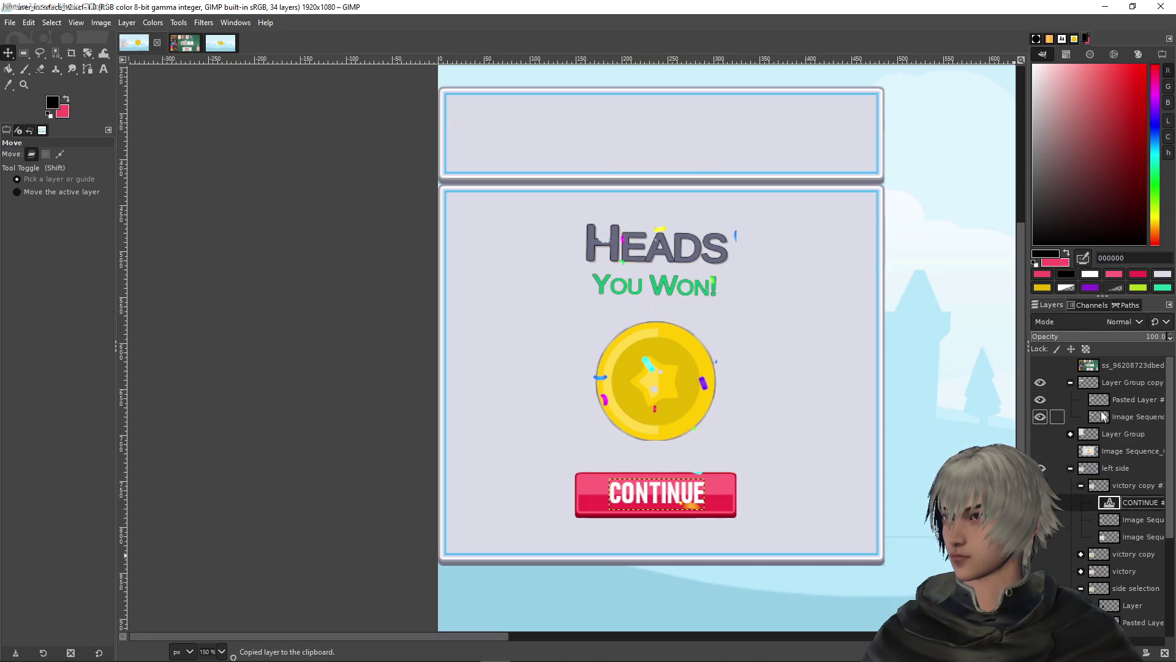
{"action": "right_click", "coordinate": [1118, 506]}
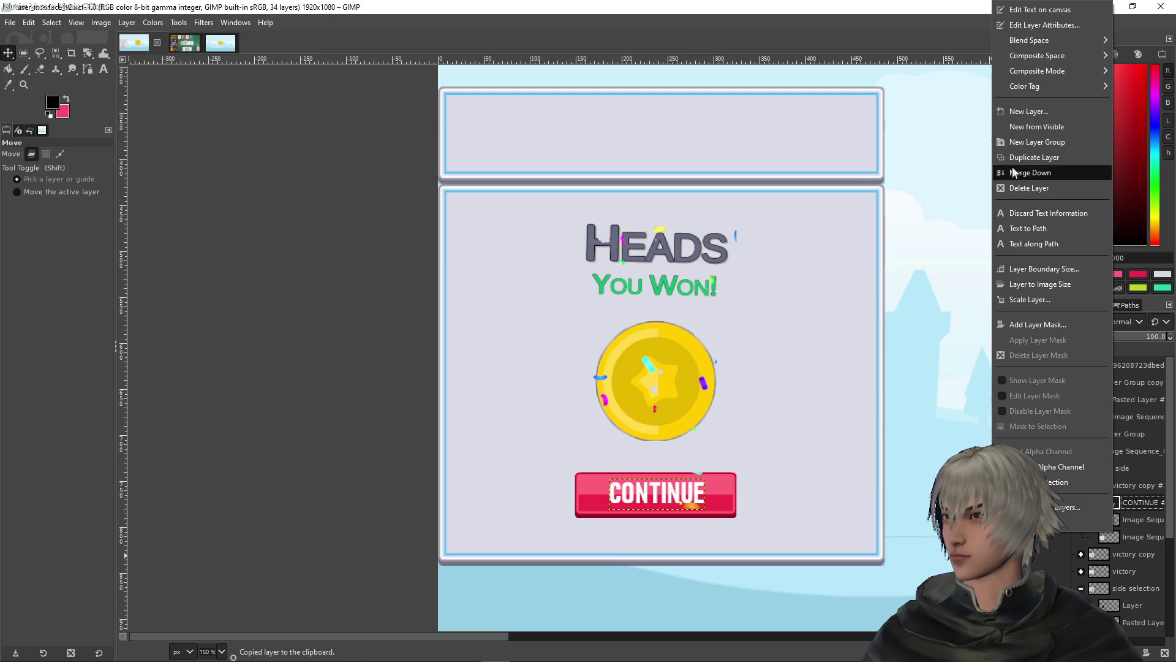
{"action": "left_click", "coordinate": [1035, 155]}
{"action": "left_click_drag", "start_coordinate": [1112, 505], "coordinate": [1114, 398]}
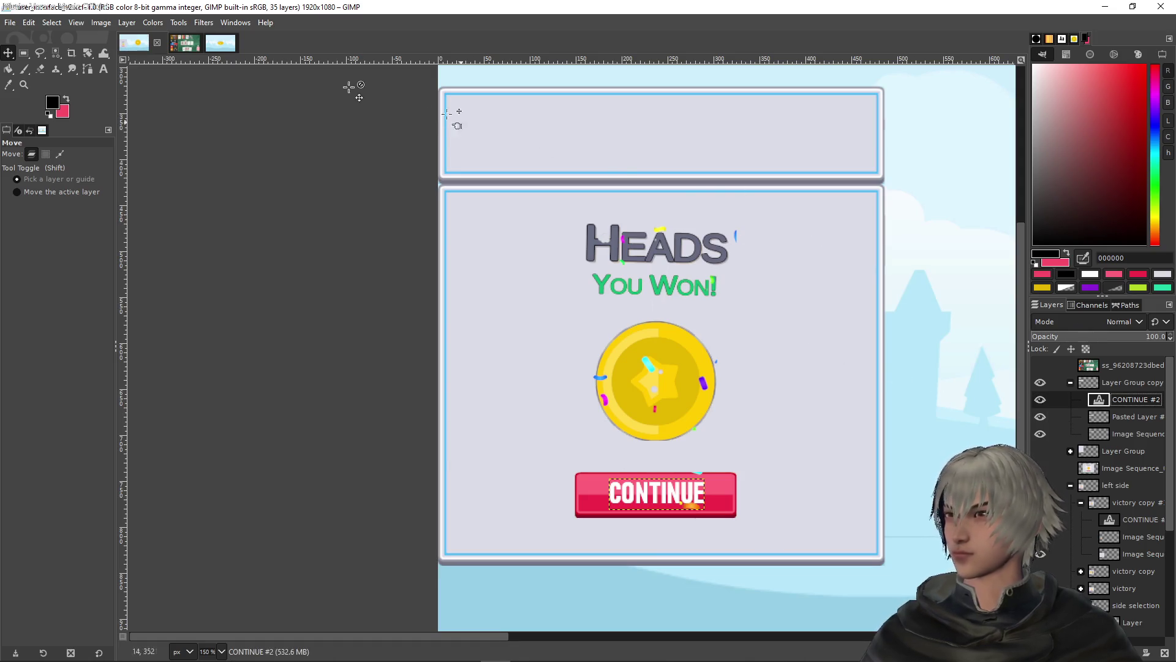
Drag the CONTINUE copy into the top-left corner of the empty top box
{"action": "scroll", "coordinate": [772, 297], "scroll_direction": "down", "scroll_amount": 3}
{"action": "scroll", "coordinate": [772, 298], "scroll_direction": "up", "scroll_amount": 3}
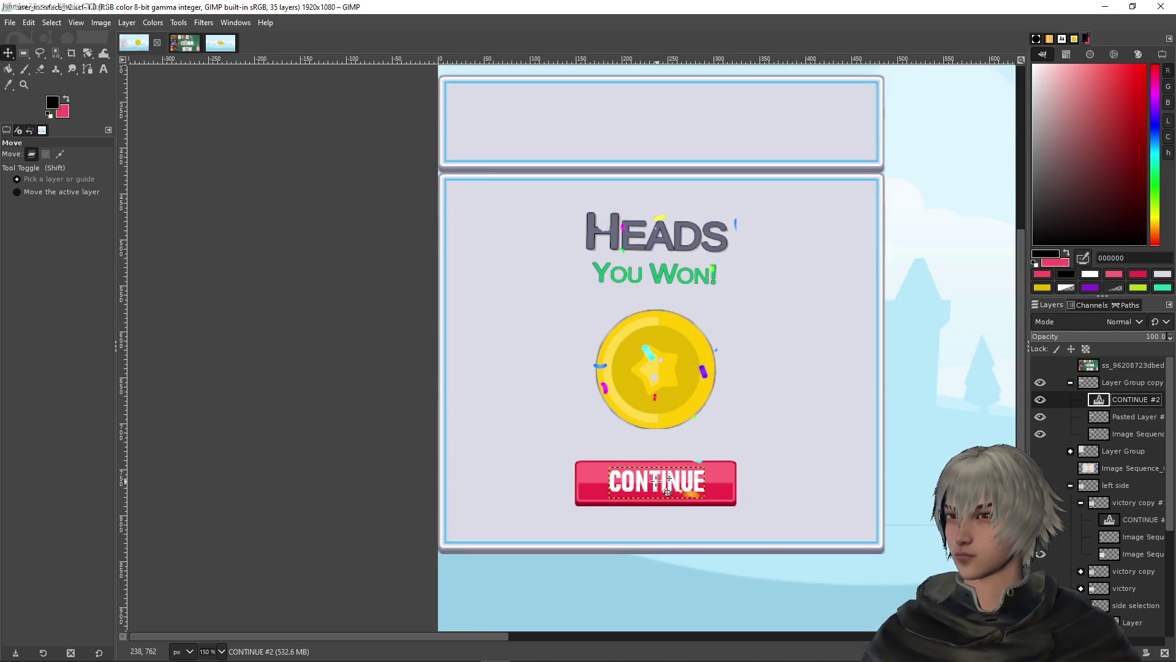
{"action": "mouse_move", "coordinate": [664, 489]}
{"action": "left_mouse_down"}
{"action": "mouse_move", "coordinate": [667, 226]}
{"action": "mouse_move", "coordinate": [653, 140]}
{"action": "mouse_move", "coordinate": [591, 121]}
{"action": "mouse_move", "coordinate": [523, 127]}
{"action": "left_mouse_up"}
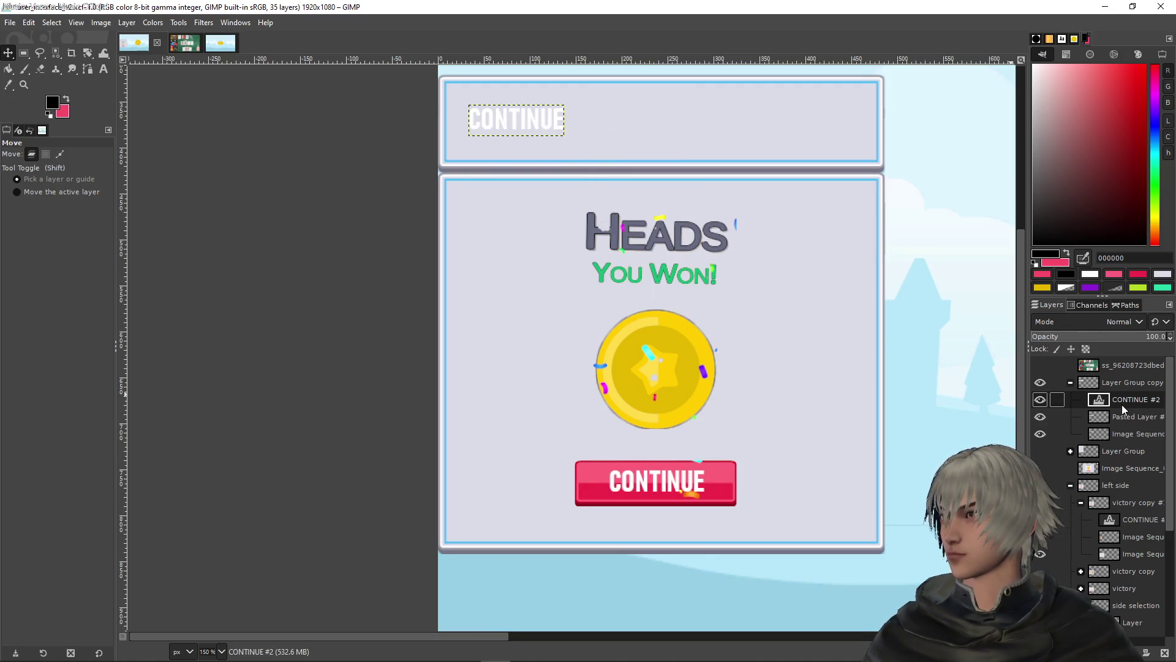
Move Layer Group copy into the left side group and select the CONTINUE copy
{"action": "left_click", "coordinate": [1123, 382]}
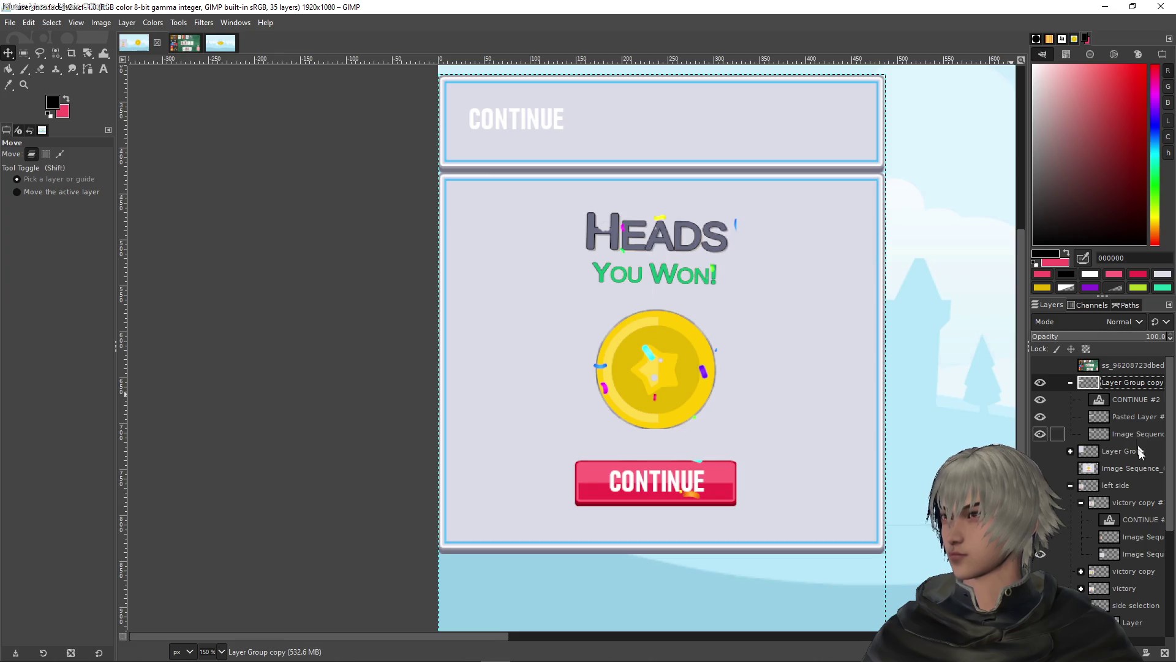
{"action": "mouse_move", "coordinate": [1136, 539]}
{"action": "left_mouse_down"}
{"action": "mouse_move", "coordinate": [1124, 447]}
{"action": "mouse_move", "coordinate": [1124, 504]}
{"action": "left_mouse_up"}
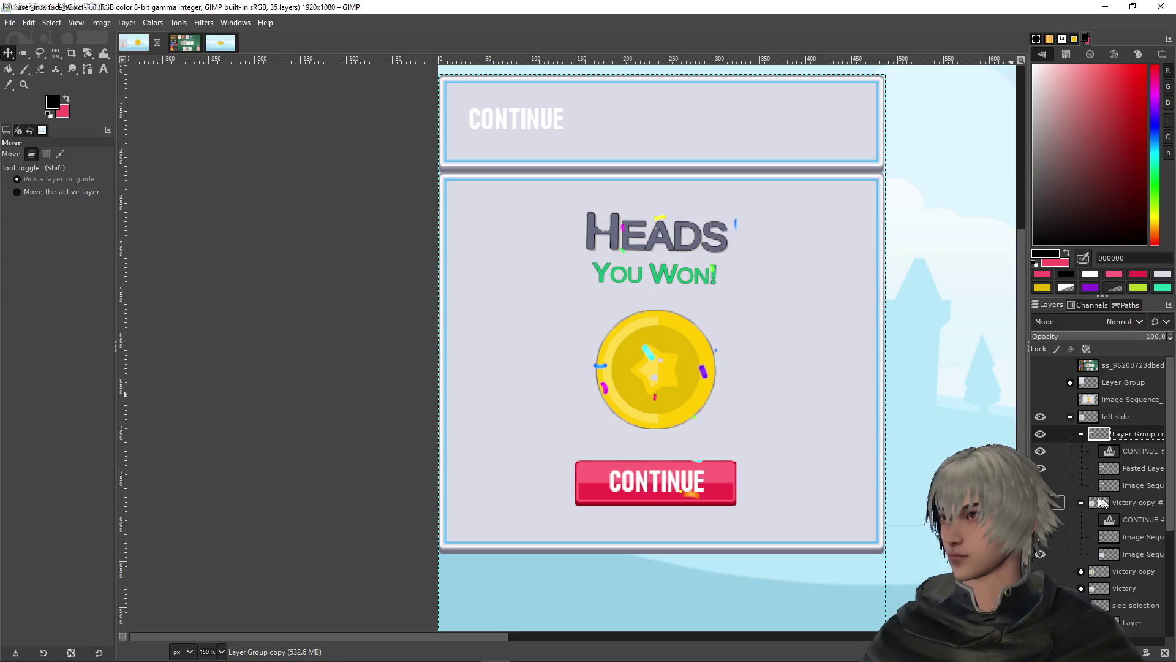
{"action": "left_click", "coordinate": [1143, 451]}
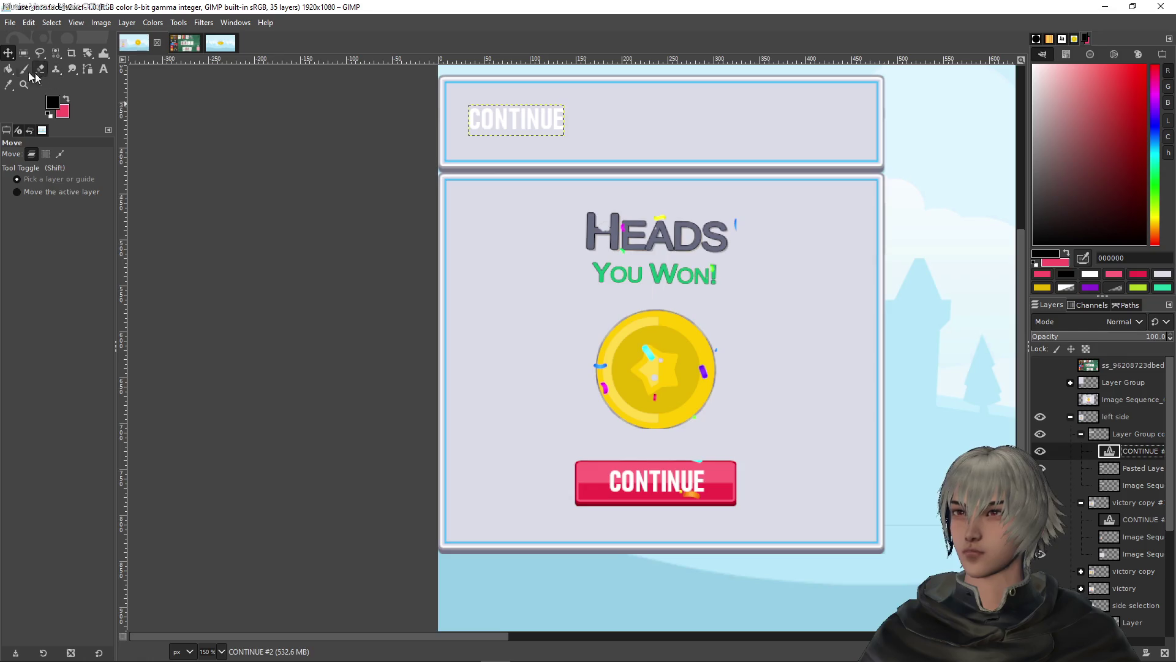
{"action": "scroll", "coordinate": [518, 113], "scroll_direction": "up", "scroll_amount": 3}
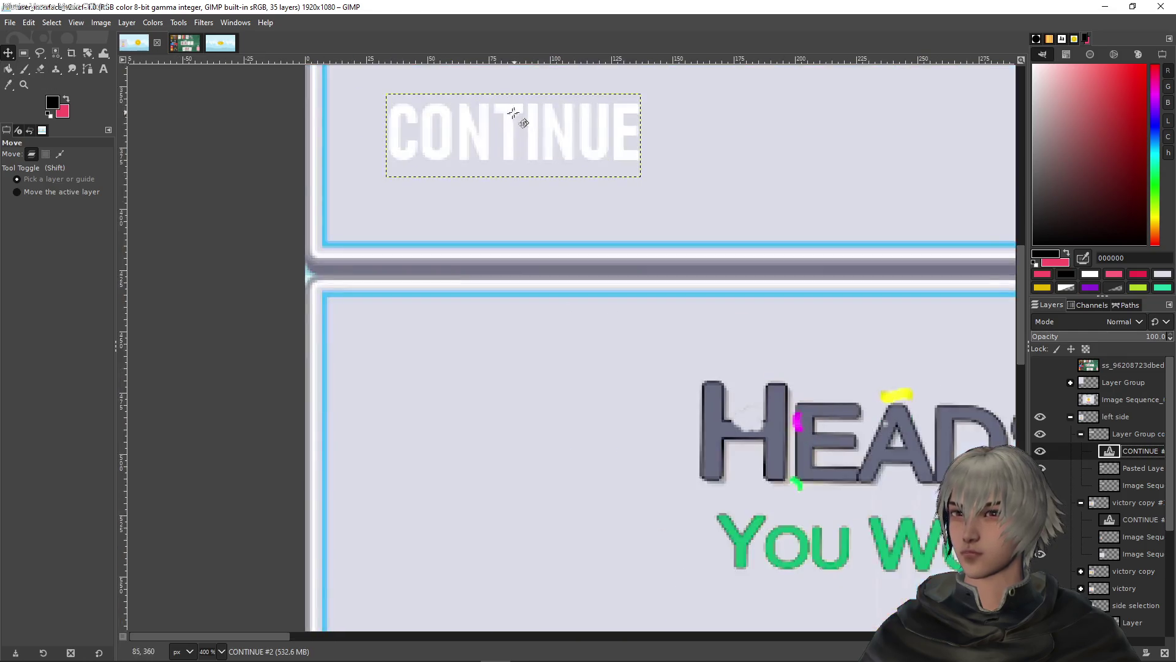
Recolour the top CONTINUE text to the HEADS grey 666a81, checking it against the reference screenshot
{"action": "key", "text": "t"}
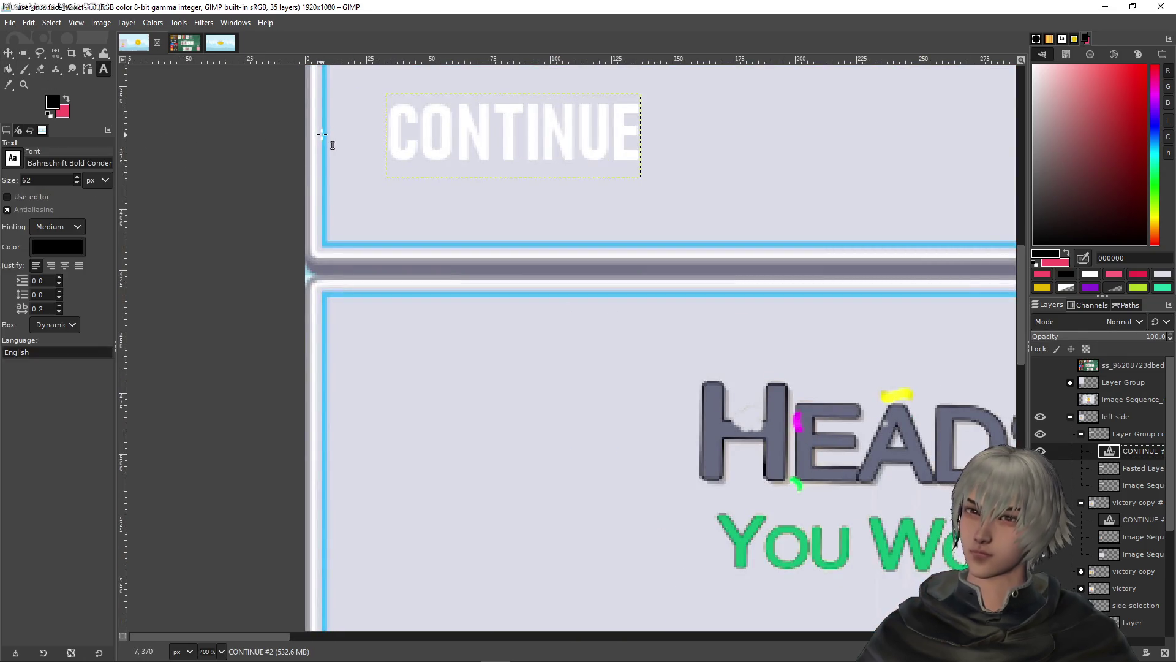
{"action": "left_click", "coordinate": [492, 156]}
{"action": "double_click", "coordinate": [500, 156]}
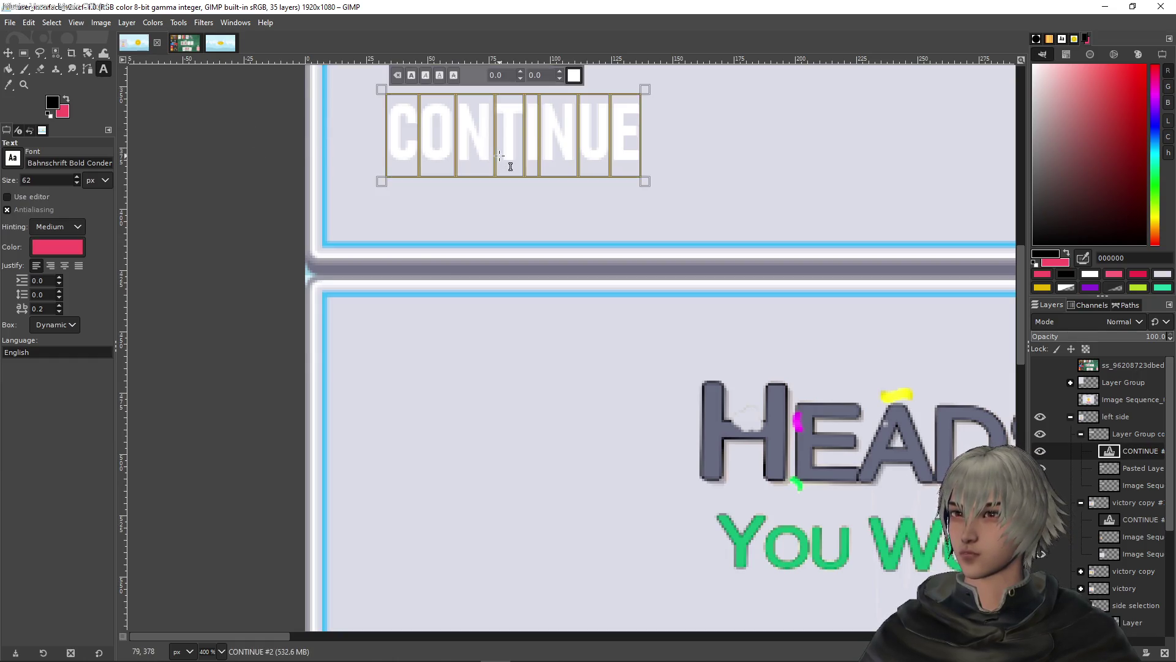
{"action": "left_click", "coordinate": [573, 75]}
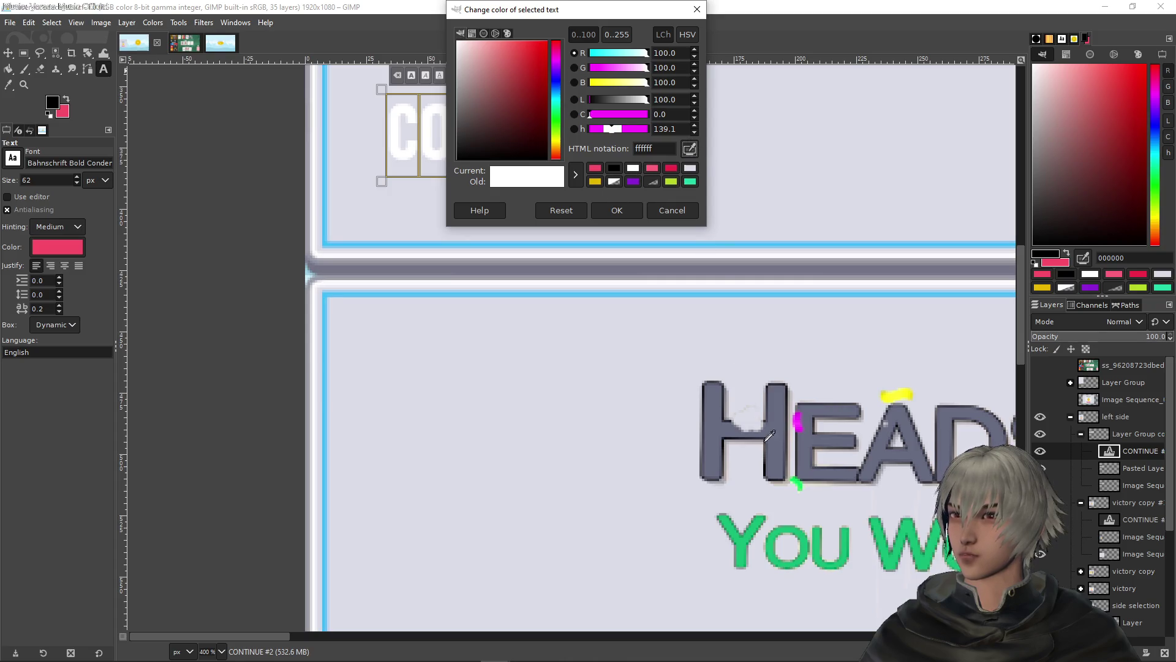
{"action": "left_click", "coordinate": [720, 420]}
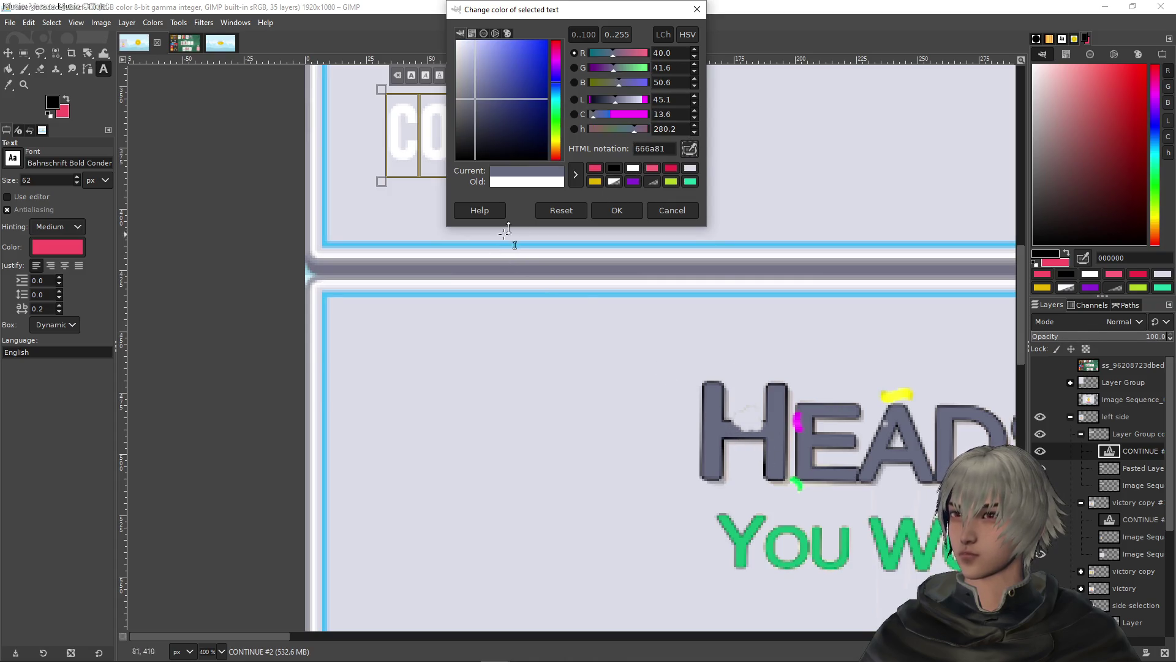
{"action": "left_click", "coordinate": [615, 211]}
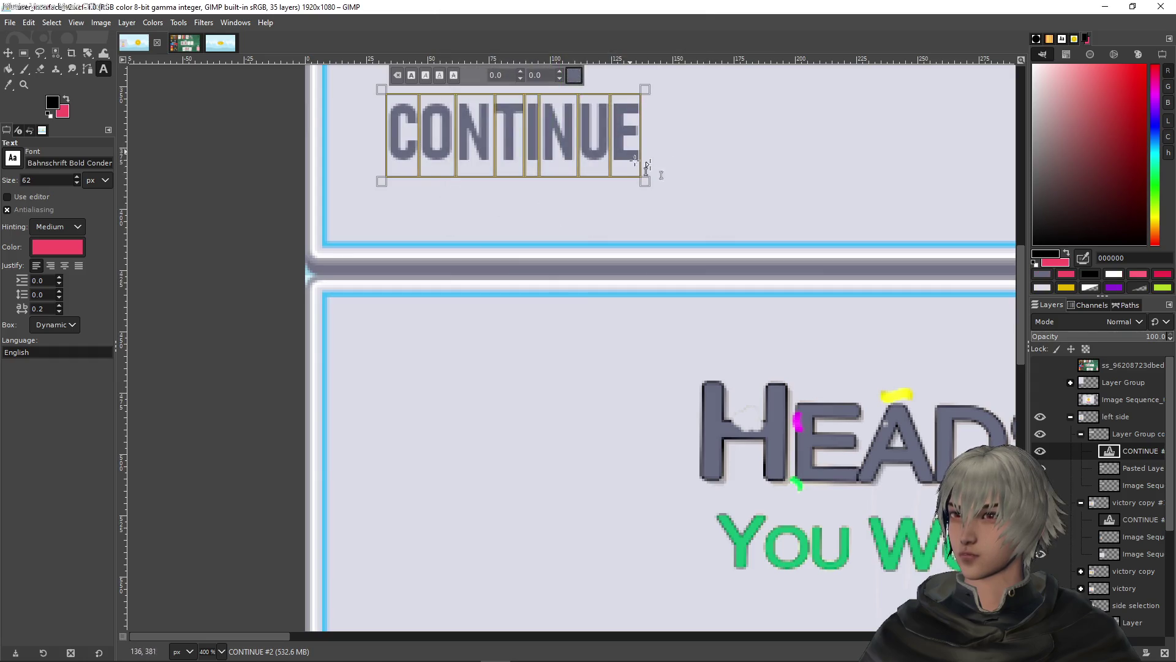
{"action": "scroll", "coordinate": [714, 176], "scroll_direction": "down", "scroll_amount": 3, "text": "ctrl"}
{"action": "scroll", "coordinate": [757, 183], "scroll_direction": "up", "scroll_amount": 2}
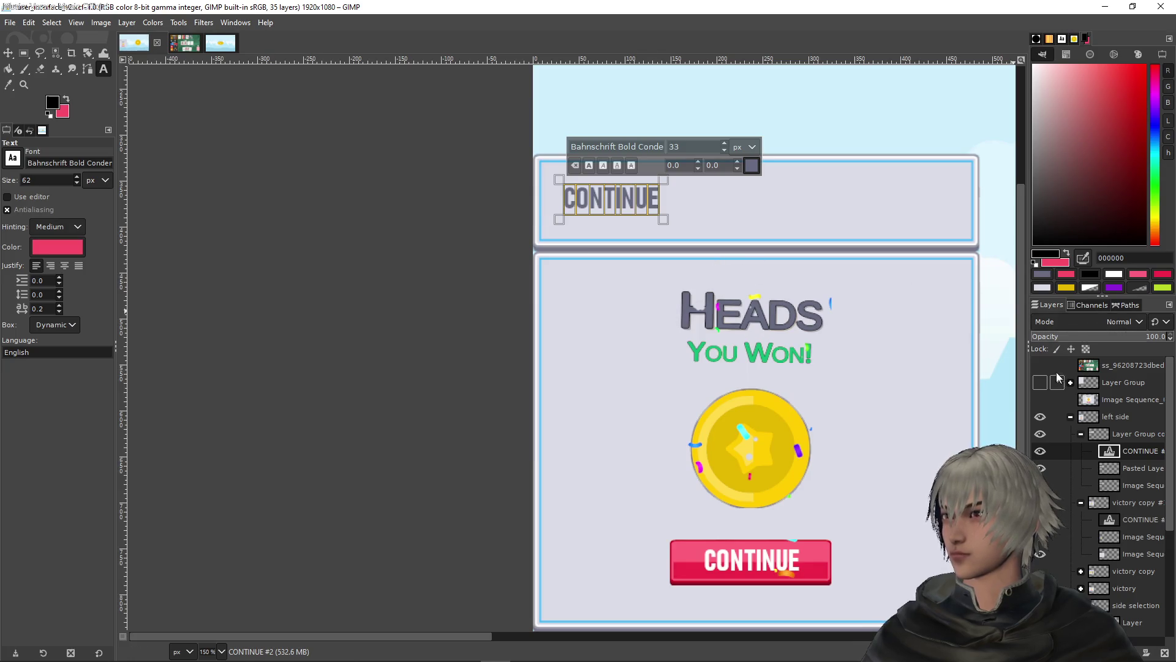
{"action": "left_click", "coordinate": [1040, 366]}
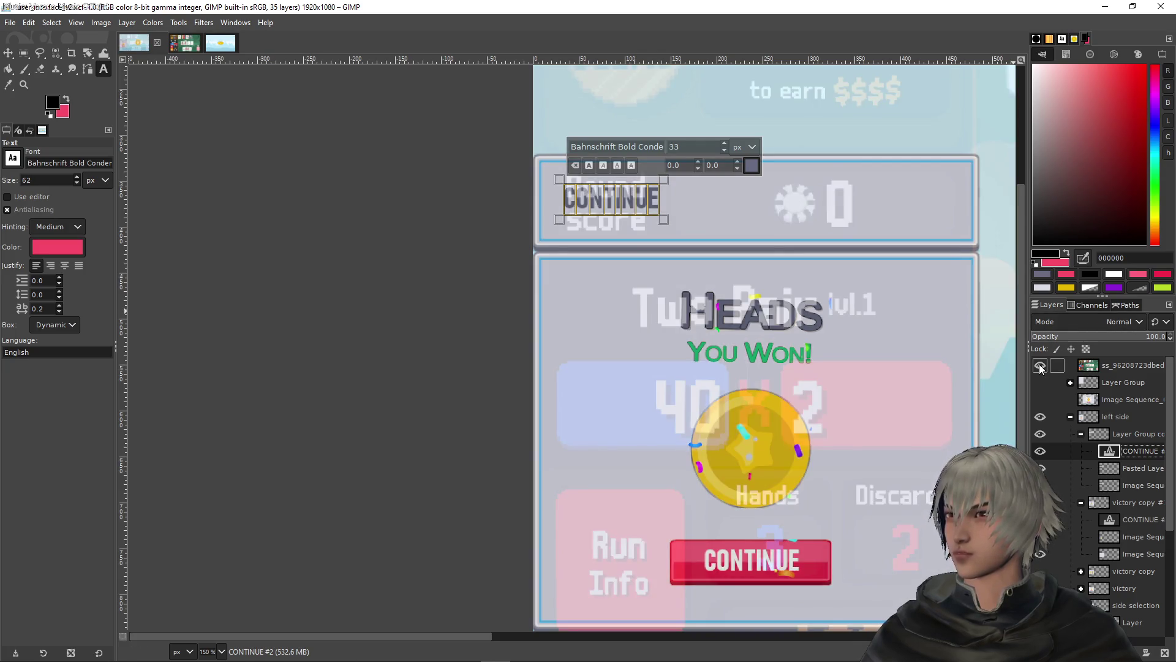
{"action": "left_click", "coordinate": [1040, 365]}
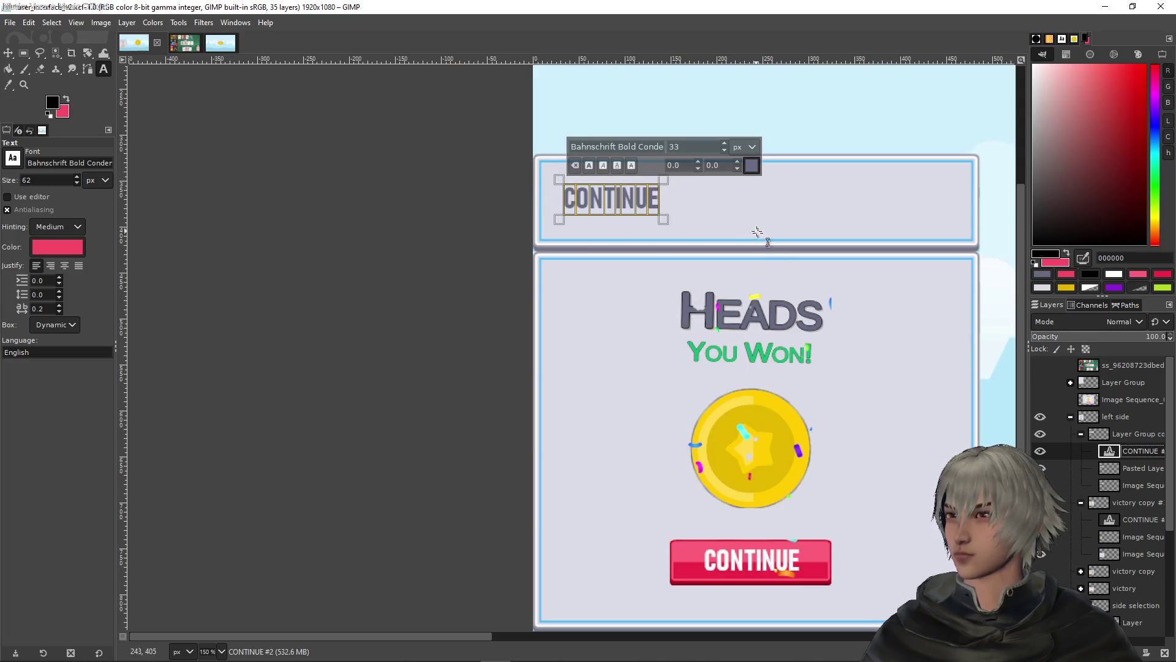
{"action": "scroll", "coordinate": [757, 232], "scroll_direction": "down", "scroll_amount": 3}
{"action": "scroll", "coordinate": [766, 244], "scroll_direction": "up", "scroll_amount": 1}
{"action": "scroll", "coordinate": [597, 277], "scroll_direction": "up", "scroll_amount": 2}
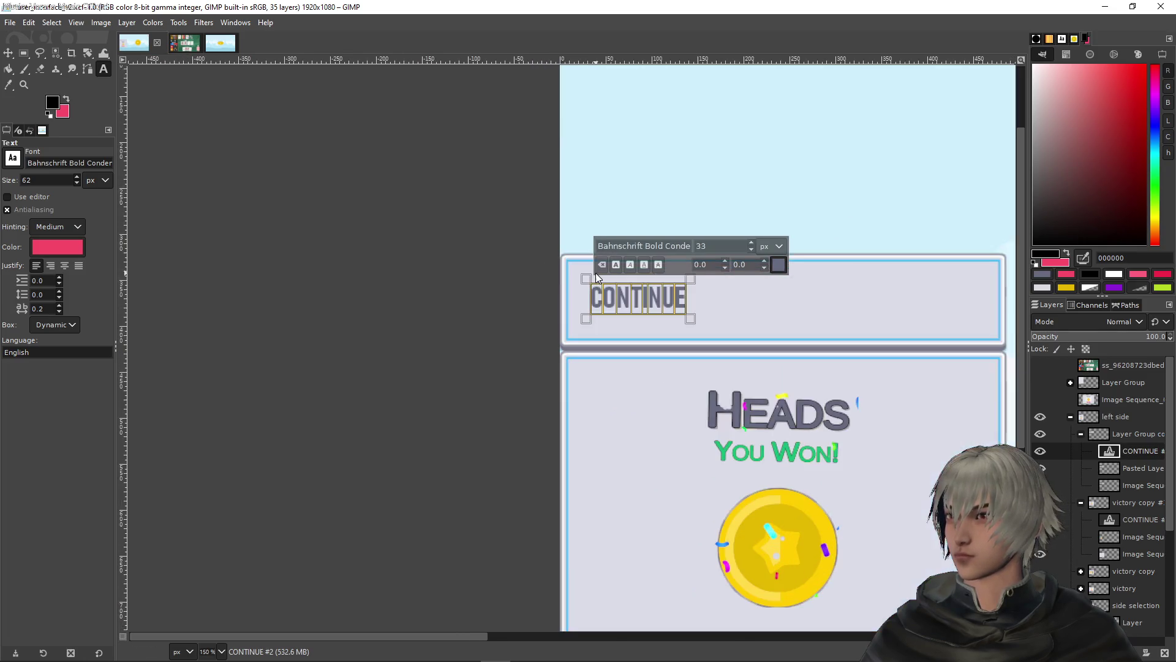
{"action": "scroll", "coordinate": [620, 282], "scroll_direction": "up", "scroll_amount": 2}
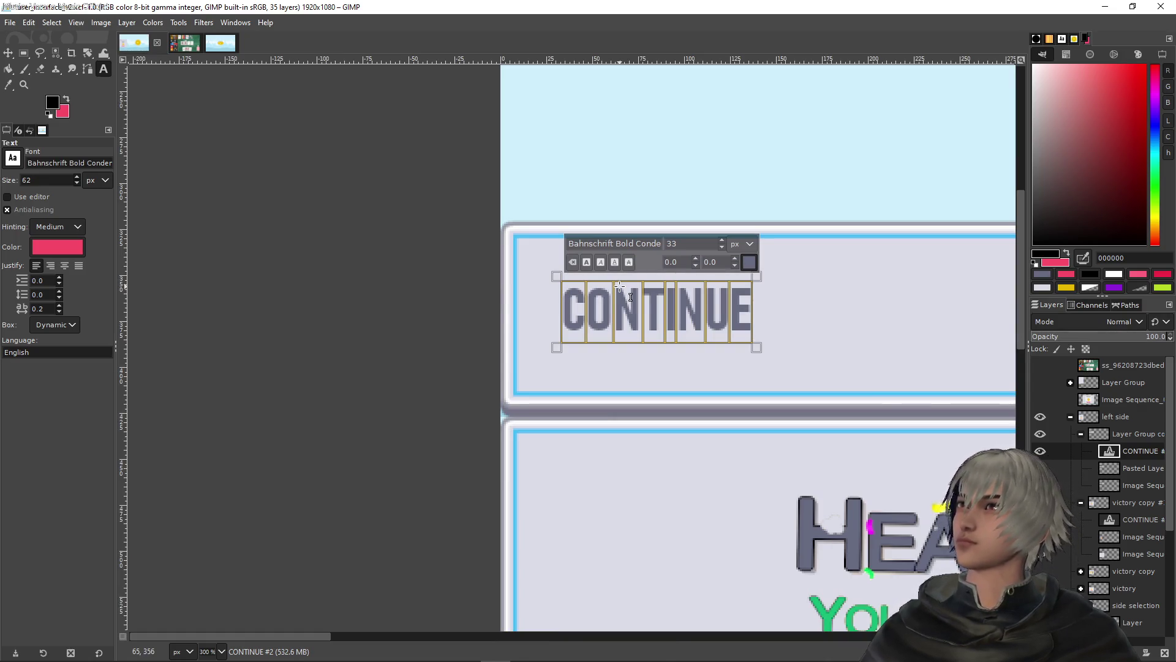
Replace CONTINUE with a two-line STREAK / SCORE label
{"action": "left_click", "coordinate": [633, 318]}
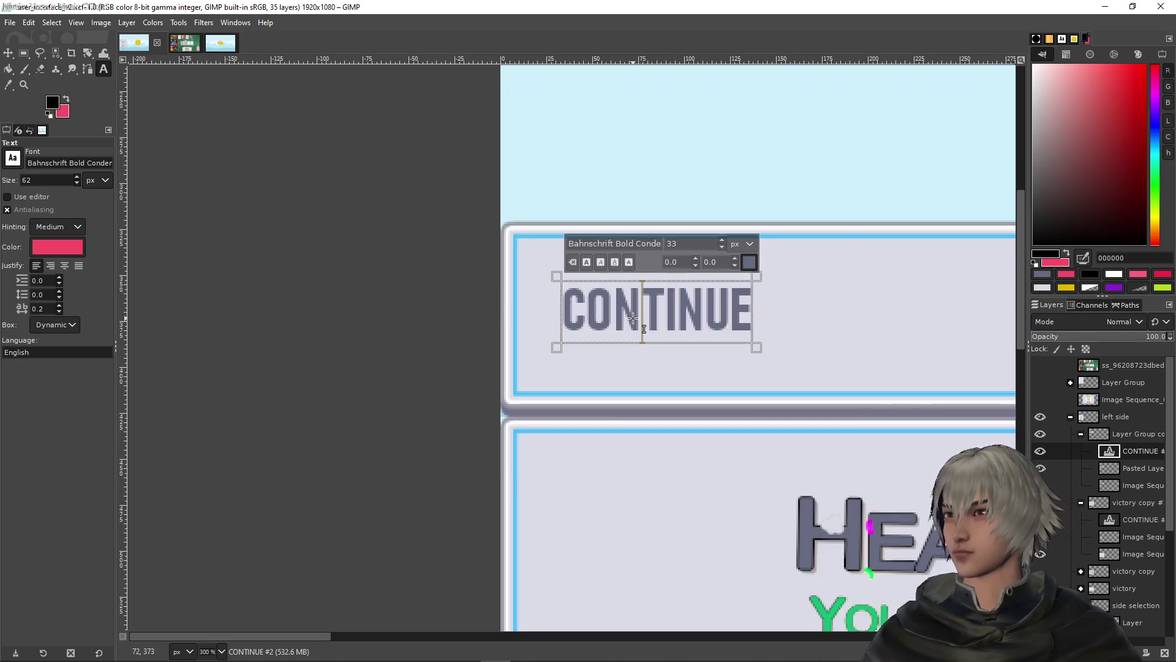
{"action": "double_click", "coordinate": [652, 318]}
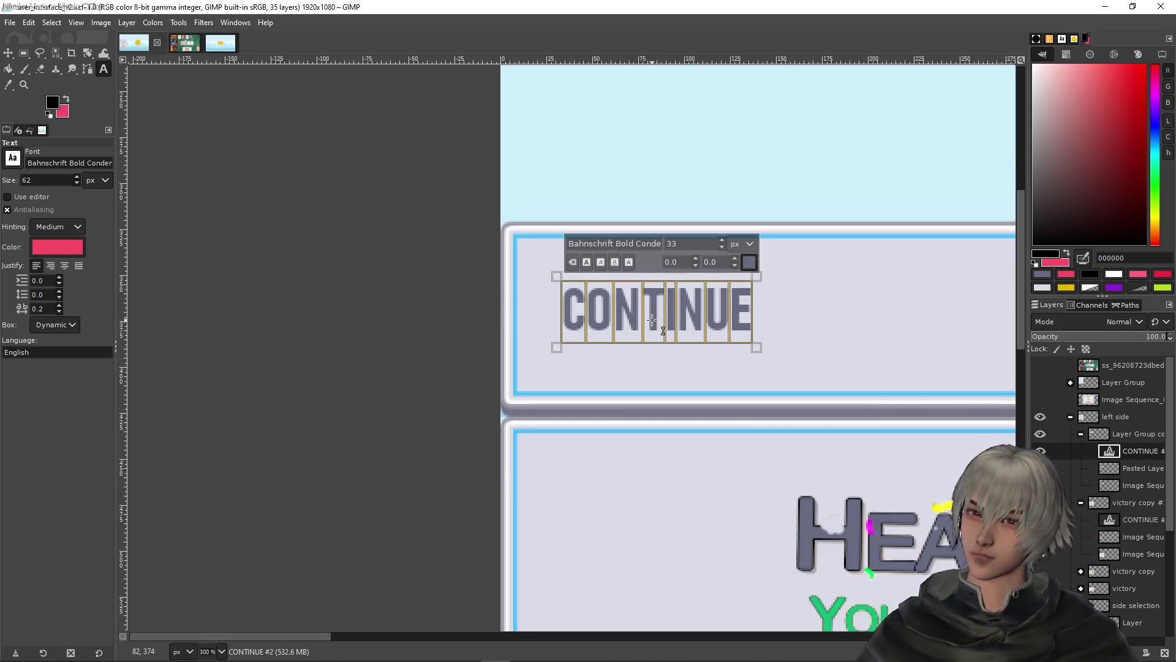
{"action": "type", "text": "Stre"}
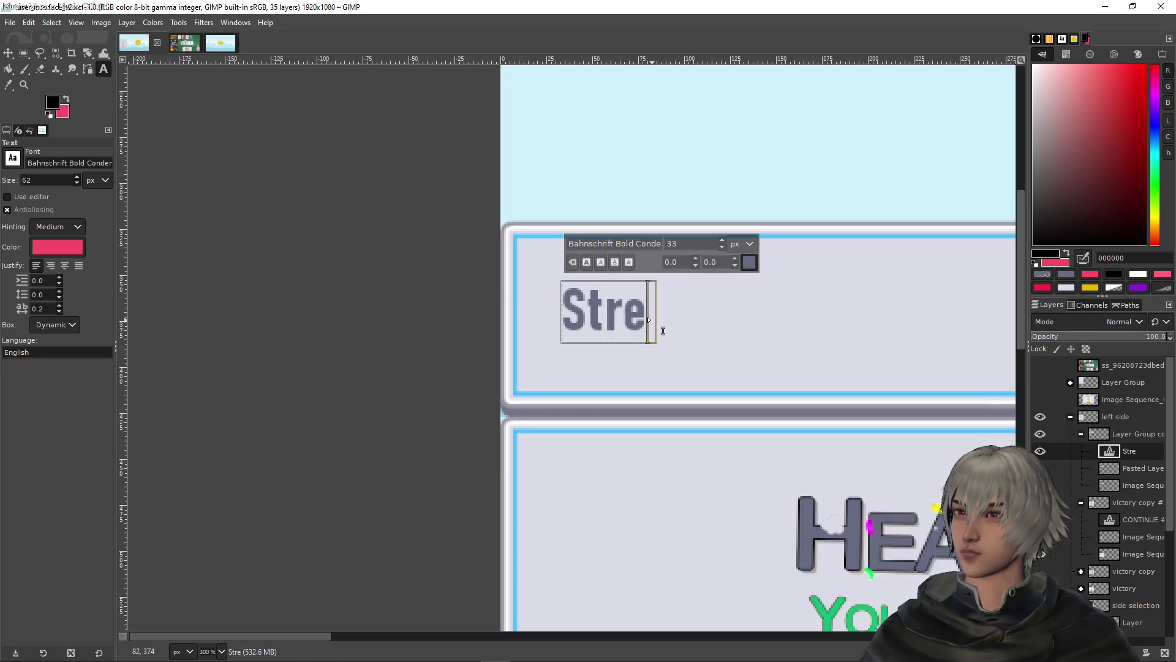
{"action": "key", "text": "BackSpace"}
{"action": "key", "text": "BackSpace"}
{"action": "key", "text": "BackSpace"}
{"action": "type", "text": "R"}
{"action": "key", "text": "BackSpace"}
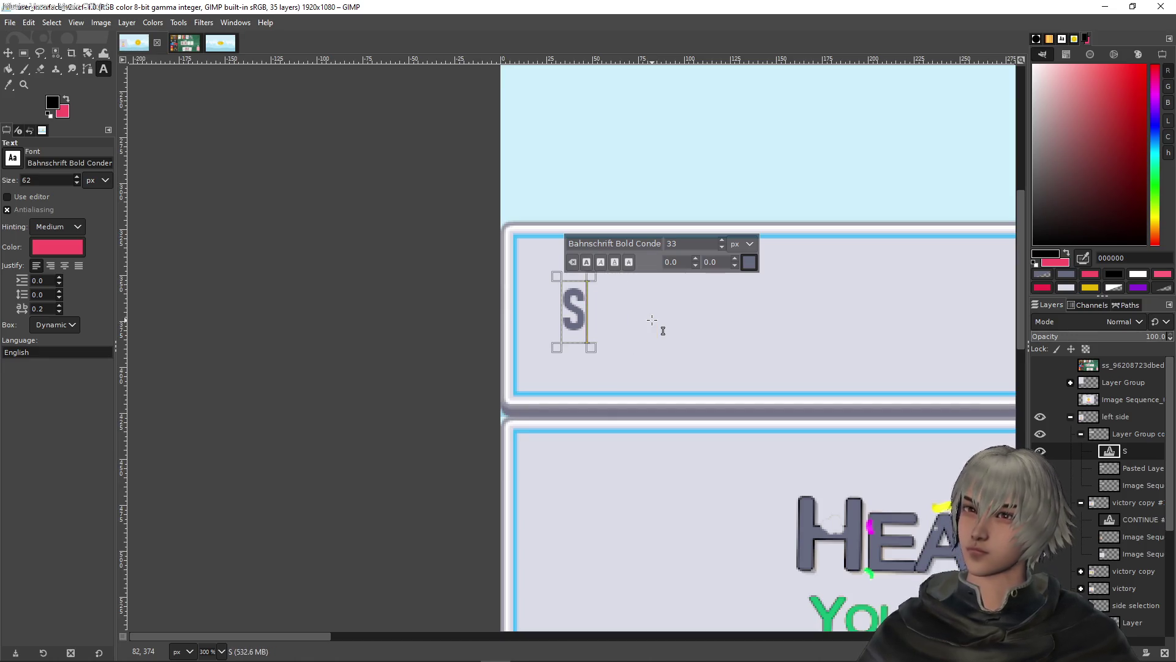
{"action": "type", "text": "TRAK"}
{"action": "key", "text": "BackSpace"}
{"action": "key", "text": "BackSpace"}
{"action": "type", "text": "EAK"}
{"action": "key", "text": "Return"}
{"action": "key", "text": "Return"}
{"action": "key", "text": "BackSpace"}
{"action": "type", "text": "SCORE"}
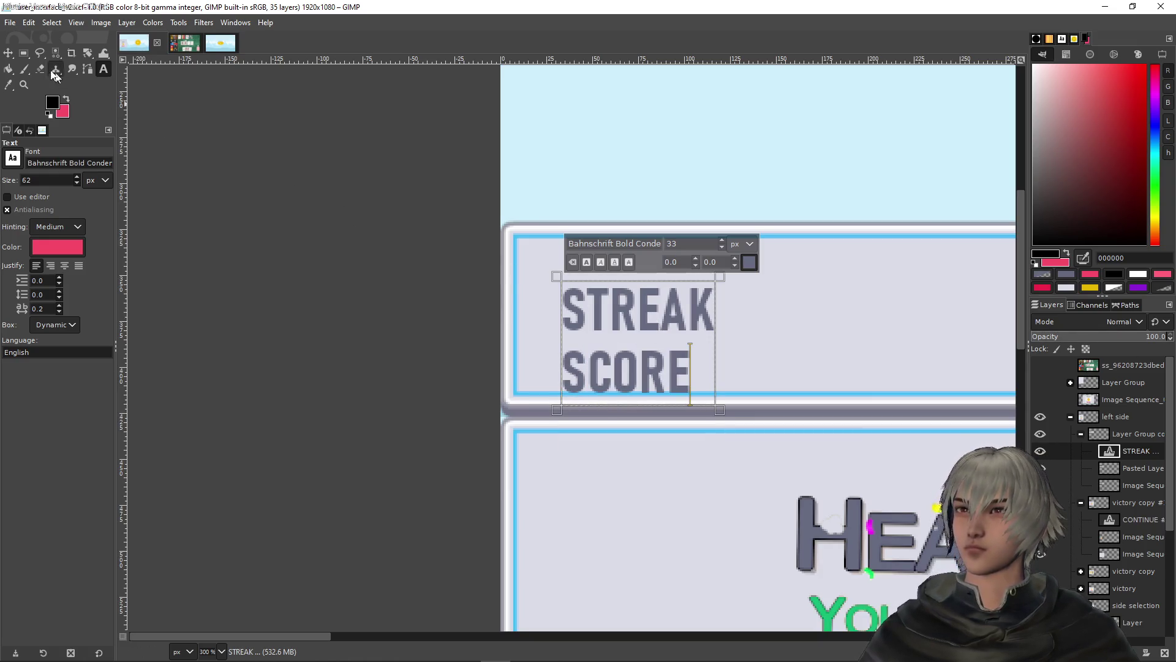
Nudge the STREAK SCORE label up slightly with the Move tool
{"action": "left_click", "coordinate": [9, 53]}
{"action": "left_click_drag", "start_coordinate": [659, 320], "coordinate": [657, 295]}
{"action": "scroll", "coordinate": [658, 295], "scroll_direction": "down", "scroll_amount": 5}
{"action": "scroll", "coordinate": [686, 324], "scroll_direction": "up", "scroll_amount": 5}
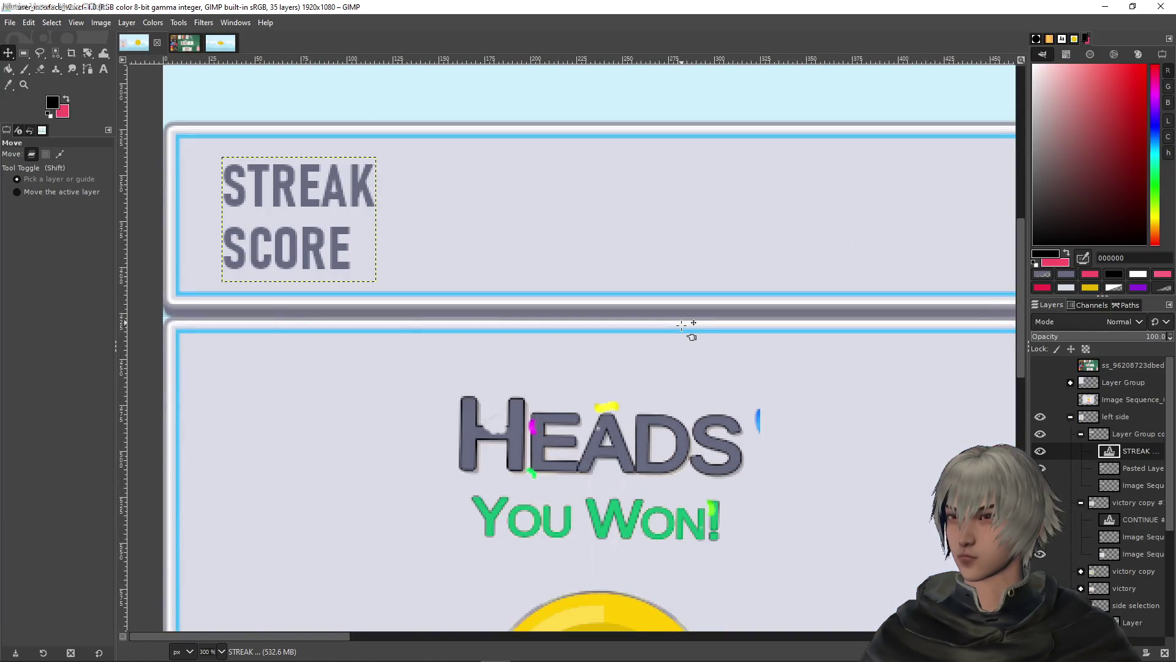
{"action": "scroll", "coordinate": [682, 325], "scroll_direction": "down", "scroll_amount": 3}
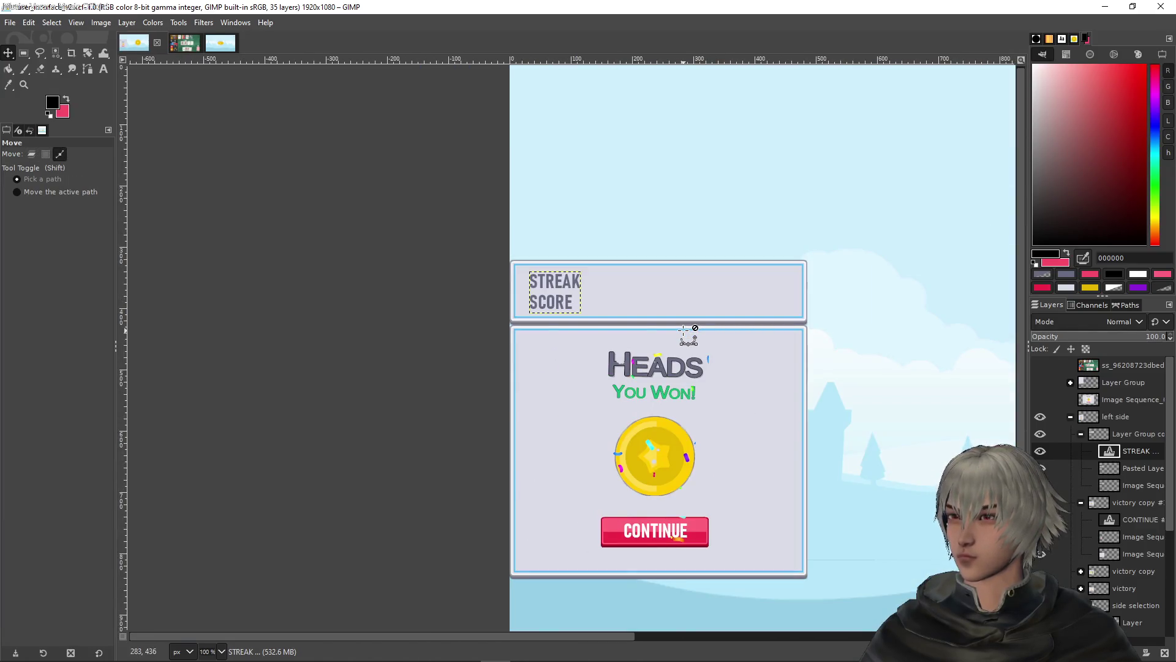
{"action": "scroll", "coordinate": [684, 329], "scroll_direction": "up", "scroll_amount": 1}
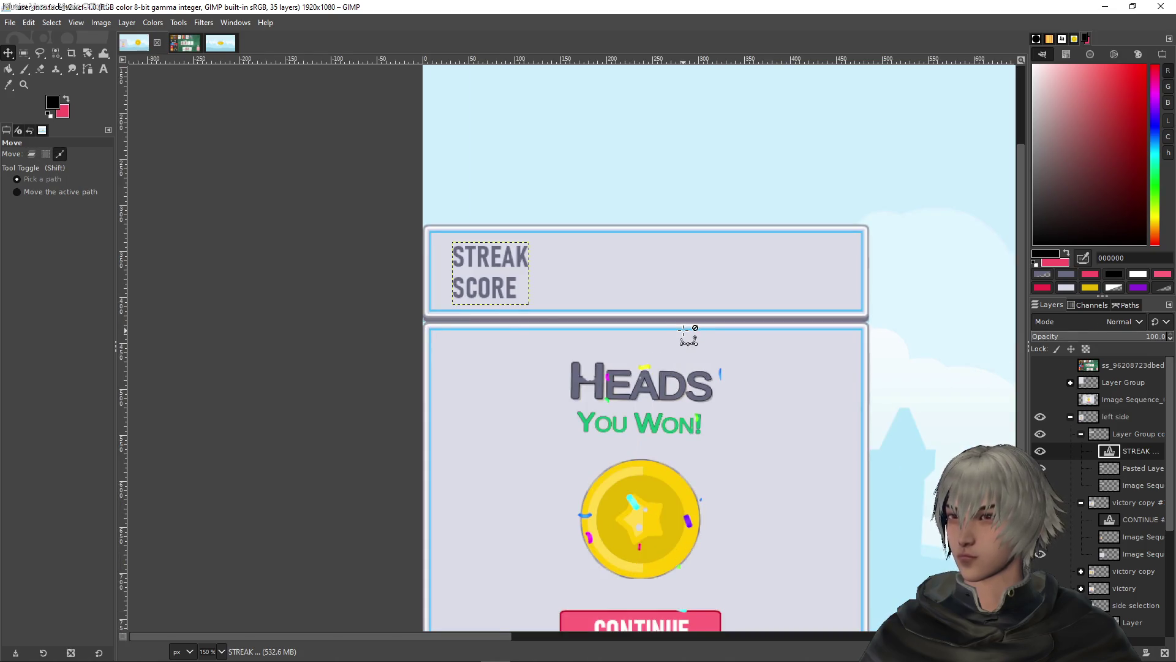
{"action": "scroll", "coordinate": [685, 329], "scroll_direction": "down", "scroll_amount": 1}
{"action": "scroll", "coordinate": [684, 327], "scroll_direction": "right", "scroll_amount": 2}
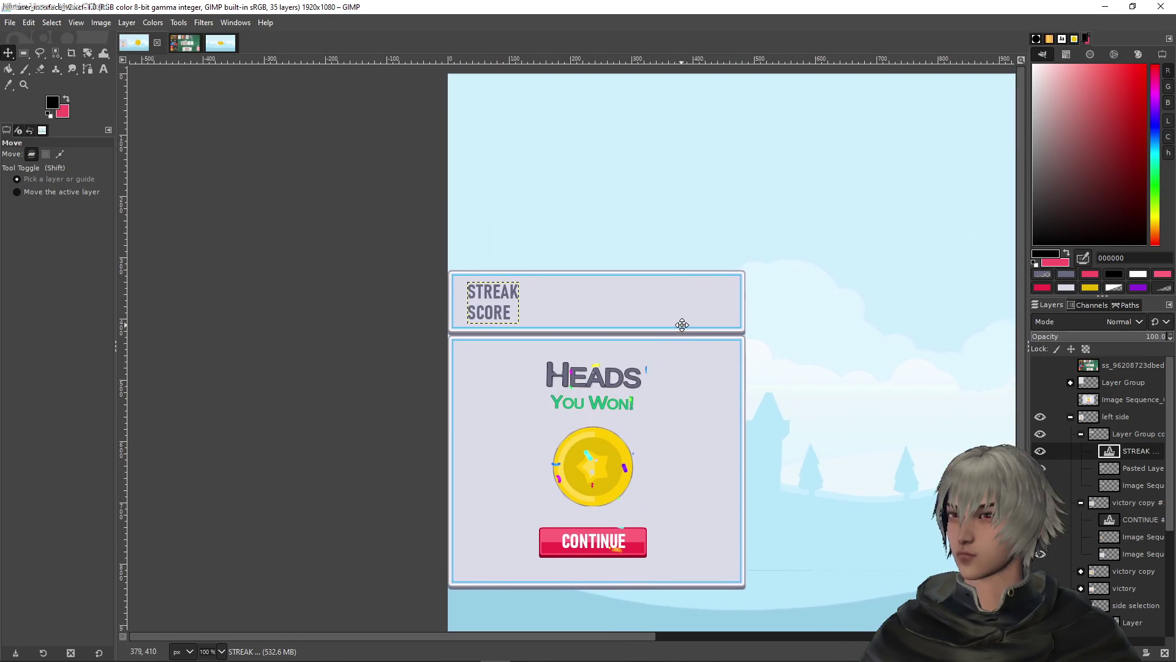
{"action": "left_click", "coordinate": [103, 70]}
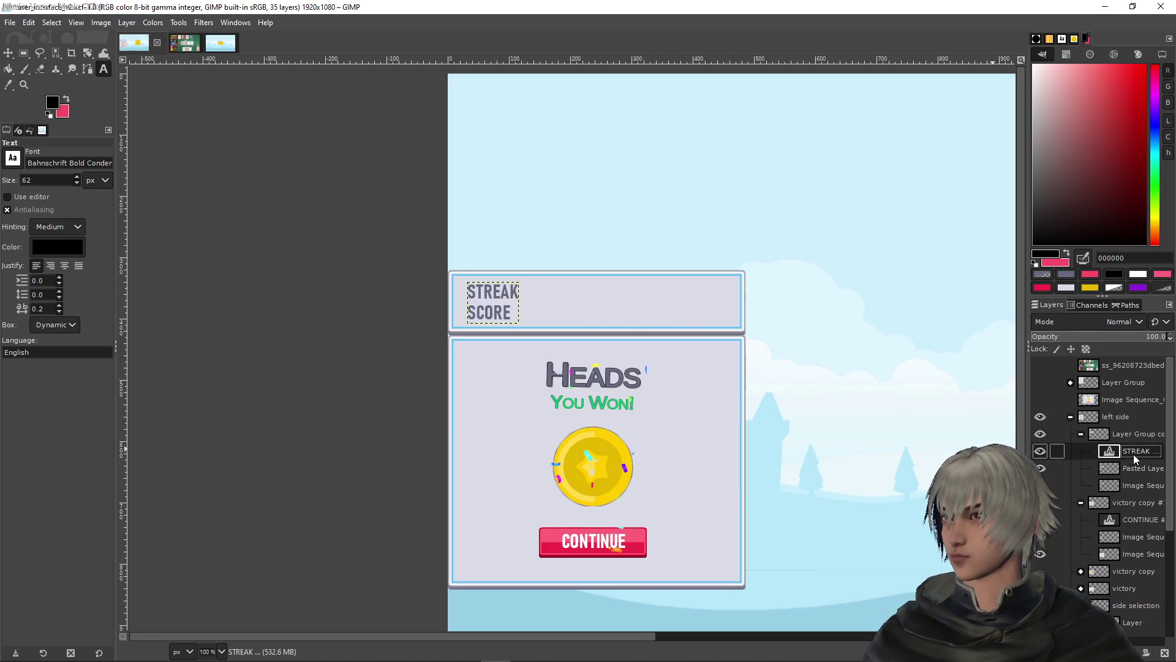
Duplicate the STREAK SCORE text layer and shift the copy to the panel's right edge
{"action": "right_click", "coordinate": [1114, 454]}
{"action": "left_click", "coordinate": [1035, 158]}
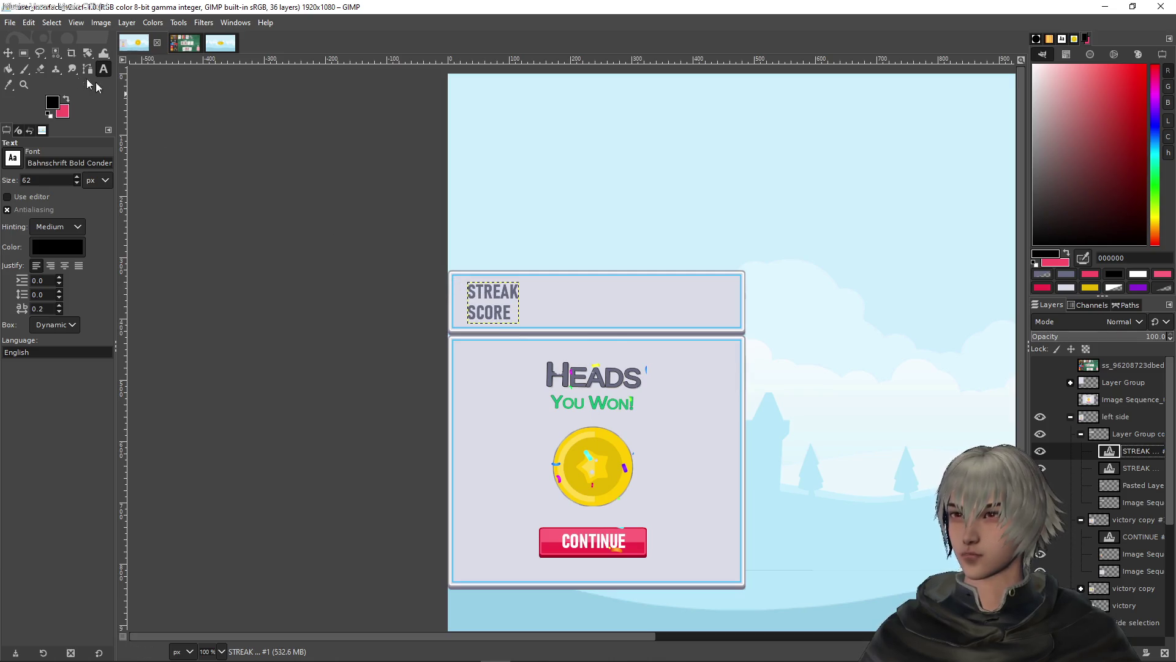
{"action": "left_click", "coordinate": [8, 52]}
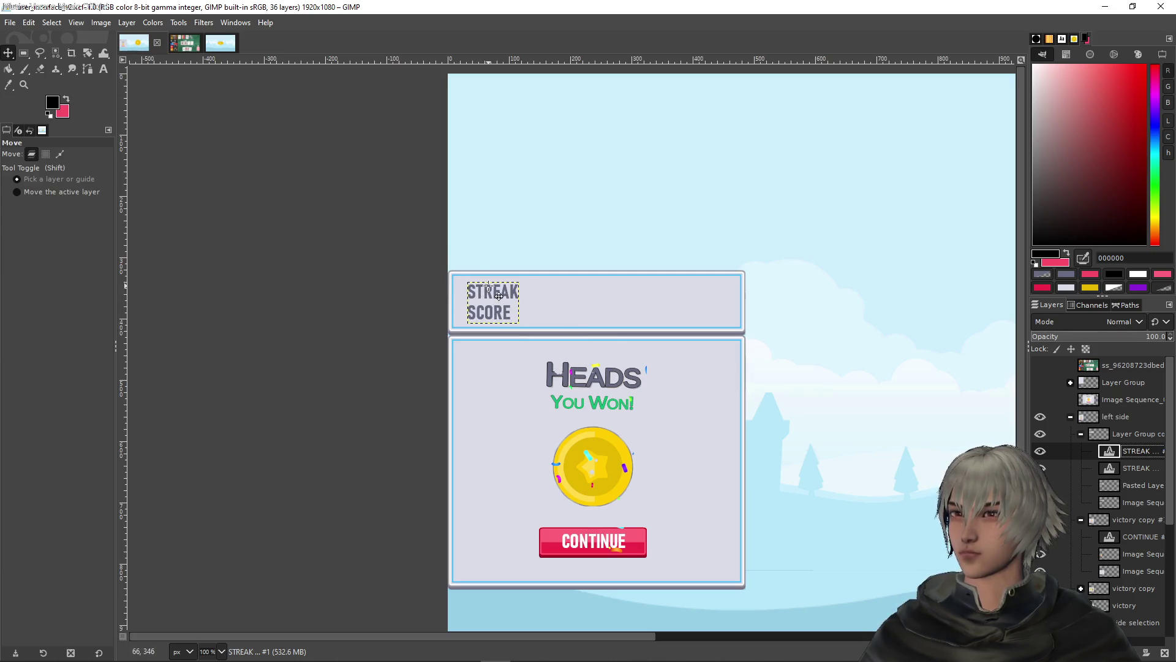
{"action": "key", "text": "shift+Right"}
{"action": "key", "text": "shift+Right"}
{"action": "key", "text": "shift+Right"}
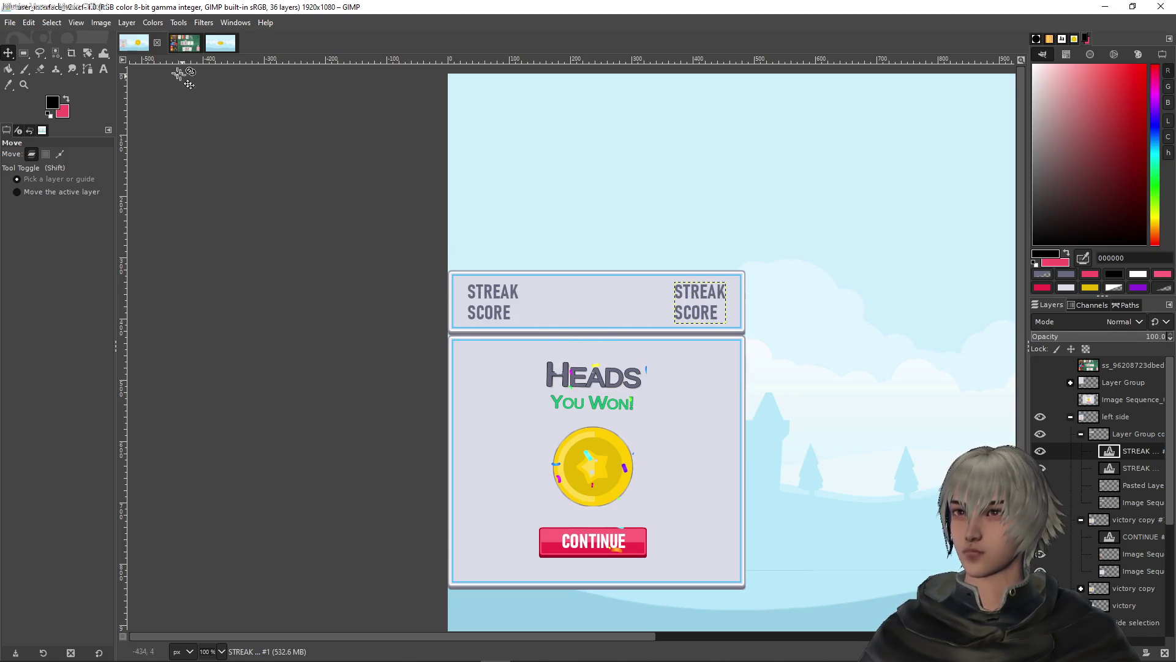
Set the copied text's justification to Right
{"action": "left_click", "coordinate": [104, 68]}
{"action": "left_click", "coordinate": [684, 304]}
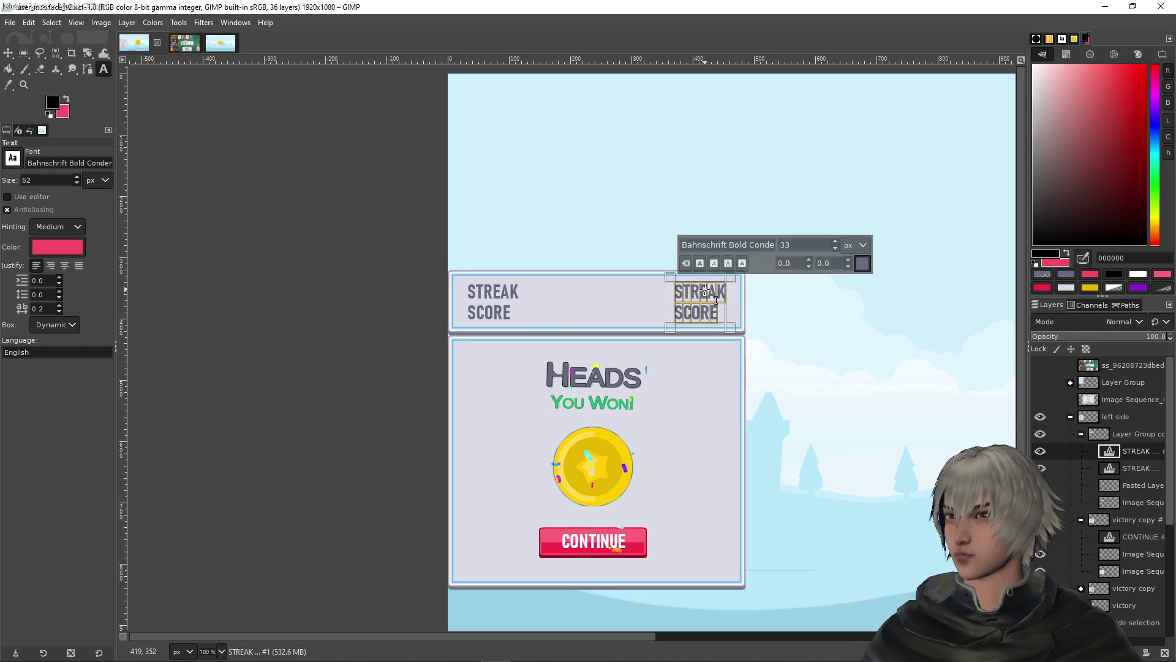
{"action": "left_click", "coordinate": [51, 265]}
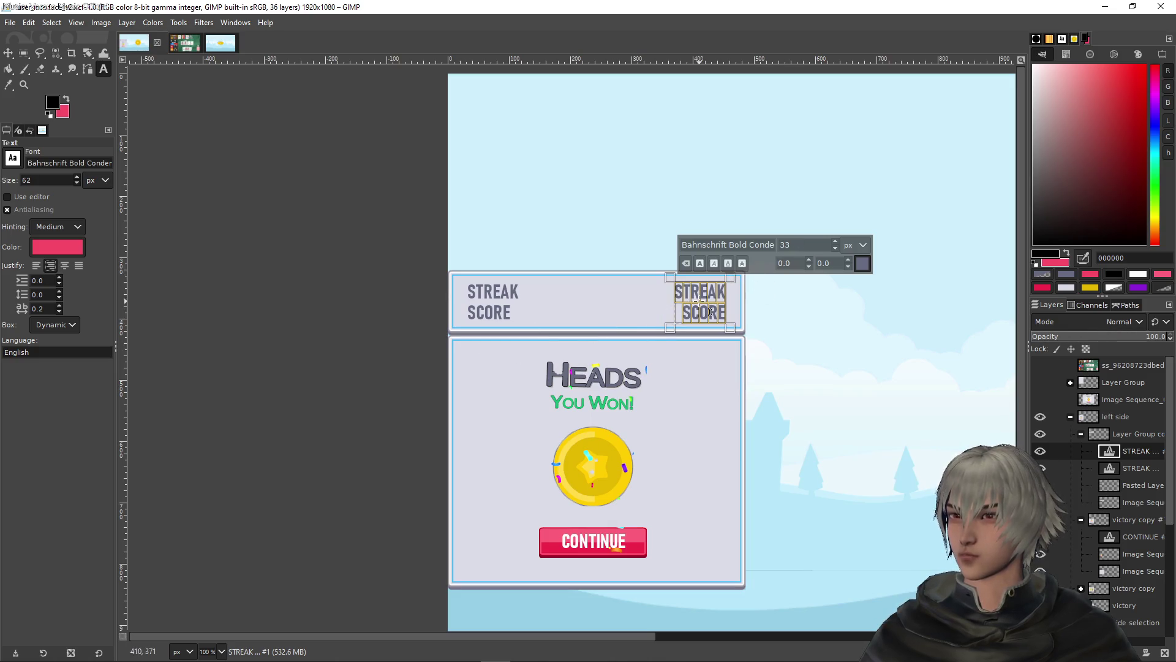
{"action": "left_click", "coordinate": [701, 314]}
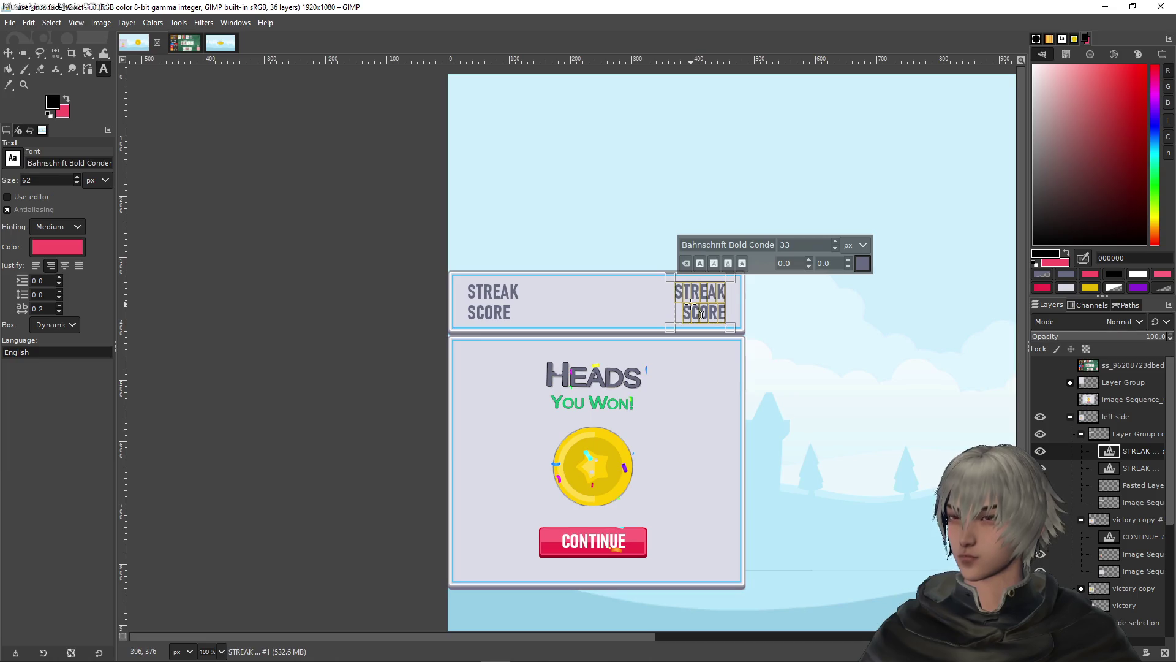
Replace the copied text with 100 and check the STREAK SCORE label's font size
{"action": "key", "text": "ctrl+a"}
{"action": "type", "text": "100"}
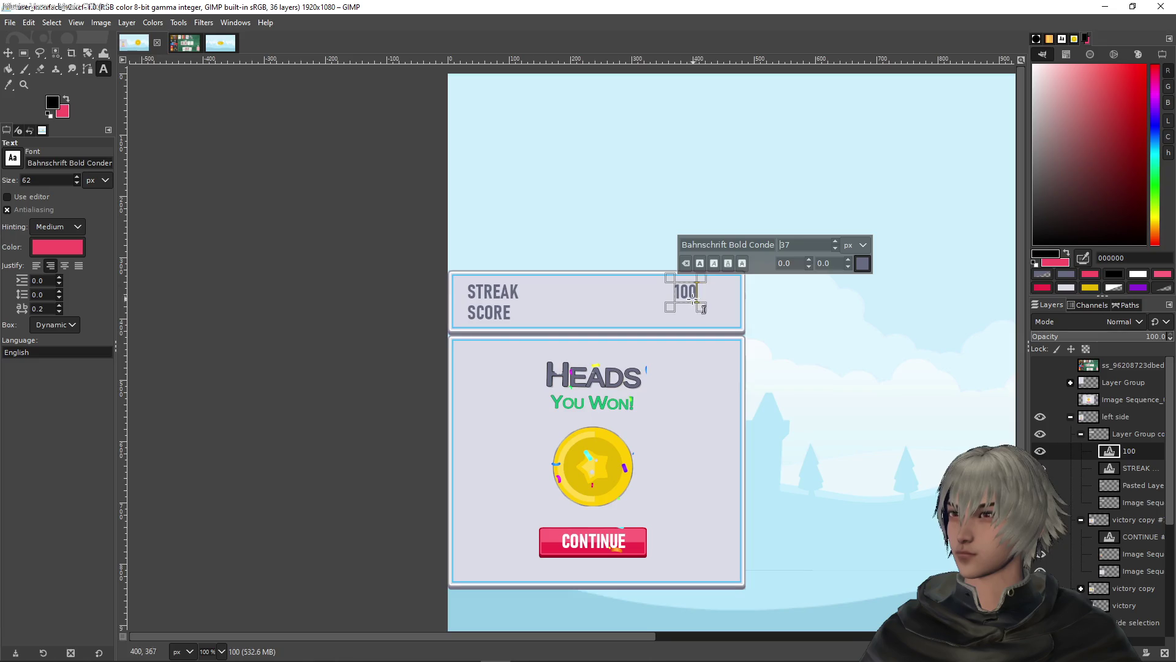
{"action": "scroll", "coordinate": [837, 245], "scroll_direction": "up", "scroll_amount": 11}
{"action": "scroll", "coordinate": [838, 245], "scroll_direction": "up", "scroll_amount": 12}
{"action": "scroll", "coordinate": [838, 245], "scroll_direction": "up", "scroll_amount": 10}
{"action": "scroll", "coordinate": [837, 245], "scroll_direction": "up", "scroll_amount": 3}
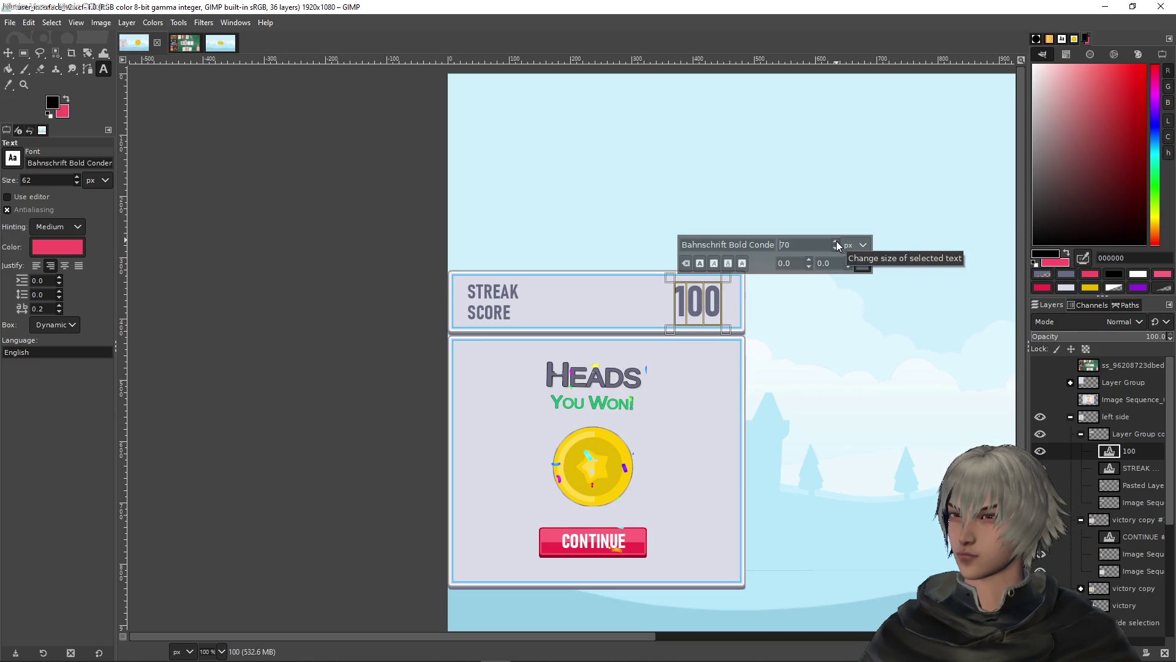
{"action": "scroll", "coordinate": [837, 243], "scroll_direction": "up", "scroll_amount": 5}
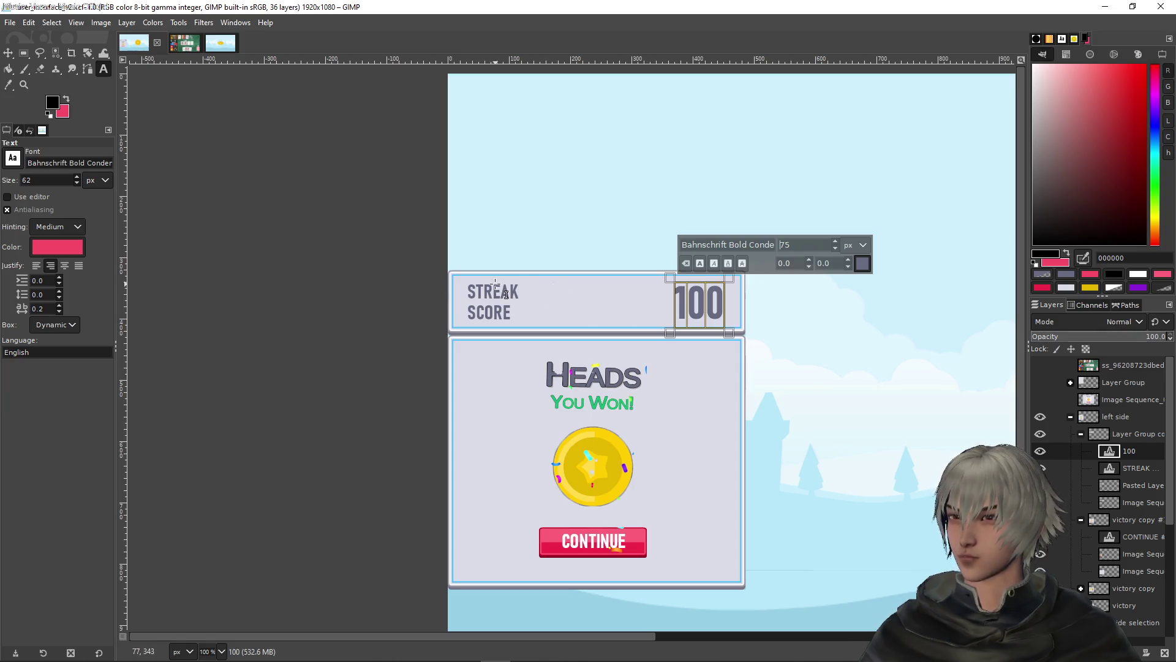
{"action": "left_click", "coordinate": [492, 283]}
{"action": "left_click", "coordinate": [689, 288]}
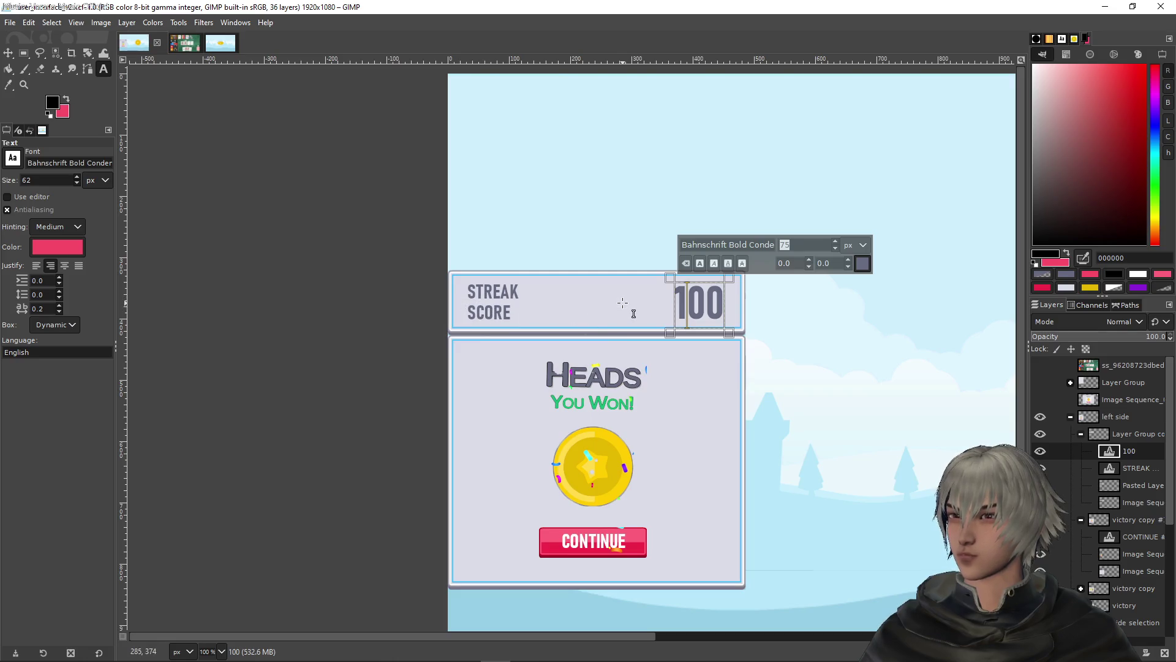
Add a horizontal guide and enlarge the 100 text to 80 px
{"action": "scroll", "coordinate": [622, 303], "scroll_direction": "up", "scroll_amount": 3}
{"action": "mouse_move", "coordinate": [600, 61]}
{"action": "left_mouse_down"}
{"action": "mouse_move", "coordinate": [600, 245]}
{"action": "mouse_move", "coordinate": [584, 353]}
{"action": "mouse_move", "coordinate": [611, 6]}
{"action": "left_mouse_up"}
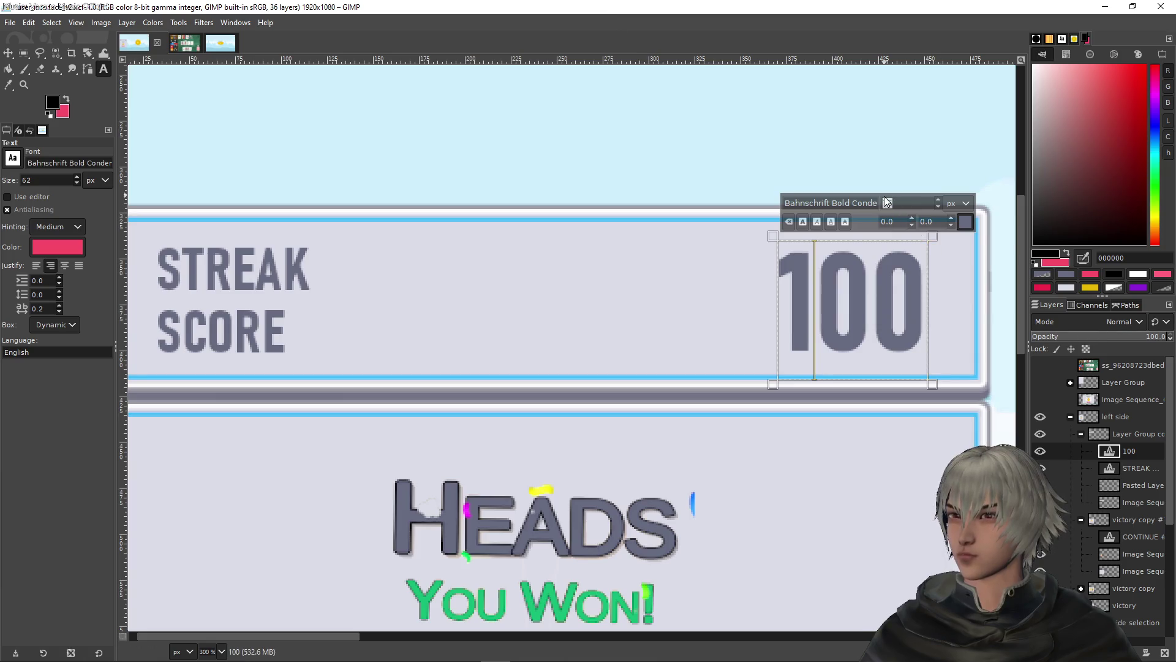
{"action": "left_click", "coordinate": [889, 279]}
{"action": "double_click", "coordinate": [889, 279]}
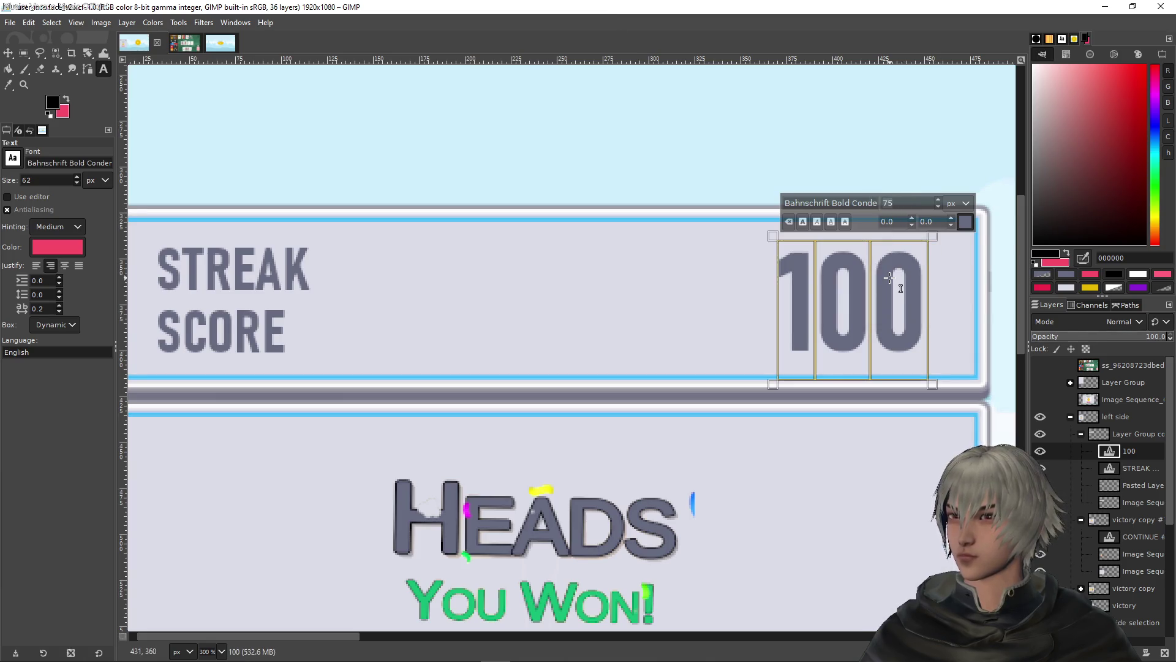
{"action": "type", "text": "80"}
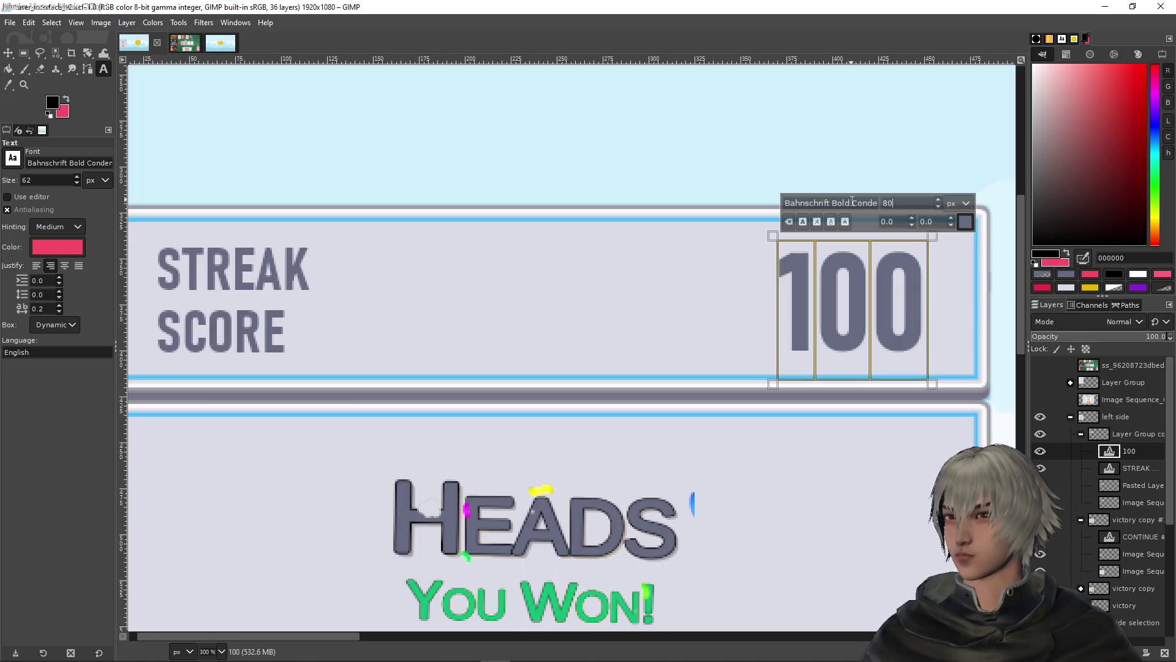
{"action": "key", "text": "Return"}
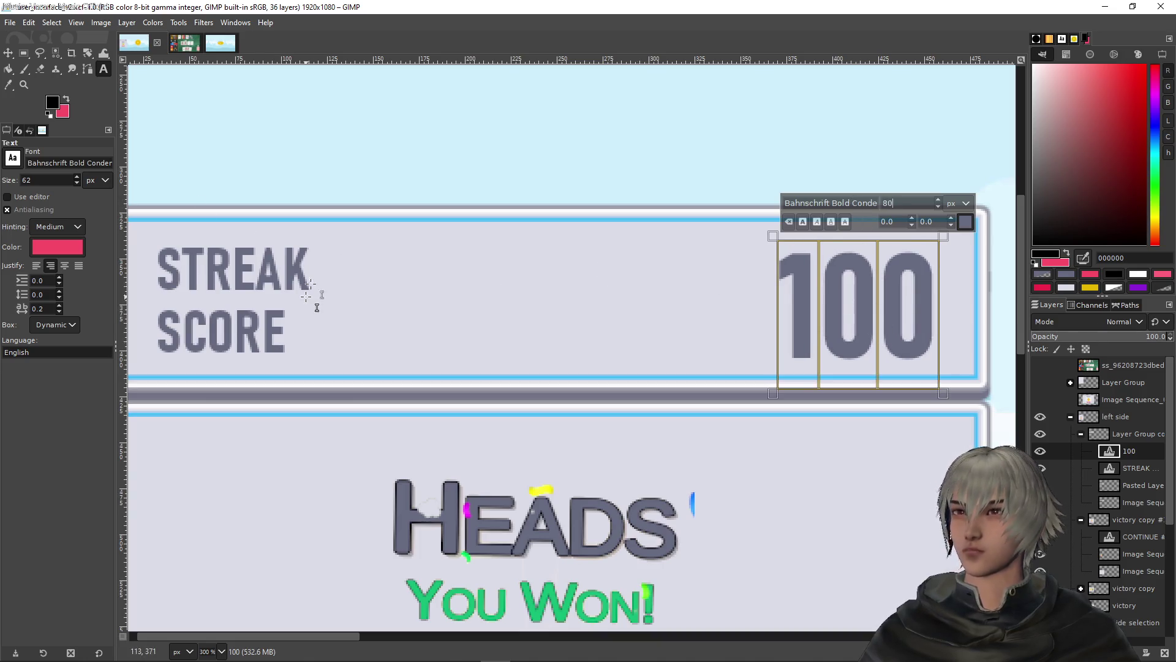
Align the 100 text to a guide, nudging it up slightly and discarding a temporary guide
{"action": "left_click", "coordinate": [8, 53]}
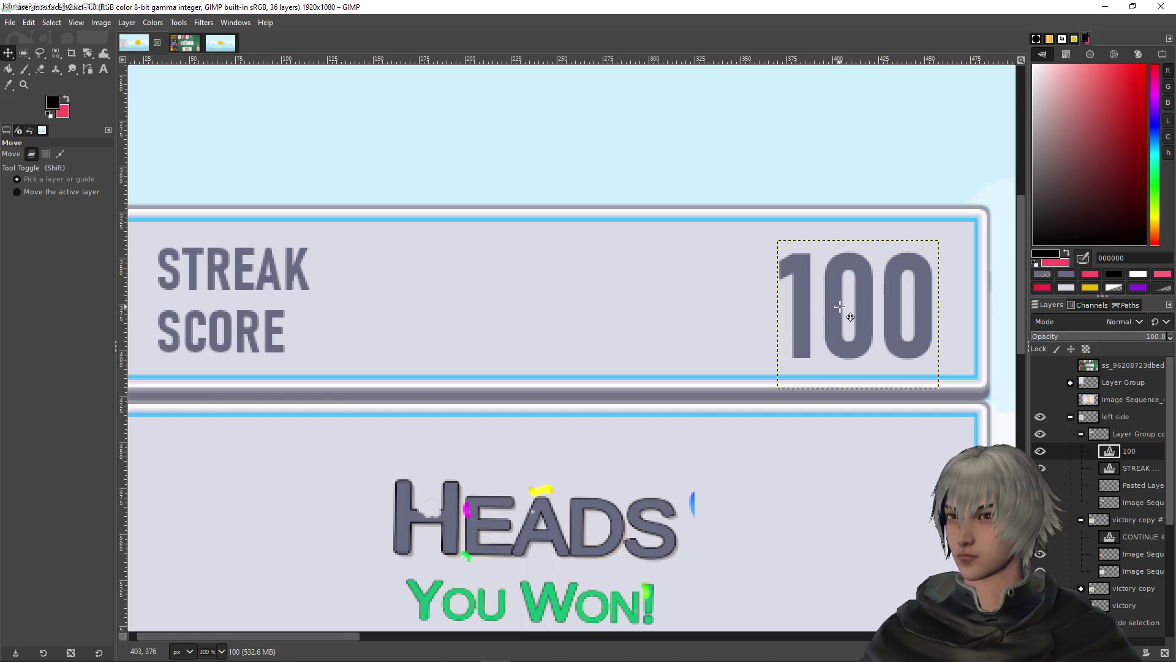
{"action": "mouse_move", "coordinate": [704, 60]}
{"action": "left_mouse_down"}
{"action": "mouse_move", "coordinate": [693, 359]}
{"action": "mouse_move", "coordinate": [692, 22]}
{"action": "left_mouse_up"}
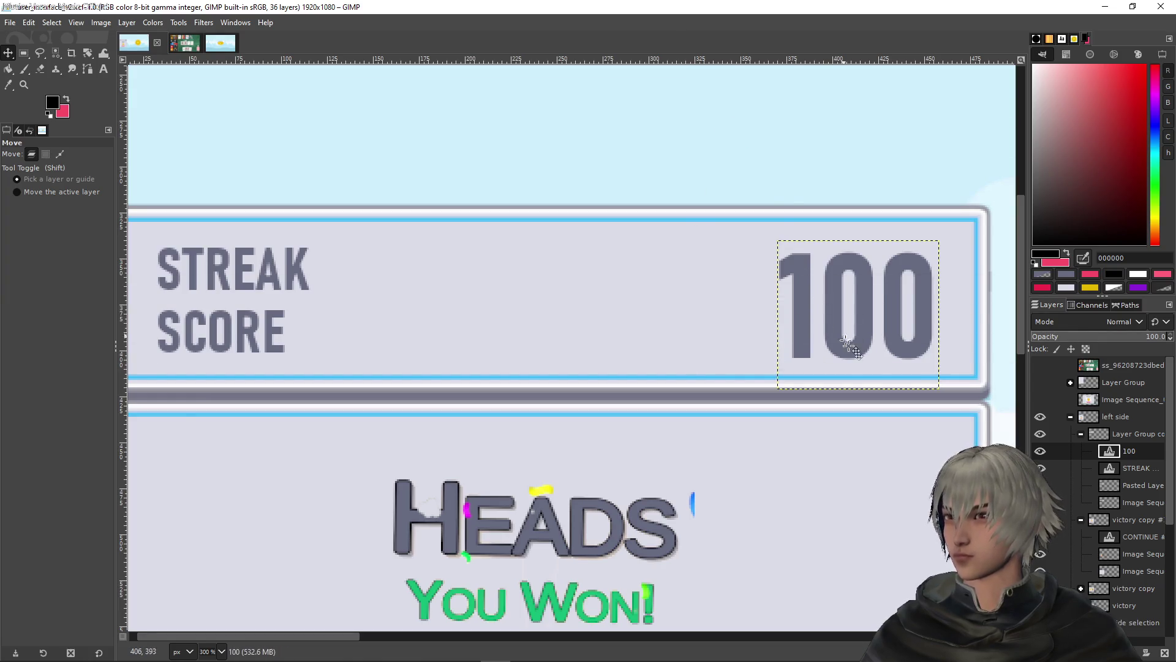
{"action": "key", "text": "Up"}
{"action": "key", "text": "Up"}
{"action": "key", "text": "Up"}
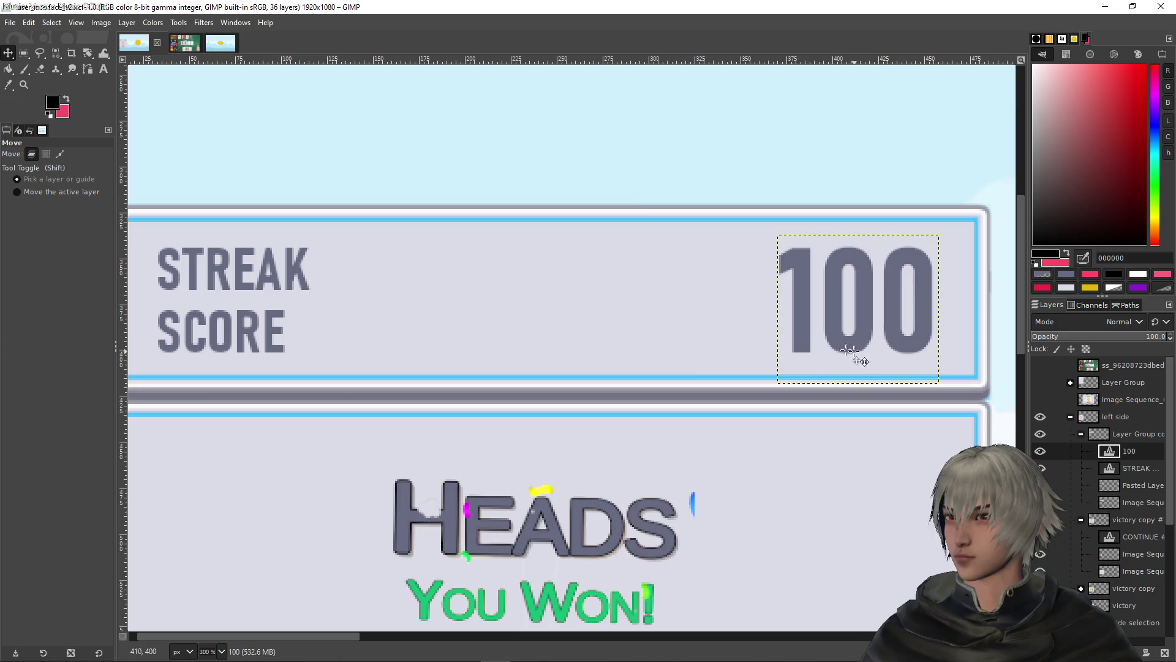
{"action": "mouse_move", "coordinate": [668, 63]}
{"action": "left_mouse_down"}
{"action": "mouse_move", "coordinate": [680, 245]}
{"action": "mouse_move", "coordinate": [669, 356]}
{"action": "left_mouse_up"}
{"action": "key", "text": "ctrl+z"}
{"action": "key", "text": "ctrl+z"}
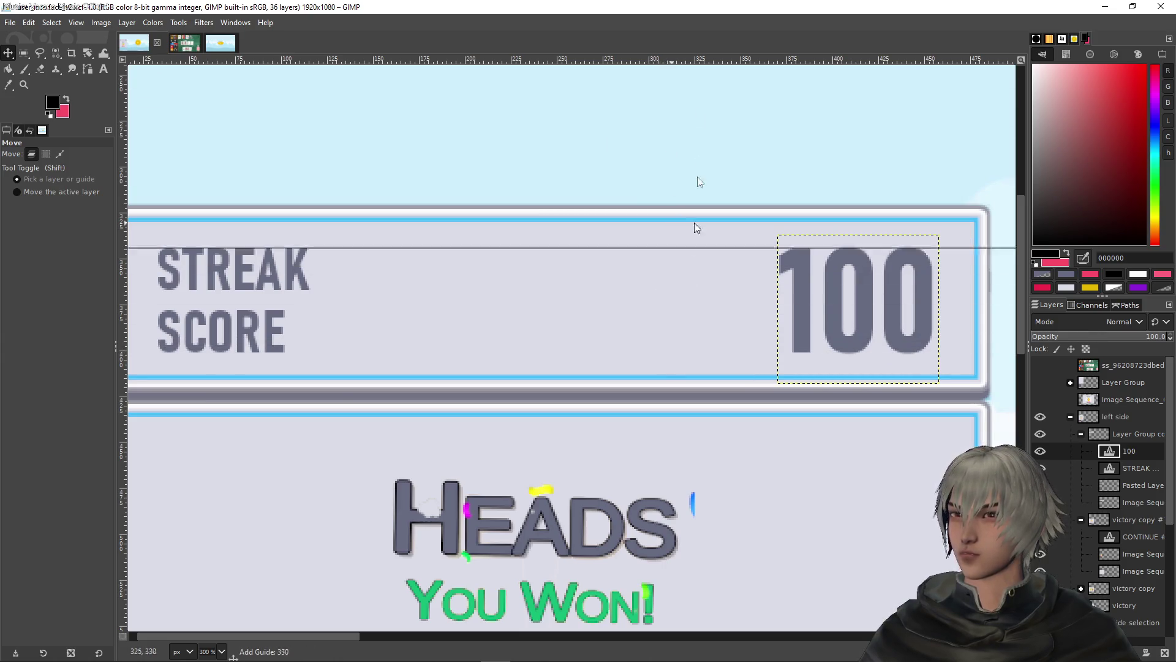
{"action": "scroll", "coordinate": [677, 249], "scroll_direction": "down", "scroll_amount": 4}
{"action": "scroll", "coordinate": [680, 395], "scroll_direction": "up", "scroll_amount": 1}
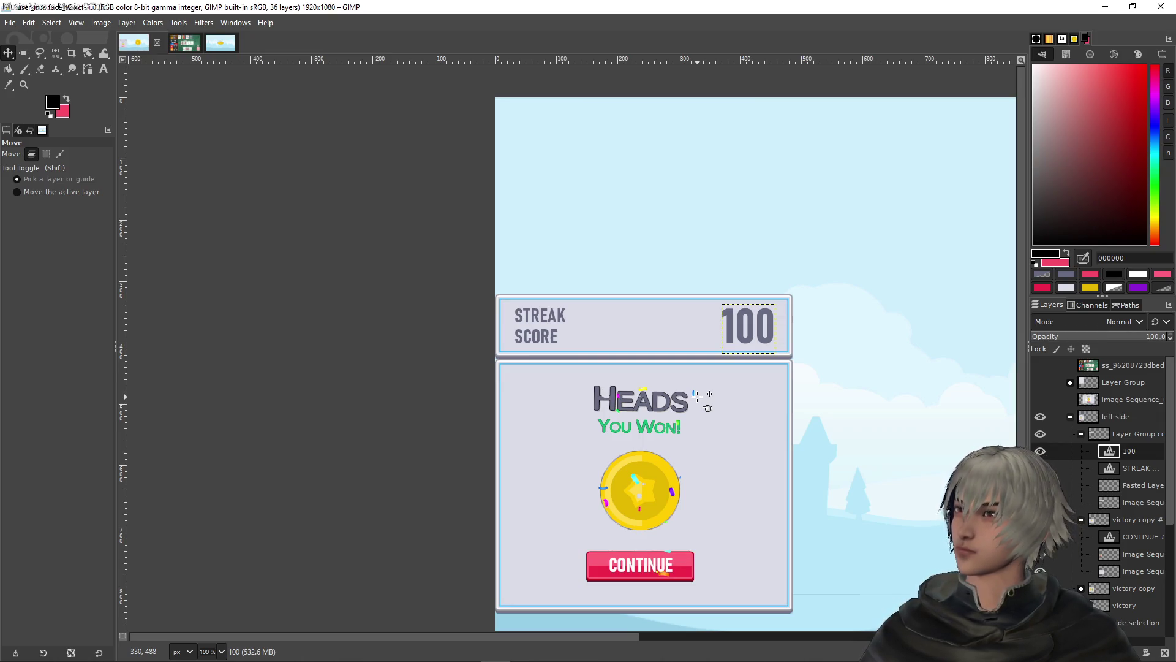
Rename the copied panel layer group to 'streak score'
{"action": "double_click", "coordinate": [1122, 435]}
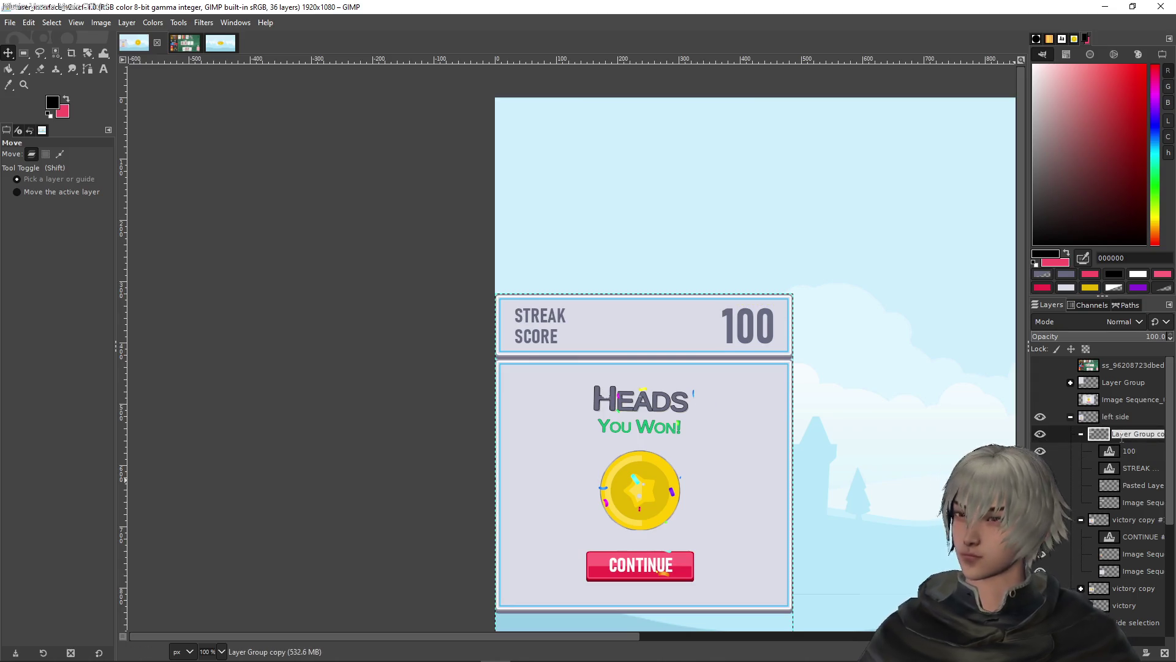
{"action": "type", "text": "streak score"}
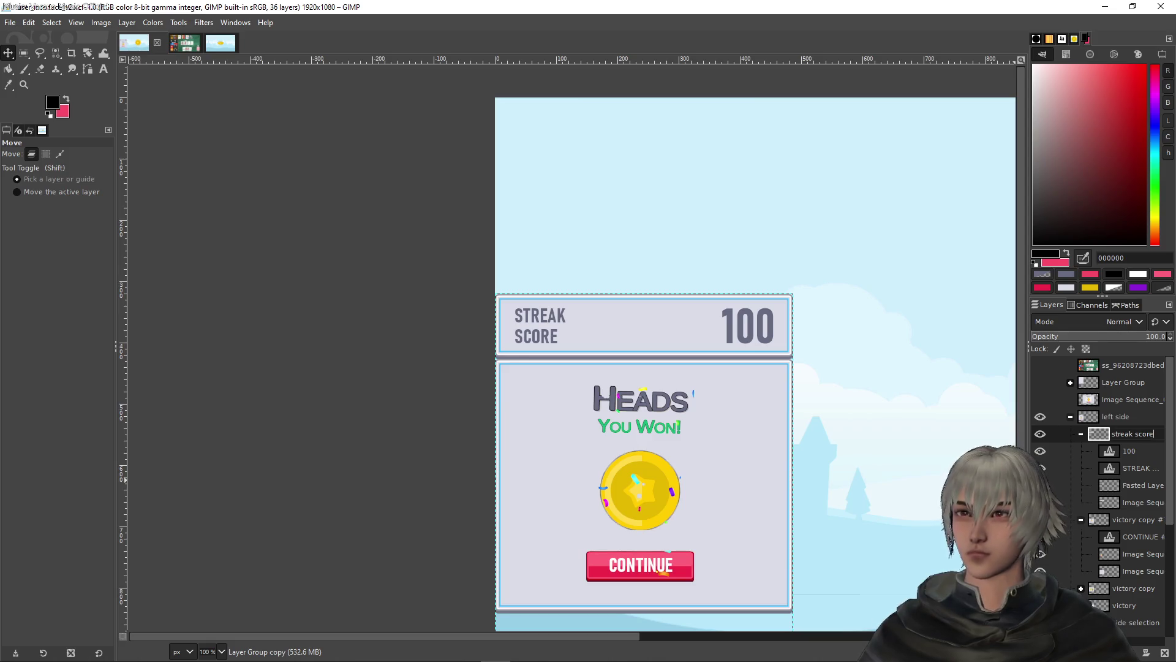
{"action": "left_click", "coordinate": [1045, 365]}
Show the reference screenshot to compare with the mockup, then hide it again
{"action": "left_click", "coordinate": [1041, 366]}
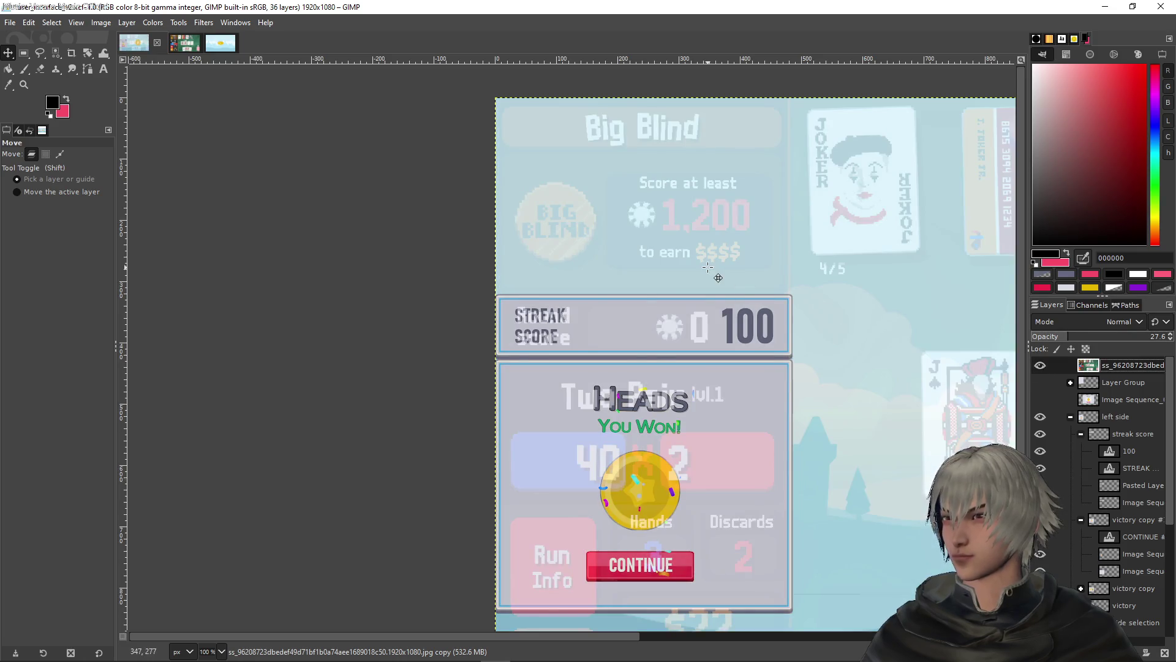
{"action": "scroll", "coordinate": [690, 385], "scroll_direction": "down", "scroll_amount": 3}
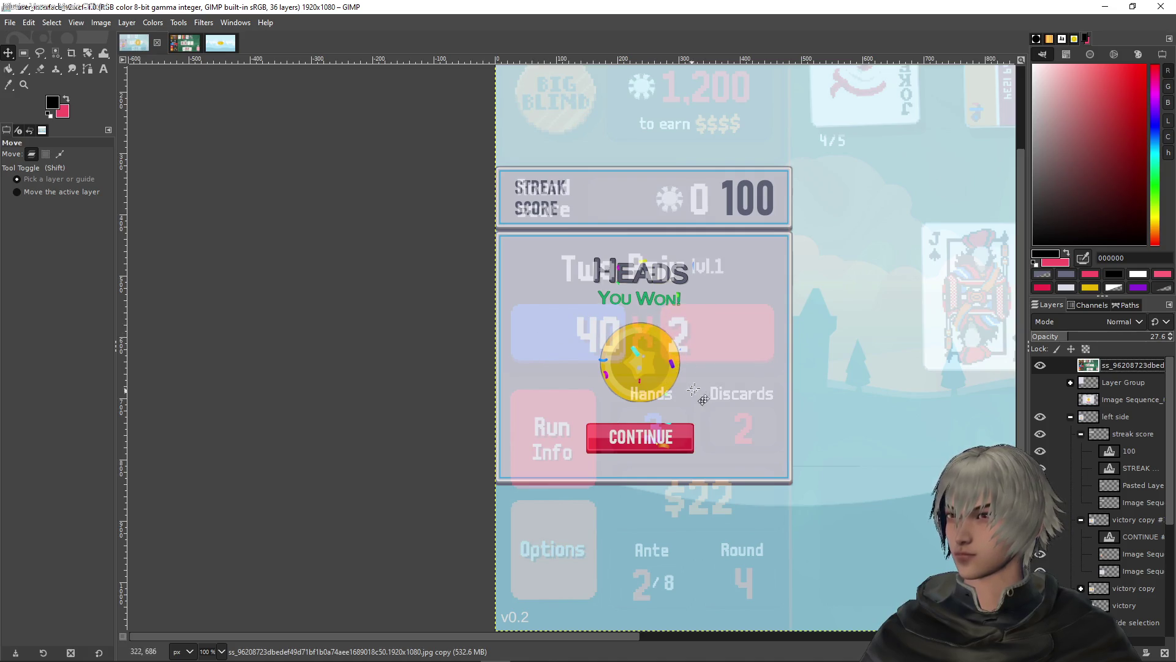
{"action": "scroll", "coordinate": [699, 371], "scroll_direction": "up", "scroll_amount": 3}
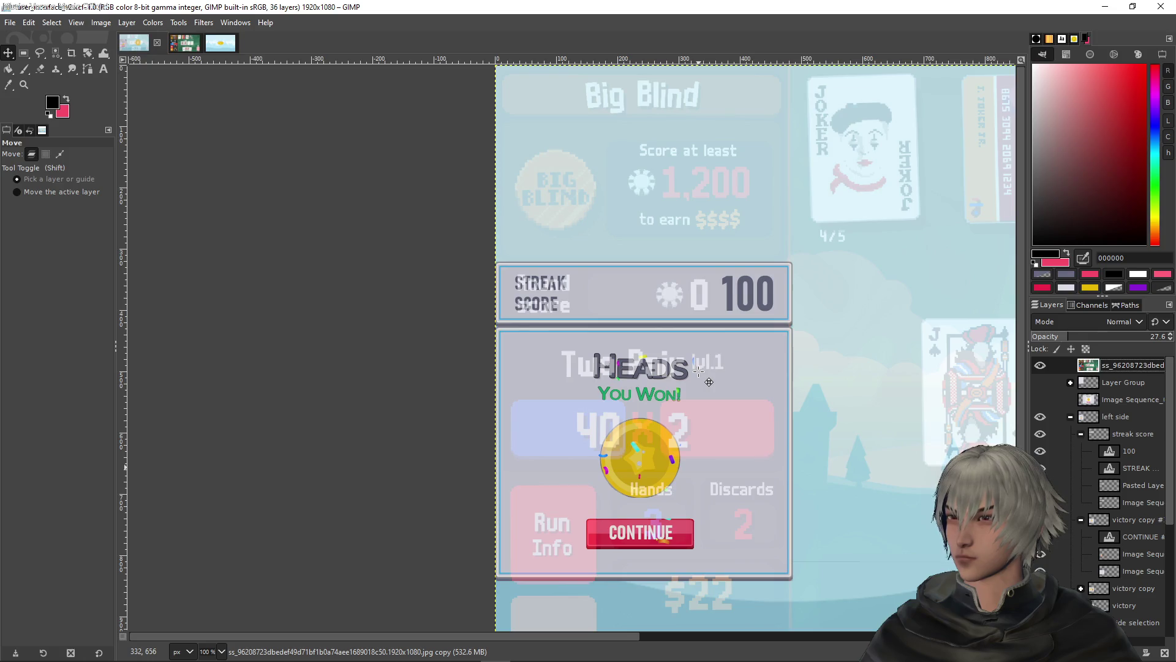
{"action": "left_click", "coordinate": [1040, 365]}
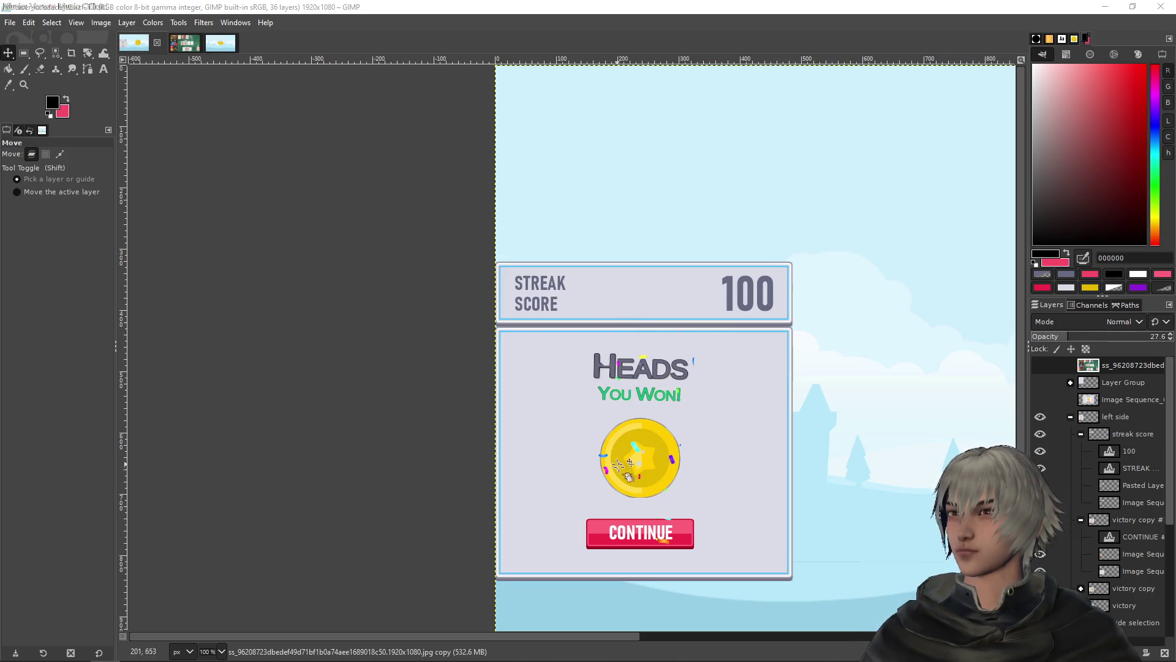
{"action": "scroll", "coordinate": [777, 412], "scroll_direction": "down", "scroll_amount": 3}
{"action": "scroll", "coordinate": [835, 375], "scroll_direction": "down", "scroll_amount": 1, "text": "ctrl"}
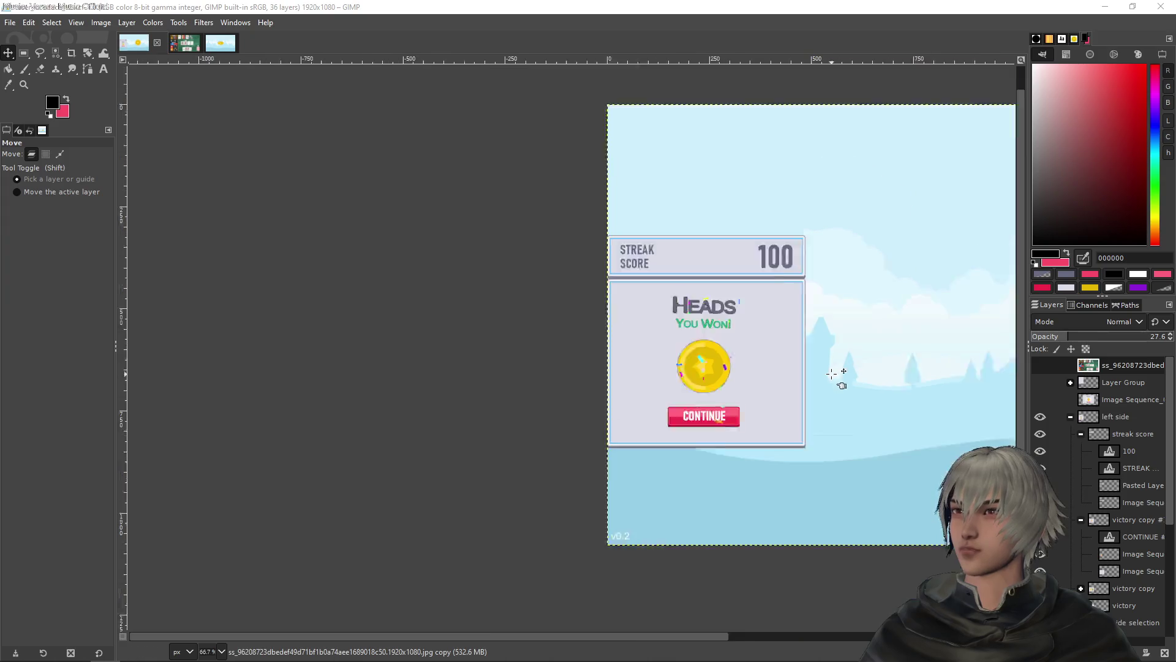
{"action": "scroll", "coordinate": [831, 373], "scroll_direction": "down", "scroll_amount": 1, "text": "ctrl"}
{"action": "left_click_drag", "start_coordinate": [867, 334], "coordinate": [633, 359]}
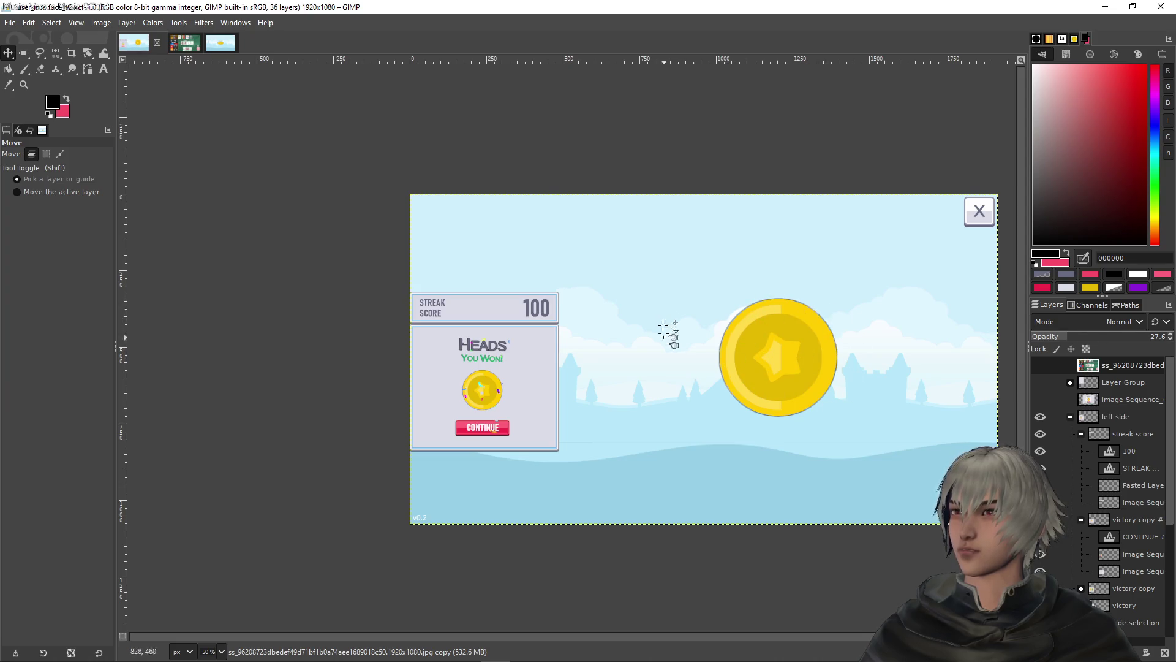
{"action": "scroll", "coordinate": [497, 332], "scroll_direction": "up", "scroll_amount": 4, "text": "ctrl"}
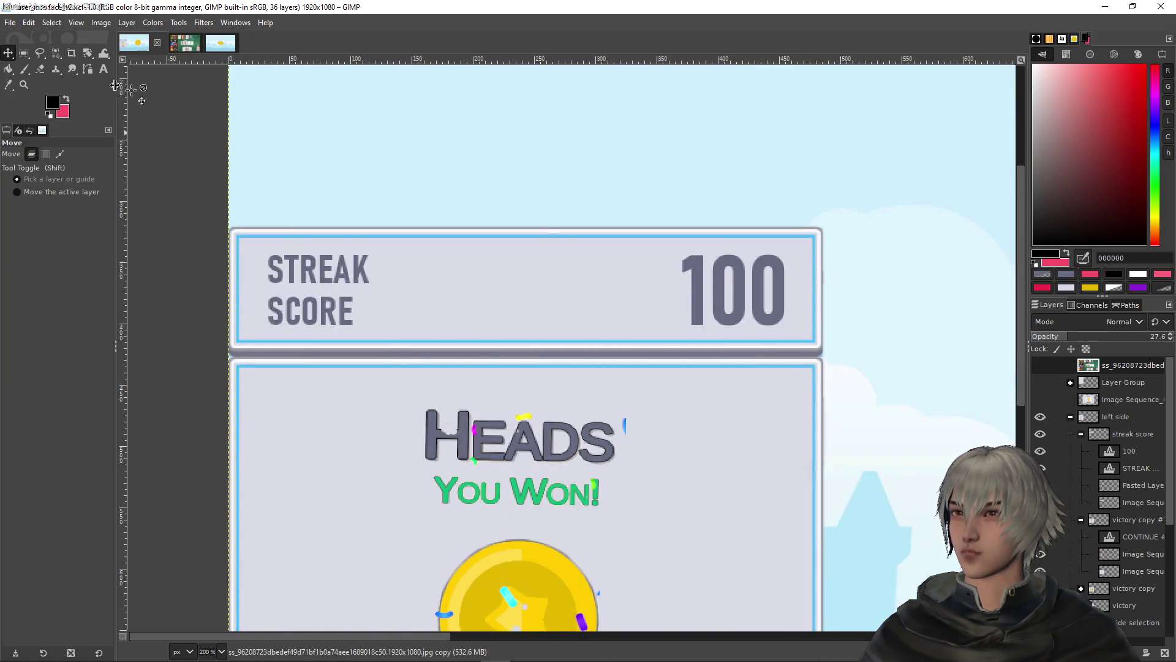
Duplicate the streak score layer group
{"action": "left_click", "coordinate": [1121, 436]}
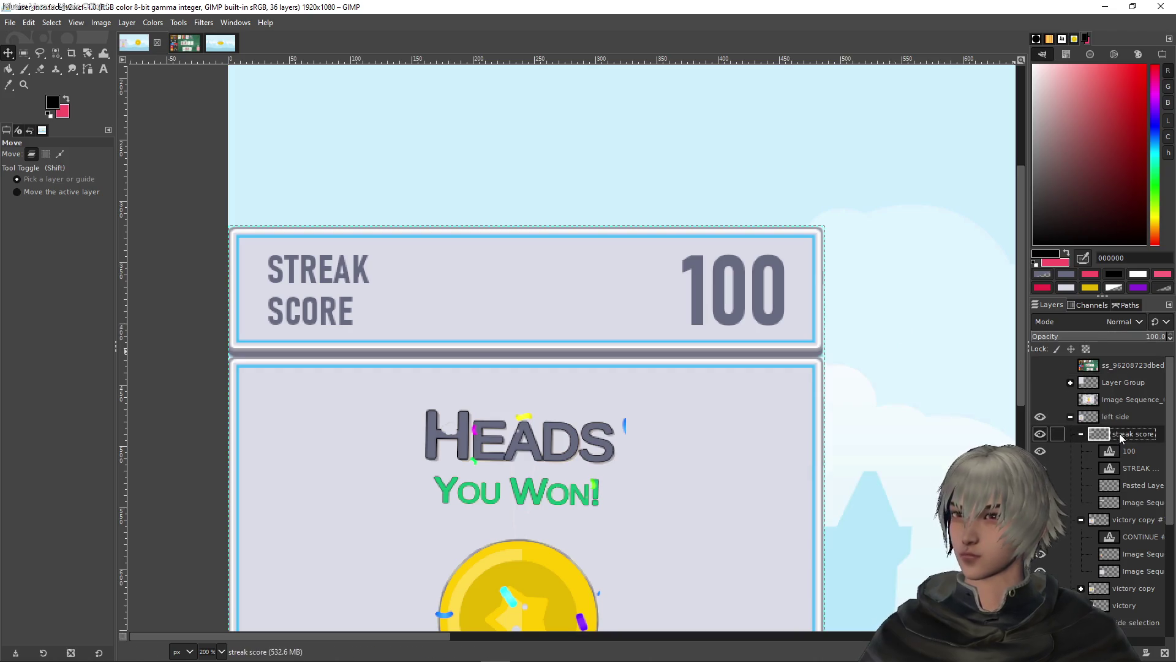
{"action": "right_click", "coordinate": [1119, 432]}
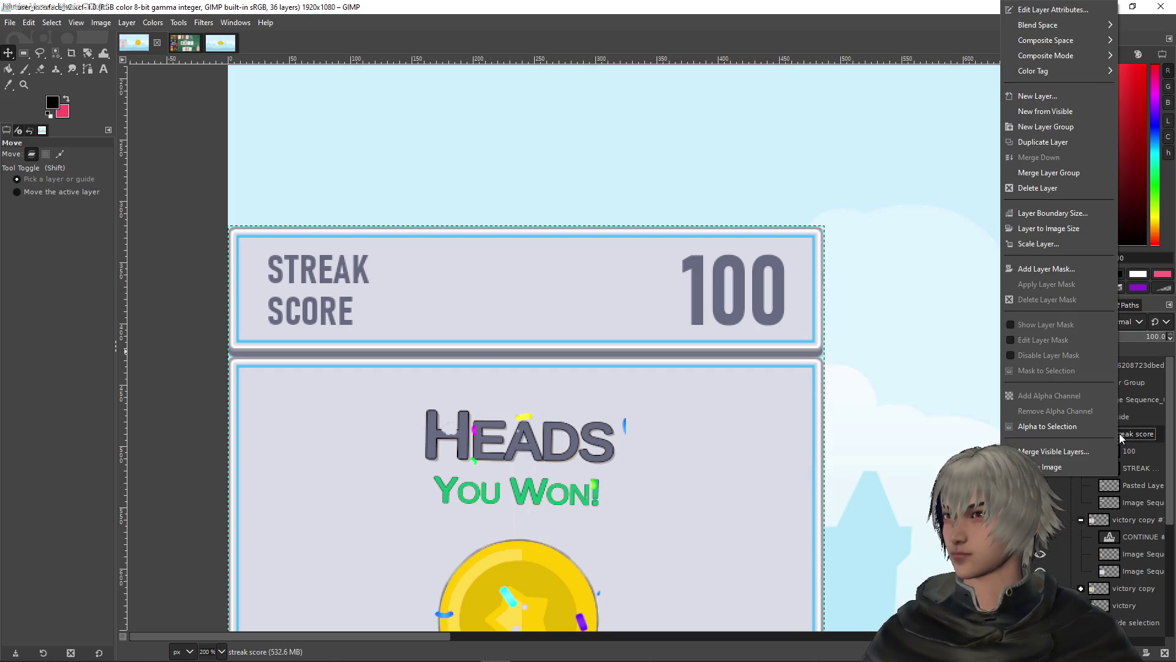
{"action": "left_click", "coordinate": [1034, 141]}
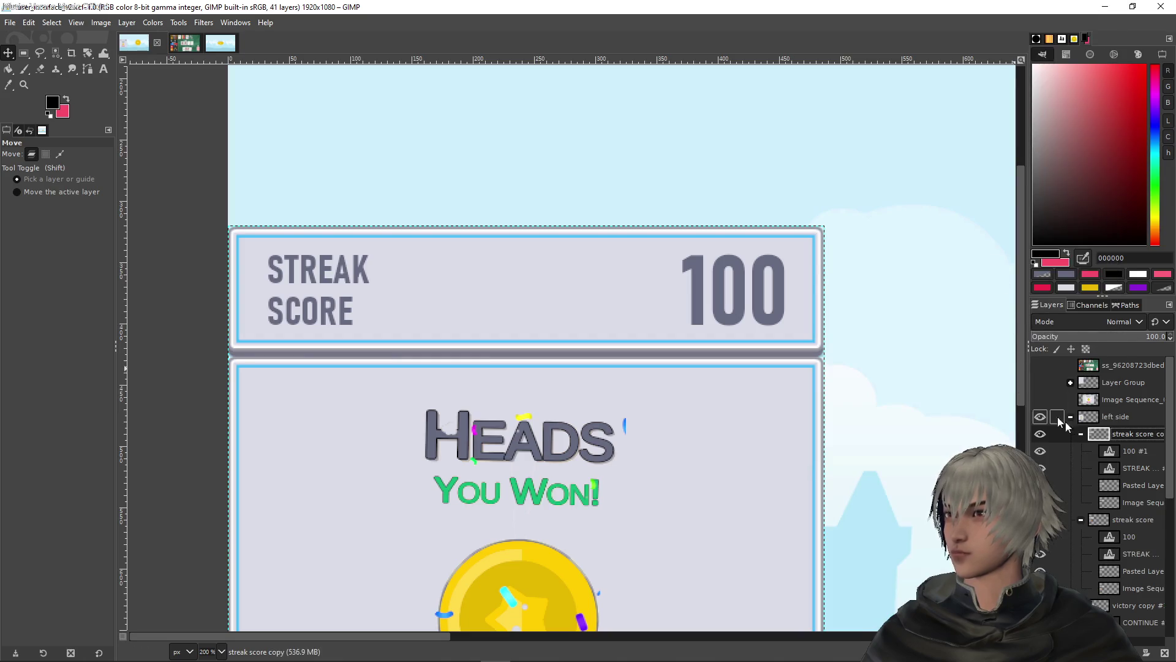
Raise the original streak score panel above its copy with Shift+Up and arrow-key nudges
{"action": "left_click", "coordinate": [1111, 519]}
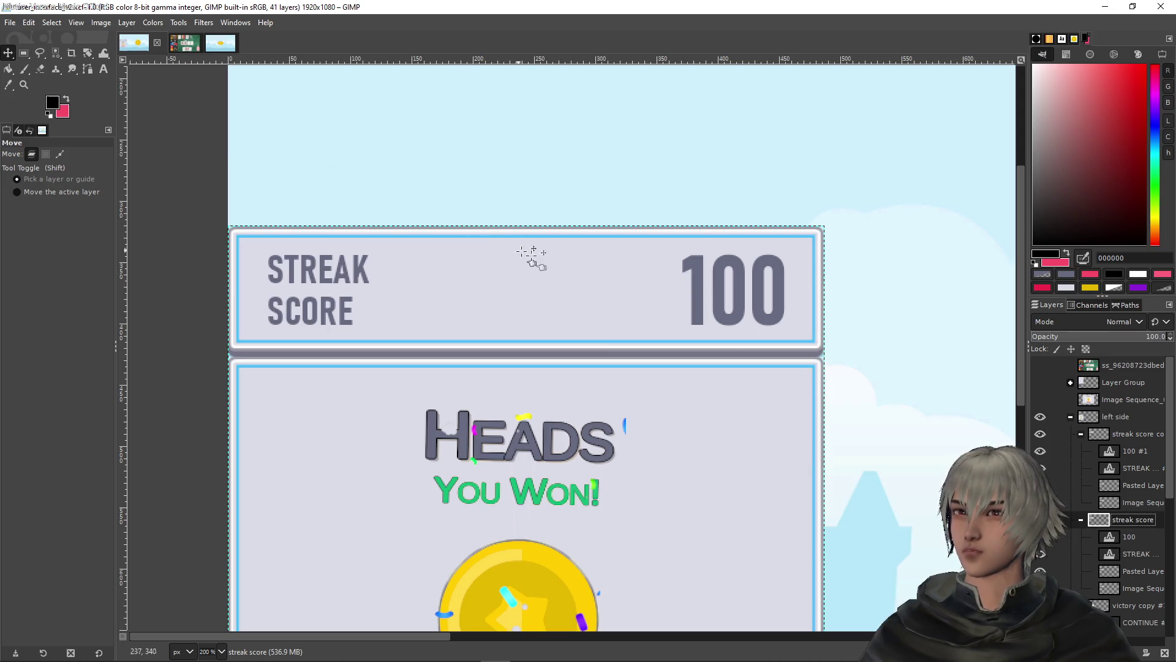
{"action": "left_click", "coordinate": [586, 261]}
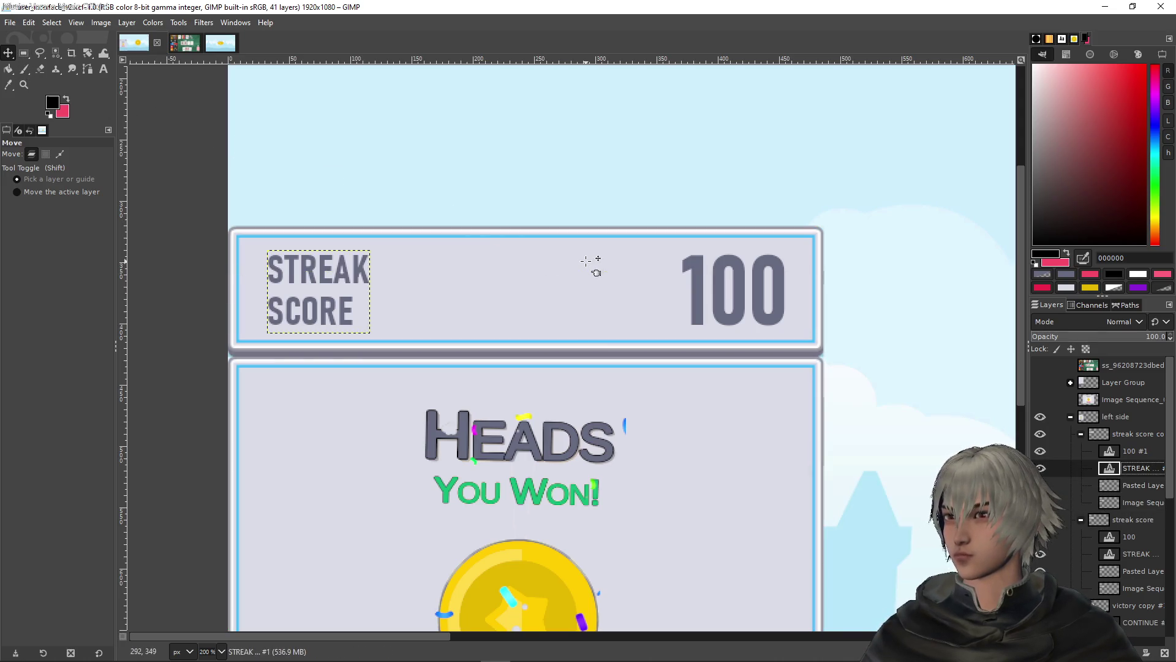
{"action": "left_click", "coordinate": [1153, 525]}
{"action": "left_click", "coordinate": [1040, 433]}
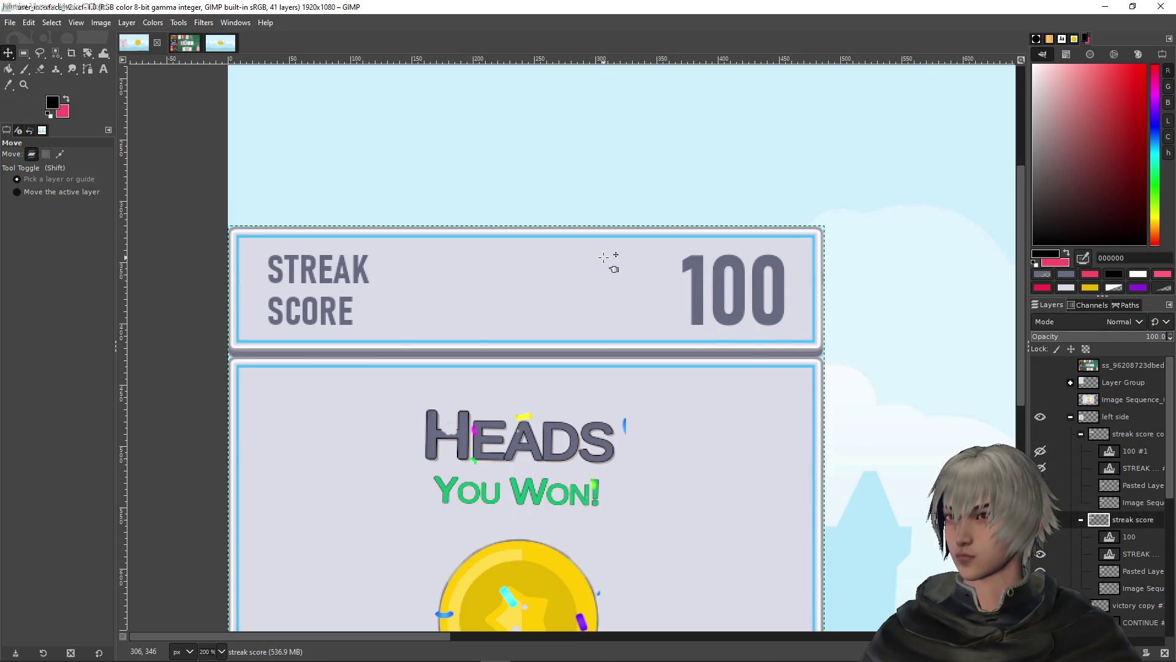
{"action": "key", "text": "shift+Up"}
{"action": "key", "text": "shift+Up"}
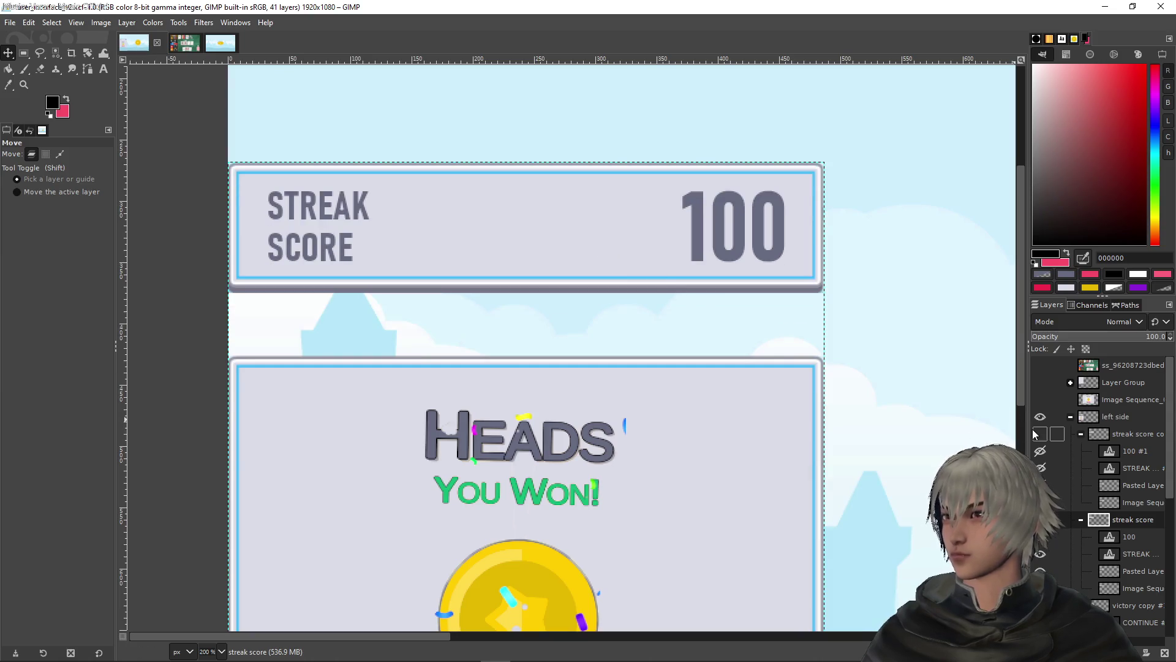
{"action": "left_click", "coordinate": [1040, 434]}
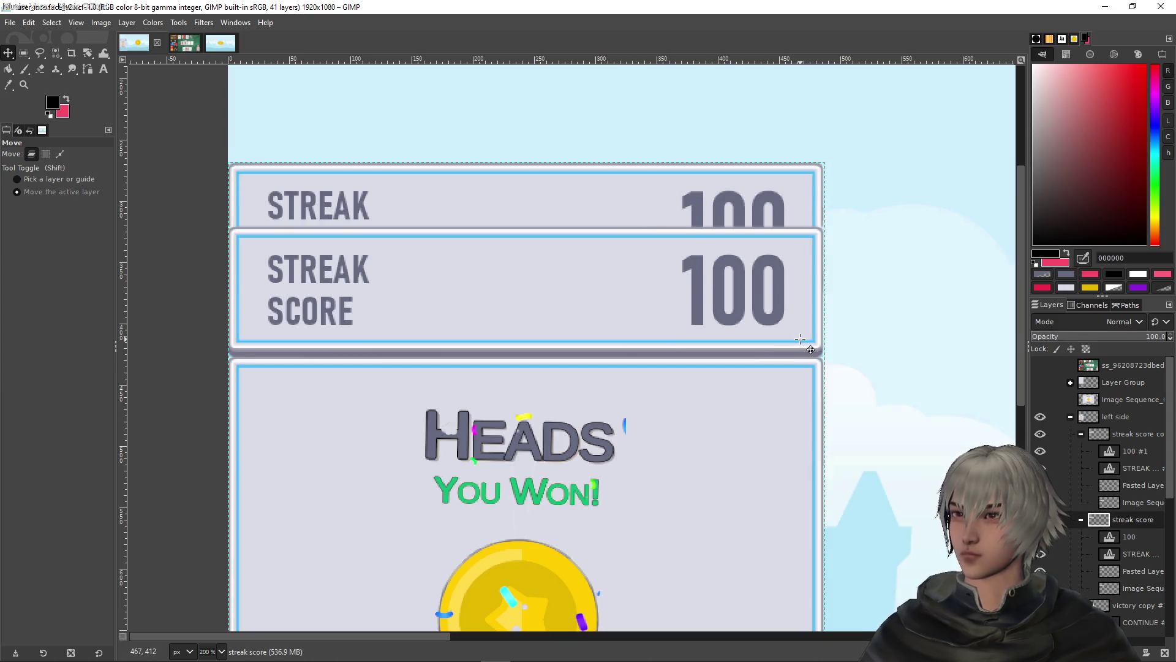
{"action": "key", "text": "shift+Up"}
{"action": "key", "text": "shift+Up"}
{"action": "key", "text": "Up"}
{"action": "key", "text": "Up"}
{"action": "key", "text": "Up"}
{"action": "key", "text": "Down"}
{"action": "key", "text": "Down"}
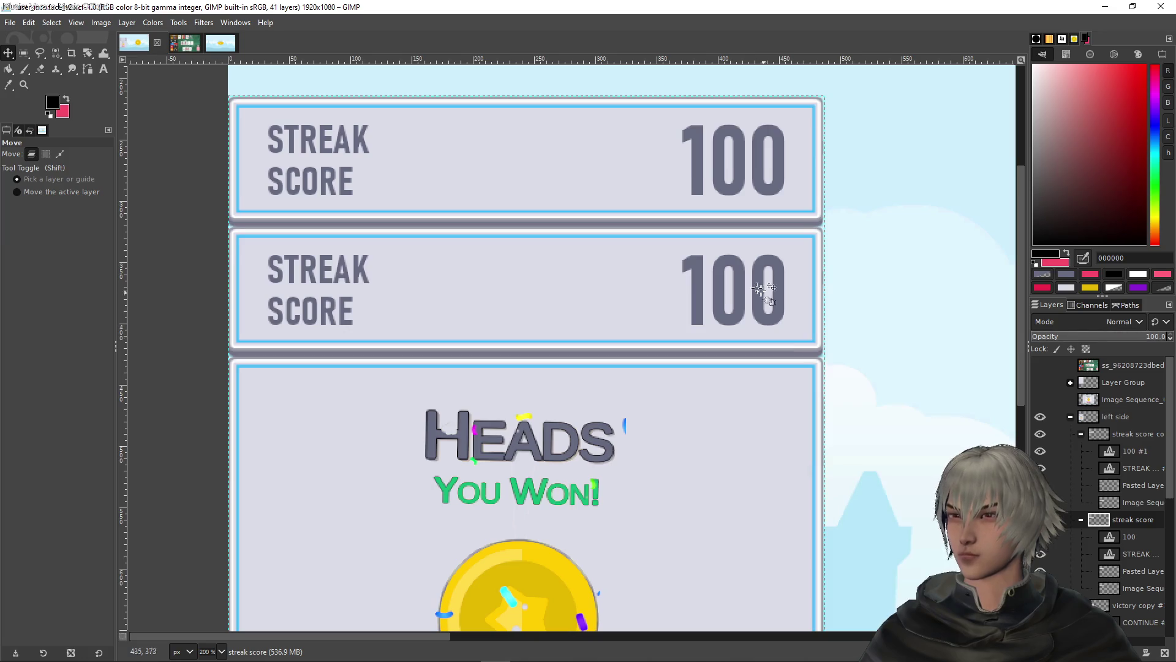
Rename the copied group to 'multiplier' and select its STREAK SCORE text layer
{"action": "scroll", "coordinate": [651, 314], "scroll_direction": "down", "scroll_amount": 3}
{"action": "scroll", "coordinate": [578, 296], "scroll_direction": "up", "scroll_amount": 3}
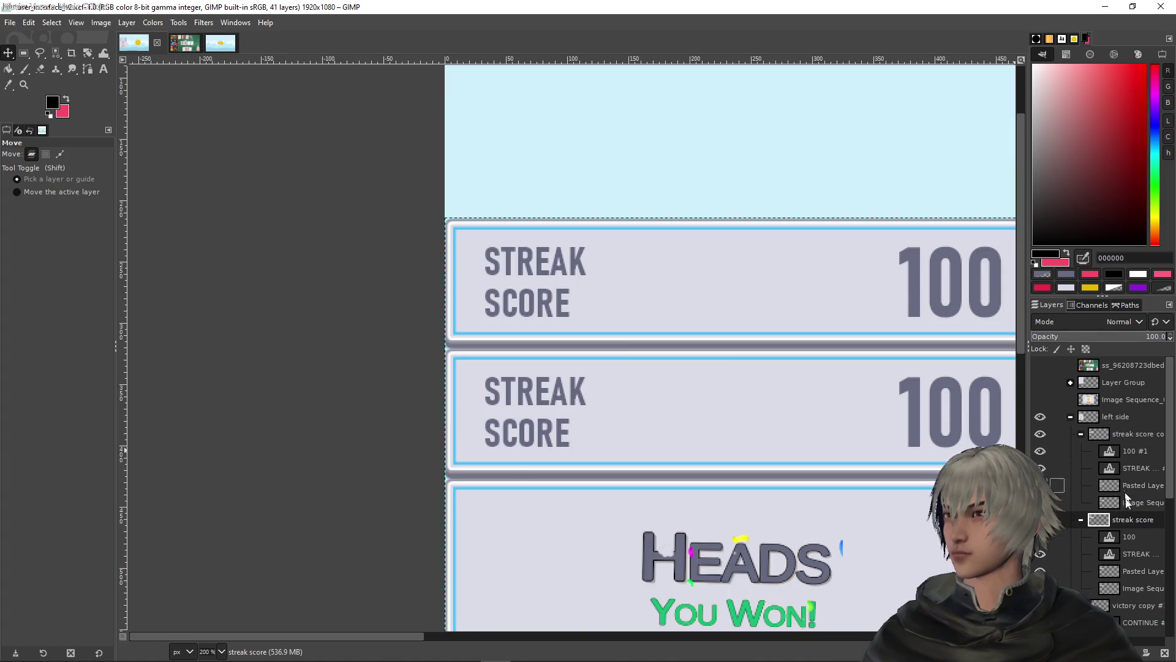
{"action": "double_click", "coordinate": [1126, 435]}
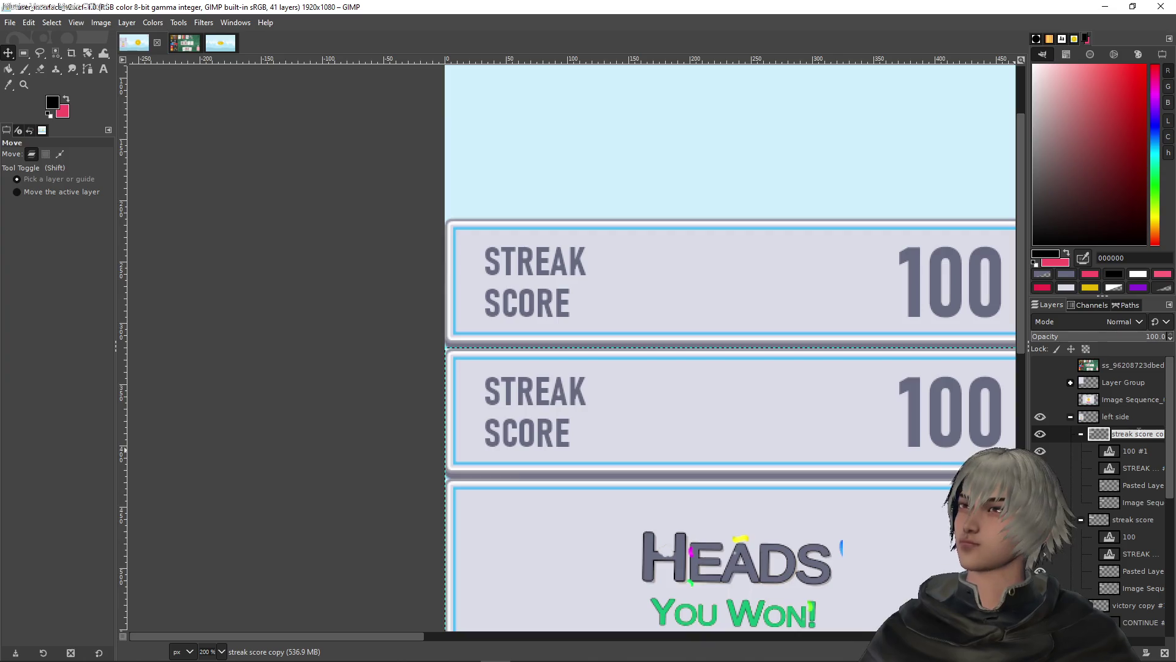
{"action": "type", "text": "multiplier"}
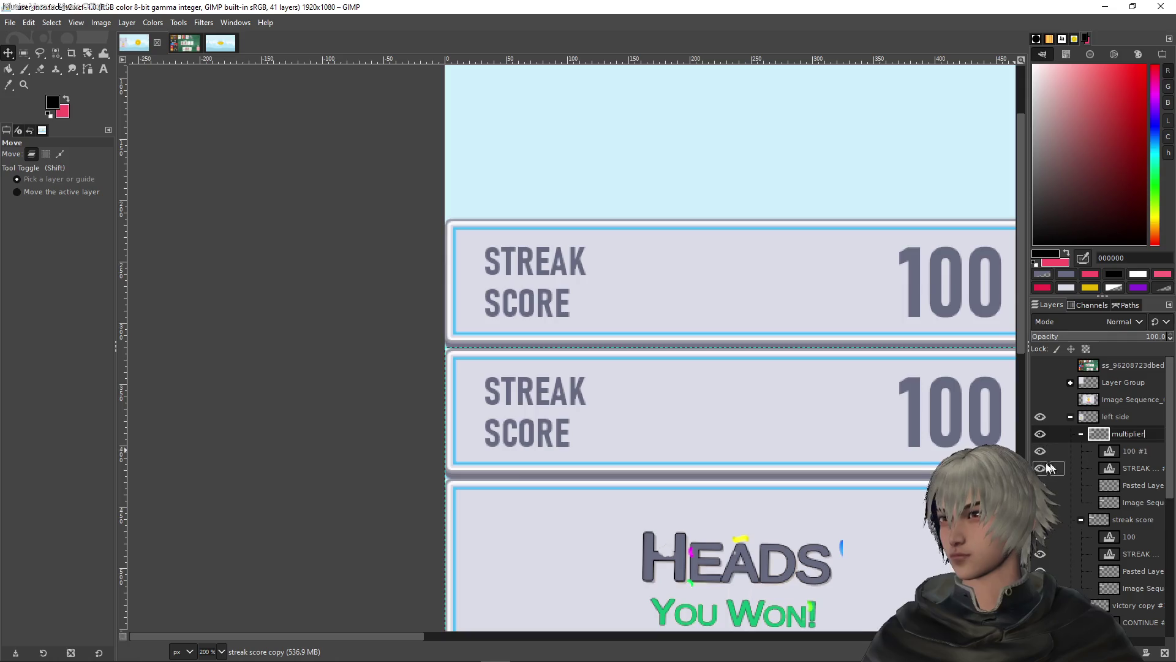
{"action": "left_click", "coordinate": [1127, 450]}
{"action": "left_click", "coordinate": [1133, 468]}
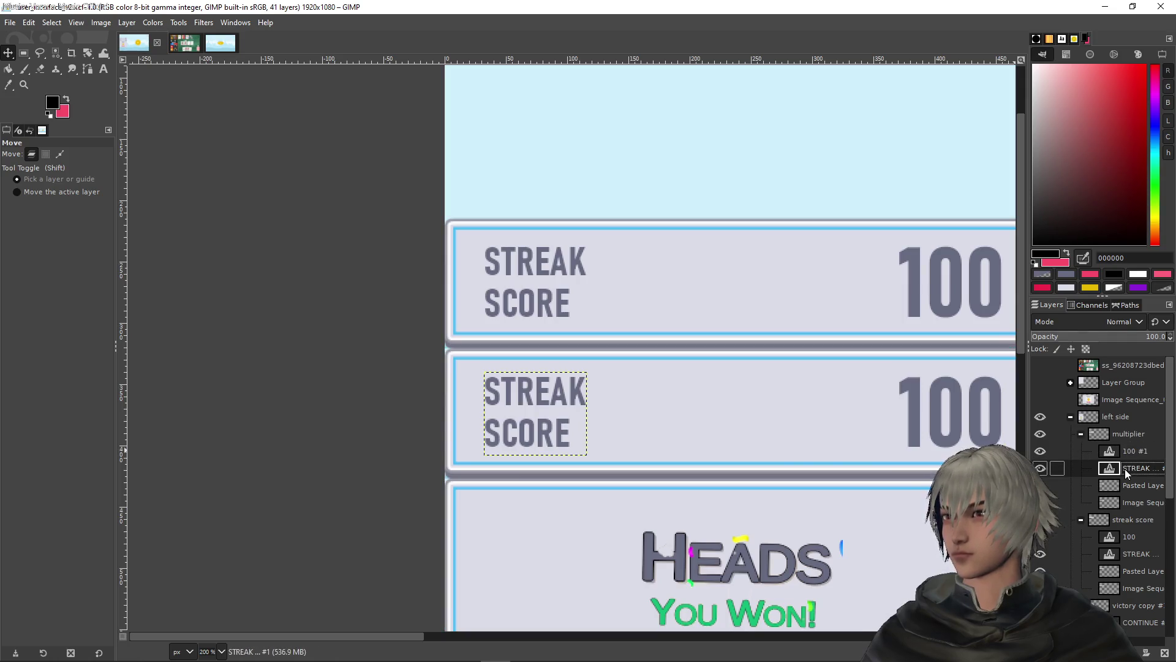
{"action": "left_click", "coordinate": [104, 69]}
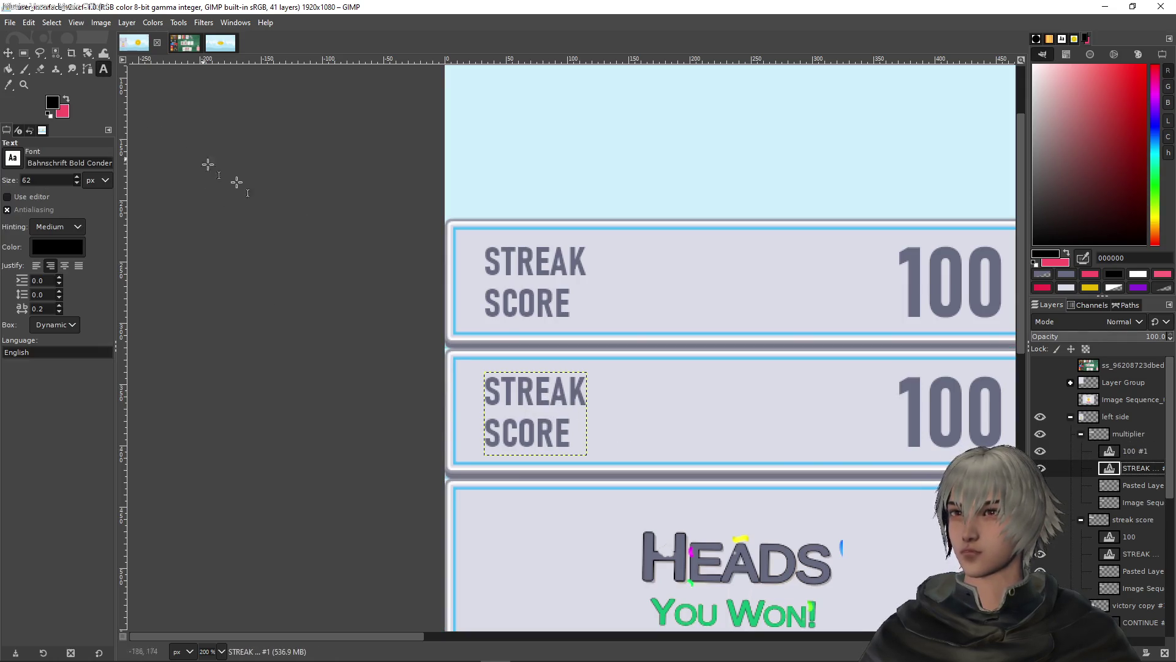
Clear the second panel's STREAK SCORE label down to a single M, undoing false starts
{"action": "left_click", "coordinate": [550, 396]}
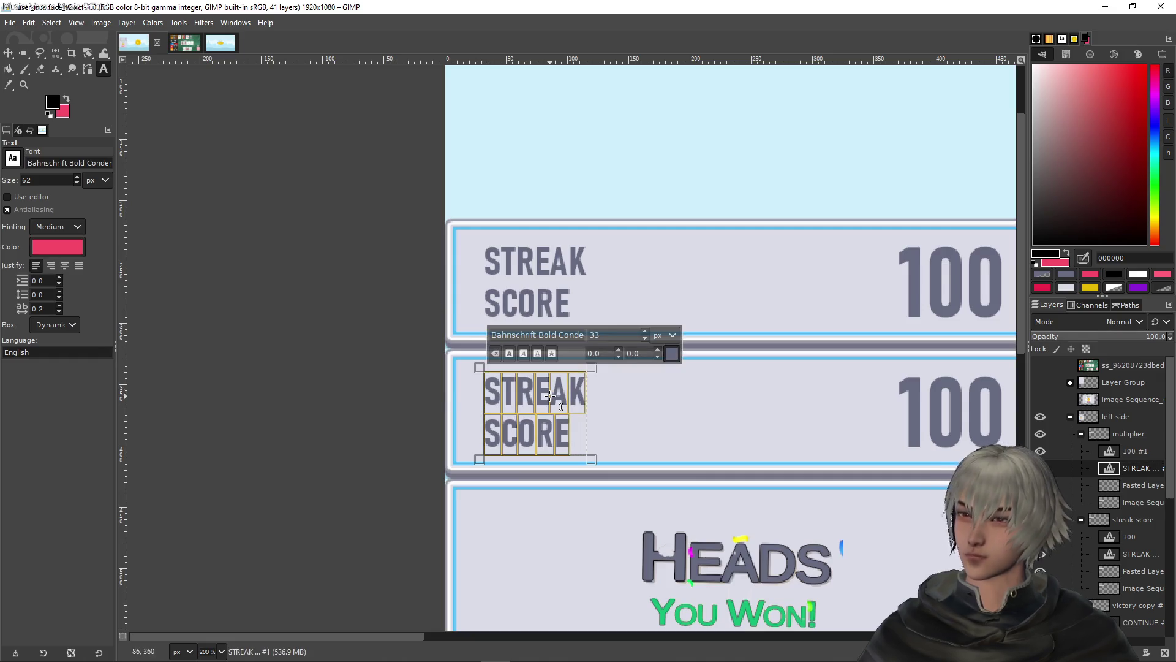
{"action": "type", "text": "mu"}
{"action": "key", "text": "BackSpace"}
{"action": "key", "text": "BackSpace"}
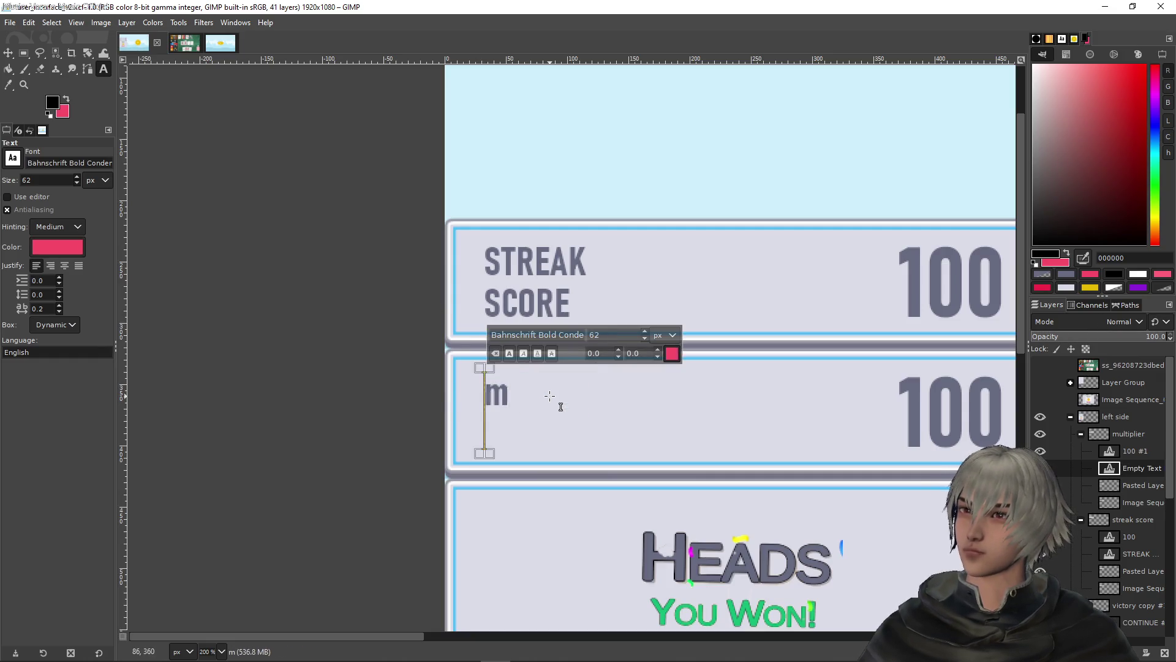
{"action": "type", "text": "MU"}
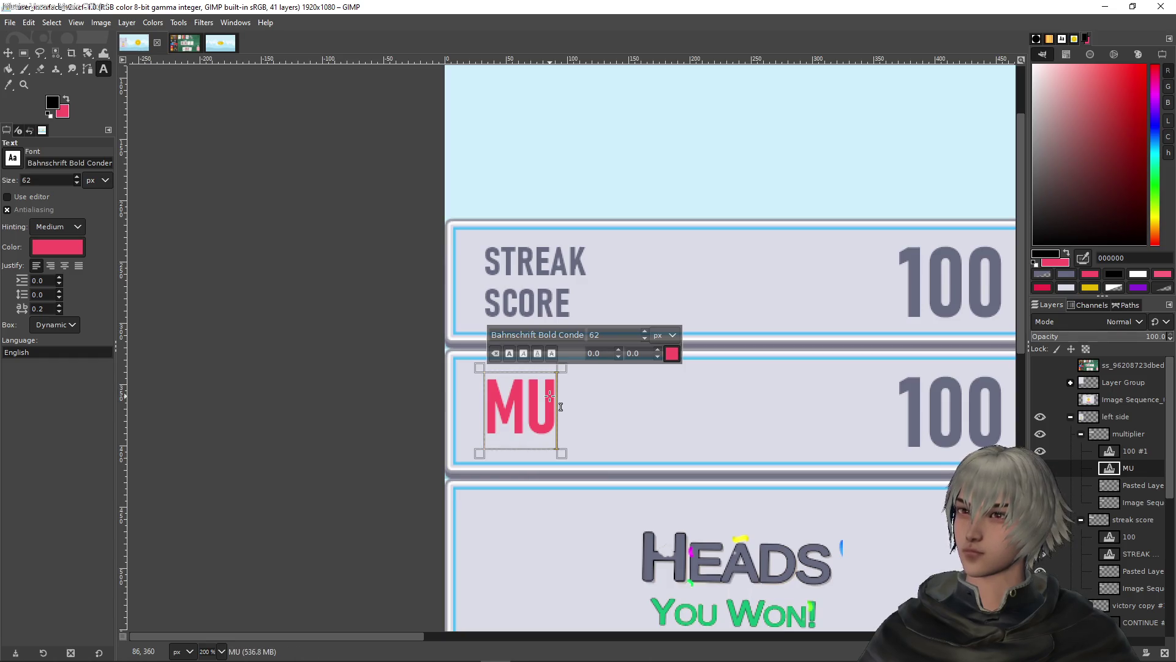
{"action": "key", "text": "ctrl+z"}
{"action": "key", "text": "ctrl+z"}
{"action": "key", "text": "ctrl+z"}
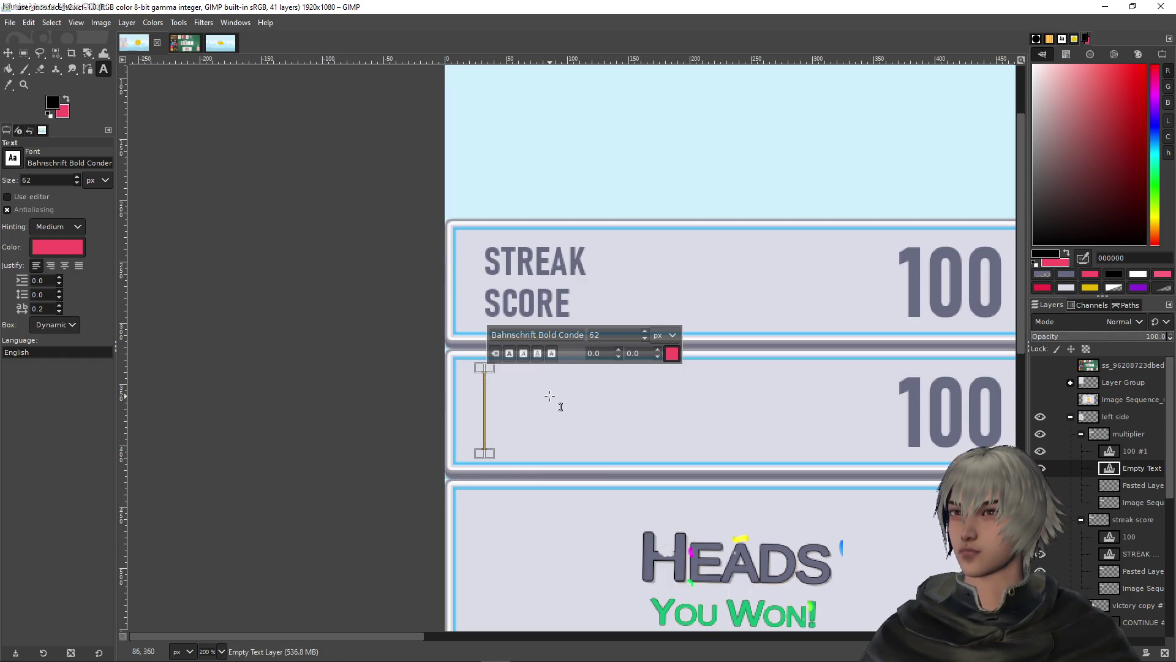
{"action": "type", "text": "m"}
{"action": "left_click_drag", "start_coordinate": [474, 393], "coordinate": [493, 389]}
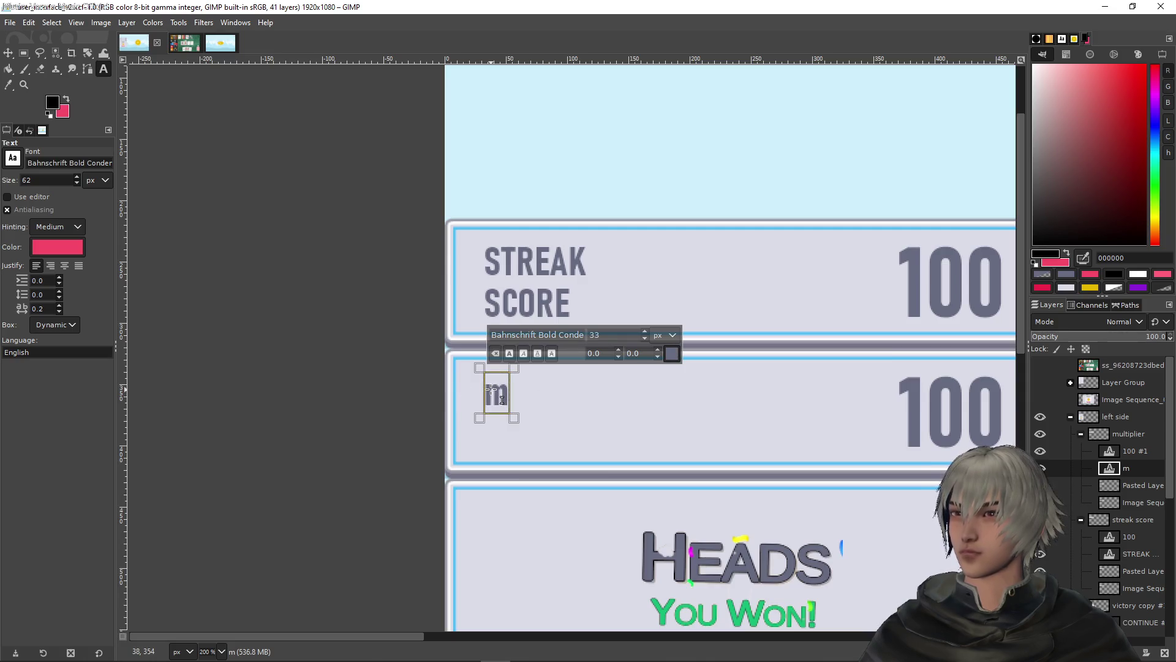
{"action": "key", "text": "Right"}
{"action": "type", "text": "ul"}
{"action": "key", "text": "BackSpace"}
{"action": "key", "text": "BackSpace"}
{"action": "key", "text": "BackSpace"}
{"action": "key", "text": "ctrl+z"}
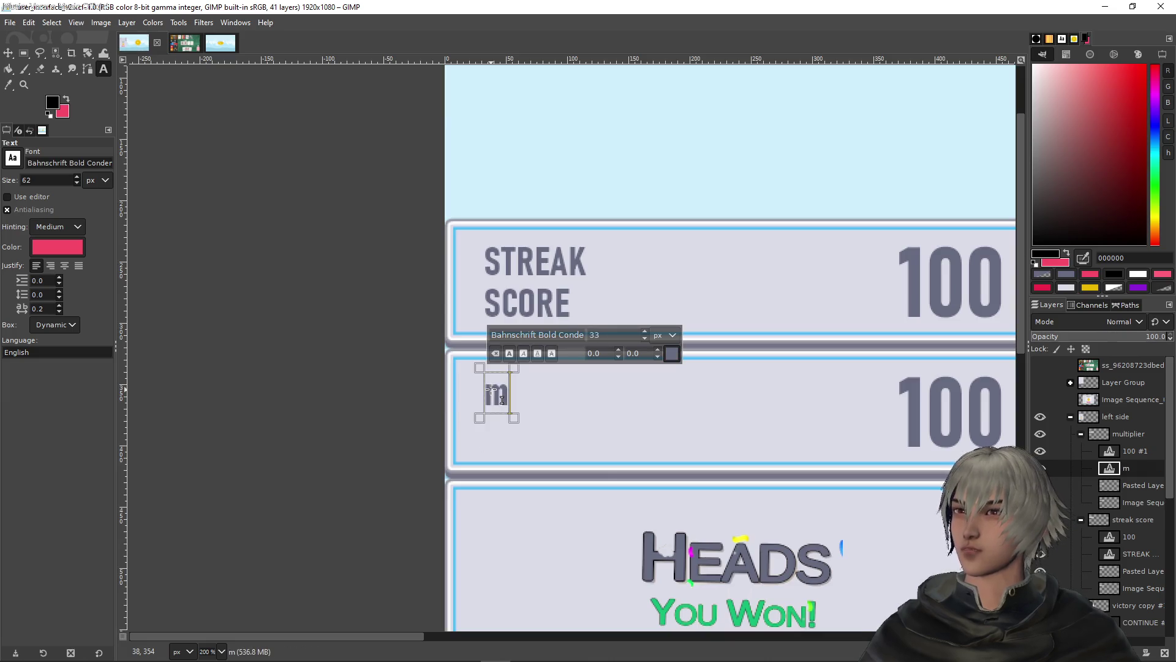
{"action": "key", "text": "Left"}
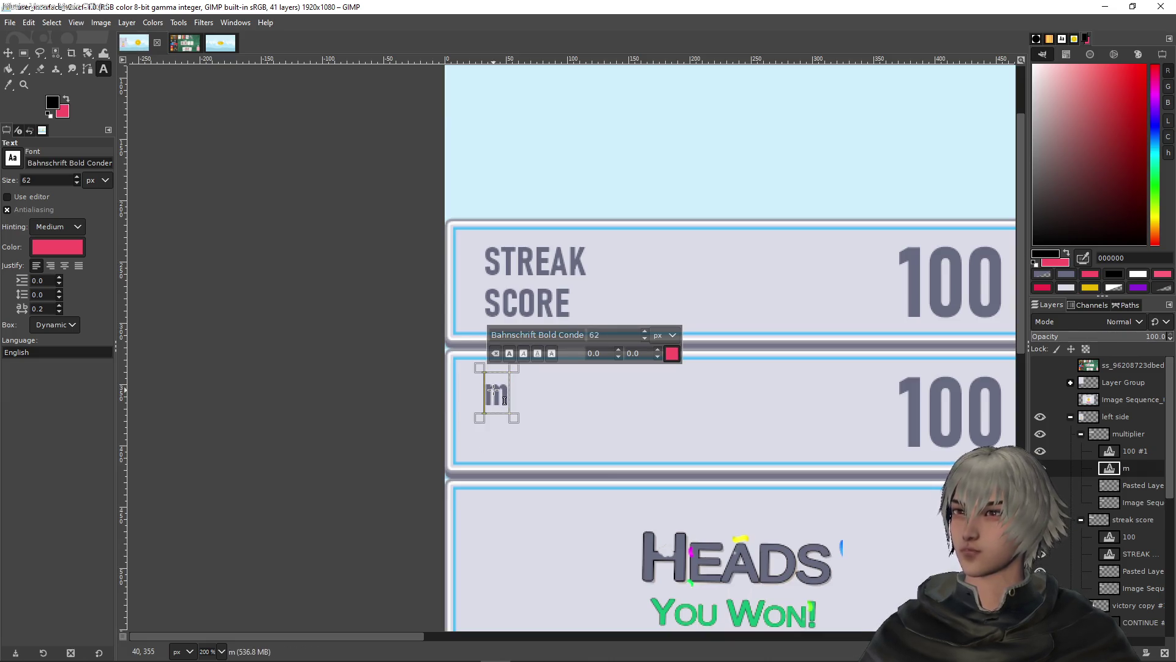
Complete the label as MULTIPLIER, fixing the stray comma and lowercase m
{"action": "key", "text": "Right"}
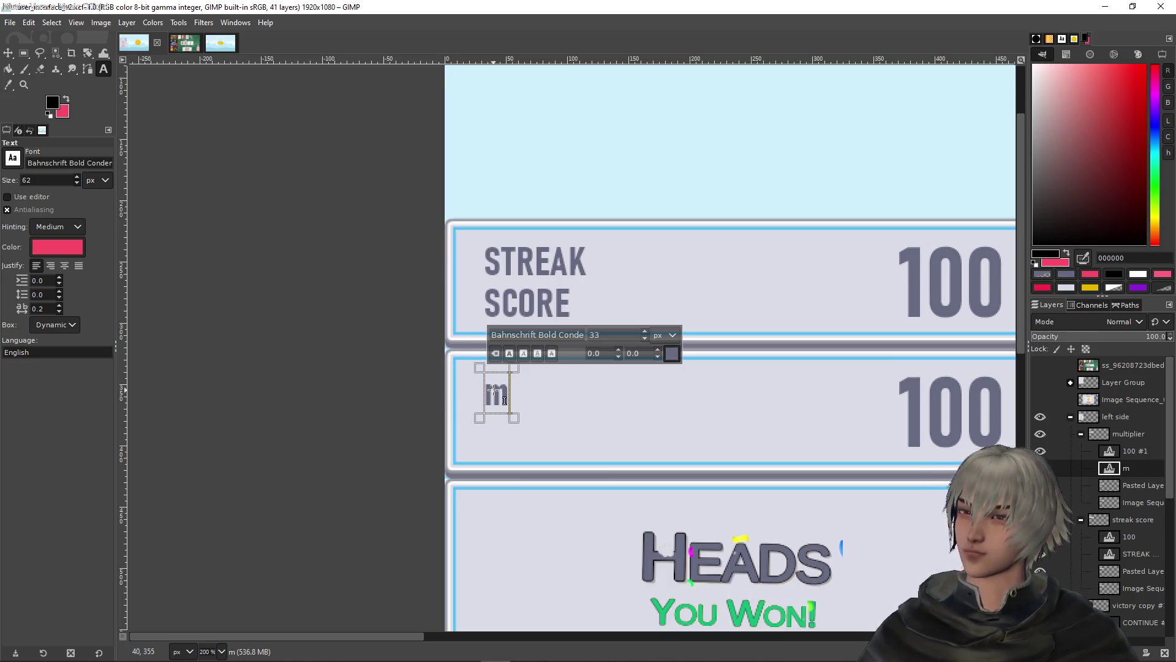
{"action": "type", "text": "ULTIPLIER"}
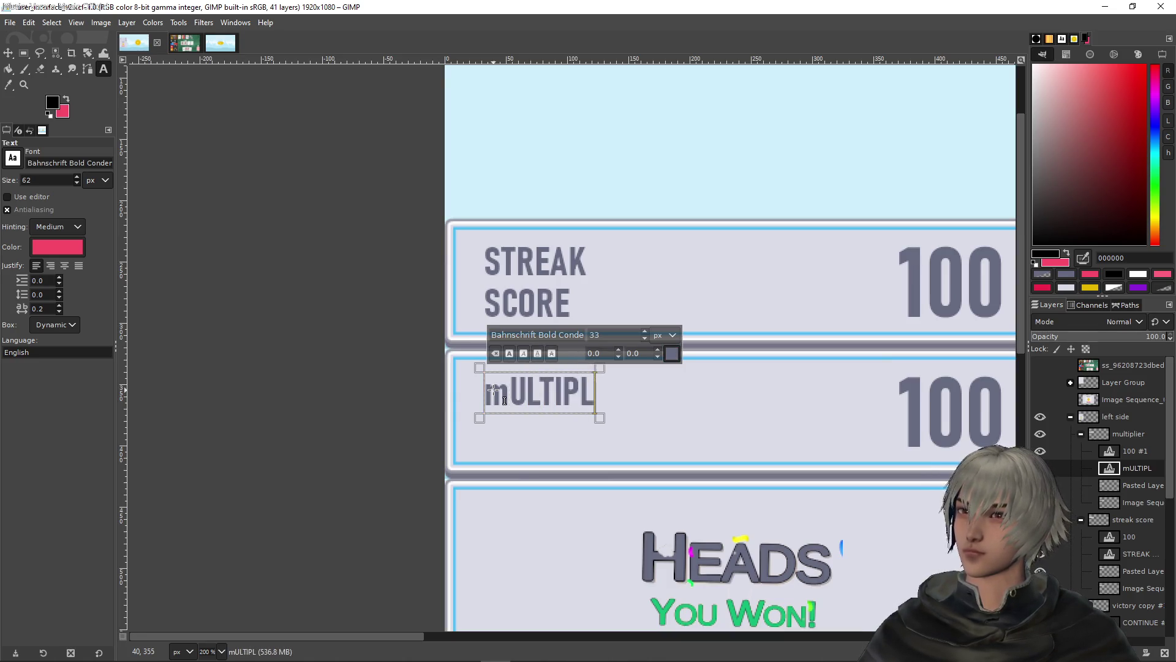
{"action": "key", "text": "Left"}
{"action": "key", "text": "Home"}
{"action": "key", "text": "Right"}
{"action": "key", "text": "BackSpace"}
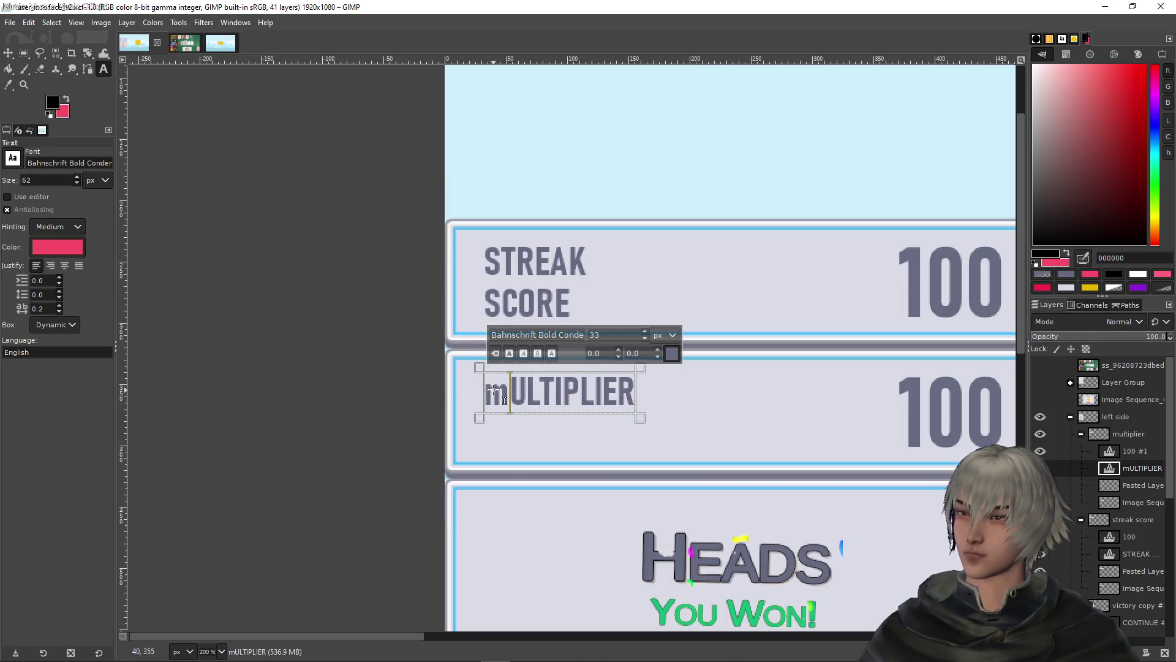
{"action": "type", "text": "M"}
{"action": "key", "text": "Left"}
{"action": "key", "text": "BackSpace"}
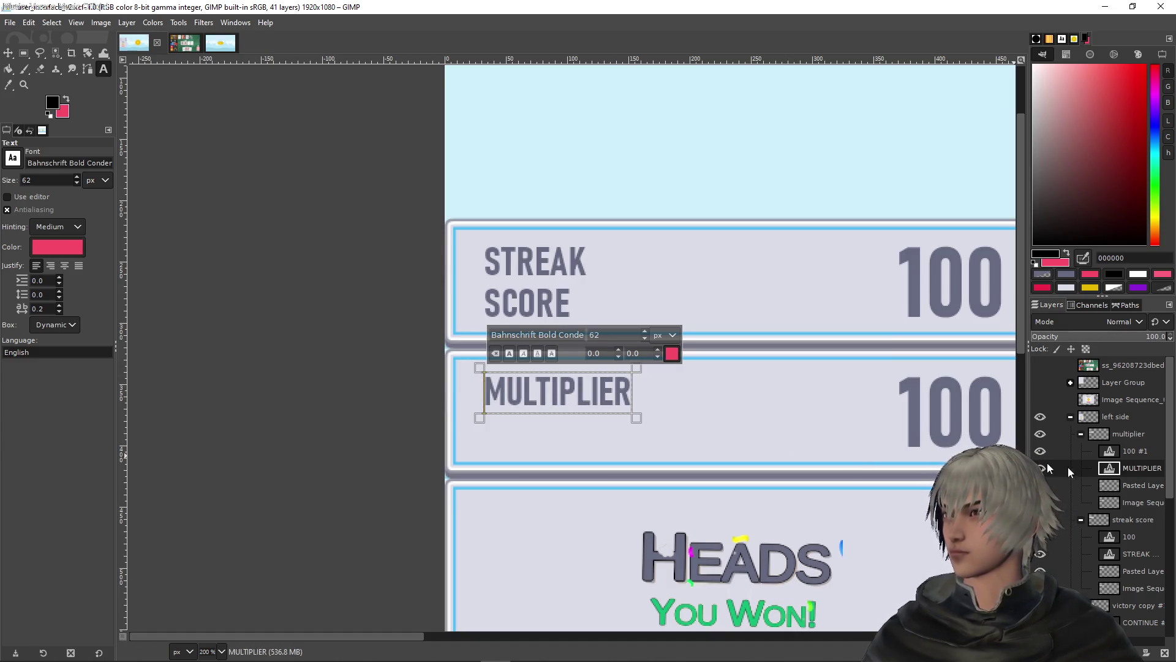
{"action": "left_click", "coordinate": [1115, 451]}
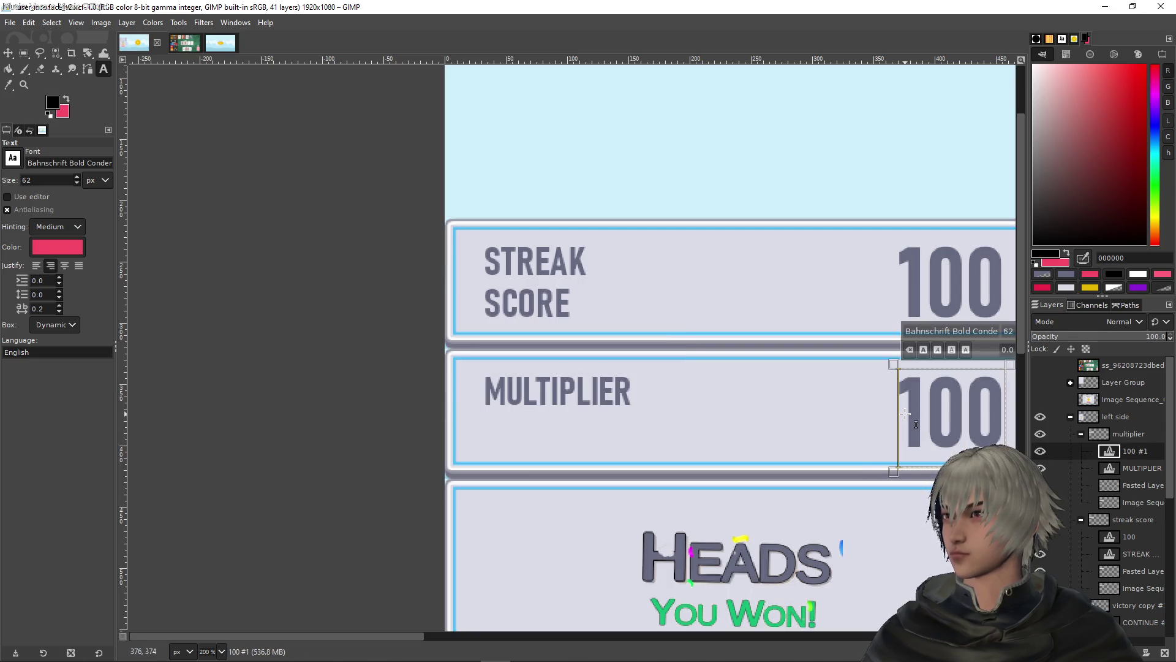
Undo a stray x and re-sample the 100 text's grey as the text colour
{"action": "type", "text": "x"}
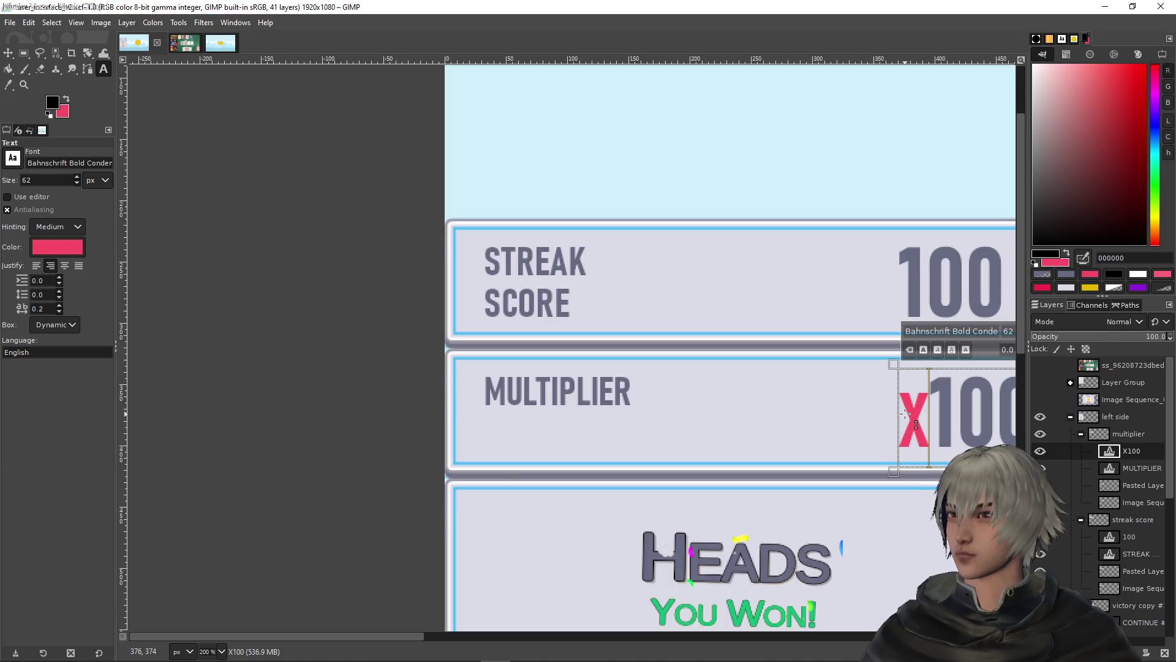
{"action": "key", "text": "ctrl+z"}
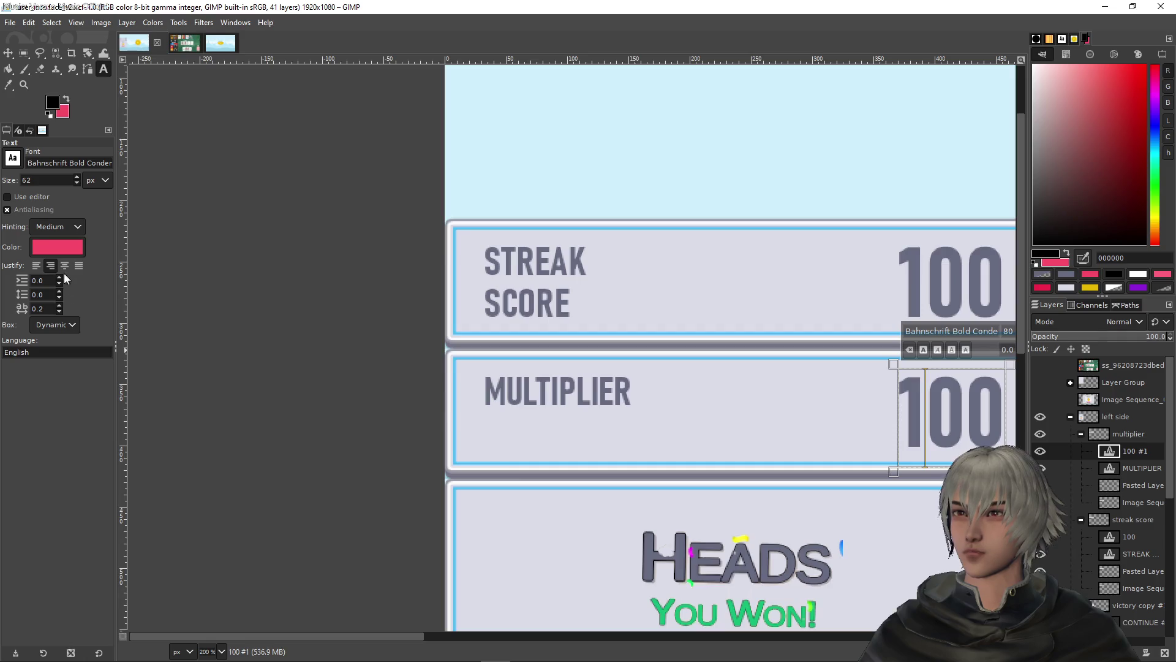
{"action": "scroll", "coordinate": [762, 374], "scroll_direction": "right", "scroll_amount": 2}
{"action": "scroll", "coordinate": [762, 374], "scroll_direction": "right", "scroll_amount": 9}
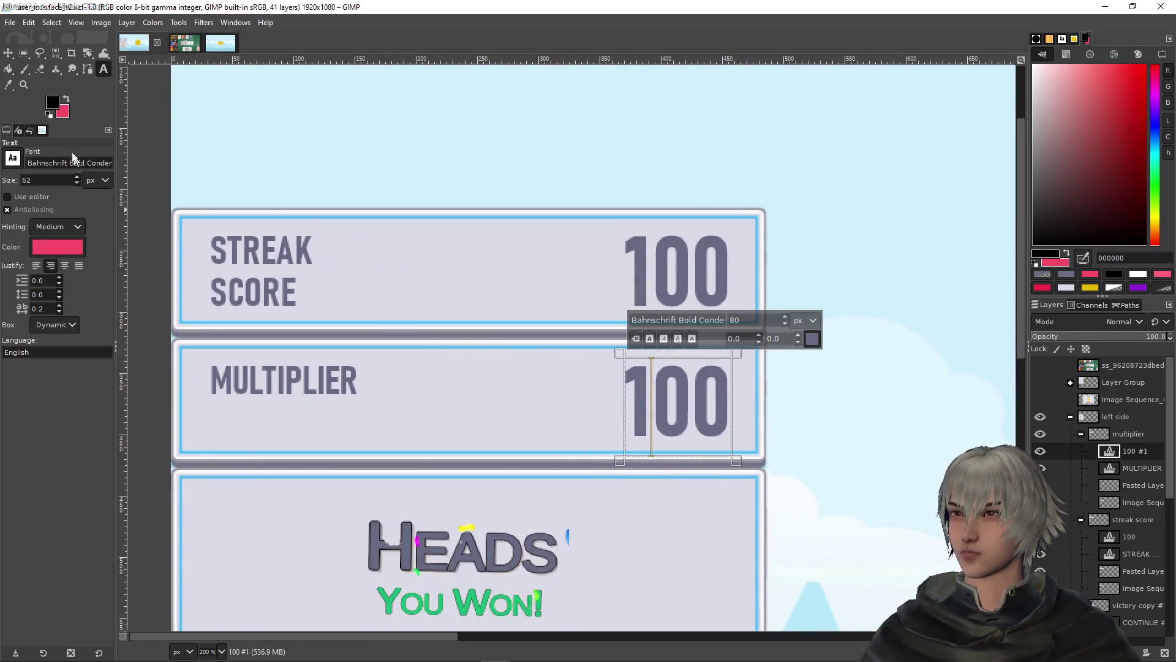
{"action": "right_click", "coordinate": [68, 249]}
{"action": "left_click", "coordinate": [46, 244]}
{"action": "left_click", "coordinate": [45, 244]}
{"action": "left_click", "coordinate": [248, 286]}
{"action": "left_click", "coordinate": [643, 398]}
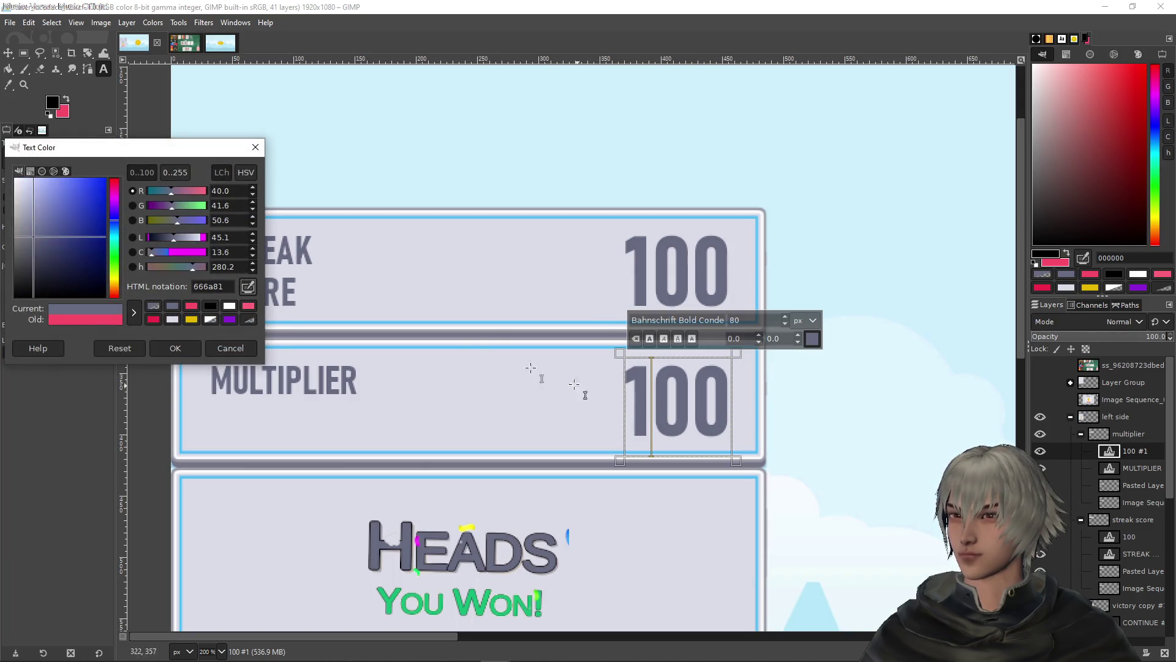
{"action": "left_click", "coordinate": [175, 348]}
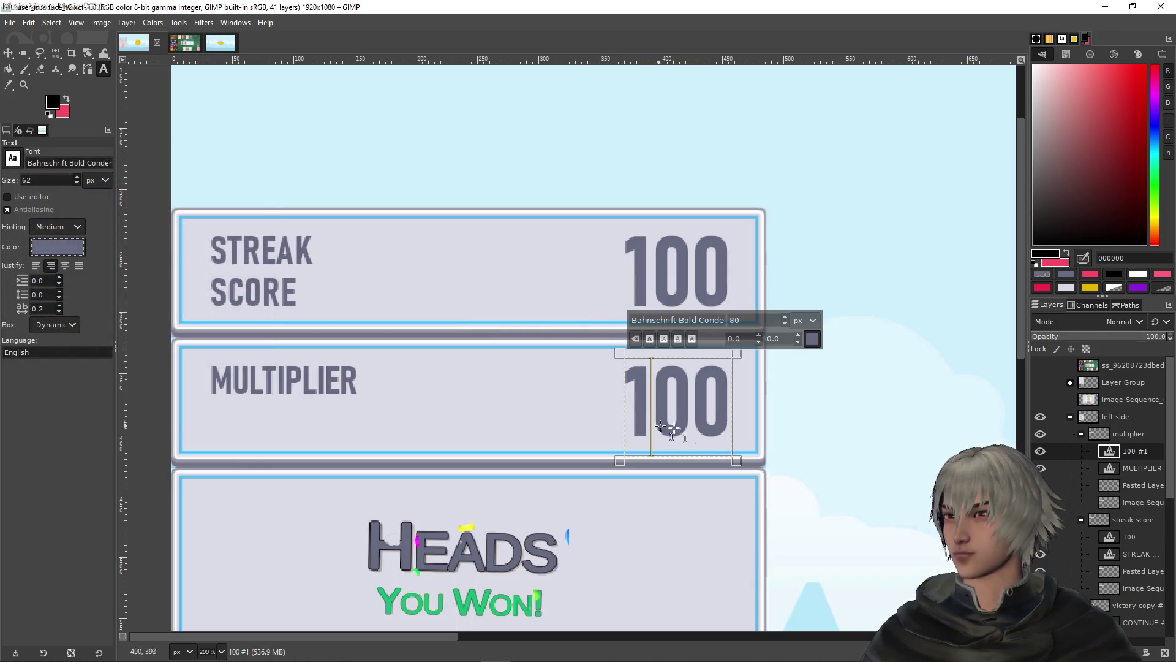
Undo the x100 and x00 attempts back to 100, then open the Text Editor via Use editor
{"action": "left_click", "coordinate": [628, 399]}
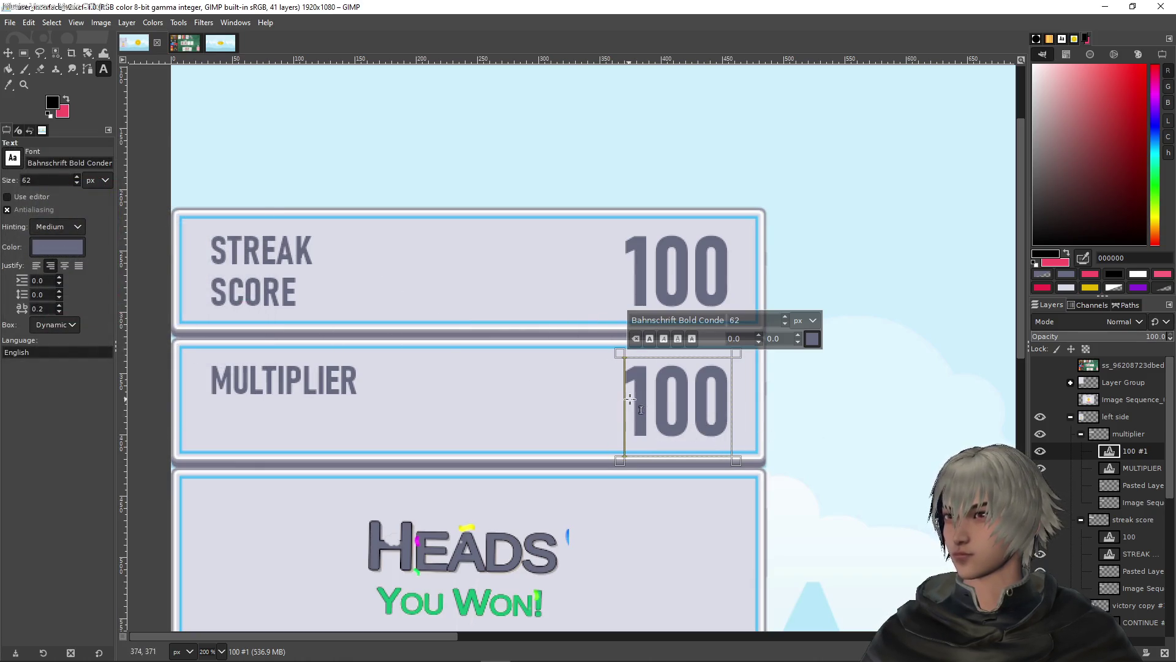
{"action": "type", "text": "x"}
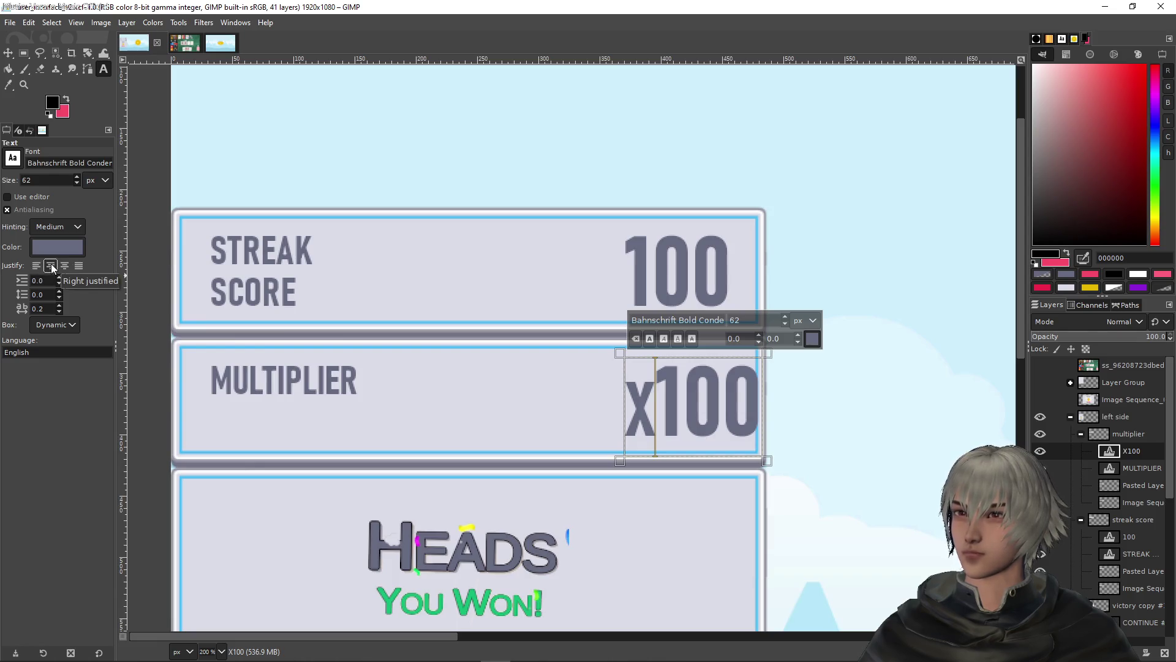
{"action": "key", "text": "ctrl+z"}
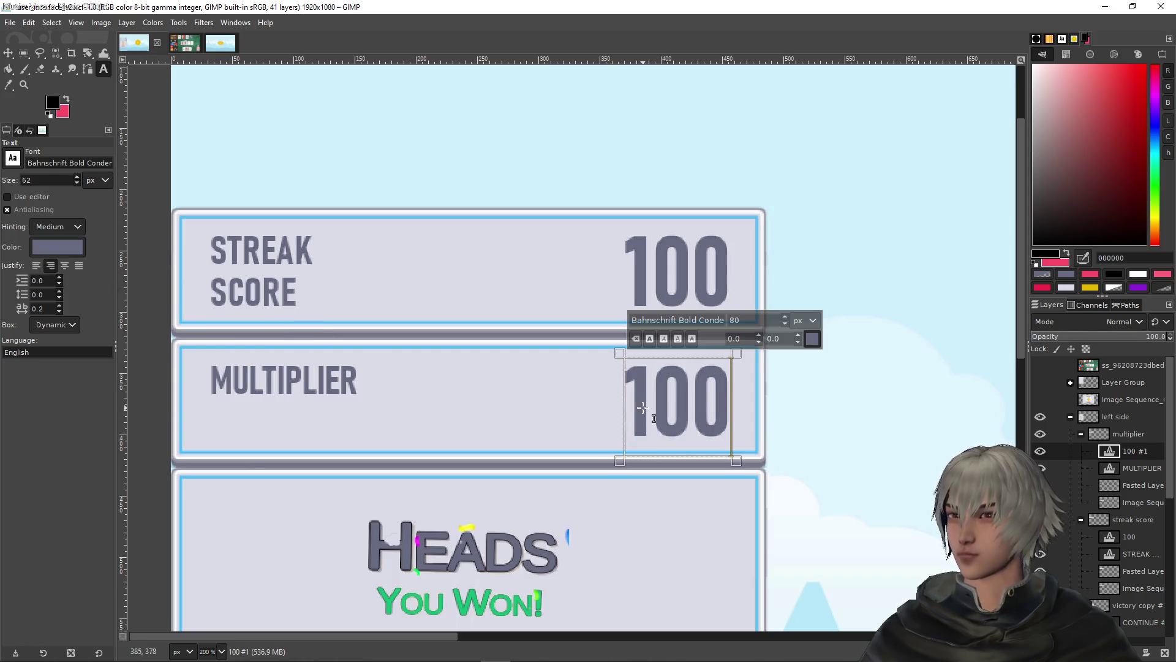
{"action": "left_click", "coordinate": [654, 407]}
{"action": "key", "text": "BackSpace"}
{"action": "type", "text": "x"}
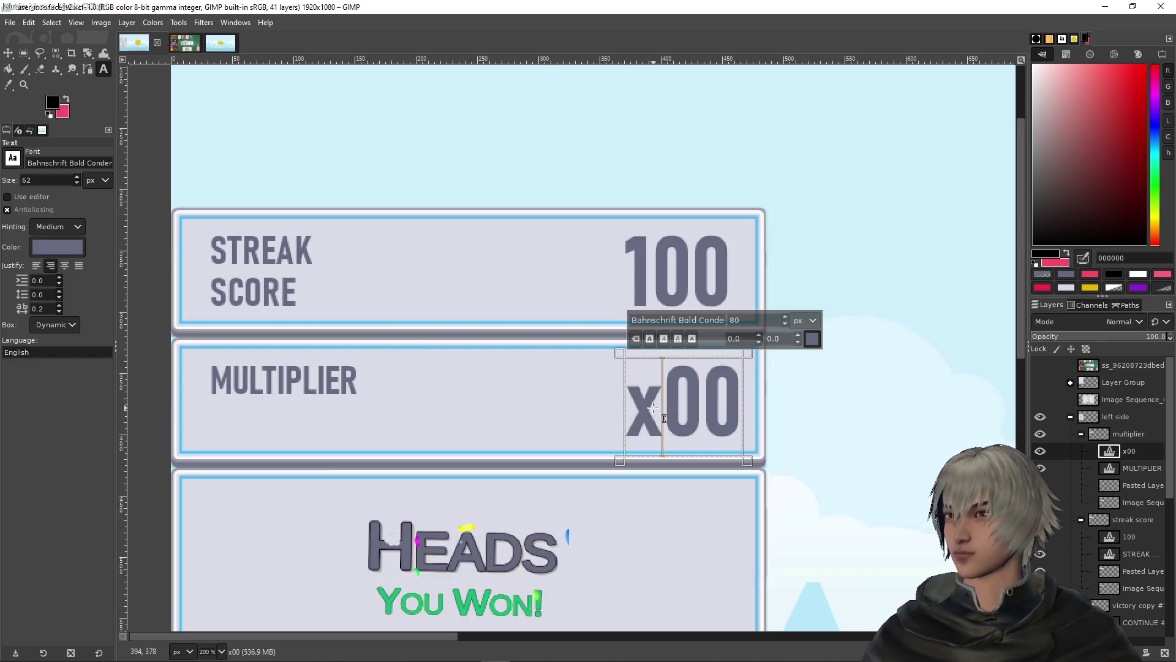
{"action": "key", "text": "ctrl+z"}
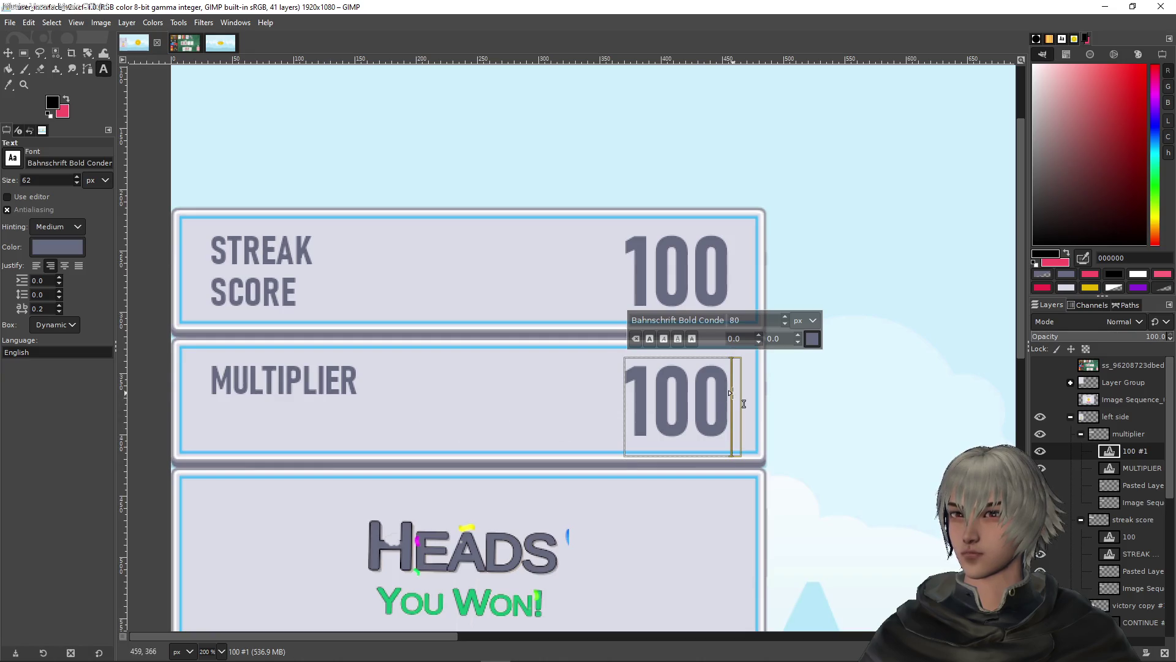
{"action": "left_click", "coordinate": [694, 401]}
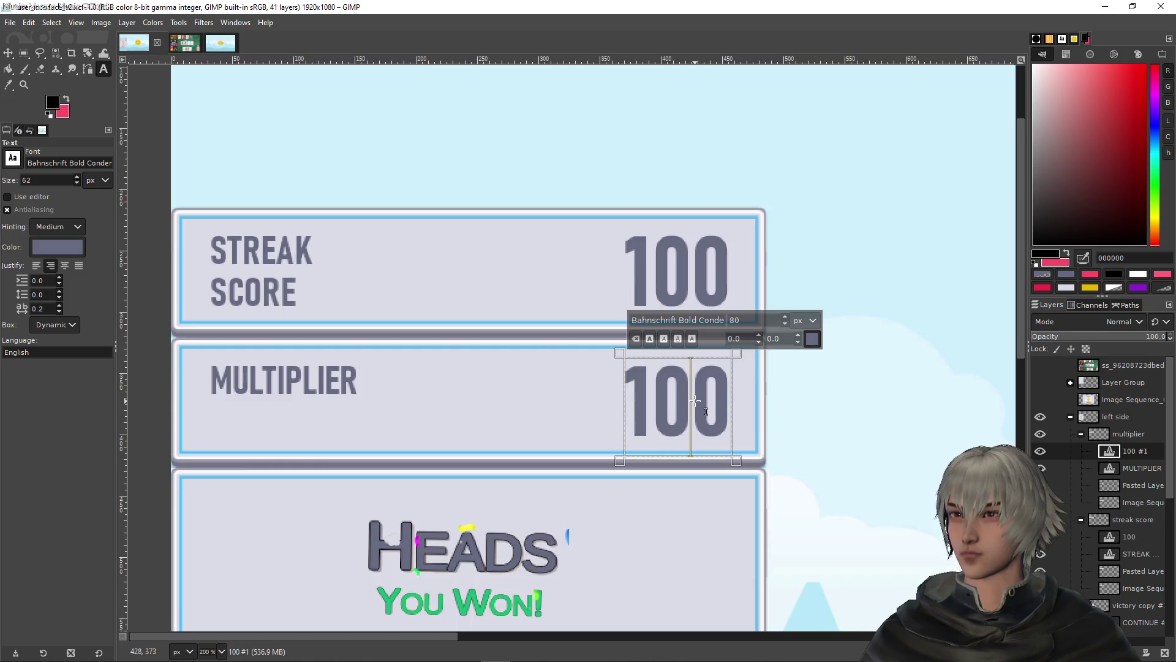
{"action": "left_click", "coordinate": [30, 199]}
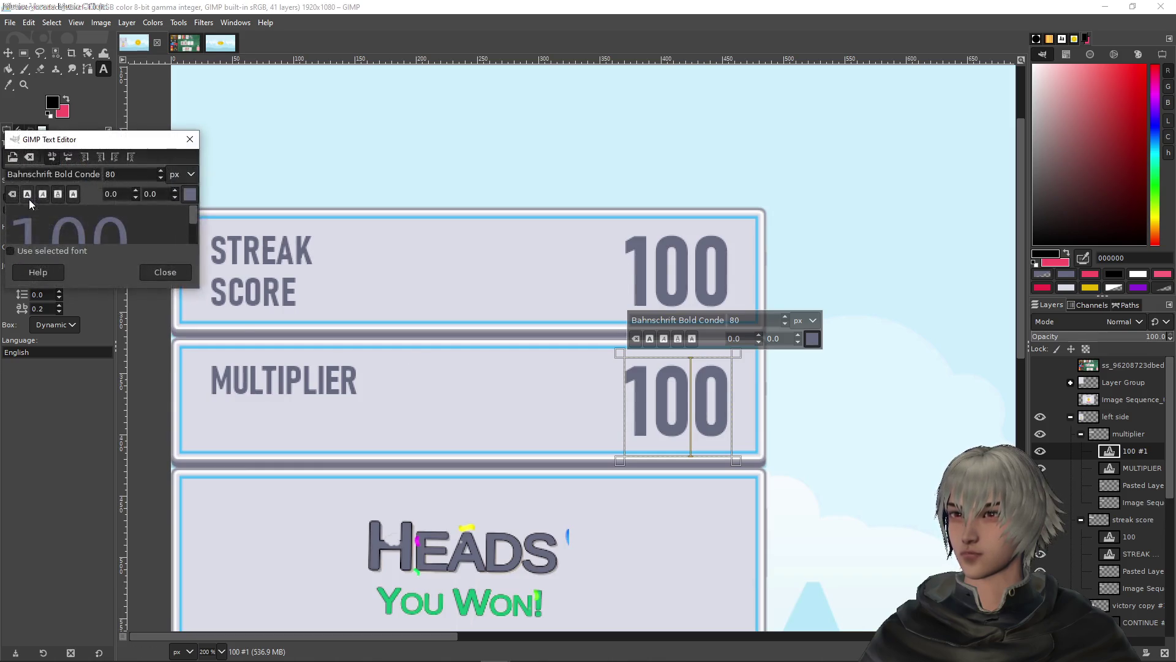
In the enlarged Text Editor, replace 100 with X1 and close the editor
{"action": "left_click_drag", "start_coordinate": [129, 144], "coordinate": [476, 166]}
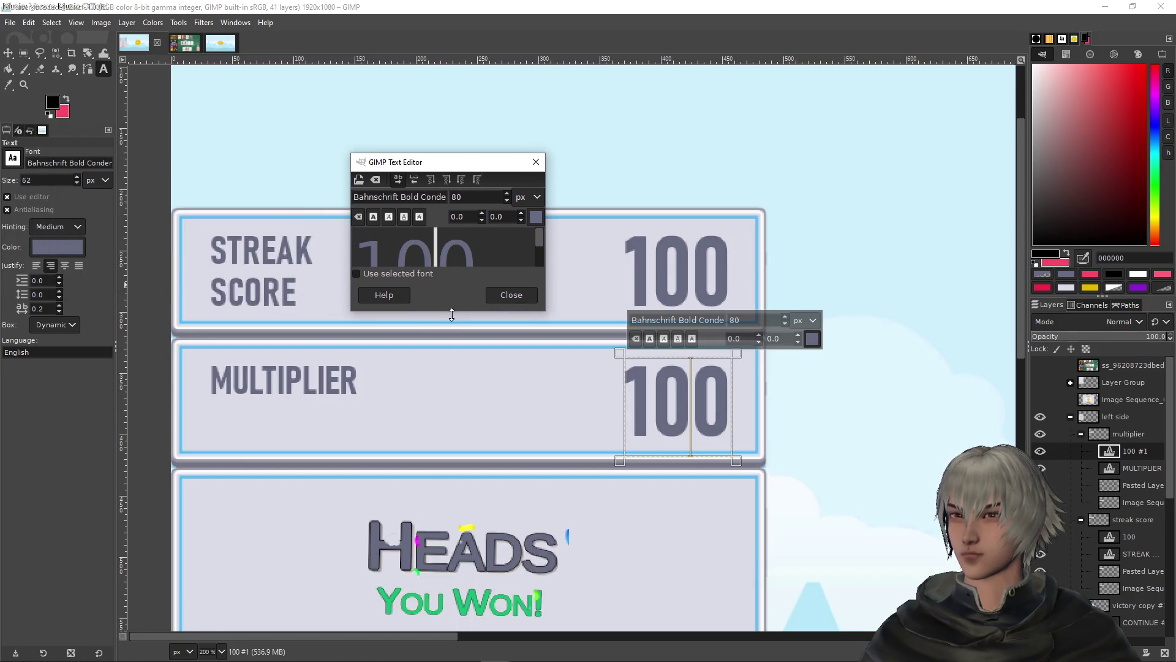
{"action": "left_click_drag", "start_coordinate": [450, 310], "coordinate": [449, 398]}
{"action": "left_click_drag", "start_coordinate": [436, 268], "coordinate": [339, 264]}
{"action": "key", "text": "ctrl+z"}
{"action": "type", "text": "x"}
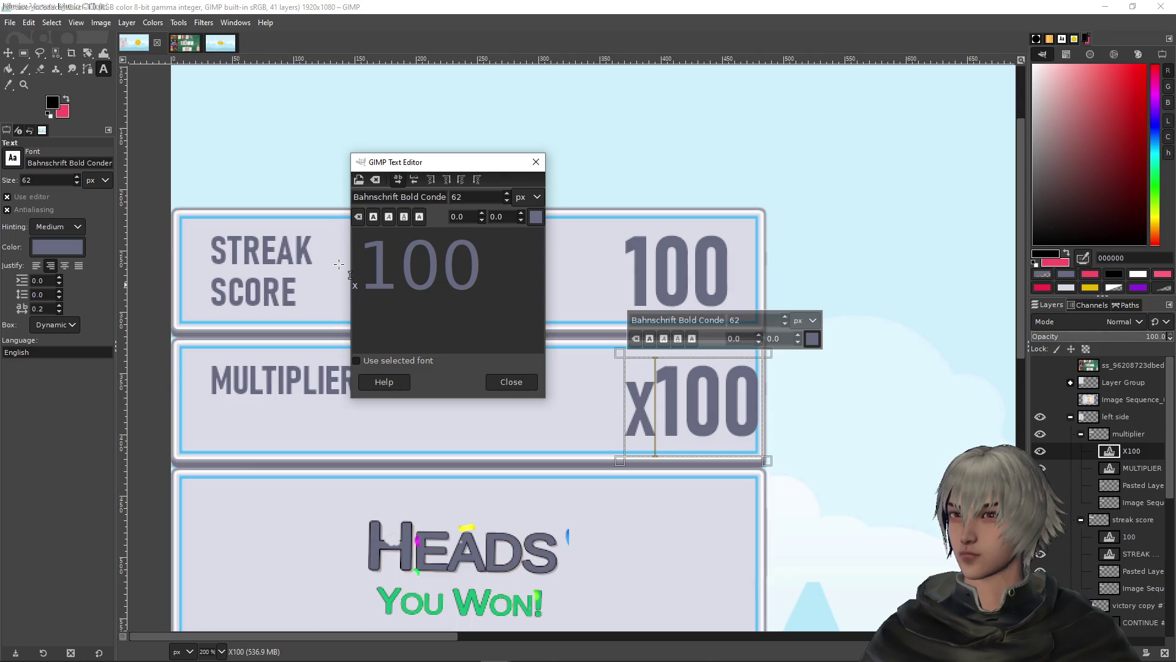
{"action": "left_click_drag", "start_coordinate": [442, 270], "coordinate": [339, 269]}
{"action": "key", "text": "BackSpace"}
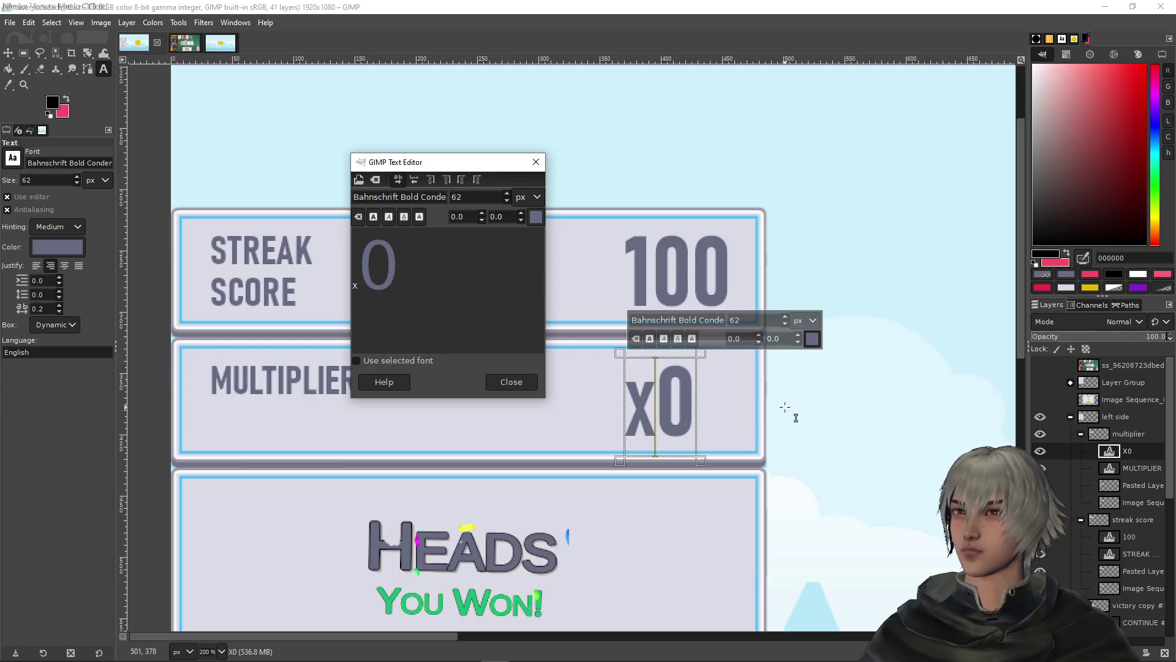
{"action": "key", "text": "ctrl+a"}
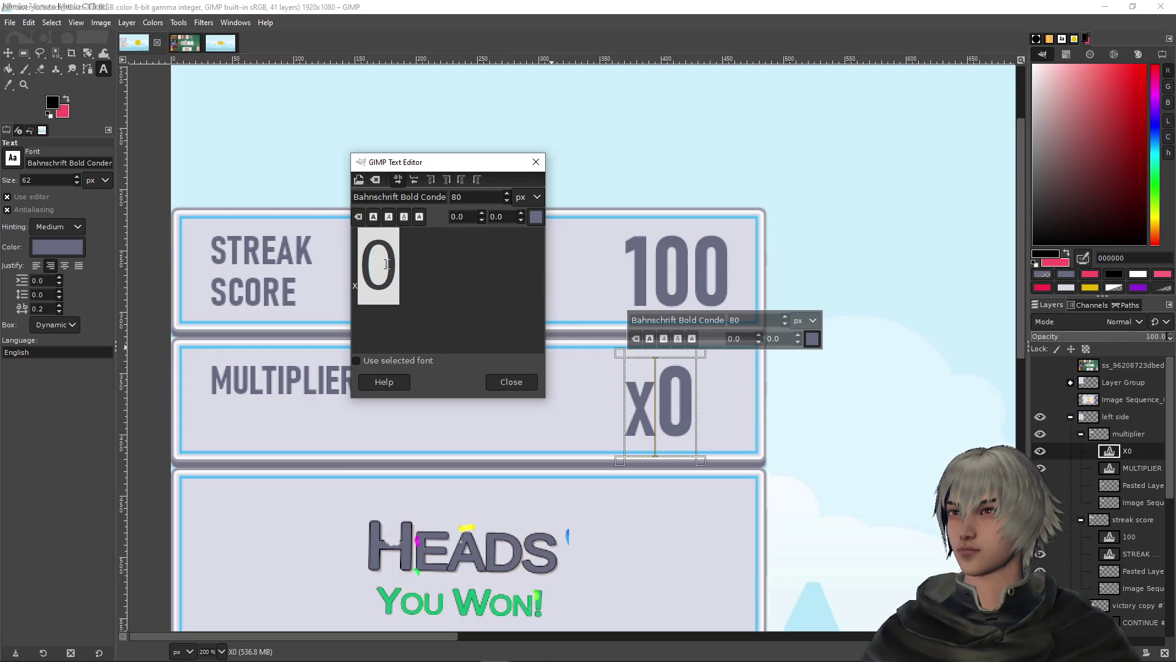
{"action": "type", "text": "X1"}
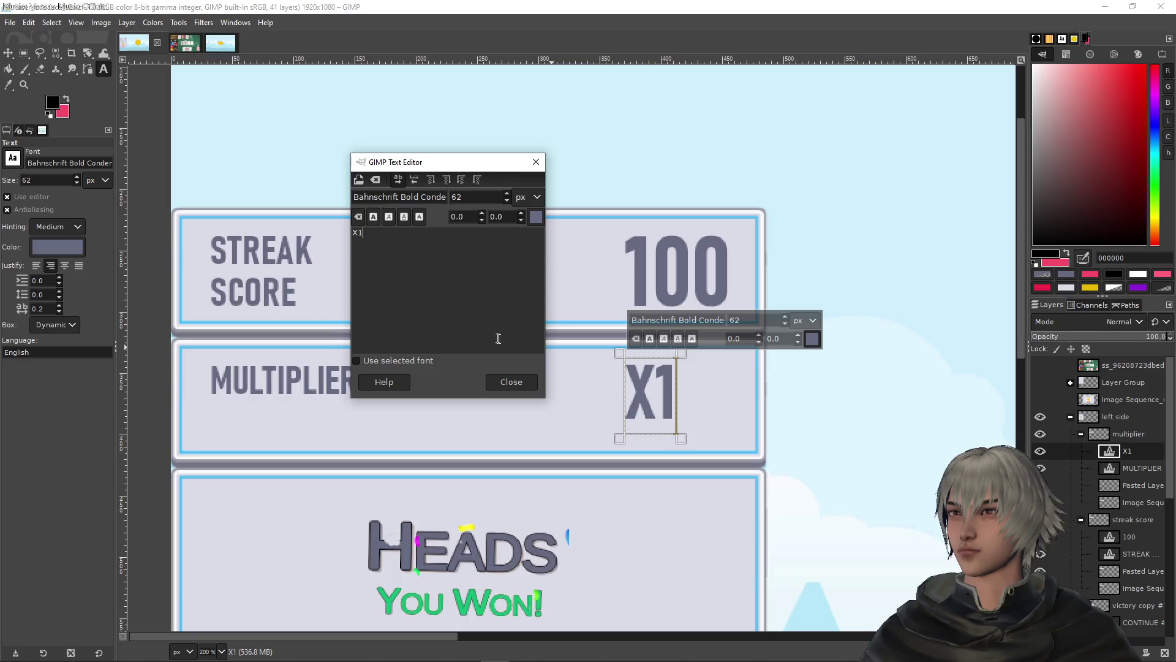
{"action": "left_click", "coordinate": [512, 381]}
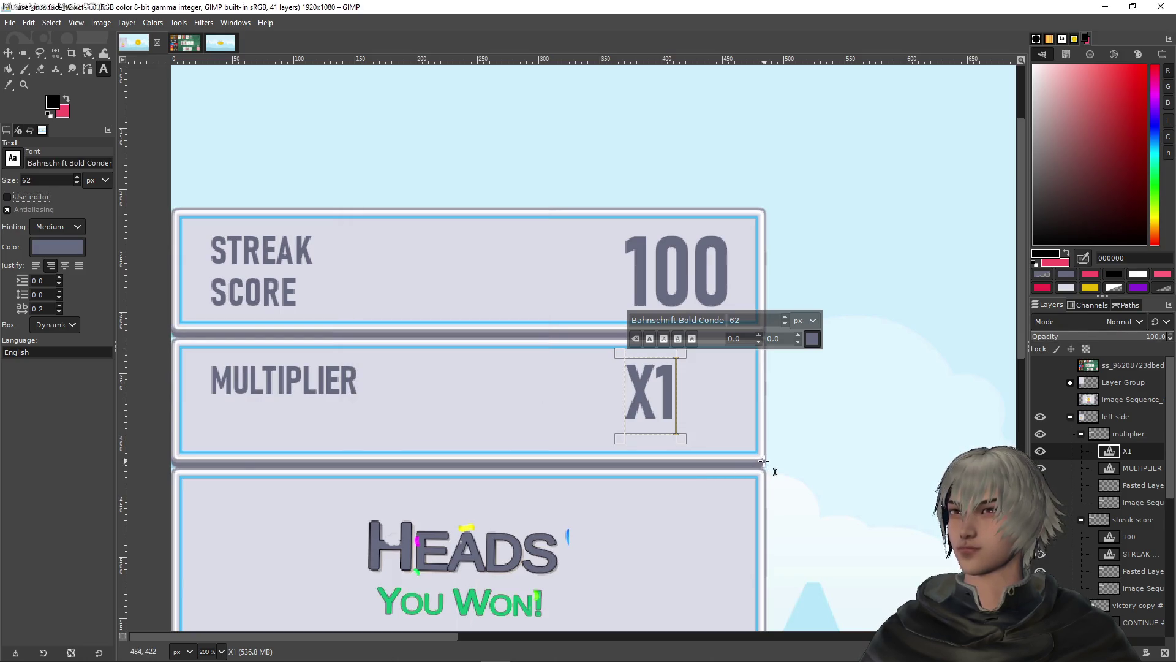
Frame the panels at 150% and type TOSS in front of the MULTIPLIER label
{"action": "scroll", "coordinate": [754, 422], "scroll_direction": "down", "scroll_amount": 2, "text": "ctrl"}
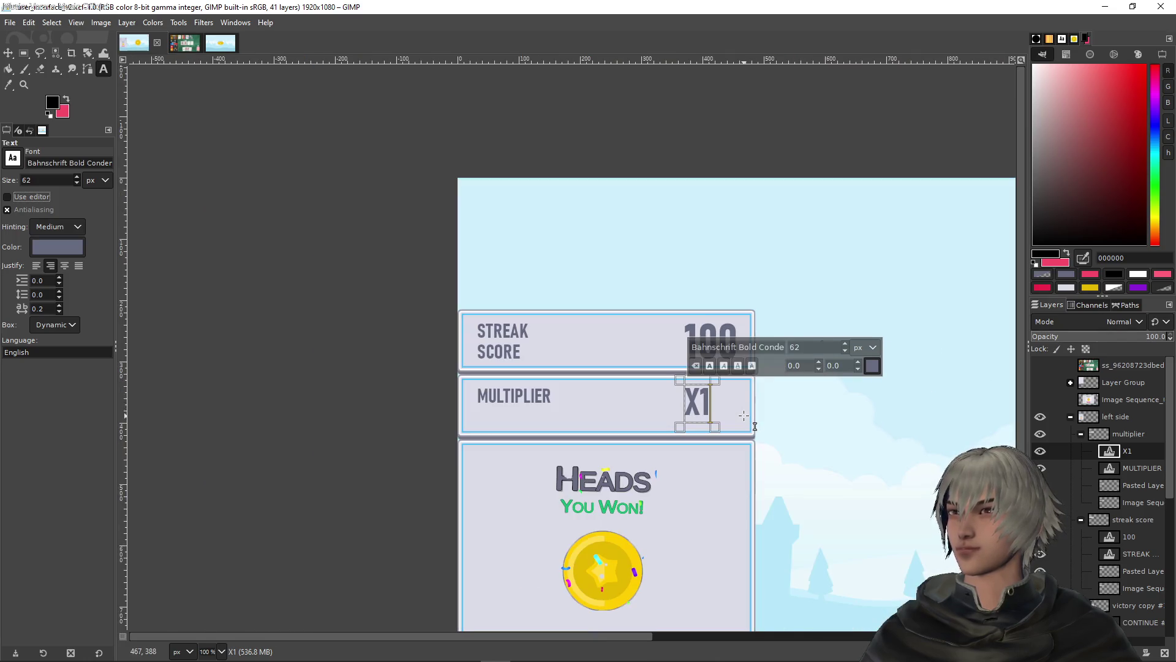
{"action": "scroll", "coordinate": [751, 416], "scroll_direction": "up", "scroll_amount": 1, "text": "ctrl"}
{"action": "mouse_move", "coordinate": [718, 416]}
{"action": "left_mouse_down"}
{"action": "mouse_move", "coordinate": [601, 206]}
{"action": "mouse_move", "coordinate": [509, 320]}
{"action": "mouse_move", "coordinate": [605, 345]}
{"action": "left_mouse_up"}
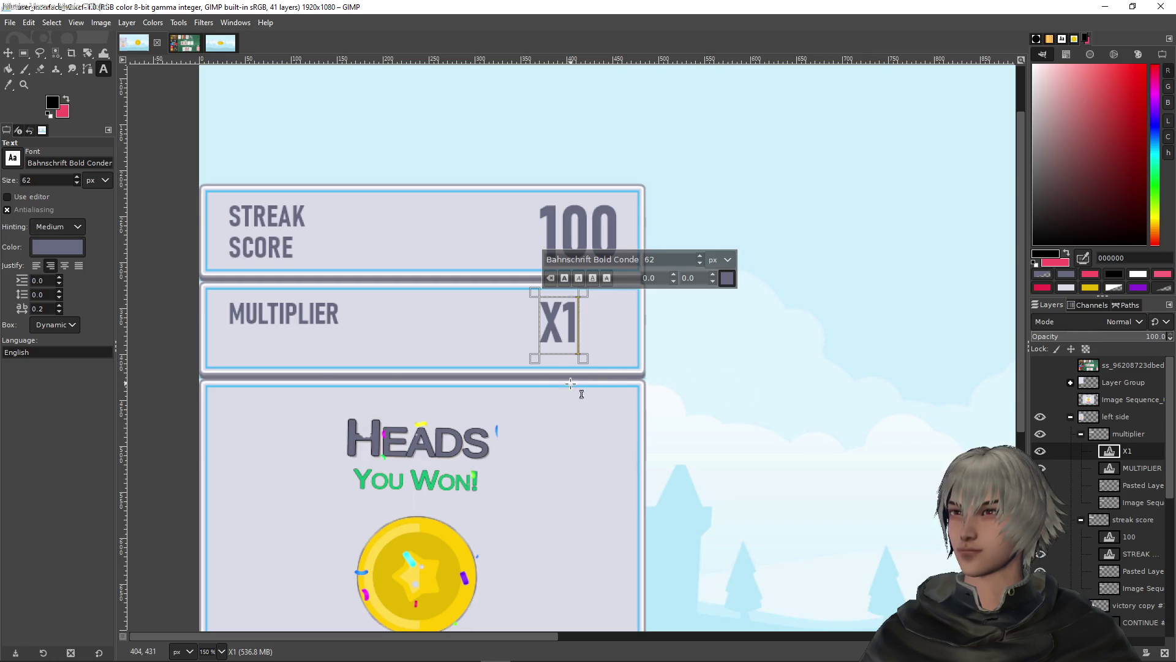
{"action": "left_click", "coordinate": [1112, 472]}
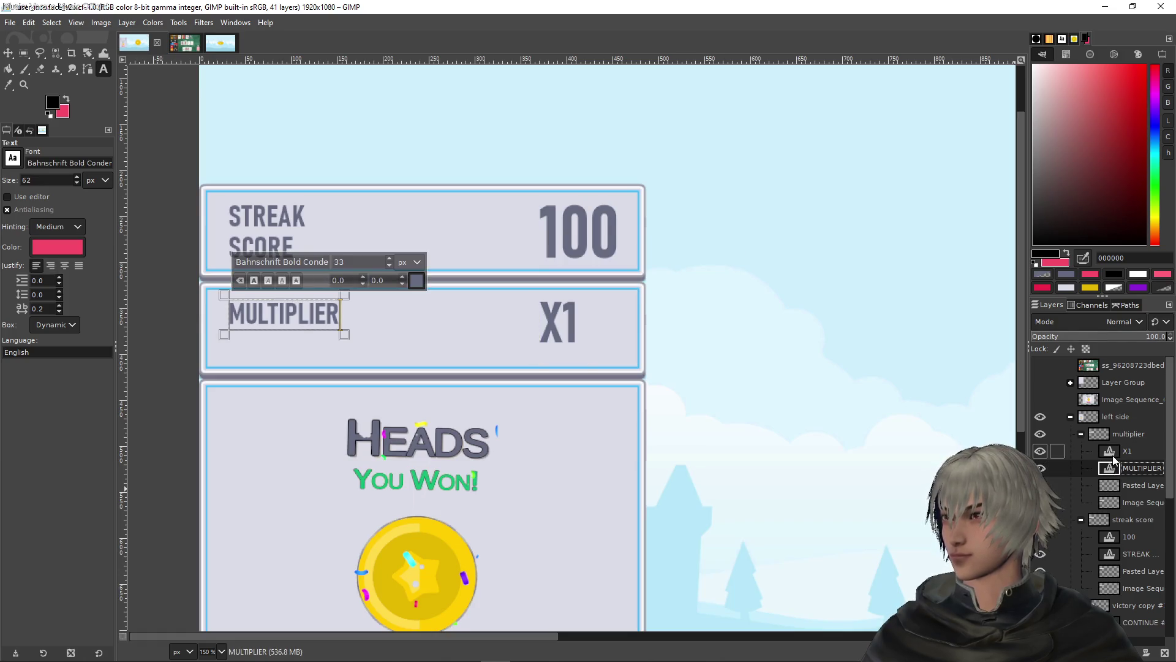
{"action": "left_click", "coordinate": [1113, 454]}
{"action": "left_click", "coordinate": [1112, 475]}
{"action": "left_click", "coordinate": [273, 309]}
{"action": "key", "text": "Home"}
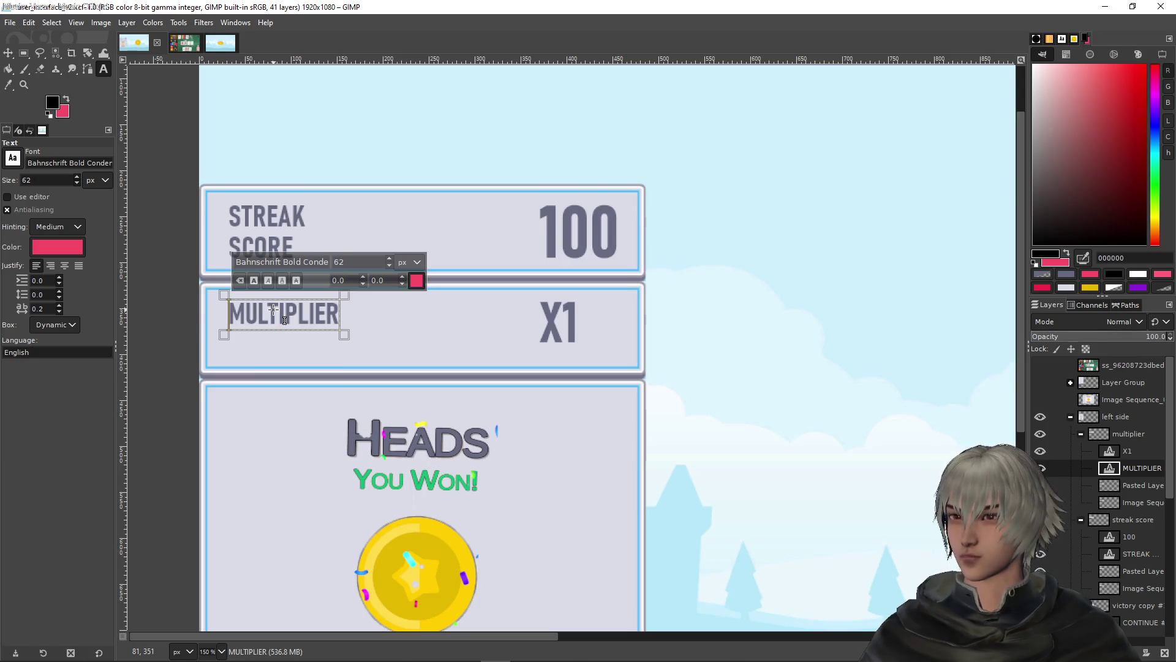
{"action": "key", "text": "Return"}
{"action": "key", "text": "BackSpace"}
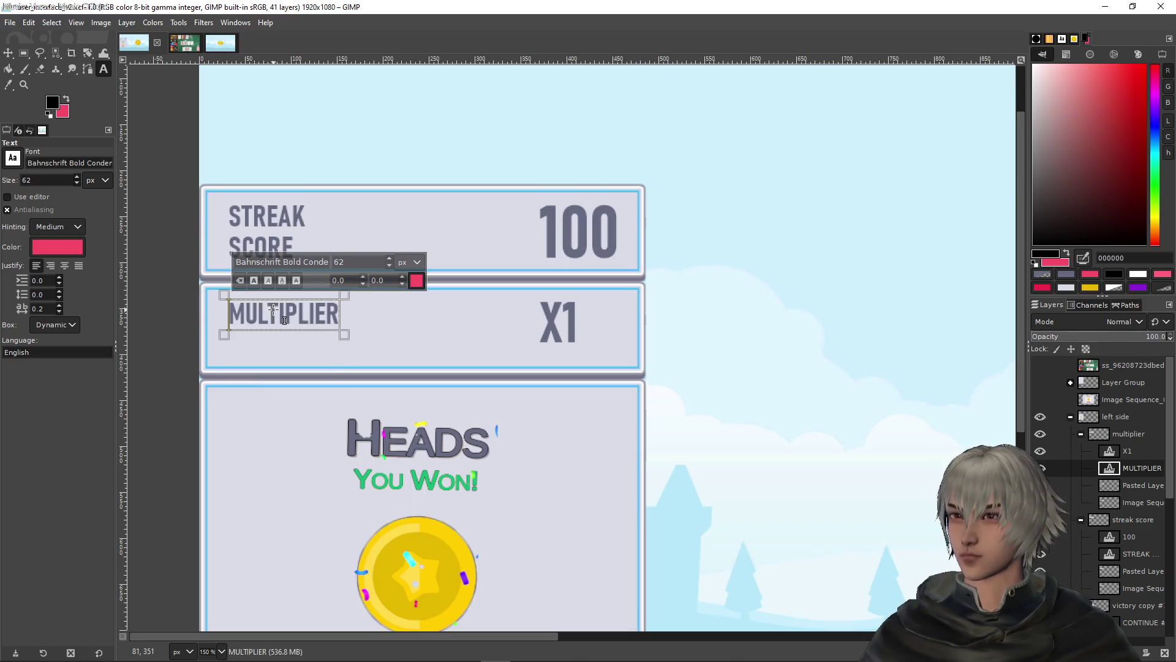
{"action": "type", "text": "t"}
{"action": "key", "text": "BackSpace"}
{"action": "key", "text": "Right"}
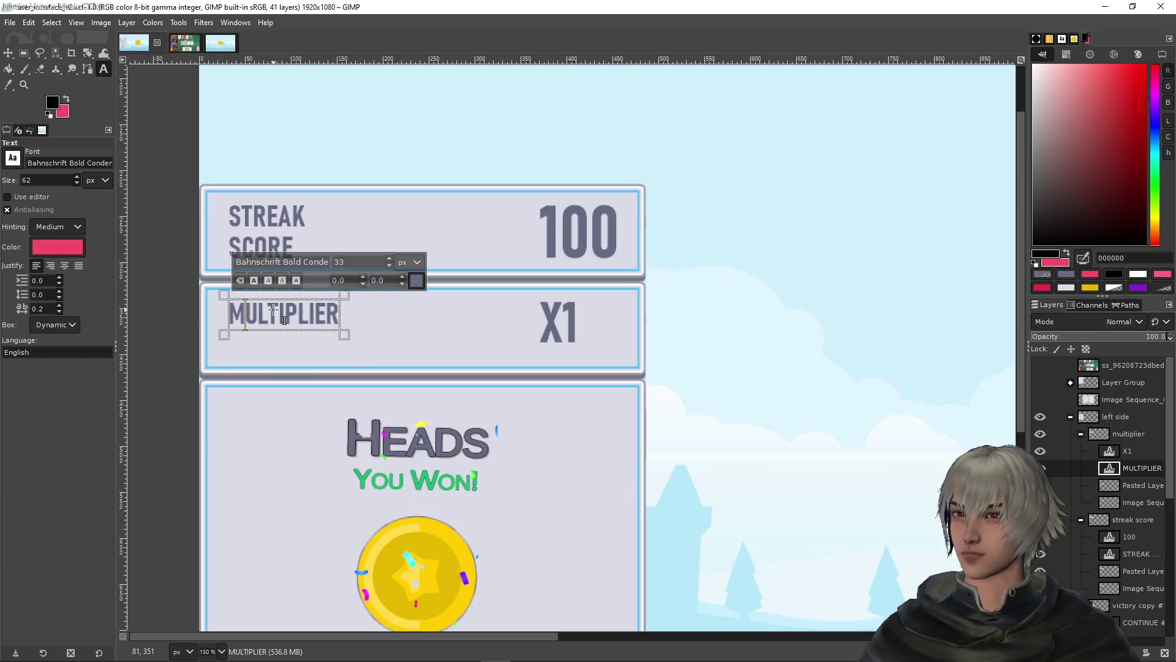
{"action": "type", "text": "TISS"}
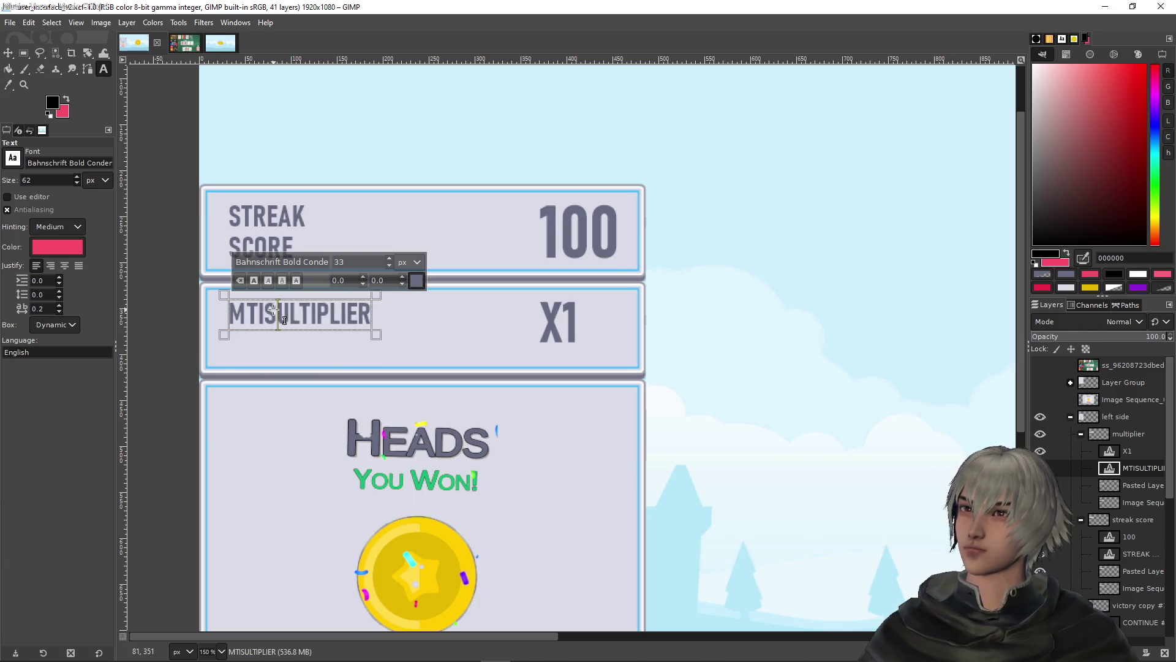
{"action": "key", "text": "BackSpace"}
{"action": "key", "text": "BackSpace"}
{"action": "key", "text": "BackSpace"}
{"action": "type", "text": "OSS"}
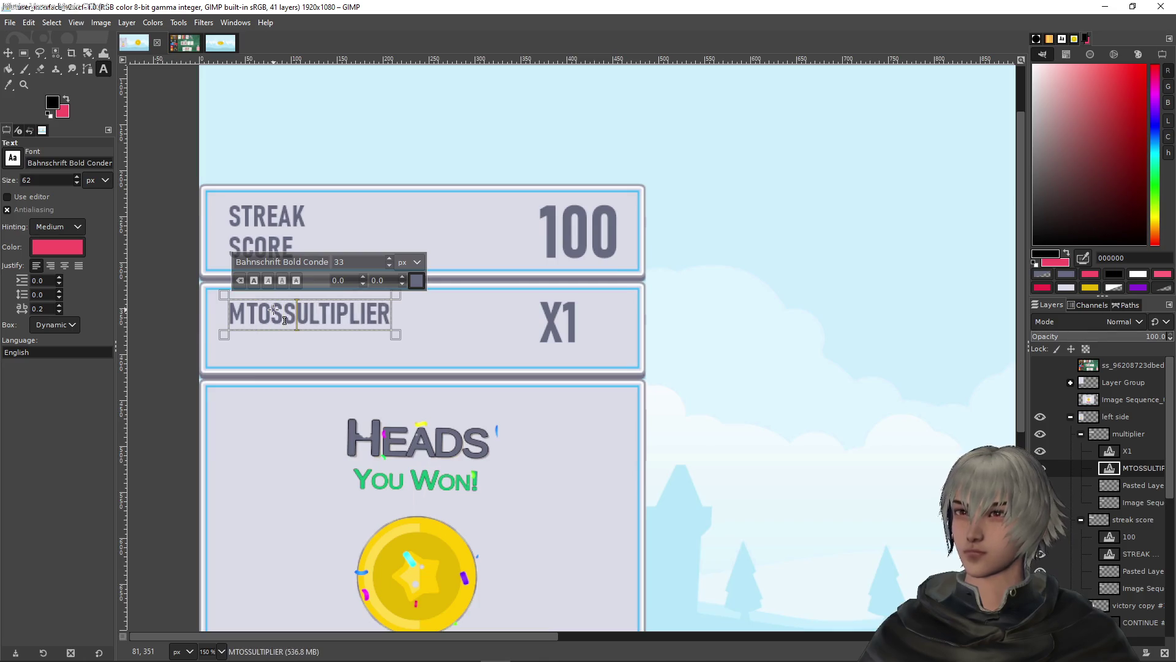
{"action": "key", "text": "Left"}
{"action": "key", "text": "Left"}
{"action": "key", "text": "Left"}
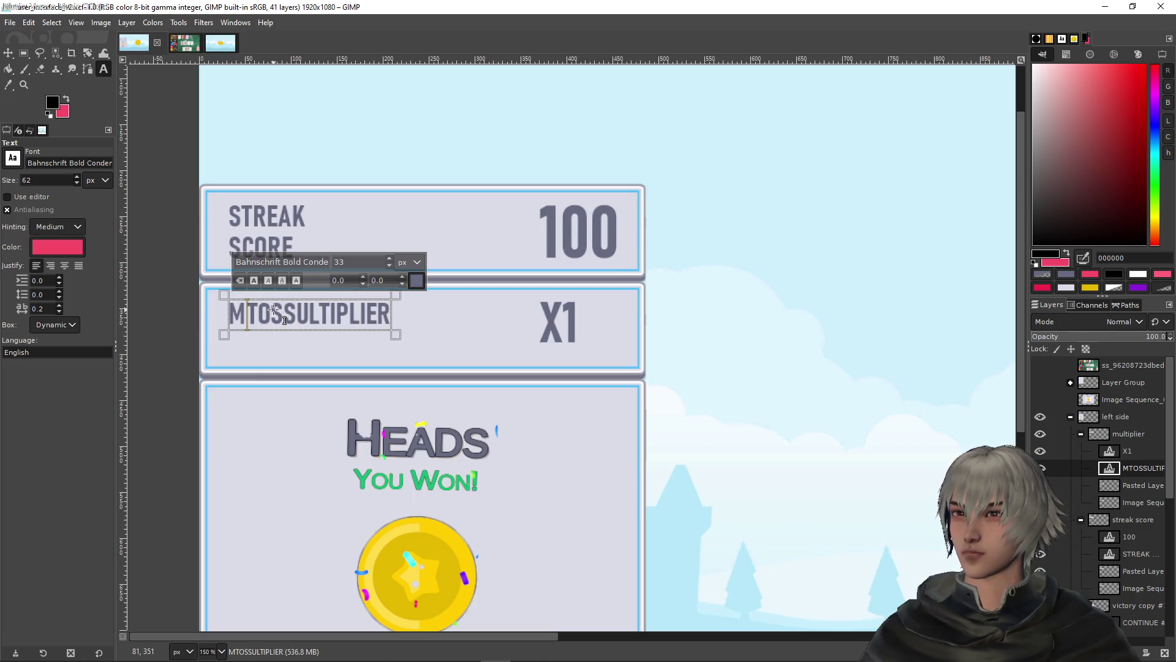
{"action": "key", "text": "BackSpace"}
Fix the M's capitalisation and break TOSS and MULTIPLIER onto two lines
{"action": "key", "text": "Right"}
{"action": "key", "text": "Right"}
{"action": "key", "text": "Right"}
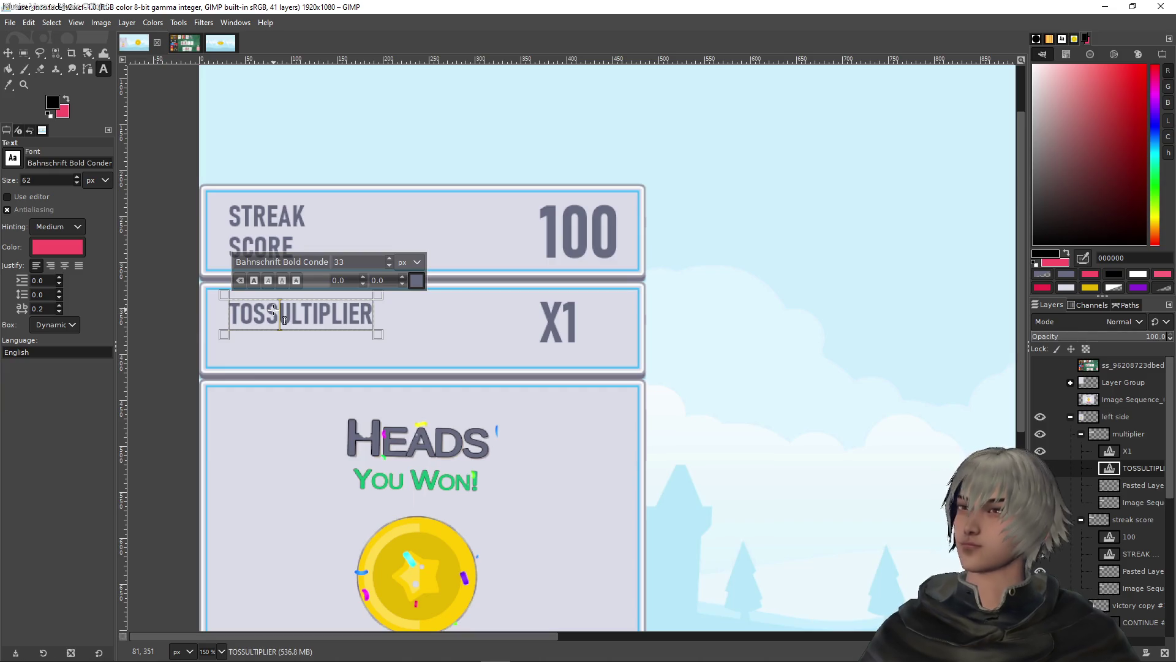
{"action": "type", "text": "m"}
{"action": "key", "text": "BackSpace"}
{"action": "type", "text": "M"}
{"action": "key", "text": "BackSpace"}
{"action": "type", "text": "M"}
{"action": "key", "text": "Left"}
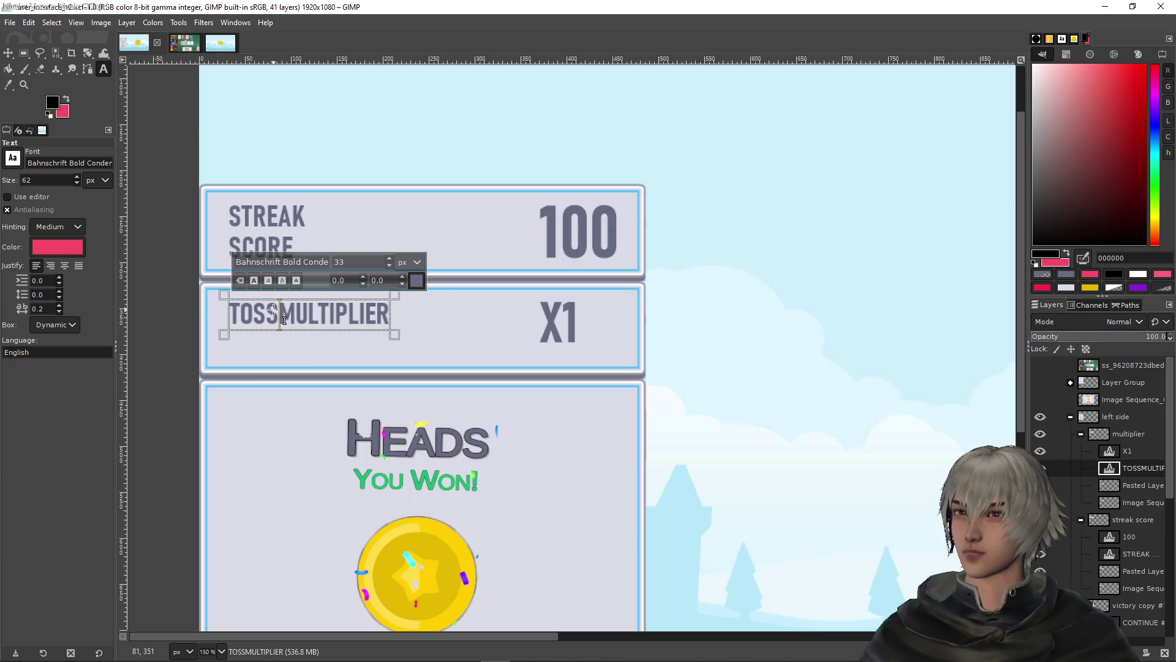
{"action": "key", "text": "Return"}
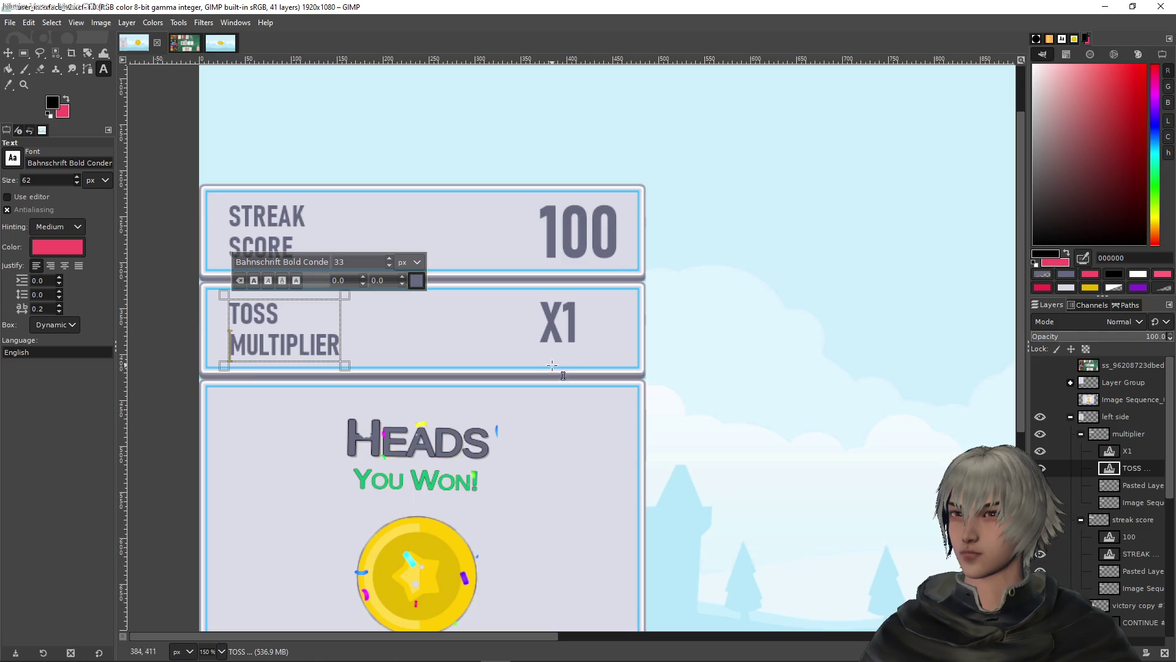
Enlarge the X1 value text to 80 px
{"action": "left_click", "coordinate": [558, 321]}
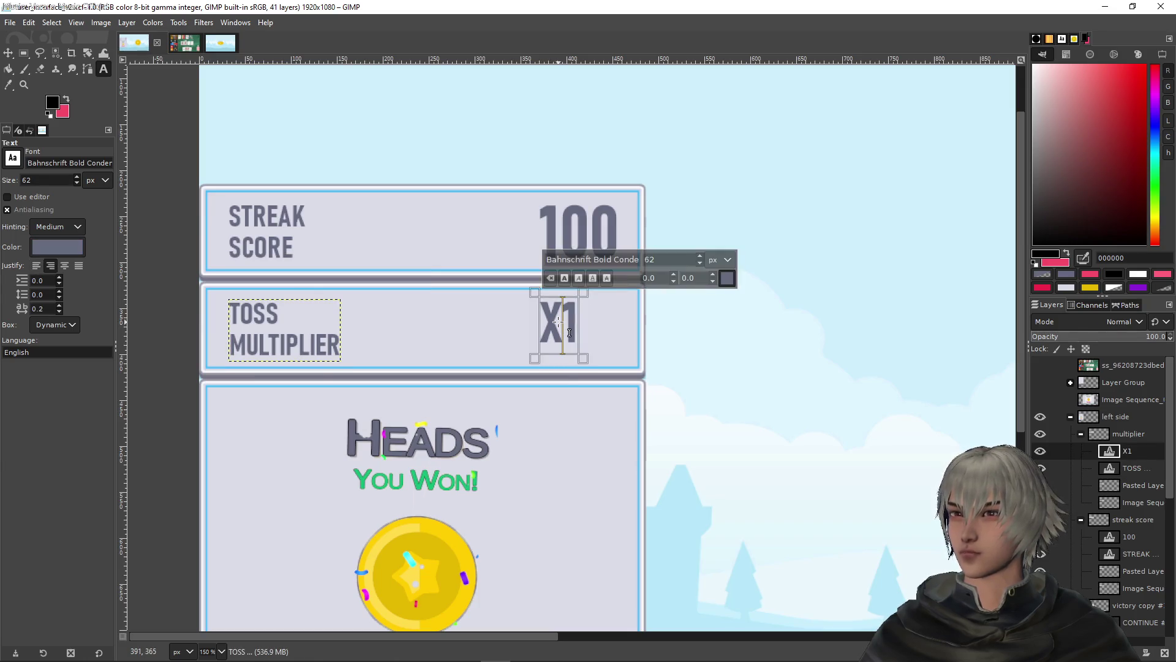
{"action": "left_click", "coordinate": [551, 219]}
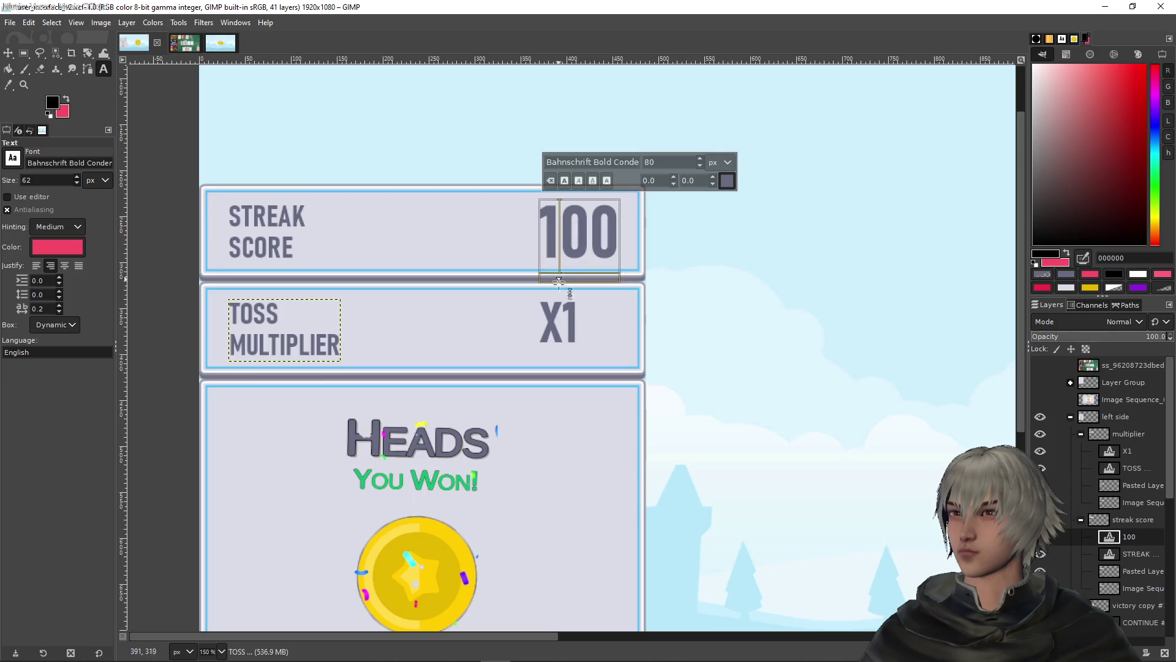
{"action": "left_click", "coordinate": [559, 323]}
{"action": "key", "text": "ctrl+a"}
{"action": "double_click", "coordinate": [664, 258]}
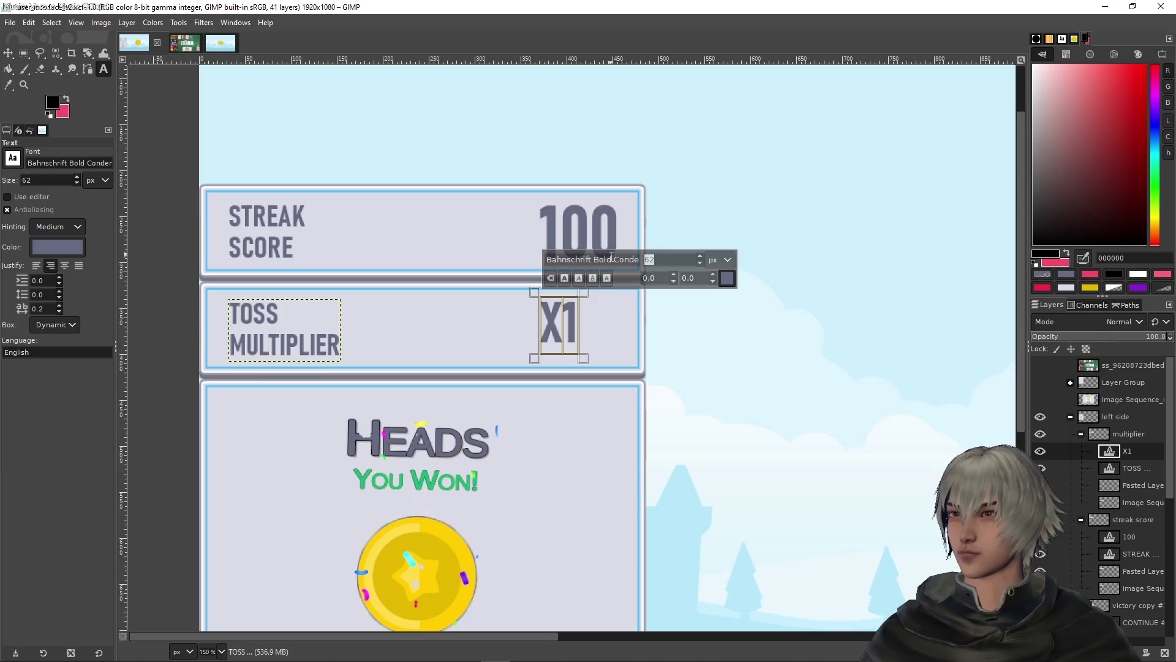
{"action": "type", "text": "80"}
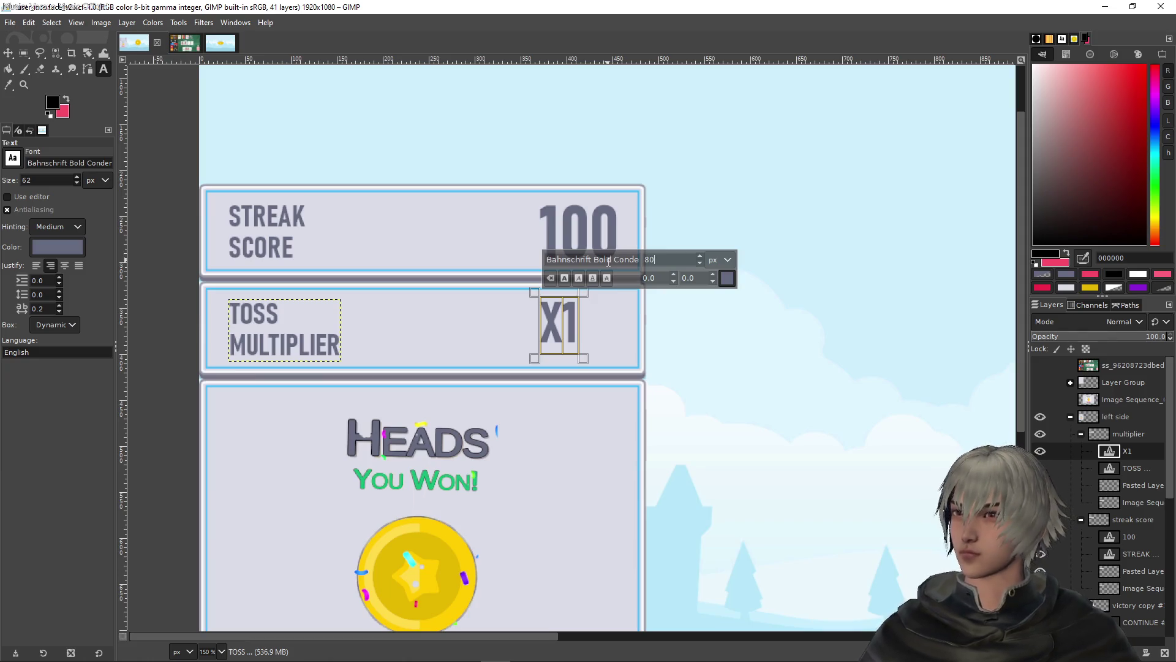
{"action": "key", "text": "Return"}
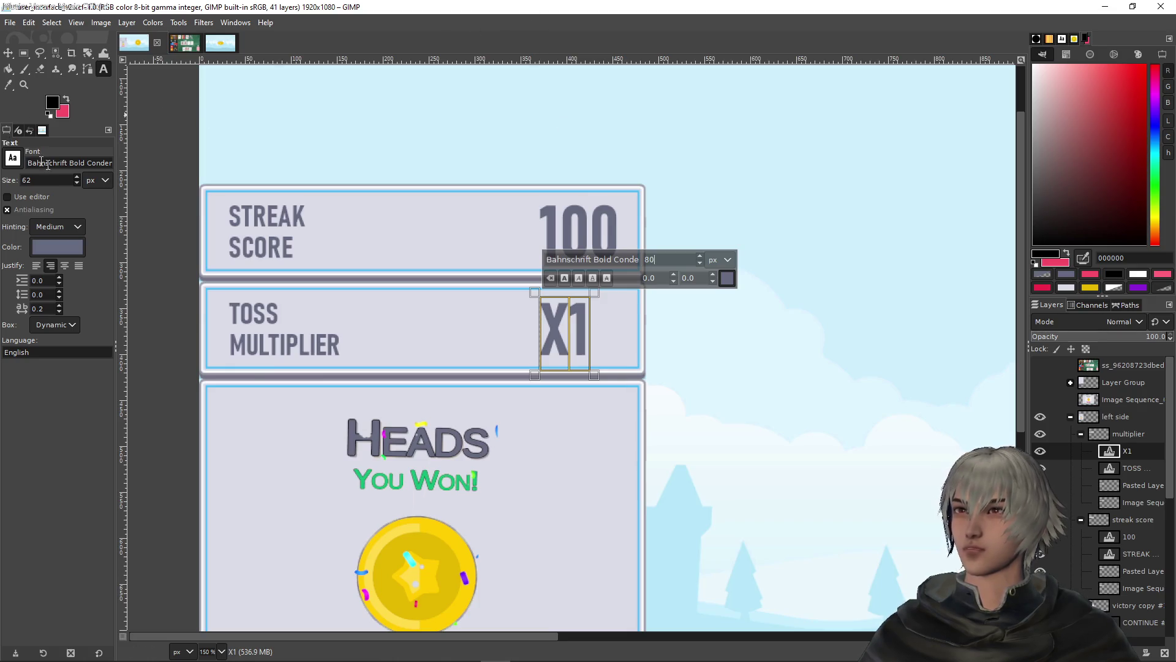
Save the mockup as user_interface_v2.xcf
{"action": "key", "text": "ctrl+s"}
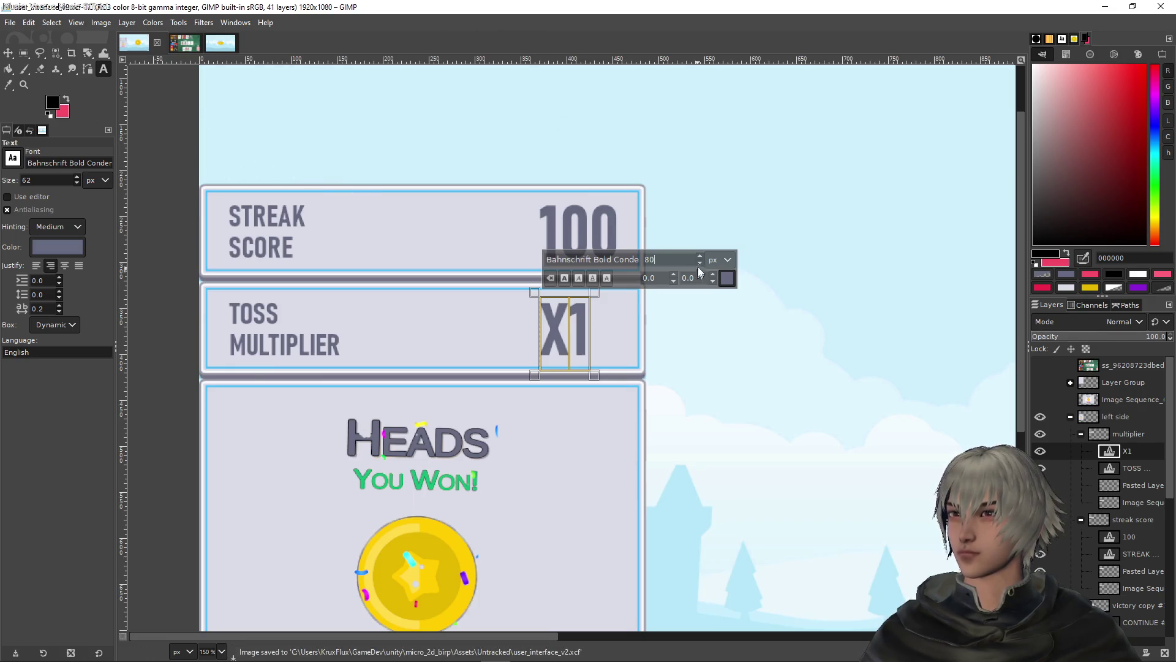
{"action": "left_click", "coordinate": [1132, 470]}
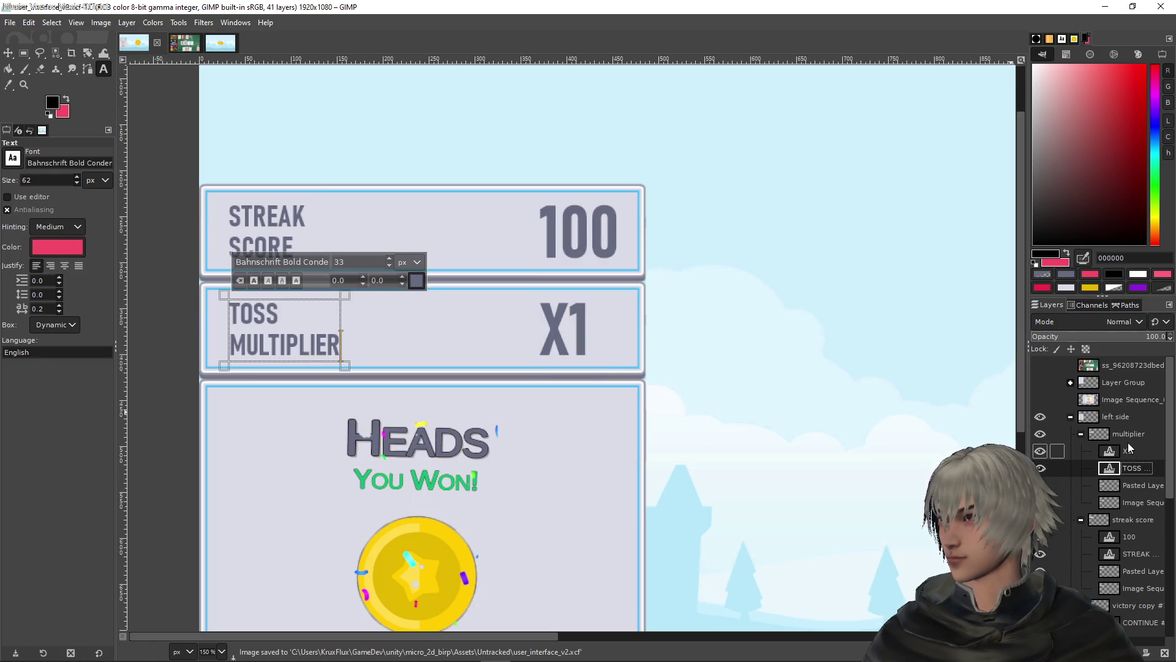
{"action": "left_click", "coordinate": [1129, 449]}
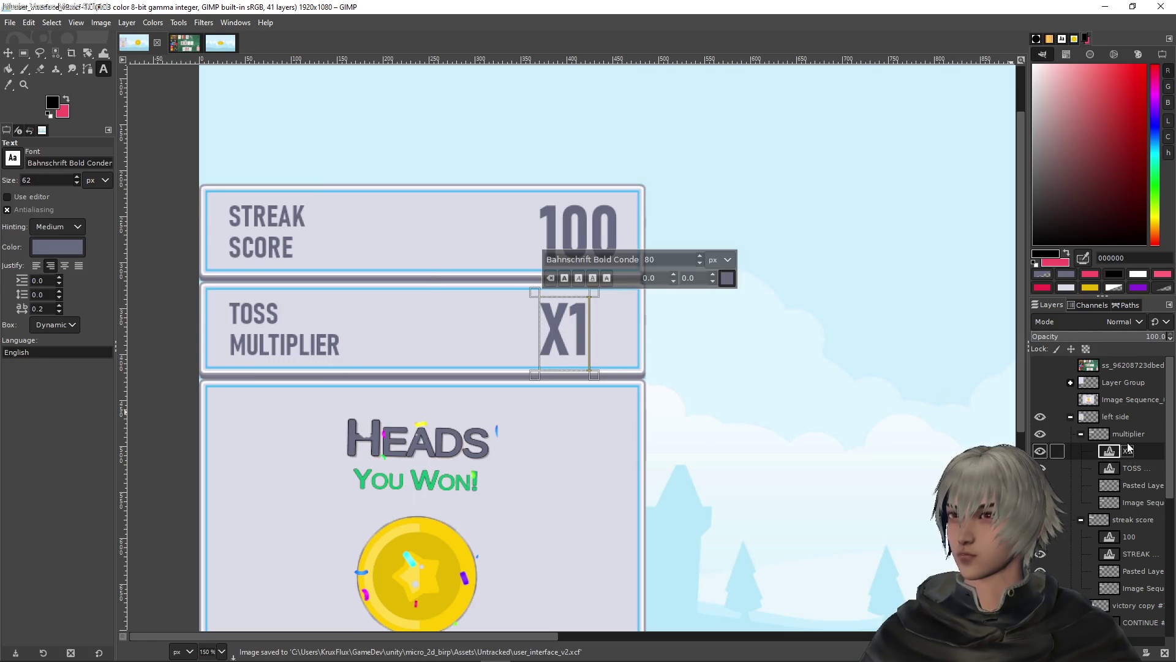
{"action": "scroll", "coordinate": [388, 336], "scroll_direction": "down", "scroll_amount": 2}
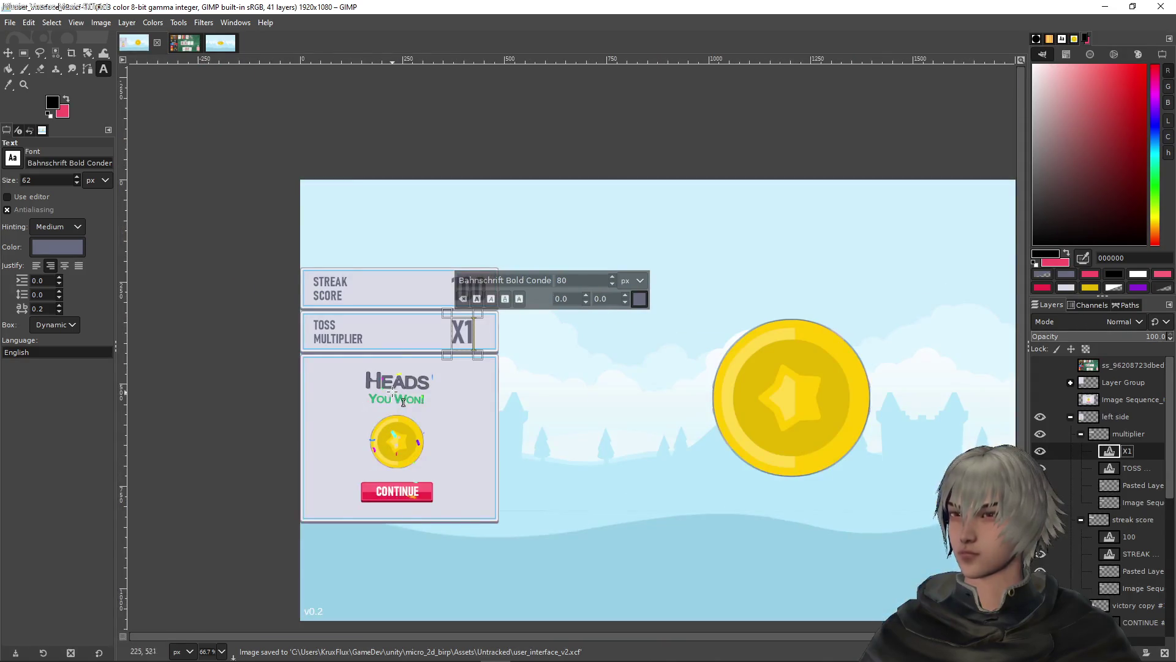
{"action": "scroll", "coordinate": [404, 402], "scroll_direction": "up", "scroll_amount": 2}
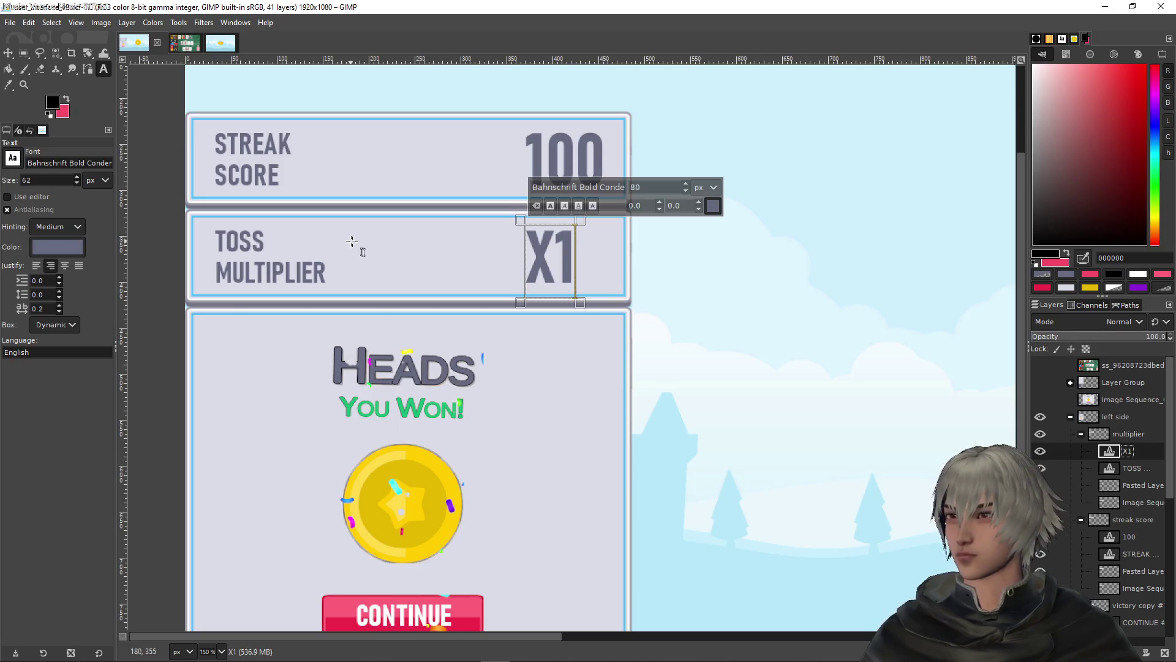
{"action": "scroll", "coordinate": [573, 316], "scroll_direction": "down", "scroll_amount": 2, "text": "ctrl"}
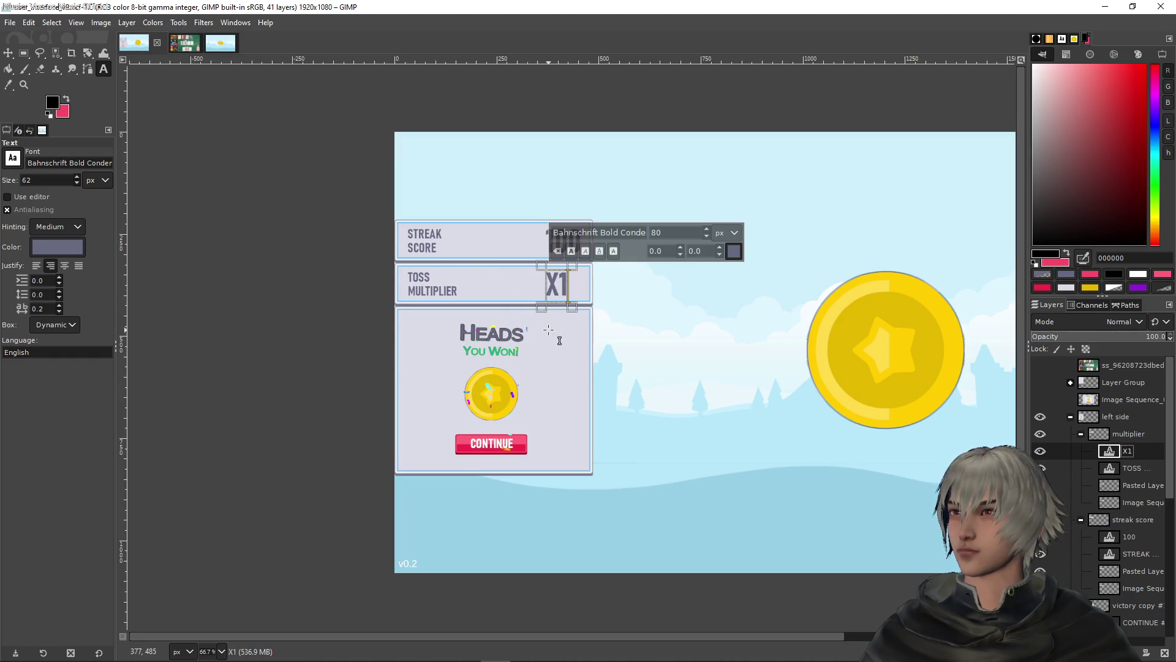
{"action": "scroll", "coordinate": [518, 298], "scroll_direction": "up", "scroll_amount": 3, "text": "ctrl"}
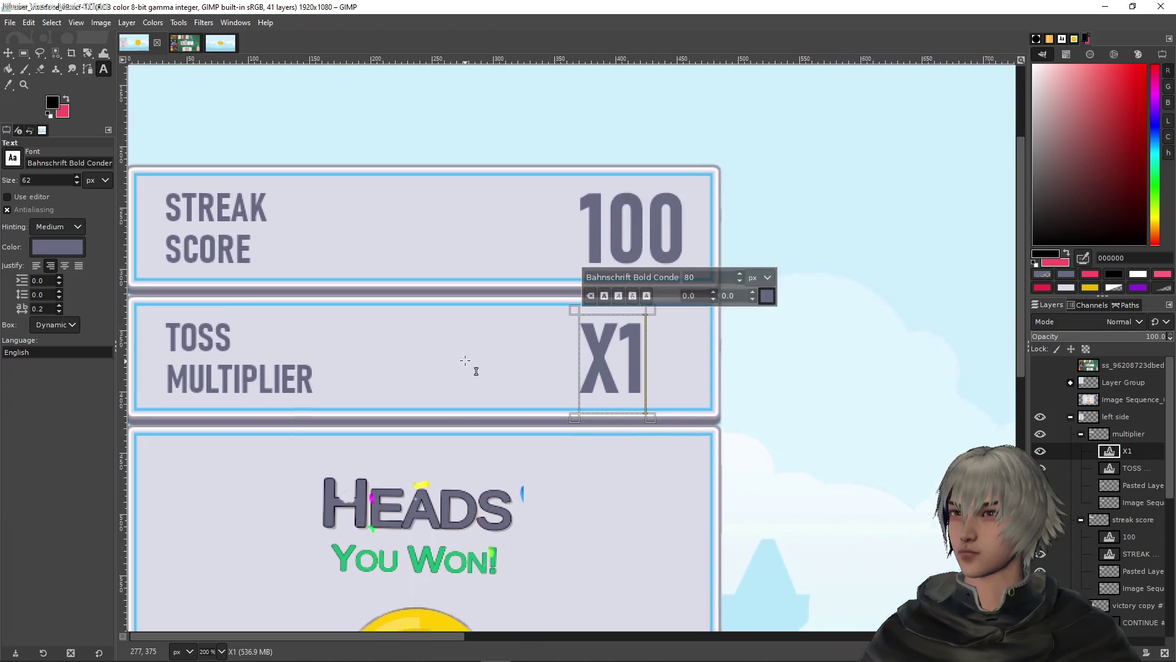
{"action": "scroll", "coordinate": [554, 366], "scroll_direction": "down", "scroll_amount": 2, "text": "ctrl"}
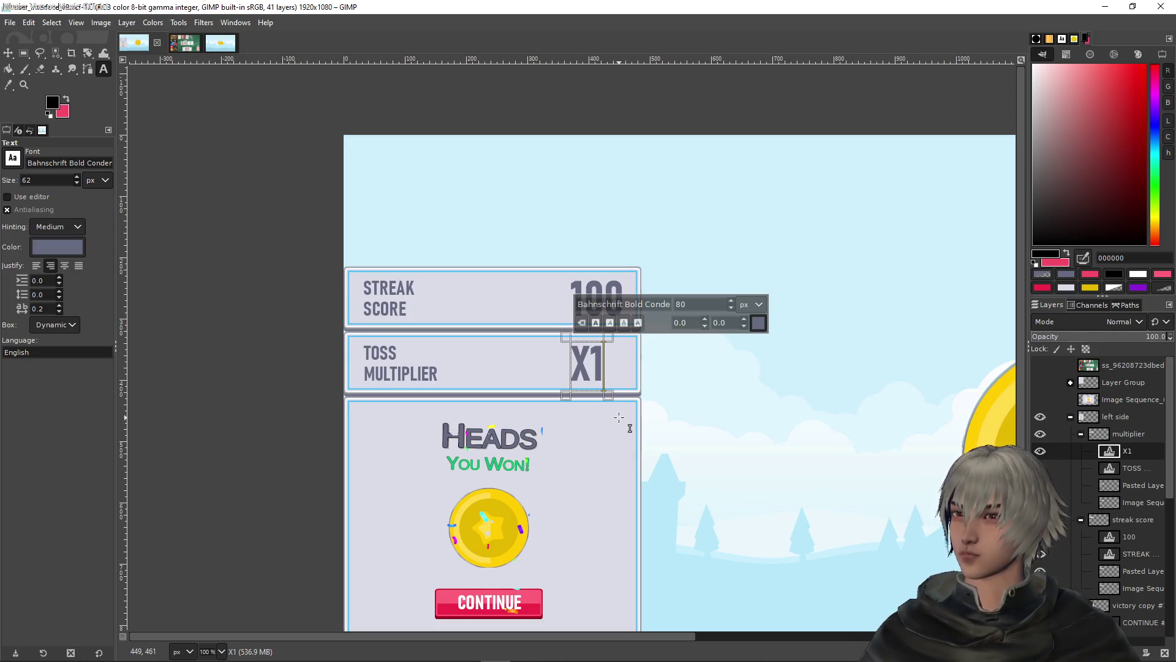
{"action": "scroll", "coordinate": [653, 413], "scroll_direction": "down", "scroll_amount": 3, "text": "ctrl"}
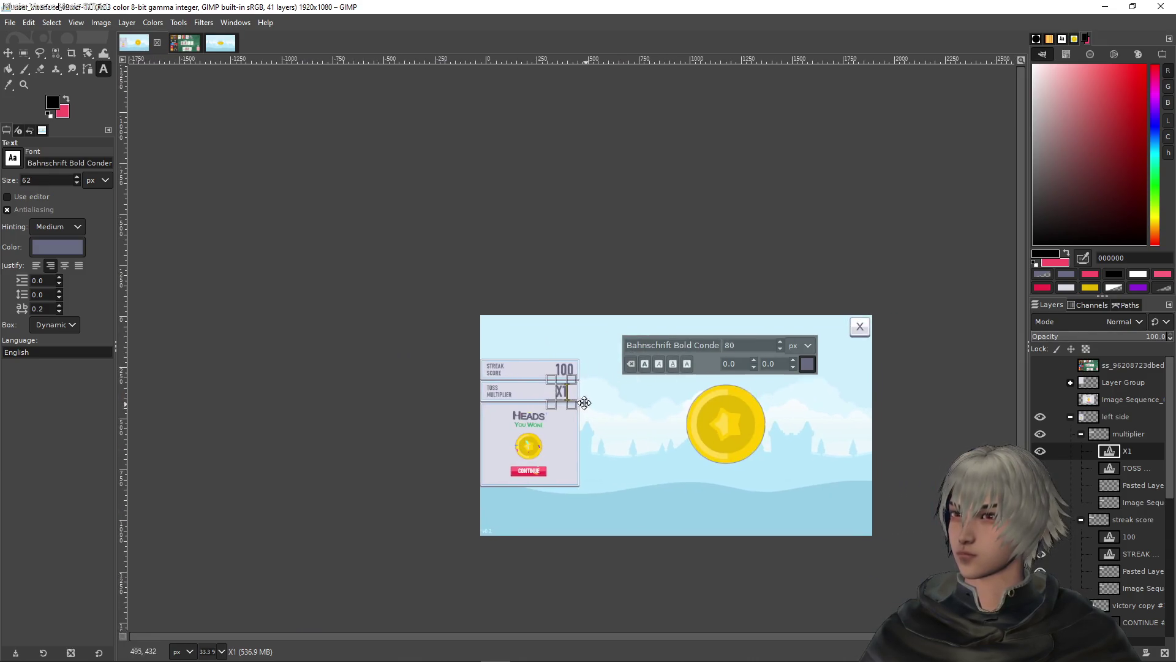
{"action": "scroll", "coordinate": [445, 315], "scroll_direction": "up", "scroll_amount": 6, "text": "ctrl"}
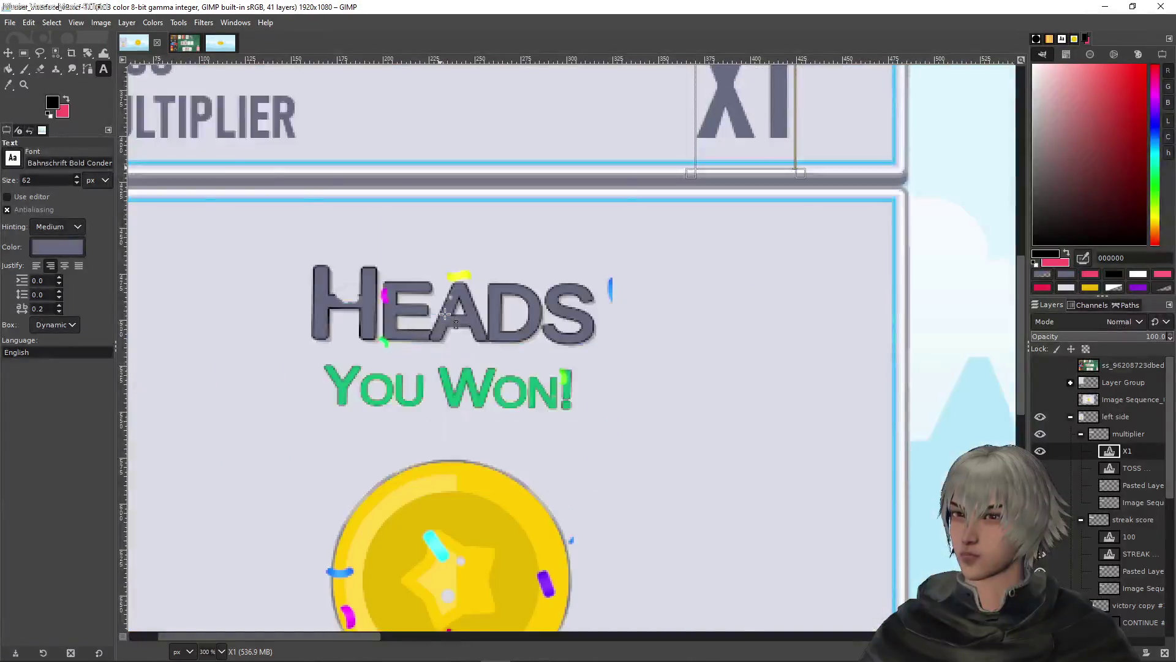
{"action": "scroll", "coordinate": [445, 316], "scroll_direction": "down", "scroll_amount": 3, "text": "ctrl"}
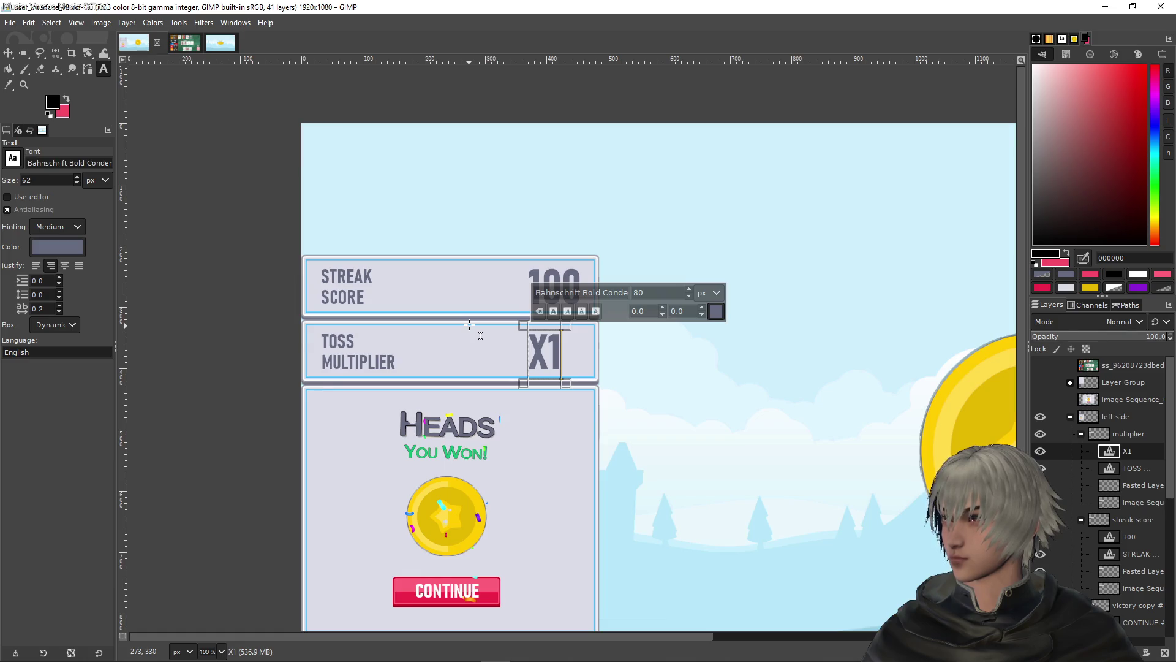
{"action": "left_click", "coordinate": [1126, 522]}
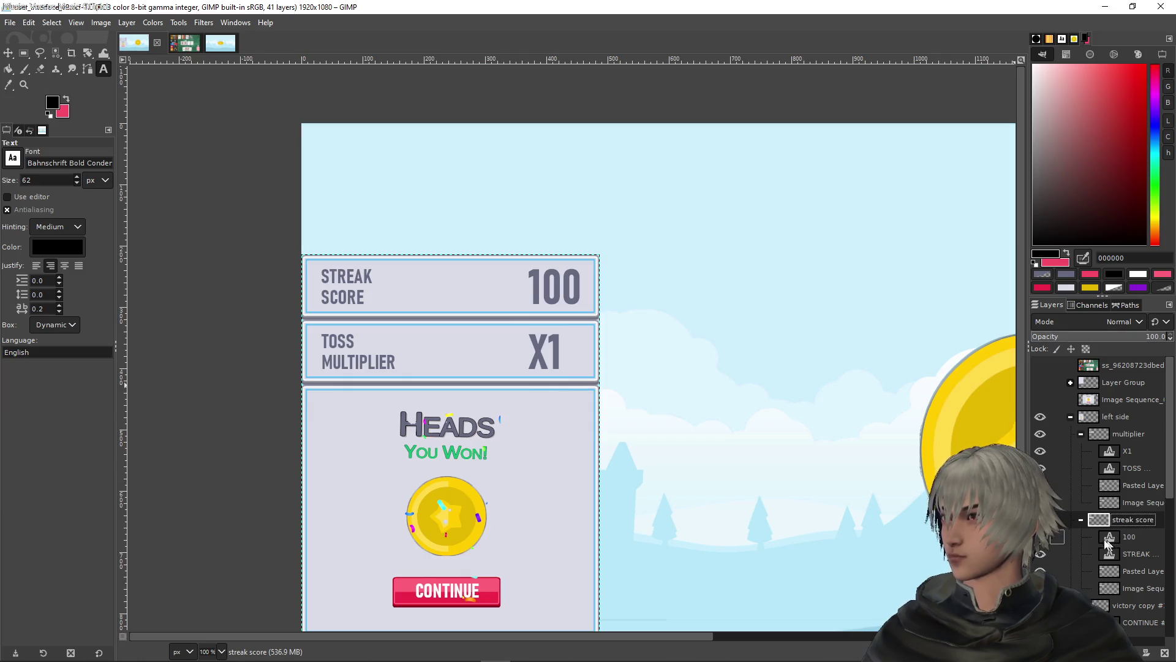
Duplicate the streak score group and shift the copy up above the original panel
{"action": "right_click", "coordinate": [1119, 521]}
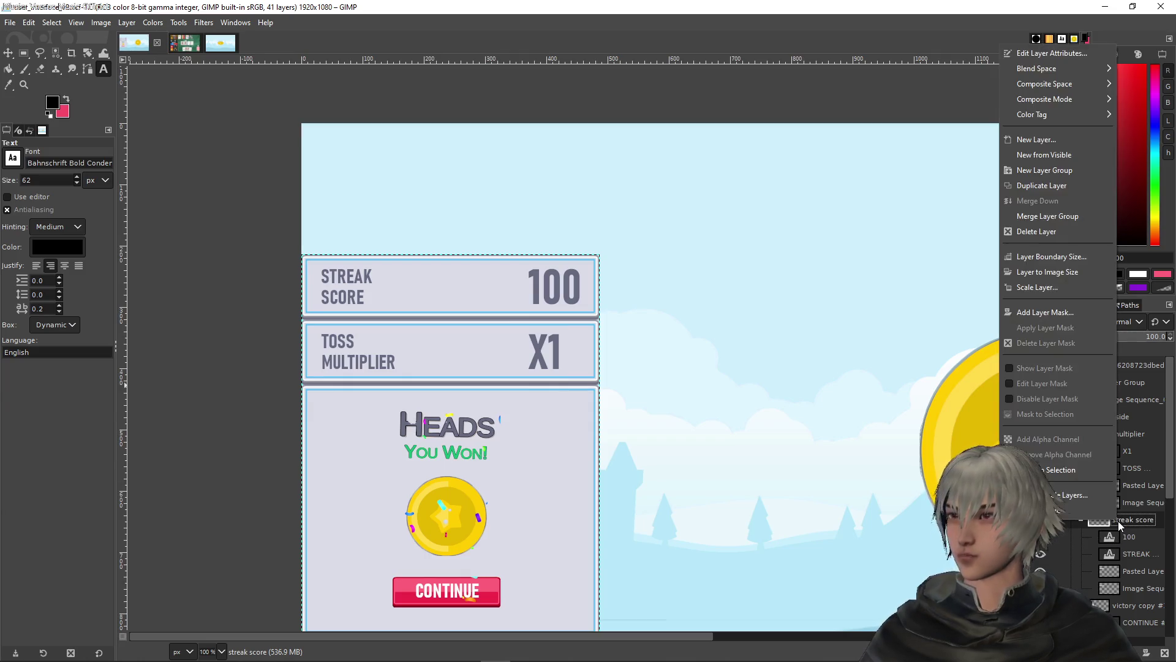
{"action": "left_click", "coordinate": [1048, 187]}
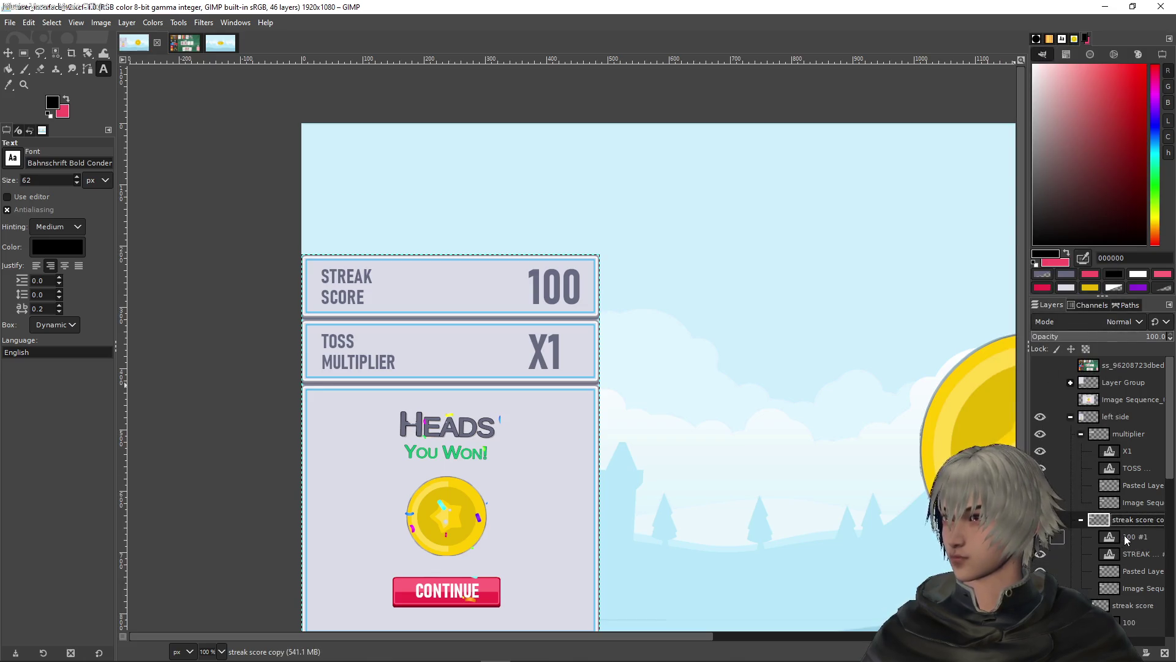
{"action": "left_click", "coordinate": [8, 52]}
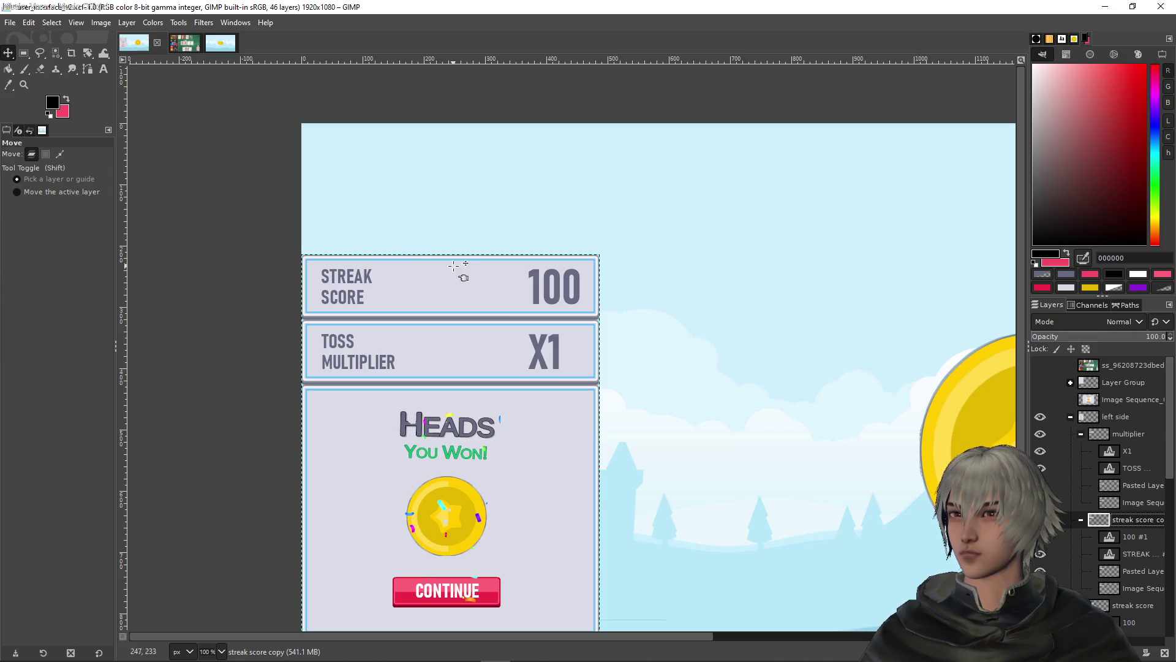
{"action": "key", "text": "shift+Up"}
{"action": "key", "text": "shift+Up"}
{"action": "key", "text": "shift+Up"}
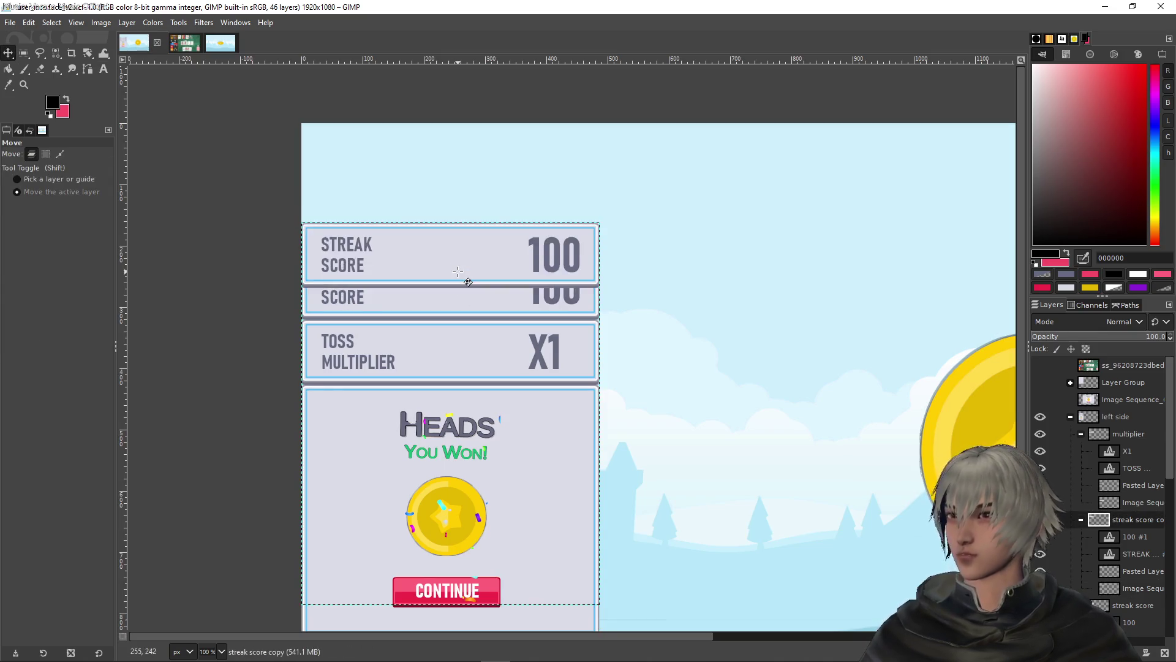
{"action": "key", "text": "Up"}
{"action": "key", "text": "Up"}
{"action": "key", "text": "Up"}
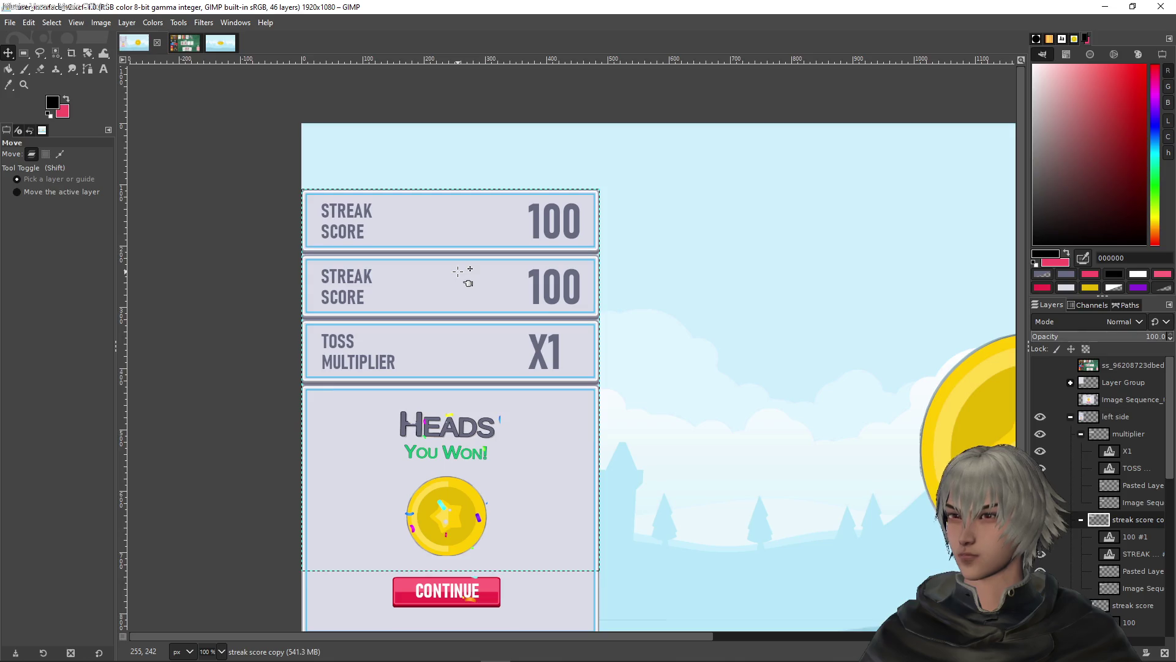
{"action": "scroll", "coordinate": [525, 236], "scroll_direction": "up", "scroll_amount": 5, "text": "ctrl"}
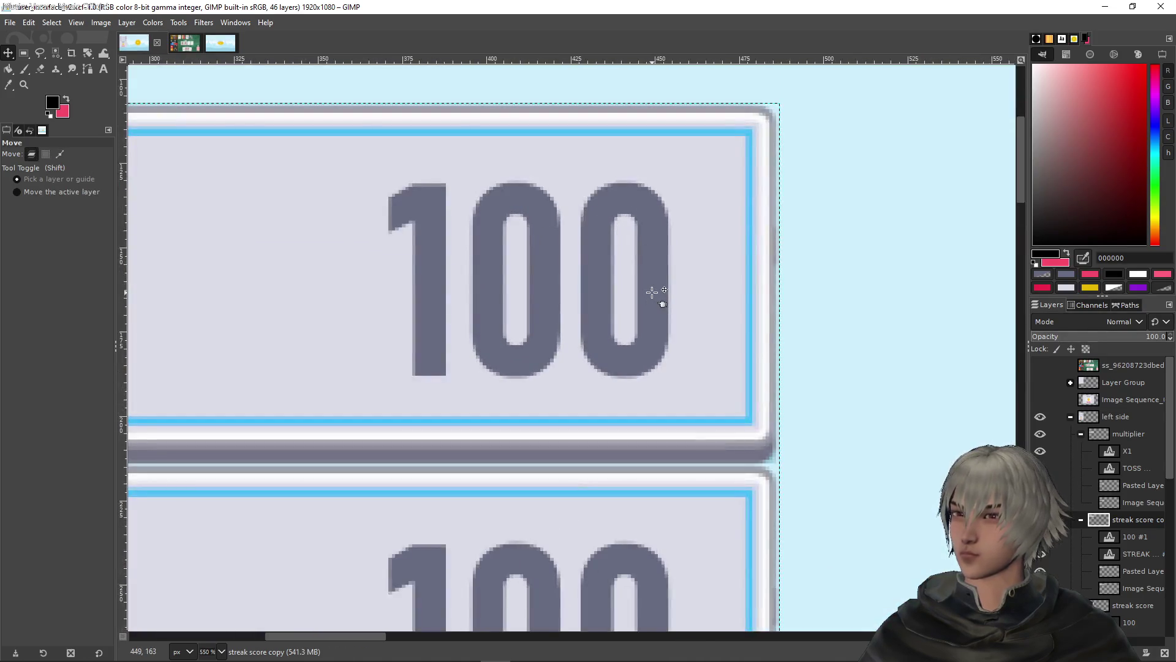
{"action": "key", "text": "1"}
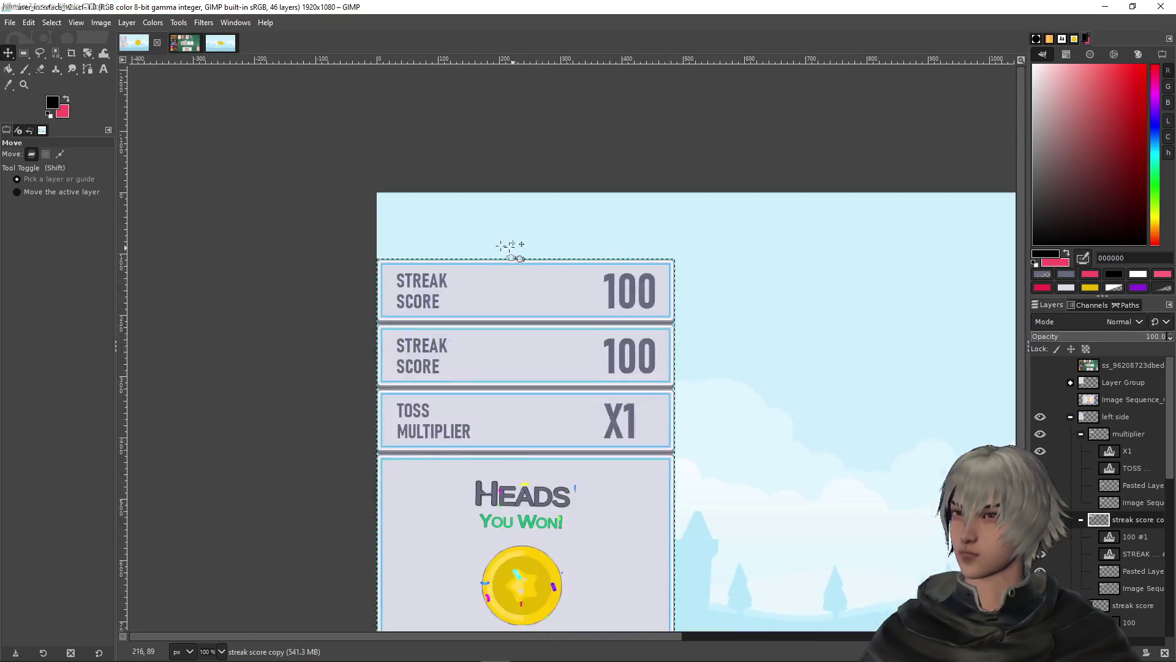
Drag 'streak score copy' above 'multiplier' in the Layers panel and rename it 'level'
{"action": "left_click_drag", "start_coordinate": [1116, 522], "coordinate": [1125, 433]}
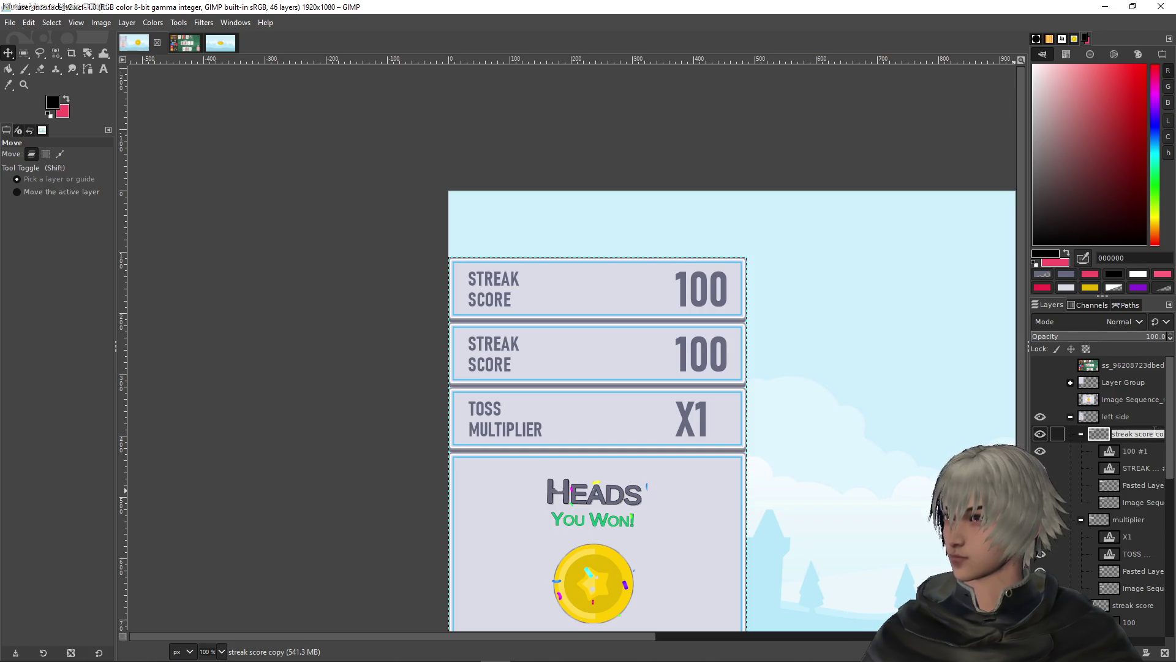
{"action": "type", "text": "LEVEL"}
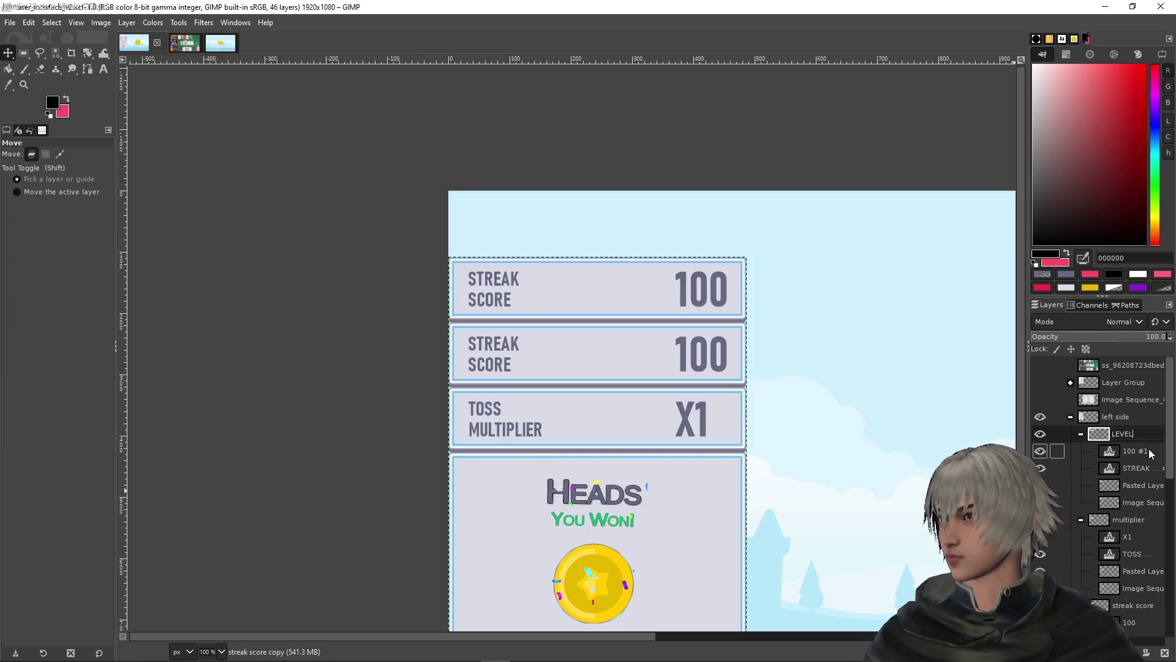
{"action": "type", "text": "level"}
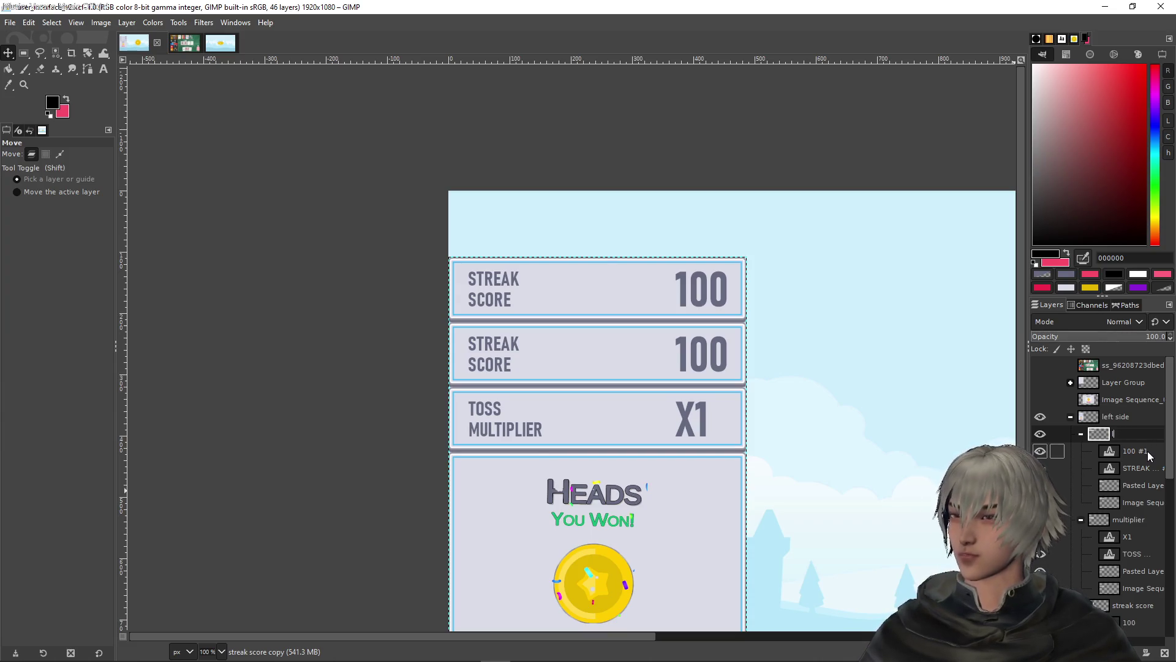
{"action": "key", "text": "Return"}
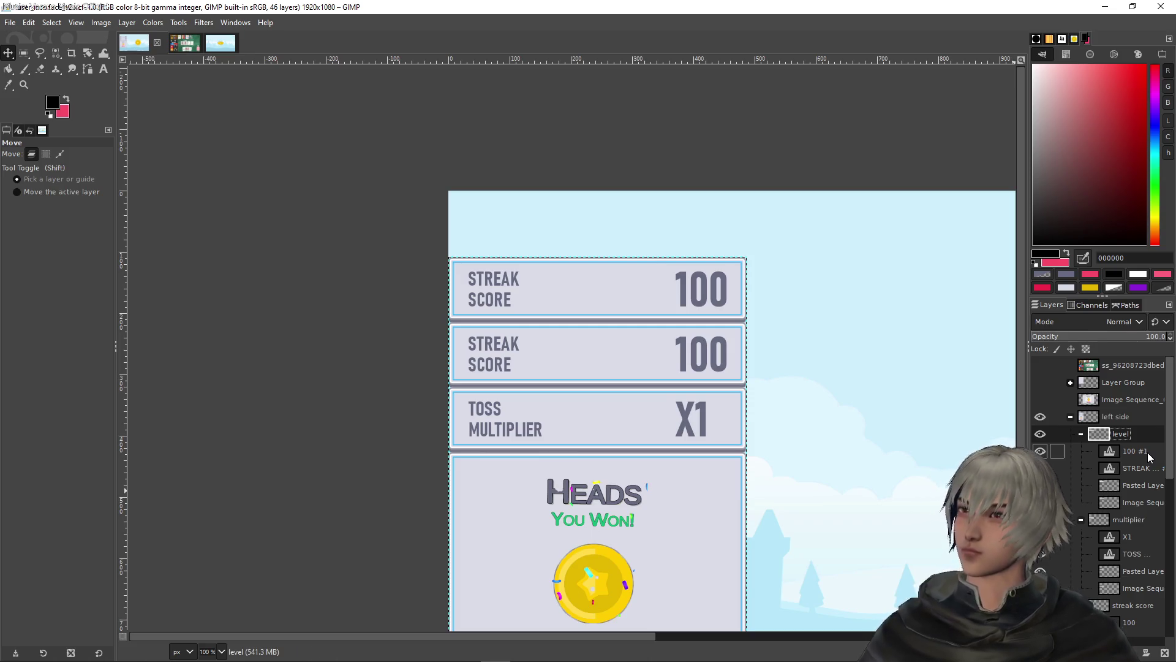
{"action": "key", "text": "Return"}
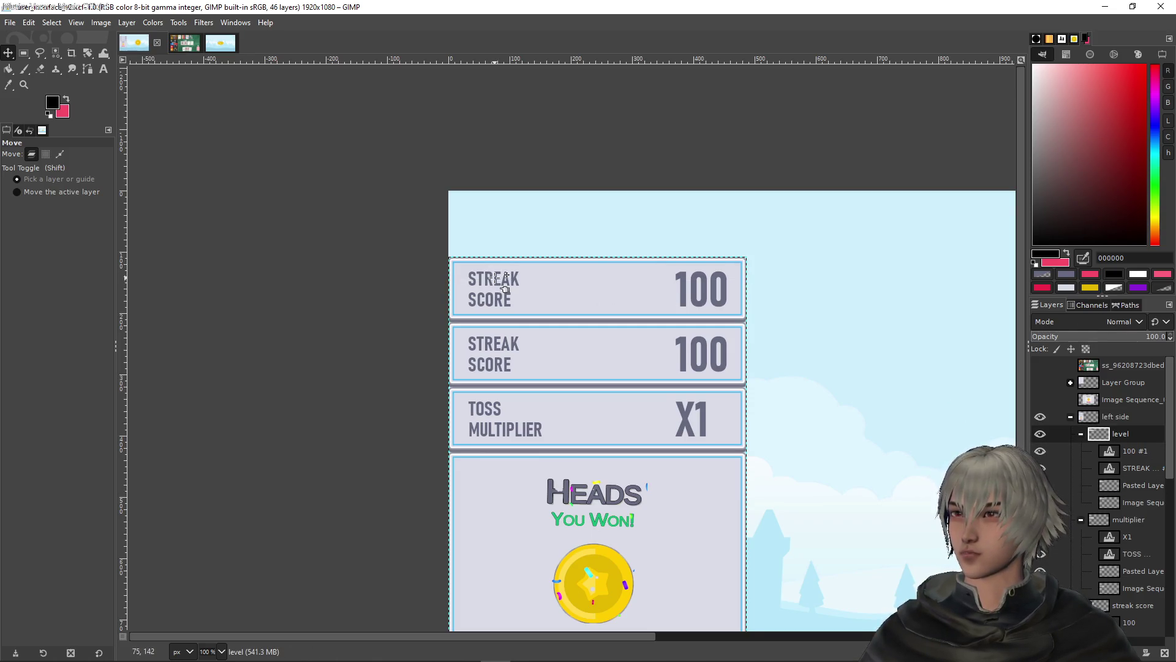
{"action": "left_click", "coordinate": [104, 68]}
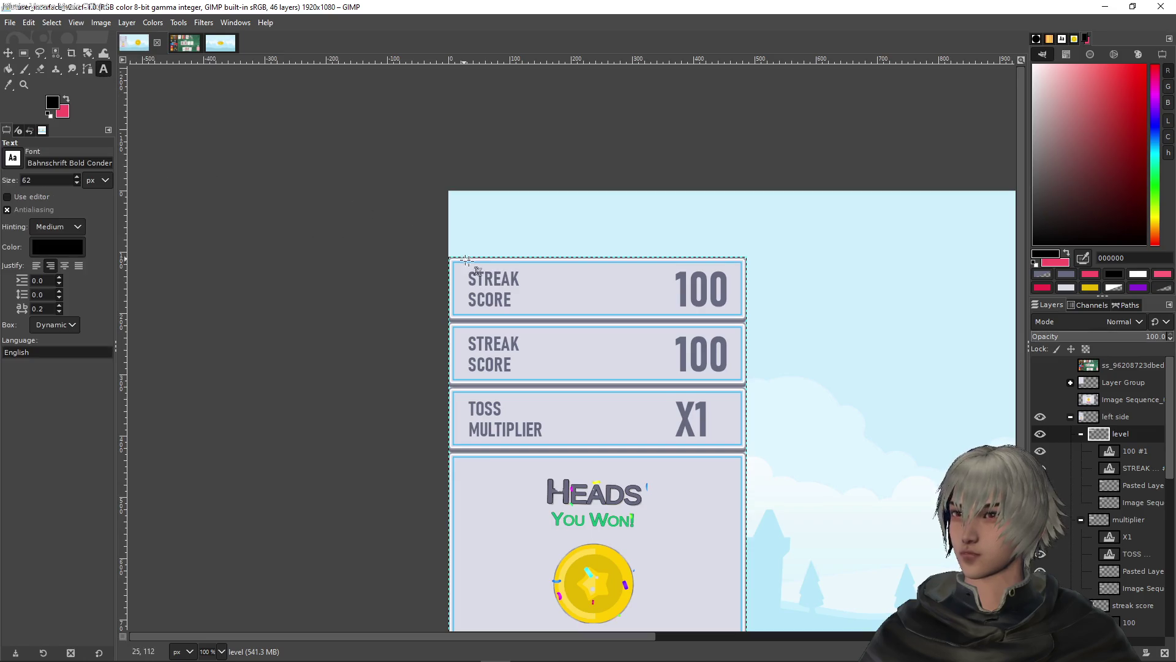
Replace the top panel's STREAK SCORE label with LEVEL, leaving its 100 value
{"action": "left_click", "coordinate": [493, 279]}
{"action": "key", "text": "ctrl+a"}
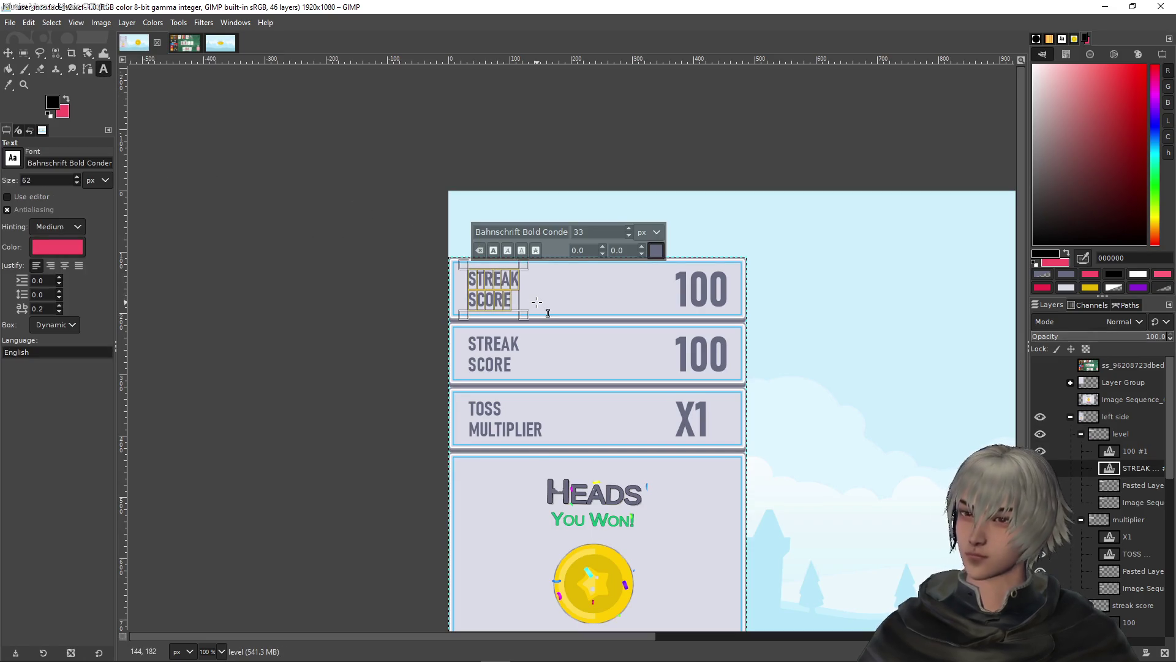
{"action": "key", "text": "Left"}
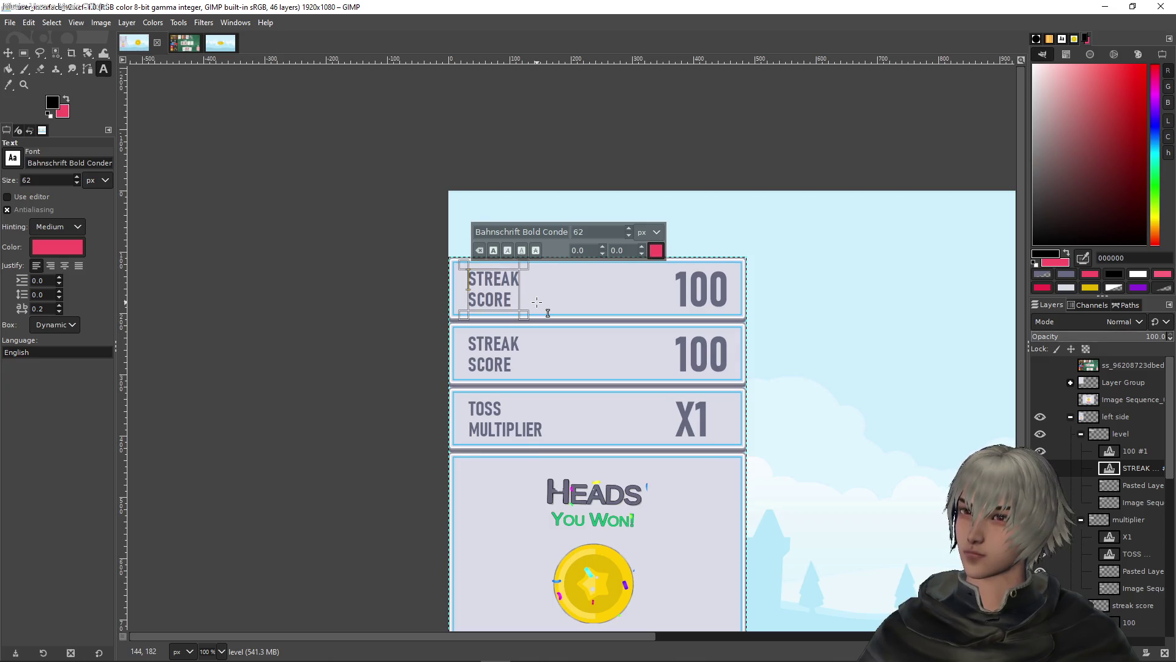
{"action": "type", "text": "LEVEL"}
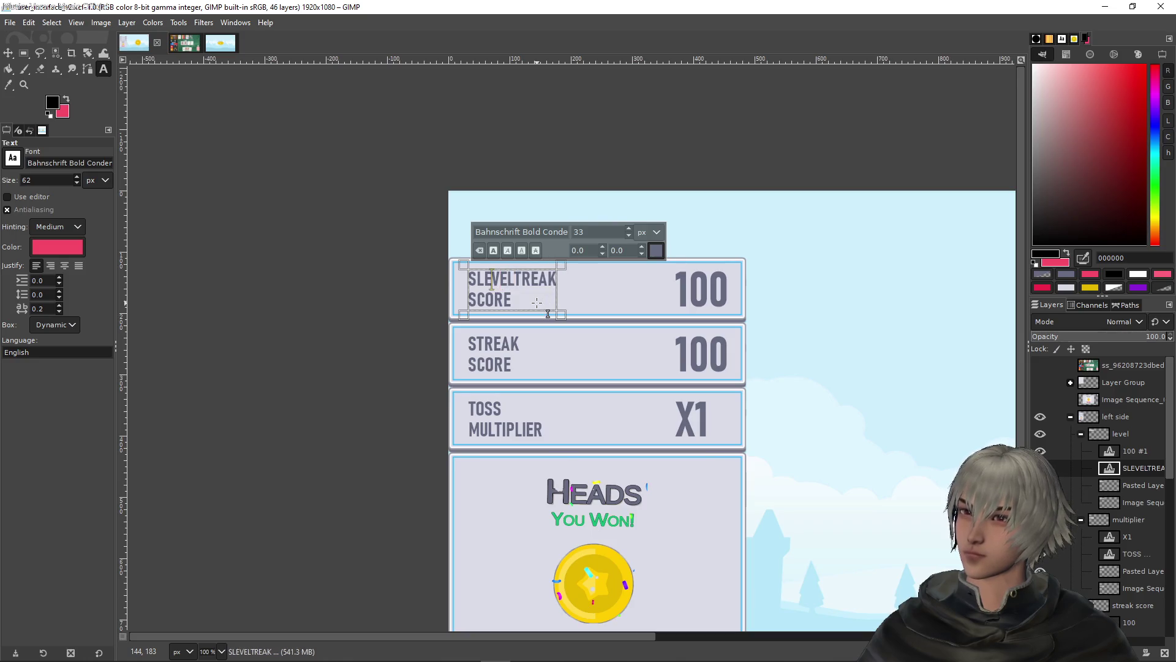
{"action": "key", "text": "BackSpace"}
{"action": "key", "text": "ctrl+a"}
{"action": "type", "text": "LEVEL"}
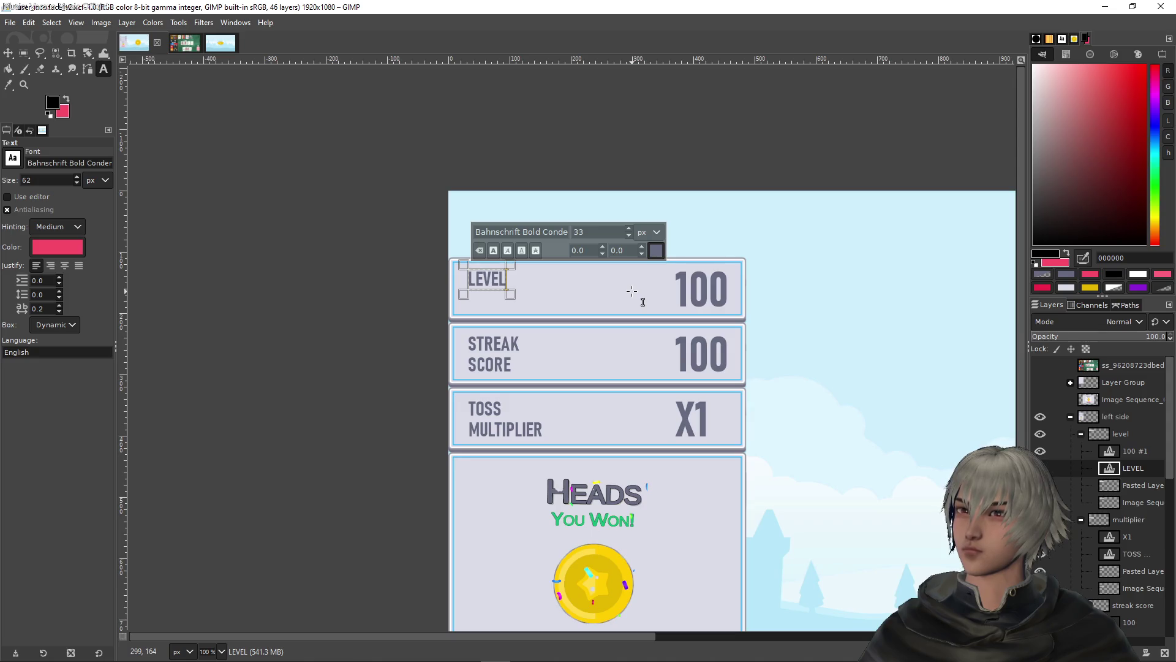
{"action": "mouse_move", "coordinate": [628, 350]}
{"action": "left_mouse_down"}
{"action": "mouse_move", "coordinate": [546, 297]}
{"action": "mouse_move", "coordinate": [582, 311]}
{"action": "left_mouse_up"}
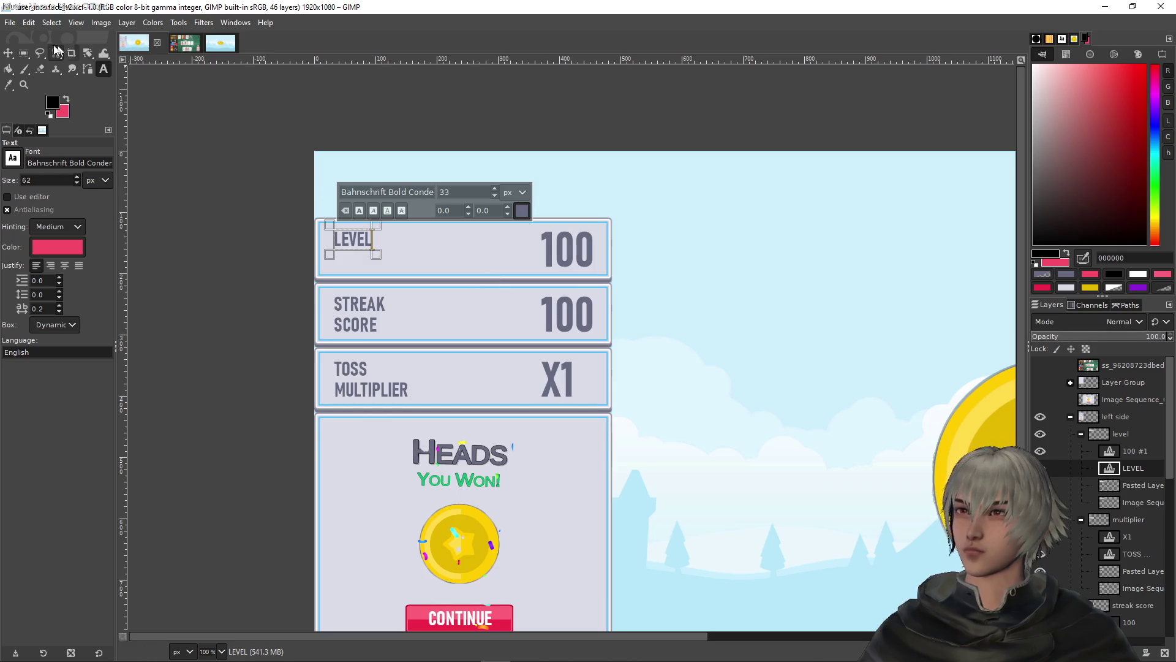
{"action": "left_click", "coordinate": [23, 54]}
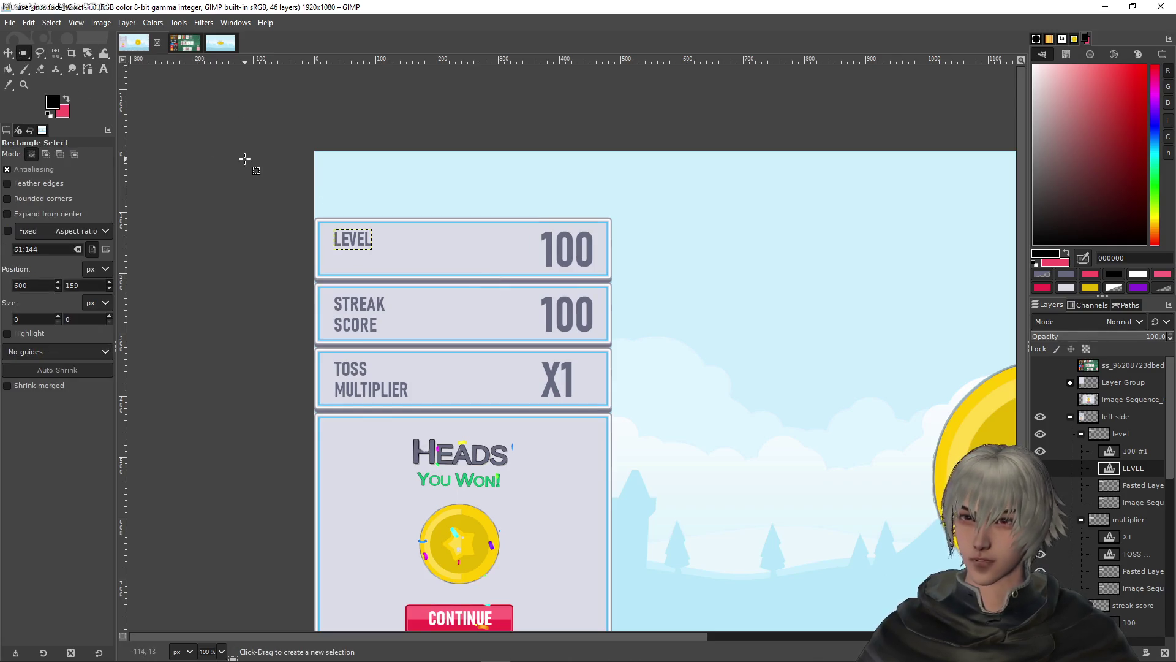
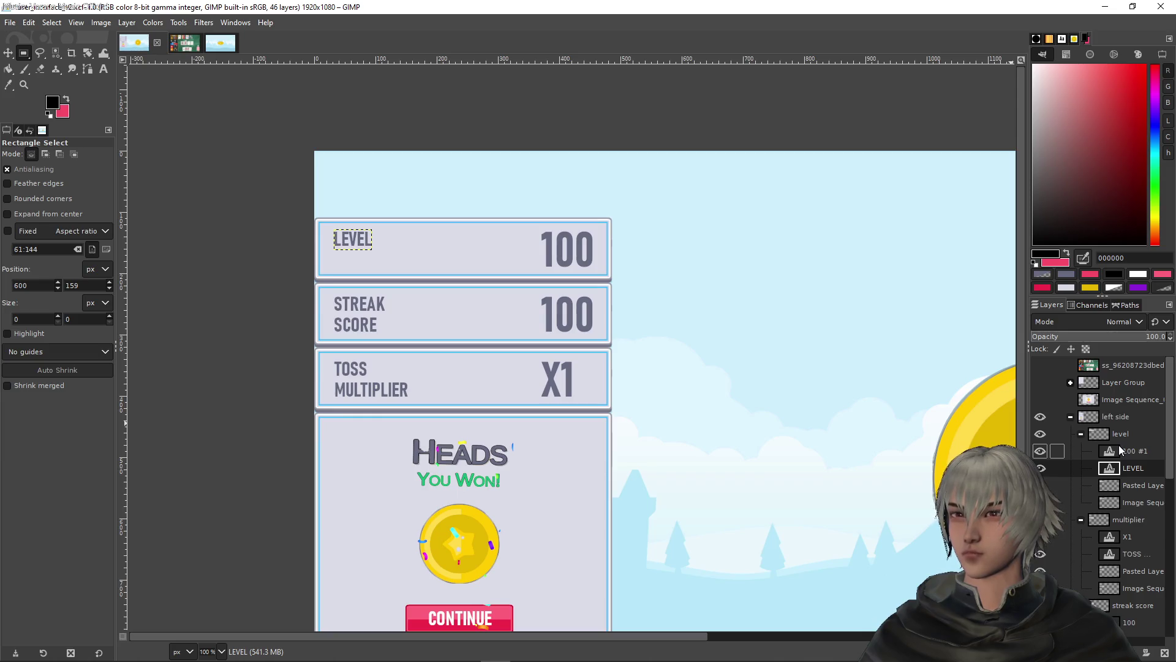
Rectangle-select the pink CONTINUE button on its image layer and copy it
{"action": "scroll", "coordinate": [665, 339], "scroll_direction": "down", "scroll_amount": 5}
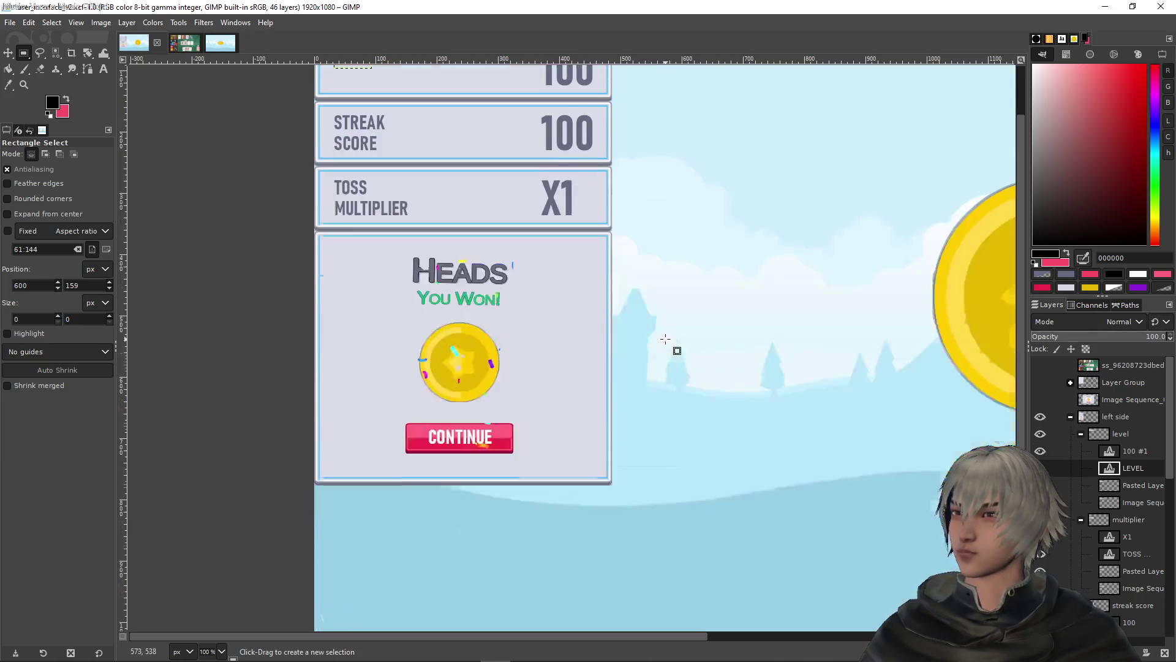
{"action": "scroll", "coordinate": [1115, 491], "scroll_direction": "down", "scroll_amount": 6}
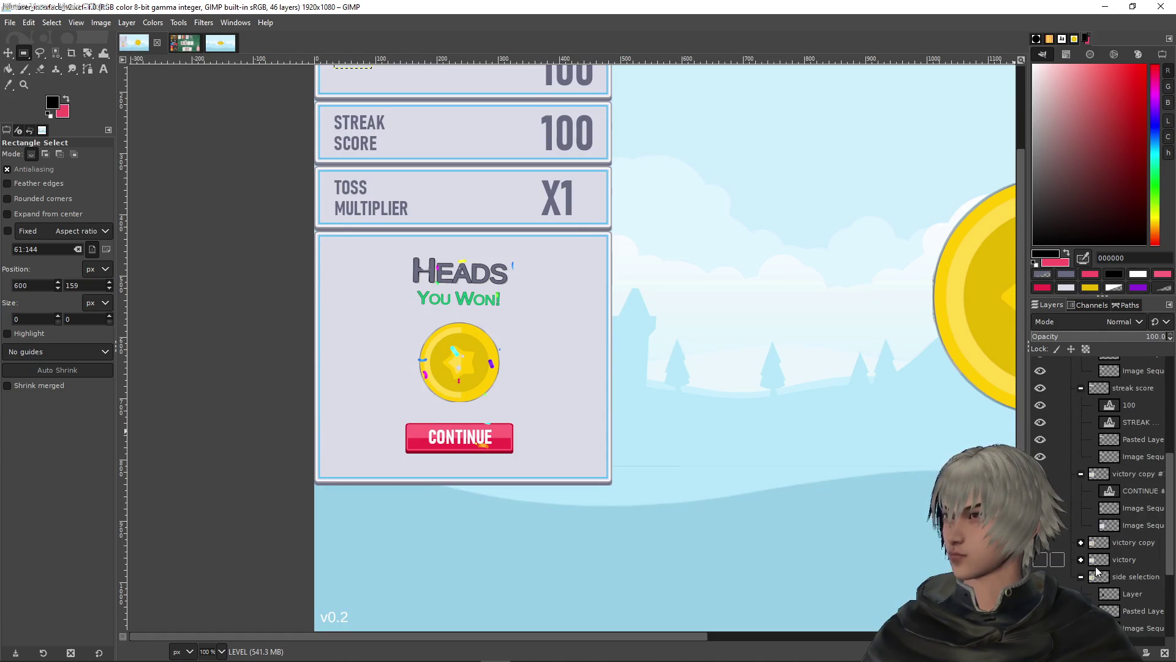
{"action": "scroll", "coordinate": [1099, 579], "scroll_direction": "down", "scroll_amount": 2}
{"action": "scroll", "coordinate": [1100, 581], "scroll_direction": "down", "scroll_amount": 2}
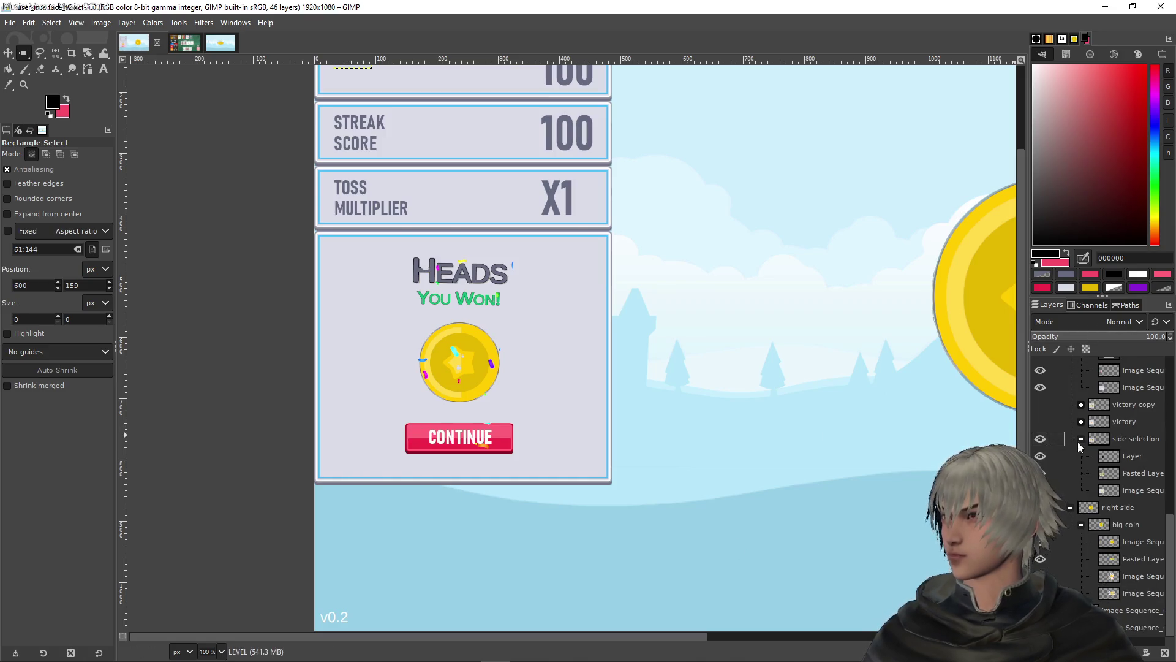
{"action": "scroll", "coordinate": [1092, 446], "scroll_direction": "up", "scroll_amount": 3}
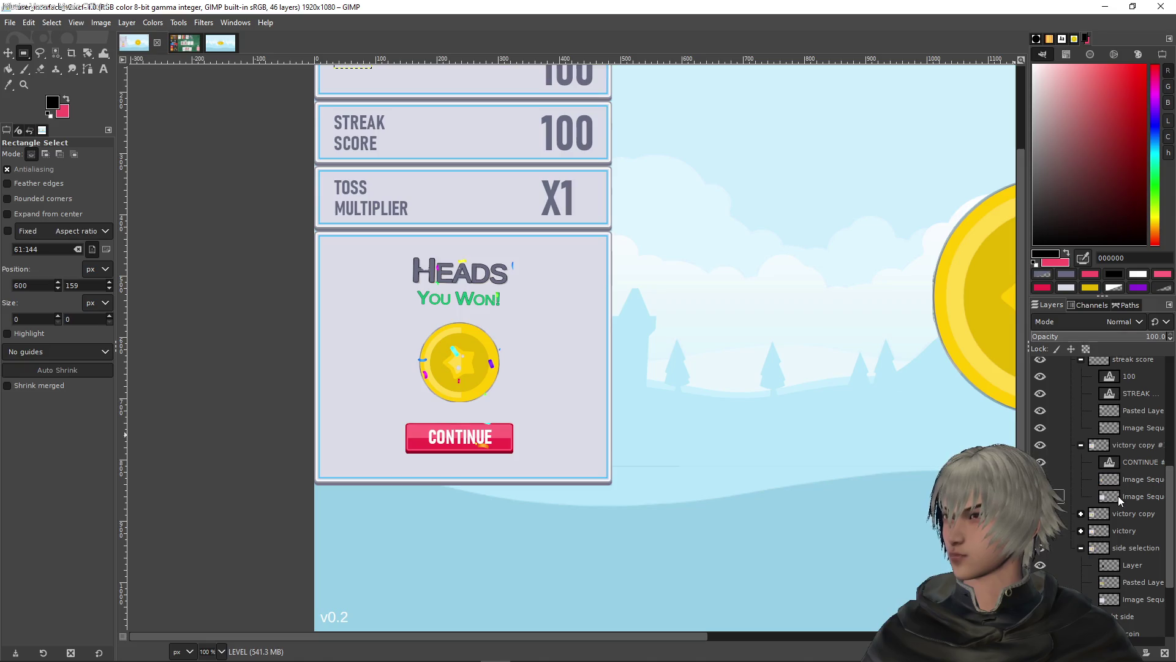
{"action": "left_click", "coordinate": [1108, 480]}
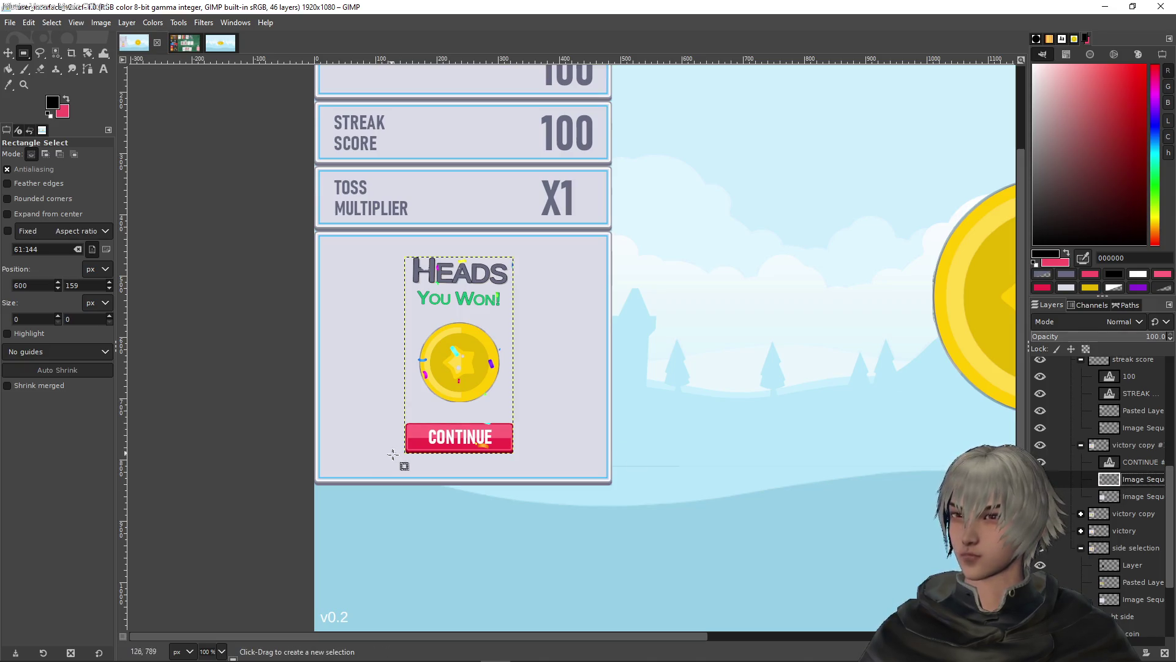
{"action": "left_click_drag", "start_coordinate": [393, 455], "coordinate": [534, 406]}
{"action": "key", "text": "ctrl+c"}
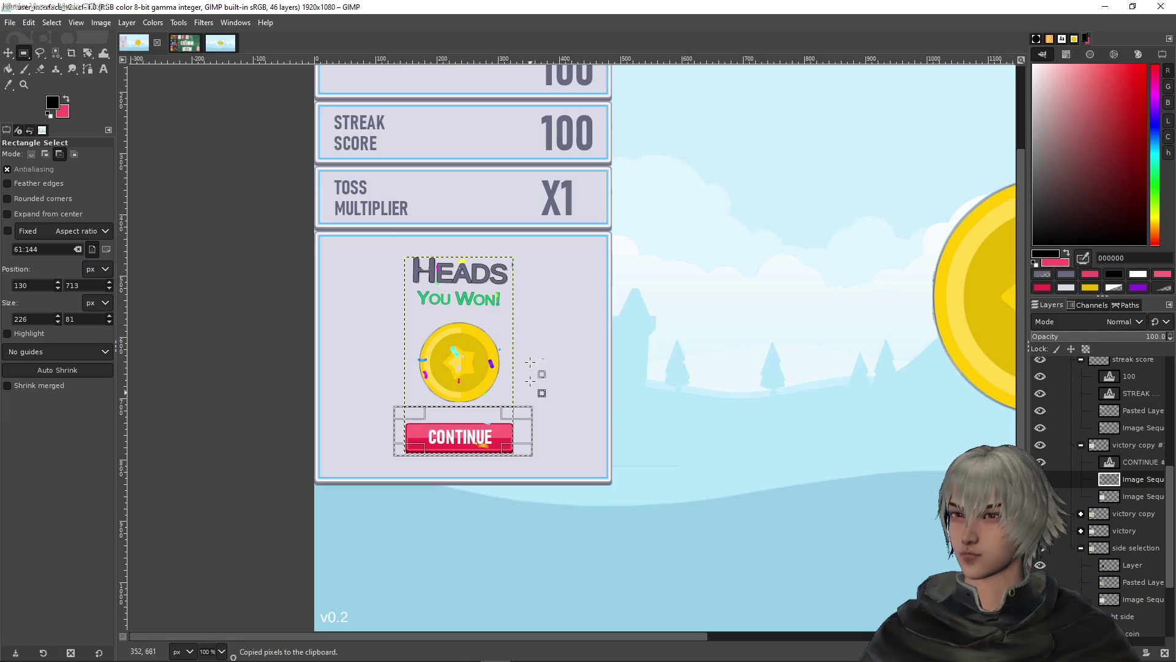
Paste the copied button onto the image layer in the 'level' group
{"action": "scroll", "coordinate": [571, 349], "scroll_direction": "up", "scroll_amount": 3}
{"action": "scroll", "coordinate": [571, 350], "scroll_direction": "up", "scroll_amount": 2}
{"action": "scroll", "coordinate": [1130, 469], "scroll_direction": "up", "scroll_amount": 5}
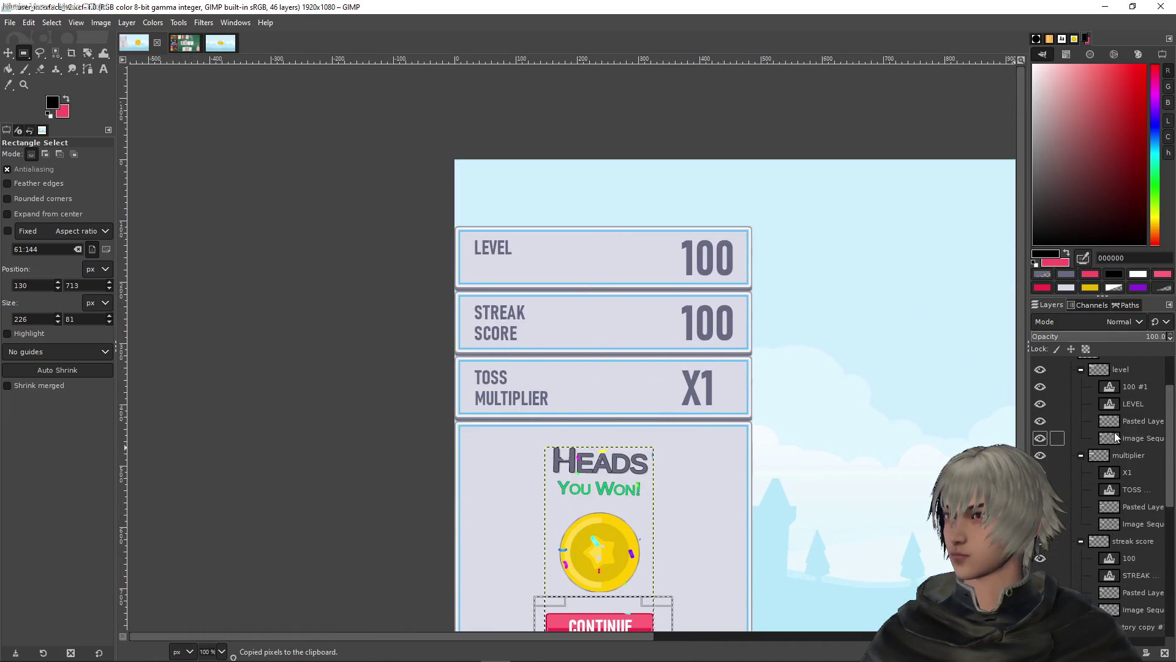
{"action": "left_click", "coordinate": [1126, 502]}
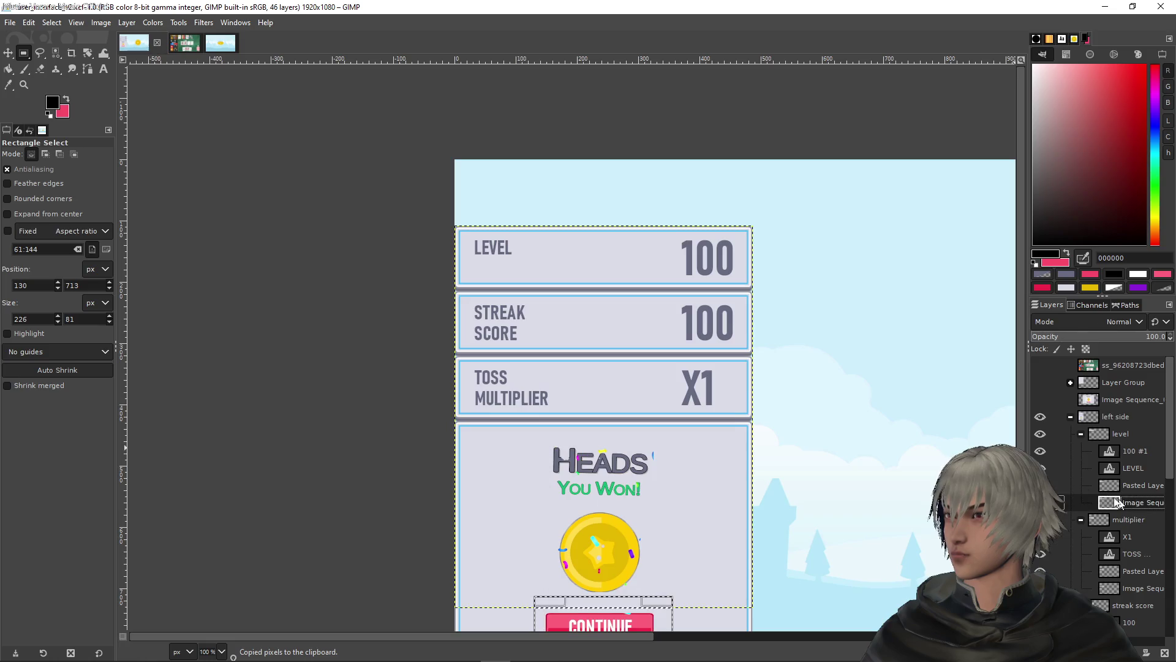
{"action": "key", "text": "ctrl+v"}
Move the pasted button just under LEVEL as a new layer above the panel layer
{"action": "left_click_drag", "start_coordinate": [604, 606], "coordinate": [523, 268]}
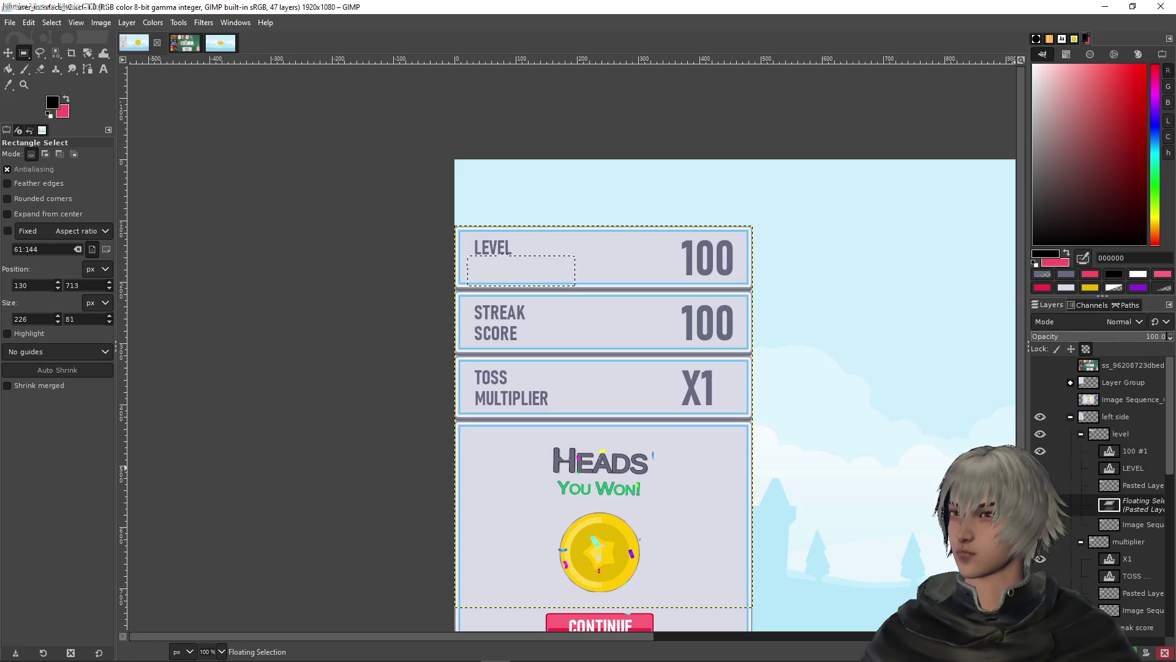
{"action": "key", "text": "shift+ctrl+n"}
{"action": "left_click_drag", "start_coordinate": [1130, 504], "coordinate": [1134, 484]}
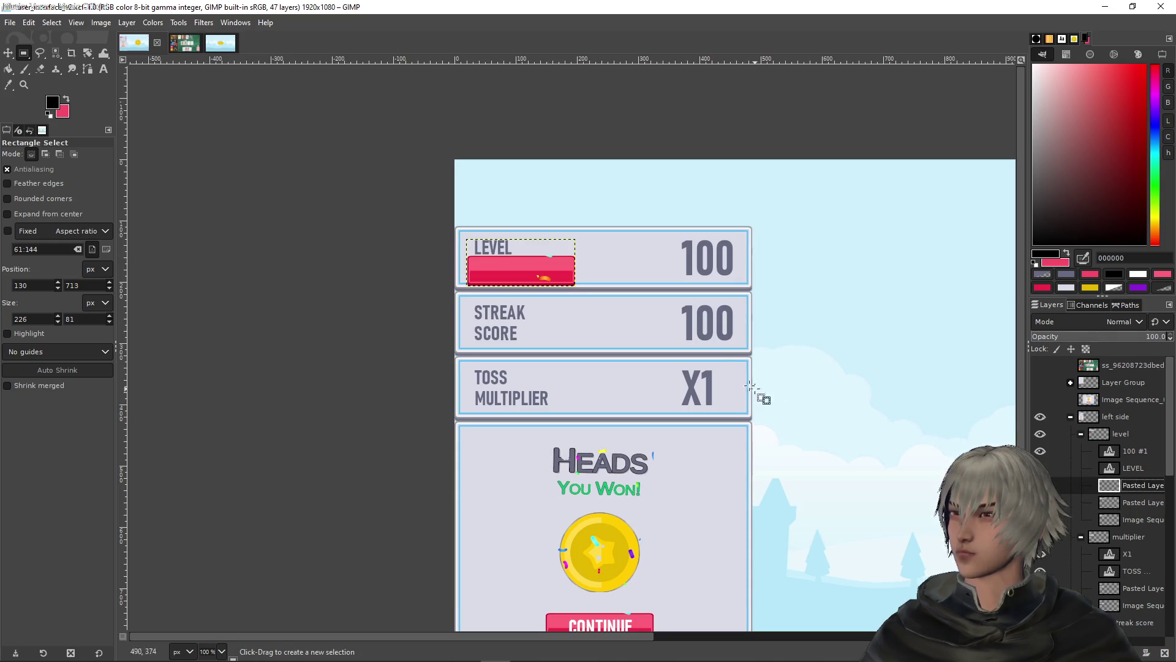
{"action": "scroll", "coordinate": [541, 244], "scroll_direction": "up", "scroll_amount": 5}
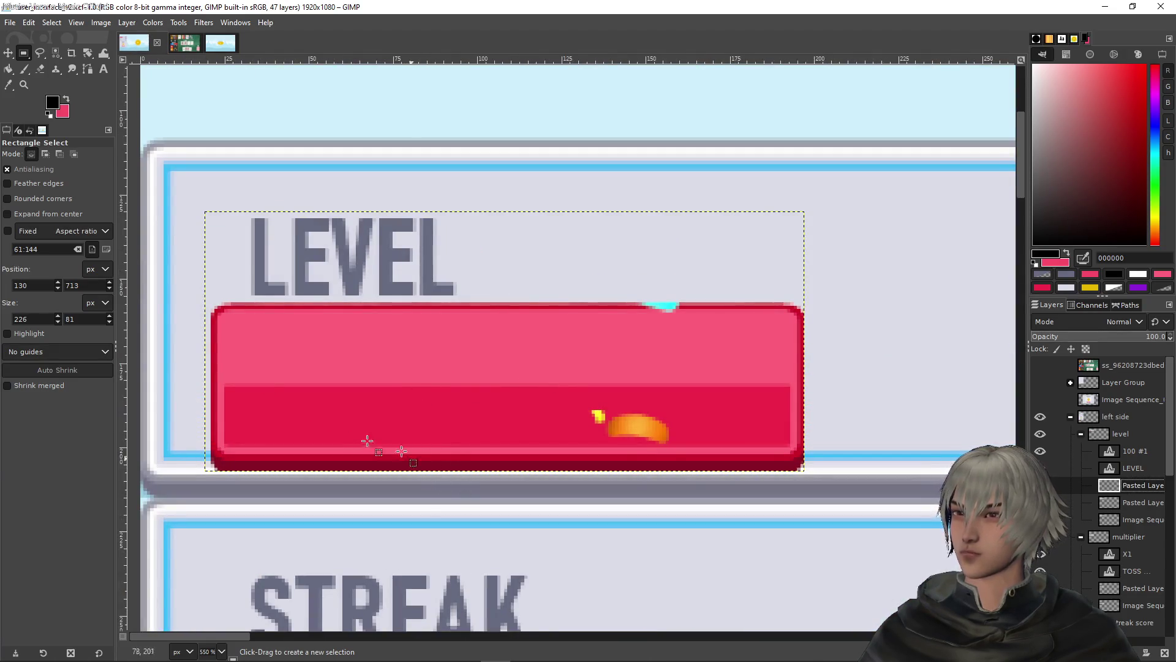
Crop the button layer to its content and rectangle-select the orange flame inside it
{"action": "left_click", "coordinate": [126, 22]}
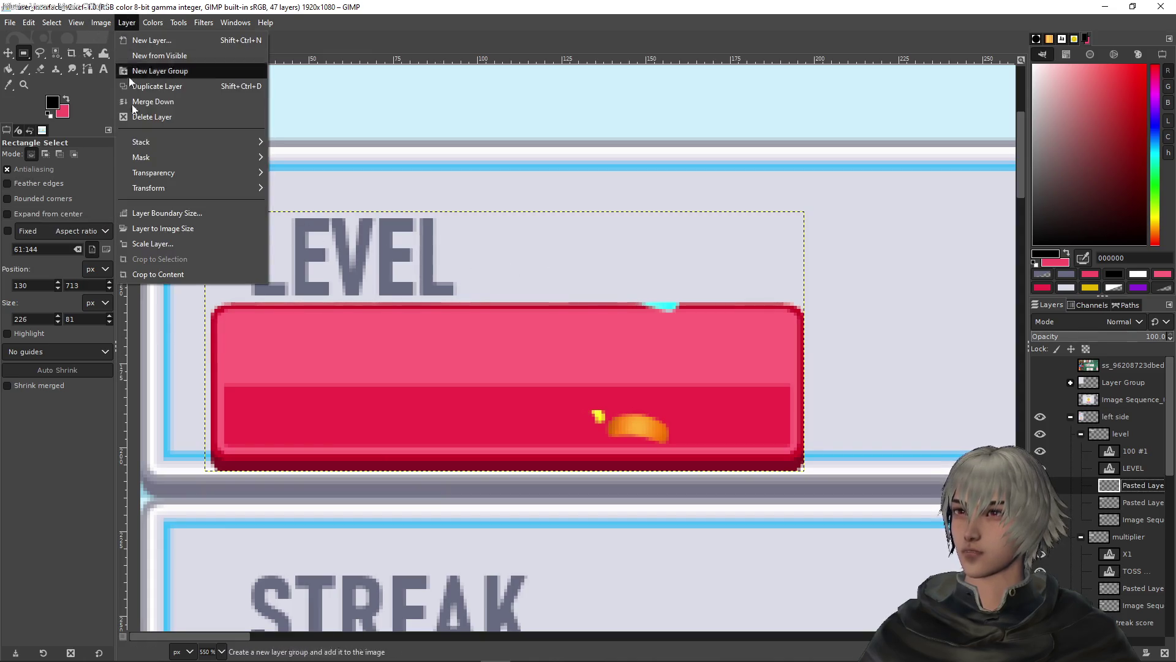
{"action": "left_click", "coordinate": [144, 270]}
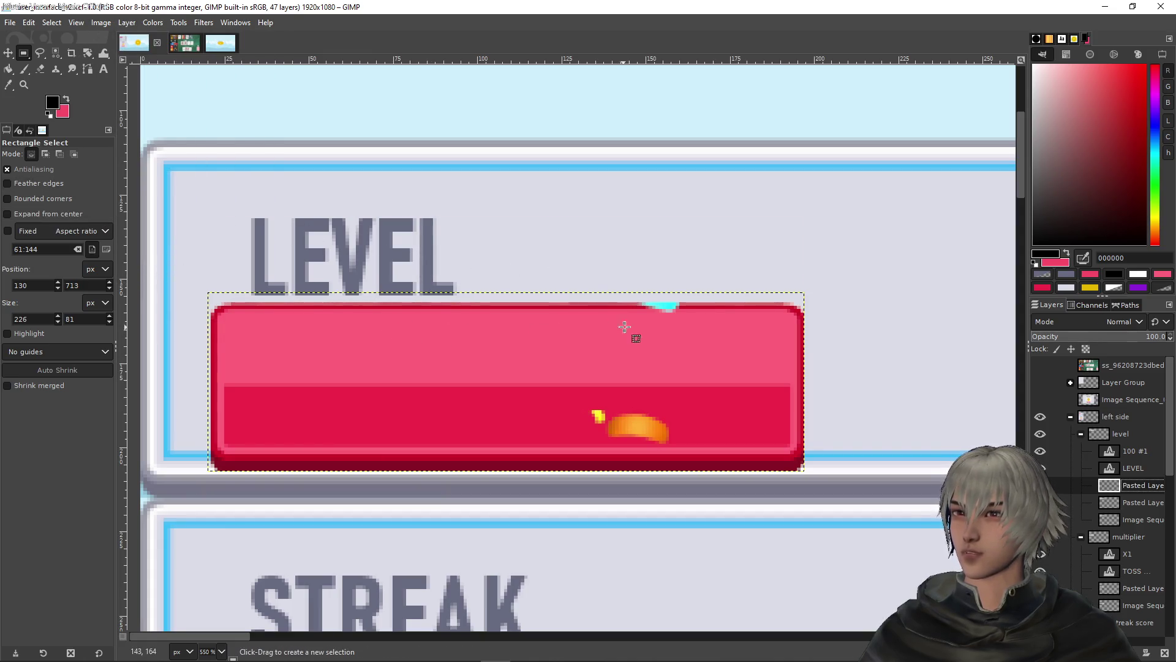
{"action": "mouse_move", "coordinate": [179, 225]}
{"action": "left_mouse_down"}
{"action": "mouse_move", "coordinate": [488, 299]}
{"action": "mouse_move", "coordinate": [842, 302]}
{"action": "left_mouse_up"}
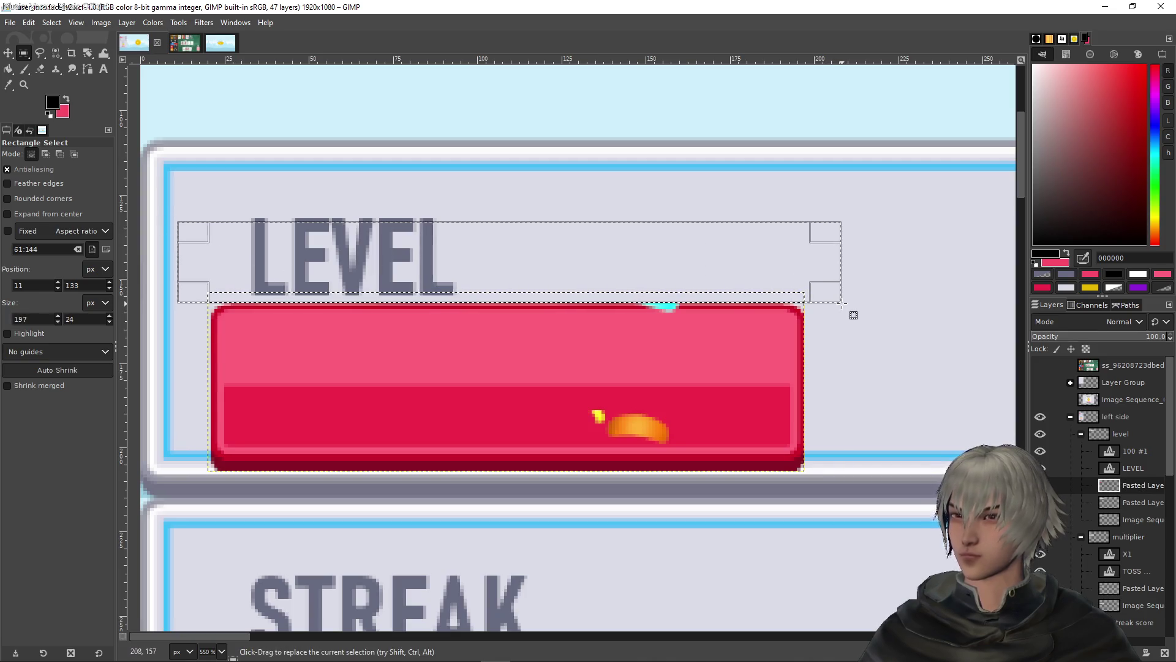
{"action": "left_click", "coordinate": [725, 167]}
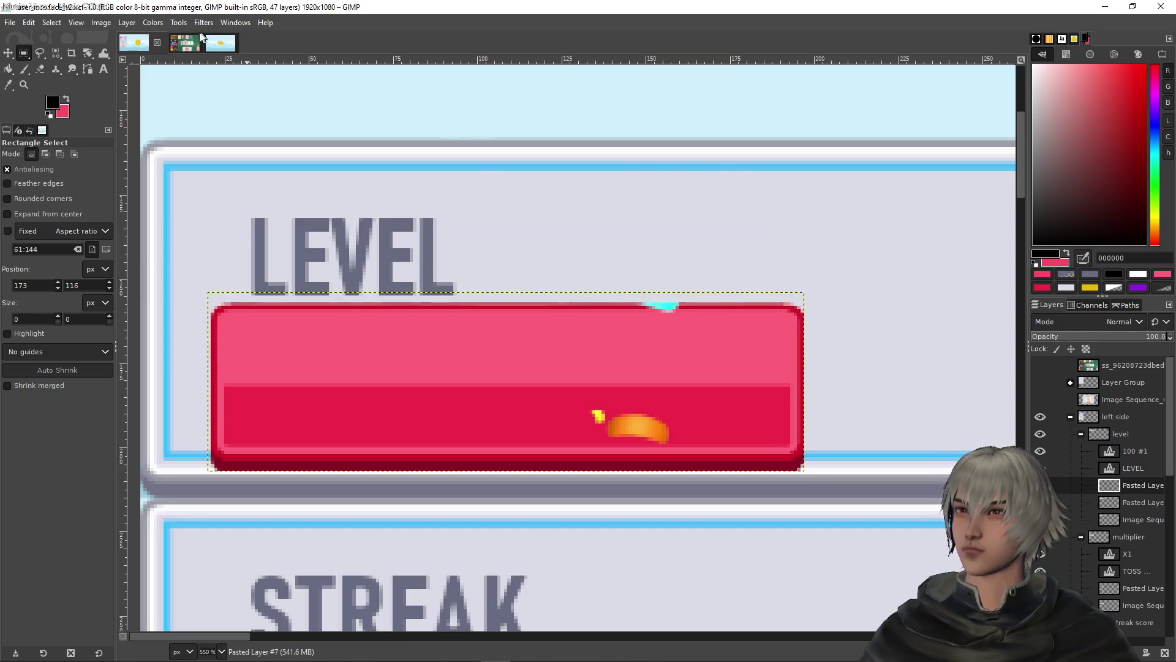
{"action": "left_click", "coordinate": [127, 23]}
{"action": "left_click", "coordinate": [155, 274]}
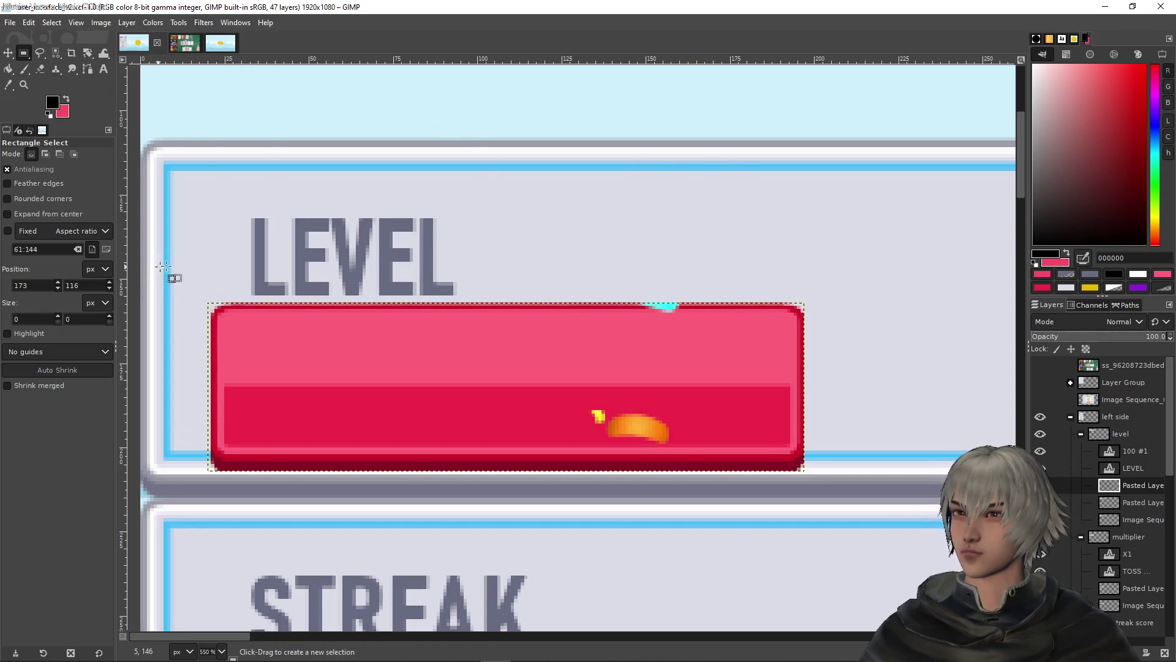
{"action": "left_click_drag", "start_coordinate": [565, 397], "coordinate": [693, 444]}
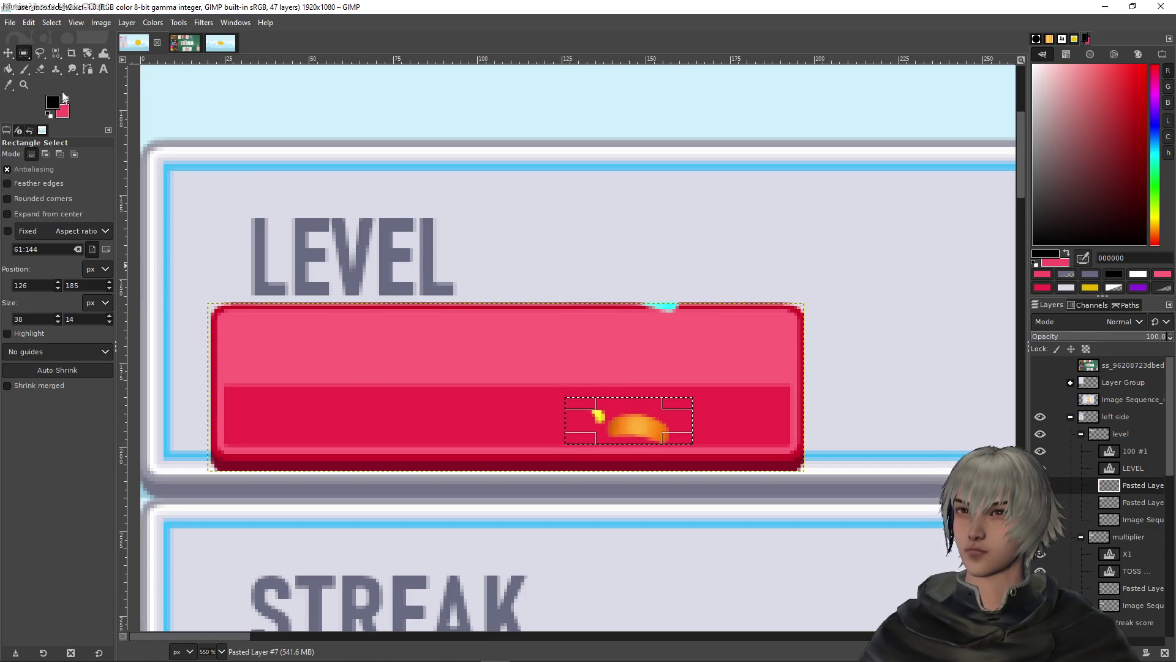
{"action": "left_click", "coordinate": [8, 68]}
Fill the flame with the bar's red and a one-pixel edge strip with lighter pink
{"action": "left_click", "coordinate": [471, 416], "text": "ctrl"}
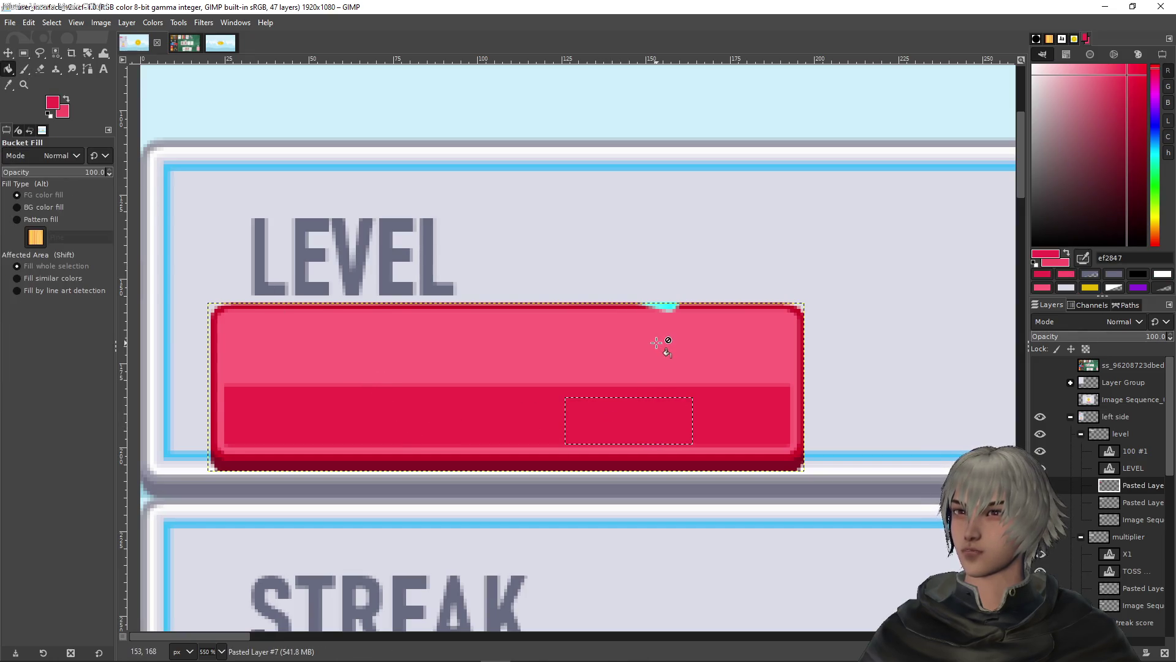
{"action": "scroll", "coordinate": [659, 319], "scroll_direction": "up", "scroll_amount": 3, "text": "ctrl"}
{"action": "scroll", "coordinate": [696, 312], "scroll_direction": "up", "scroll_amount": 1, "text": "ctrl"}
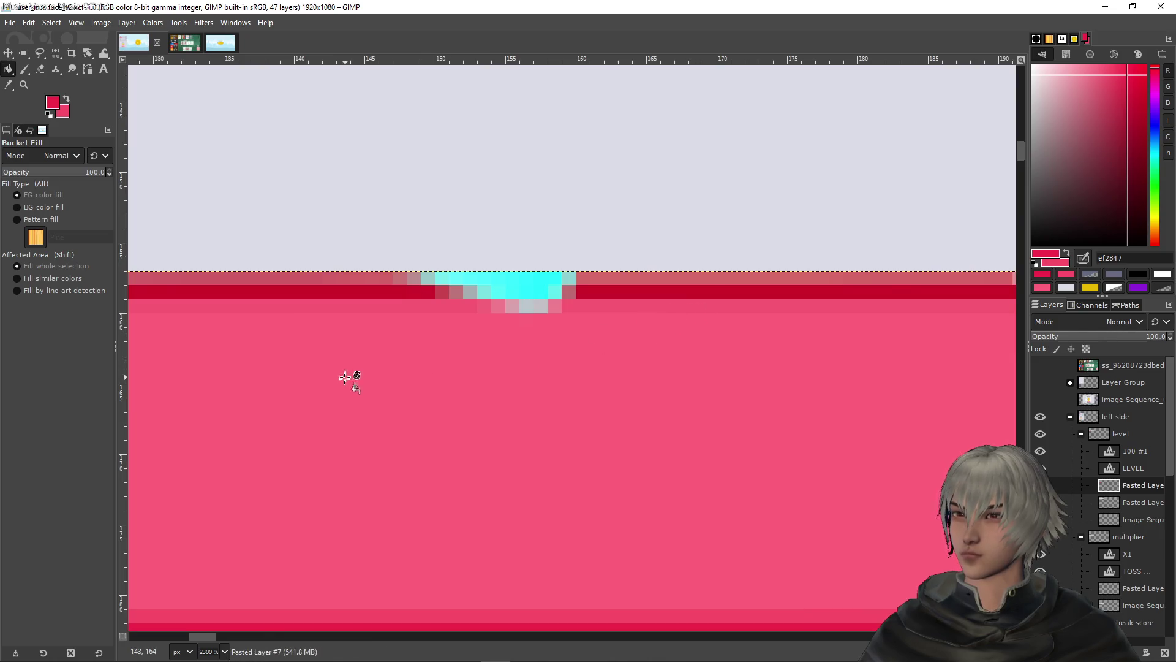
{"action": "left_click", "coordinate": [24, 54]}
{"action": "left_click_drag", "start_coordinate": [370, 313], "coordinate": [678, 314]}
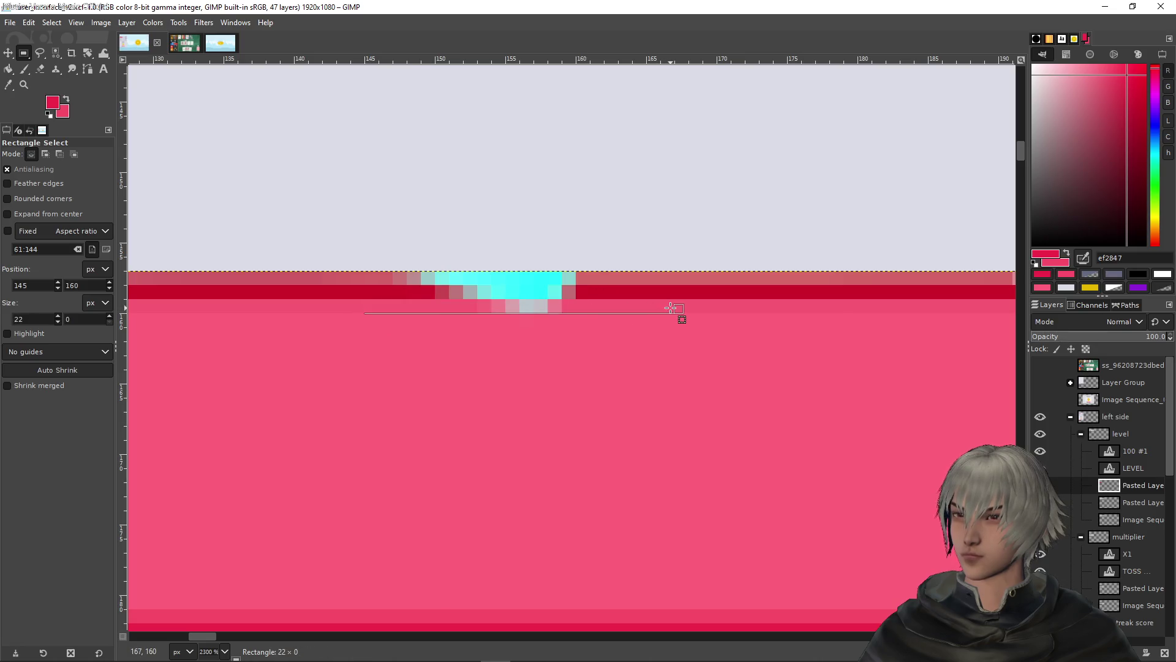
{"action": "left_click_drag", "start_coordinate": [498, 315], "coordinate": [503, 305]}
{"action": "left_click", "coordinate": [337, 304], "text": "ctrl"}
{"action": "key", "text": "shift+b"}
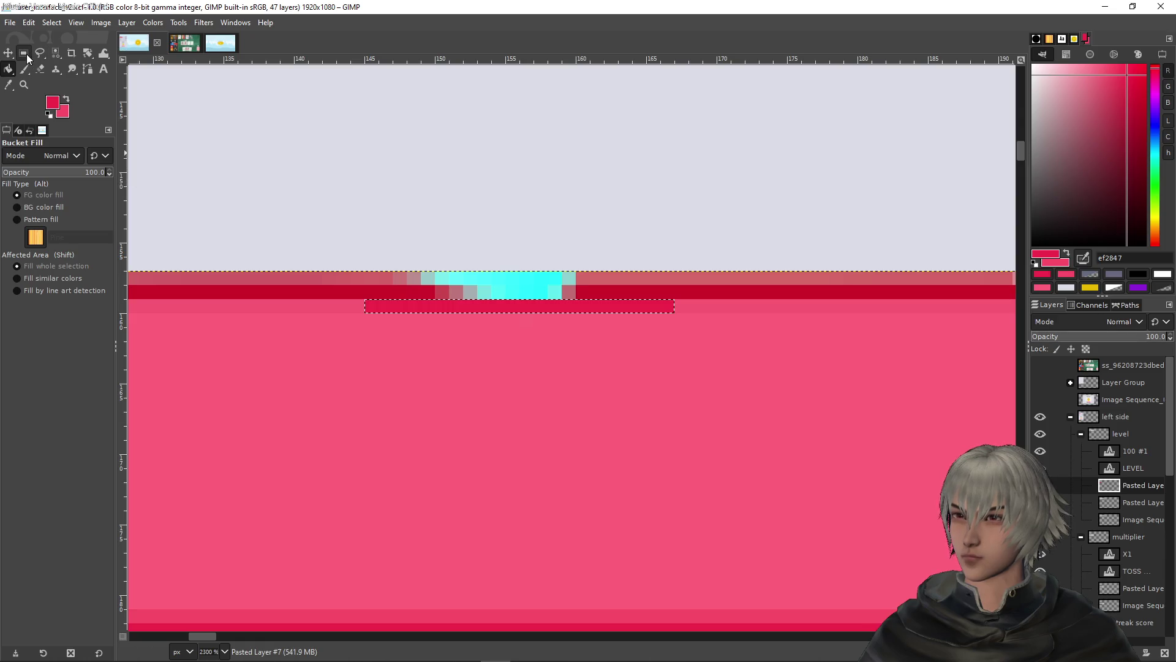
{"action": "left_click", "coordinate": [315, 306], "text": "ctrl"}
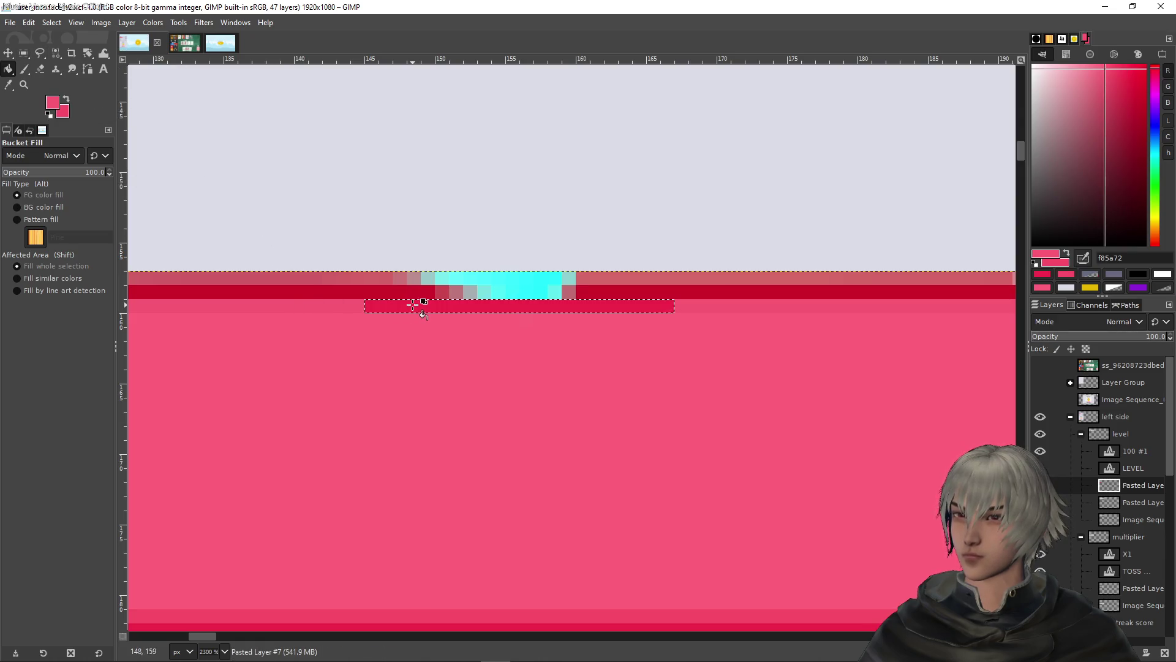
Fill a strip across the red band dark red to cover the cyan pixels
{"action": "left_click", "coordinate": [24, 53]}
{"action": "left_click", "coordinate": [433, 301]}
{"action": "left_click_drag", "start_coordinate": [415, 296], "coordinate": [689, 283]}
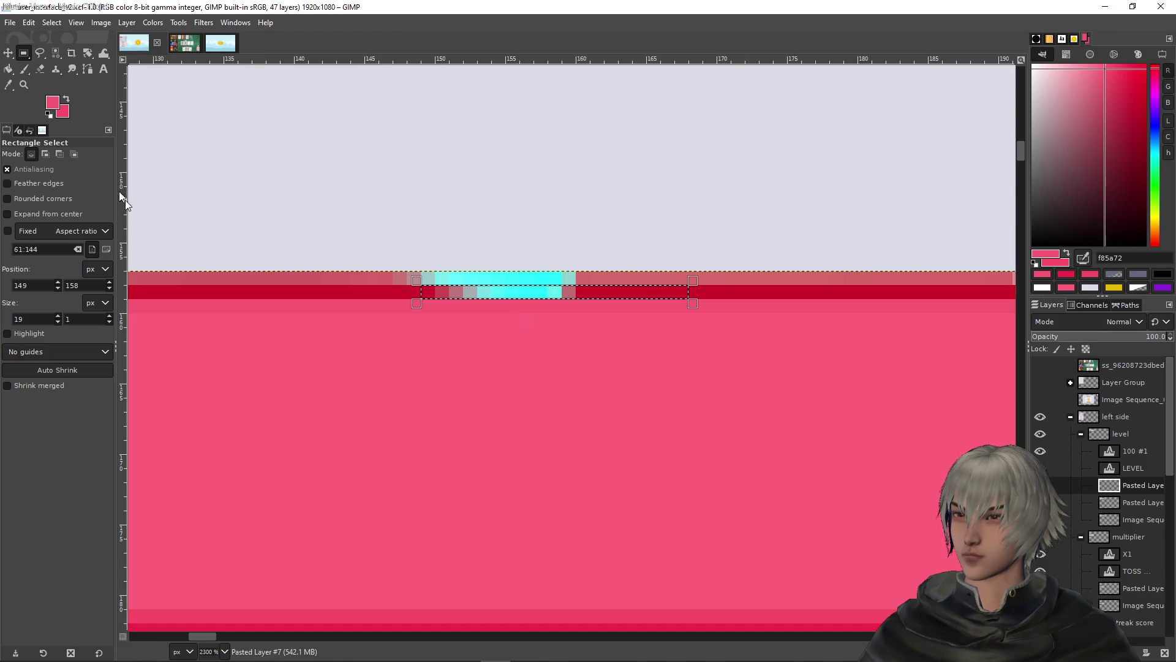
{"action": "left_click", "coordinate": [8, 69]}
{"action": "left_click", "coordinate": [335, 292], "text": "ctrl"}
{"action": "left_click", "coordinate": [520, 292]}
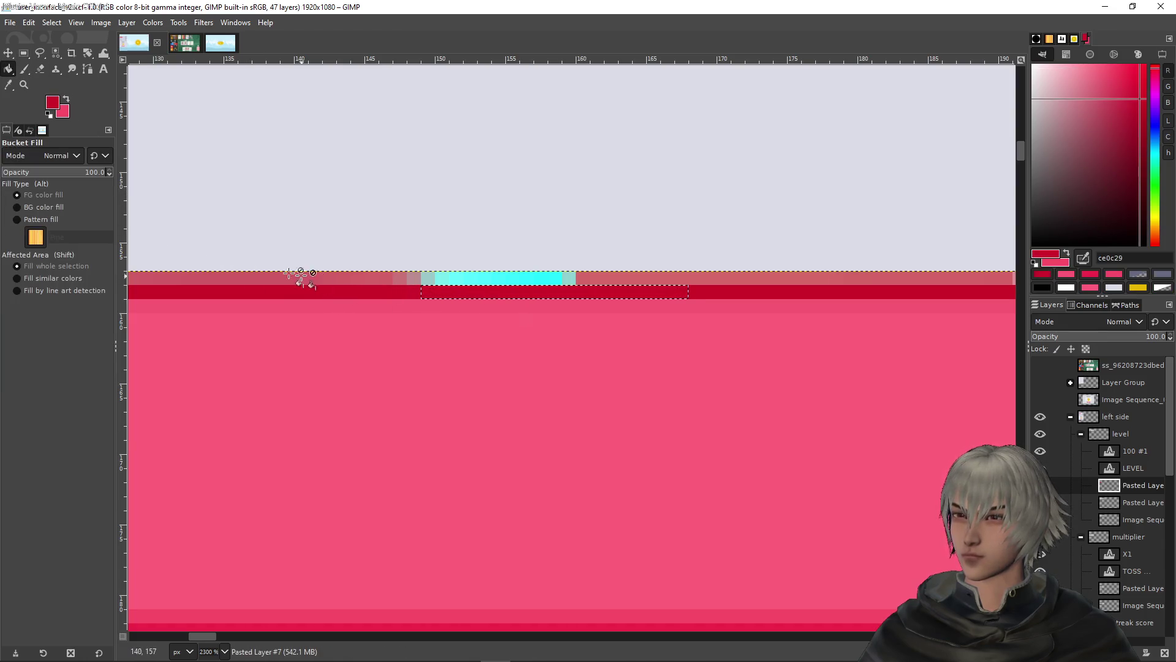
Fill the top pixel row's remaining cyan with muted pink, then zoom out to the whole bar
{"action": "left_click", "coordinate": [25, 53]}
{"action": "left_click_drag", "start_coordinate": [306, 282], "coordinate": [817, 277]}
{"action": "left_click", "coordinate": [8, 69]}
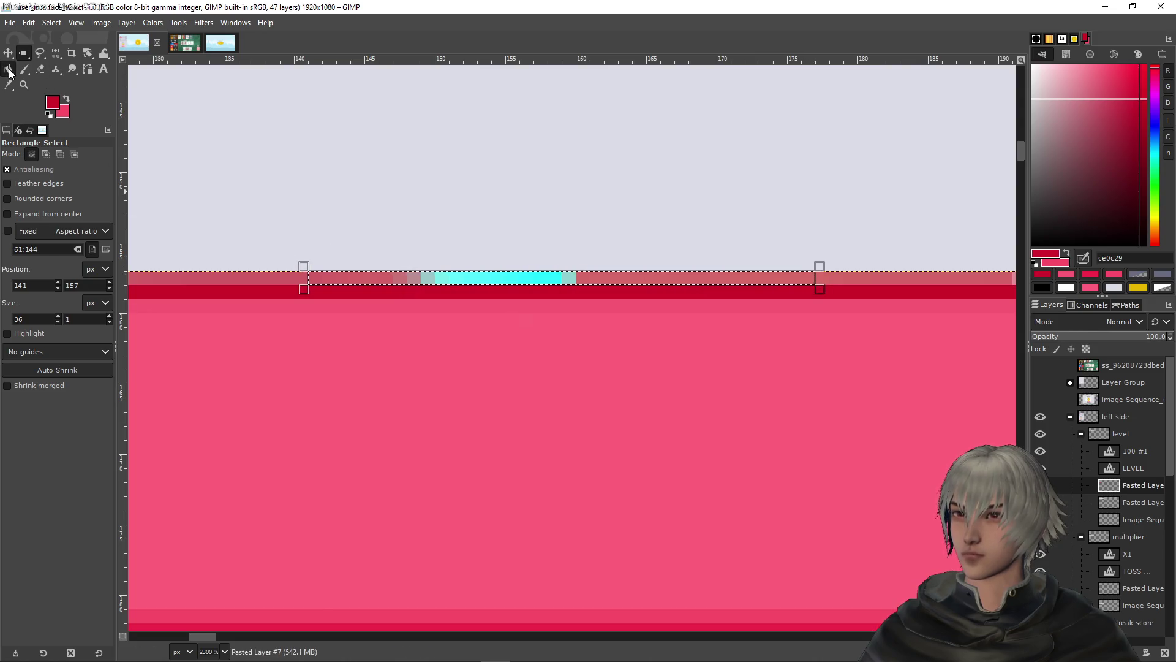
{"action": "left_click", "coordinate": [217, 275], "text": "ctrl"}
{"action": "left_click", "coordinate": [528, 279]}
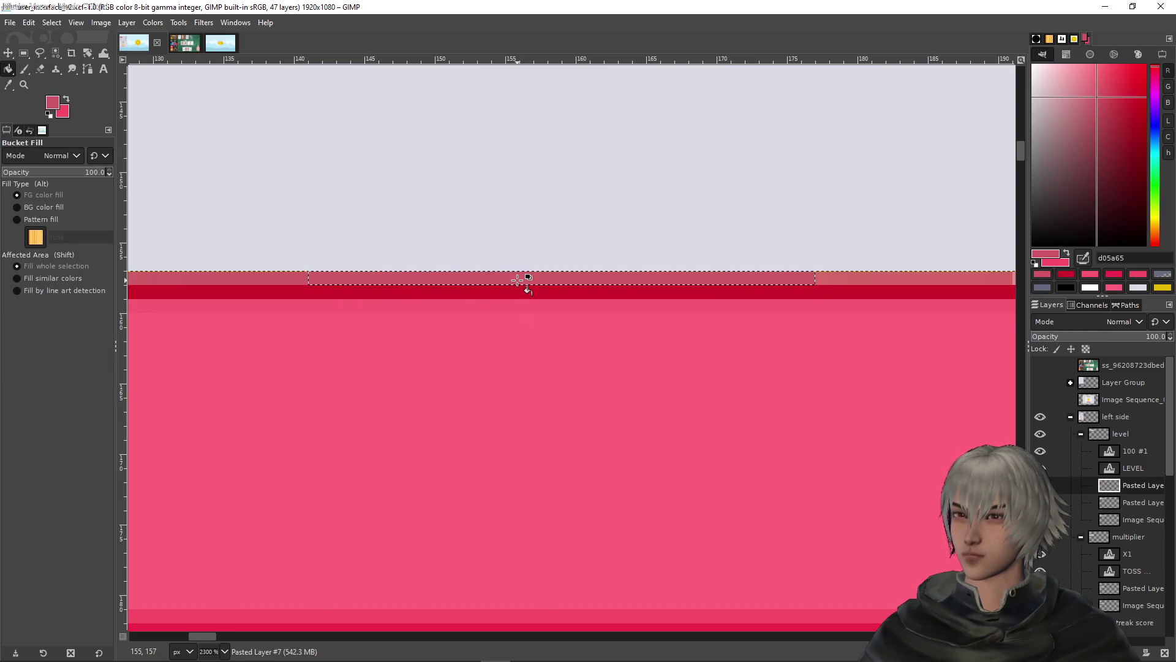
{"action": "key", "text": "3"}
{"action": "left_click_drag", "start_coordinate": [507, 329], "coordinate": [630, 270]}
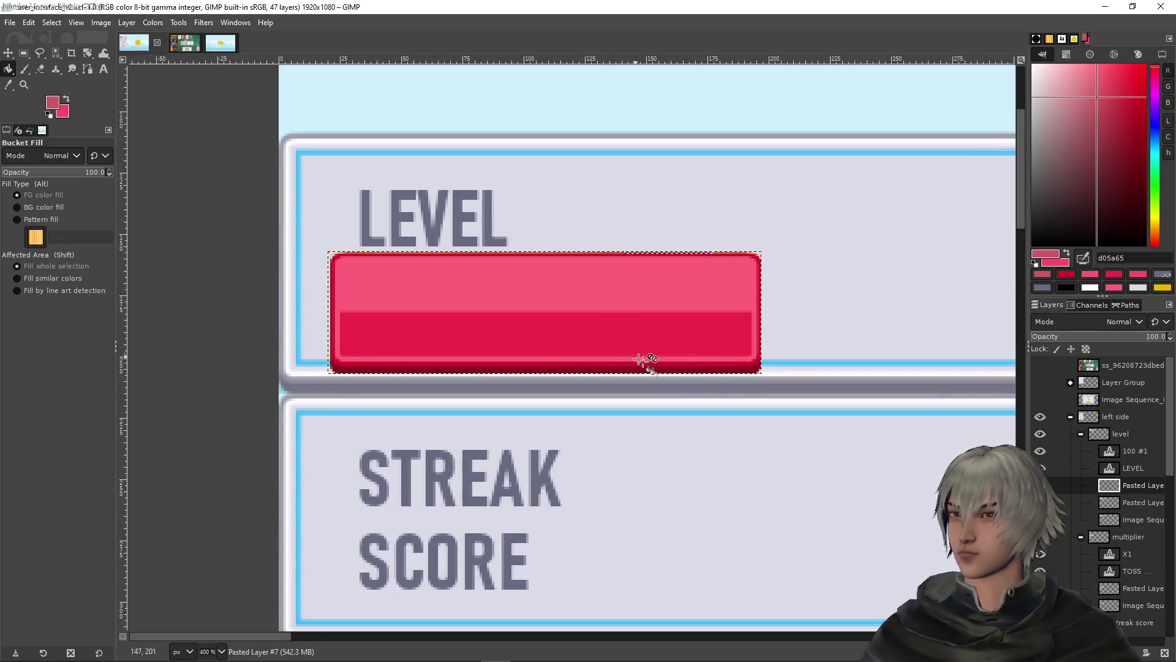
Scale the pasted bar down to 32 px tall with the Scale tool
{"action": "left_click", "coordinate": [87, 54]}
{"action": "left_click", "coordinate": [134, 85]}
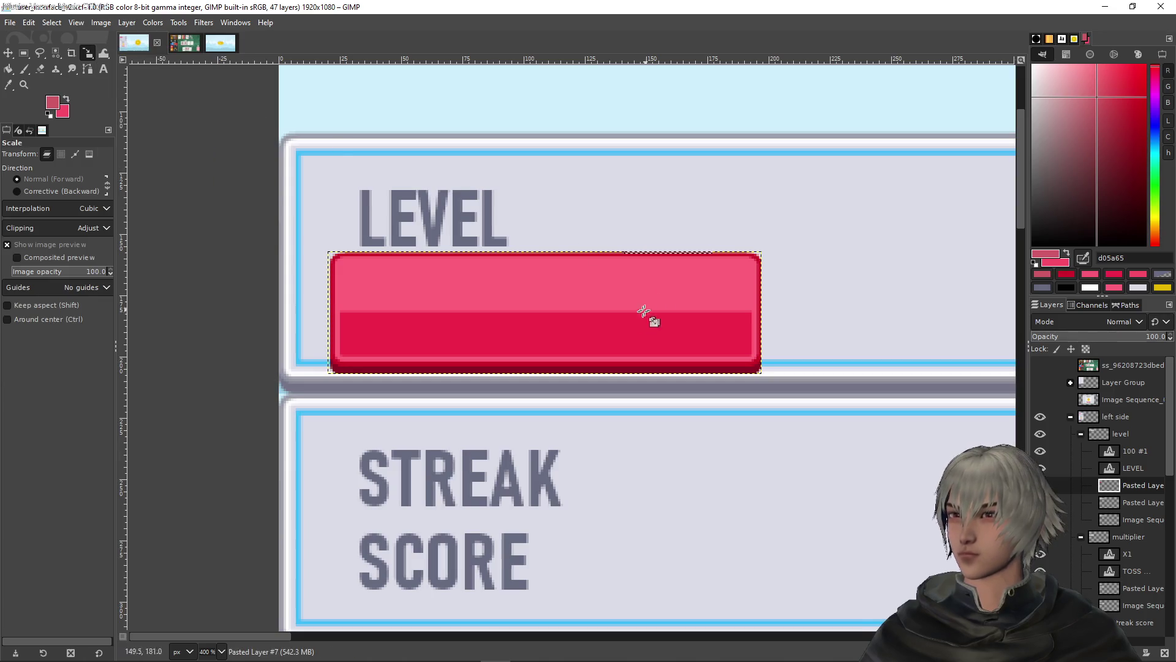
{"action": "left_click", "coordinate": [545, 362]}
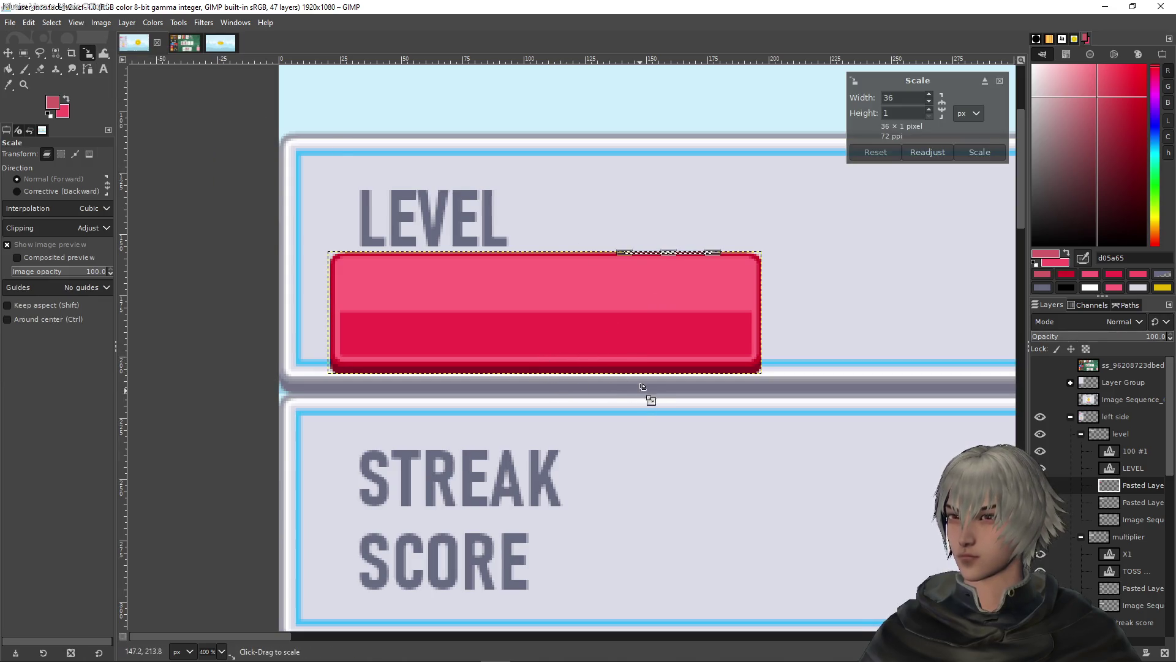
{"action": "left_click", "coordinate": [999, 81]}
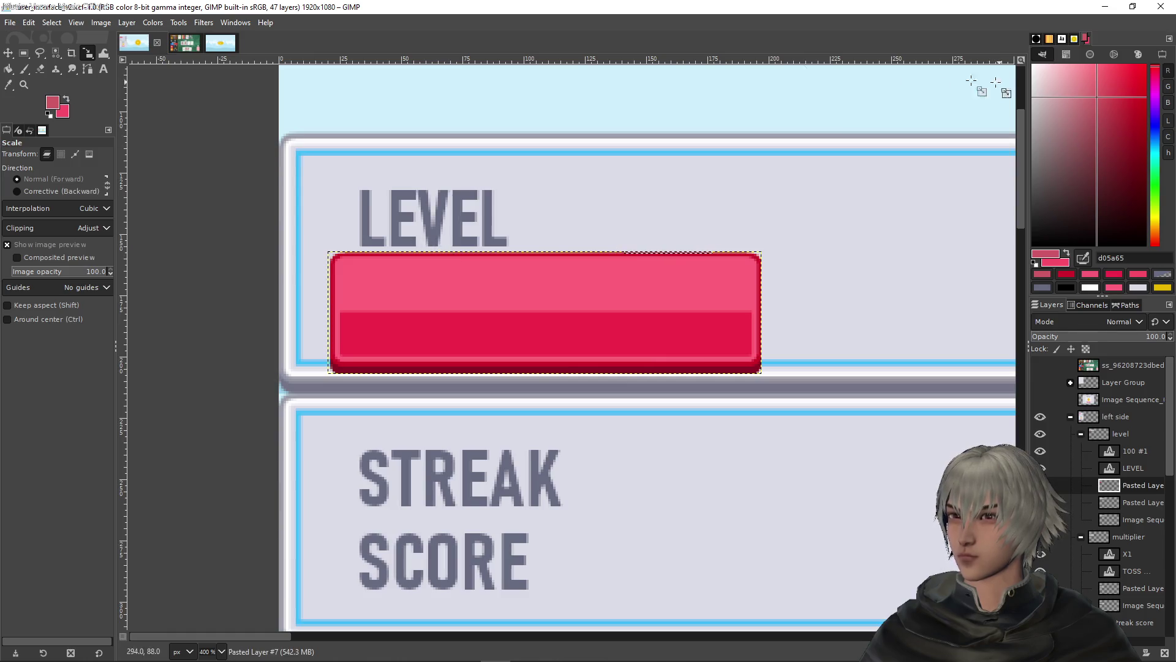
{"action": "left_click", "coordinate": [23, 54]}
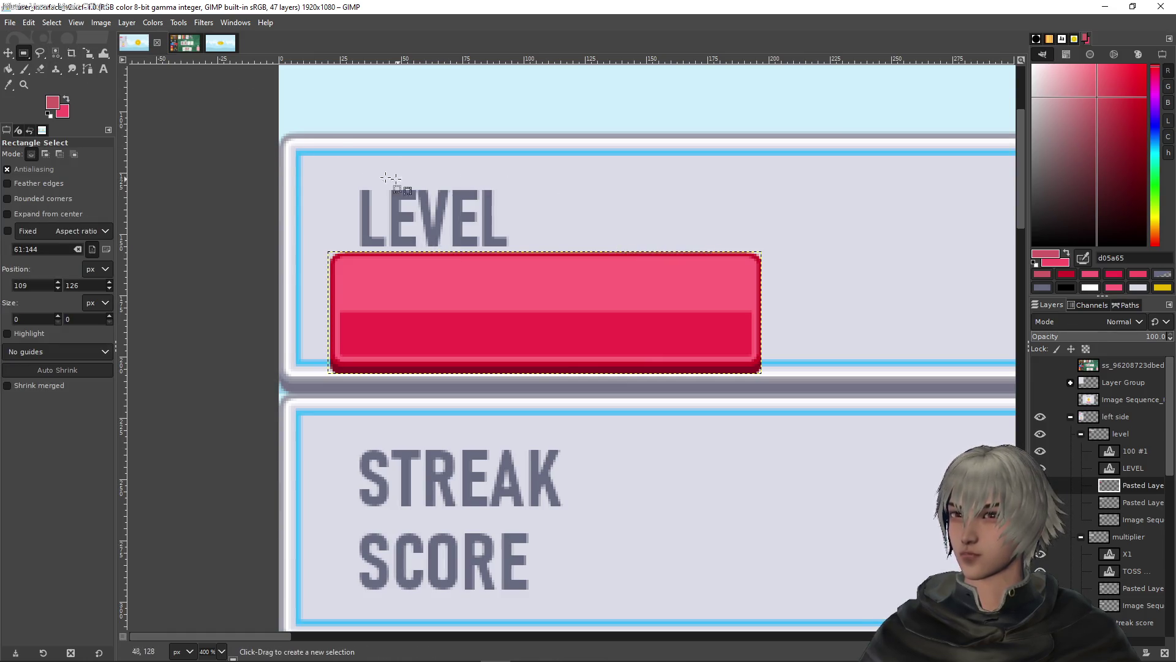
{"action": "left_click", "coordinate": [88, 53]}
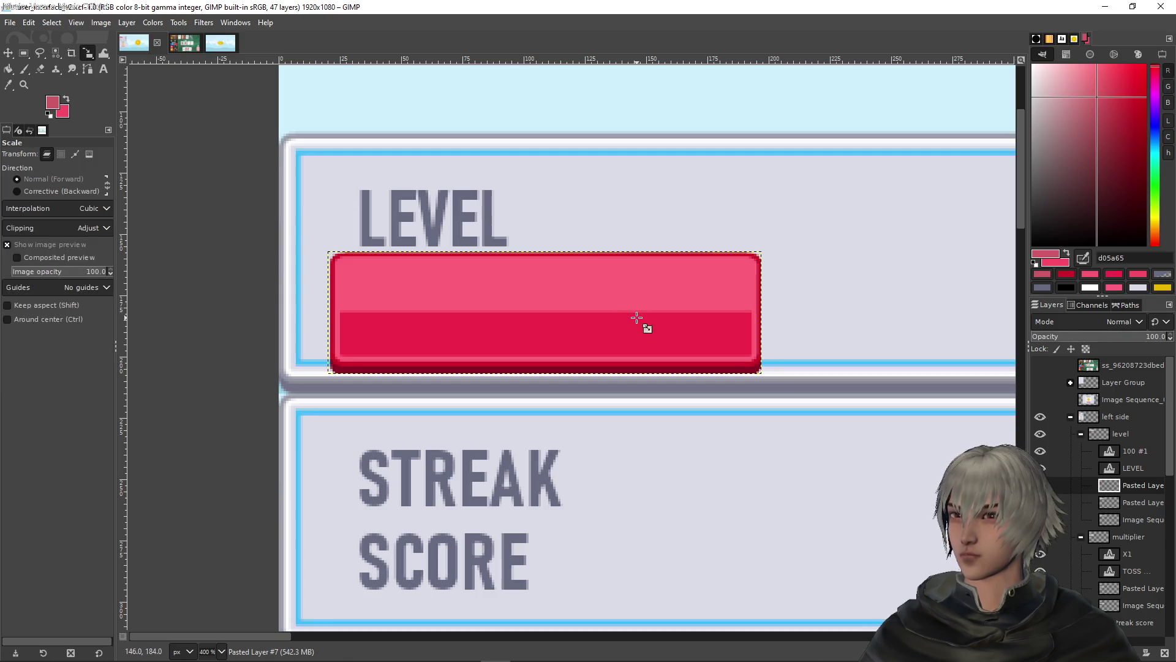
{"action": "left_click", "coordinate": [638, 317]}
{"action": "mouse_move", "coordinate": [545, 354]}
{"action": "left_mouse_down"}
{"action": "mouse_move", "coordinate": [546, 329]}
{"action": "mouse_move", "coordinate": [546, 341]}
{"action": "left_mouse_up"}
{"action": "left_click_drag", "start_coordinate": [546, 253], "coordinate": [546, 264]}
Keep the bar 177 px wide, position it under LEVEL, and apply the 177×32 scale
{"action": "scroll", "coordinate": [788, 328], "scroll_direction": "down", "scroll_amount": 5}
{"action": "scroll", "coordinate": [769, 302], "scroll_direction": "up", "scroll_amount": 5}
{"action": "scroll", "coordinate": [749, 314], "scroll_direction": "down", "scroll_amount": 1, "text": "ctrl"}
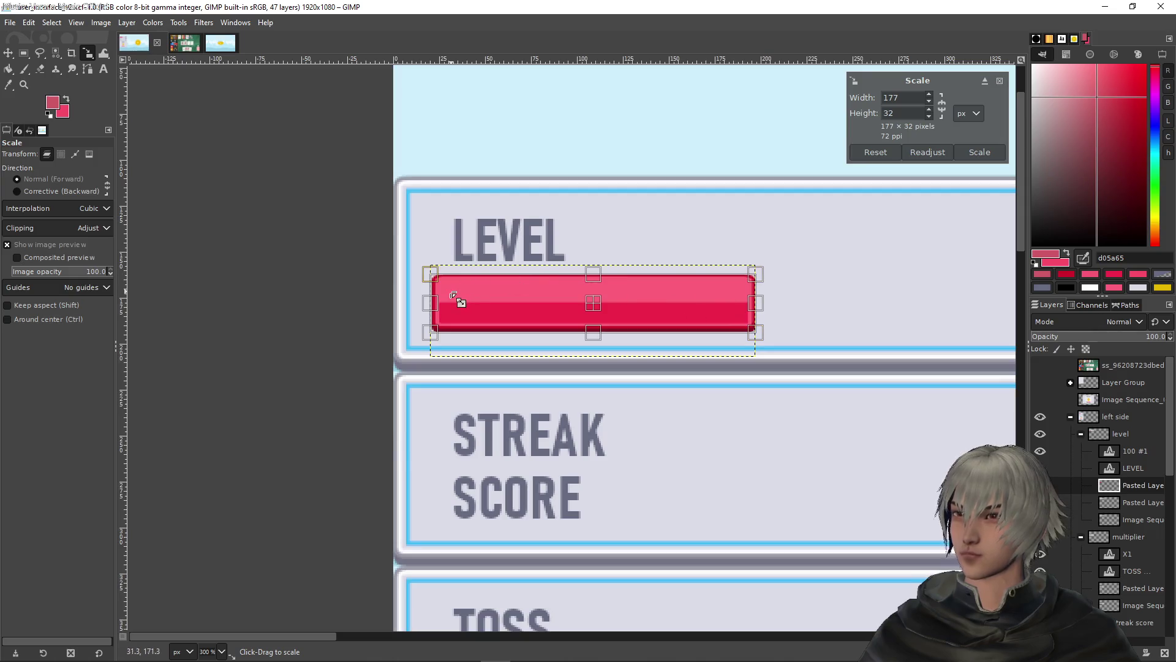
{"action": "left_click_drag", "start_coordinate": [432, 301], "coordinate": [451, 303]}
{"action": "key", "text": "ctrl+z"}
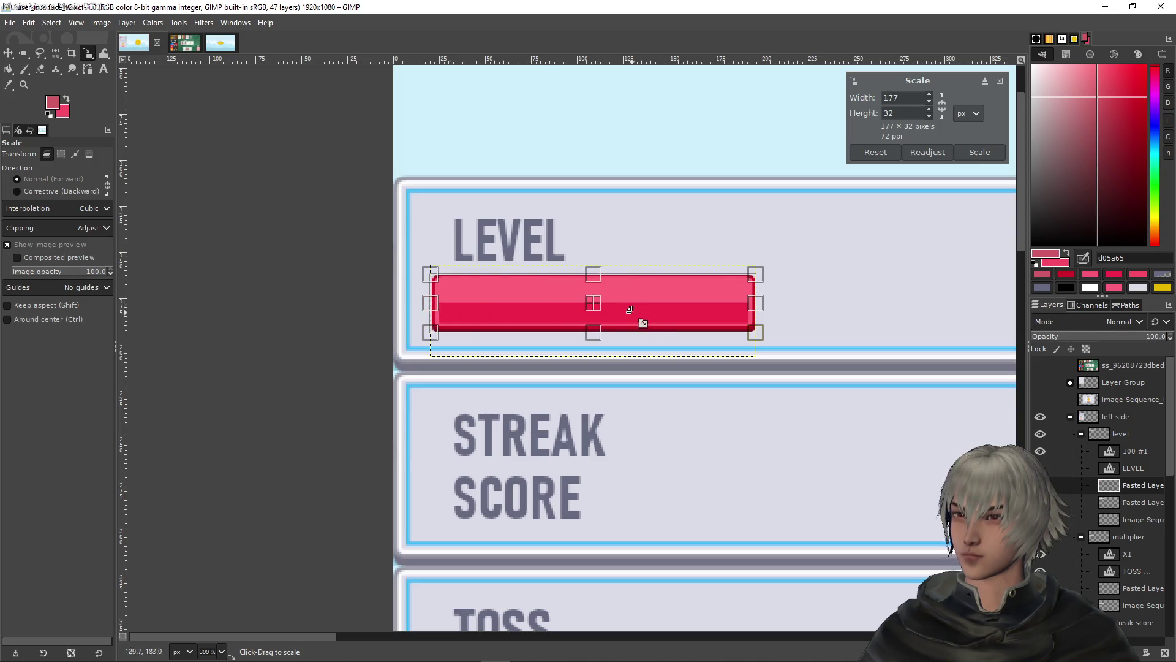
{"action": "left_click_drag", "start_coordinate": [611, 313], "coordinate": [628, 309]}
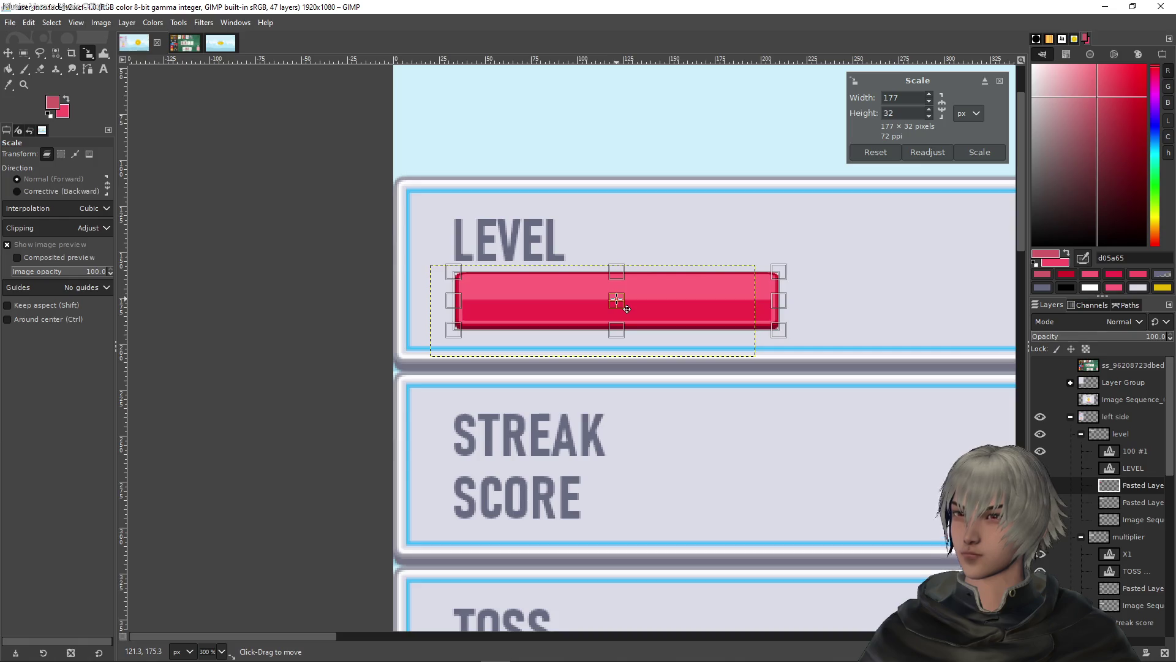
{"action": "scroll", "coordinate": [622, 302], "scroll_direction": "down", "scroll_amount": 3, "text": "ctrl"}
{"action": "scroll", "coordinate": [680, 316], "scroll_direction": "up", "scroll_amount": 4, "text": "ctrl"}
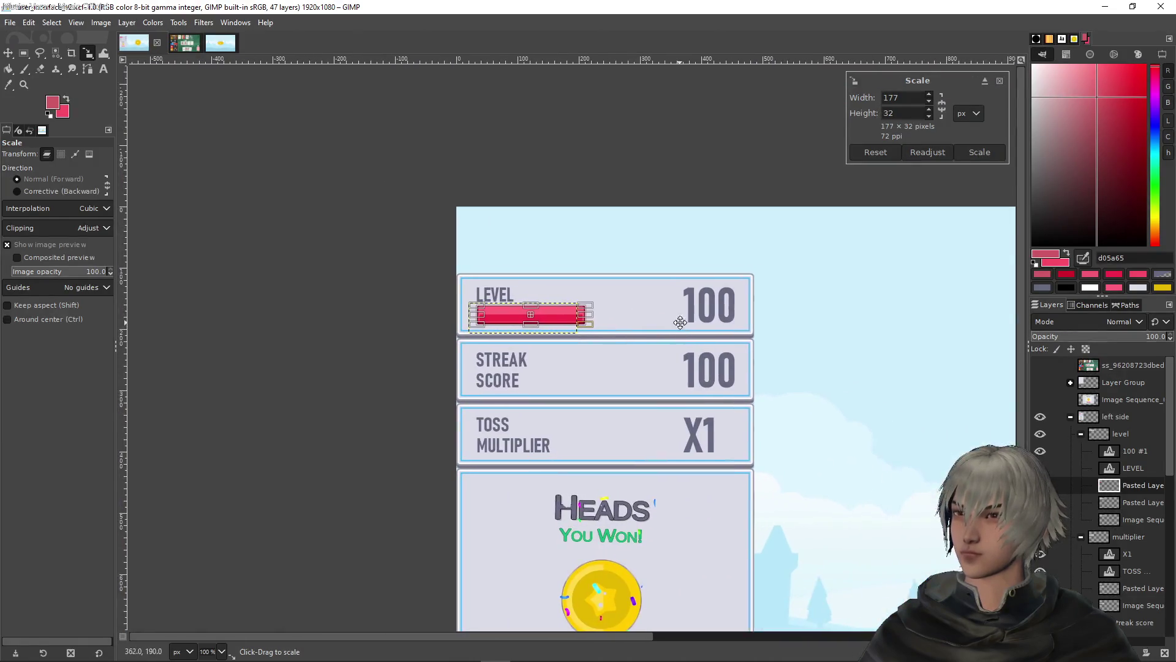
{"action": "scroll", "coordinate": [593, 281], "scroll_direction": "down", "scroll_amount": 3, "text": "ctrl"}
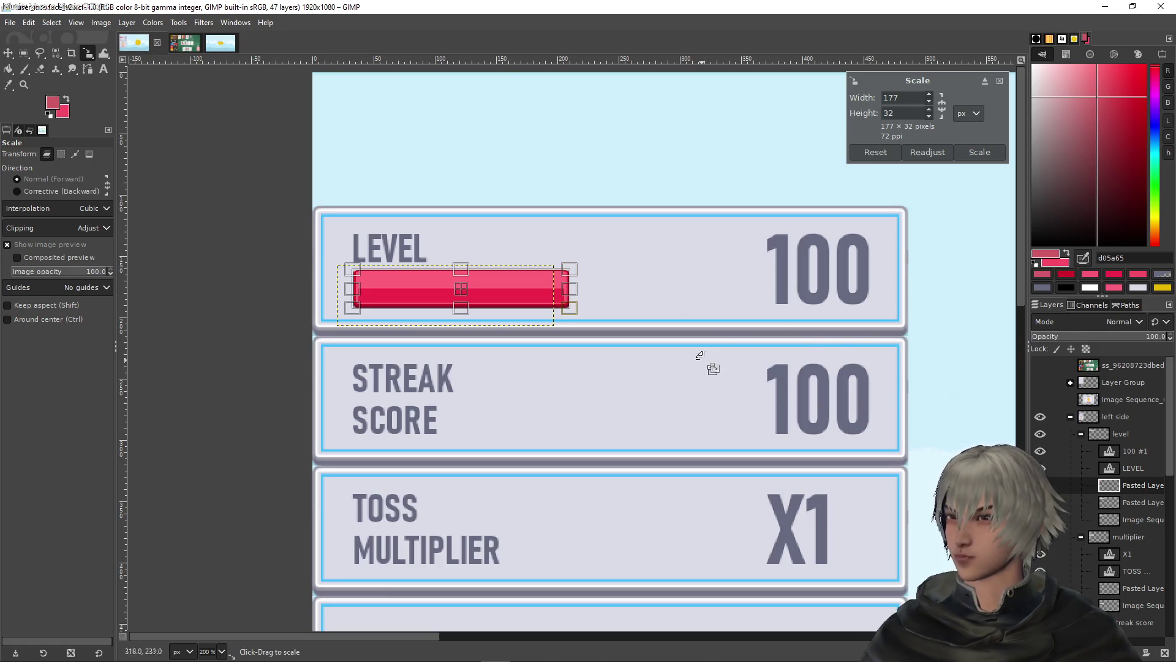
{"action": "left_click", "coordinate": [974, 152]}
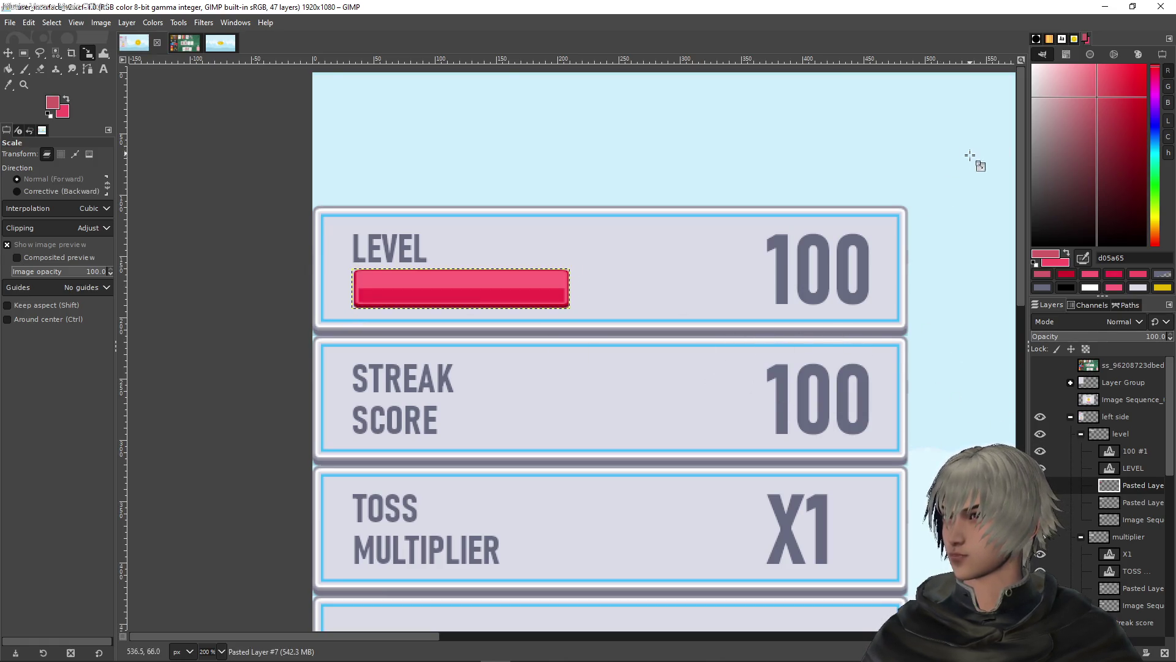
Duplicate the red bar layer, leaving the copy at its original width
{"action": "scroll", "coordinate": [473, 278], "scroll_direction": "up", "scroll_amount": 1}
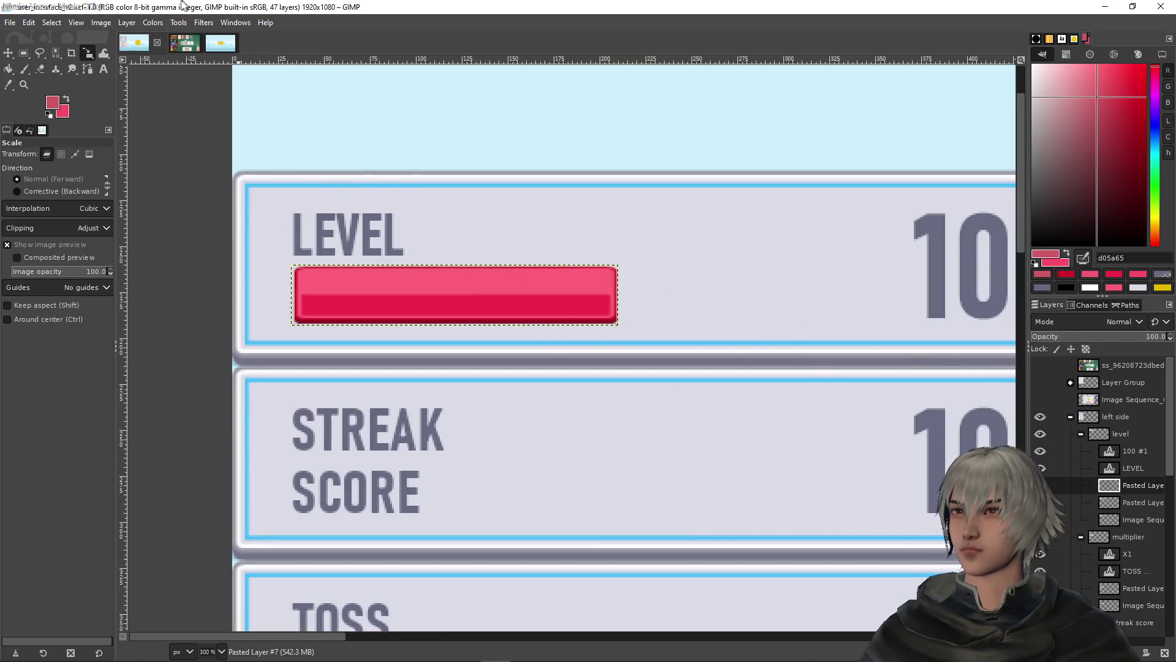
{"action": "left_click", "coordinate": [51, 22]}
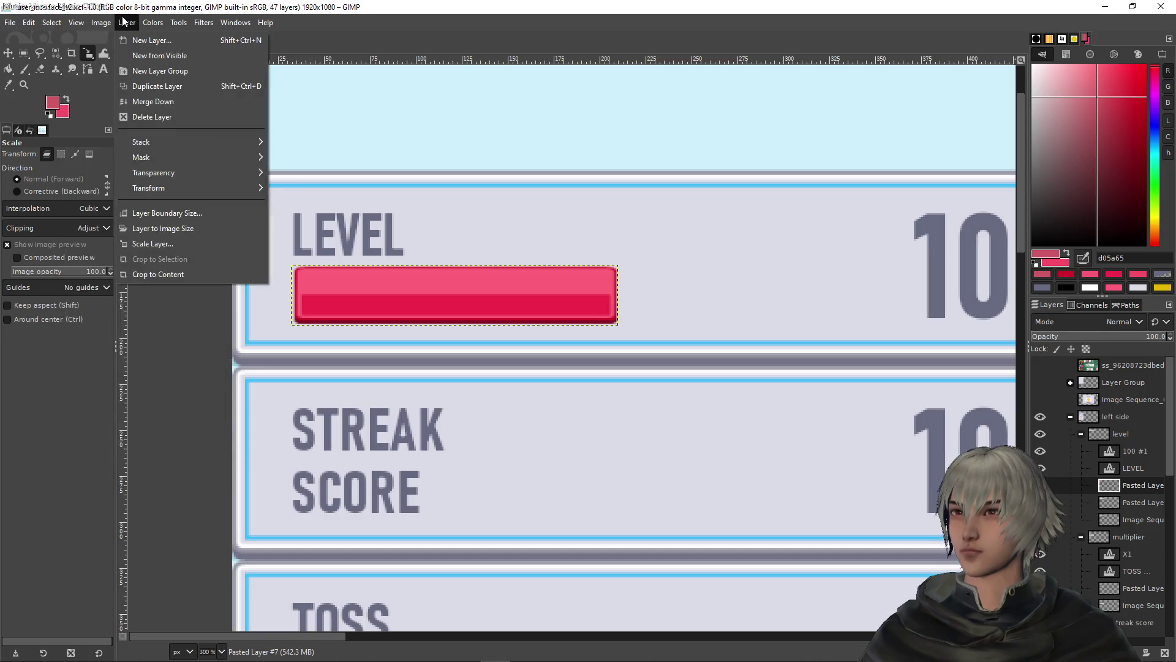
{"action": "left_click", "coordinate": [146, 86]}
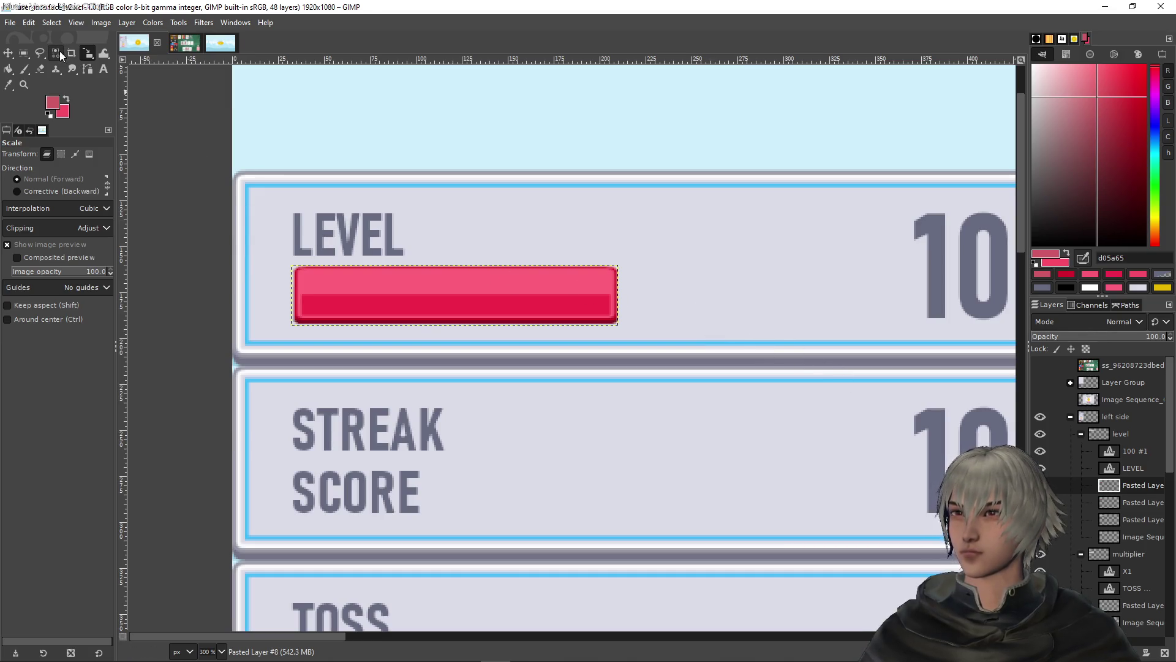
{"action": "left_click", "coordinate": [564, 288]}
{"action": "left_click_drag", "start_coordinate": [619, 297], "coordinate": [905, 305]}
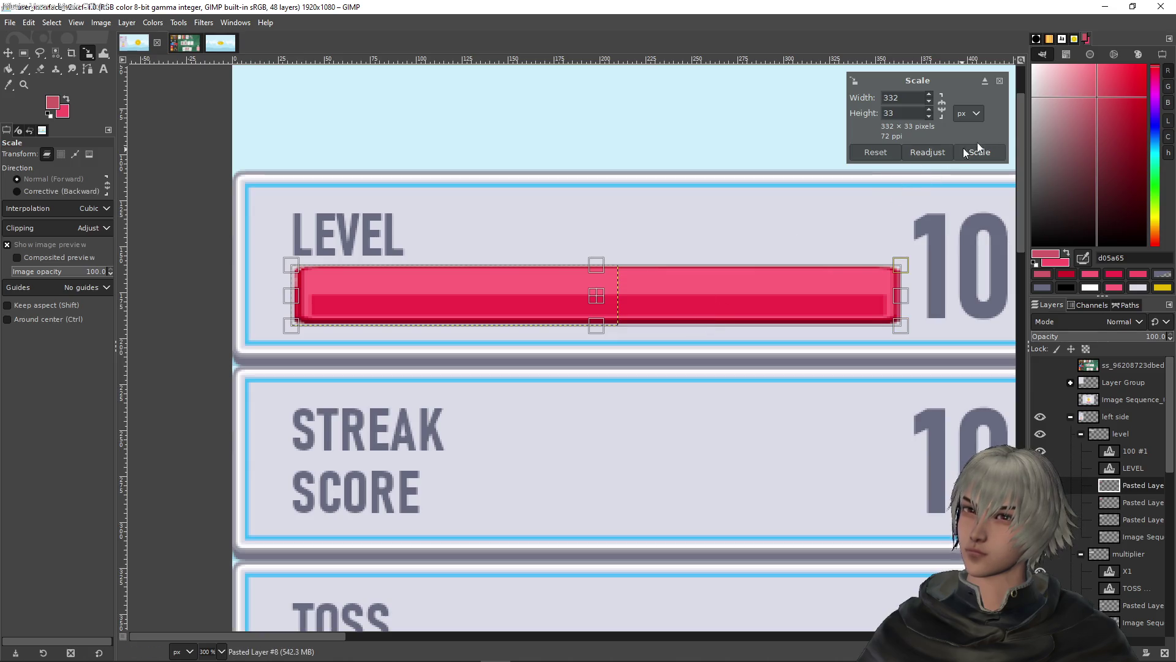
{"action": "left_click", "coordinate": [1000, 81]}
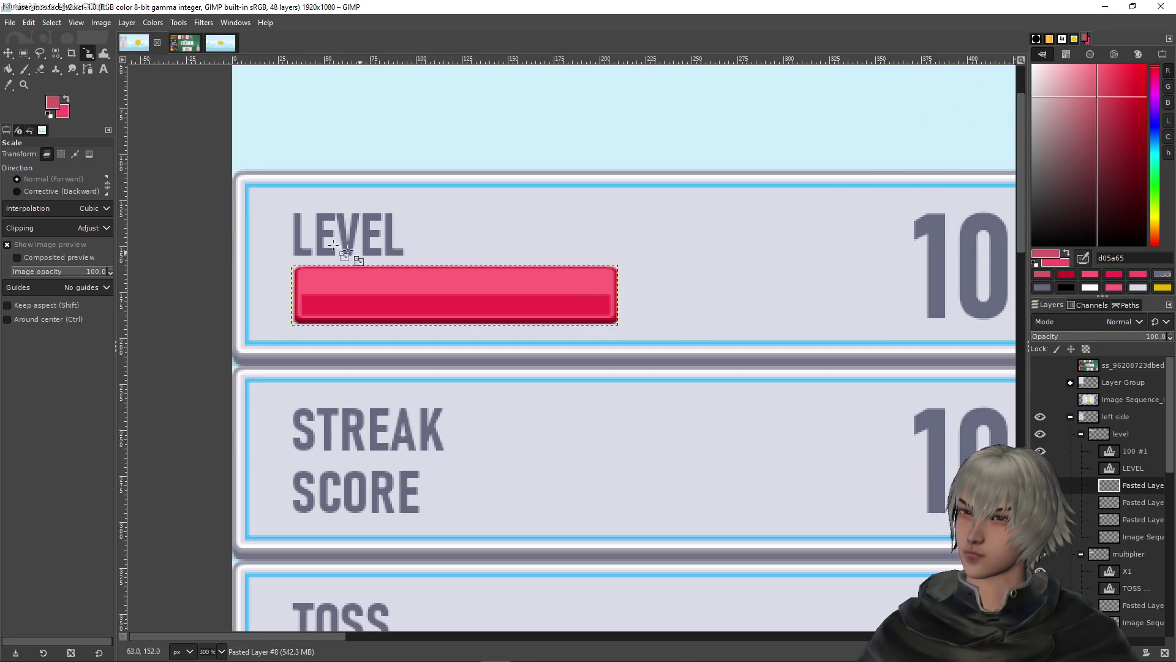
Nudge the bar copy right with the Move tool toward the 100
{"action": "left_click", "coordinate": [23, 53]}
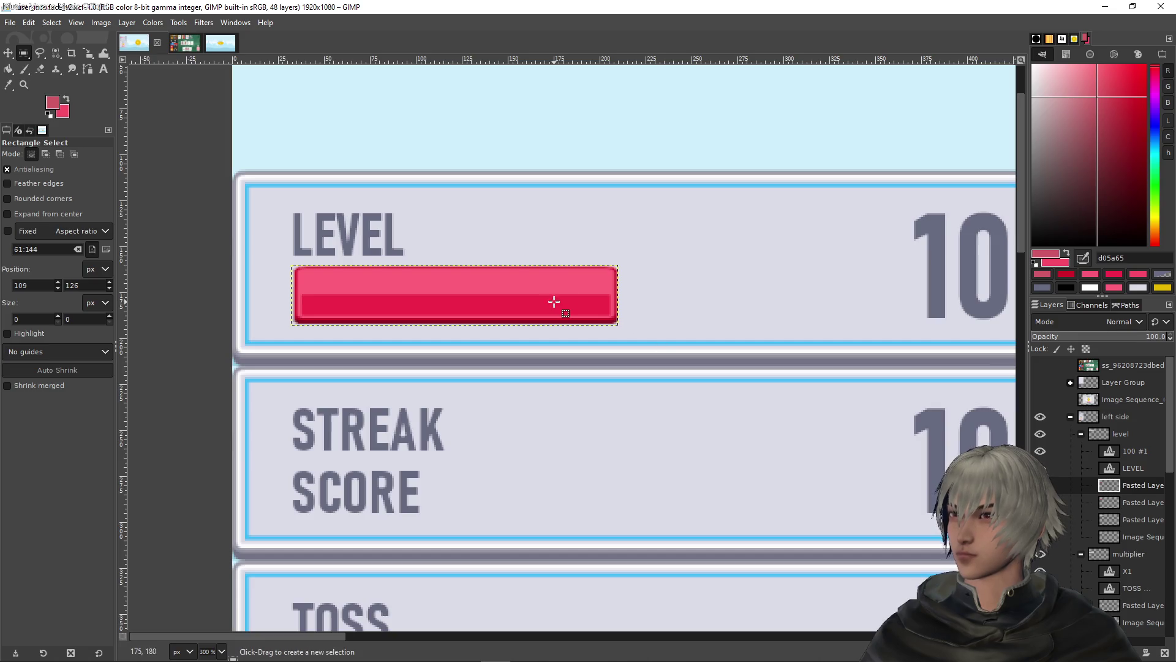
{"action": "left_click", "coordinate": [8, 53]}
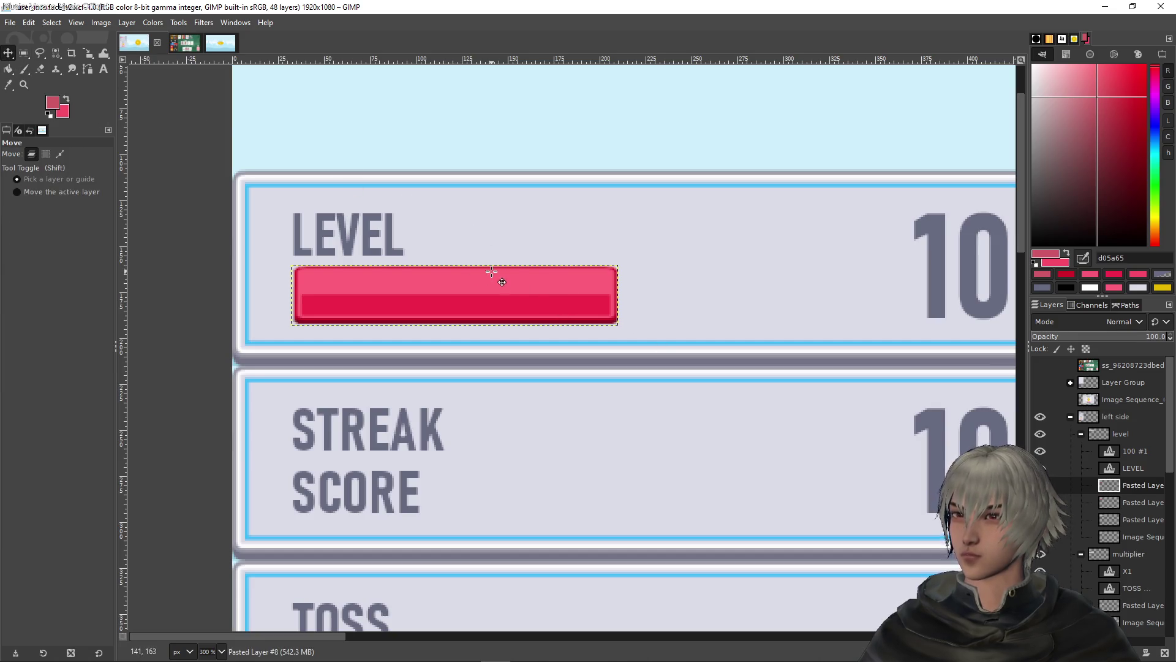
{"action": "key", "text": "shift+Right"}
{"action": "key", "text": "shift+Right"}
{"action": "key", "text": "shift+Right"}
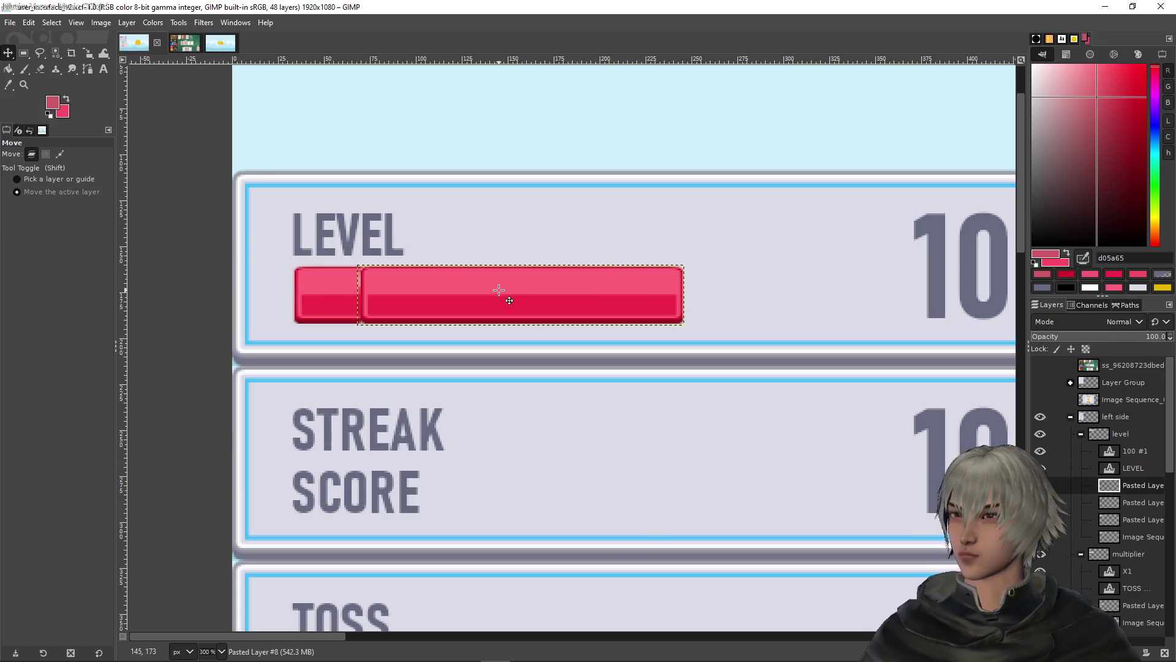
{"action": "key", "text": "shift+Right"}
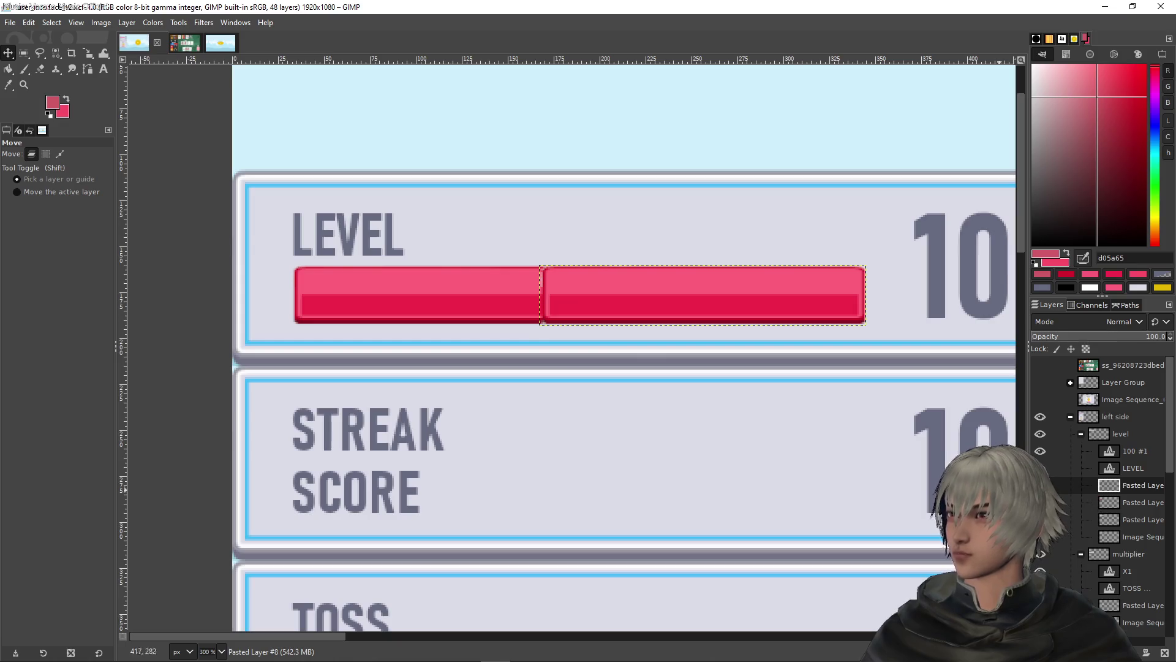
{"action": "left_click", "coordinate": [1143, 502]}
{"action": "left_click_drag", "start_coordinate": [767, 296], "coordinate": [768, 296]}
{"action": "key", "text": "Right"}
{"action": "key", "text": "Right"}
{"action": "key", "text": "Right"}
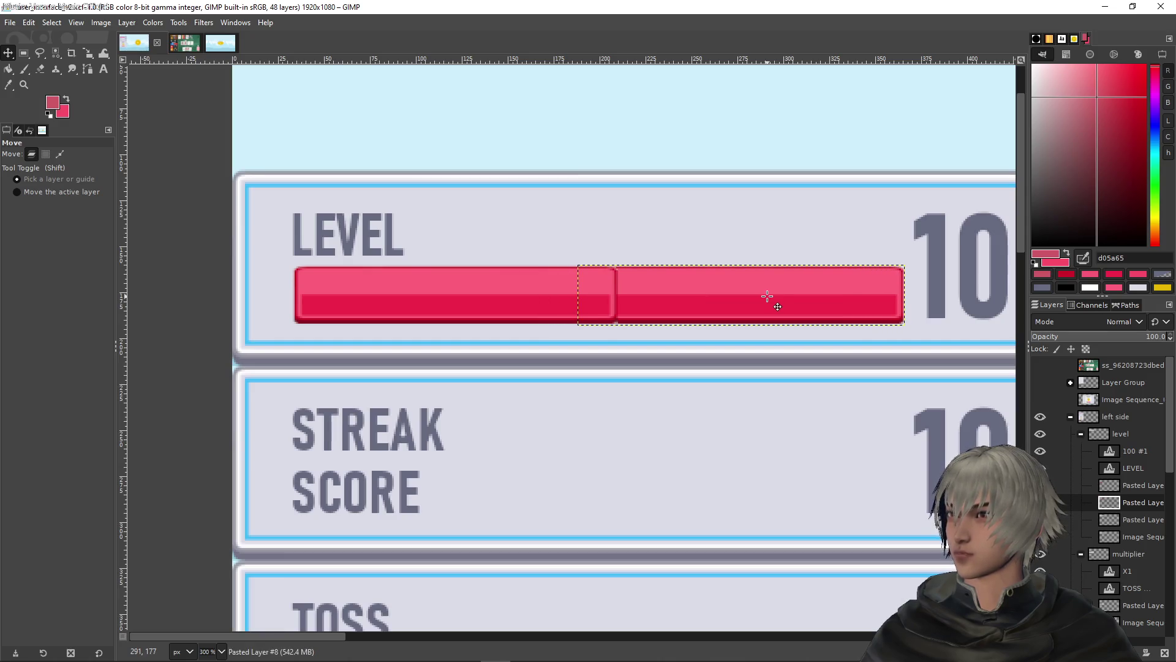
Turn the bar copy dark grey with Hue-Saturation at Saturation -100 and Lightness -100
{"action": "left_click", "coordinate": [153, 22]}
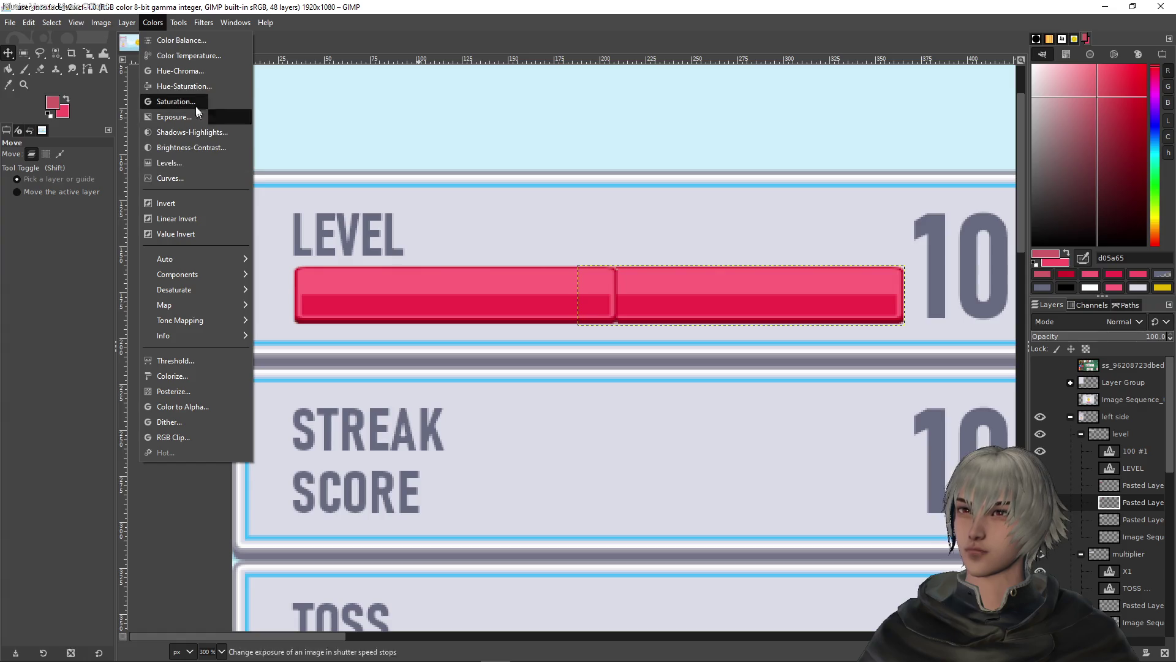
{"action": "left_click", "coordinate": [184, 86]}
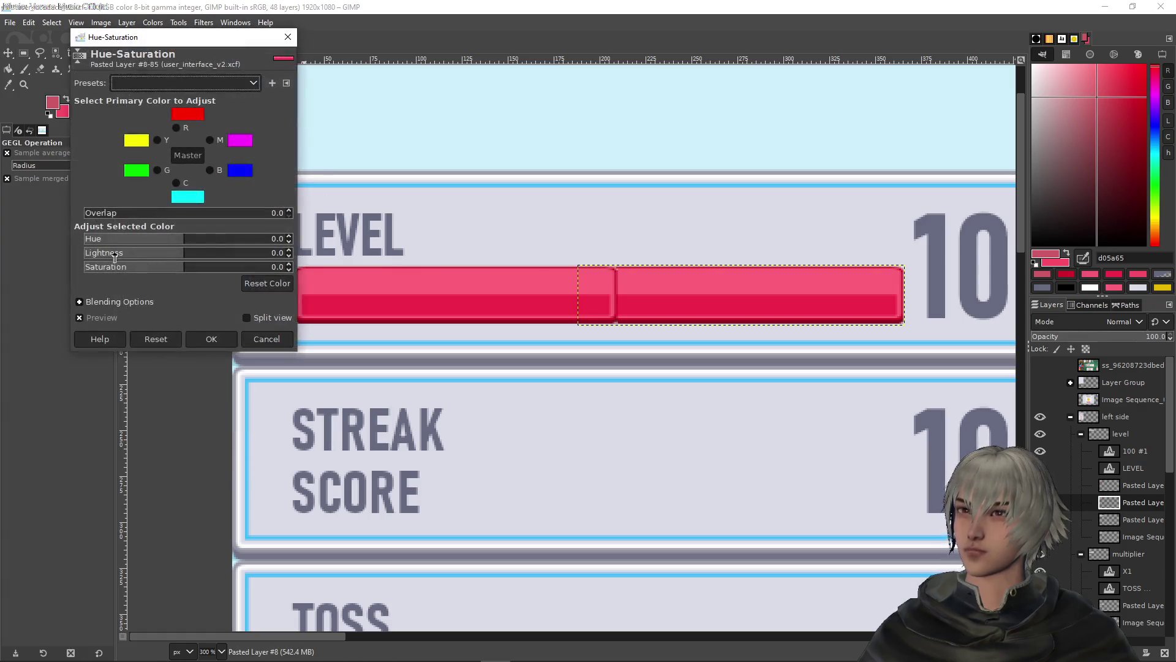
{"action": "left_click_drag", "start_coordinate": [128, 266], "coordinate": [1, 251]}
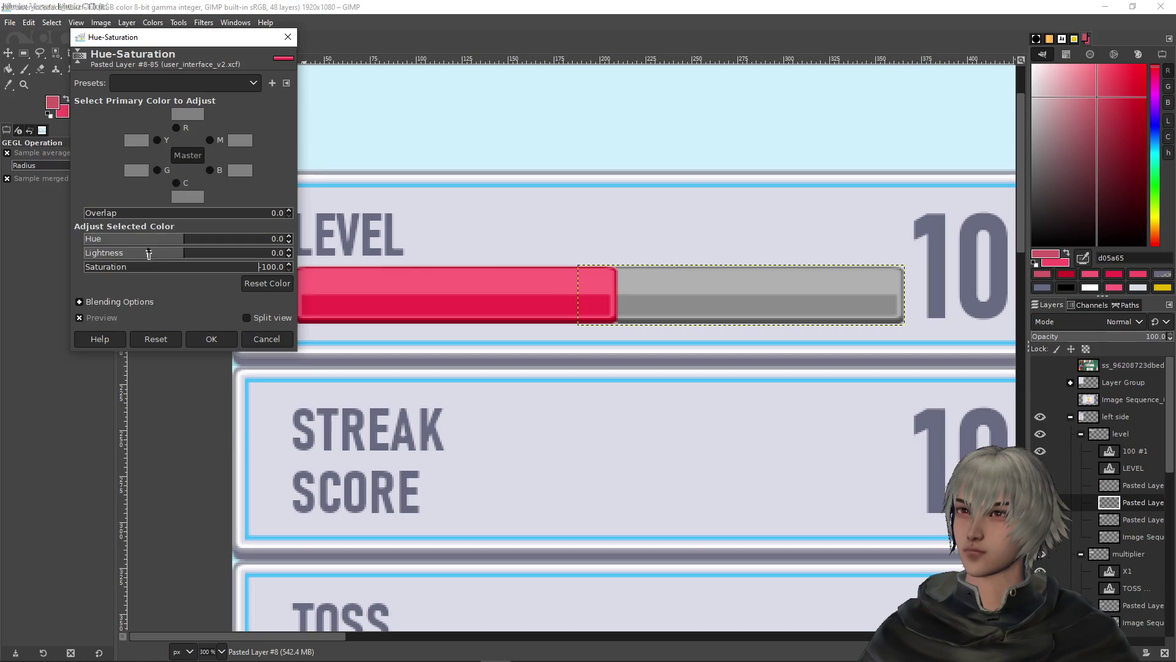
{"action": "left_click_drag", "start_coordinate": [152, 255], "coordinate": [80, 246]}
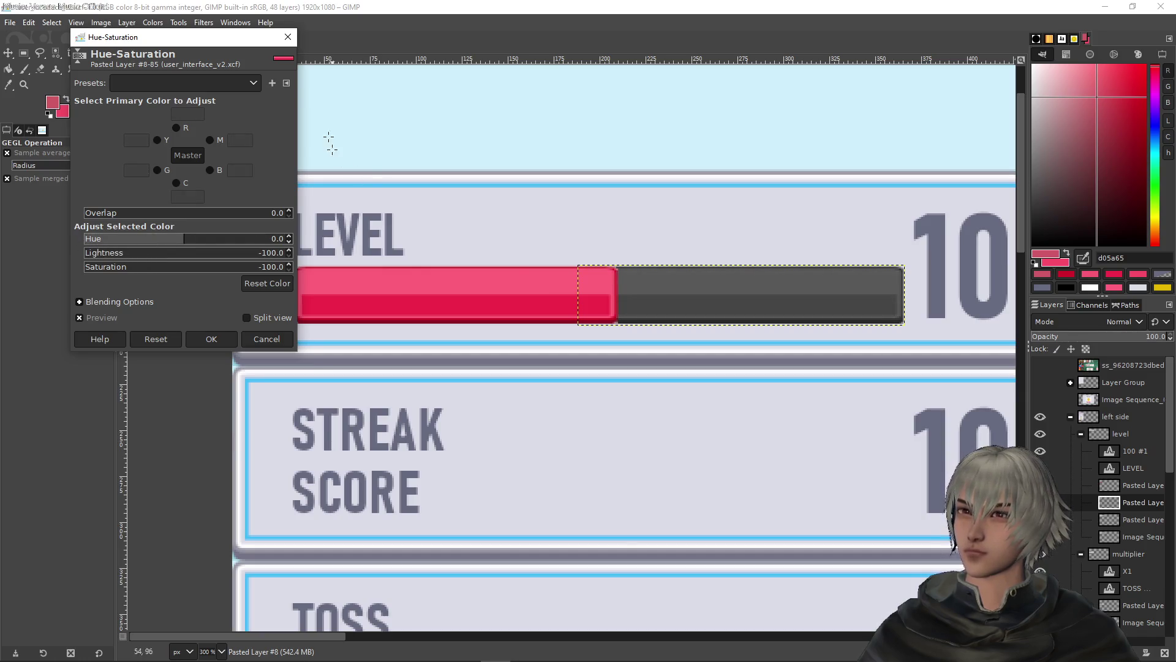
{"action": "left_click", "coordinate": [226, 342]}
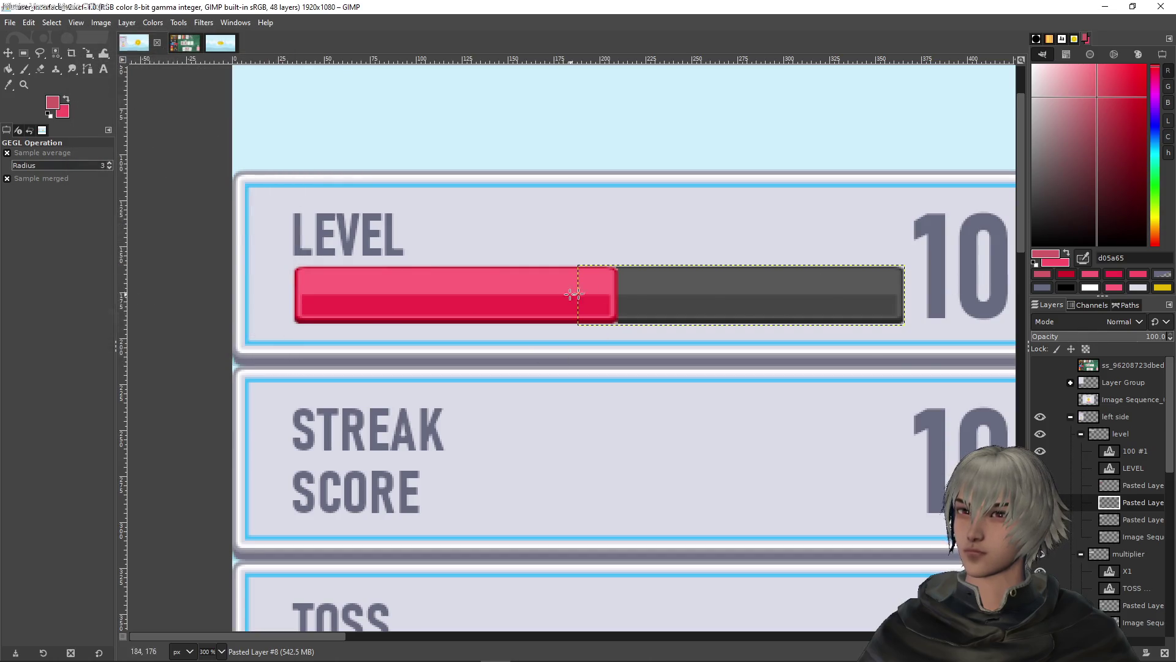
Select the red bar layer and reopen Hue-Saturation, closing it unchanged
{"action": "left_click", "coordinate": [1131, 485]}
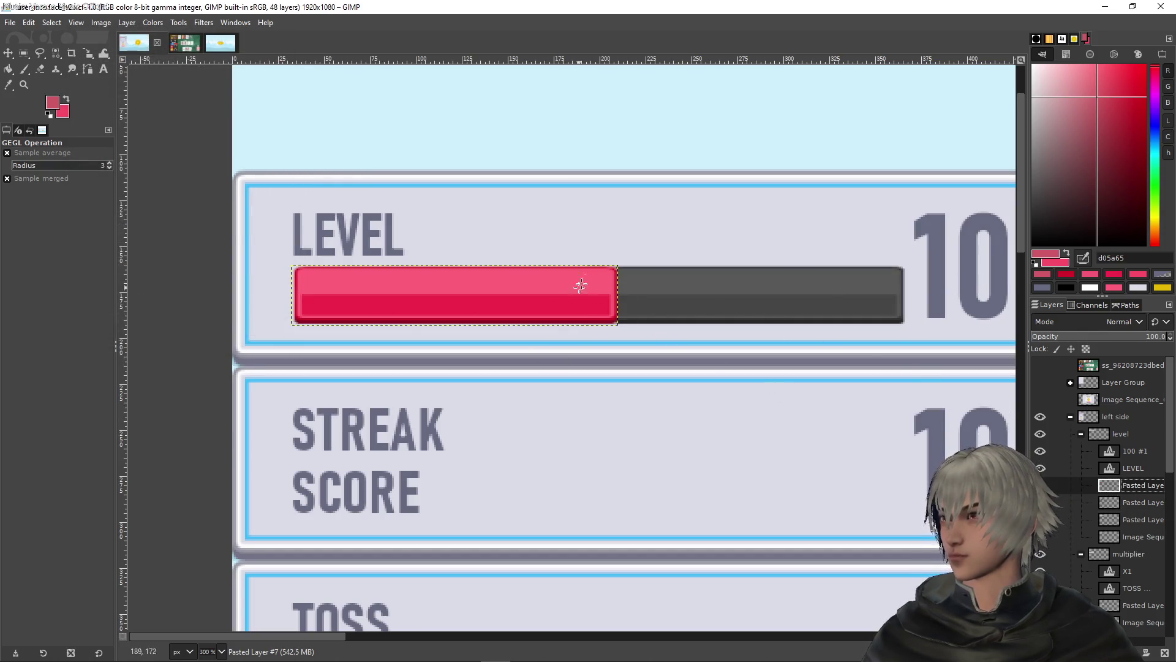
{"action": "key", "text": "ctrl+shift+f"}
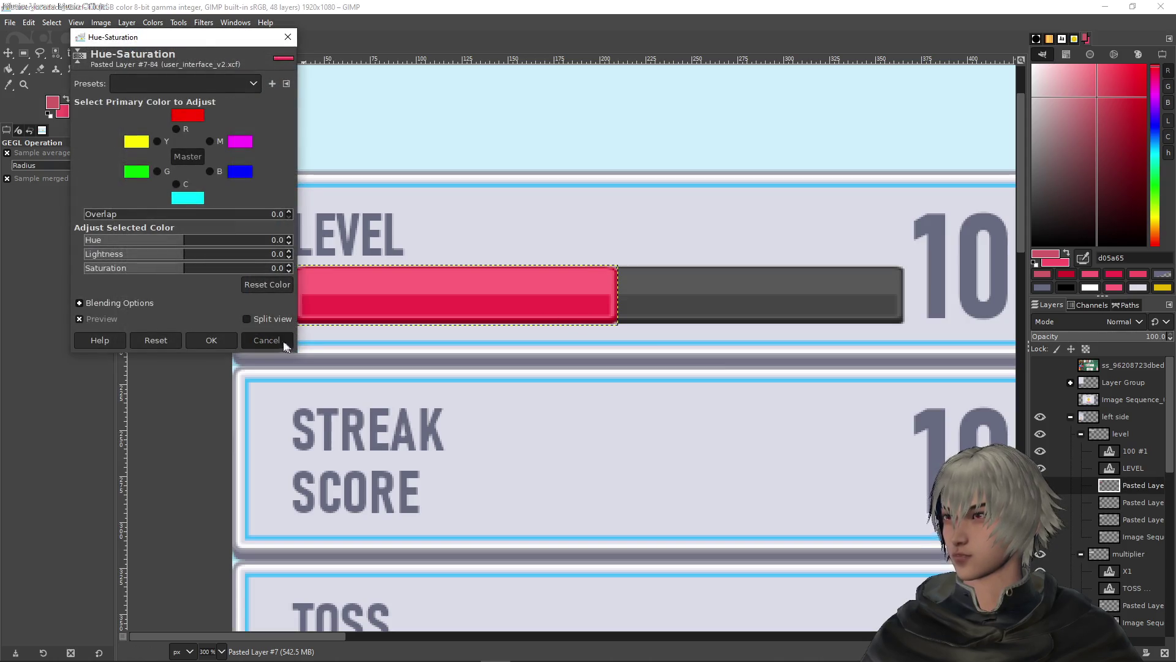
{"action": "left_click", "coordinate": [284, 344]}
{"action": "key", "text": "r"}
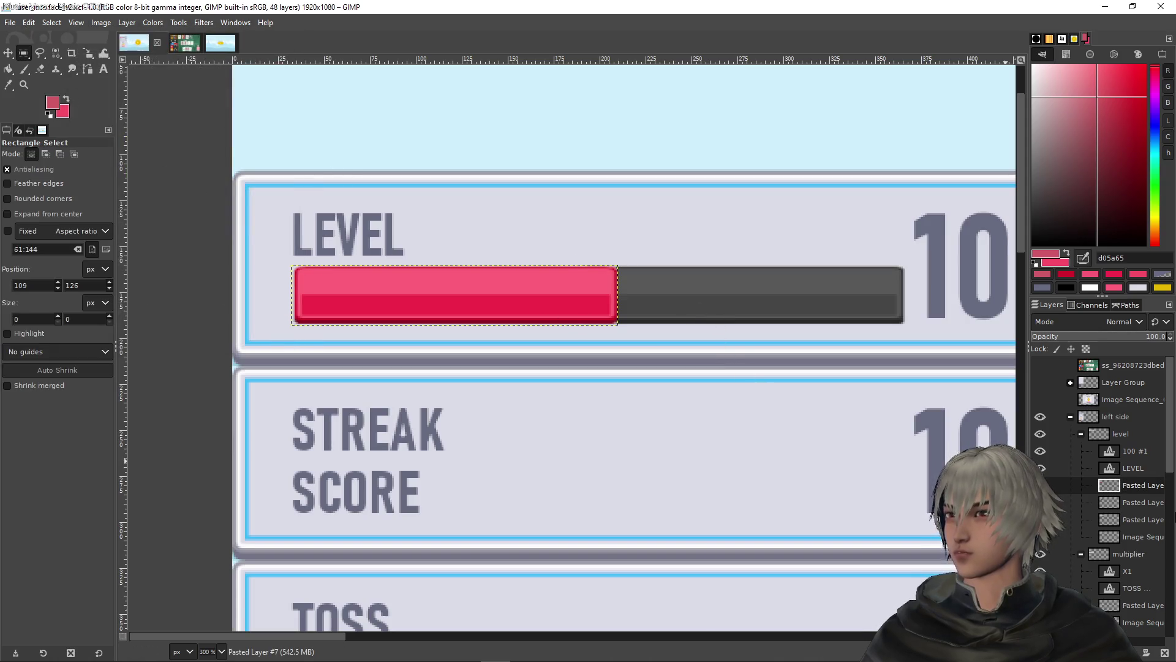
{"action": "right_click", "coordinate": [1141, 488]}
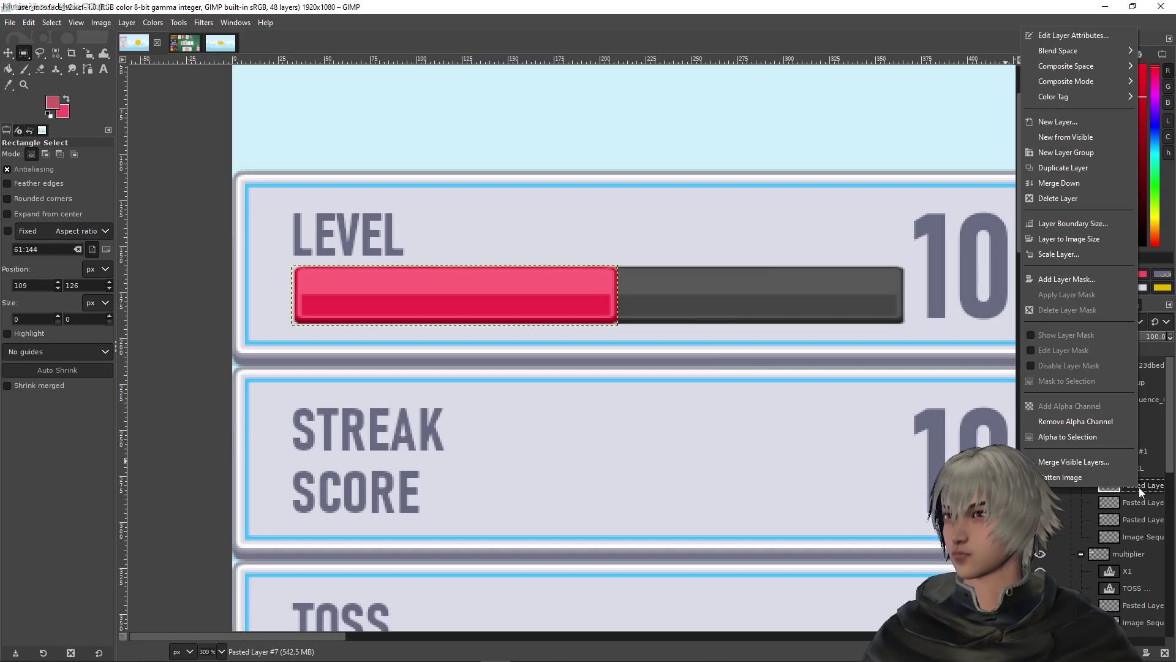
Duplicate the red bar layer and delete a narrow strip from its right end
{"action": "left_click", "coordinate": [1039, 167]}
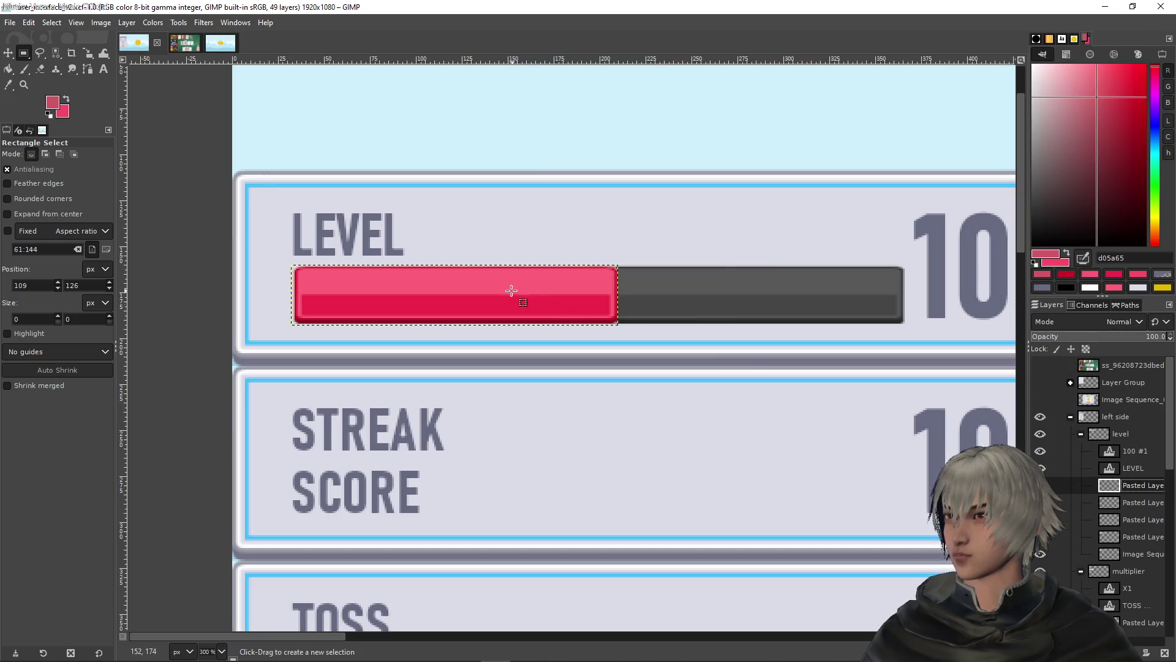
{"action": "left_click_drag", "start_coordinate": [642, 338], "coordinate": [587, 243]}
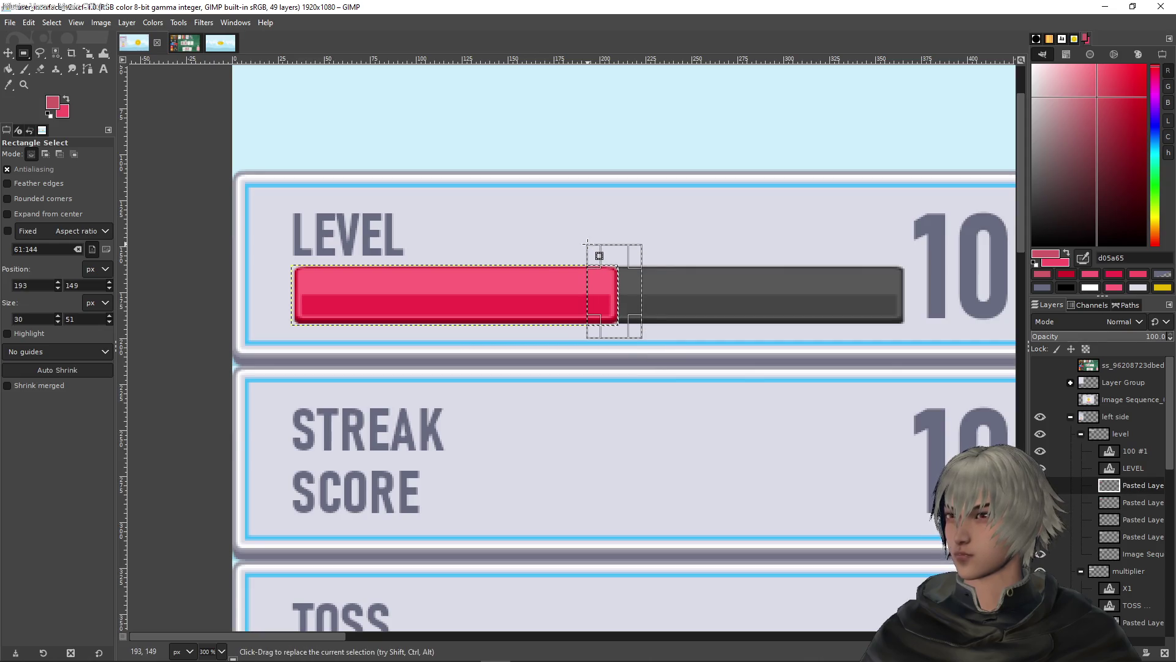
{"action": "key", "text": "Delete"}
{"action": "left_click", "coordinate": [681, 209]}
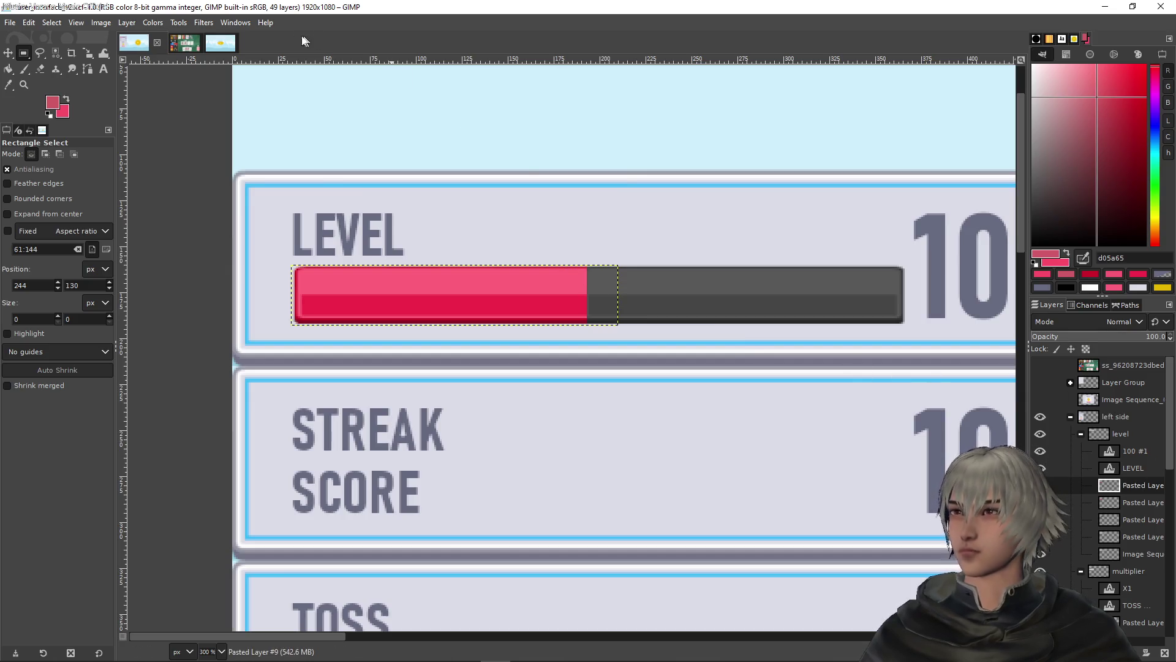
Shift the bar fill's hue to about 30 so it turns orange
{"action": "left_click", "coordinate": [153, 23]}
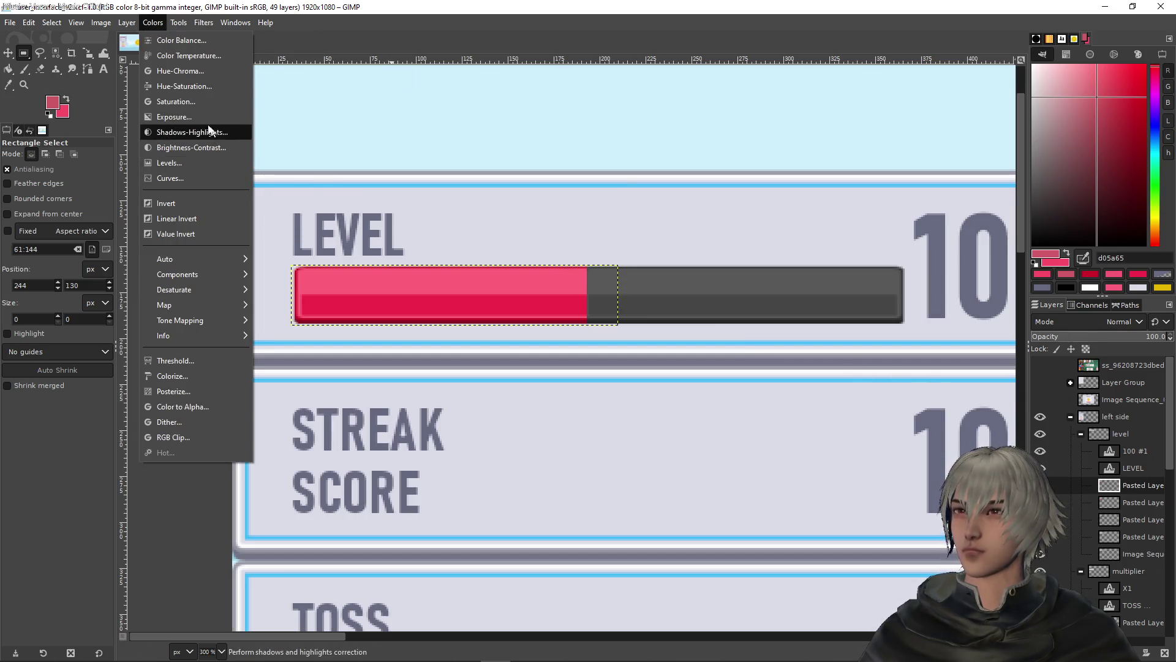
{"action": "left_click", "coordinate": [186, 85]}
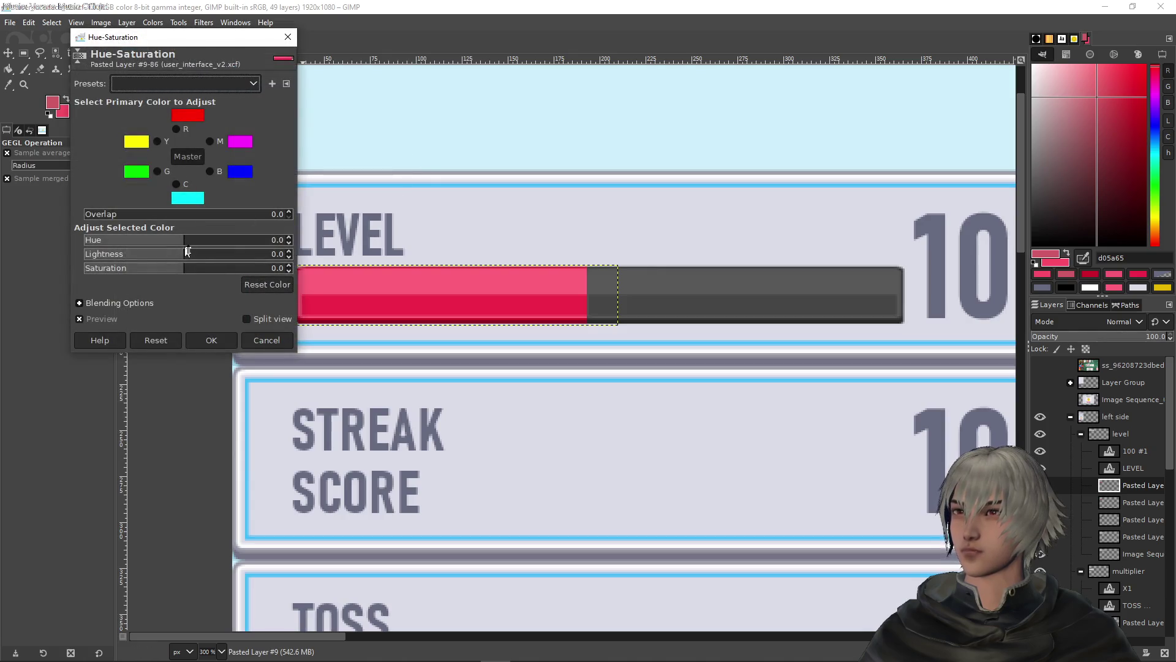
{"action": "mouse_move", "coordinate": [187, 245]}
{"action": "left_mouse_down"}
{"action": "mouse_move", "coordinate": [282, 244]}
{"action": "mouse_move", "coordinate": [89, 241]}
{"action": "mouse_move", "coordinate": [237, 240]}
{"action": "mouse_move", "coordinate": [188, 240]}
{"action": "mouse_move", "coordinate": [202, 238]}
{"action": "left_mouse_up"}
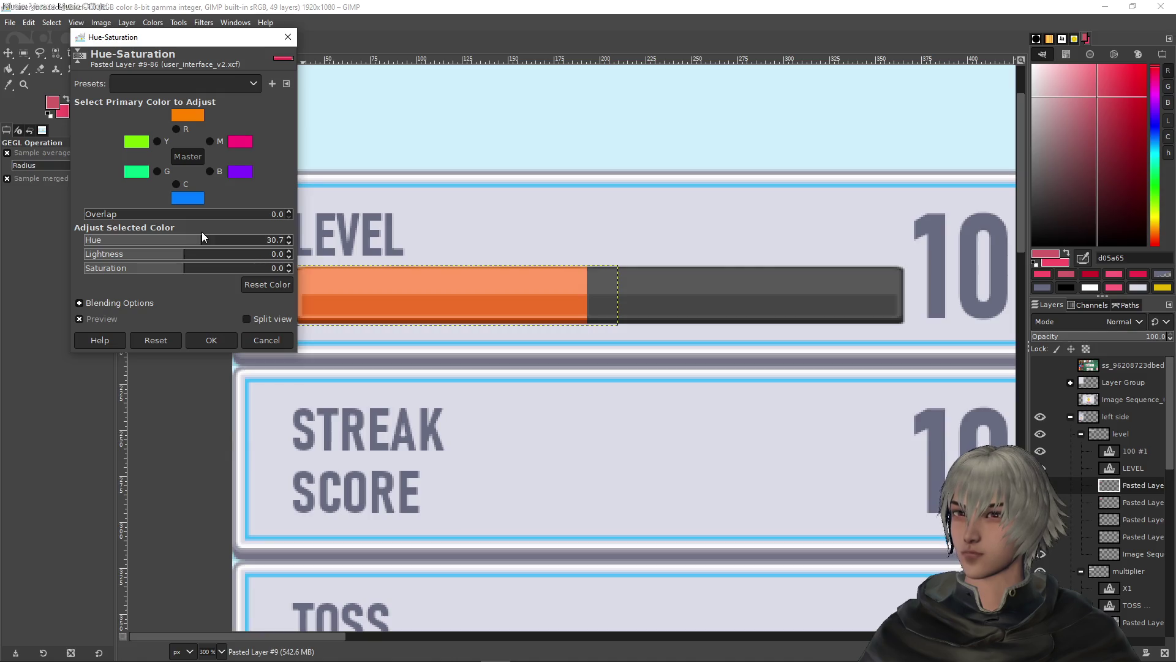
{"action": "left_click", "coordinate": [212, 340]}
{"action": "scroll", "coordinate": [461, 283], "scroll_direction": "down", "scroll_amount": 4}
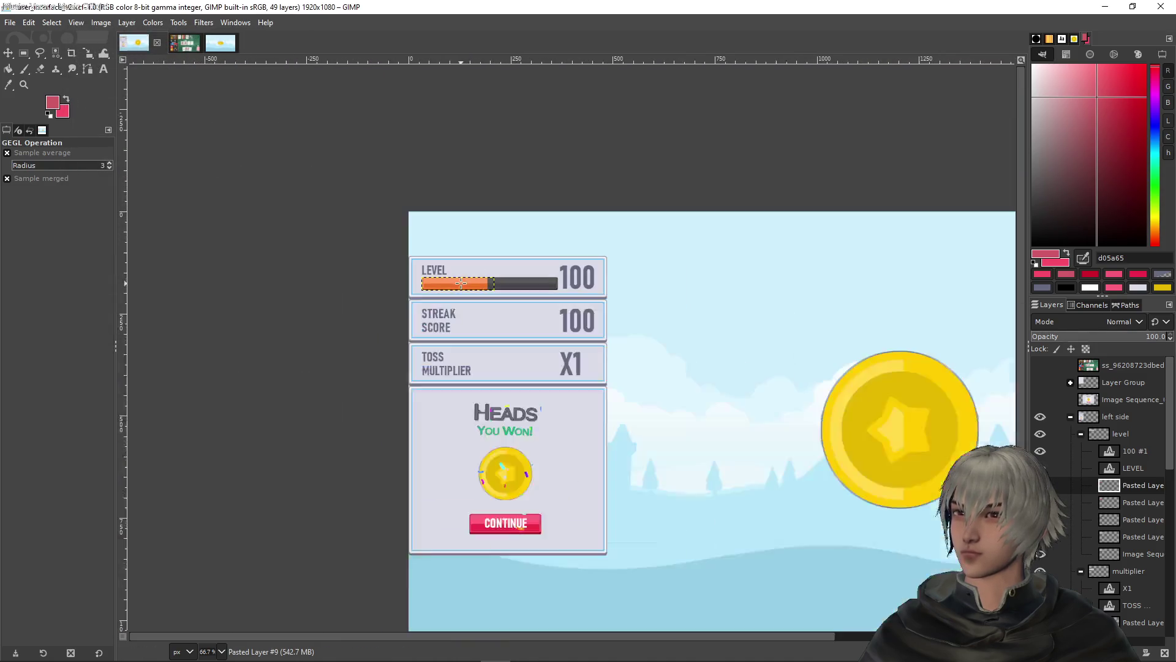
Nudge the dark grey track layer two steps left with the Move tool
{"action": "scroll", "coordinate": [516, 288], "scroll_direction": "down", "scroll_amount": 1}
{"action": "scroll", "coordinate": [456, 313], "scroll_direction": "up", "scroll_amount": 3}
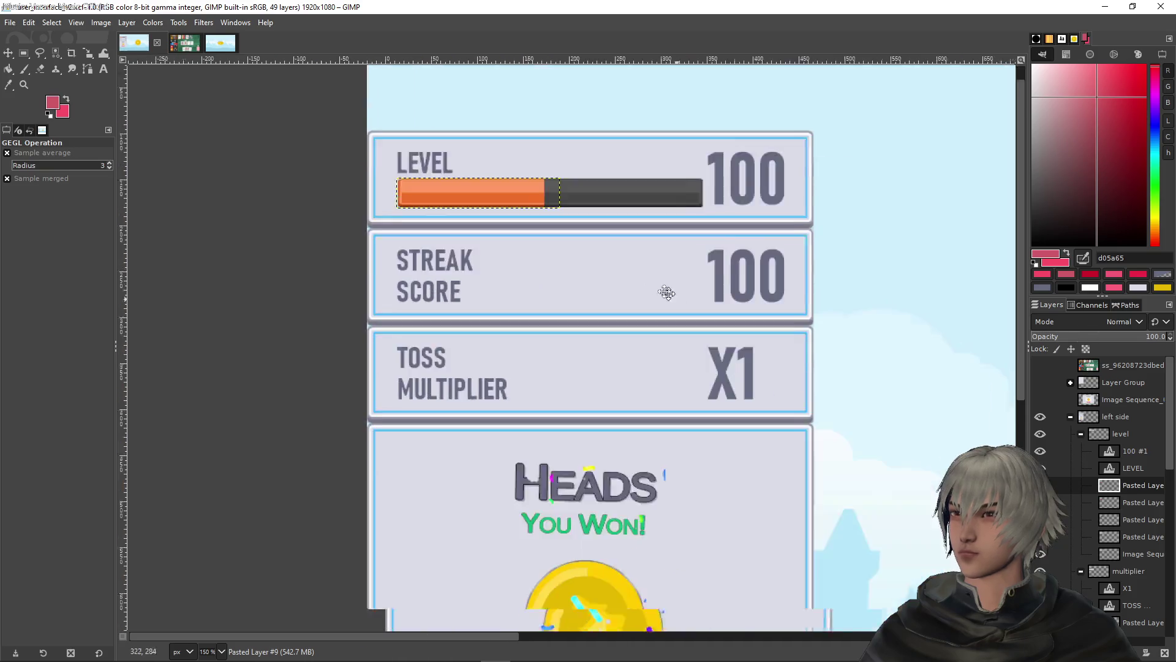
{"action": "scroll", "coordinate": [596, 317], "scroll_direction": "down", "scroll_amount": 2}
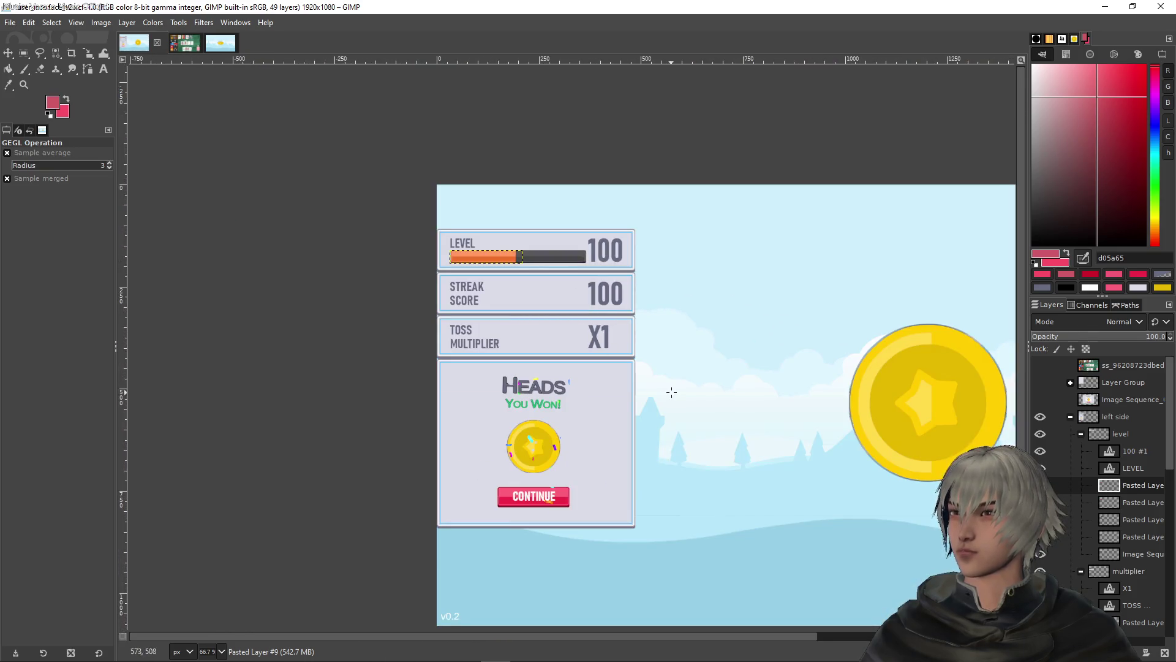
{"action": "scroll", "coordinate": [621, 280], "scroll_direction": "up", "scroll_amount": 4}
{"action": "scroll", "coordinate": [552, 245], "scroll_direction": "up", "scroll_amount": 1}
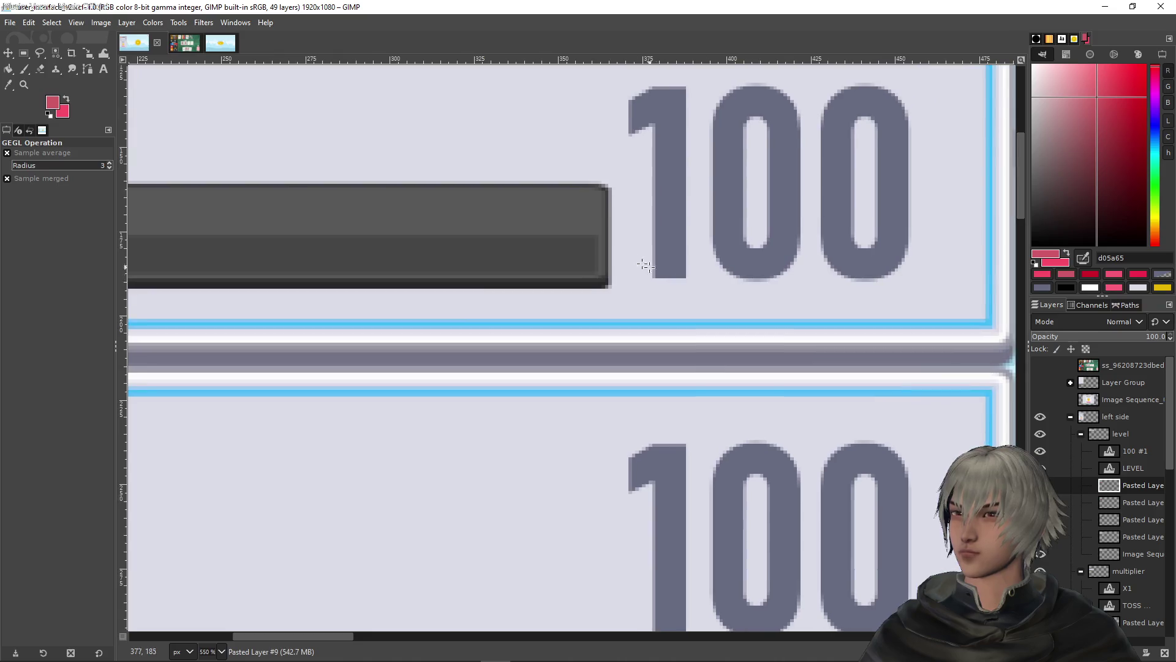
{"action": "scroll", "coordinate": [605, 279], "scroll_direction": "down", "scroll_amount": 3}
{"action": "scroll", "coordinate": [605, 278], "scroll_direction": "left", "scroll_amount": 2}
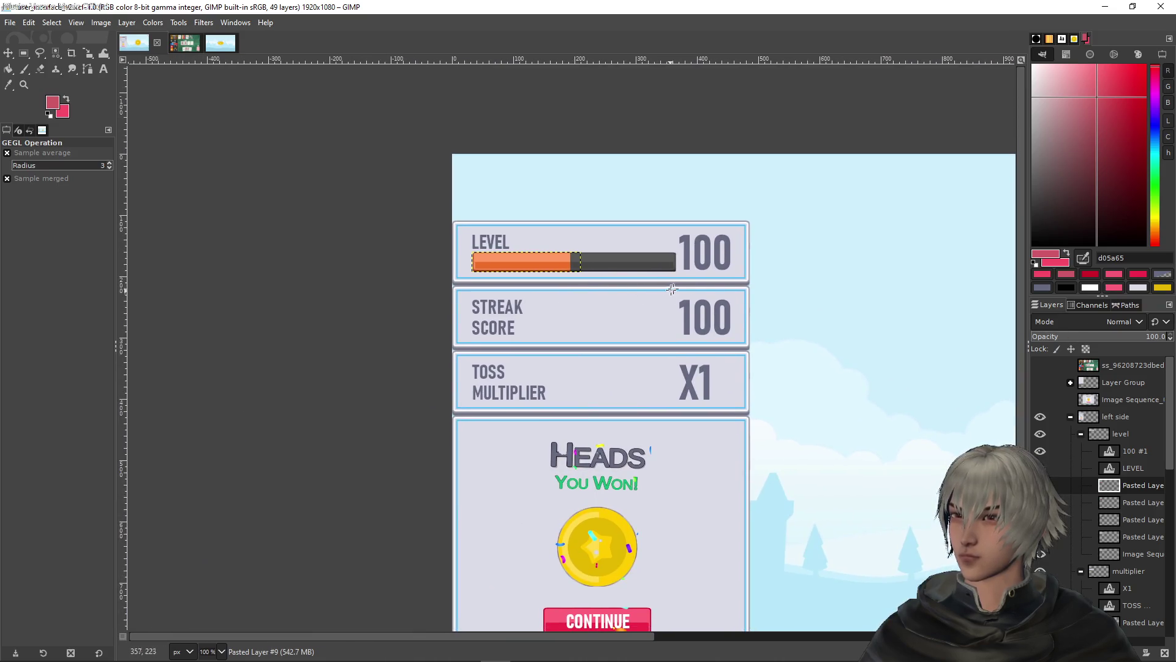
{"action": "left_click", "coordinate": [1137, 537]}
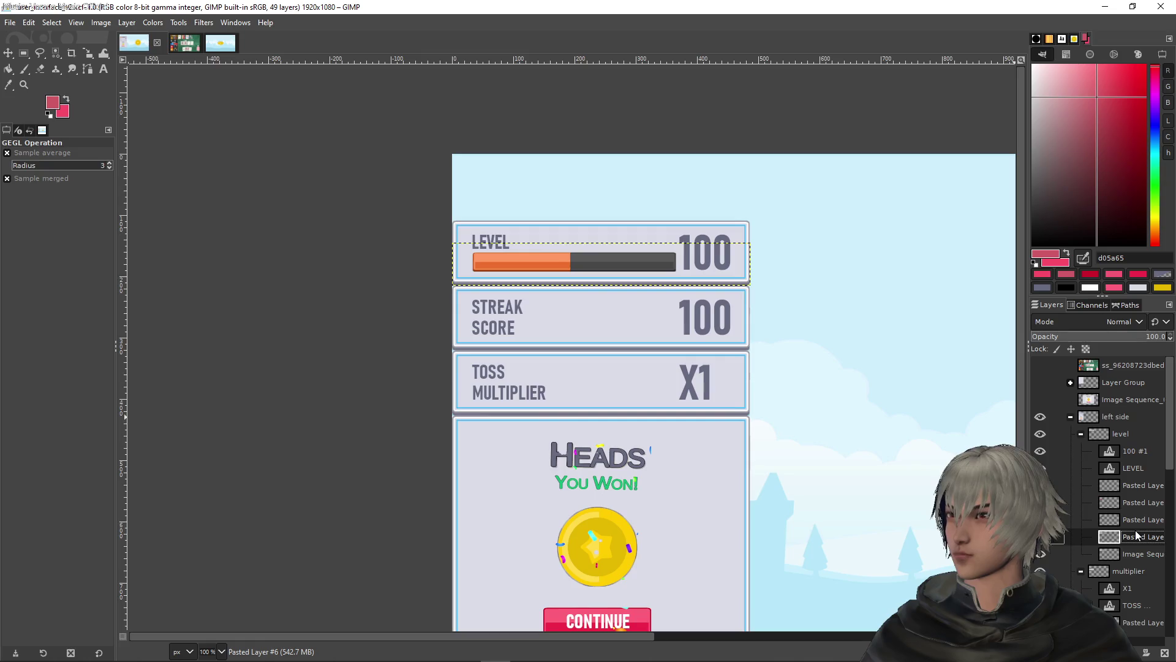
{"action": "left_click", "coordinate": [1138, 520]}
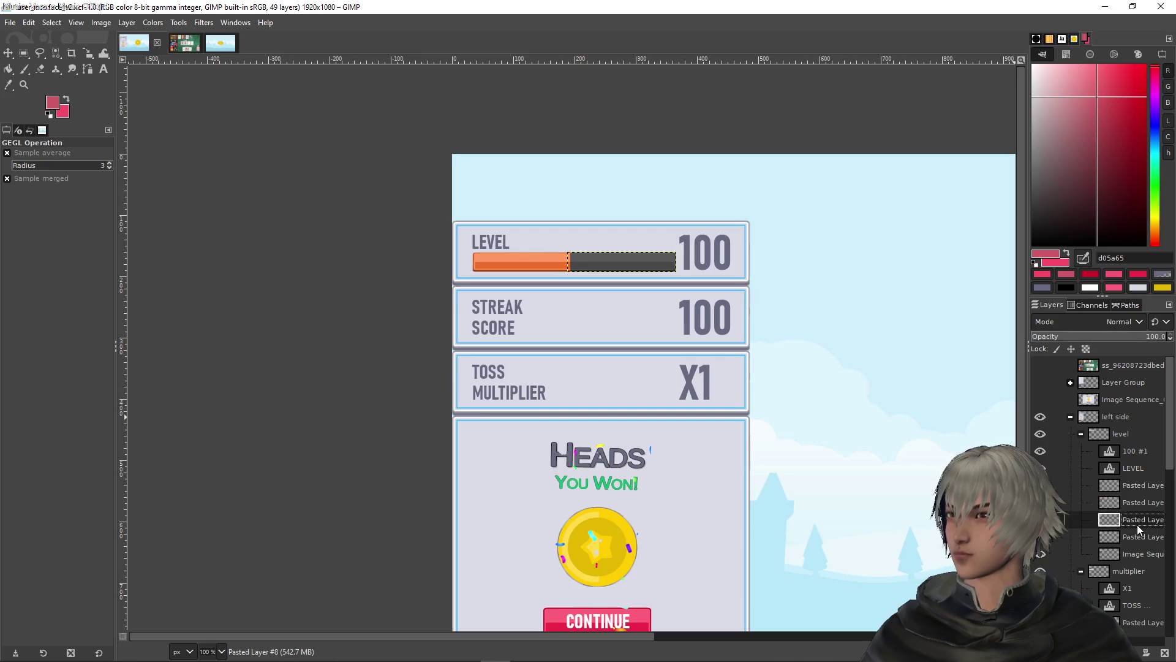
{"action": "left_click", "coordinate": [8, 53]}
{"action": "key", "text": "2"}
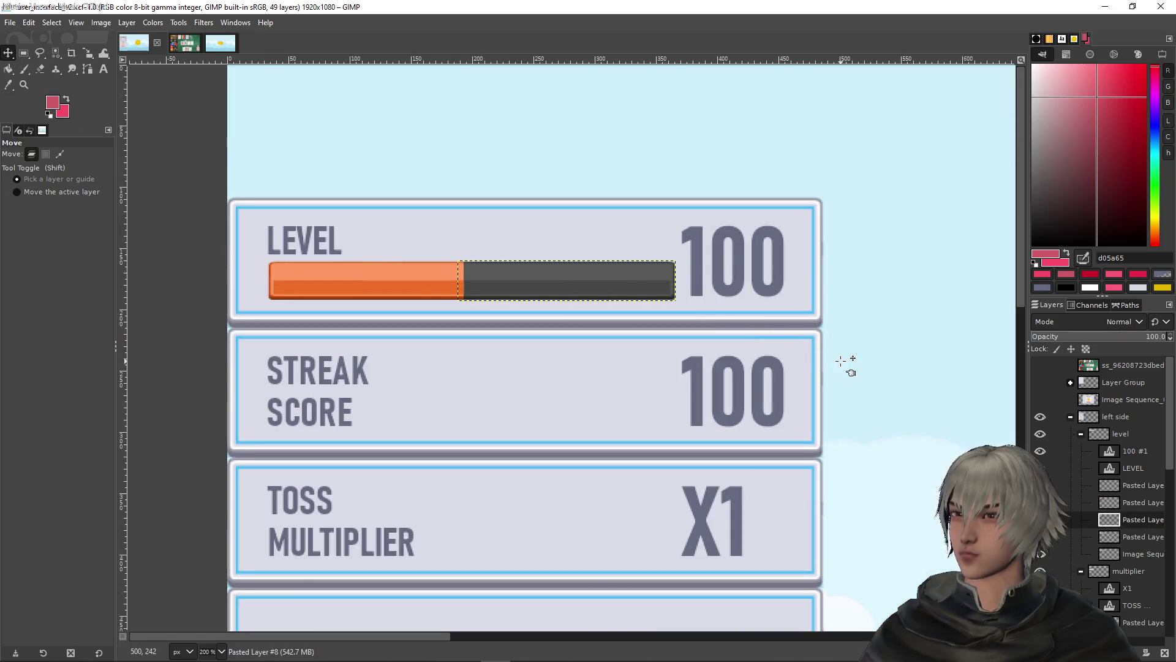
{"action": "key", "text": "shift"}
{"action": "key", "text": "Left"}
{"action": "key", "text": "Left"}
{"action": "key", "text": "Left"}
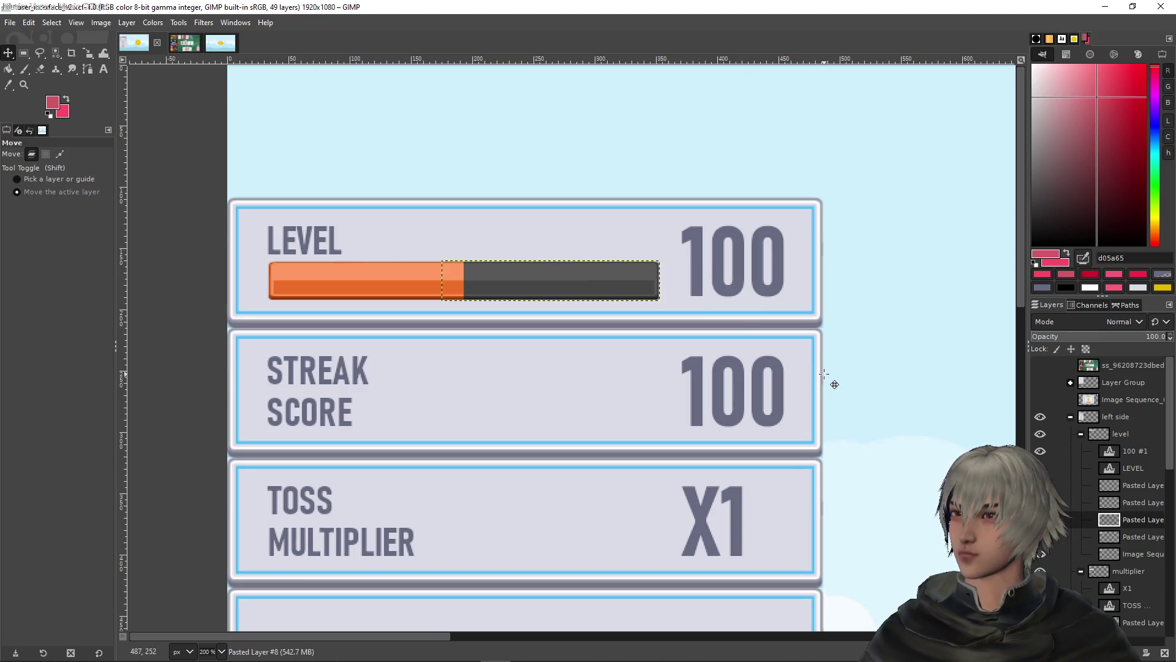
{"action": "key", "text": "Left"}
{"action": "key", "text": "Left"}
{"action": "key", "text": "Left"}
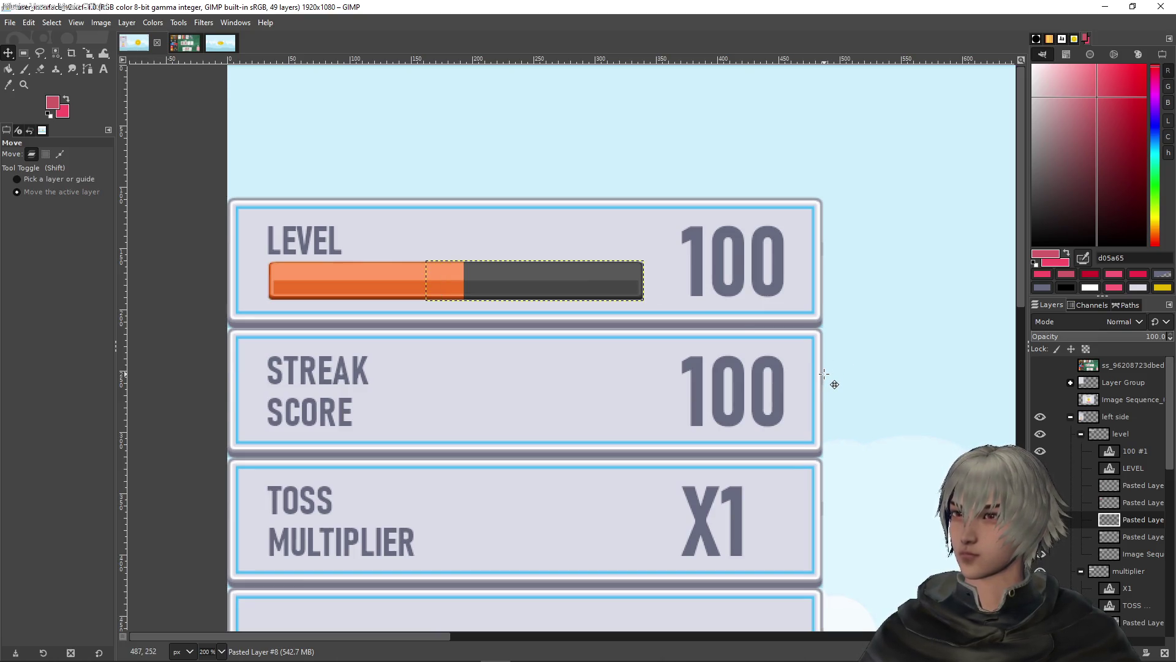
Nudge the orange fill layer one pixel left
{"action": "left_click", "coordinate": [1126, 502]}
{"action": "left_click", "coordinate": [1127, 486]}
{"action": "key", "text": "Left"}
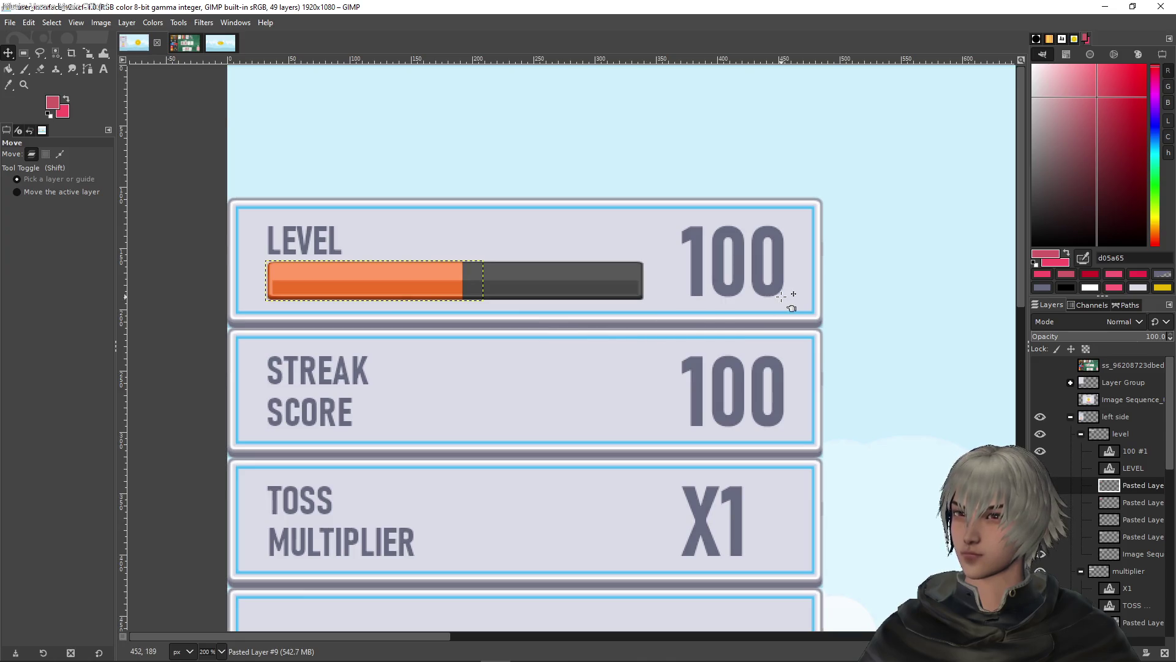
{"action": "scroll", "coordinate": [866, 407], "scroll_direction": "down", "scroll_amount": 5, "text": "ctrl"}
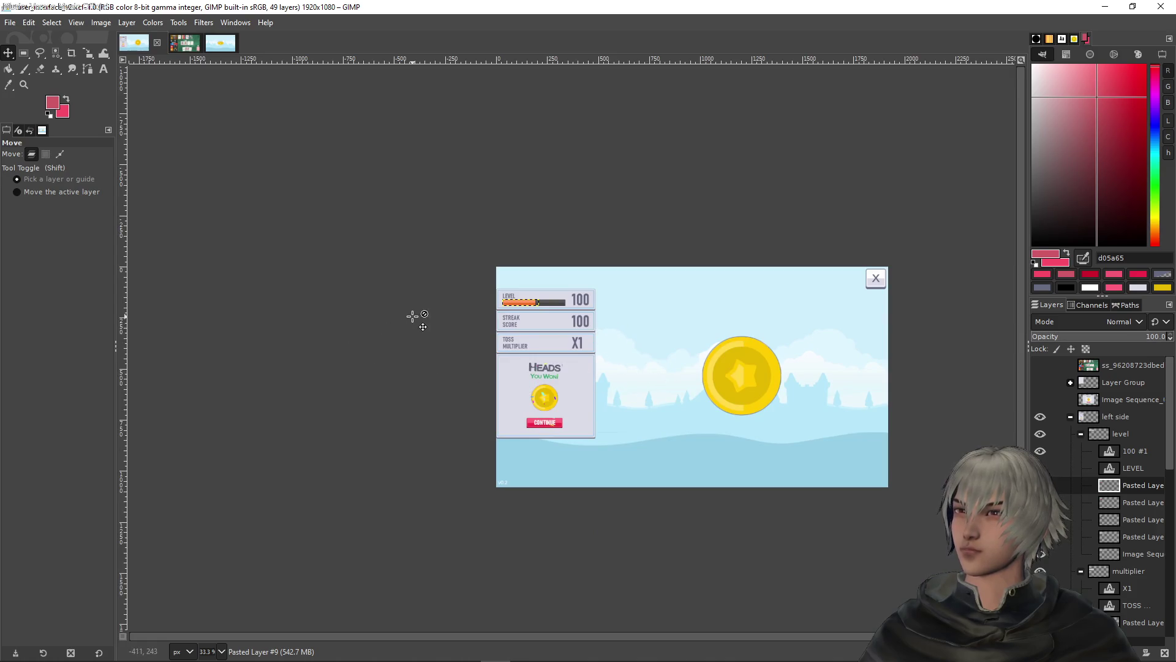
{"action": "scroll", "coordinate": [475, 299], "scroll_direction": "up", "scroll_amount": 5, "text": "ctrl"}
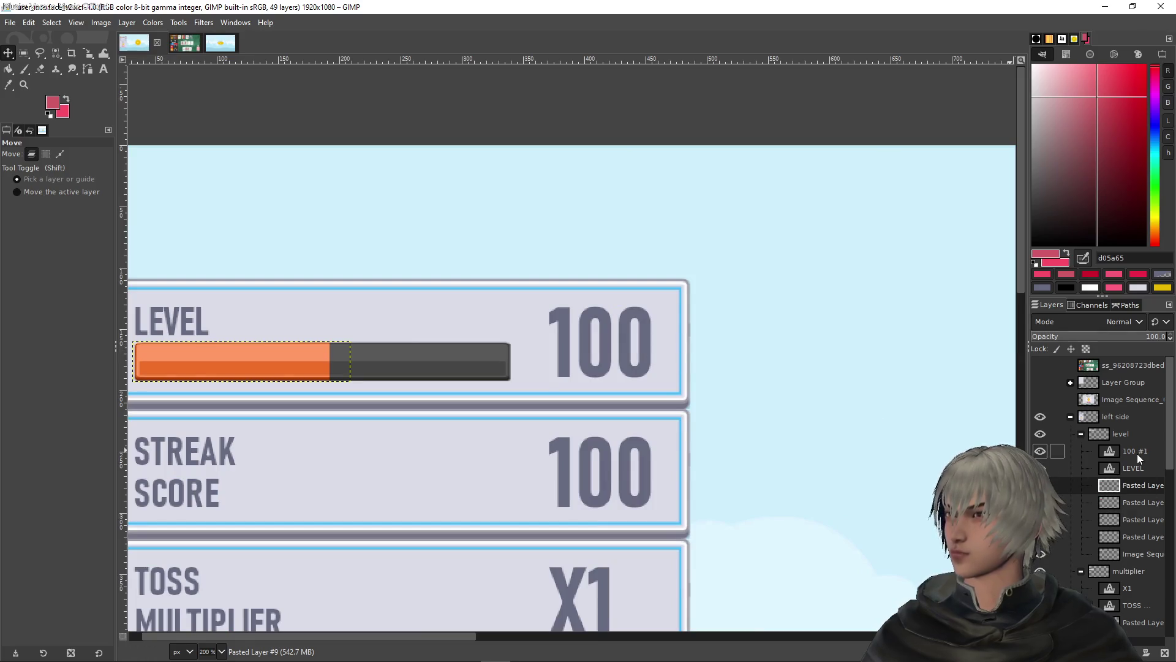
{"action": "left_click", "coordinate": [1137, 453]}
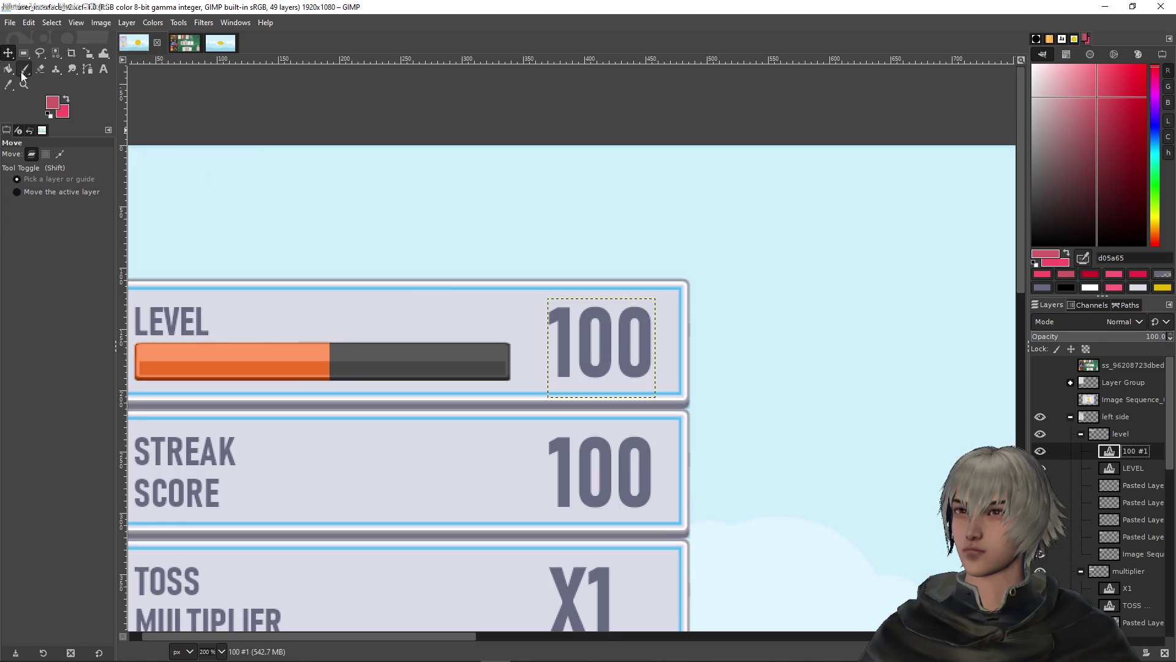
Edit the LEVEL value text from 100 to 140 and right-justify it
{"action": "left_click", "coordinate": [104, 71]}
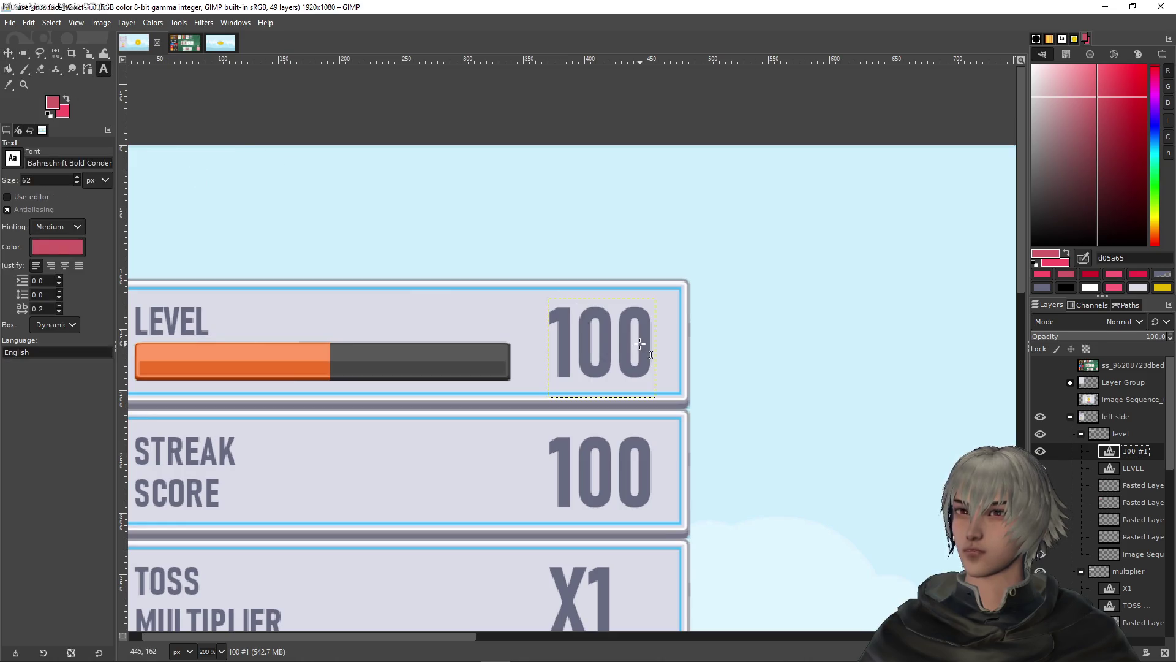
{"action": "left_click", "coordinate": [629, 355]}
{"action": "key", "text": "shift+Left"}
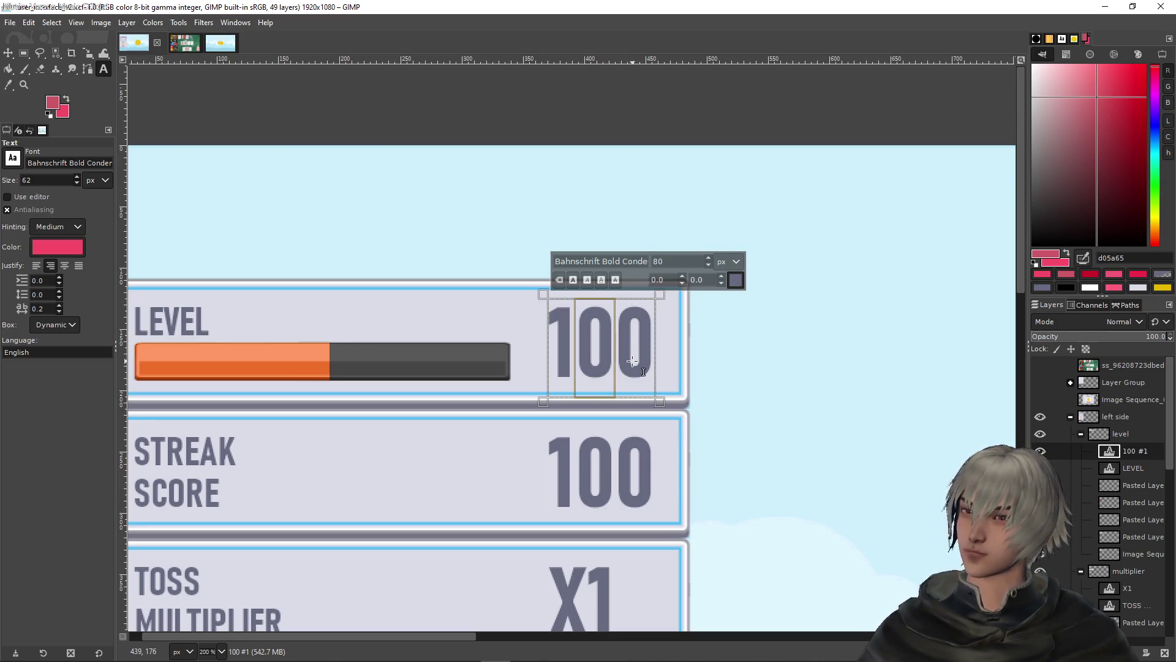
{"action": "type", "text": "4"}
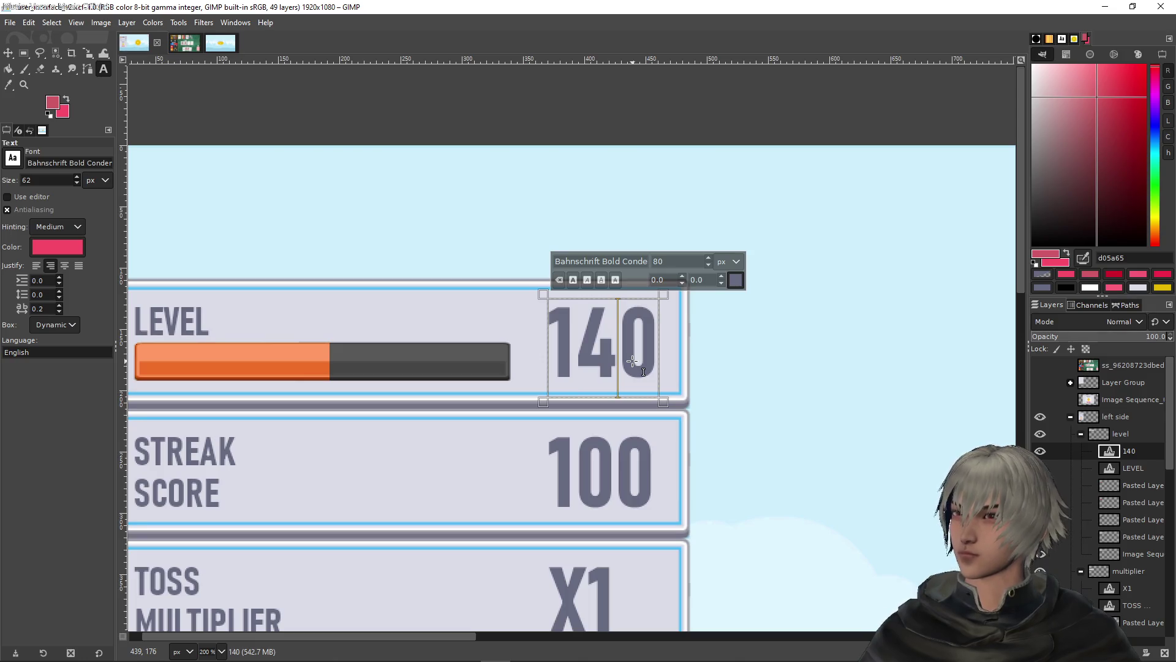
{"action": "left_click", "coordinate": [49, 268]}
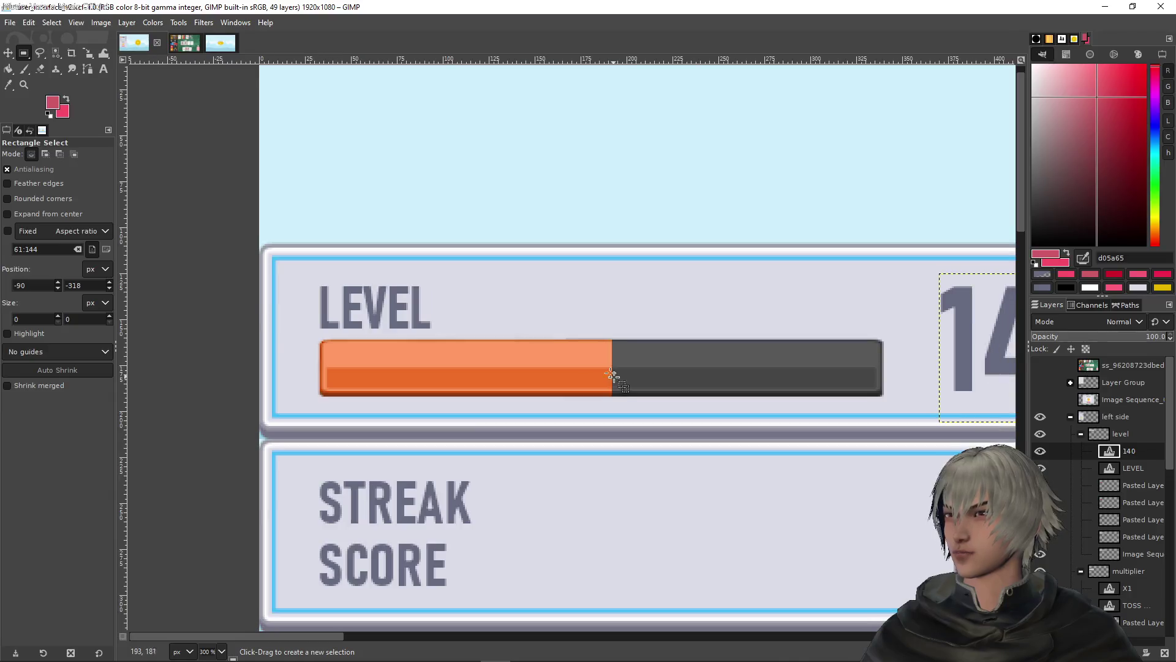
Apply Hue-Saturation to the orange fill: hue 8.8, lightness -18.3, saturation 17.7
{"action": "left_click", "coordinate": [1114, 491], "text": "alt"}
{"action": "left_click", "coordinate": [152, 22]}
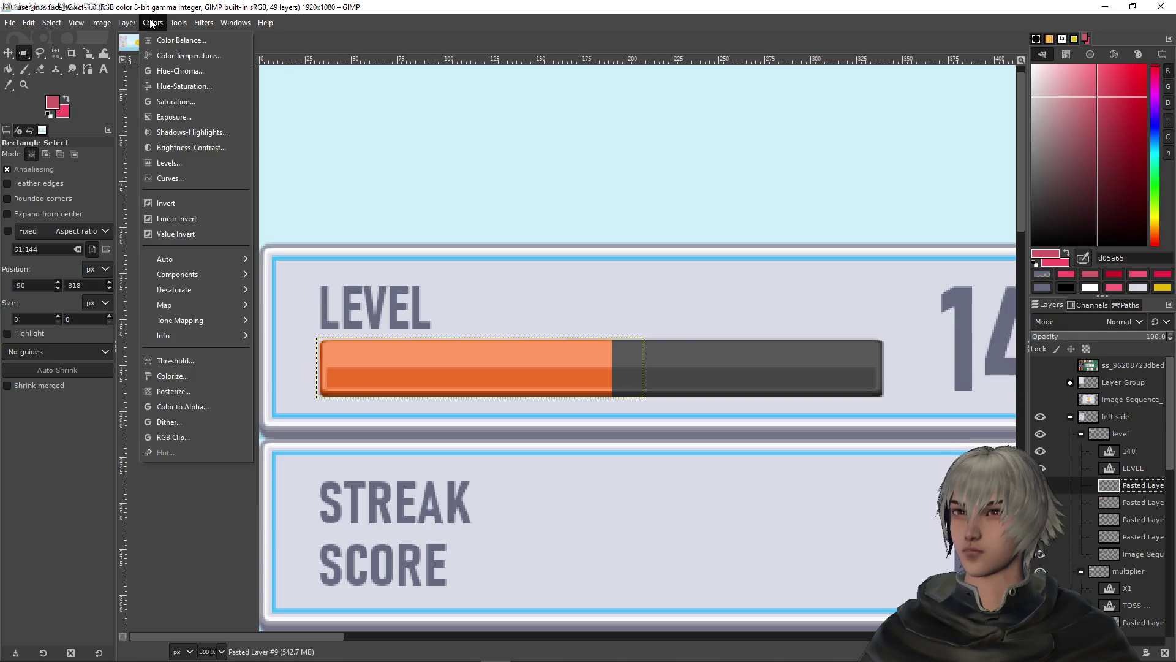
{"action": "left_click", "coordinate": [183, 86]}
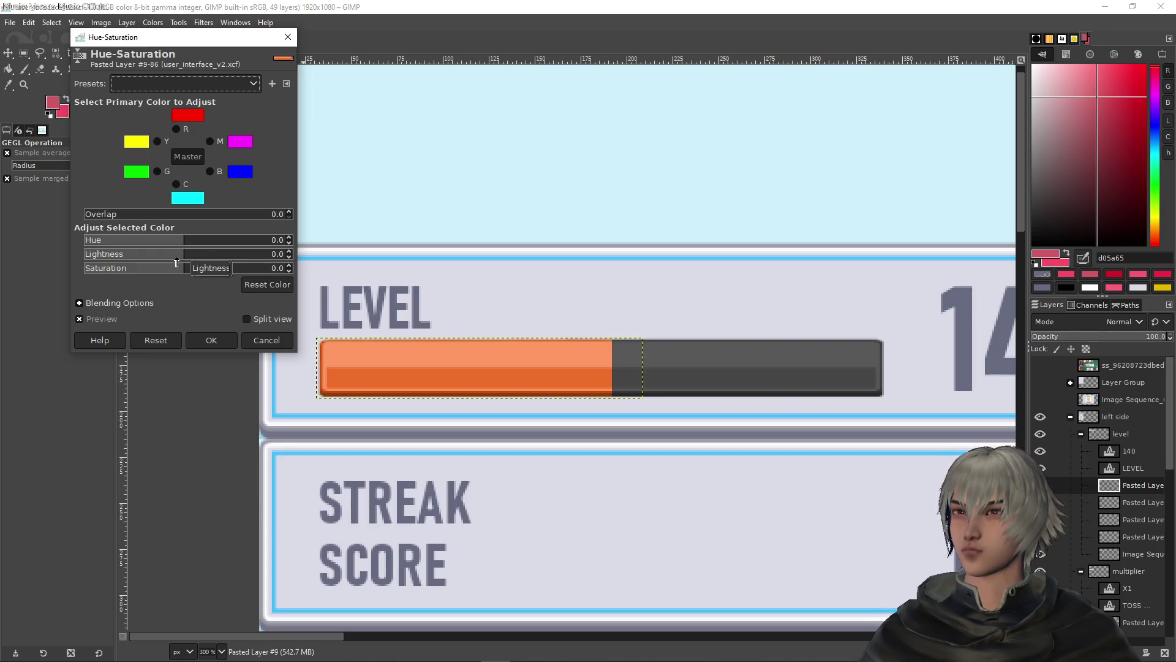
{"action": "mouse_move", "coordinate": [183, 243]}
{"action": "left_mouse_down"}
{"action": "mouse_move", "coordinate": [202, 249]}
{"action": "mouse_move", "coordinate": [192, 248]}
{"action": "left_mouse_up"}
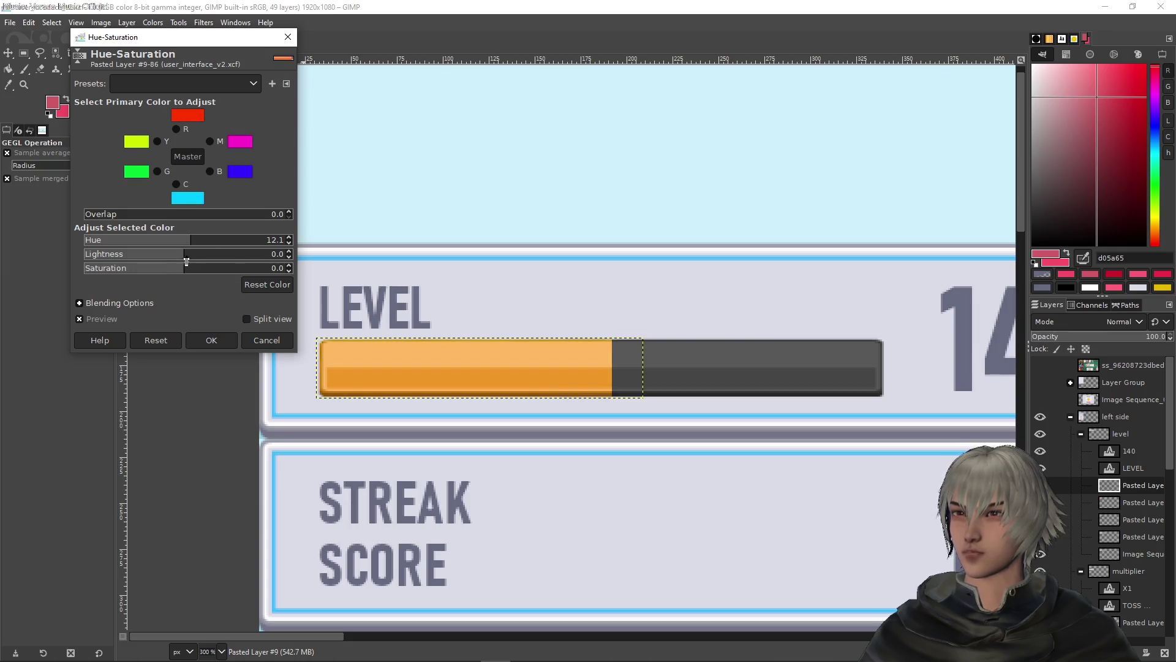
{"action": "mouse_move", "coordinate": [181, 253]}
{"action": "left_mouse_down"}
{"action": "mouse_move", "coordinate": [140, 253]}
{"action": "mouse_move", "coordinate": [208, 253]}
{"action": "mouse_move", "coordinate": [160, 256]}
{"action": "mouse_move", "coordinate": [145, 274]}
{"action": "mouse_move", "coordinate": [226, 278]}
{"action": "left_mouse_up"}
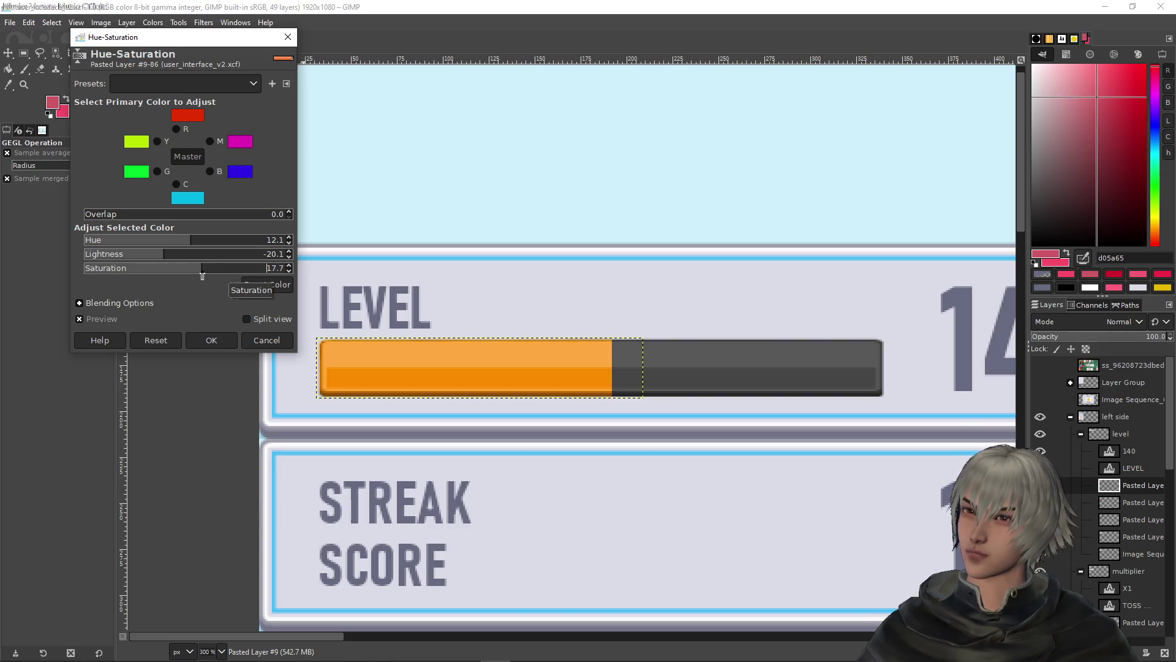
{"action": "mouse_move", "coordinate": [195, 242]}
{"action": "left_mouse_down"}
{"action": "mouse_move", "coordinate": [177, 244]}
{"action": "mouse_move", "coordinate": [190, 247]}
{"action": "left_mouse_up"}
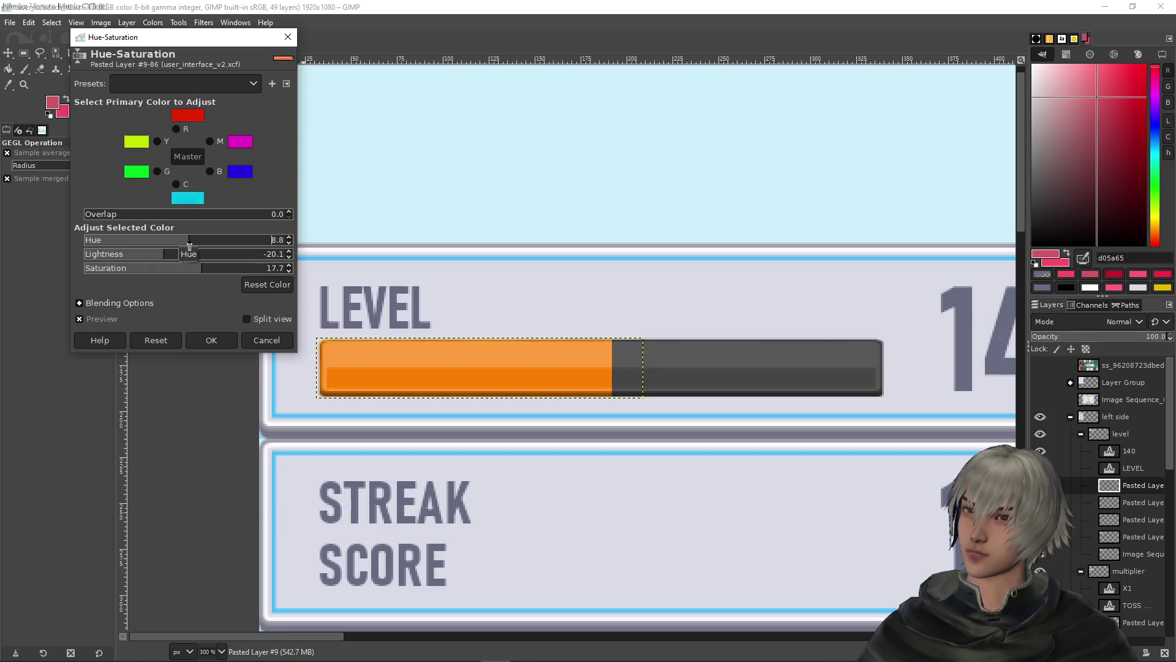
{"action": "left_click_drag", "start_coordinate": [164, 257], "coordinate": [168, 256]}
{"action": "left_click_drag", "start_coordinate": [205, 258], "coordinate": [167, 258]}
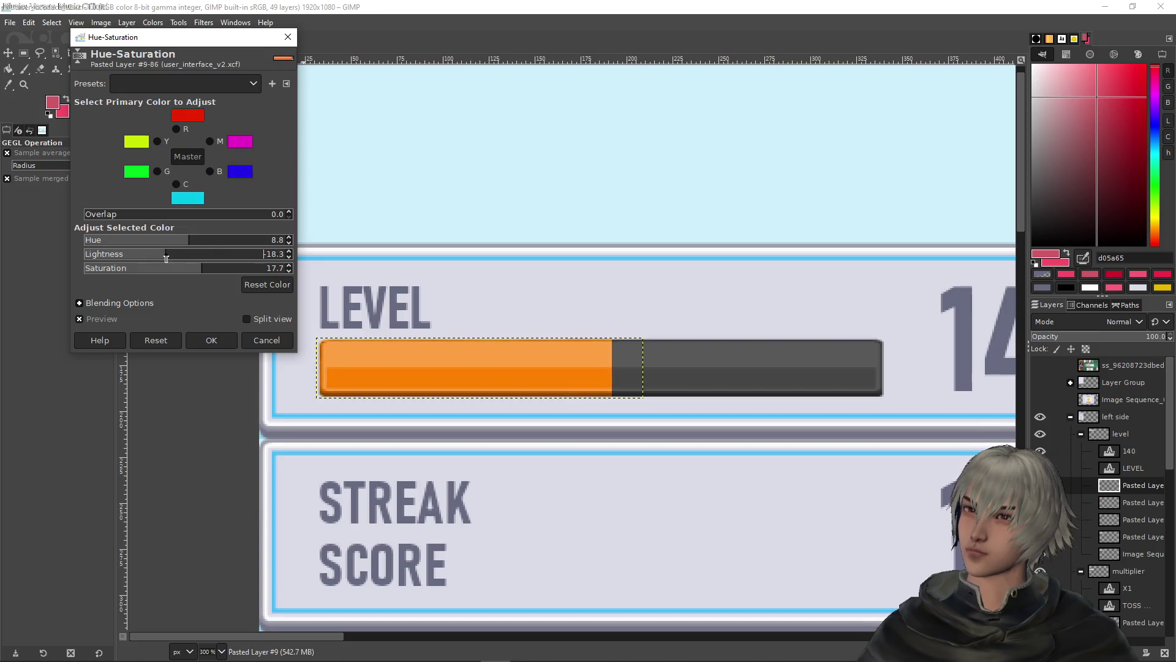
{"action": "left_click", "coordinate": [221, 341]}
{"action": "scroll", "coordinate": [657, 274], "scroll_direction": "down", "scroll_amount": 4}
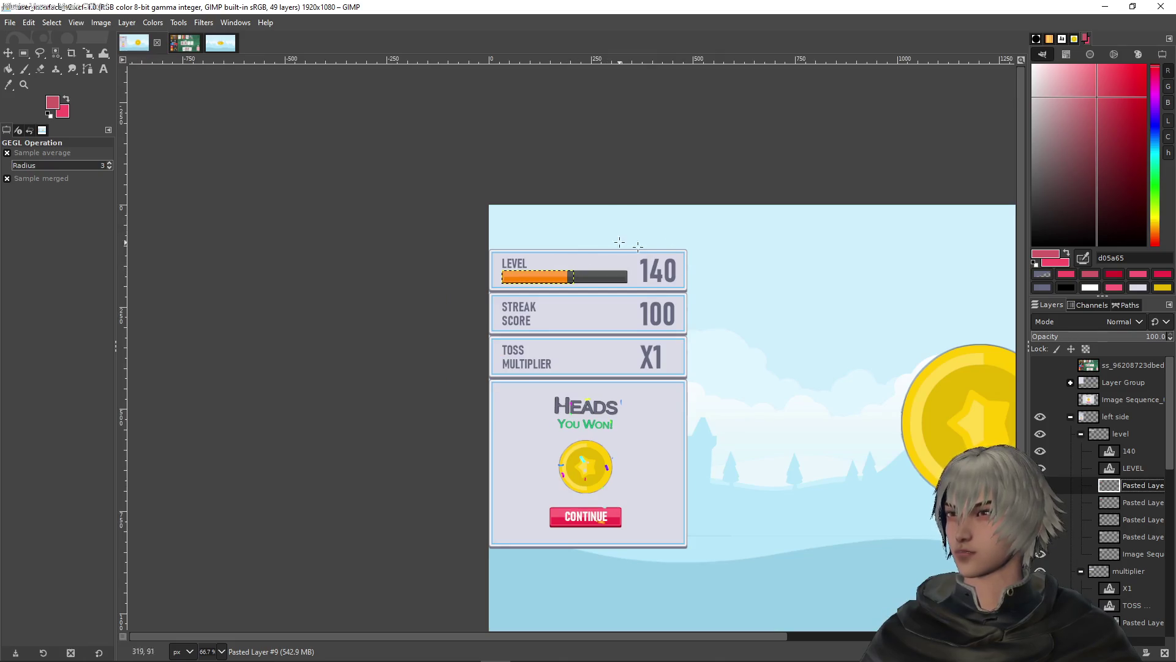
{"action": "scroll", "coordinate": [563, 243], "scroll_direction": "up", "scroll_amount": 2}
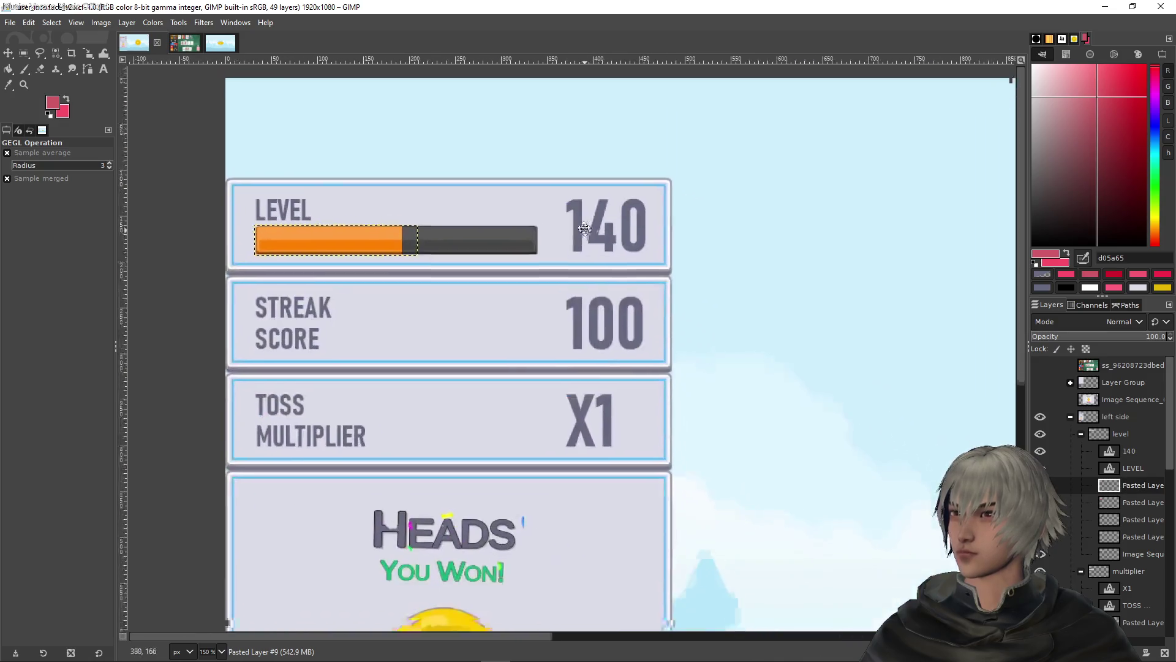
{"action": "scroll", "coordinate": [612, 217], "scroll_direction": "down", "scroll_amount": 2}
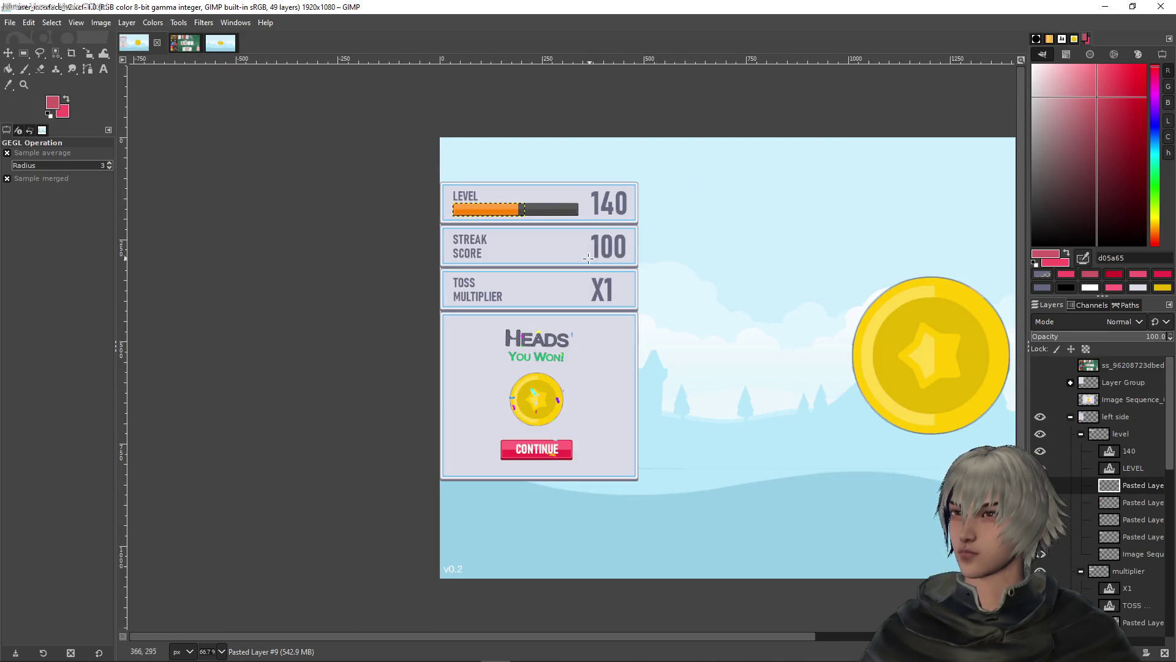
{"action": "mouse_move", "coordinate": [834, 355]}
{"action": "left_mouse_down"}
{"action": "mouse_move", "coordinate": [765, 355]}
{"action": "mouse_move", "coordinate": [696, 315]}
{"action": "left_mouse_up"}
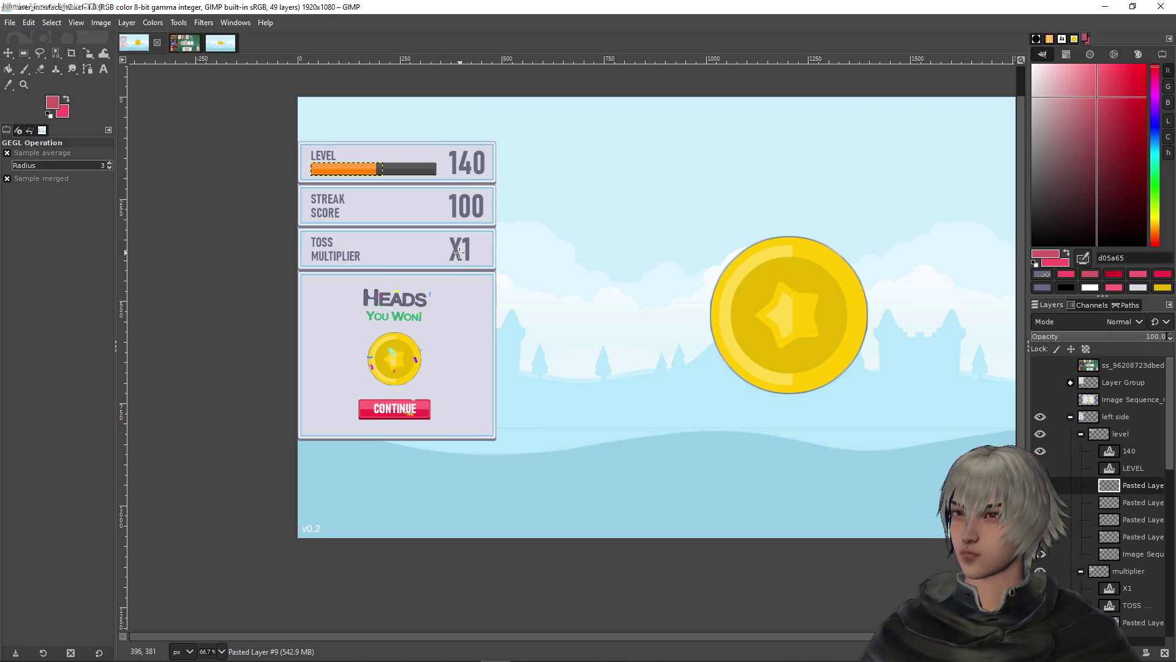
{"action": "scroll", "coordinate": [466, 257], "scroll_direction": "up", "scroll_amount": 4, "text": "ctrl"}
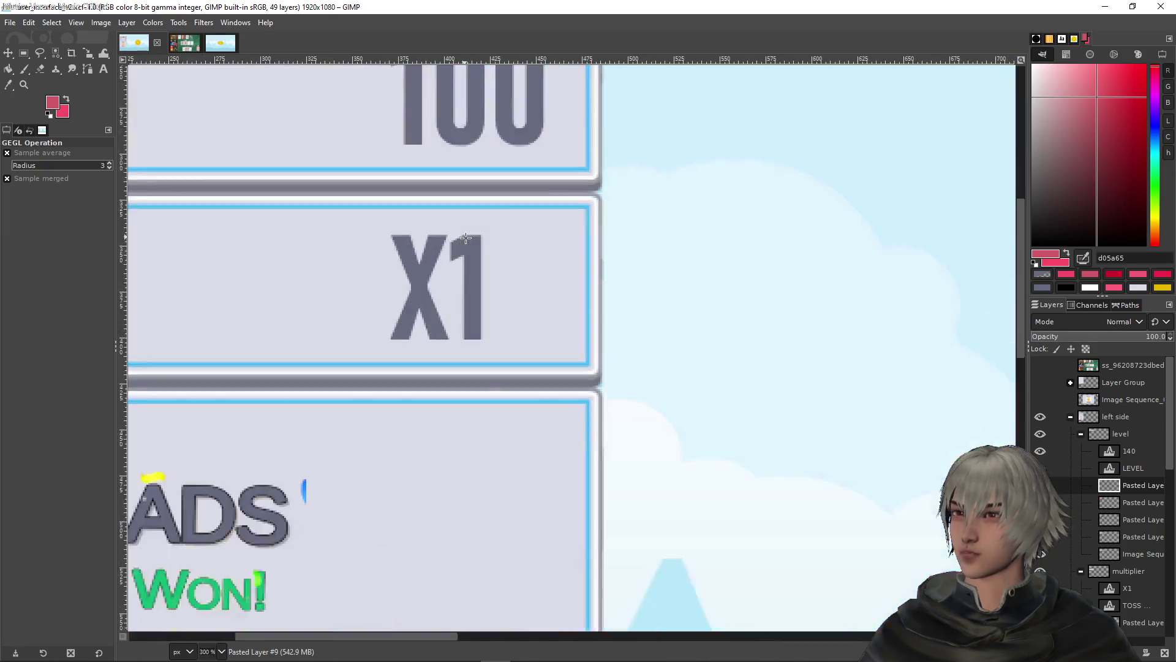
{"action": "scroll", "coordinate": [1116, 509], "scroll_direction": "down", "scroll_amount": 1}
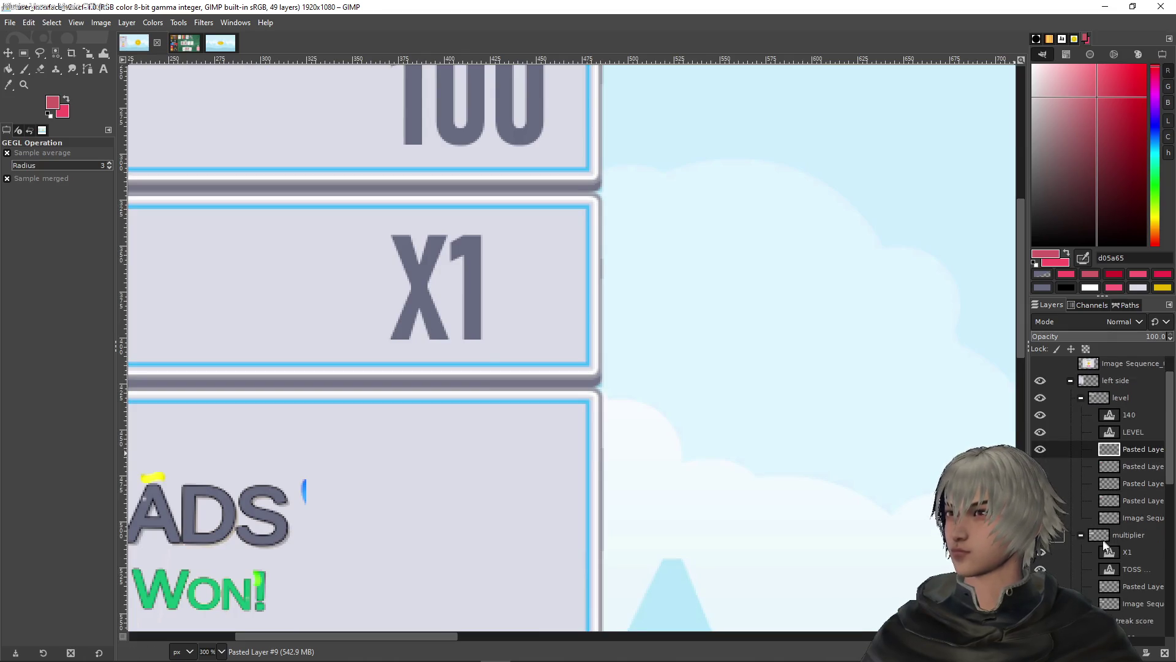
Select the X1 text layer and test-nudge it with the Move tool
{"action": "left_click", "coordinate": [1068, 550]}
{"action": "scroll", "coordinate": [488, 246], "scroll_direction": "down", "scroll_amount": 4, "text": "ctrl"}
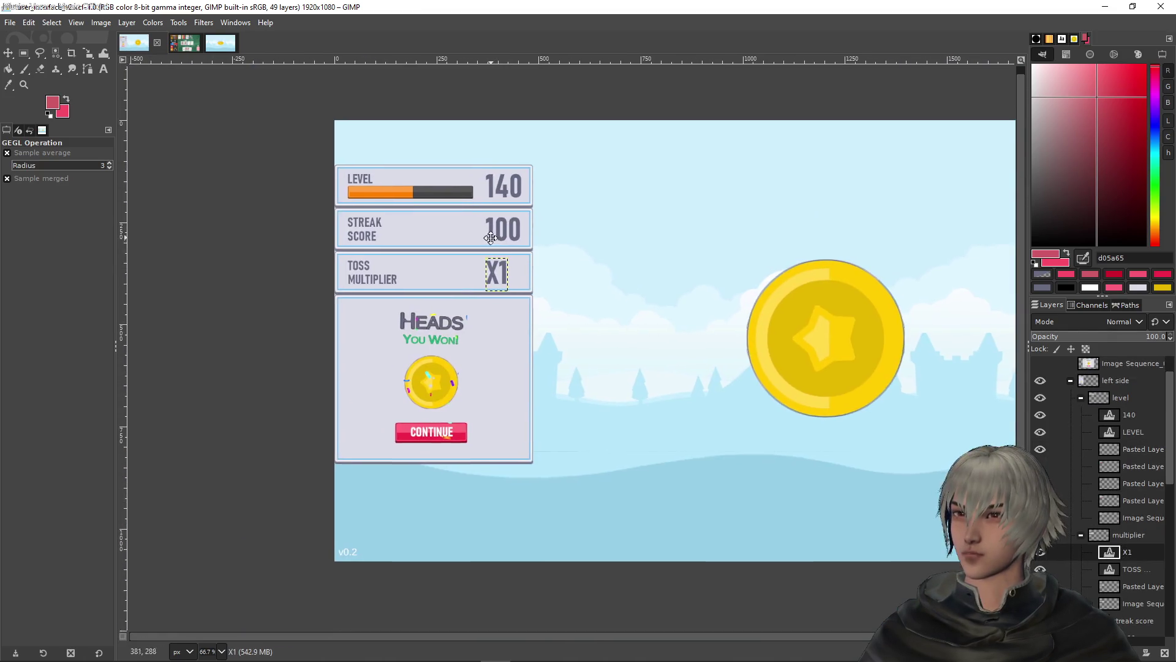
{"action": "scroll", "coordinate": [517, 262], "scroll_direction": "up", "scroll_amount": 1, "text": "ctrl"}
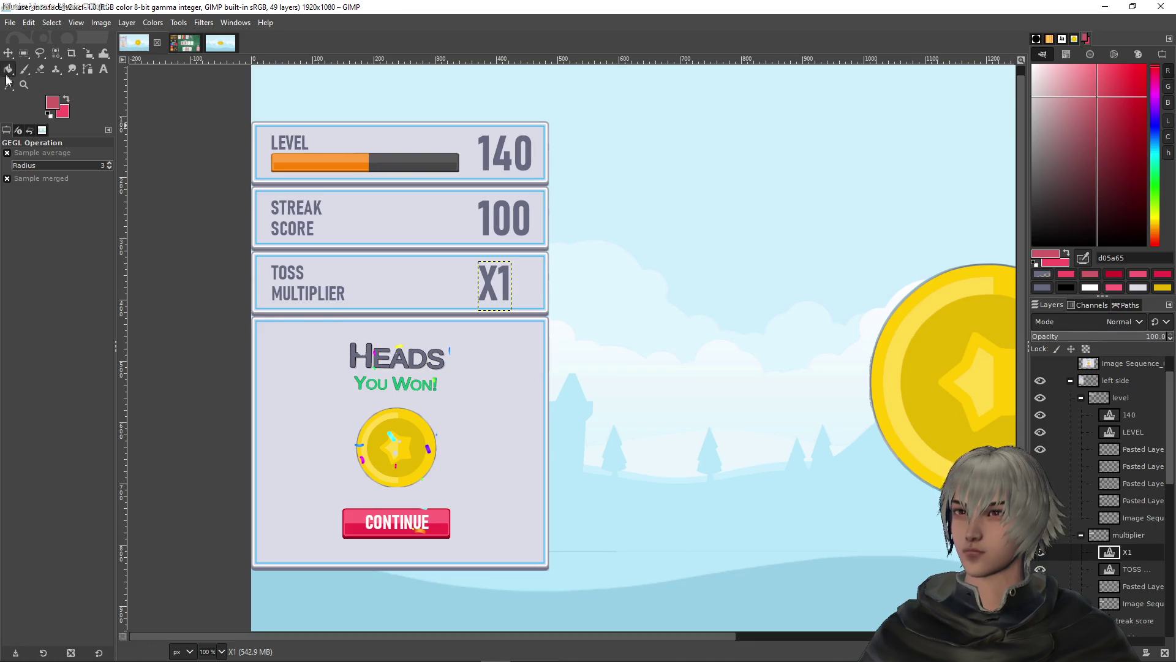
{"action": "left_click", "coordinate": [8, 54]}
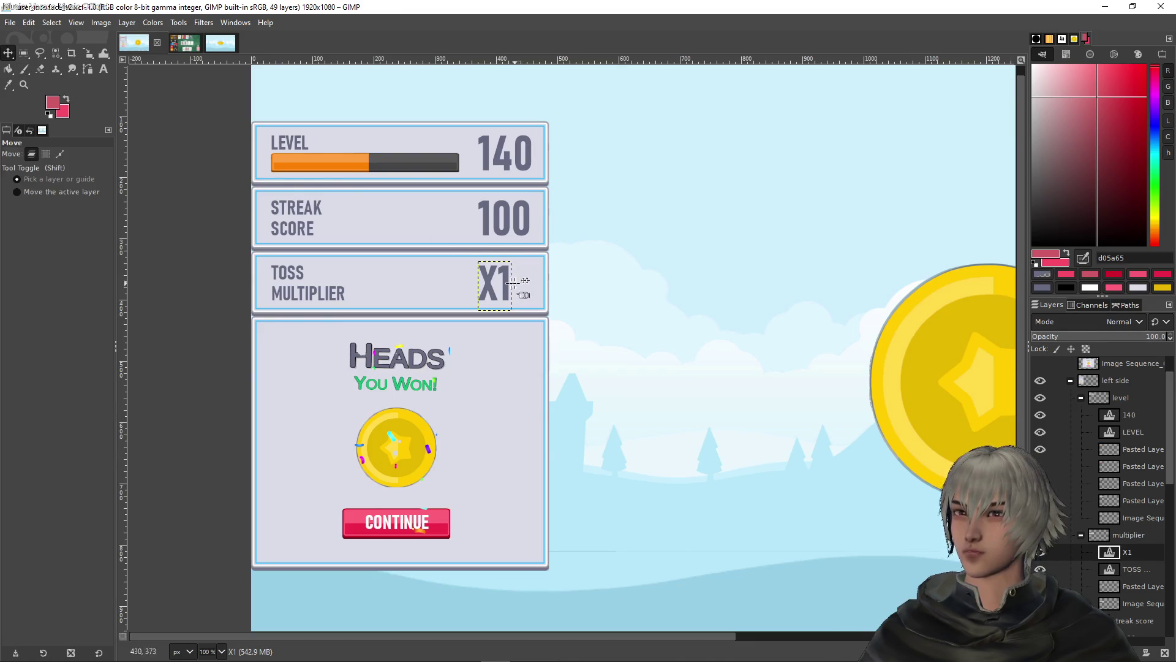
{"action": "key", "text": "shift+Right"}
{"action": "key", "text": "shift+Right"}
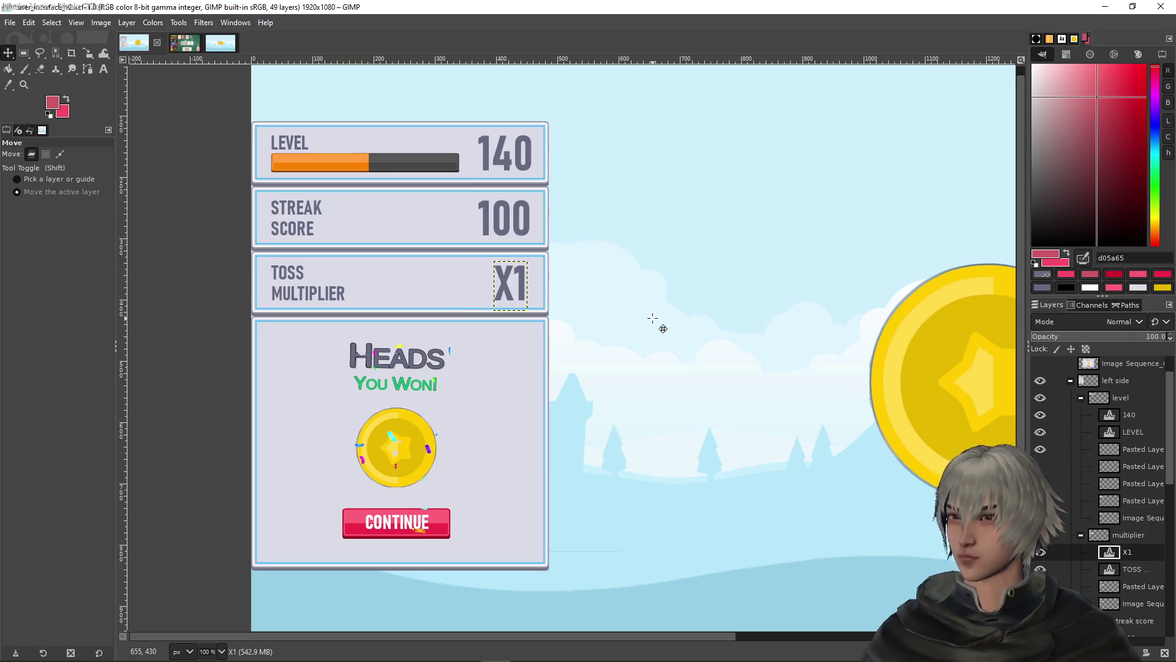
{"action": "key", "text": "shift+Left"}
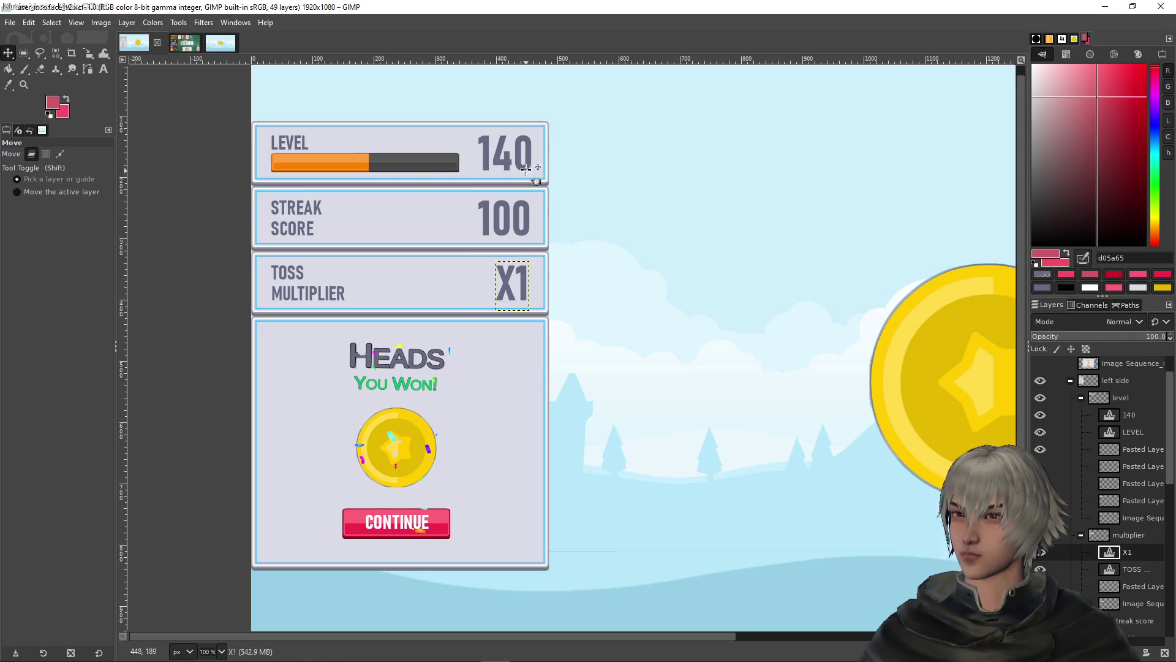
{"action": "scroll", "coordinate": [528, 153], "scroll_direction": "up", "scroll_amount": 2, "text": "ctrl"}
{"action": "scroll", "coordinate": [528, 154], "scroll_direction": "up", "scroll_amount": 4, "text": "ctrl"}
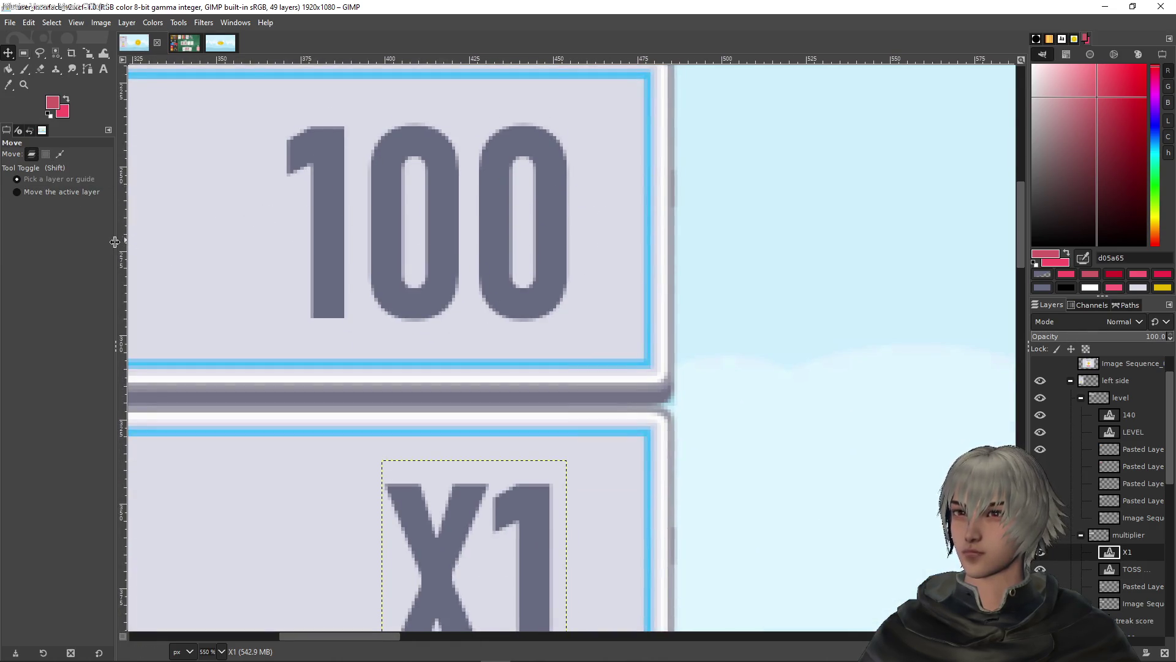
Add a vertical guide at 455 px at 100's right edge and nudge X1 onto it
{"action": "left_click_drag", "start_coordinate": [123, 247], "coordinate": [569, 294]}
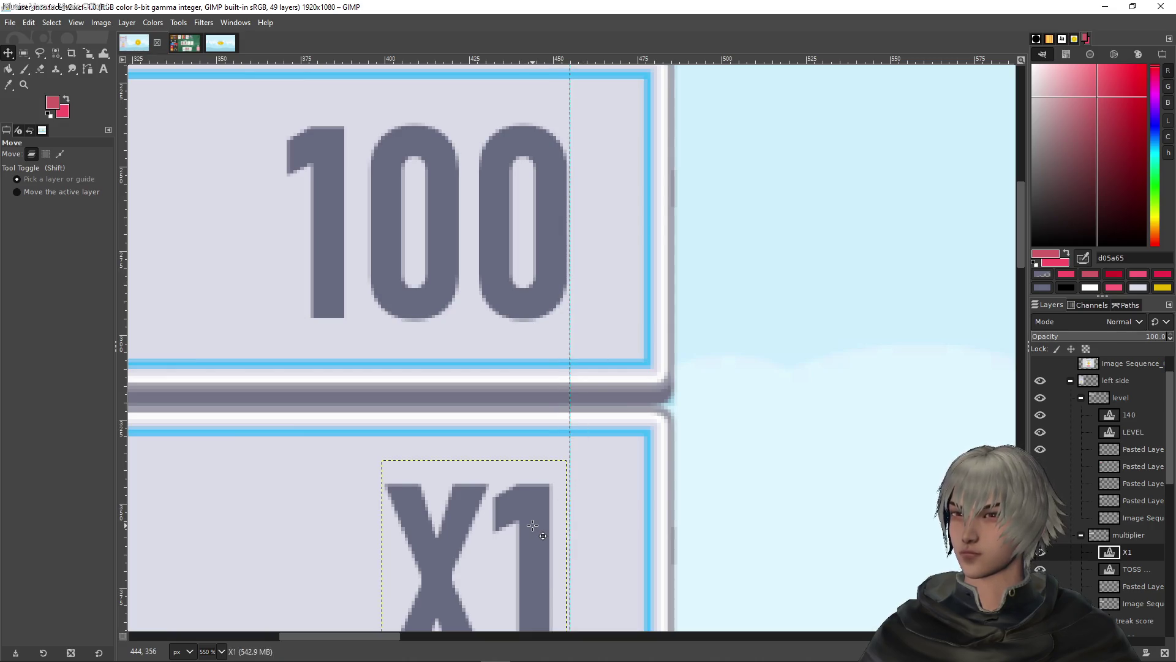
{"action": "key", "text": "Right"}
{"action": "key", "text": "Right"}
{"action": "key", "text": "Right"}
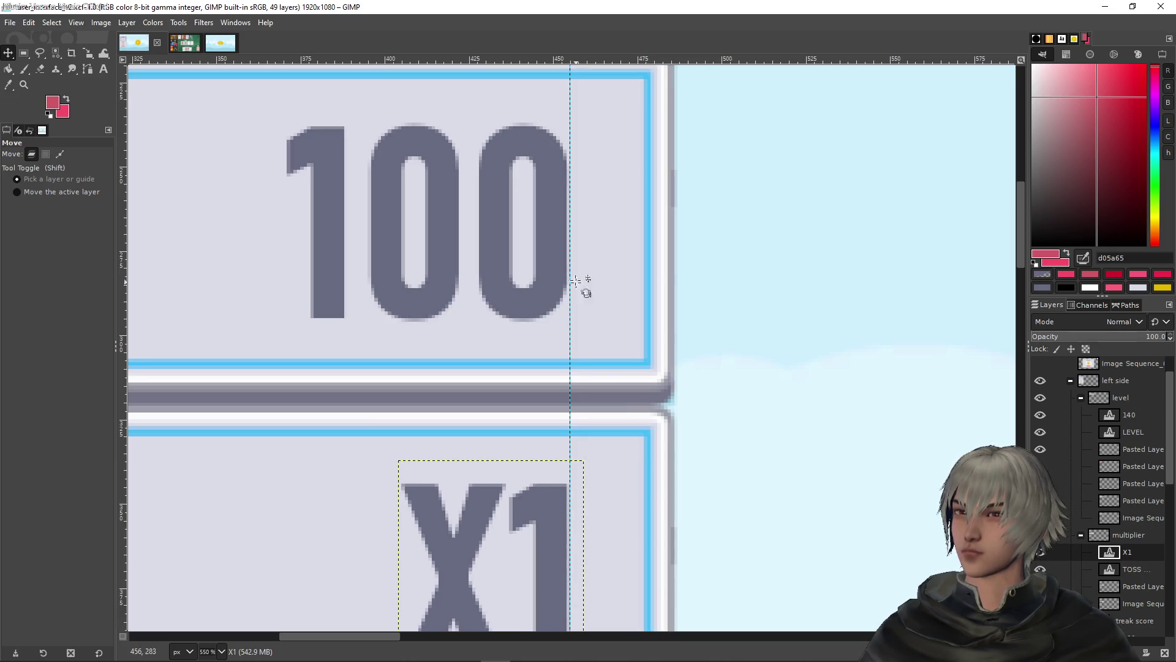
{"action": "scroll", "coordinate": [576, 281], "scroll_direction": "up", "scroll_amount": 5}
{"action": "left_click", "coordinate": [1155, 414]}
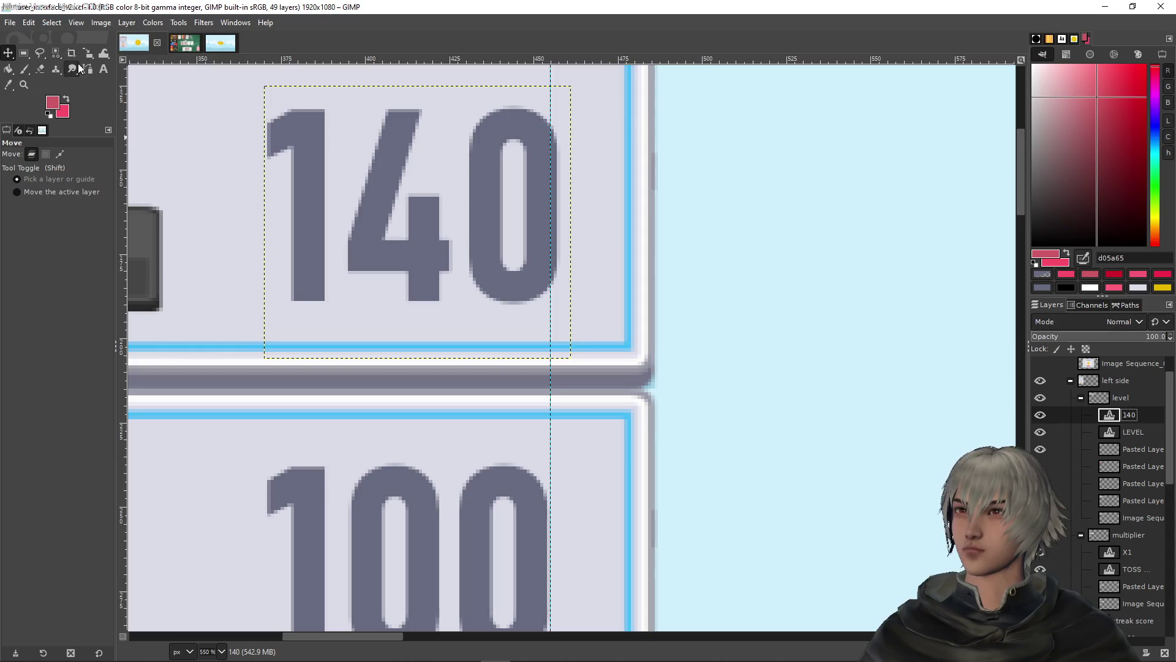
Edit the level number text from 140 to 14
{"action": "left_click", "coordinate": [104, 68]}
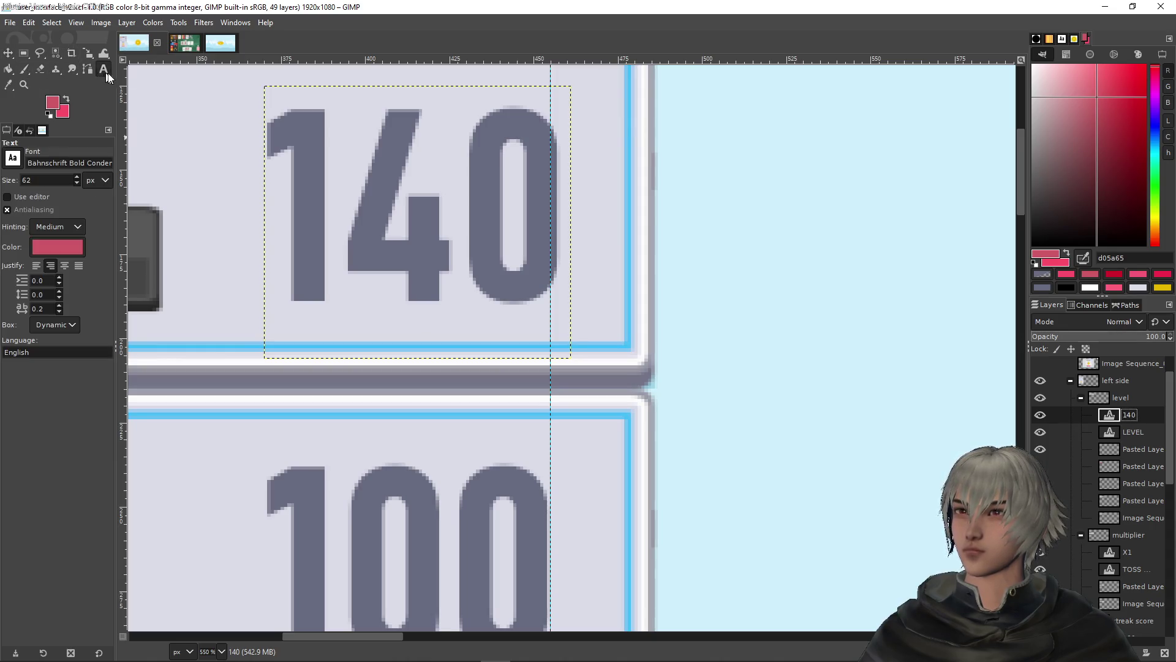
{"action": "left_click", "coordinate": [490, 212]}
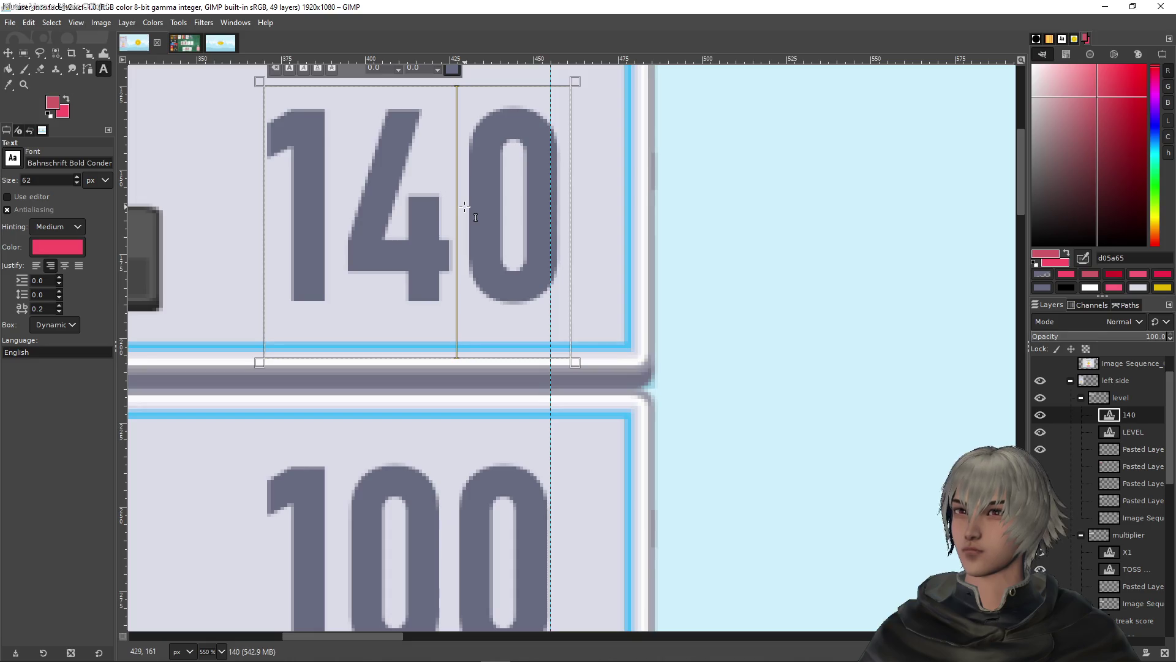
{"action": "key", "text": "Delete"}
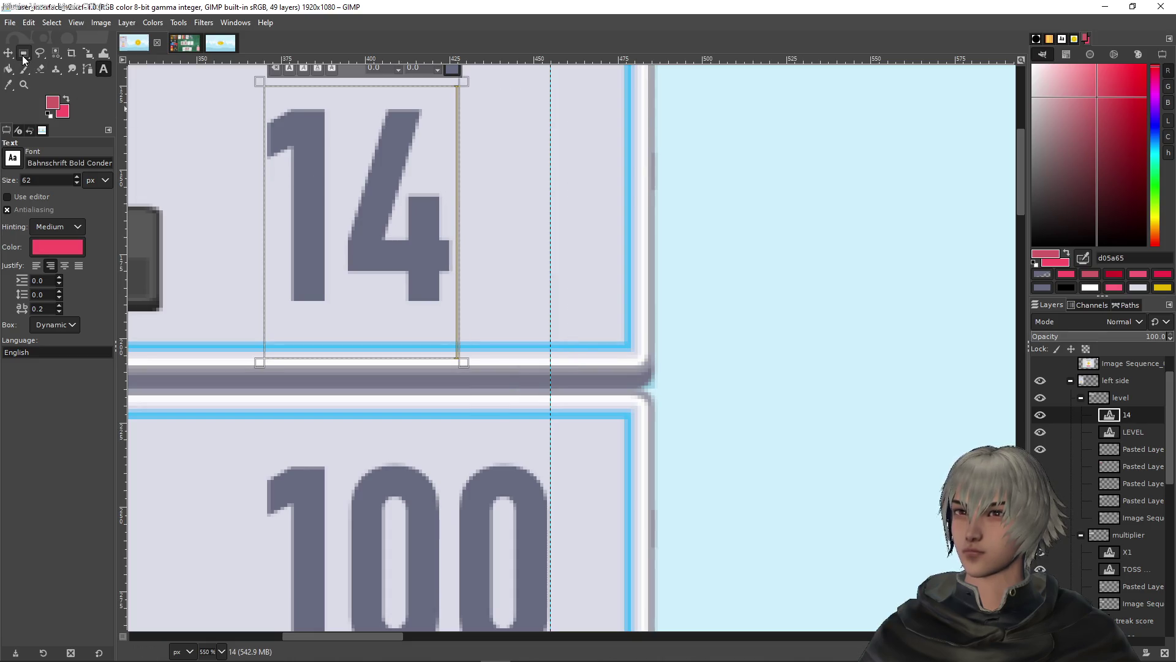
Nudge 14 one pixel right to align with 100 and X1, then remove the vertical guide
{"action": "key", "text": "m"}
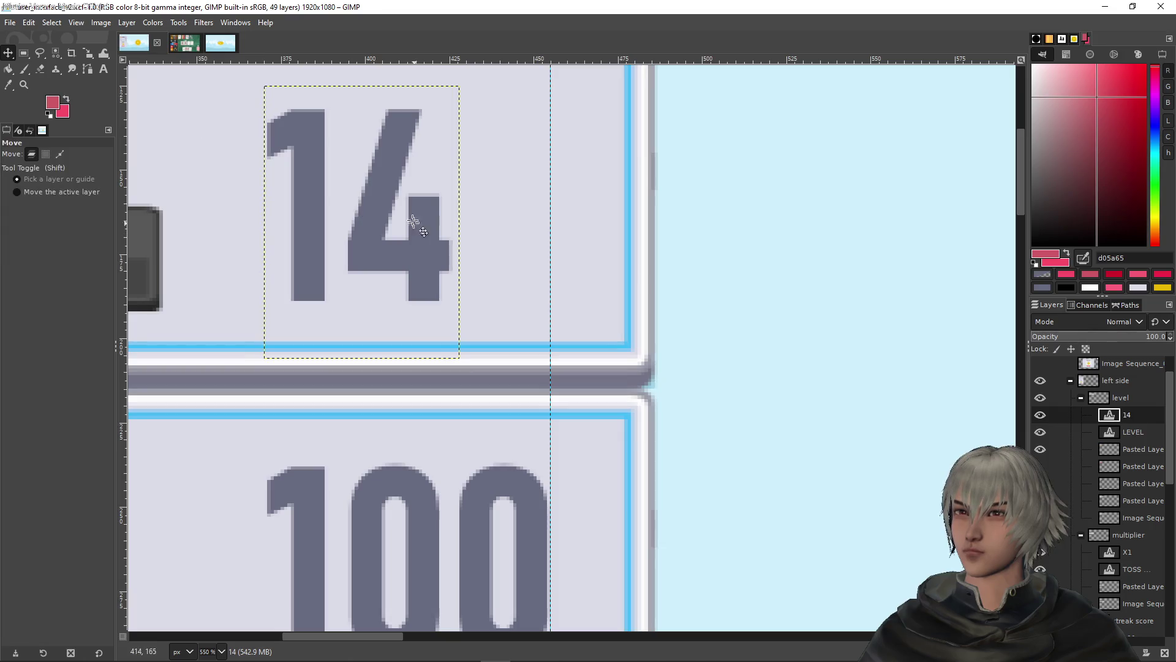
{"action": "key", "text": "Right"}
{"action": "key", "text": "Right"}
{"action": "key", "text": "Right"}
{"action": "key", "text": "Right"}
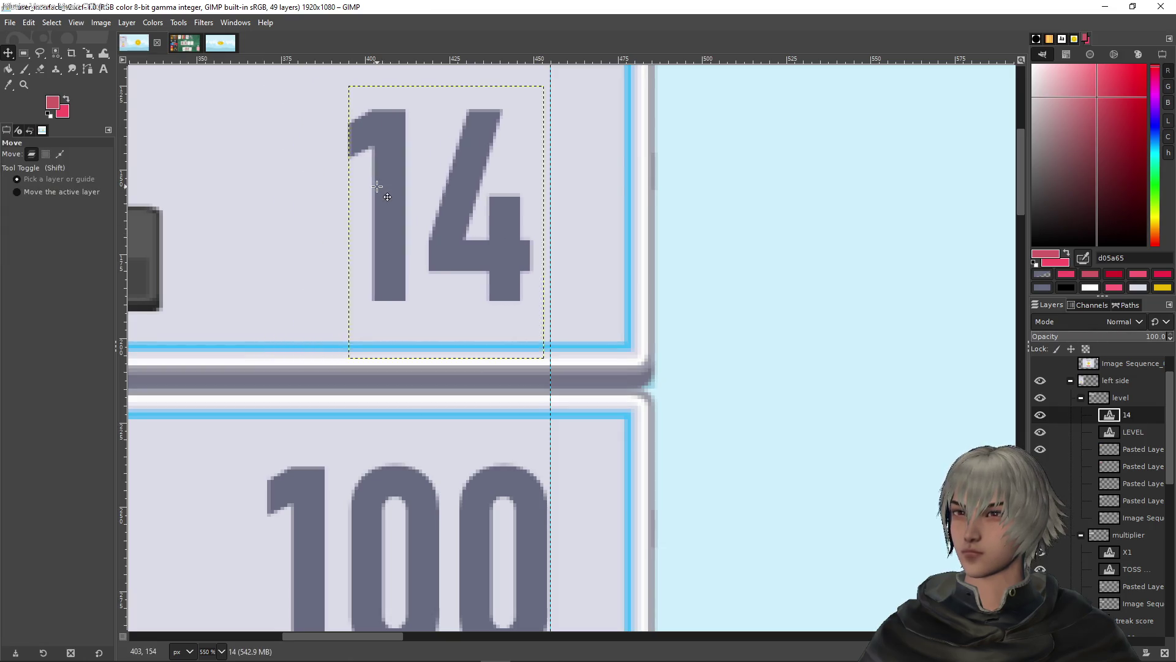
{"action": "scroll", "coordinate": [719, 321], "scroll_direction": "down", "scroll_amount": 7, "text": "ctrl"}
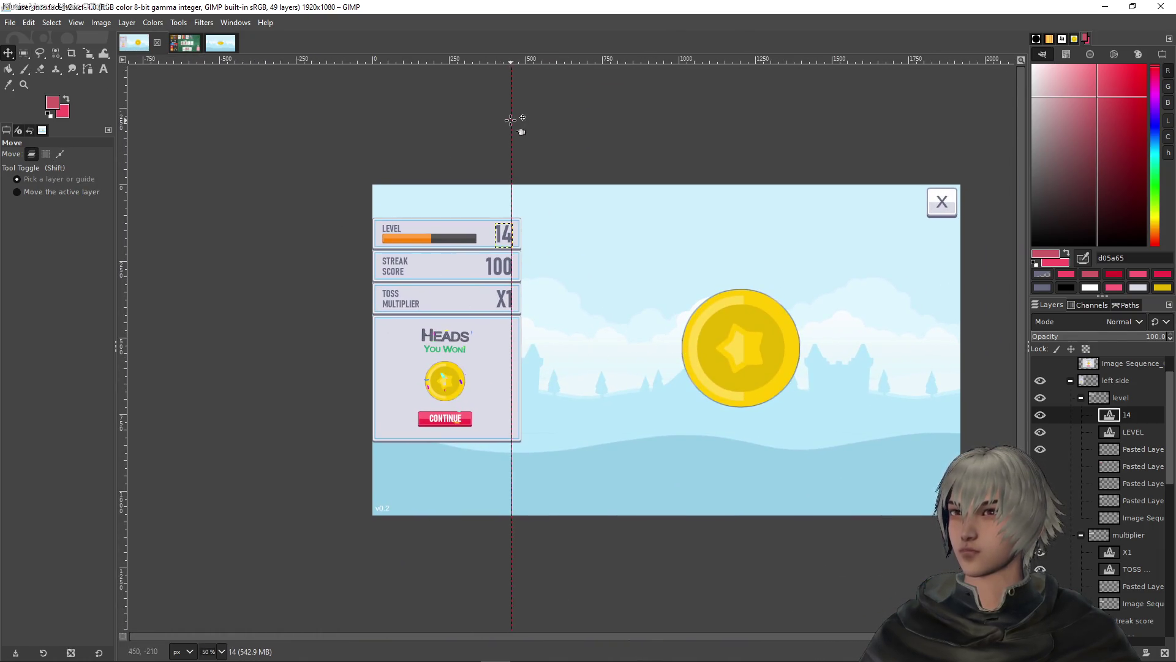
{"action": "left_click_drag", "start_coordinate": [518, 119], "coordinate": [70, 128]}
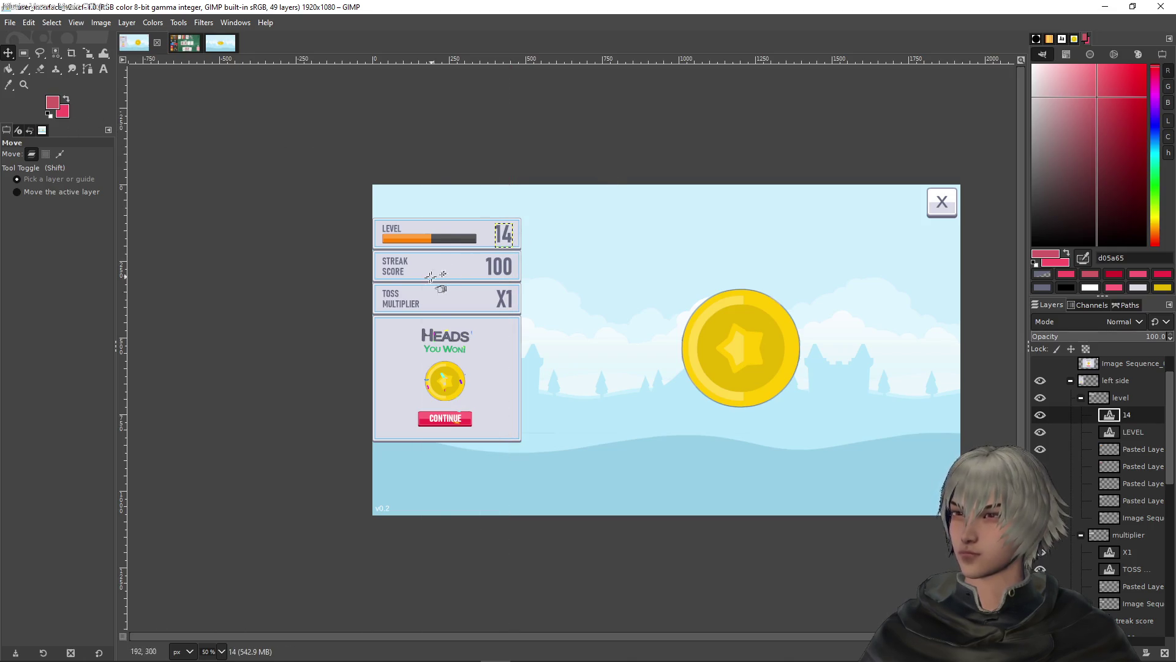
{"action": "scroll", "coordinate": [355, 291], "scroll_direction": "up", "scroll_amount": 1, "text": "ctrl"}
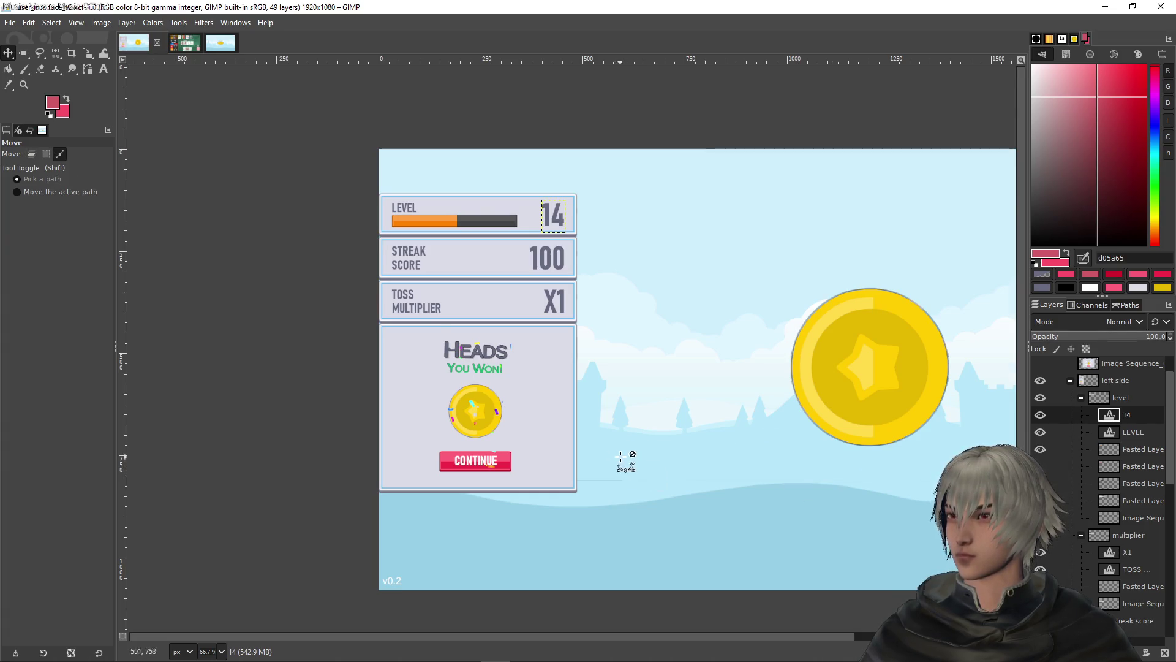
{"action": "scroll", "coordinate": [620, 456], "scroll_direction": "down", "scroll_amount": 2, "text": "ctrl"}
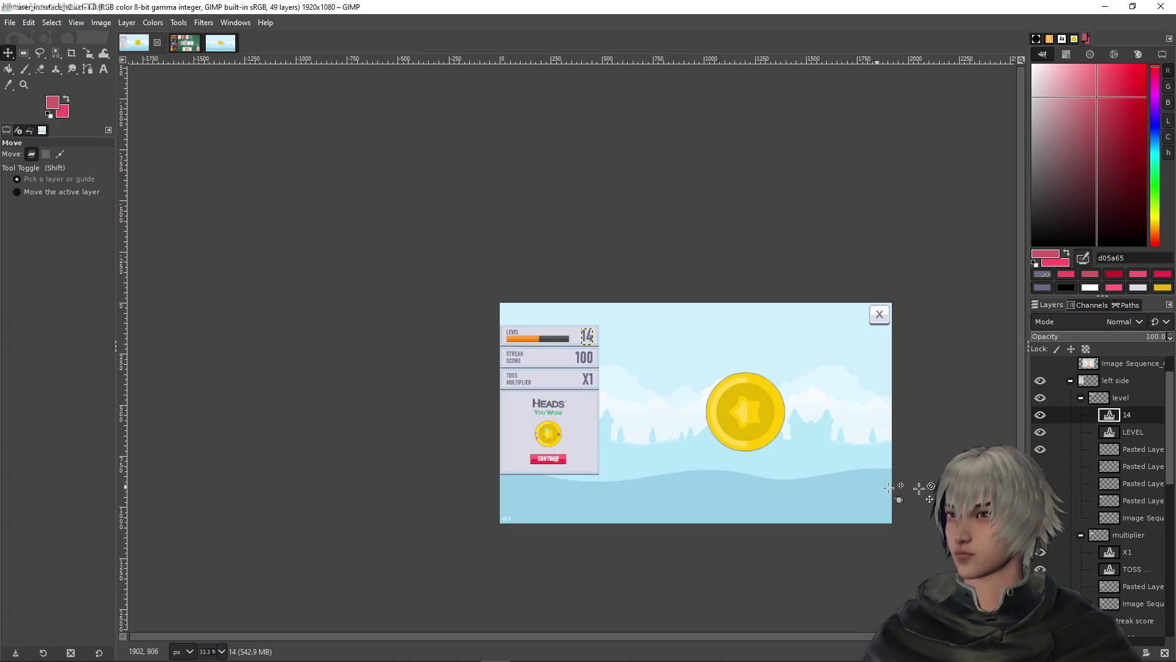
Collapse the level, multiplier and streak score groups and rename victory copy #1 to victory copy fin
{"action": "left_click", "coordinate": [1081, 397]}
{"action": "left_click", "coordinate": [1081, 415]}
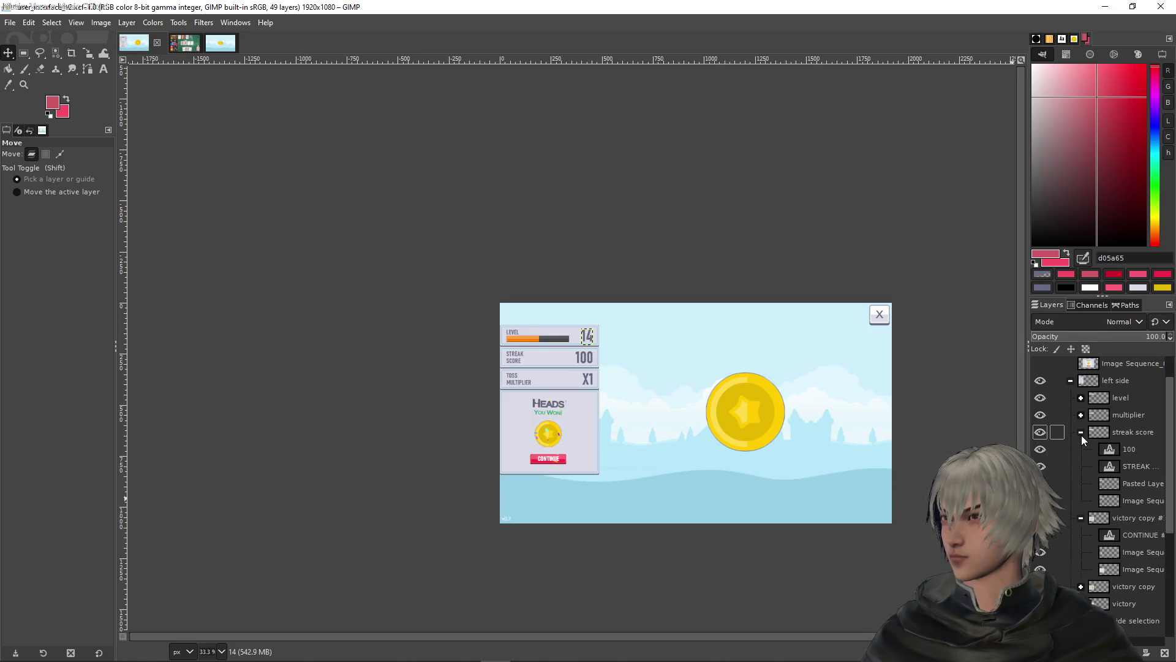
{"action": "left_click", "coordinate": [1081, 432]}
{"action": "left_click", "coordinate": [1081, 449]}
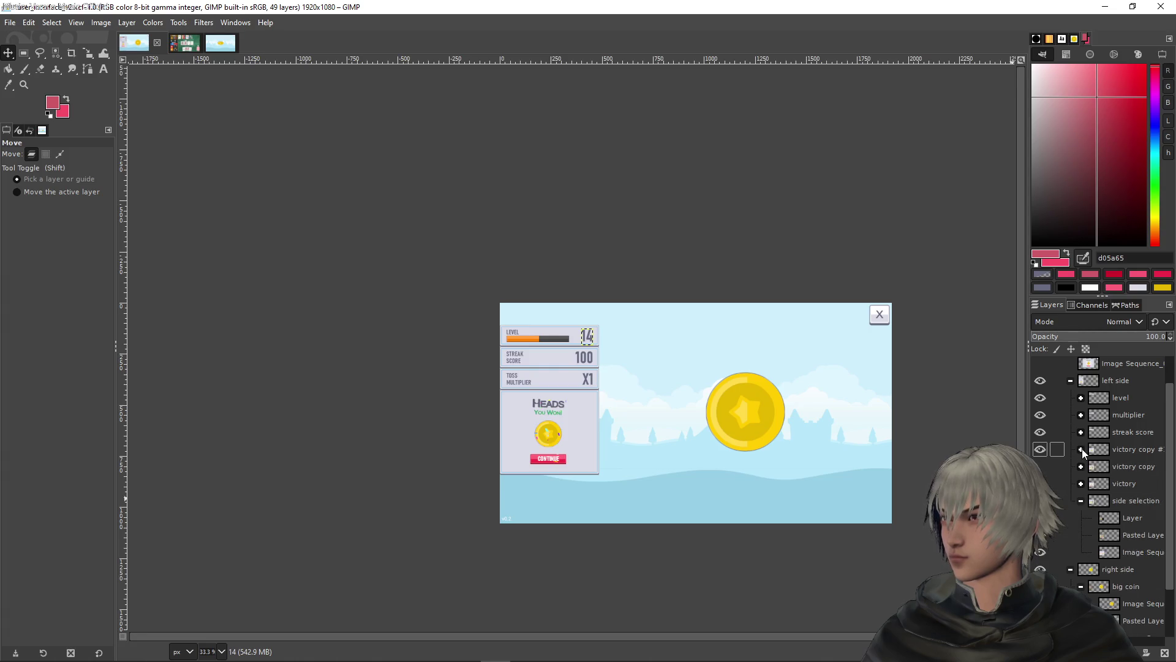
{"action": "left_click", "coordinate": [1150, 450]}
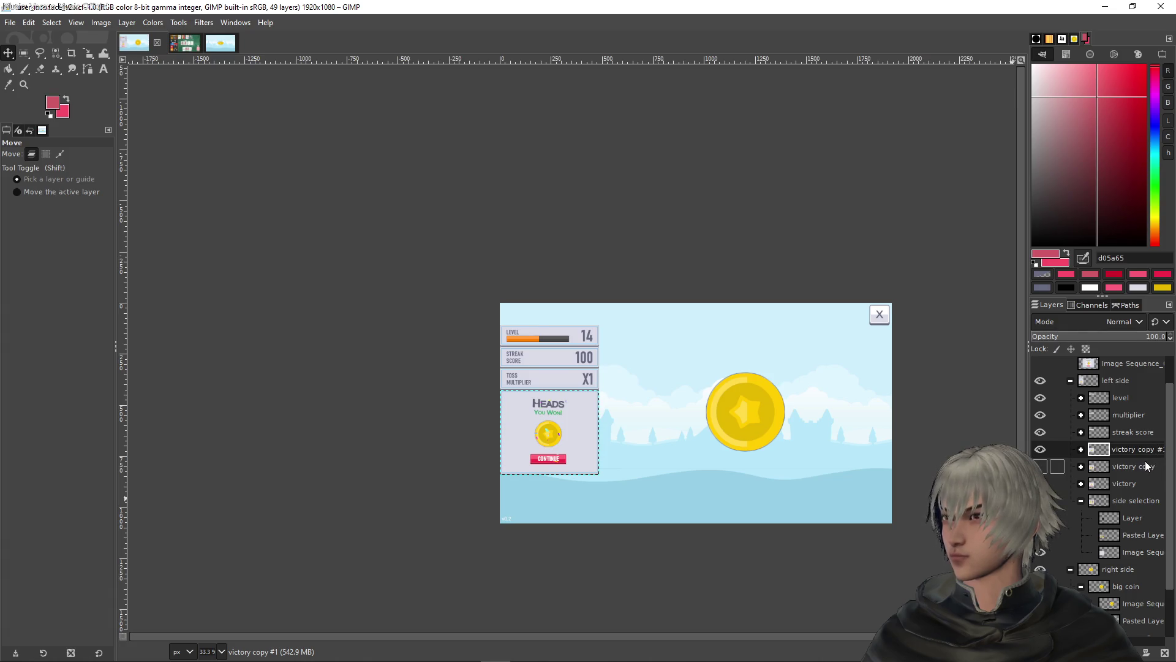
{"action": "type", "text": "fin"}
{"action": "key", "text": "Return"}
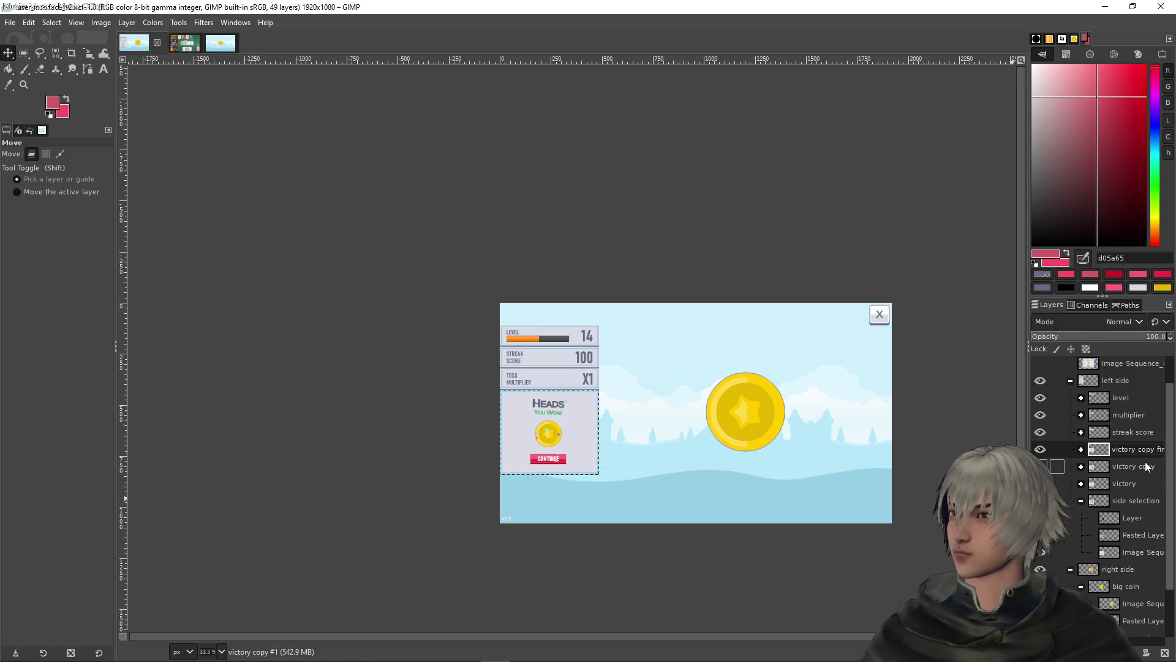
Hide the victory copy fin layer so Heads or Tails? shows, and save the image
{"action": "left_click", "coordinate": [1040, 450]}
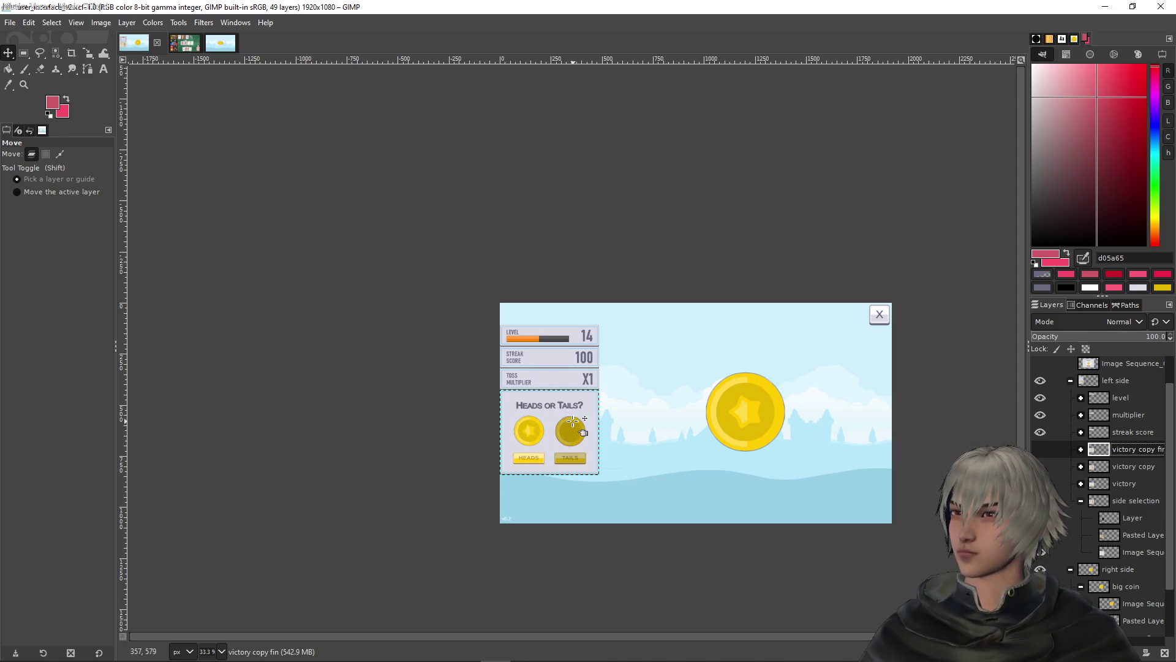
{"action": "scroll", "coordinate": [570, 423], "scroll_direction": "up", "scroll_amount": 2}
{"action": "scroll", "coordinate": [631, 324], "scroll_direction": "right", "scroll_amount": 3}
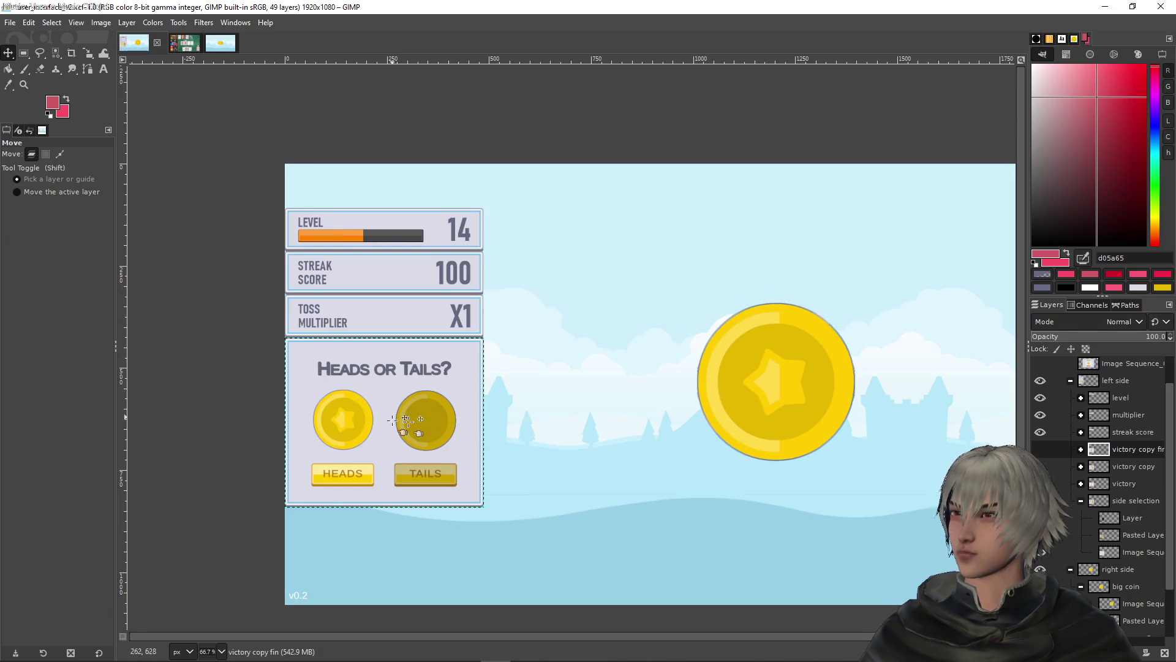
{"action": "left_click", "coordinate": [1040, 451]}
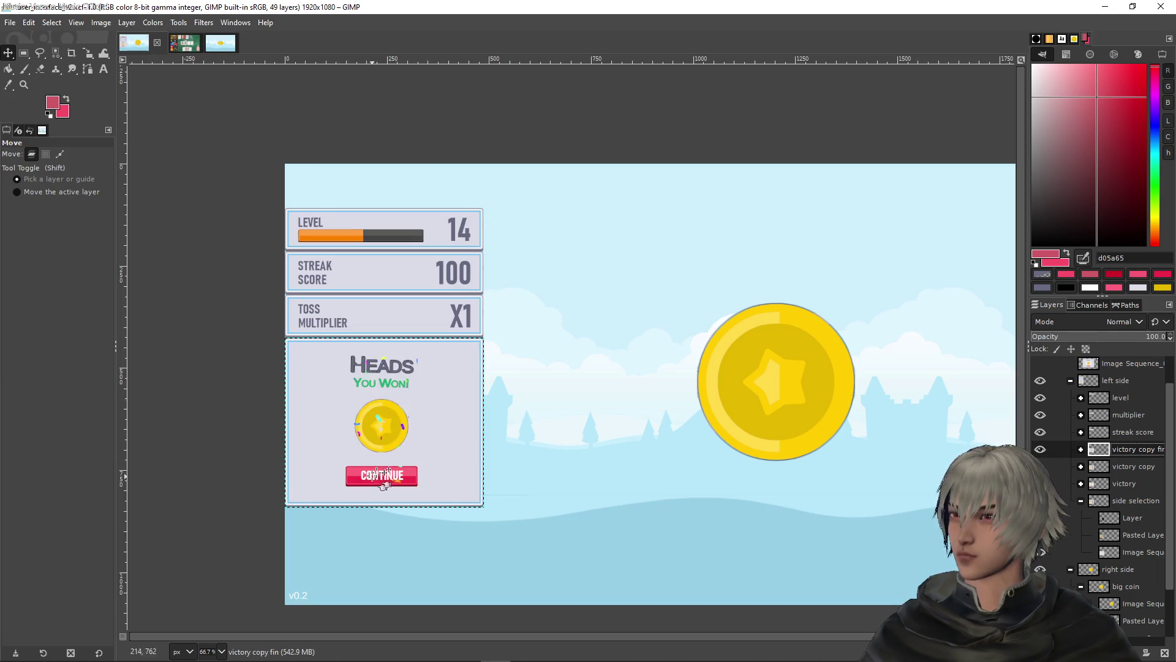
{"action": "left_click", "coordinate": [1041, 449]}
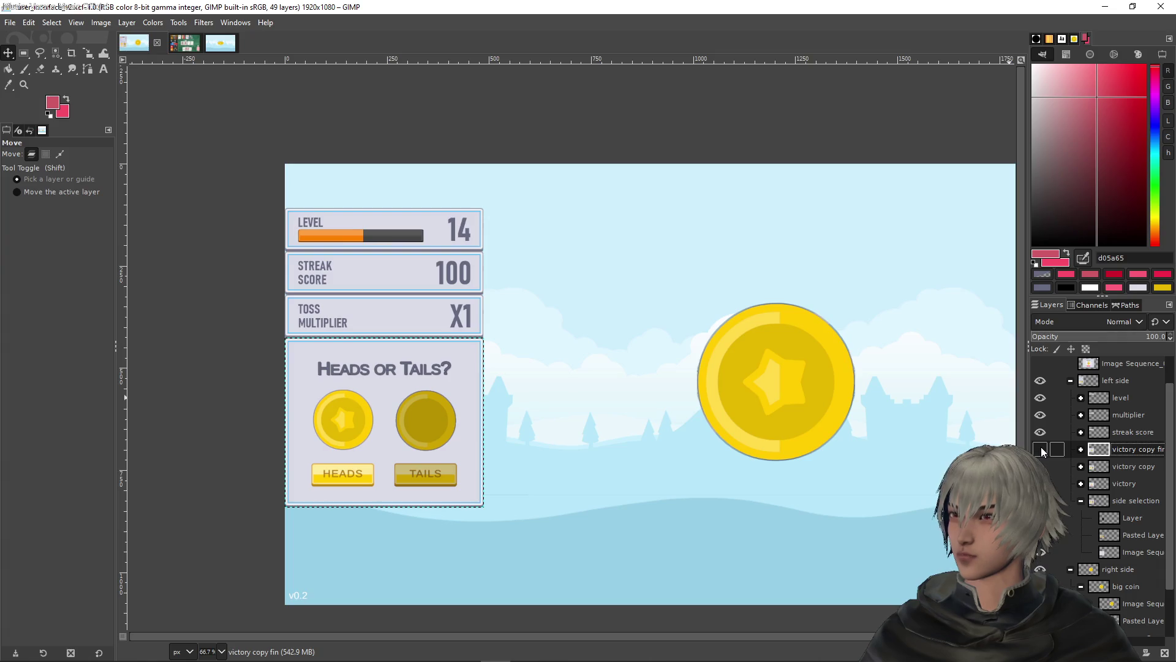
{"action": "scroll", "coordinate": [1041, 459], "scroll_direction": "down", "scroll_amount": 2}
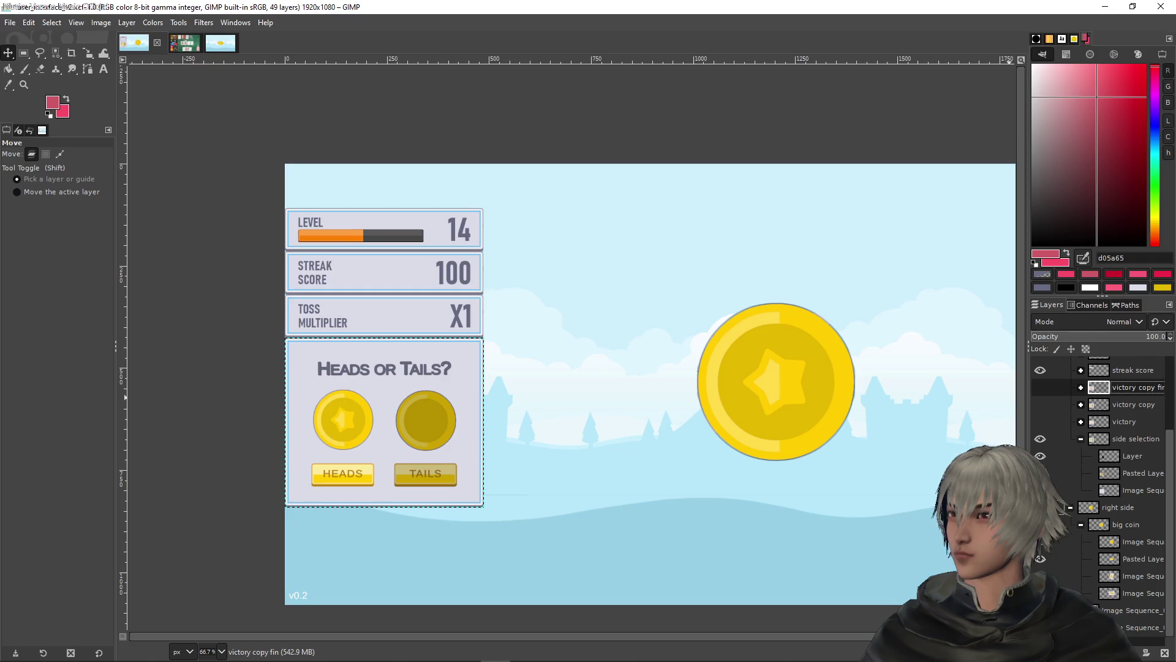
{"action": "scroll", "coordinate": [1066, 508], "scroll_direction": "up", "scroll_amount": 1}
{"action": "left_click", "coordinate": [1041, 424]}
{"action": "left_click", "coordinate": [1043, 431]}
{"action": "left_click", "coordinate": [1043, 432]}
{"action": "left_click", "coordinate": [1043, 432]}
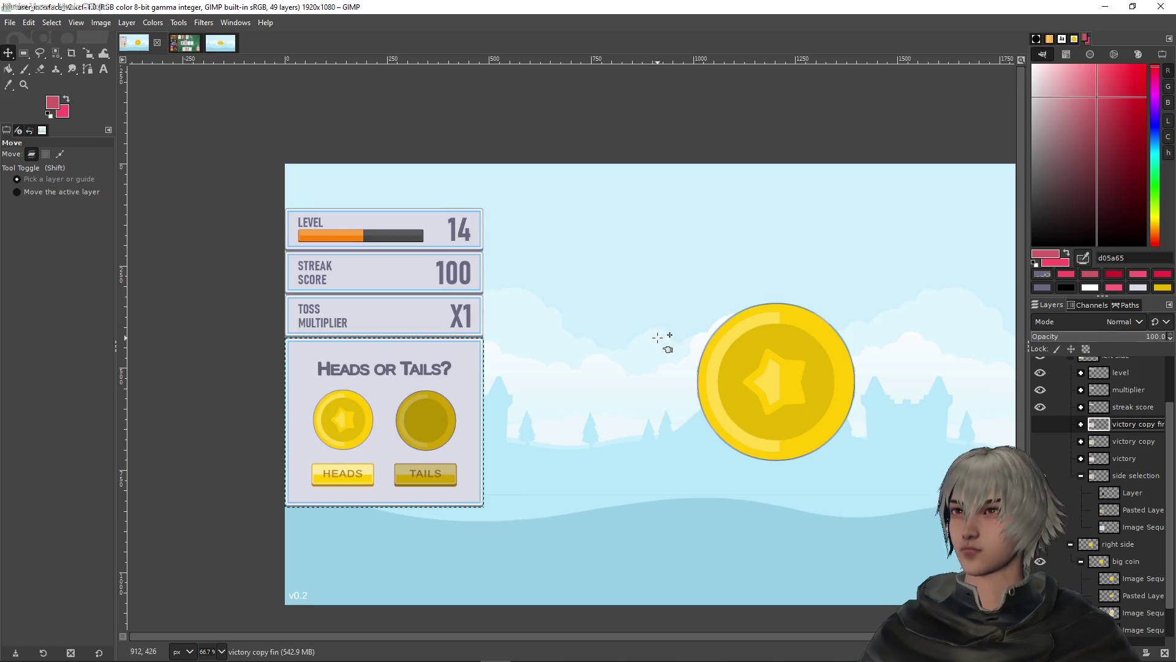
{"action": "key", "text": "ctrl+s"}
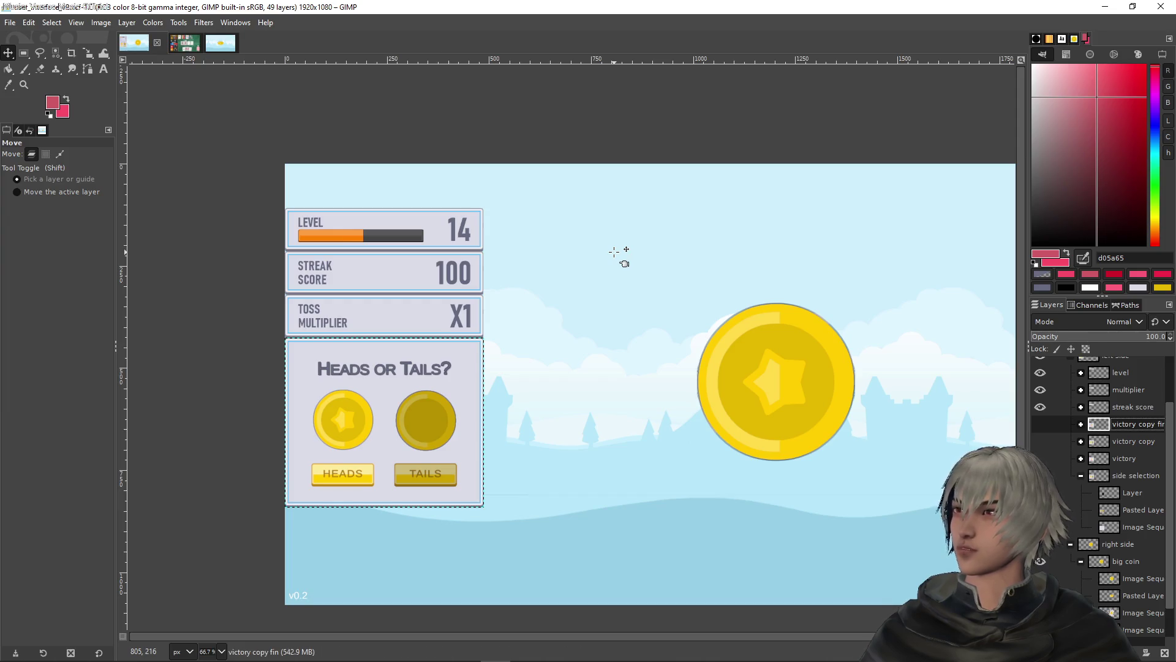
Show the victory copy fin layer again and zoom in to 100% on the LEVEL, STREAK SCORE and TOSS MULTIPLIER panels
{"action": "left_click", "coordinate": [1040, 424]}
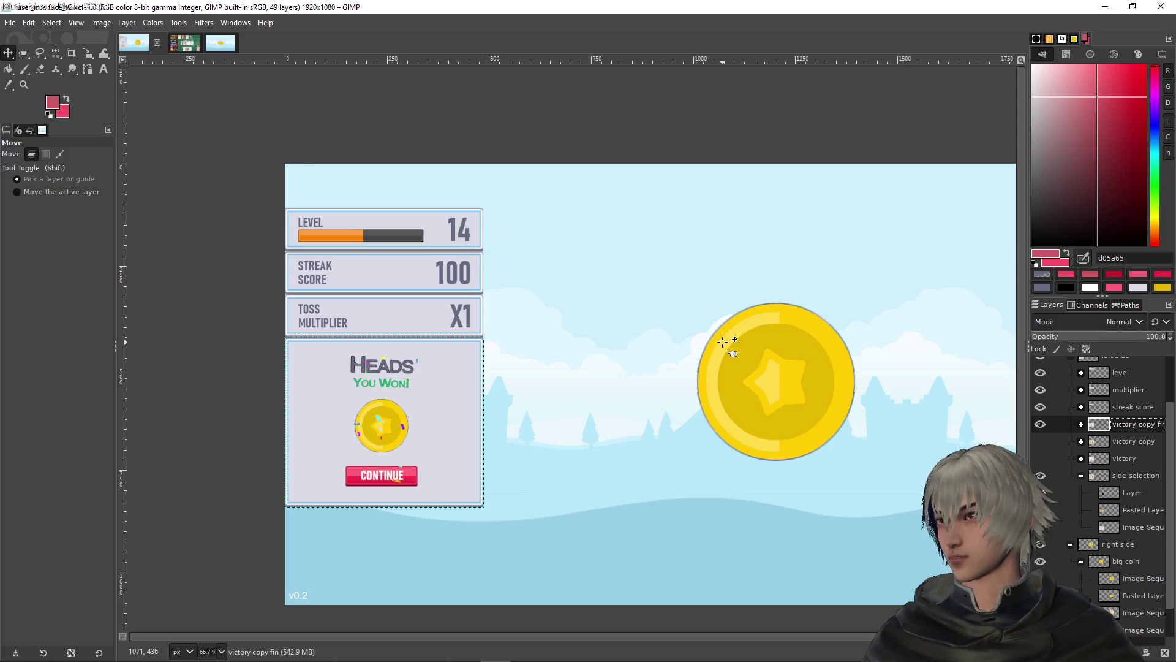
{"action": "scroll", "coordinate": [723, 341], "scroll_direction": "down", "scroll_amount": 2}
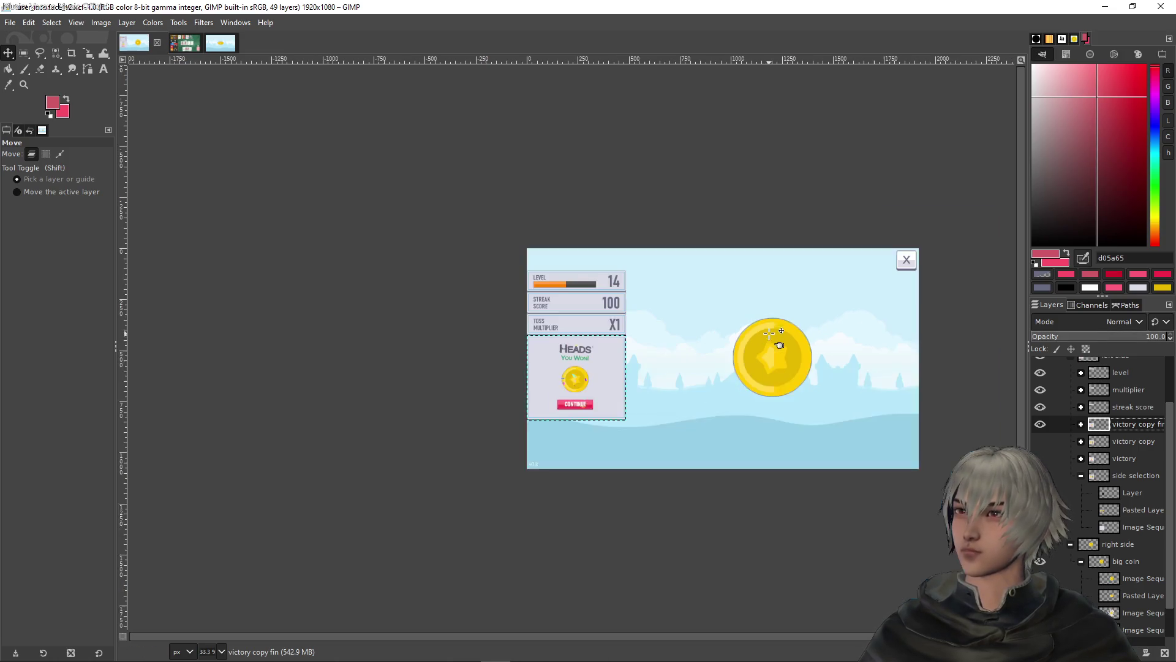
{"action": "left_click_drag", "start_coordinate": [777, 328], "coordinate": [634, 309]}
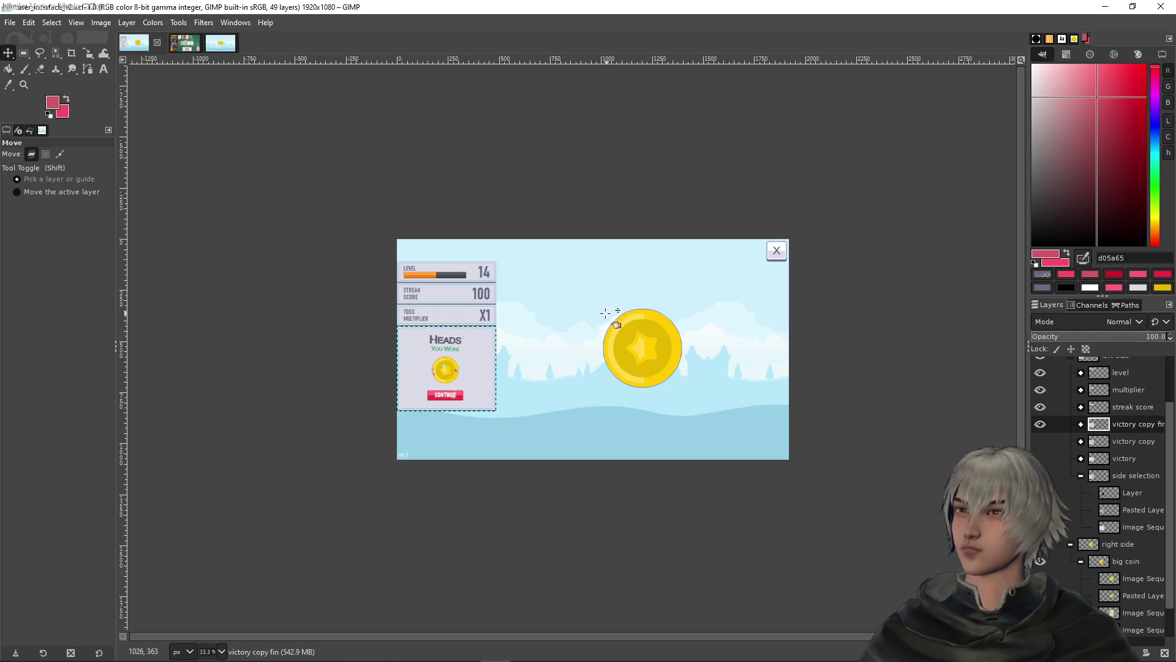
{"action": "scroll", "coordinate": [546, 313], "scroll_direction": "up", "scroll_amount": 2}
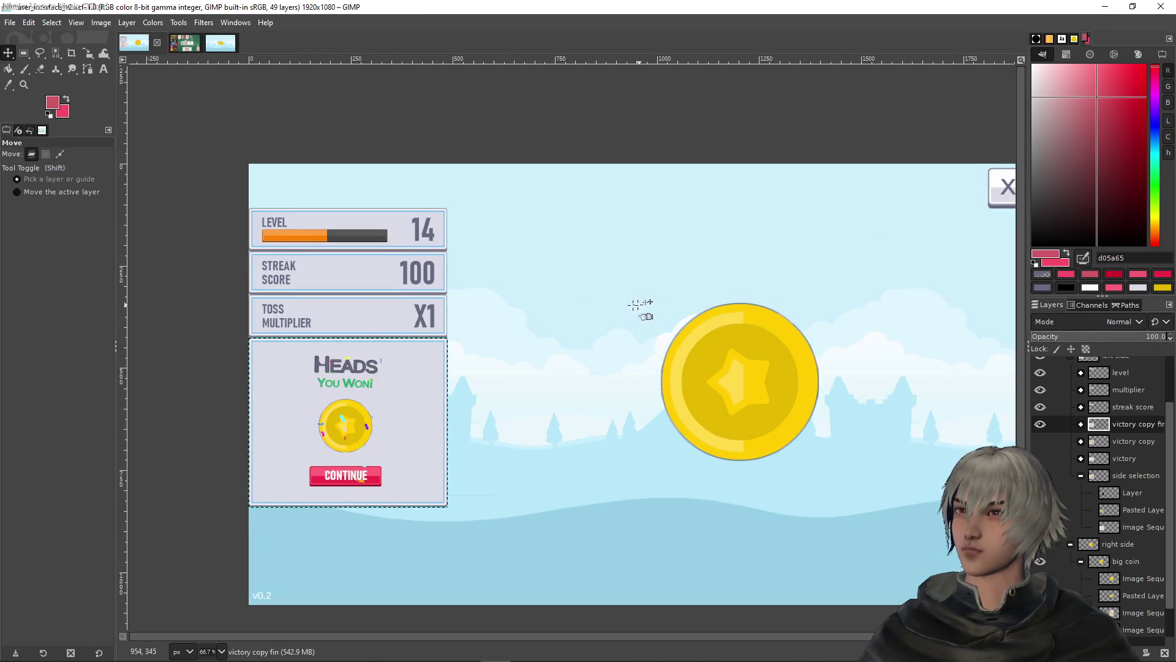
{"action": "left_click_drag", "start_coordinate": [638, 307], "coordinate": [589, 313]}
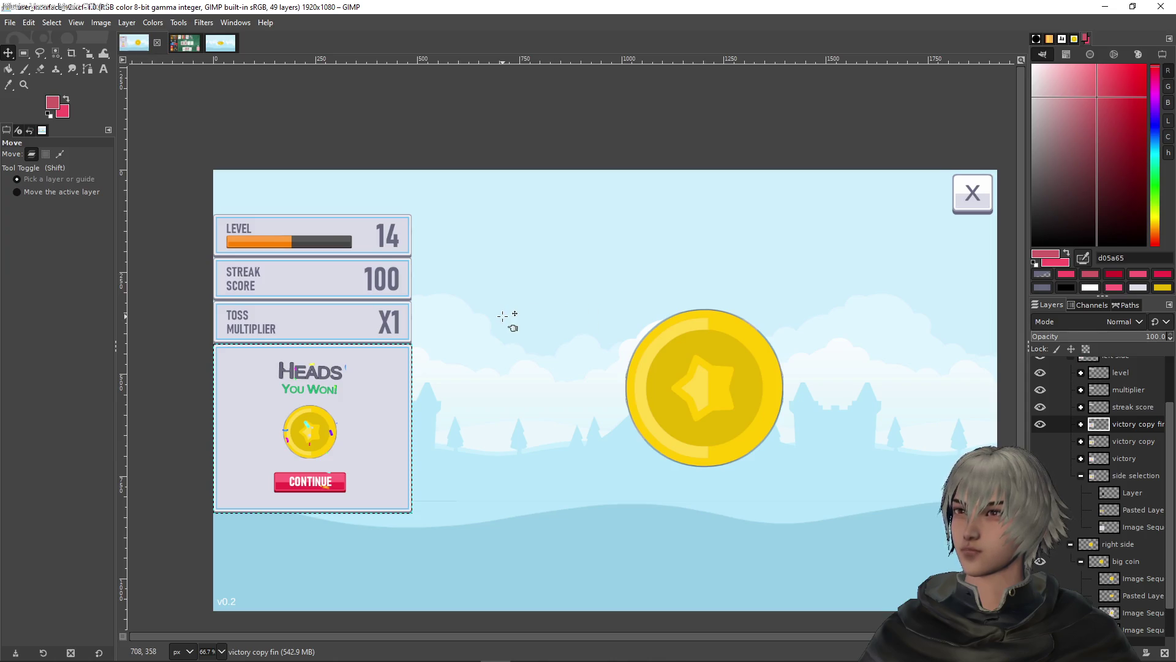
{"action": "key", "text": "alt"}
{"action": "scroll", "coordinate": [236, 372], "scroll_direction": "up", "scroll_amount": 1}
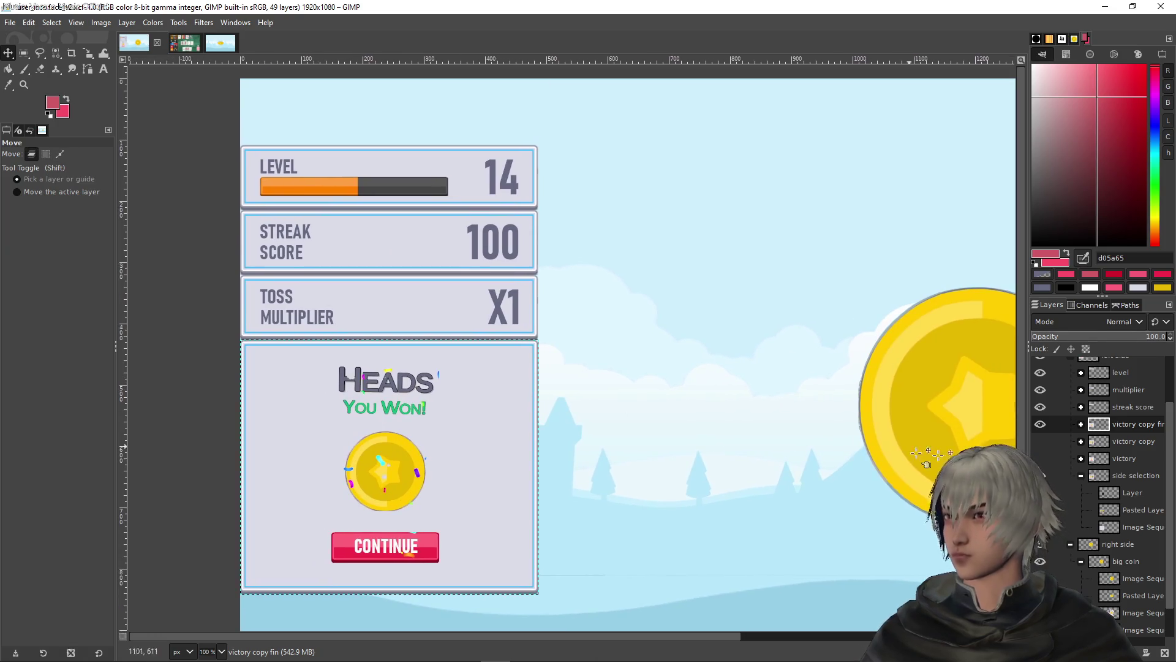
{"action": "scroll", "coordinate": [1096, 421], "scroll_direction": "up", "scroll_amount": 2}
Move the left side layer group toward the canvas's left edge with drag and arrow nudges
{"action": "left_click", "coordinate": [1056, 393]}
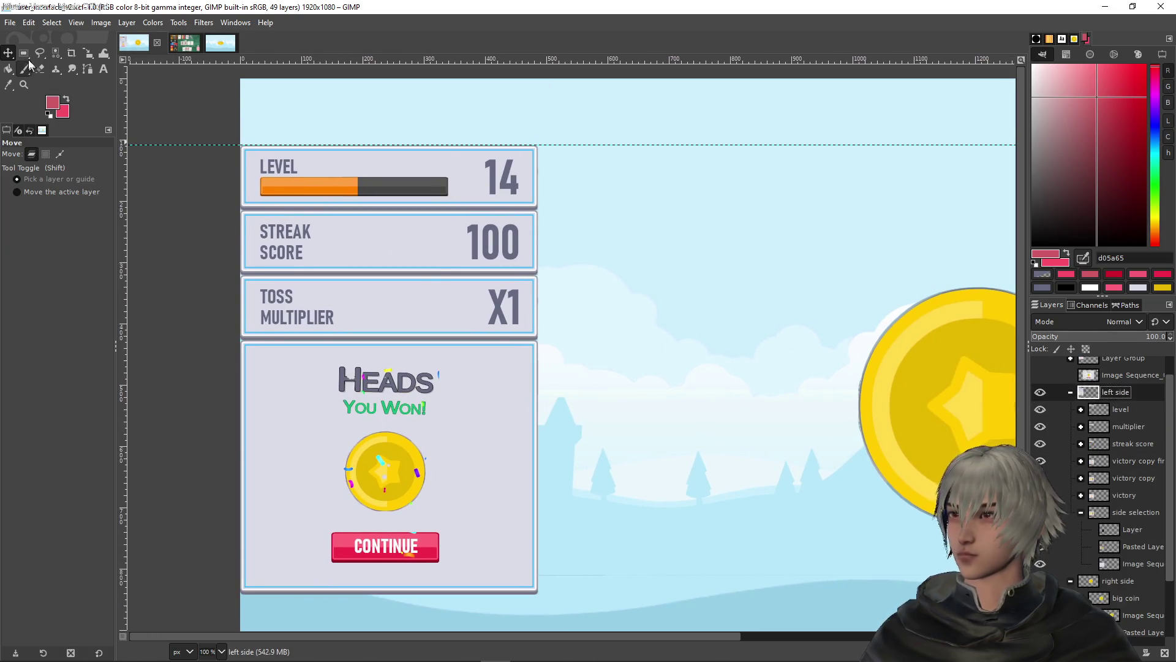
{"action": "left_click", "coordinate": [435, 269]}
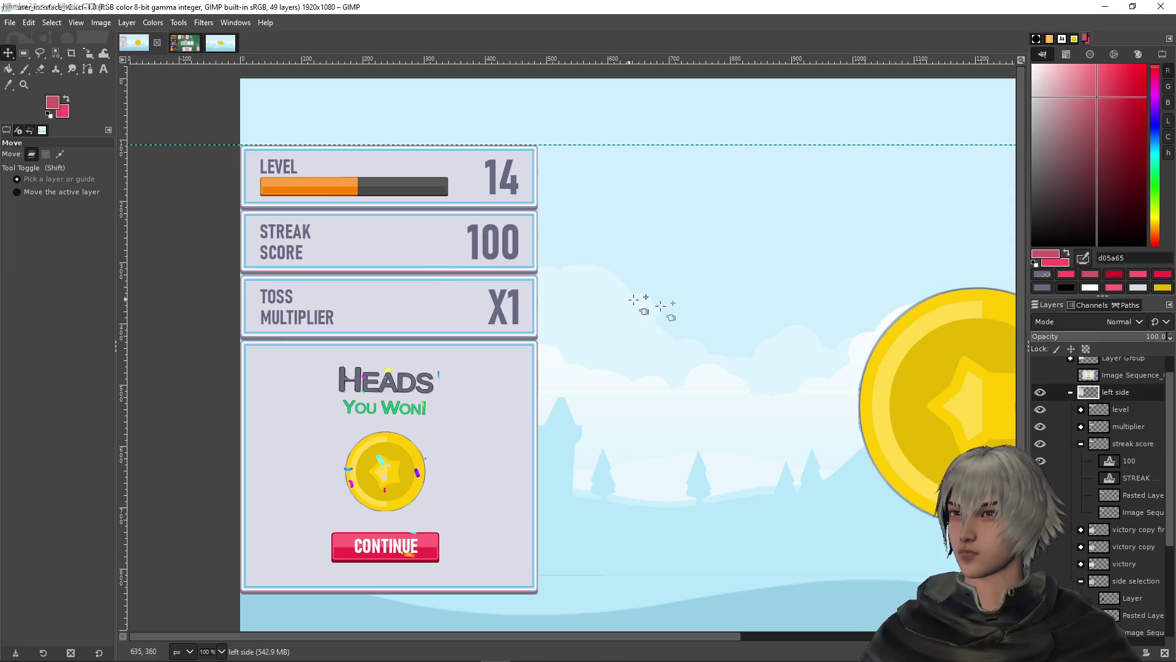
{"action": "left_click_drag", "start_coordinate": [677, 308], "coordinate": [661, 307]}
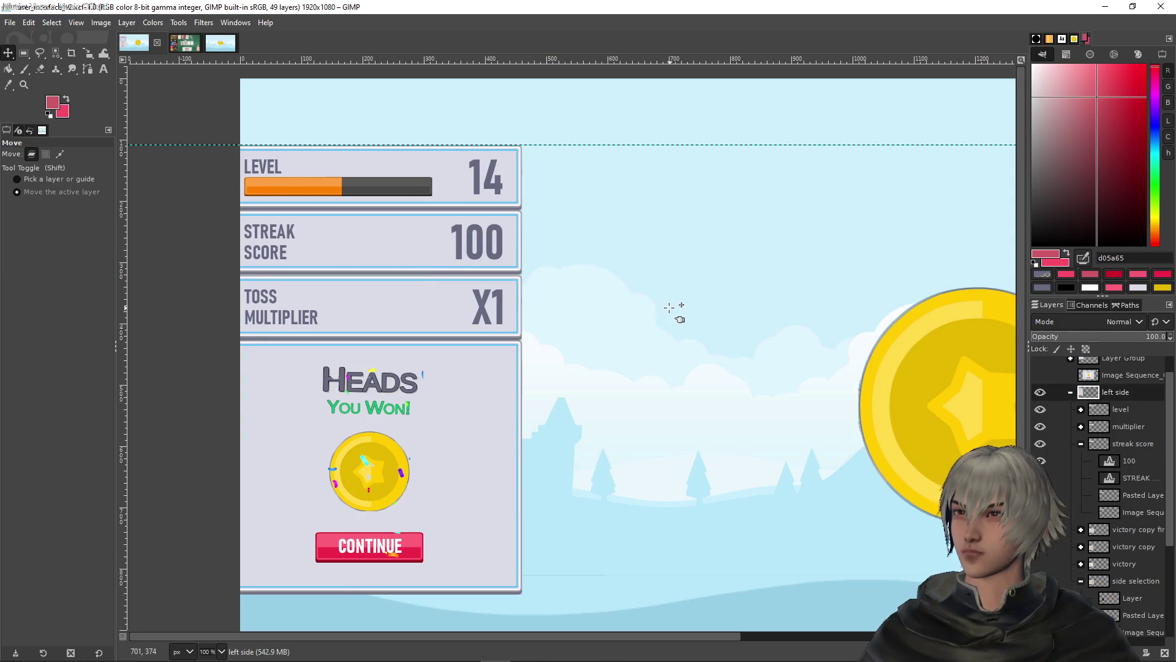
{"action": "key", "text": "Right"}
{"action": "key", "text": "Right"}
{"action": "key", "text": "Right"}
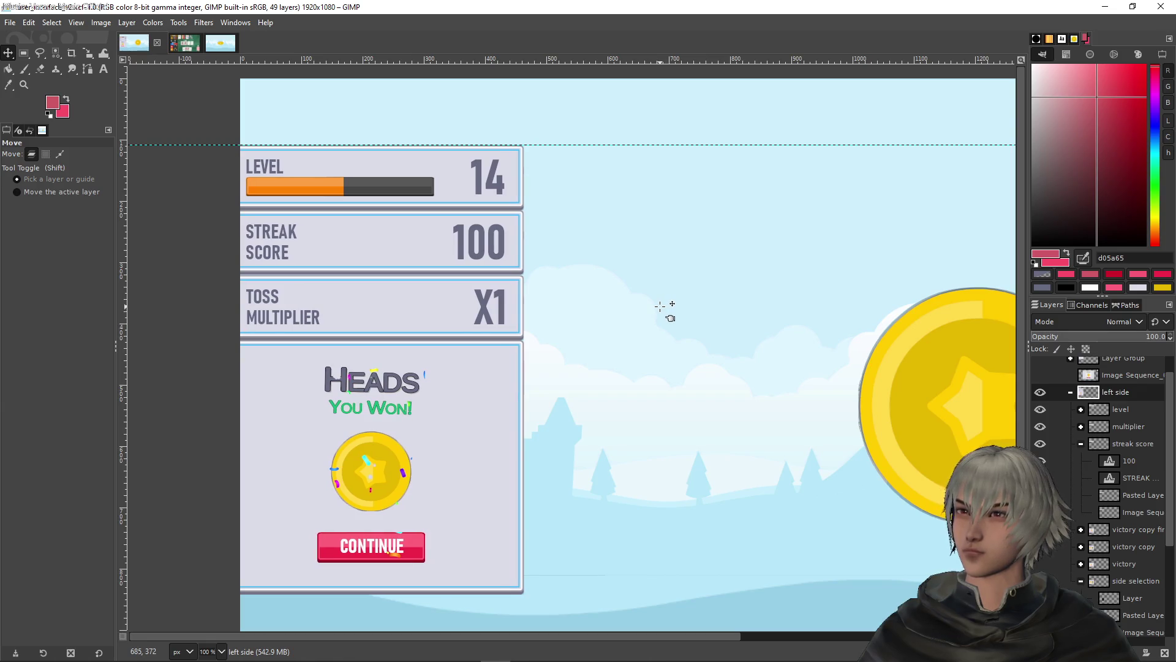
{"action": "key", "text": "Right"}
{"action": "key", "text": "Right"}
{"action": "key", "text": "Right"}
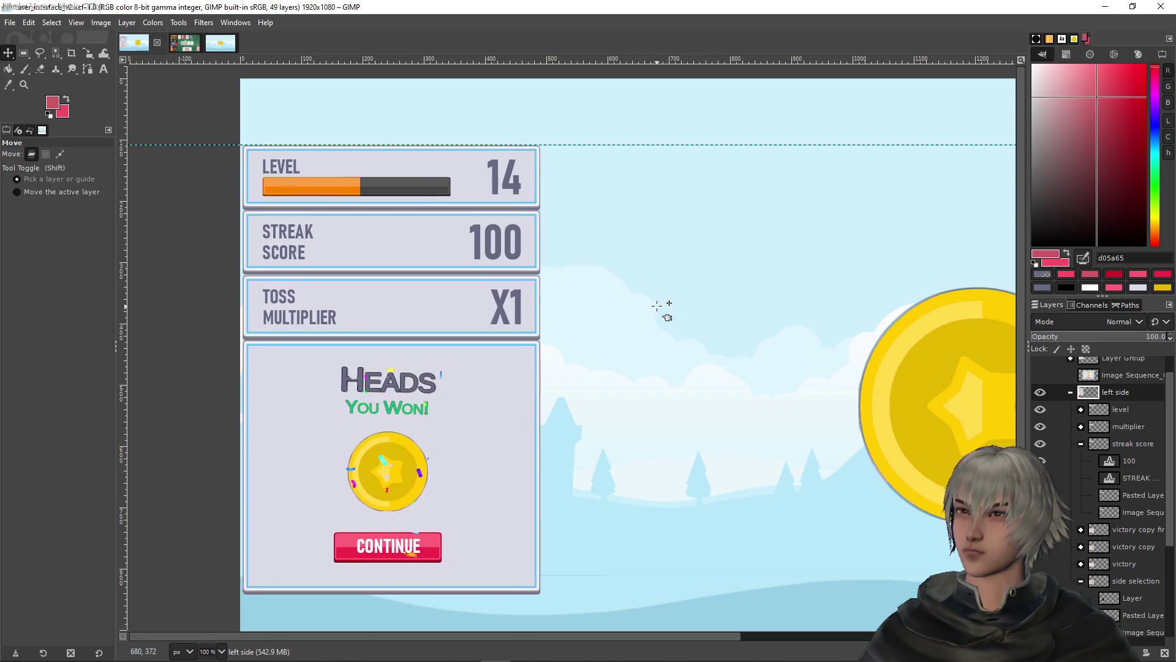
{"action": "key", "text": "Left"}
{"action": "key", "text": "Left"}
{"action": "key", "text": "Left"}
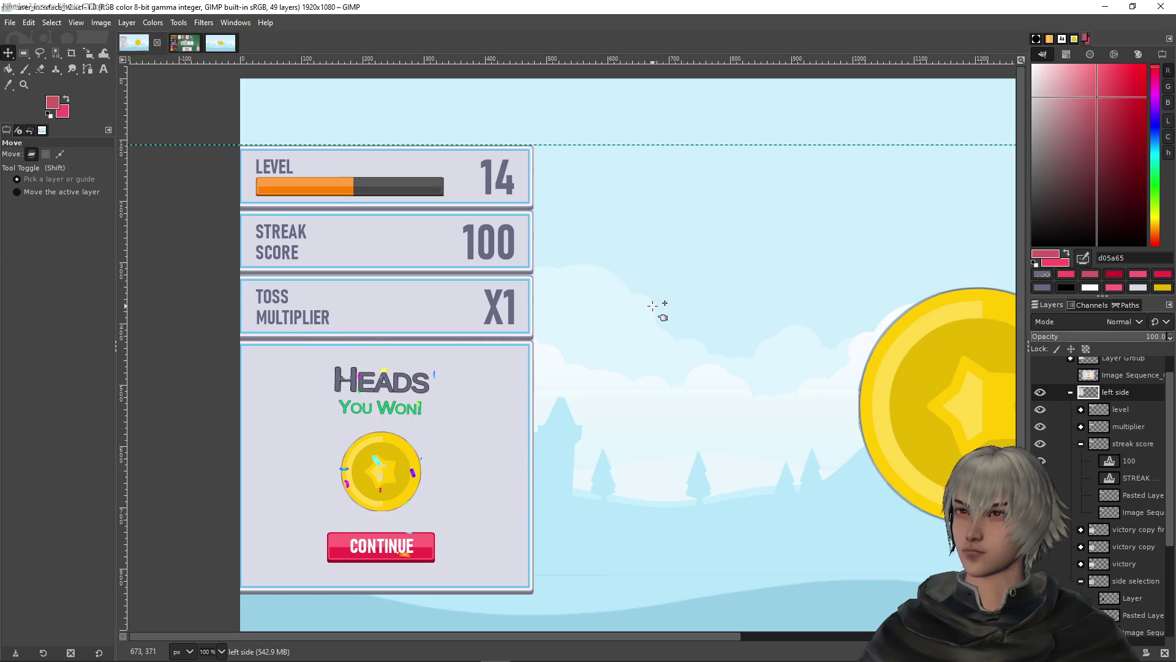
Shift the left side panels a few more pixels right and save user_interface_v2.xcf
{"action": "scroll", "coordinate": [646, 308], "scroll_direction": "down", "scroll_amount": 3, "text": "ctrl"}
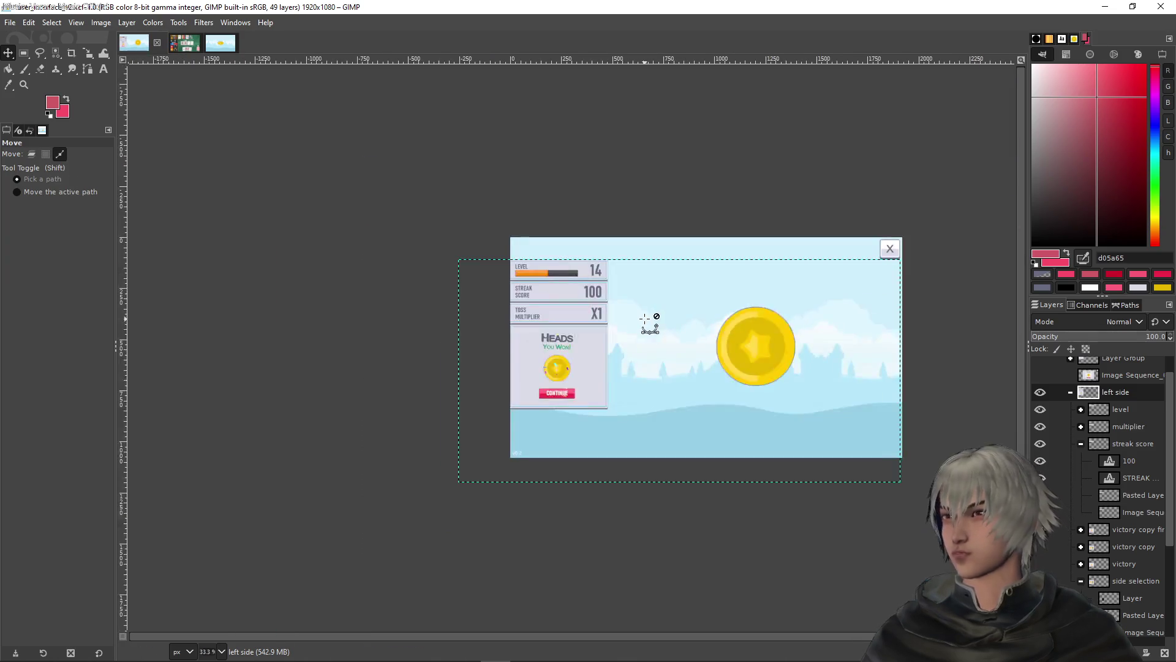
{"action": "scroll", "coordinate": [501, 319], "scroll_direction": "up", "scroll_amount": 3, "text": "ctrl"}
{"action": "scroll", "coordinate": [500, 319], "scroll_direction": "up", "scroll_amount": 1, "text": "ctrl"}
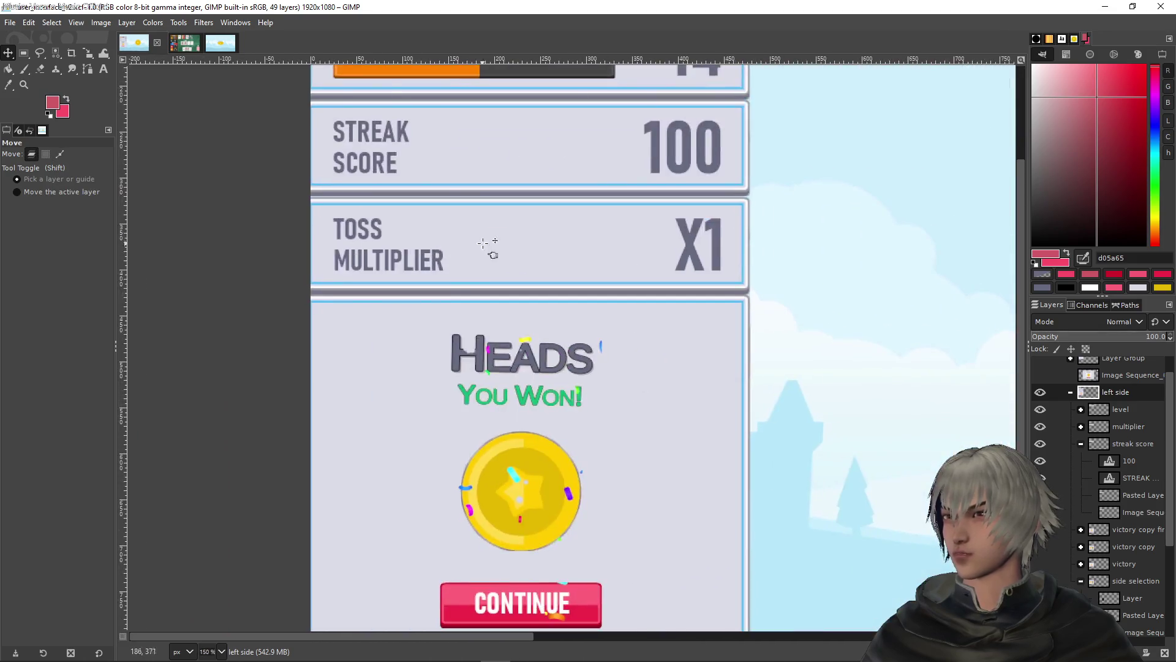
{"action": "scroll", "coordinate": [496, 252], "scroll_direction": "down", "scroll_amount": 2, "text": "ctrl"}
{"action": "left_click_drag", "start_coordinate": [548, 239], "coordinate": [550, 241]}
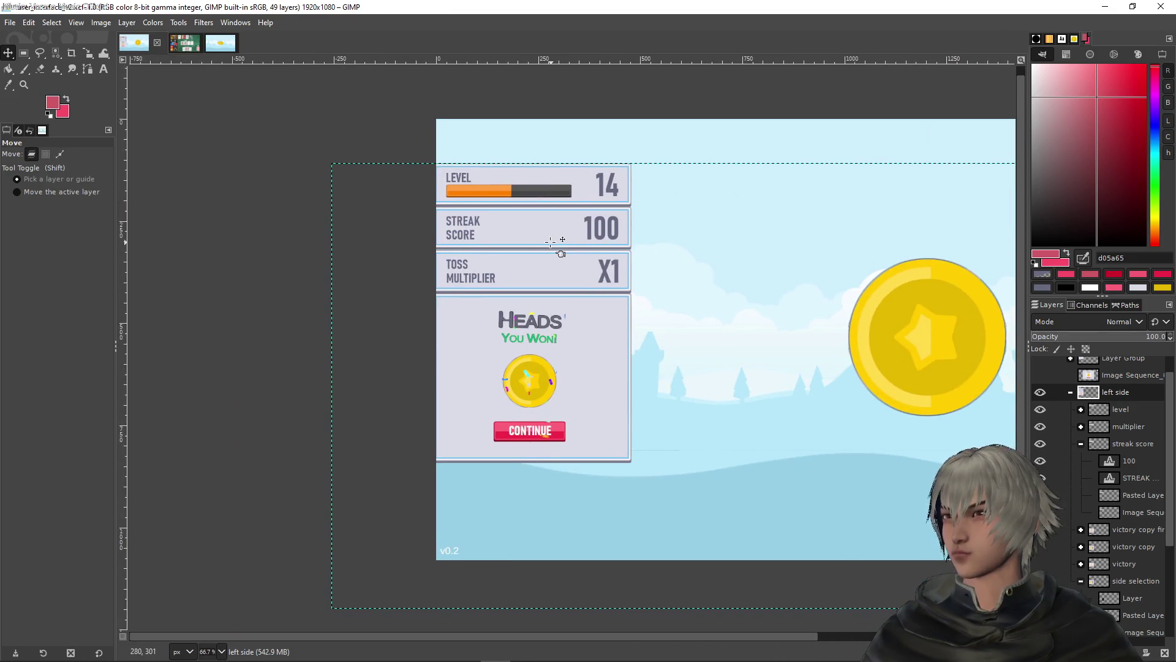
{"action": "key", "text": "shift+Right"}
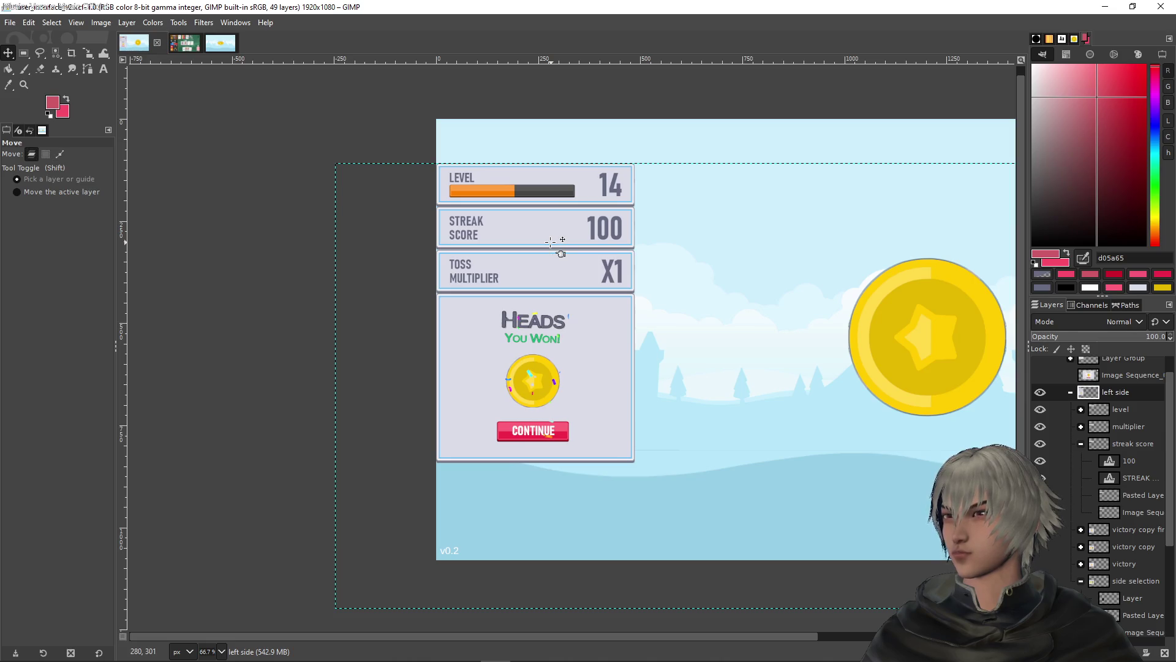
{"action": "scroll", "coordinate": [515, 242], "scroll_direction": "up", "scroll_amount": 1, "text": "ctrl"}
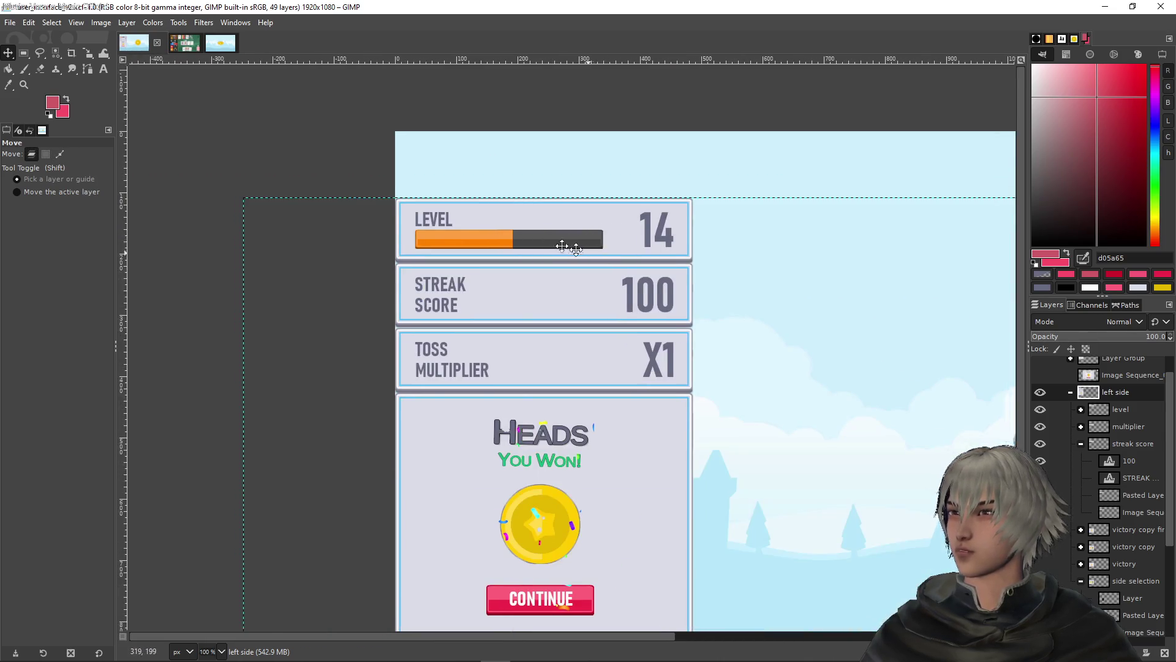
{"action": "left_click_drag", "start_coordinate": [564, 242], "coordinate": [452, 196]}
{"action": "key", "text": "ctrl+s"}
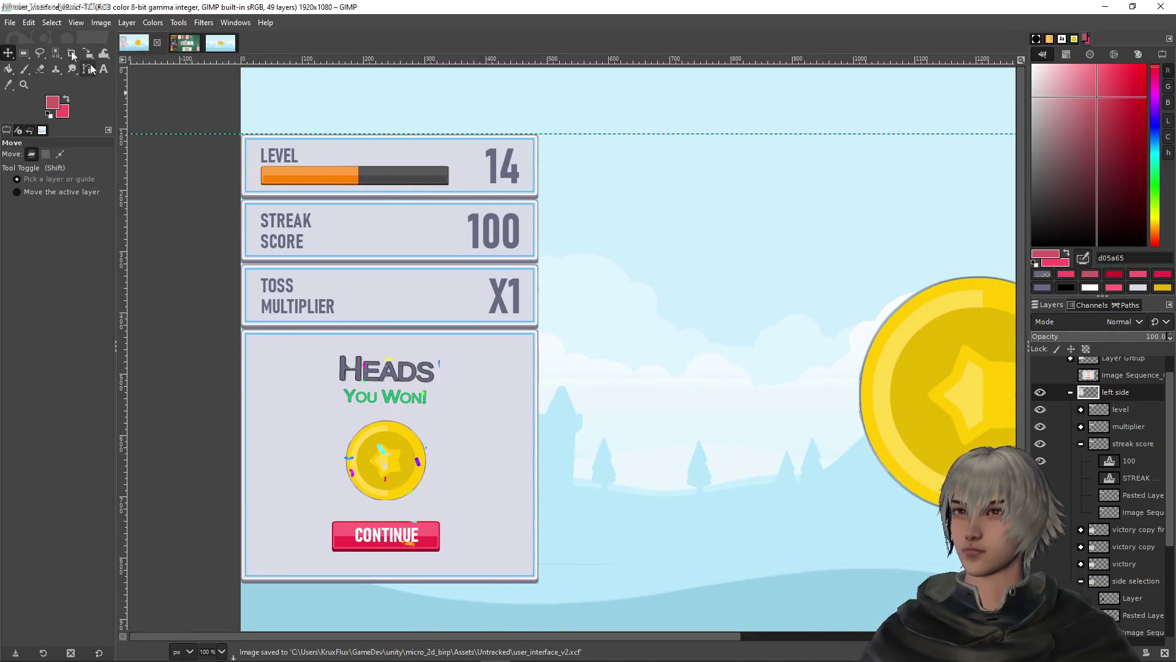
Export the mockup as user_interface_v2_outcome.png into Untracked with default PNG settings
{"action": "left_click", "coordinate": [10, 23]}
{"action": "left_click", "coordinate": [10, 22]}
{"action": "left_click", "coordinate": [10, 22]}
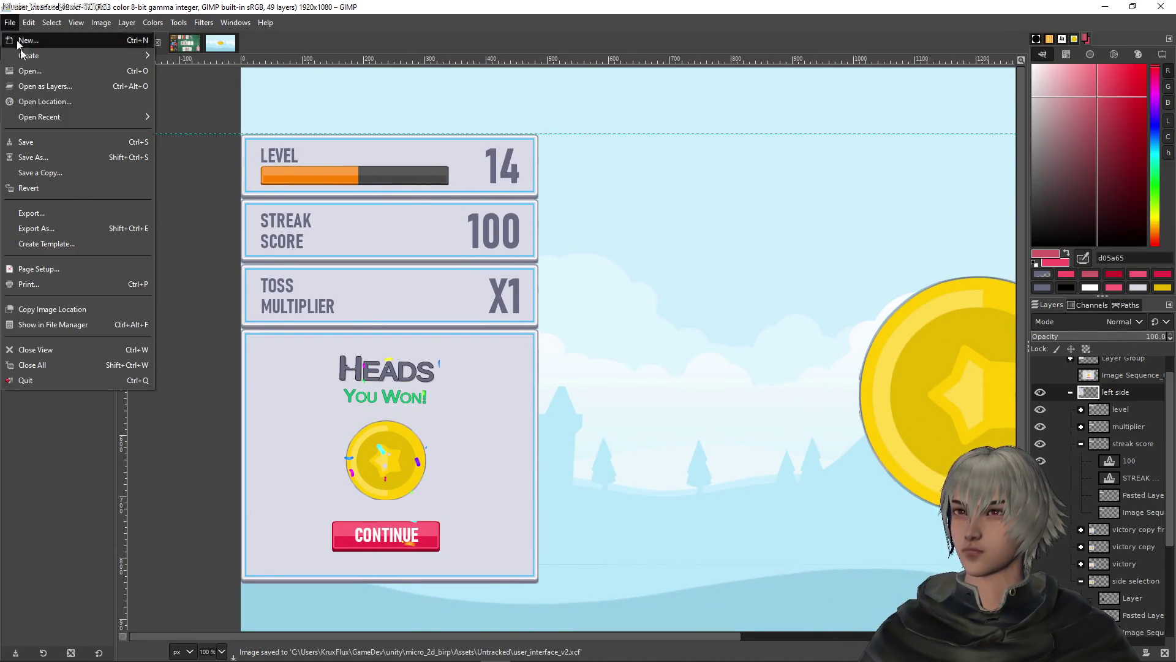
{"action": "left_click", "coordinate": [63, 228]}
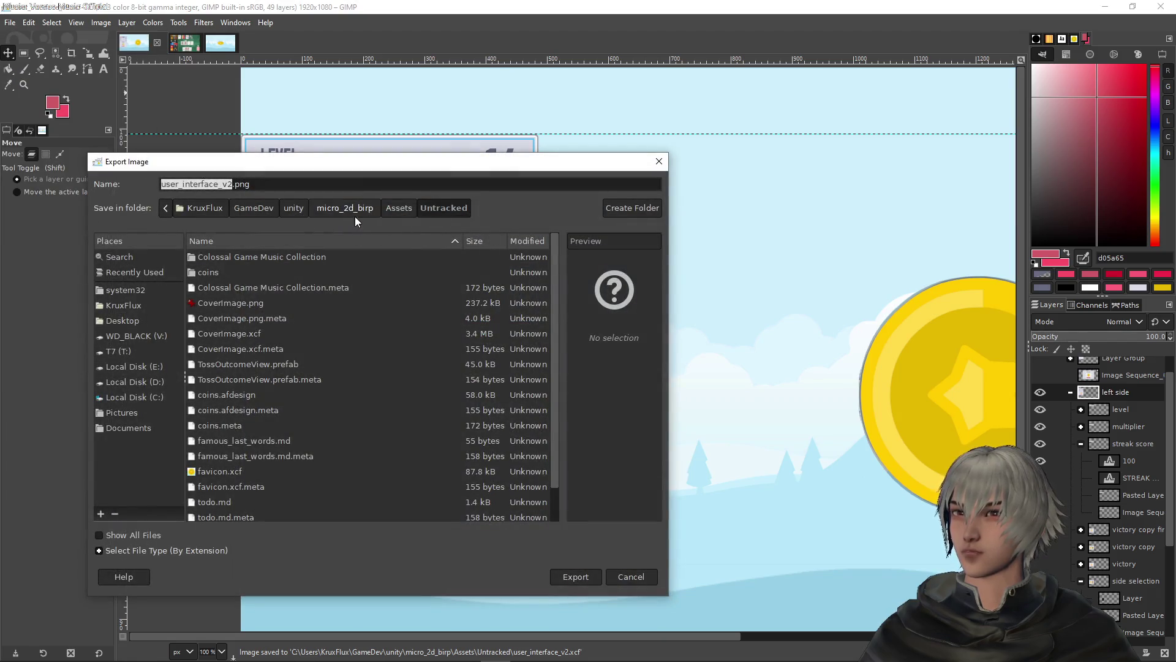
{"action": "left_click", "coordinate": [234, 183]}
{"action": "type", "text": "_"}
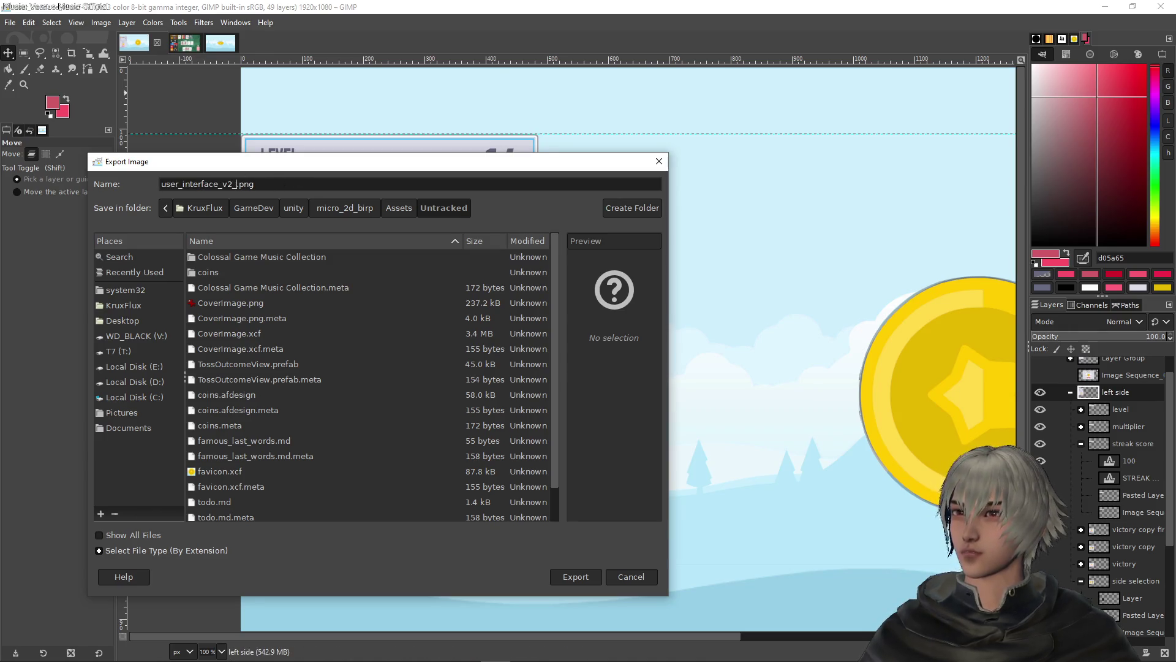
{"action": "type", "text": "outcome"}
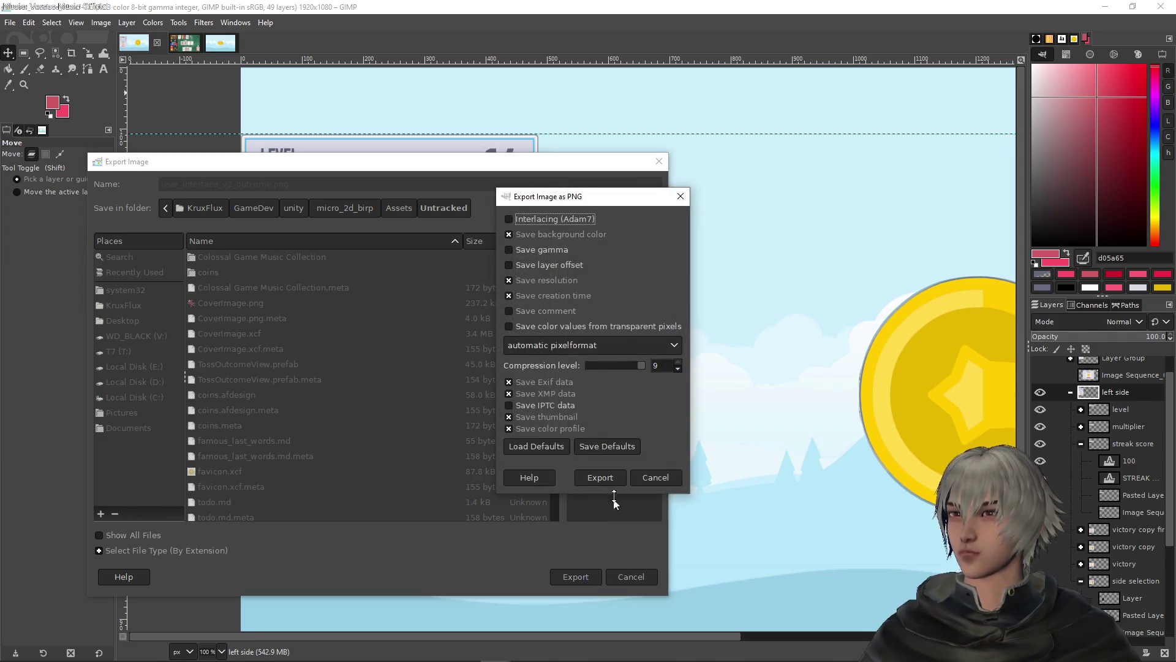
{"action": "left_click", "coordinate": [609, 478]}
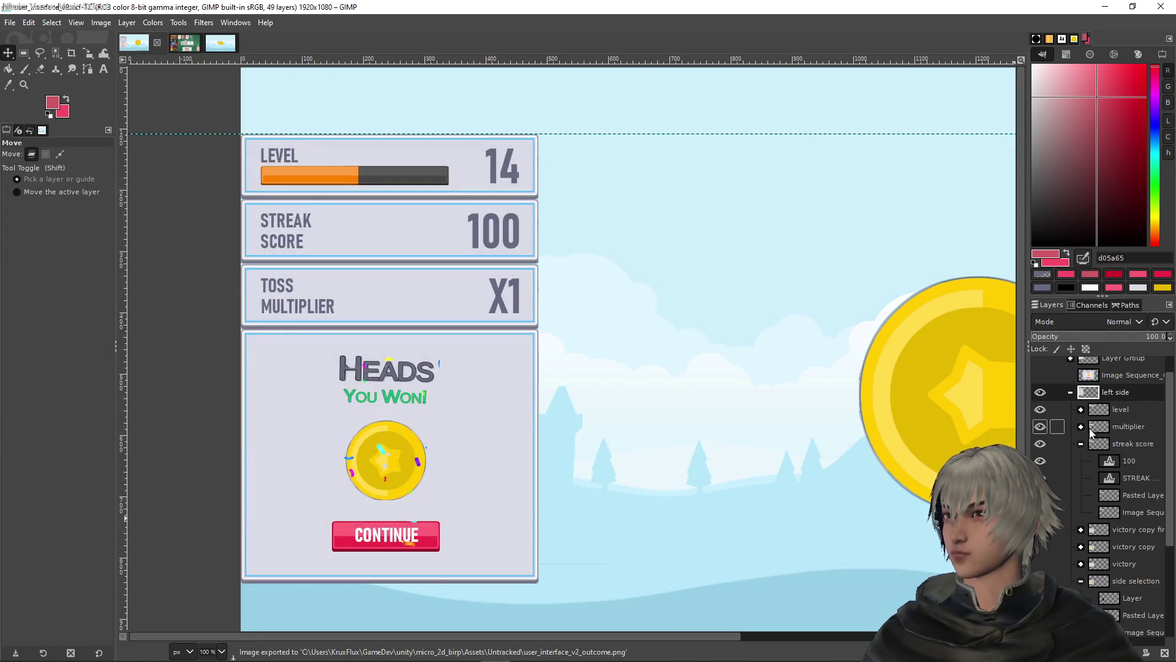
{"action": "scroll", "coordinate": [1114, 441], "scroll_direction": "up", "scroll_amount": 1}
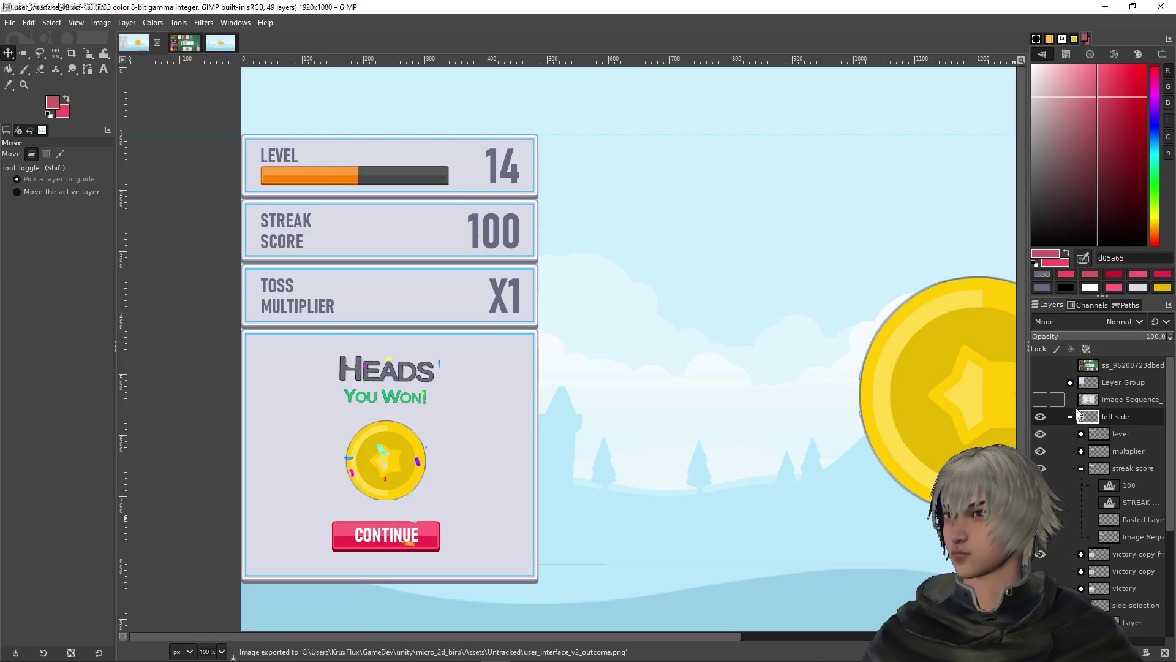
{"action": "scroll", "coordinate": [1082, 432], "scroll_direction": "down", "scroll_amount": 4}
{"action": "scroll", "coordinate": [1079, 432], "scroll_direction": "down", "scroll_amount": 1}
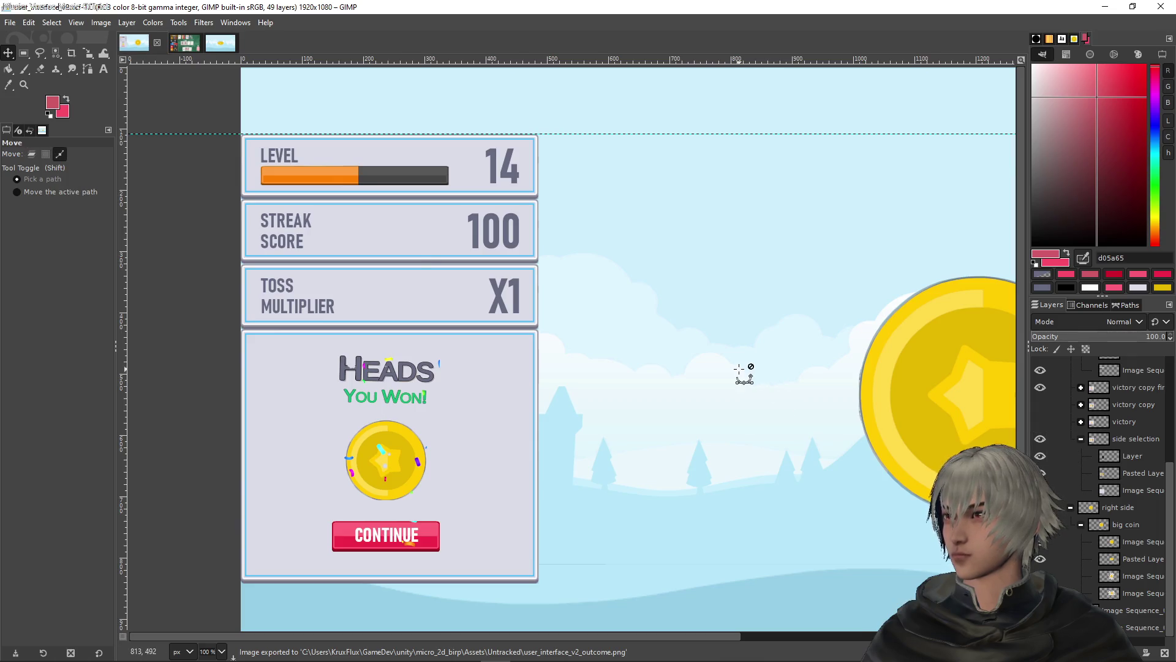
{"action": "scroll", "coordinate": [745, 370], "scroll_direction": "down", "scroll_amount": 1, "text": "ctrl"}
{"action": "left_click_drag", "start_coordinate": [731, 356], "coordinate": [636, 343]}
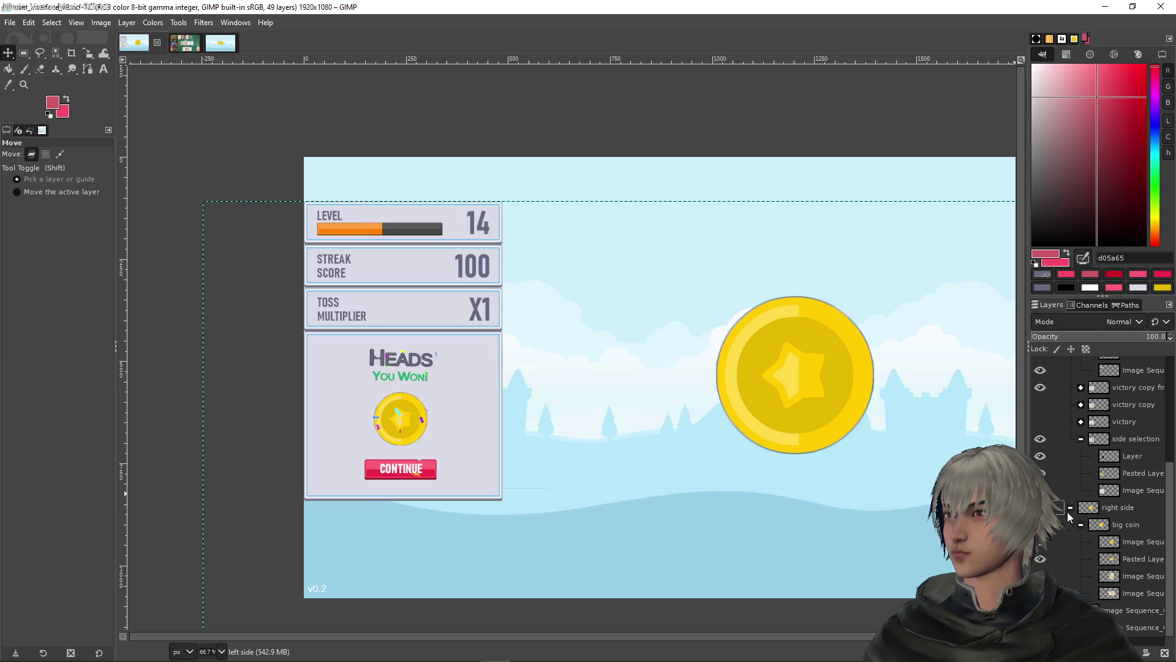
Switch the panel to the Heads or Tails? choice and export it as user_interface_v2_side_selected.png
{"action": "scroll", "coordinate": [1069, 516], "scroll_direction": "up", "scroll_amount": 3}
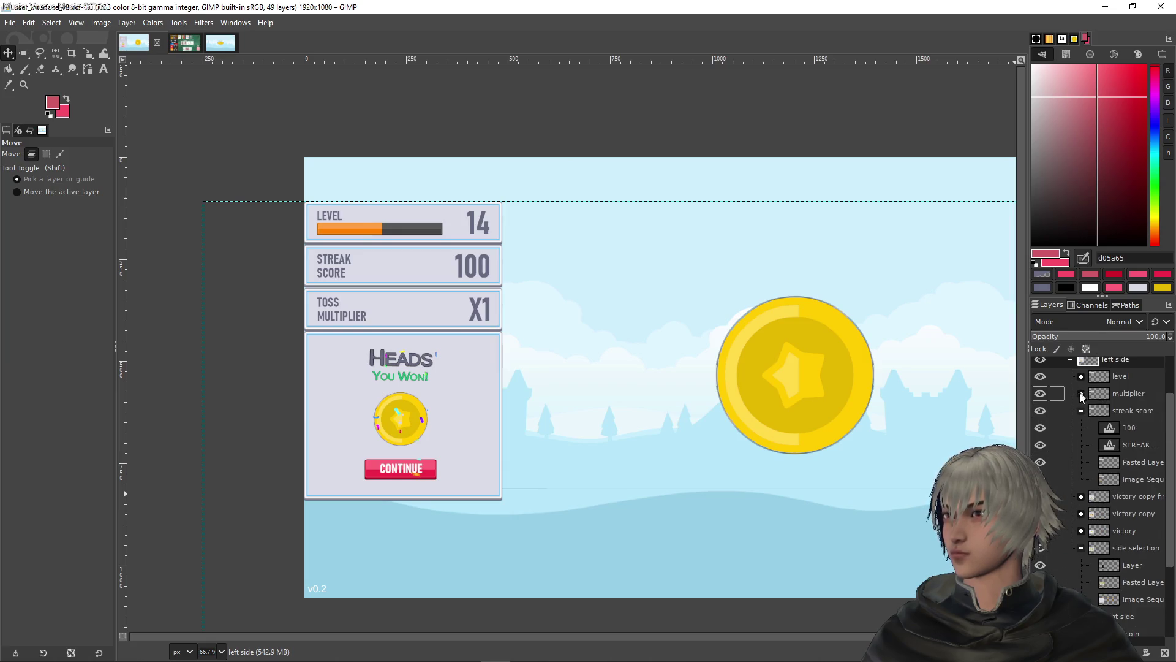
{"action": "left_click", "coordinate": [1040, 547]}
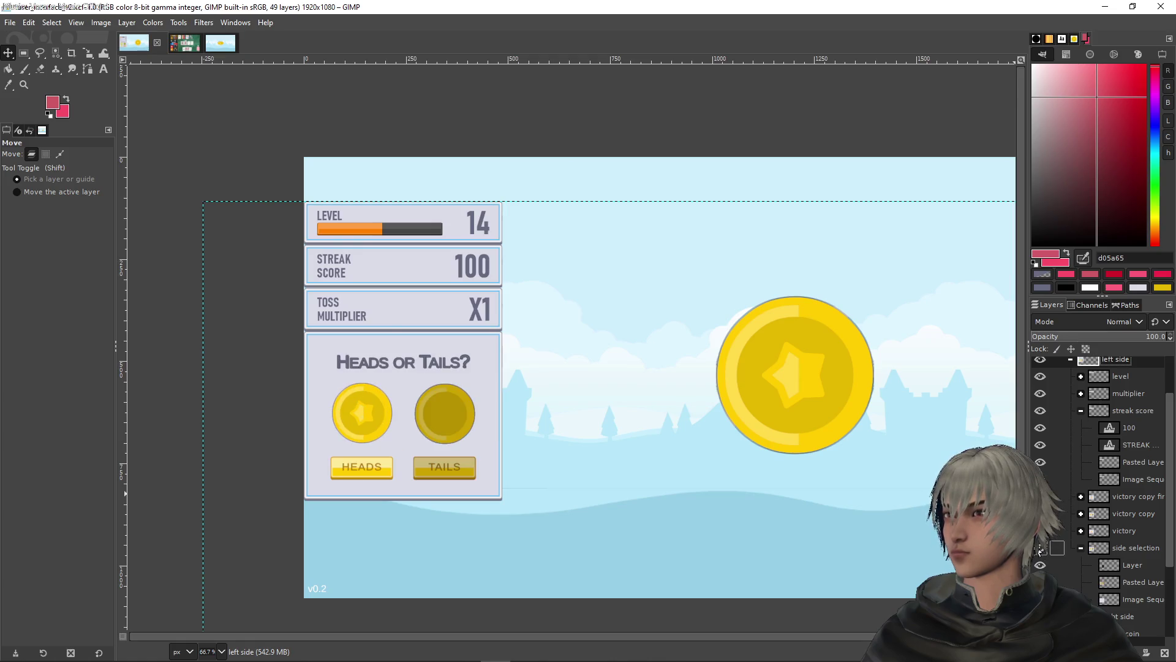
{"action": "left_click", "coordinate": [10, 23]}
{"action": "left_click", "coordinate": [79, 228]}
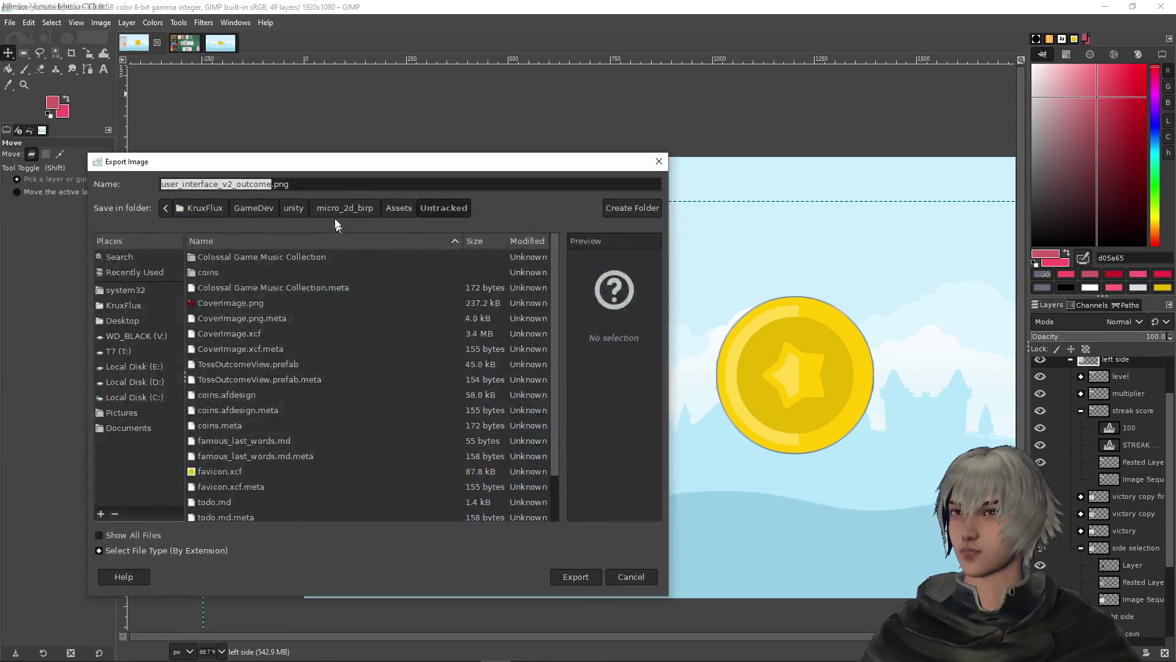
{"action": "double_click", "coordinate": [250, 183]}
{"action": "type", "text": "side_sele"}
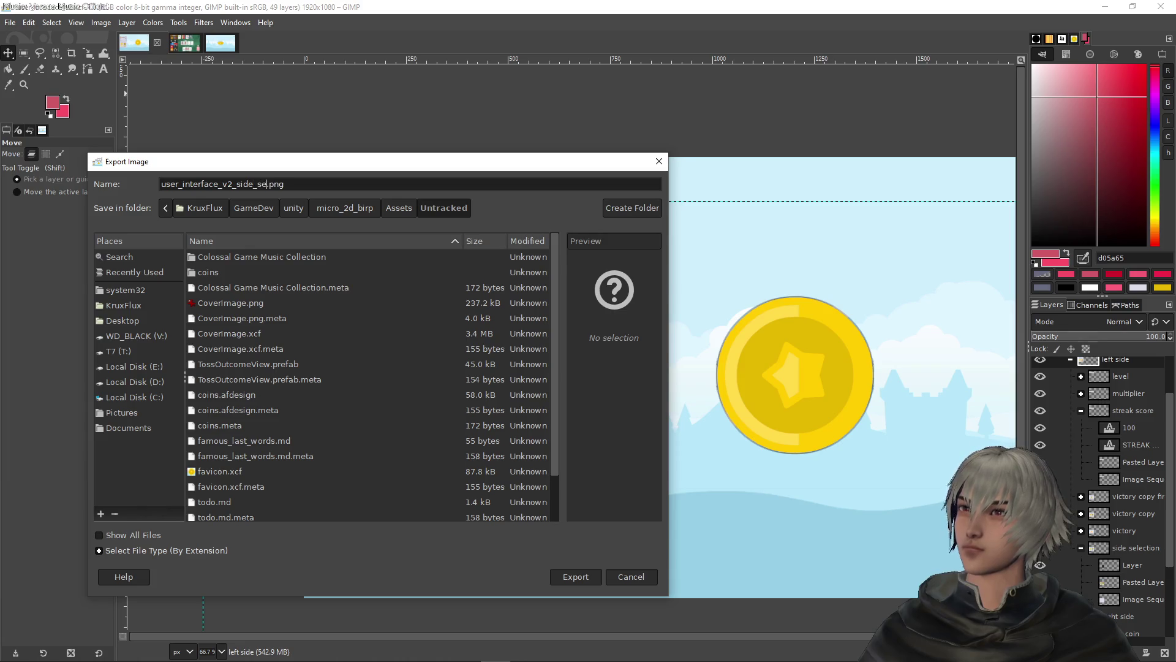
{"action": "type", "text": "cted"}
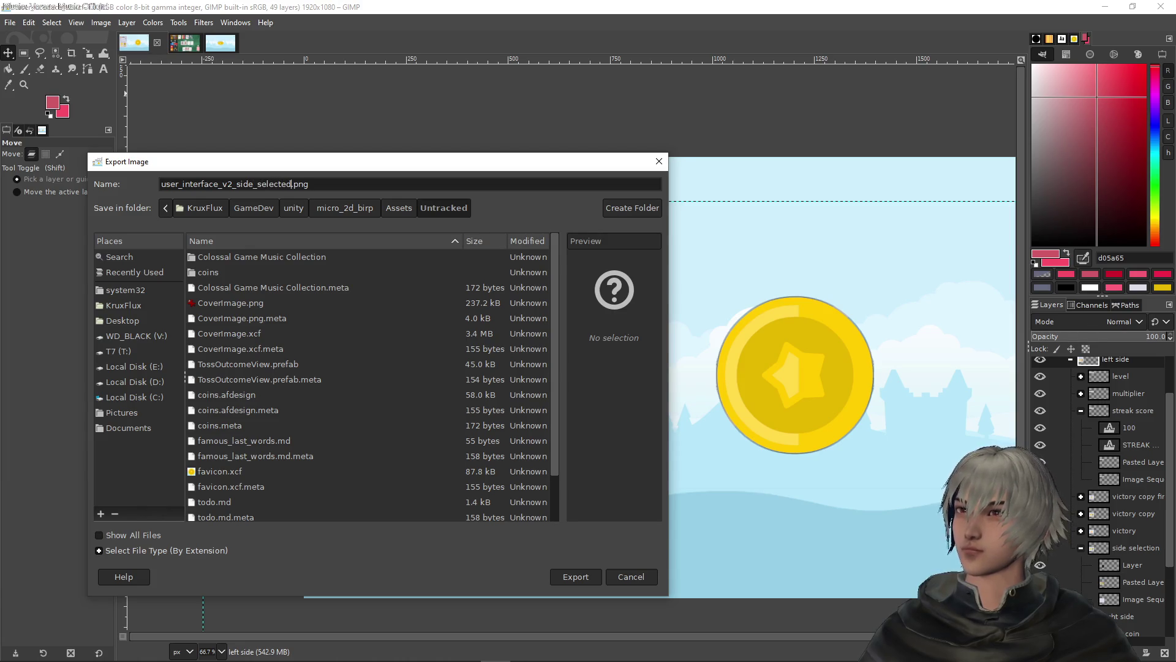
{"action": "left_click", "coordinate": [576, 576]}
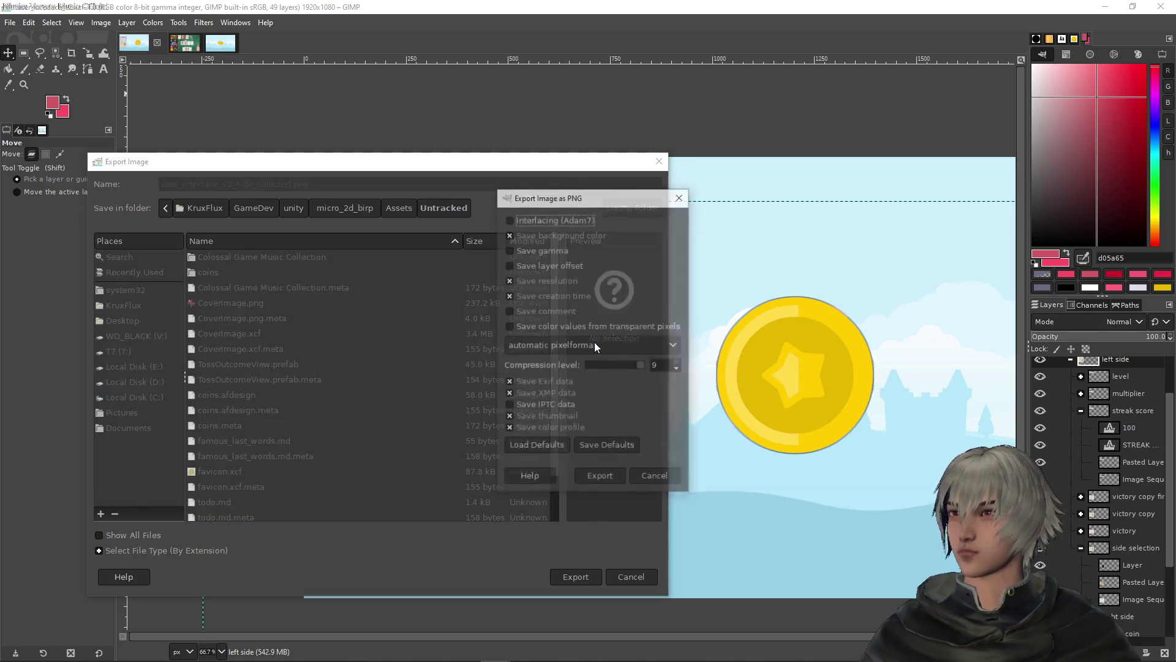
{"action": "left_click", "coordinate": [604, 483]}
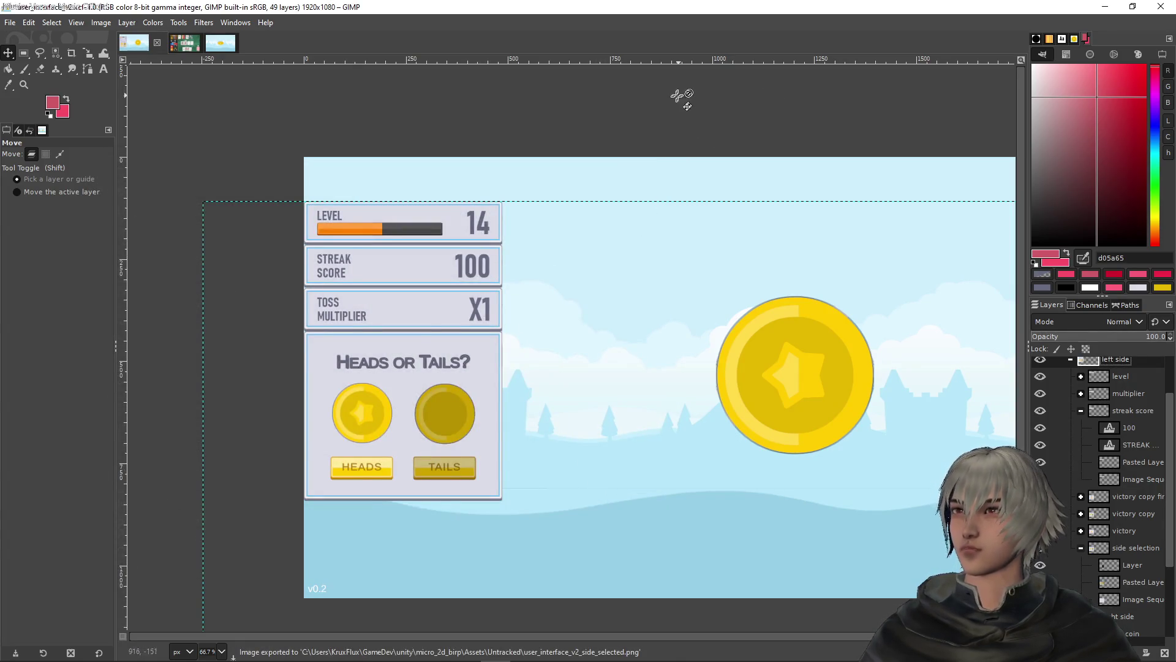
Save the .xcf, close the card-game screenshot and sky image without saving, then go to Unity
{"action": "key", "text": "ctrl+s"}
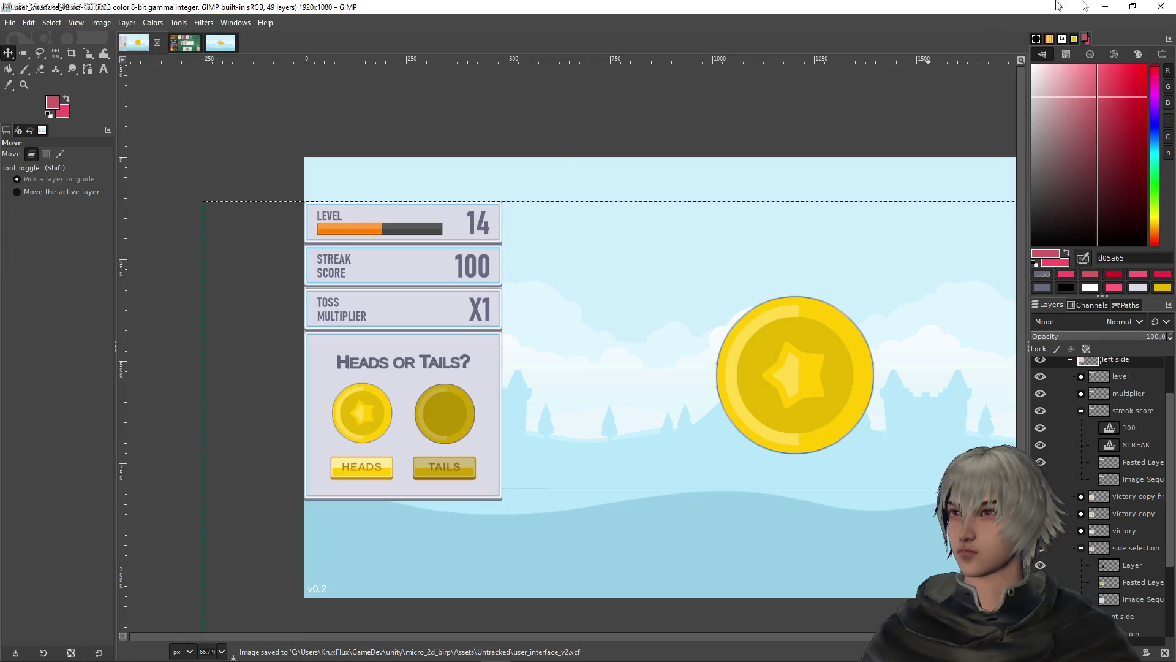
{"action": "left_click", "coordinate": [189, 48]}
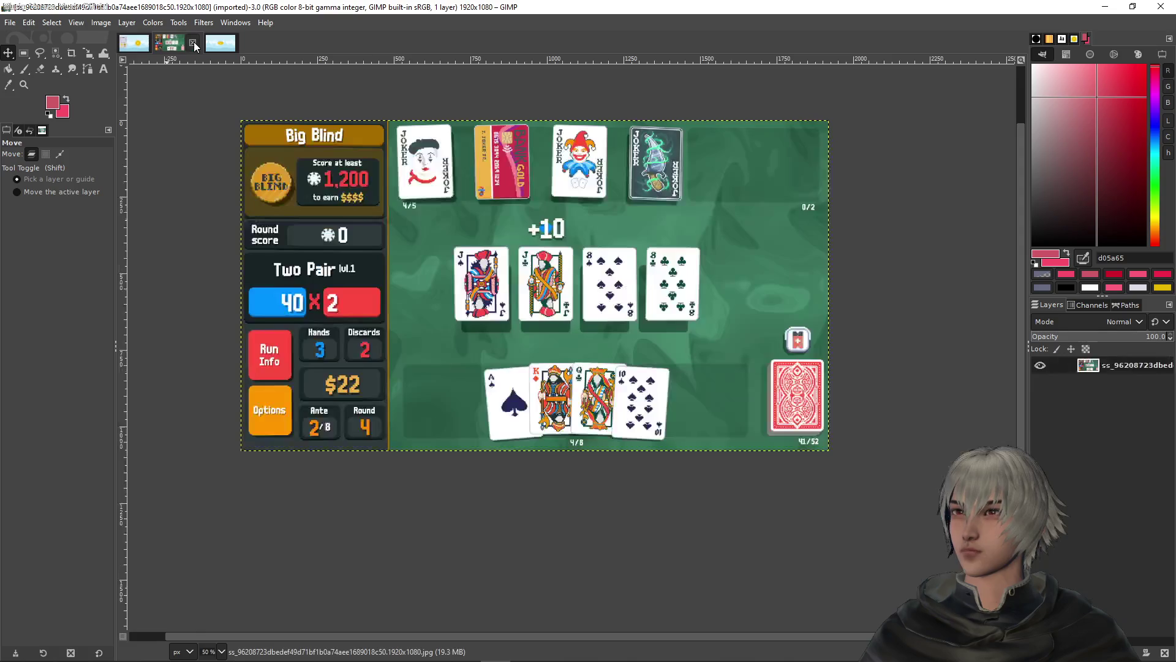
{"action": "left_click", "coordinate": [194, 44]}
{"action": "left_click", "coordinate": [192, 43]}
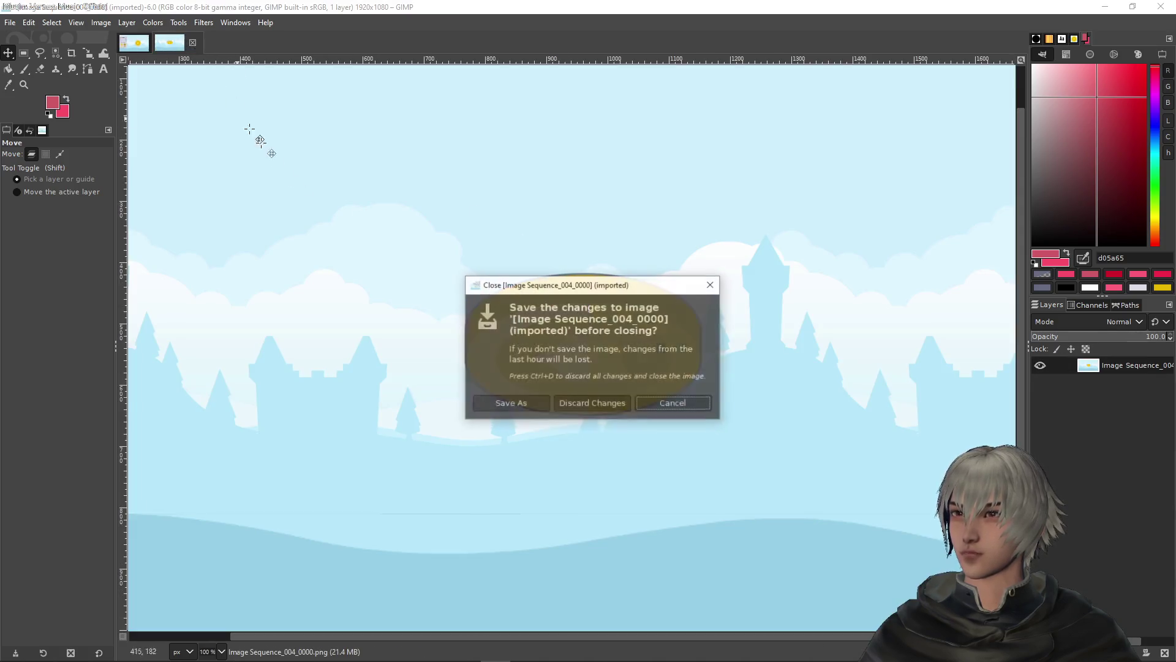
{"action": "left_click", "coordinate": [597, 401]}
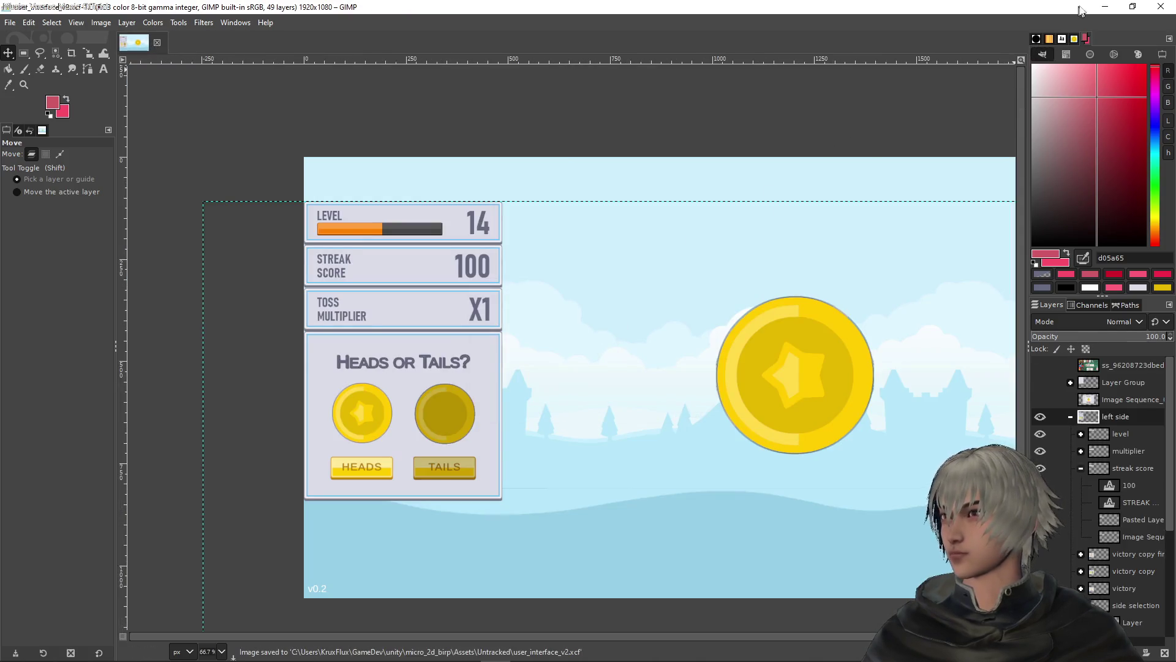
{"action": "left_click", "coordinate": [1096, 6]}
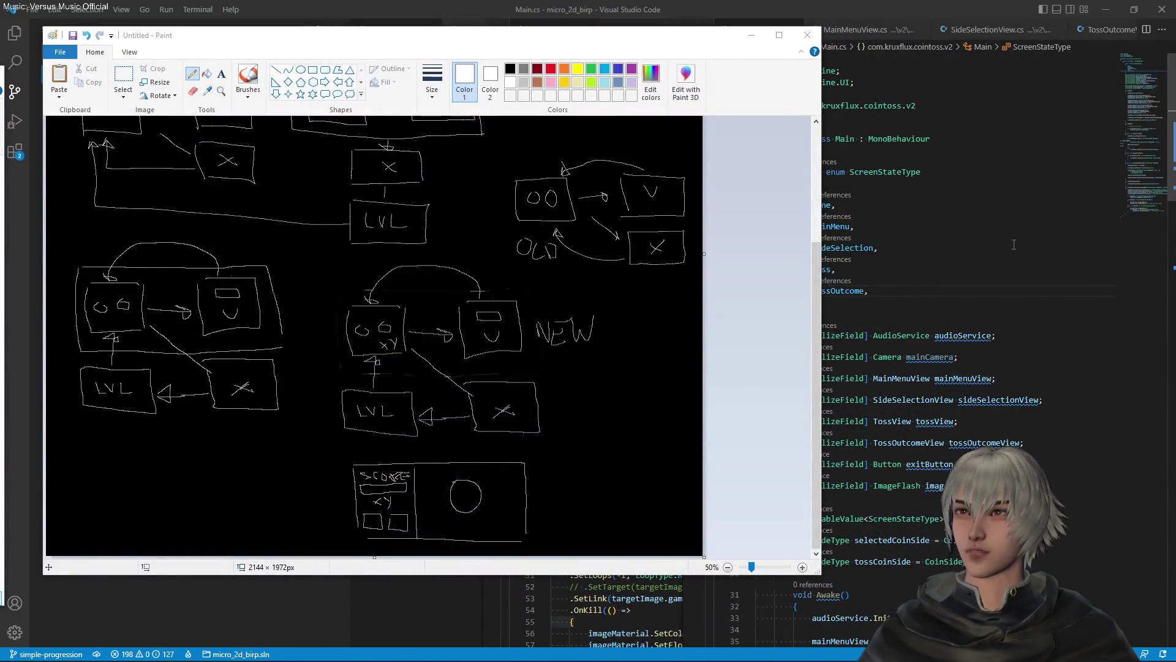
{"action": "key", "text": "alt+Tab"}
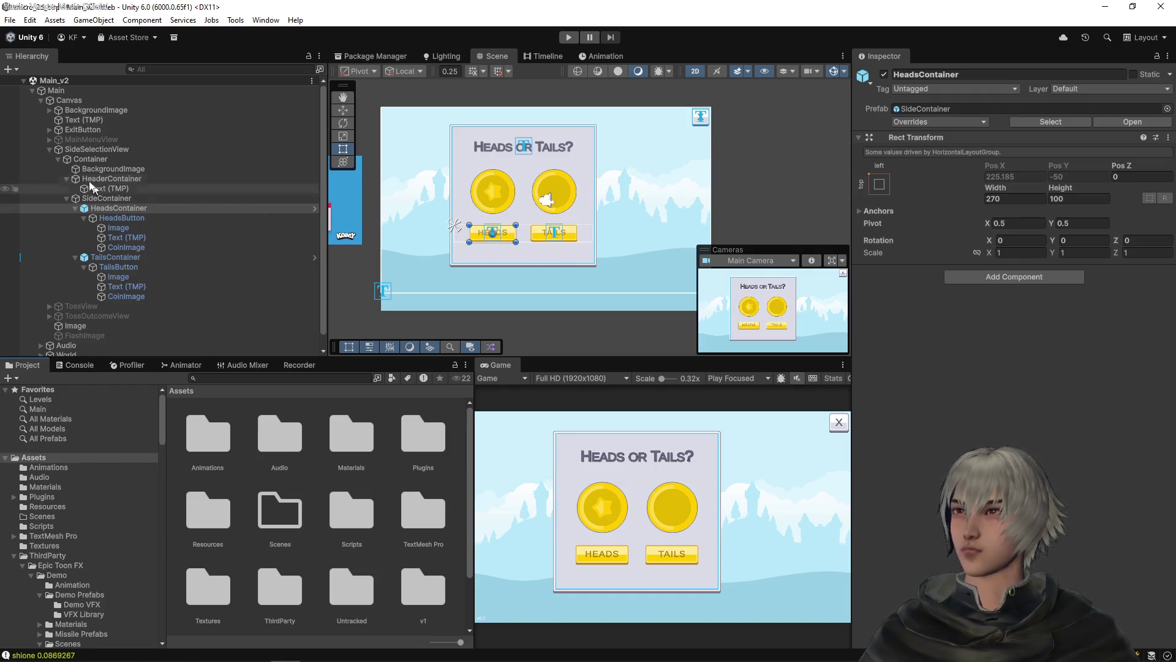
Add a UI Image under the Canvas and place it just below BackgroundImage
{"action": "left_click", "coordinate": [70, 100]}
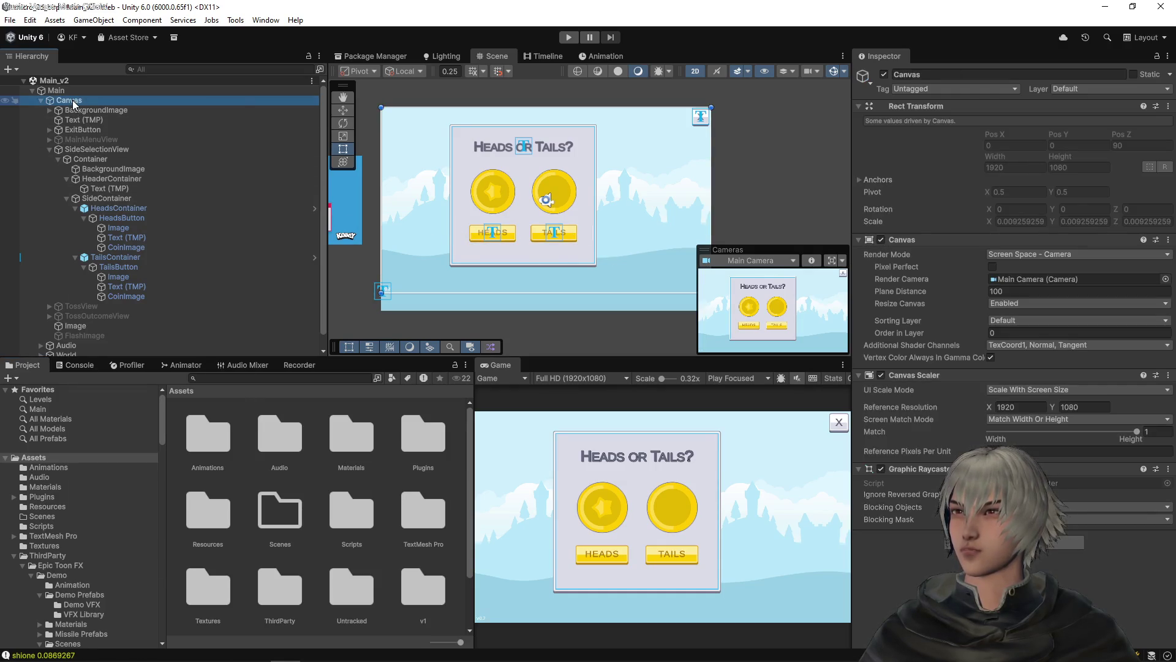
{"action": "right_click", "coordinate": [73, 103]}
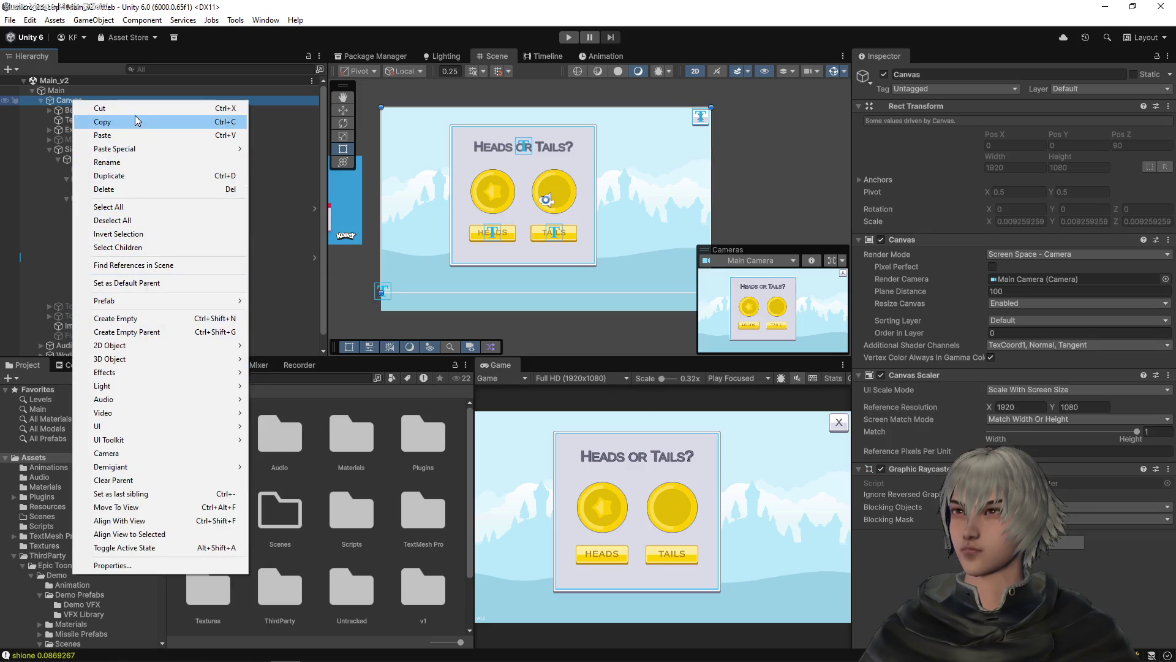
{"action": "mouse_move", "coordinate": [110, 429]}
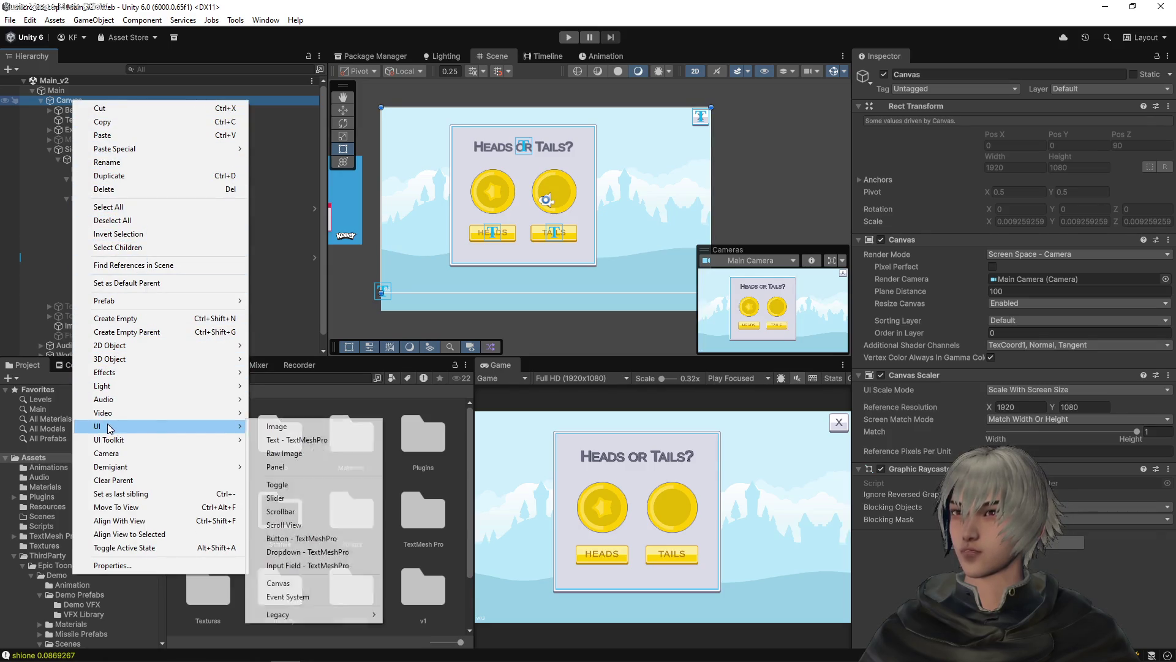
{"action": "left_click", "coordinate": [288, 427]}
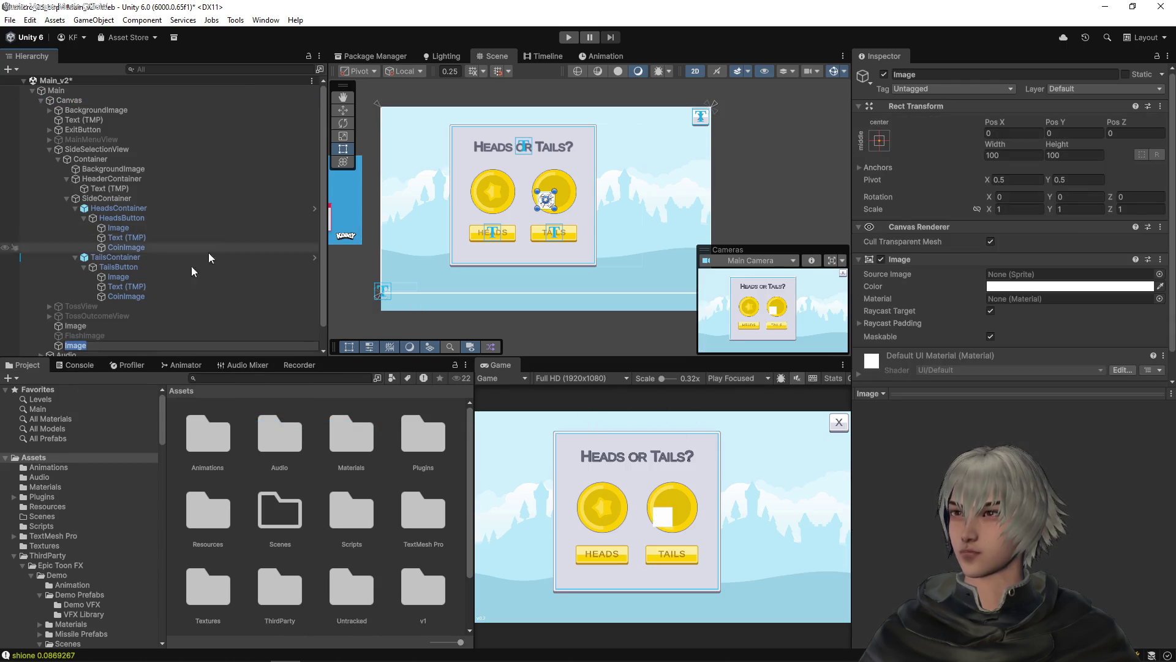
{"action": "left_click_drag", "start_coordinate": [57, 348], "coordinate": [69, 120]}
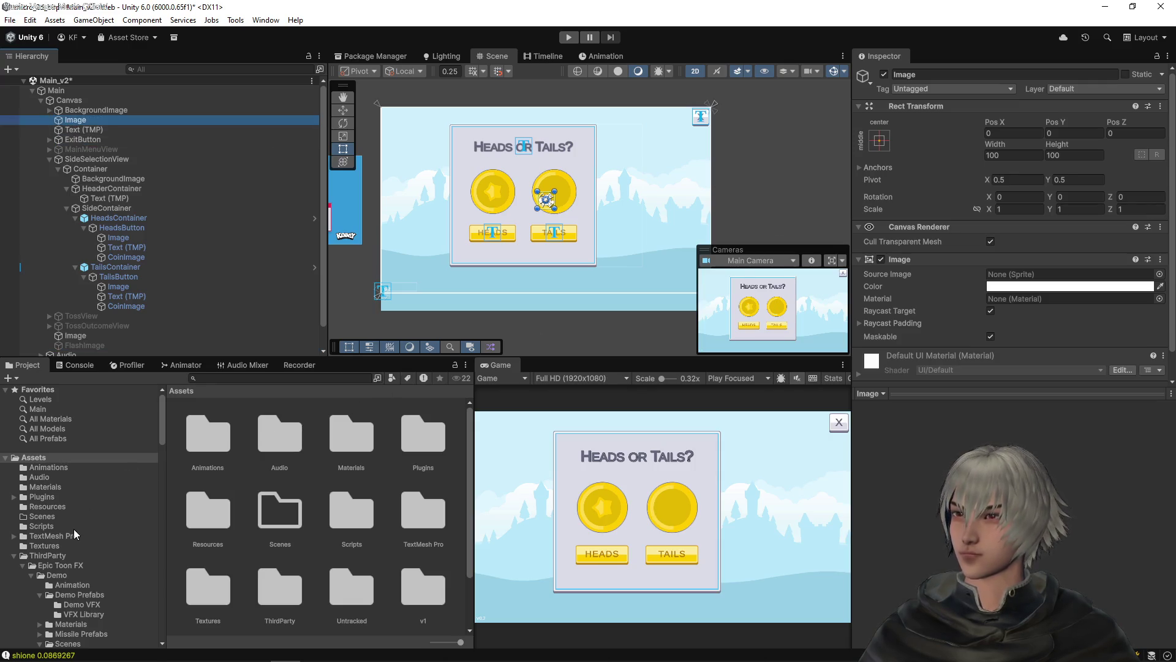
Assign the user_interface_v2_side_selected_0 sprite from Untracked as the Image's Source Image
{"action": "scroll", "coordinate": [65, 513], "scroll_direction": "down", "scroll_amount": 5}
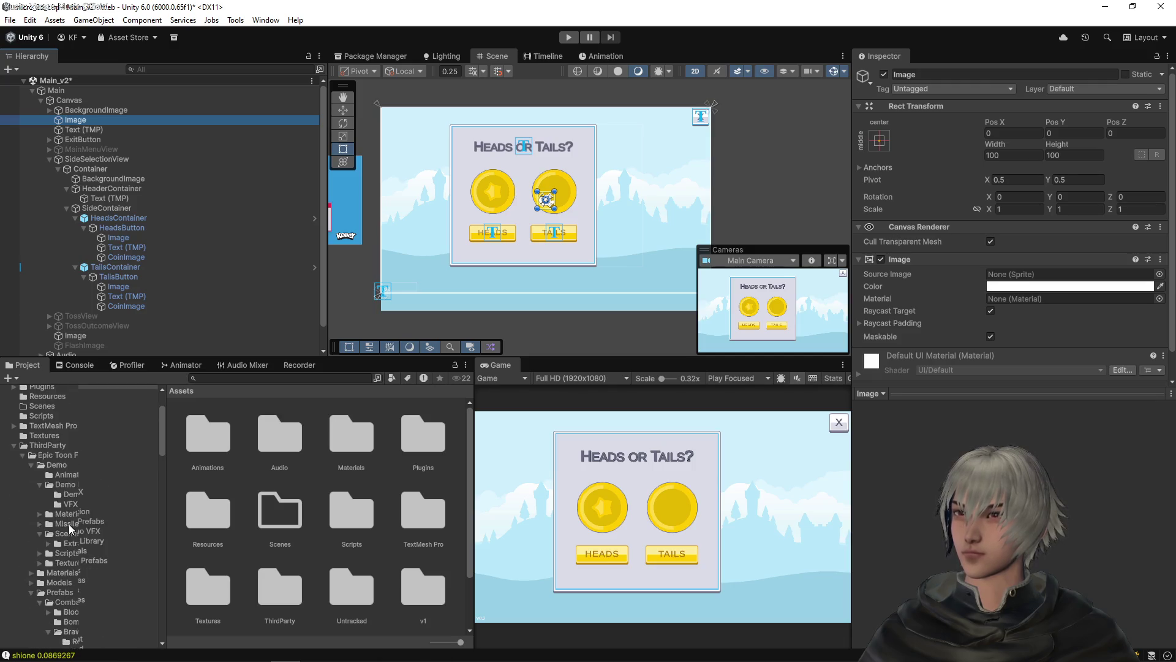
{"action": "scroll", "coordinate": [68, 521], "scroll_direction": "up", "scroll_amount": 2}
{"action": "scroll", "coordinate": [37, 512], "scroll_direction": "down", "scroll_amount": 2}
{"action": "scroll", "coordinate": [27, 504], "scroll_direction": "up", "scroll_amount": 4}
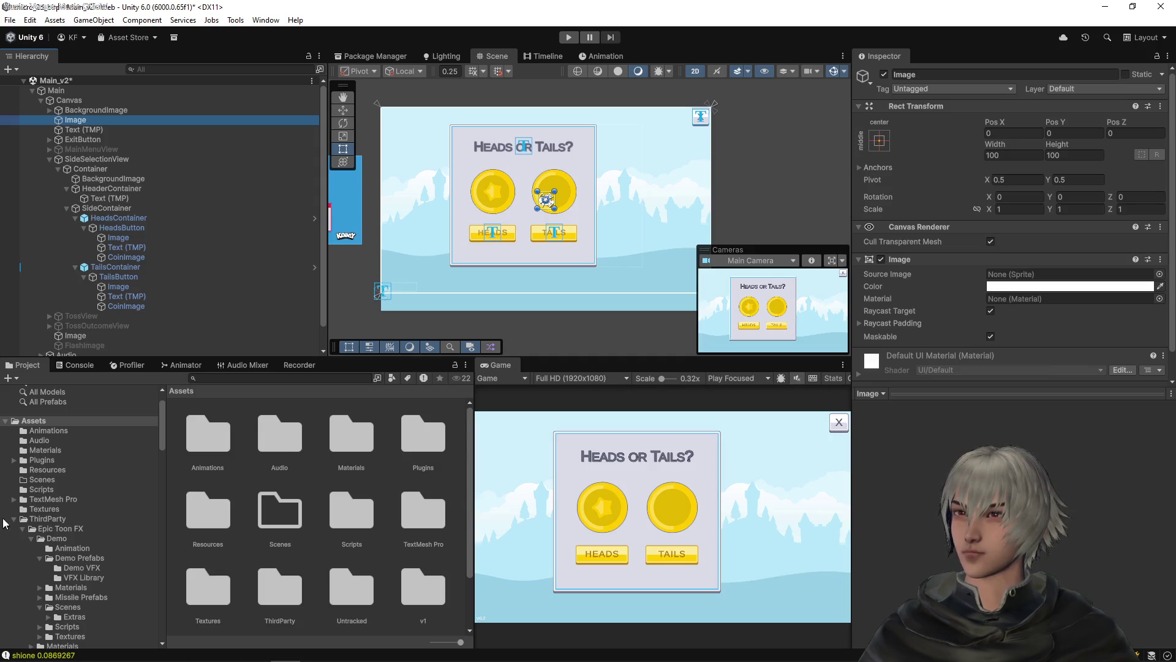
{"action": "left_click", "coordinate": [16, 520]}
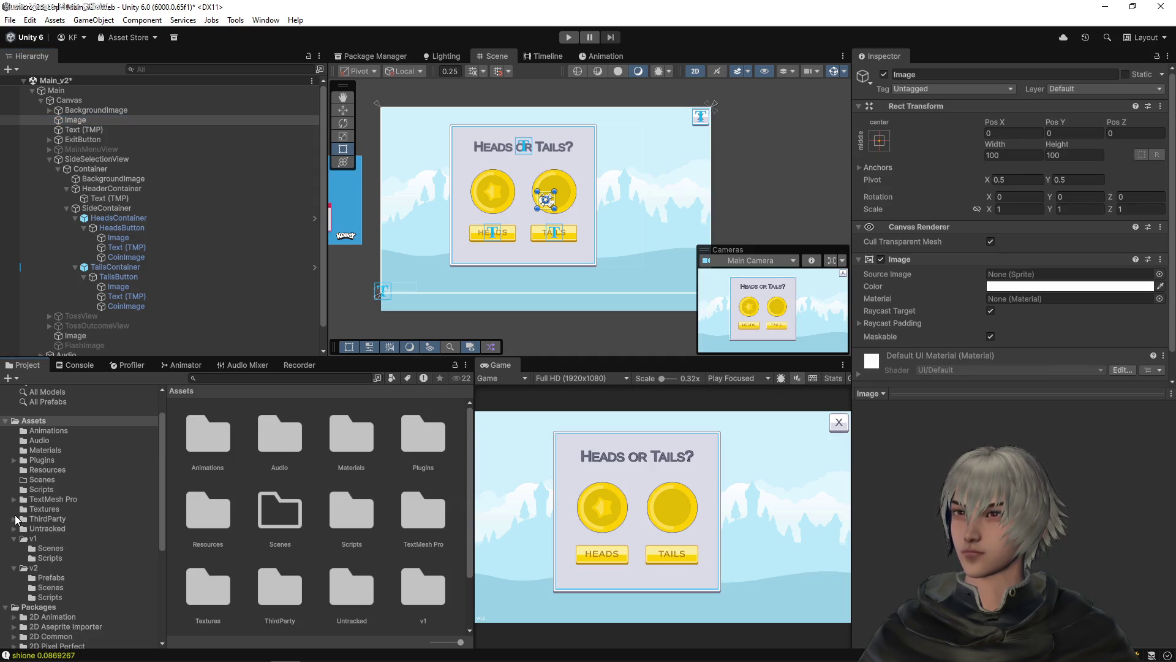
{"action": "scroll", "coordinate": [59, 547], "scroll_direction": "down", "scroll_amount": 2}
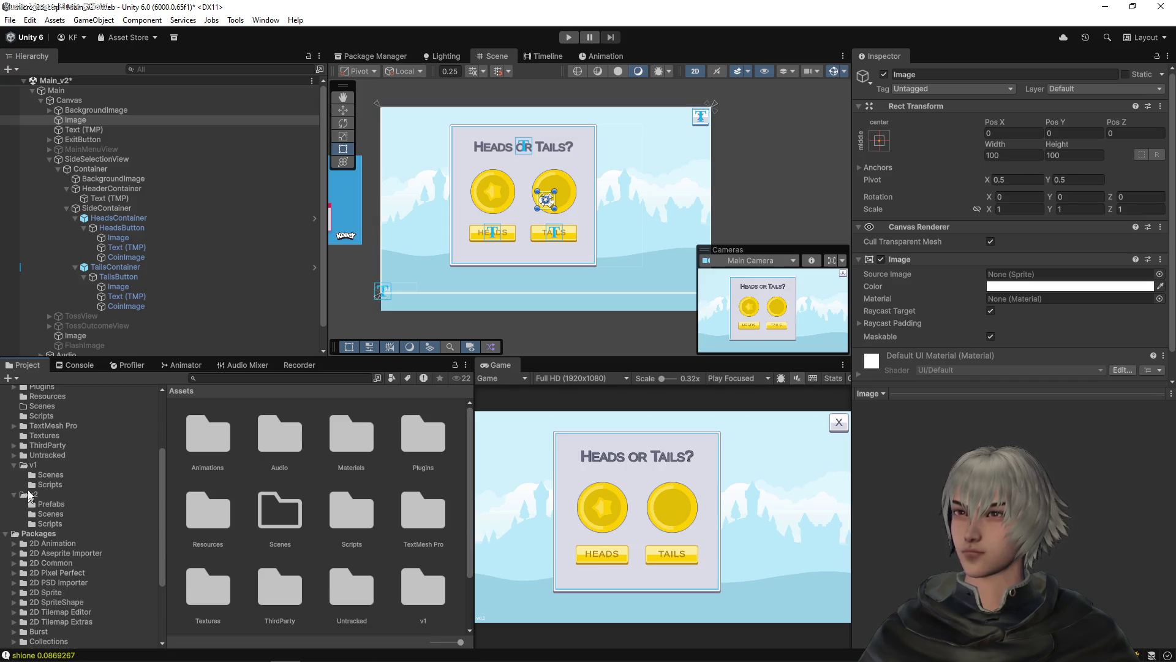
{"action": "left_click", "coordinate": [32, 457]}
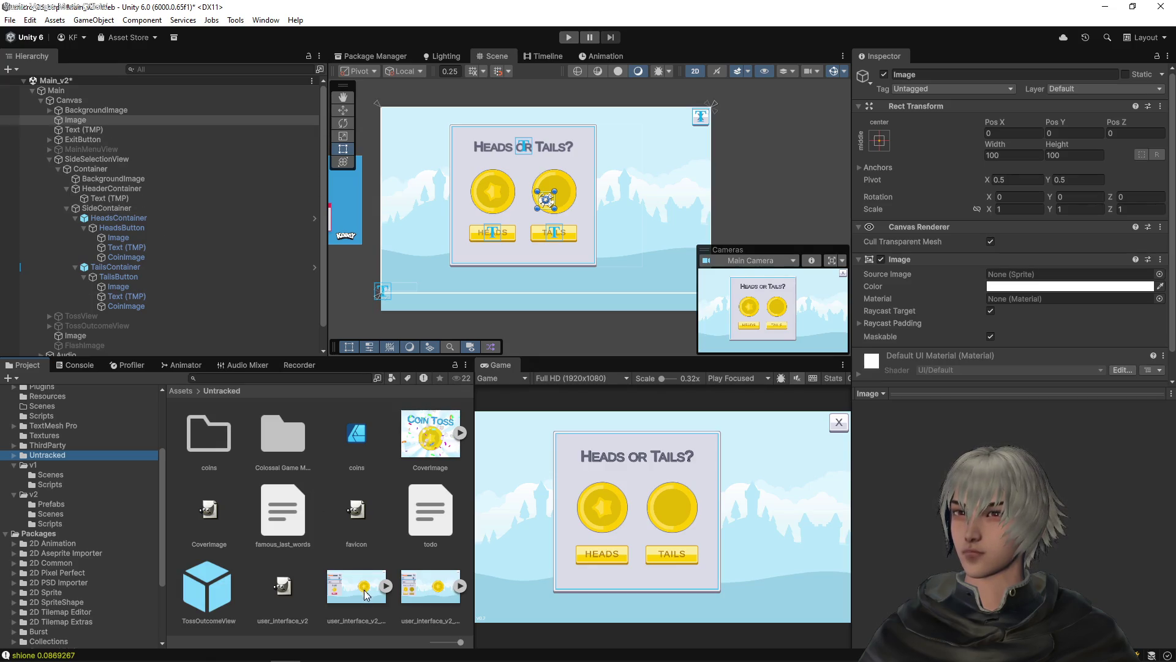
{"action": "mouse_move", "coordinate": [432, 596]}
{"action": "left_mouse_down"}
{"action": "mouse_move", "coordinate": [640, 405]}
{"action": "mouse_move", "coordinate": [1020, 205]}
{"action": "mouse_move", "coordinate": [1014, 274]}
{"action": "left_mouse_up"}
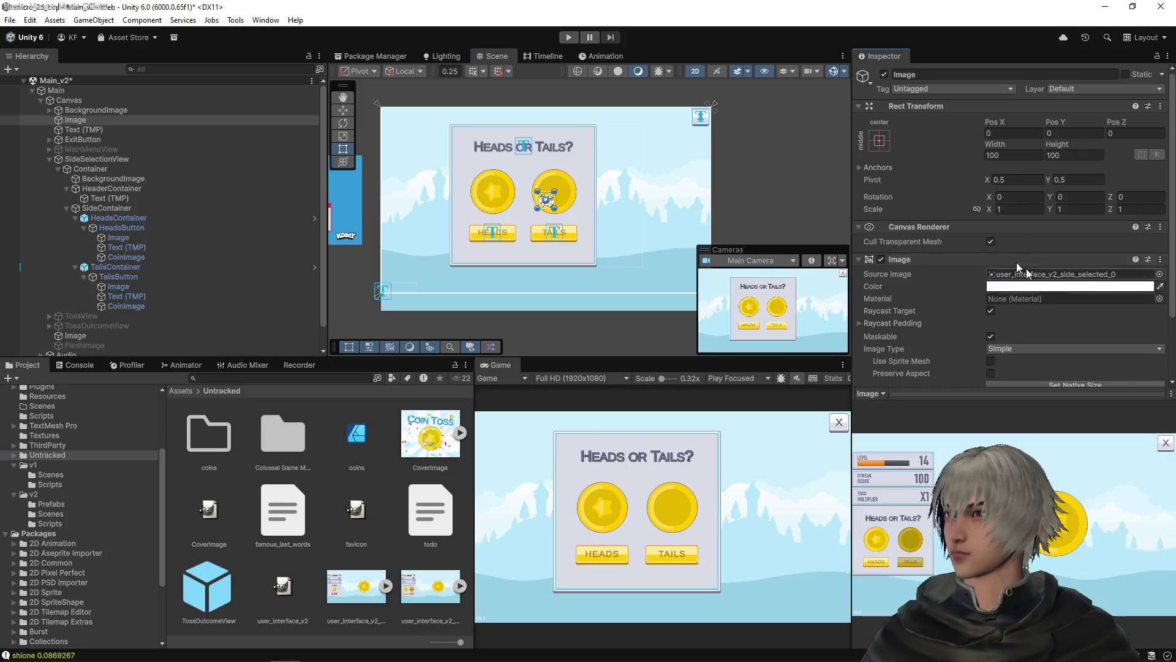
Set the Image to its native 1920×1080 size and frame the Heads or Tails panel
{"action": "scroll", "coordinate": [1016, 262], "scroll_direction": "down", "scroll_amount": 2}
{"action": "left_click", "coordinate": [1086, 319]}
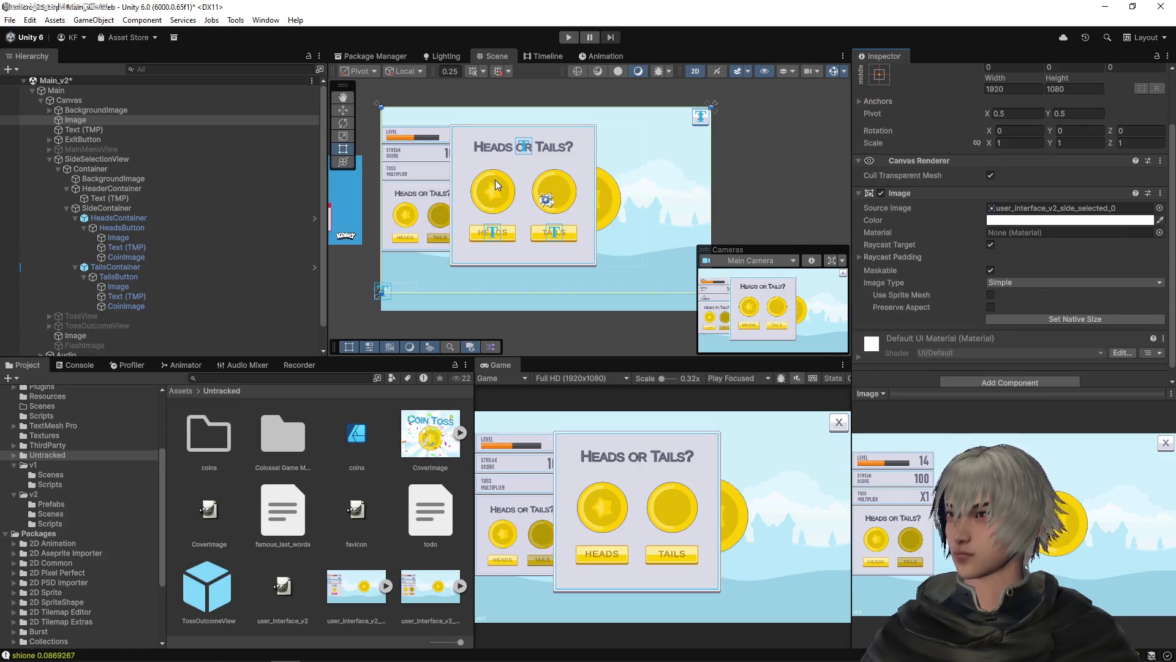
{"action": "left_click_drag", "start_coordinate": [558, 148], "coordinate": [558, 178]}
{"action": "scroll", "coordinate": [584, 192], "scroll_direction": "up", "scroll_amount": 4}
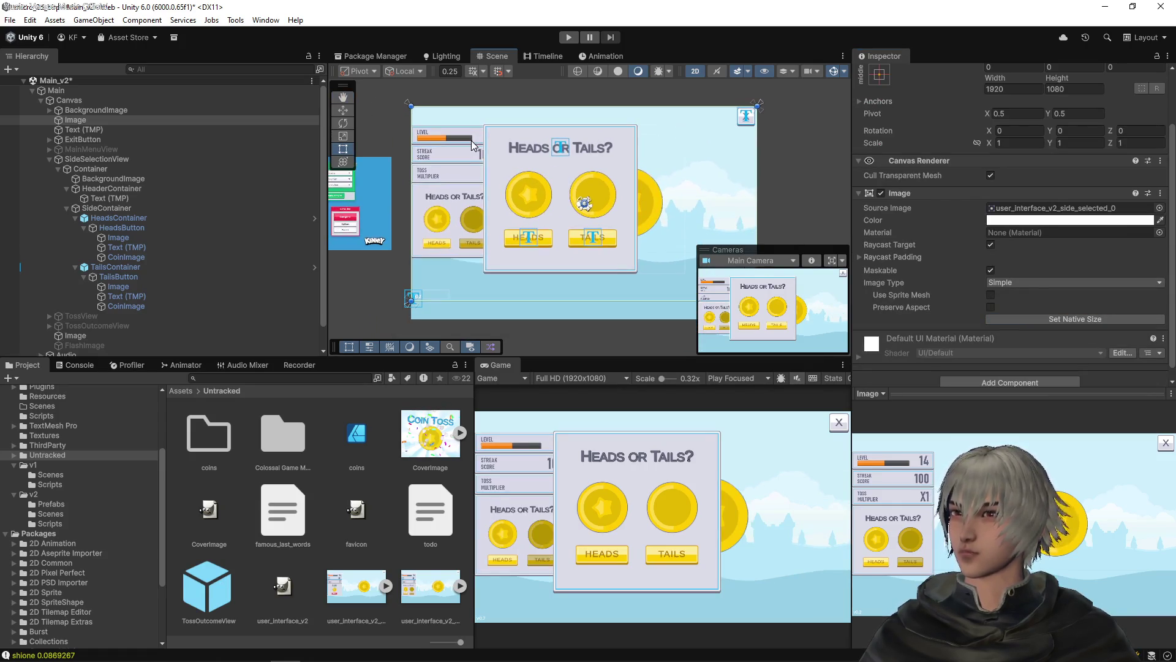
{"action": "scroll", "coordinate": [484, 154], "scroll_direction": "up", "scroll_amount": 1}
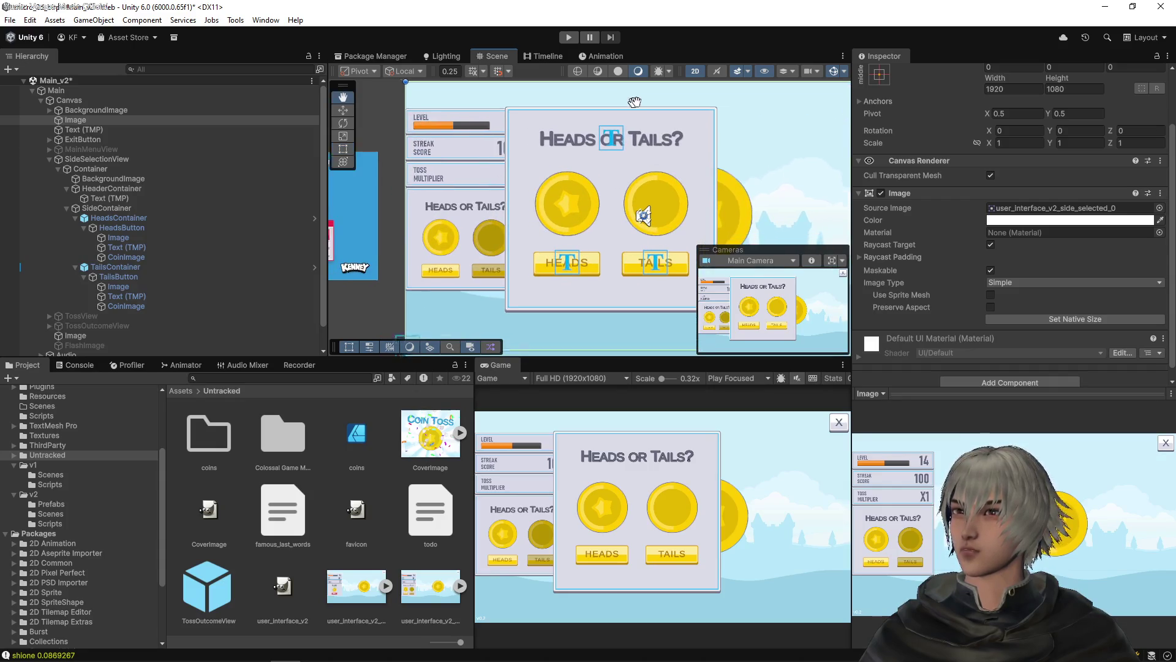
{"action": "scroll", "coordinate": [570, 156], "scroll_direction": "up", "scroll_amount": 1}
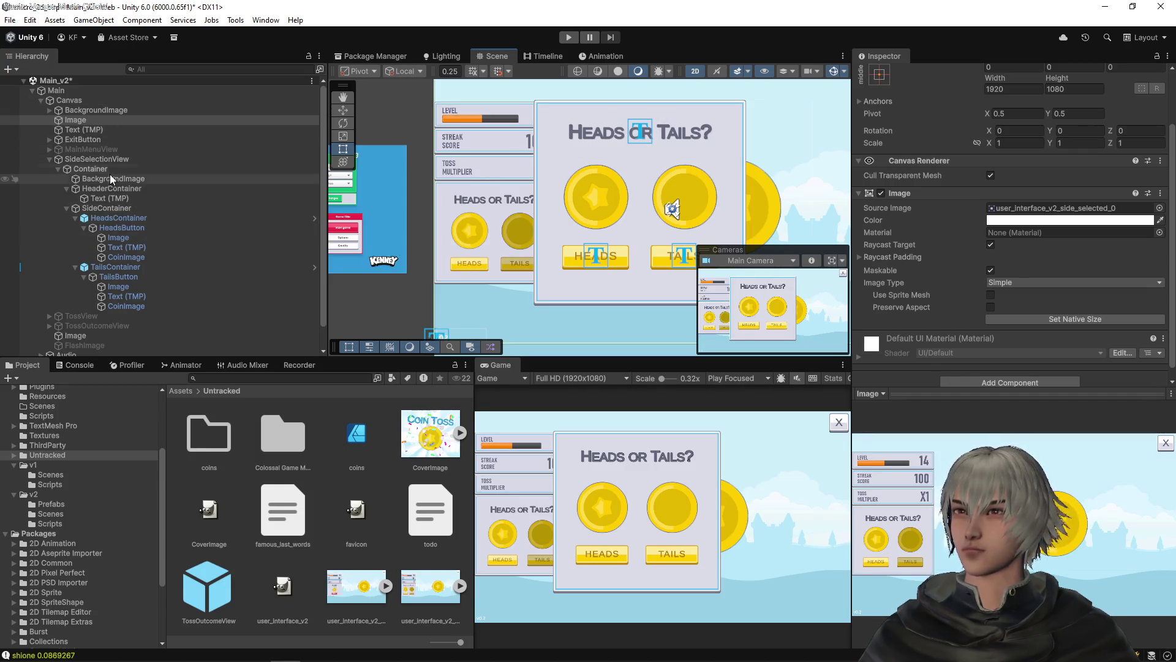
{"action": "left_click_drag", "start_coordinate": [667, 144], "coordinate": [611, 131]}
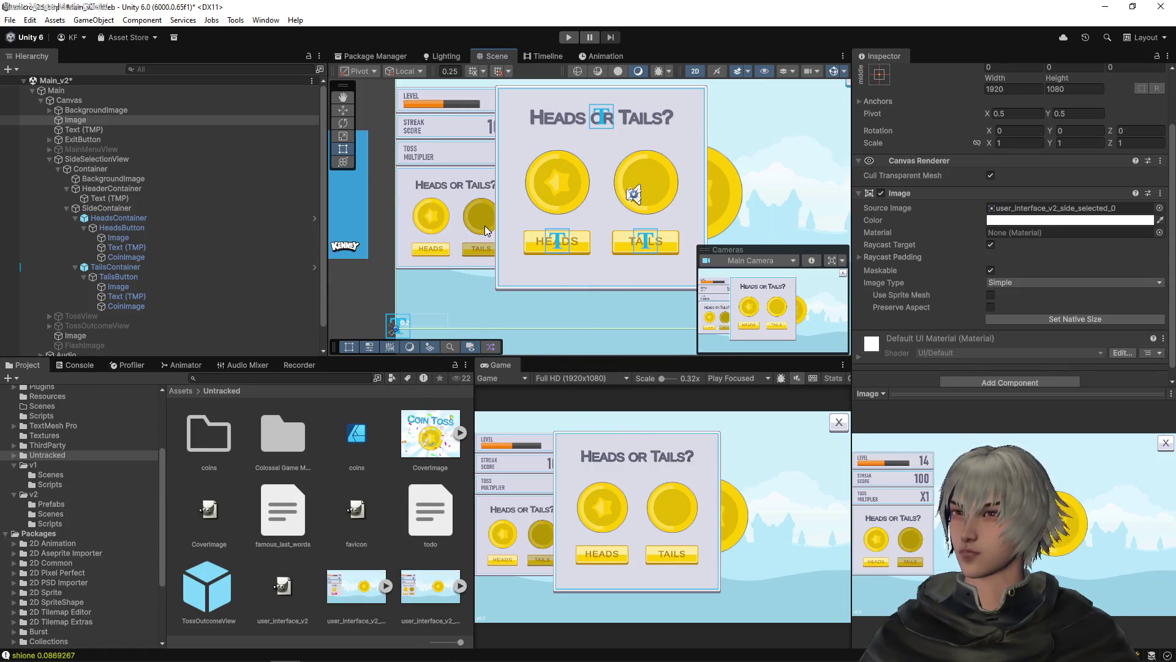
{"action": "left_click", "coordinate": [111, 159]}
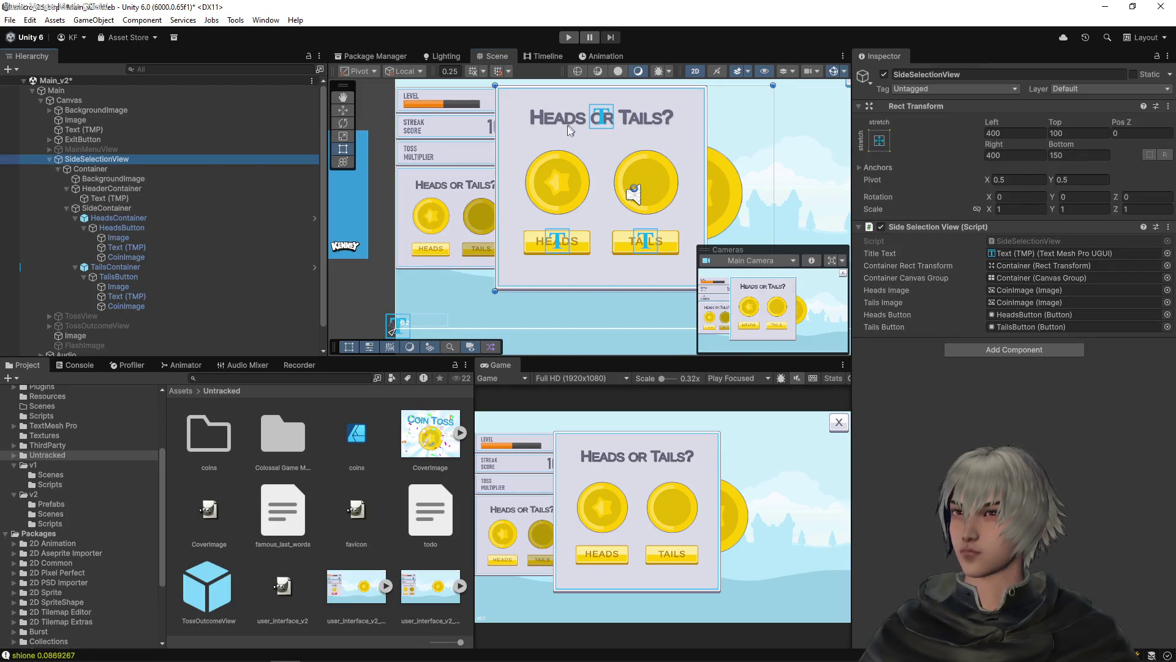
Move the Container inside SideSelectionView to Pos X 26, Pos Y -76
{"action": "scroll", "coordinate": [772, 106], "scroll_direction": "right", "scroll_amount": 5}
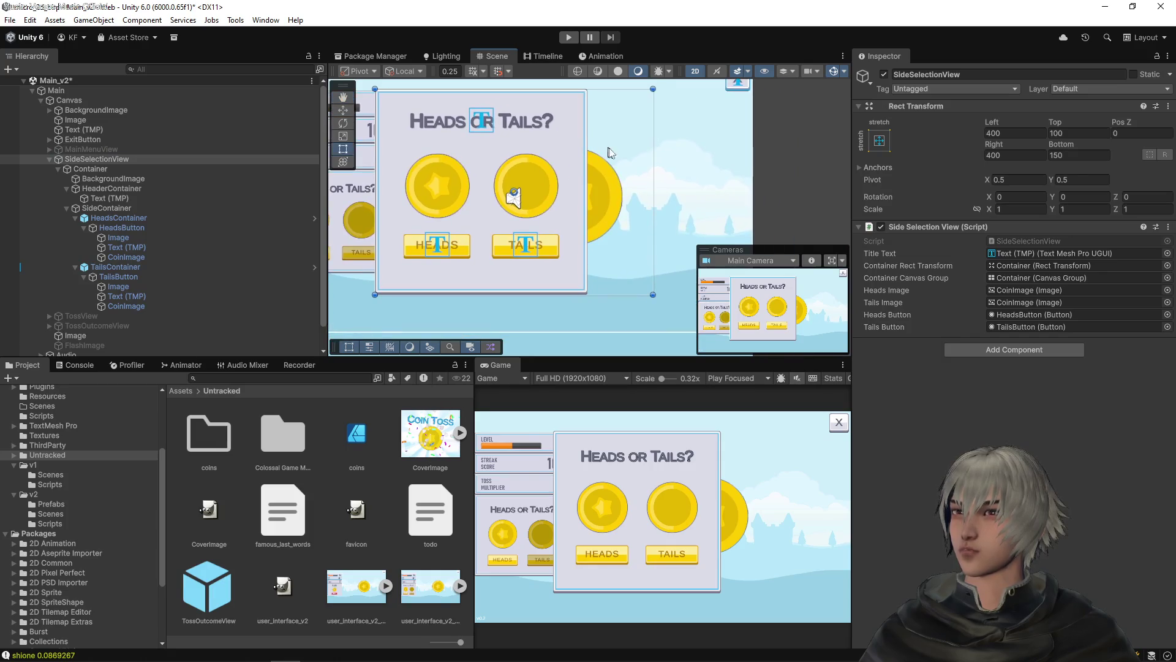
{"action": "left_click", "coordinate": [140, 159]}
{"action": "left_click_drag", "start_coordinate": [606, 166], "coordinate": [636, 187]}
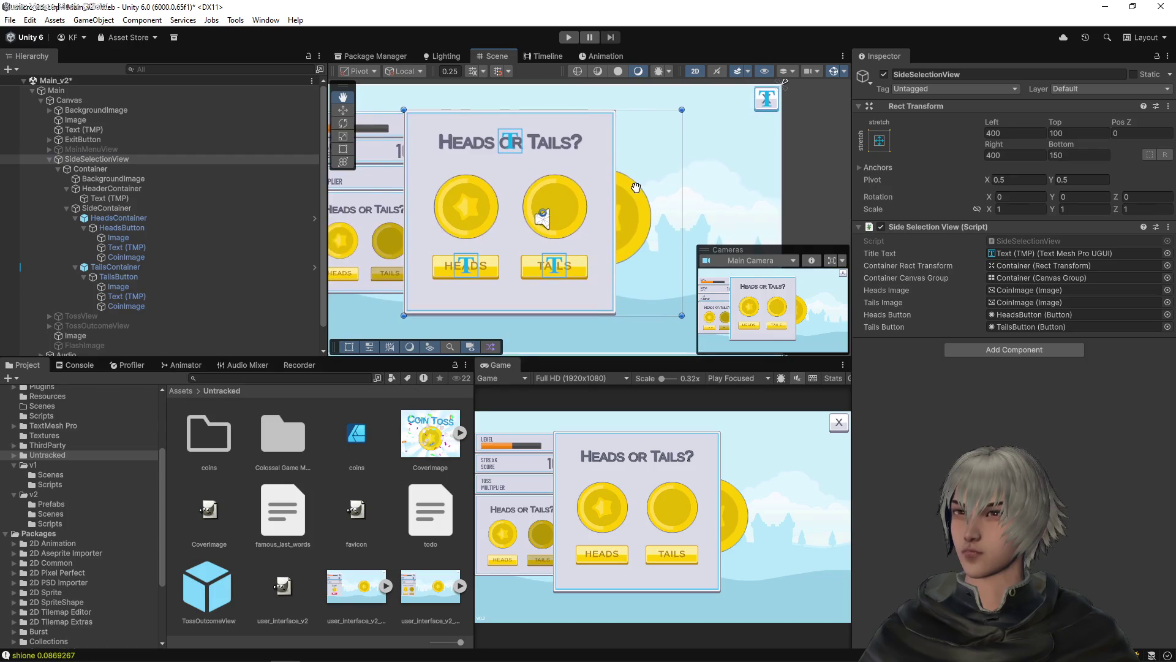
{"action": "left_click", "coordinate": [110, 170]}
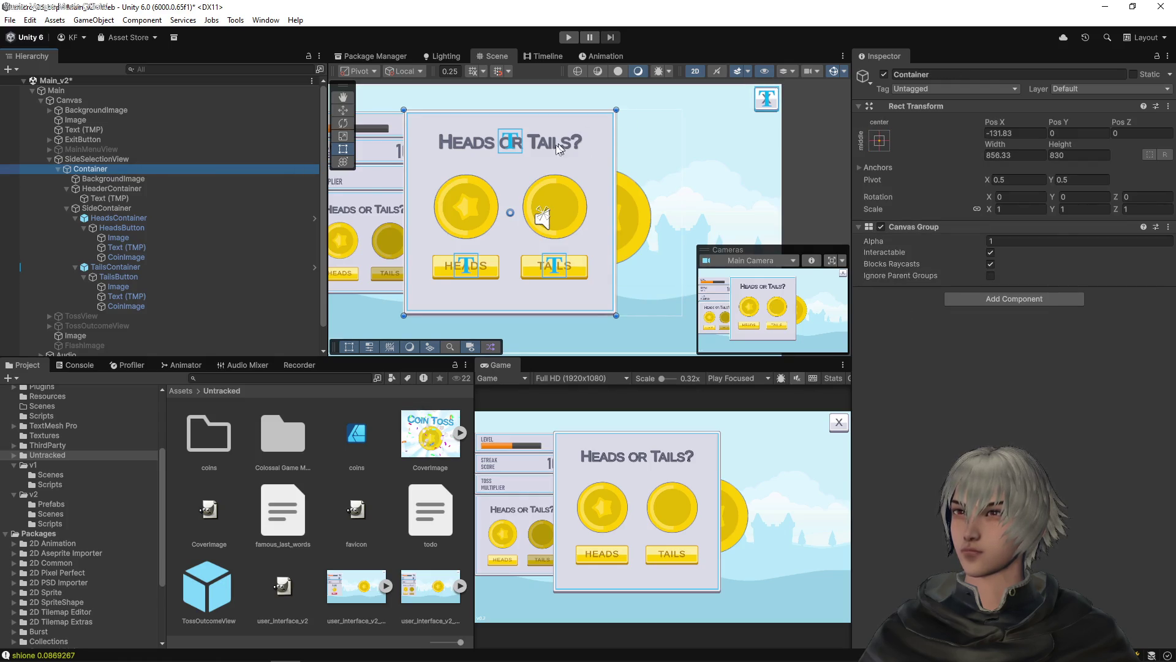
{"action": "left_click_drag", "start_coordinate": [557, 149], "coordinate": [701, 134]}
{"action": "mouse_move", "coordinate": [601, 155]}
{"action": "left_mouse_down"}
{"action": "mouse_move", "coordinate": [549, 217]}
{"action": "mouse_move", "coordinate": [590, 172]}
{"action": "left_mouse_up"}
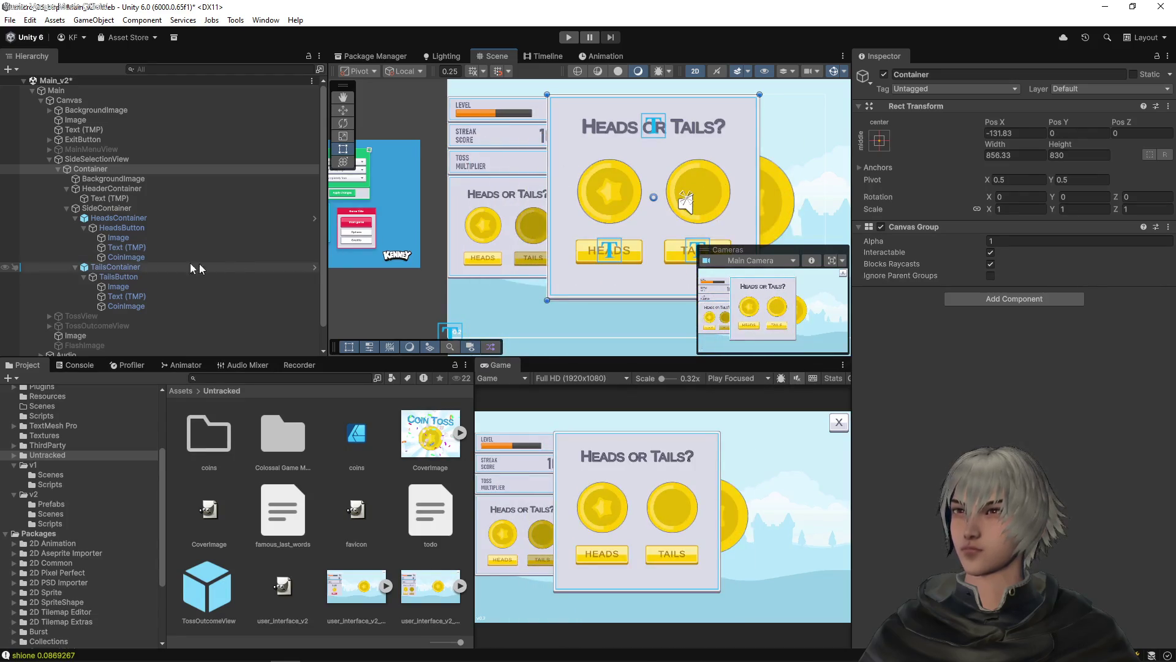
Drag and resize the SideSelectionView panel by hand to match the mockup
{"action": "left_click", "coordinate": [98, 159]}
{"action": "mouse_move", "coordinate": [682, 163]}
{"action": "left_mouse_down"}
{"action": "mouse_move", "coordinate": [615, 202]}
{"action": "mouse_move", "coordinate": [600, 195]}
{"action": "mouse_move", "coordinate": [593, 212]}
{"action": "mouse_move", "coordinate": [496, 268]}
{"action": "left_mouse_up"}
{"action": "scroll", "coordinate": [496, 267], "scroll_direction": "up", "scroll_amount": 5}
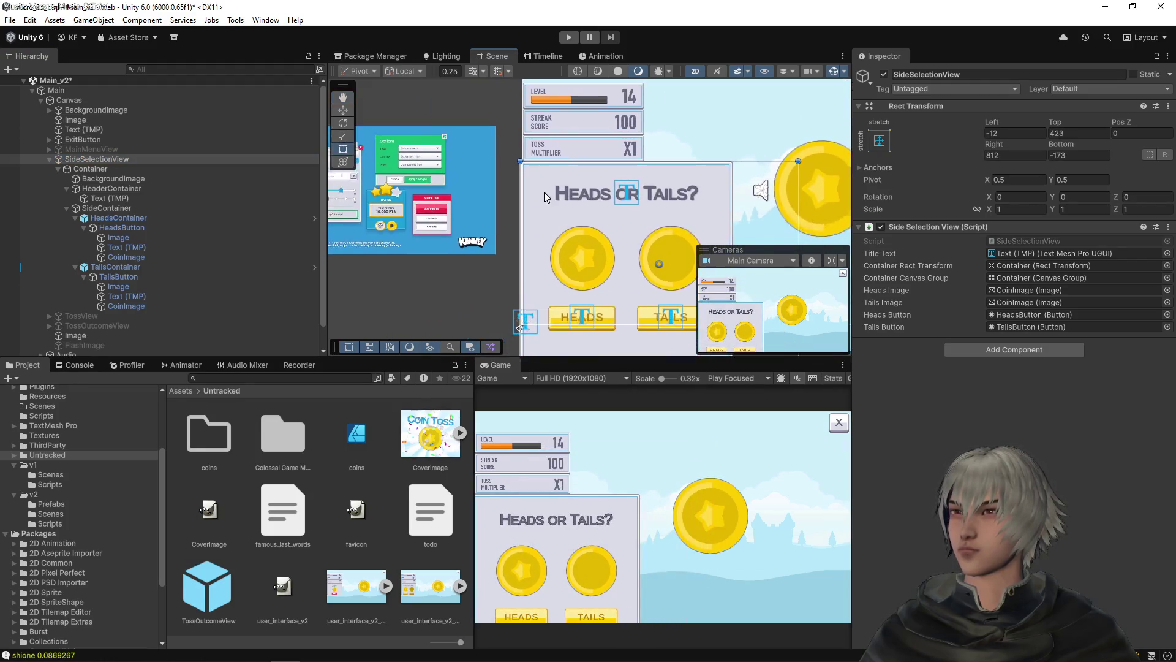
{"action": "scroll", "coordinate": [520, 158], "scroll_direction": "up", "scroll_amount": 2}
{"action": "mouse_move", "coordinate": [495, 180]}
{"action": "left_mouse_down"}
{"action": "mouse_move", "coordinate": [517, 190]}
{"action": "mouse_move", "coordinate": [508, 183]}
{"action": "left_mouse_up"}
{"action": "scroll", "coordinate": [567, 178], "scroll_direction": "down", "scroll_amount": 1}
{"action": "scroll", "coordinate": [567, 179], "scroll_direction": "down", "scroll_amount": 4}
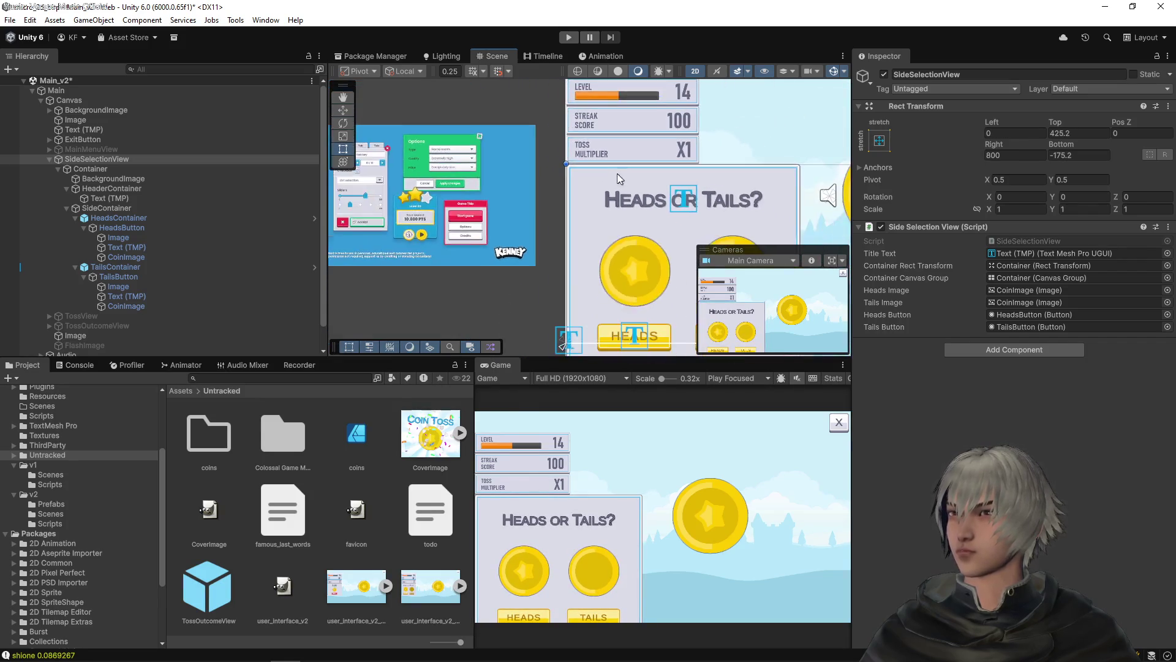
{"action": "mouse_move", "coordinate": [756, 174]}
{"action": "left_mouse_down"}
{"action": "mouse_move", "coordinate": [573, 166]}
{"action": "mouse_move", "coordinate": [588, 166]}
{"action": "mouse_move", "coordinate": [579, 203]}
{"action": "left_mouse_up"}
{"action": "scroll", "coordinate": [582, 166], "scroll_direction": "up", "scroll_amount": 5}
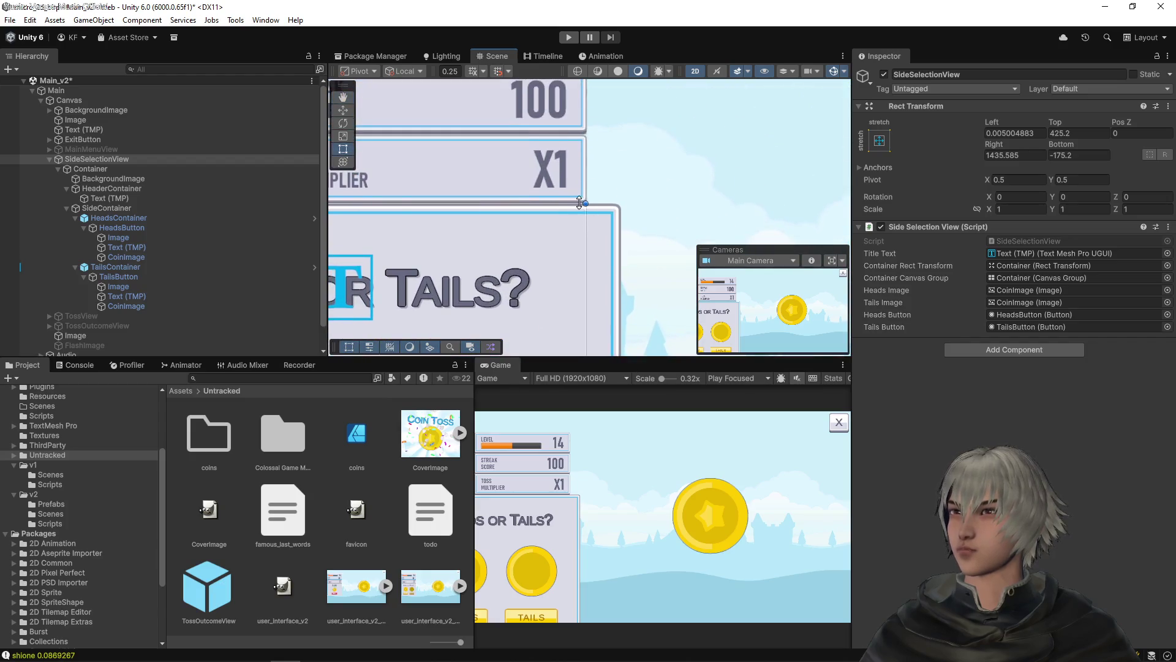
{"action": "scroll", "coordinate": [573, 195], "scroll_direction": "down", "scroll_amount": 5}
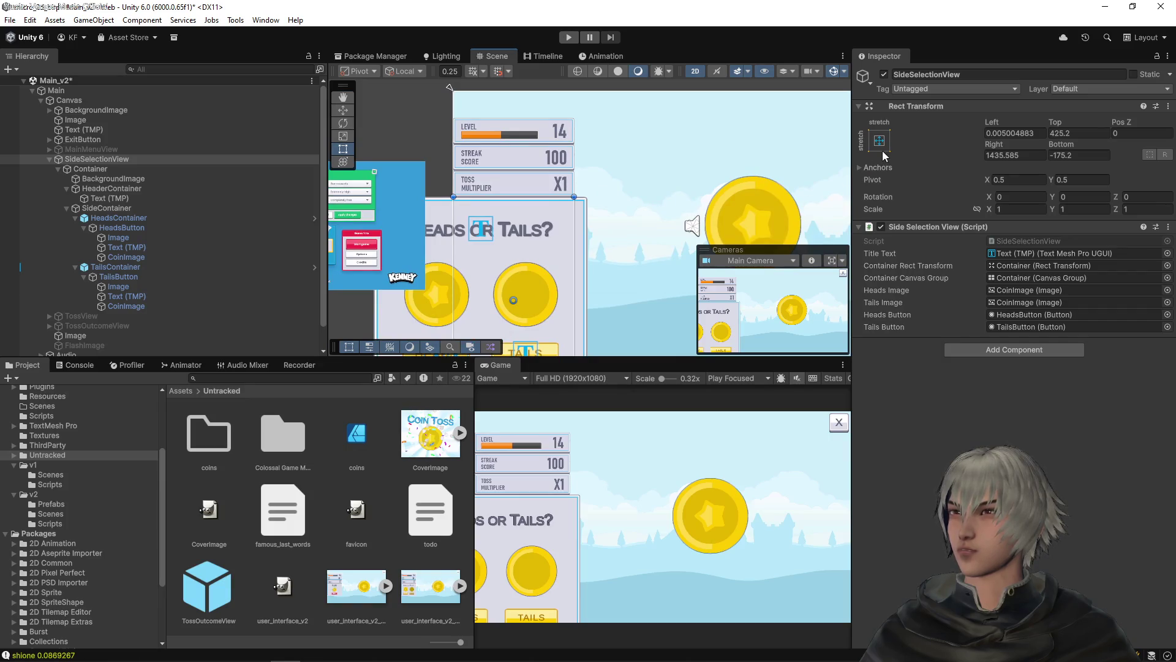
Undo the manual resize and set SideSelectionView's Left, Top, Right and Bottom offsets to 0
{"action": "key", "text": "ctrl+z"}
{"action": "key", "text": "ctrl+z"}
{"action": "key", "text": "ctrl+z"}
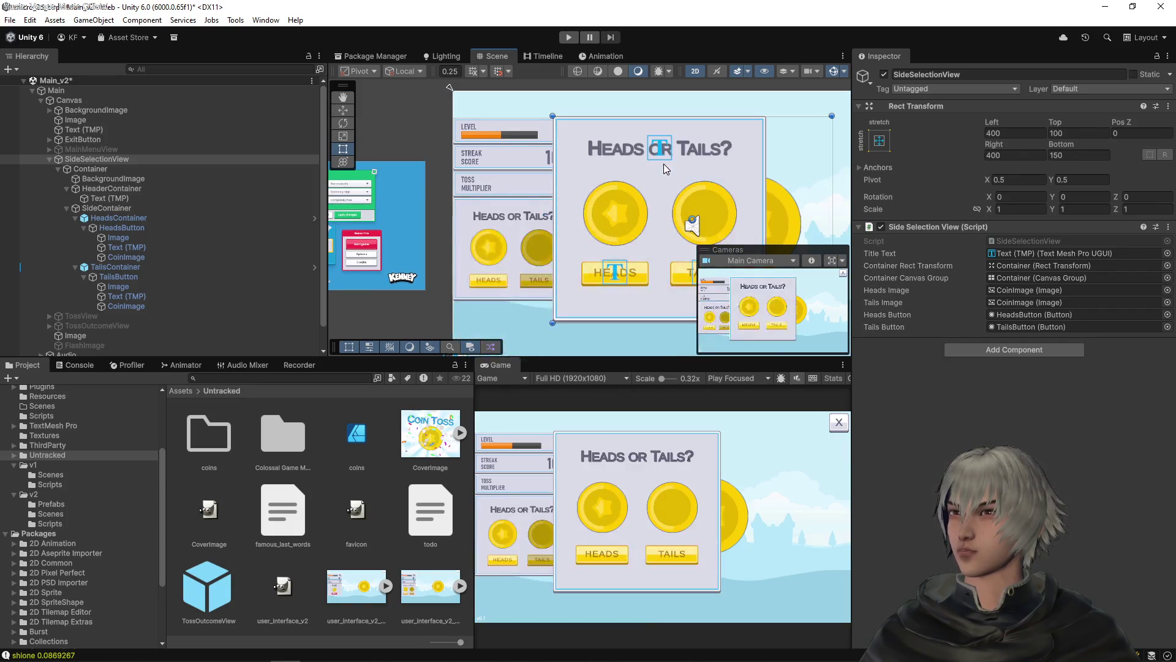
{"action": "left_click", "coordinate": [993, 133]}
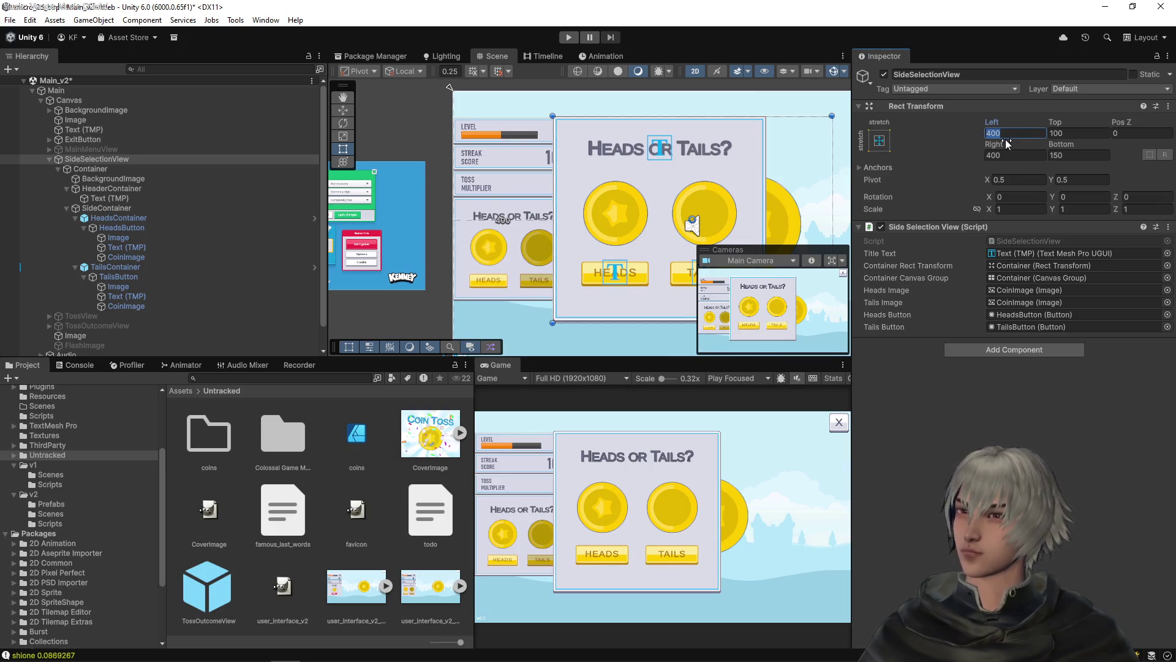
{"action": "type", "text": "0"}
{"action": "key", "text": "Tab"}
{"action": "type", "text": "0"}
{"action": "key", "text": "Tab"}
{"action": "key", "text": "Tab"}
{"action": "key", "text": "Tab"}
{"action": "type", "text": "0"}
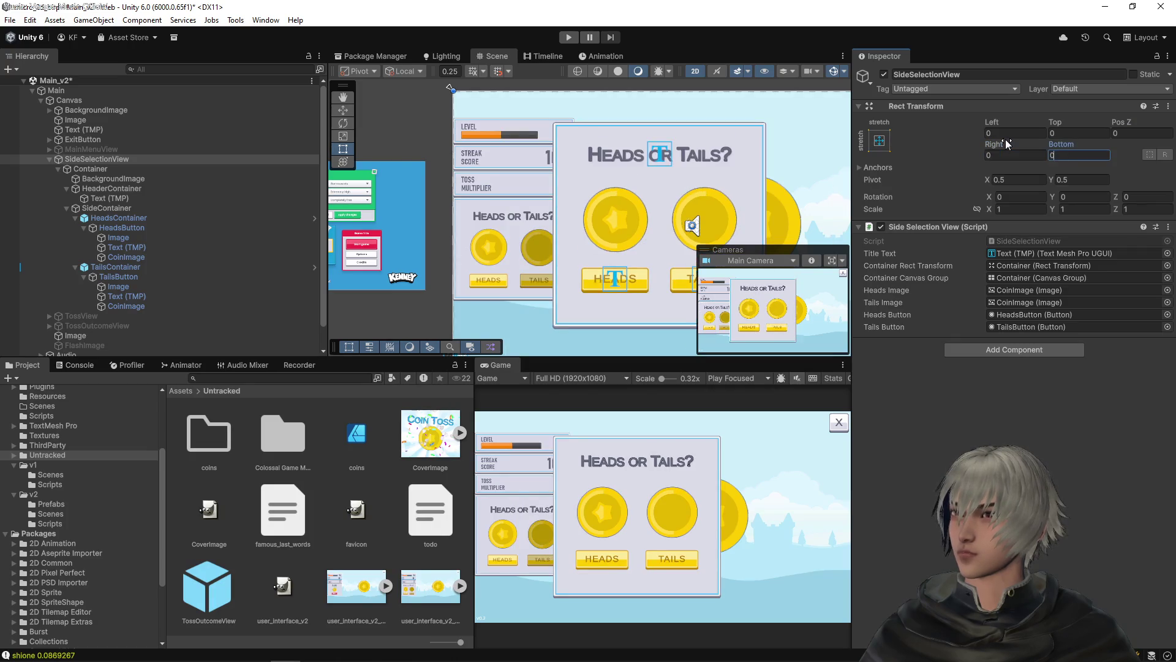
{"action": "left_click", "coordinate": [147, 168]}
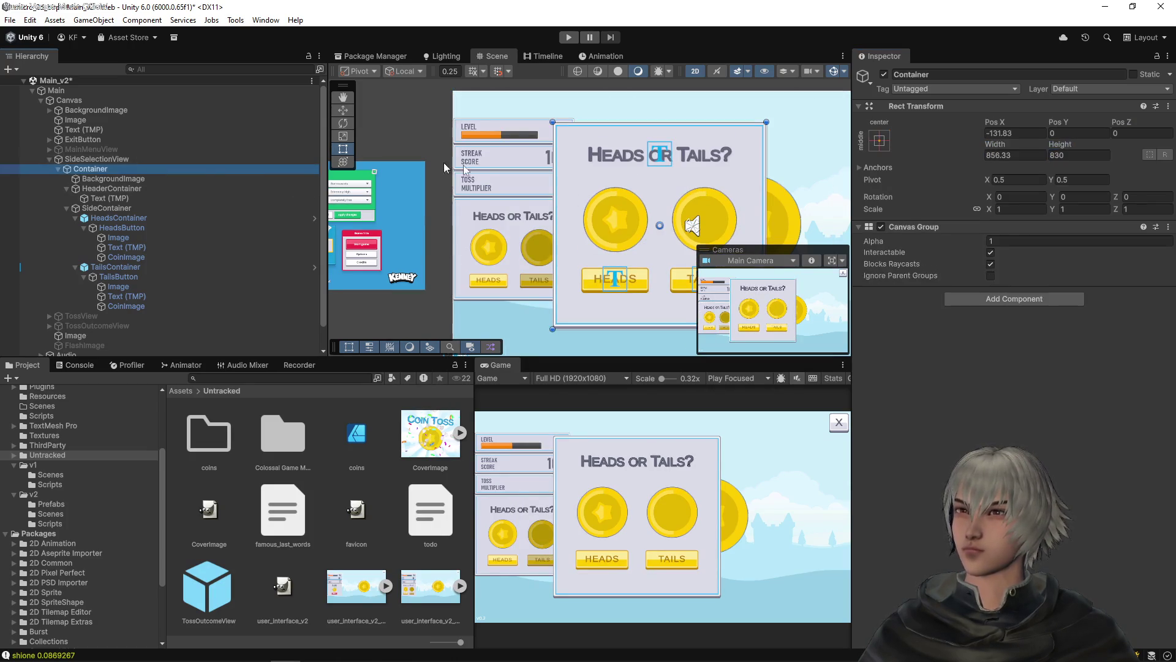
Move the Container down to the lower left, beneath the stat boxes
{"action": "left_click_drag", "start_coordinate": [649, 163], "coordinate": [545, 236]}
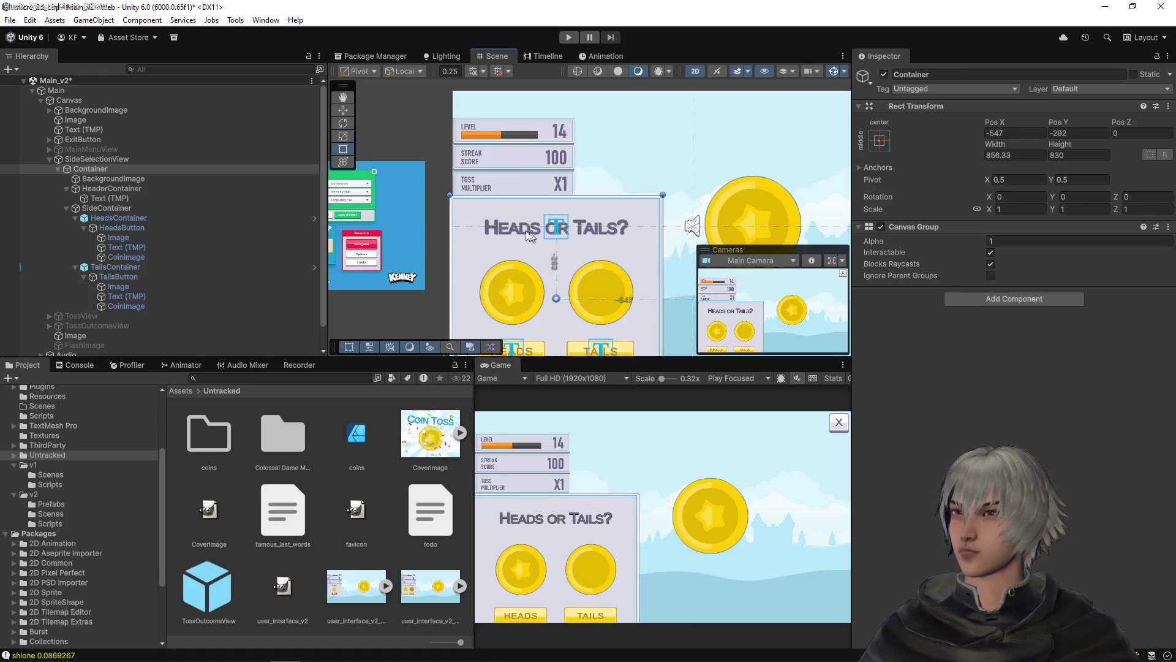
{"action": "scroll", "coordinate": [467, 205], "scroll_direction": "up", "scroll_amount": 1}
{"action": "scroll", "coordinate": [467, 205], "scroll_direction": "up", "scroll_amount": 5}
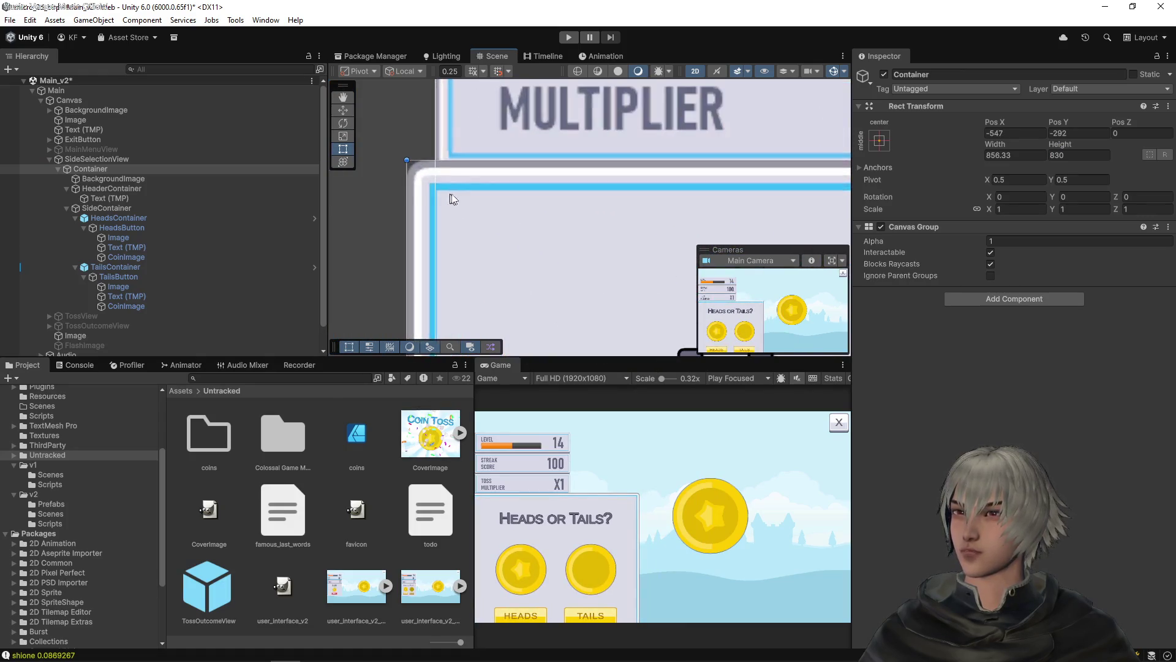
{"action": "left_click_drag", "start_coordinate": [481, 239], "coordinate": [494, 209]}
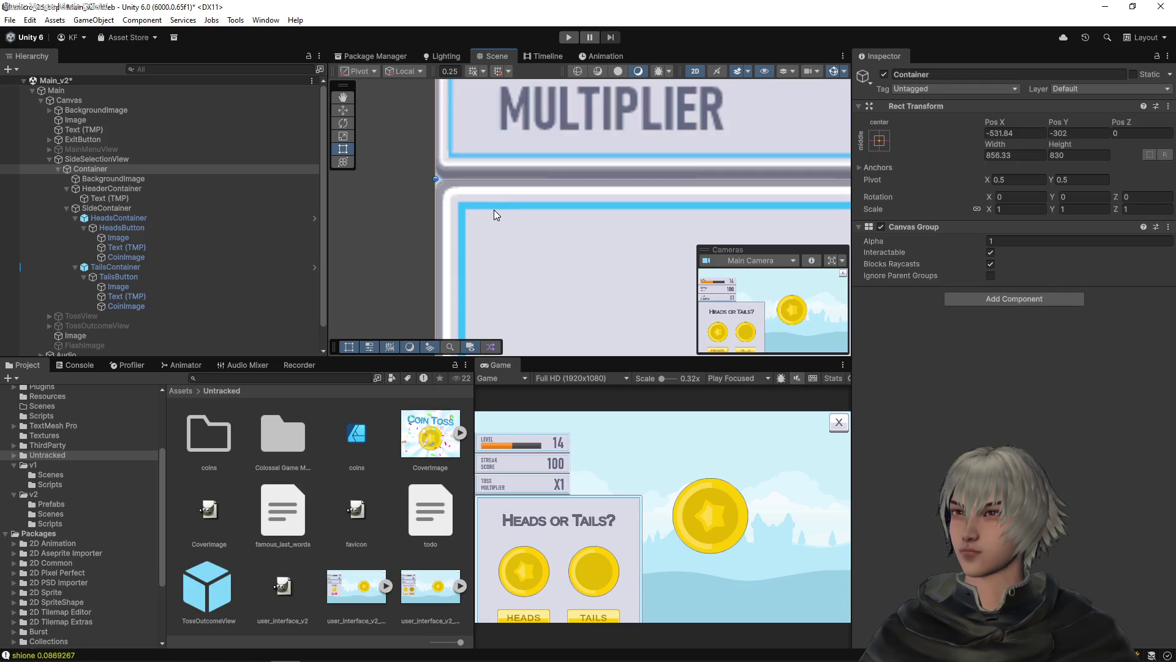
{"action": "scroll", "coordinate": [502, 213], "scroll_direction": "down", "scroll_amount": 5}
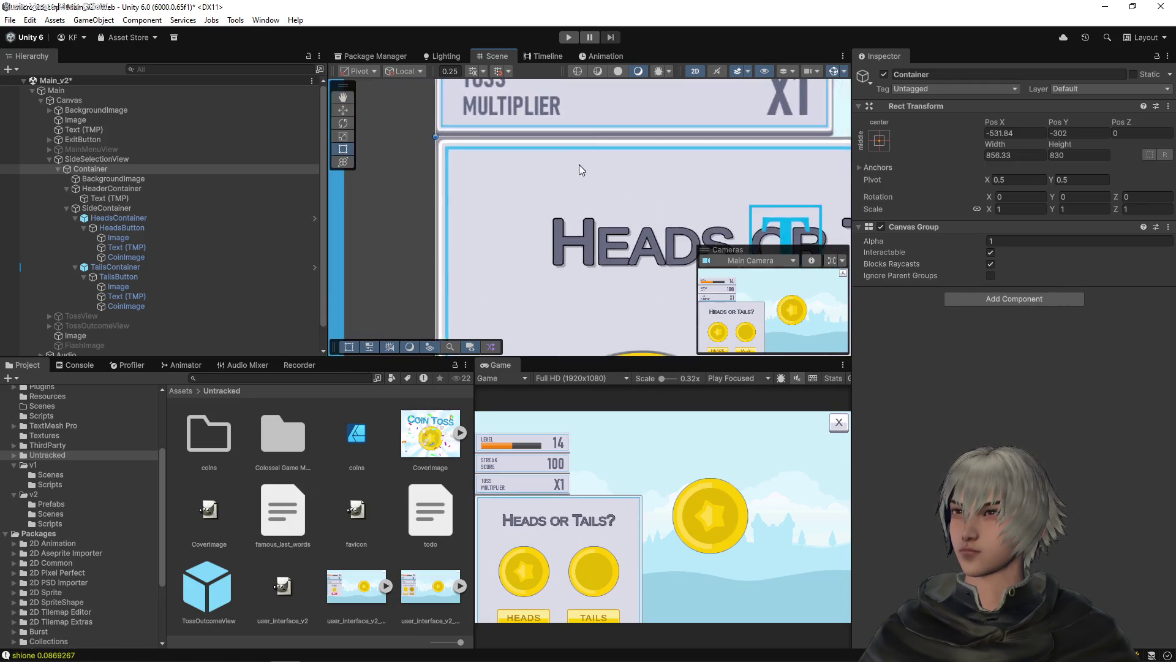
{"action": "scroll", "coordinate": [606, 170], "scroll_direction": "down", "scroll_amount": 3}
Narrow the Container to a width of exactly 500
{"action": "left_click_drag", "start_coordinate": [770, 190], "coordinate": [679, 179]}
{"action": "scroll", "coordinate": [685, 174], "scroll_direction": "up", "scroll_amount": 1}
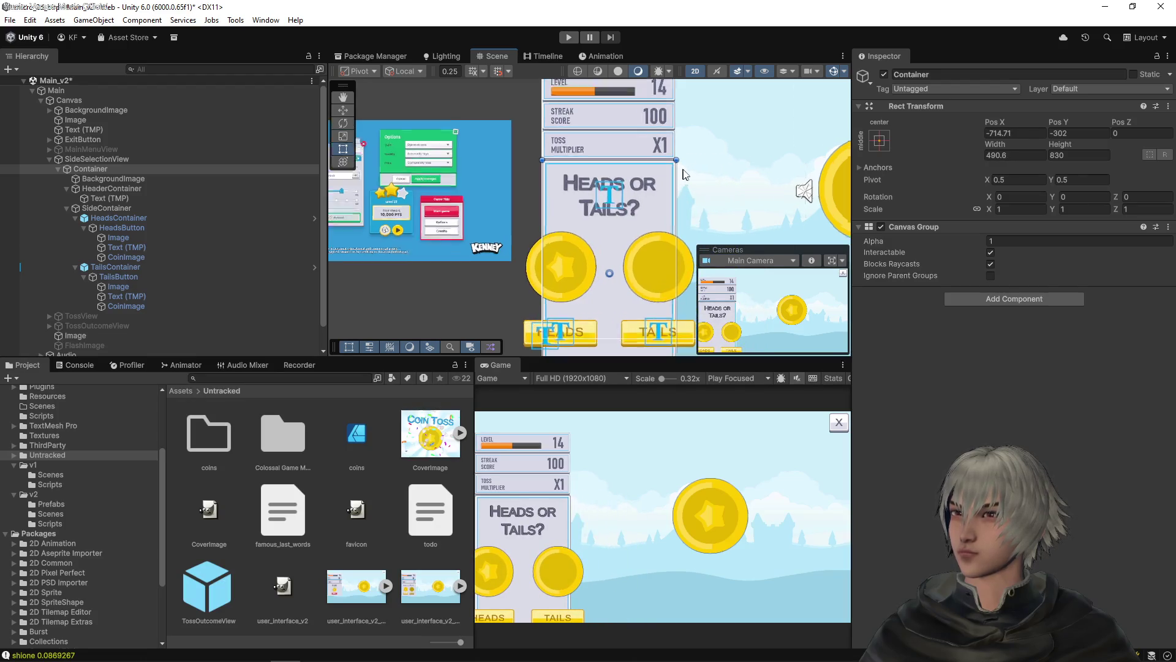
{"action": "scroll", "coordinate": [685, 174], "scroll_direction": "up", "scroll_amount": 8}
{"action": "mouse_move", "coordinate": [821, 111]}
{"action": "left_mouse_down"}
{"action": "mouse_move", "coordinate": [565, 152]}
{"action": "mouse_move", "coordinate": [704, 163]}
{"action": "mouse_move", "coordinate": [407, 183]}
{"action": "mouse_move", "coordinate": [679, 209]}
{"action": "mouse_move", "coordinate": [653, 201]}
{"action": "mouse_move", "coordinate": [655, 171]}
{"action": "left_mouse_up"}
{"action": "scroll", "coordinate": [653, 184], "scroll_direction": "up", "scroll_amount": 3}
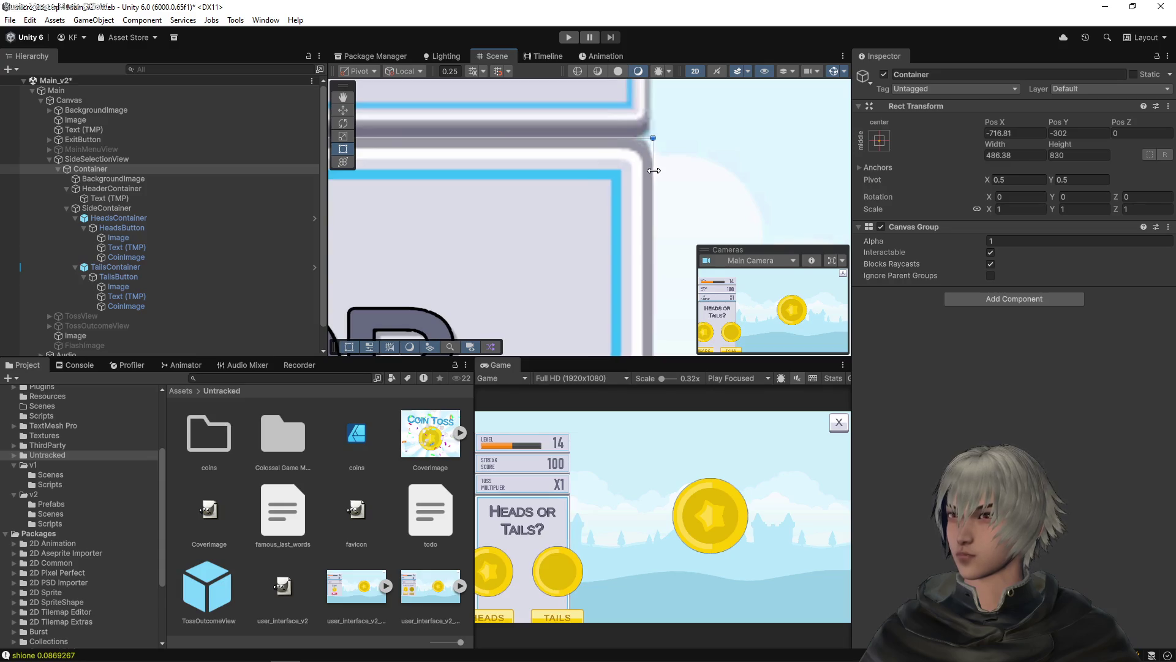
{"action": "left_click", "coordinate": [1003, 157]}
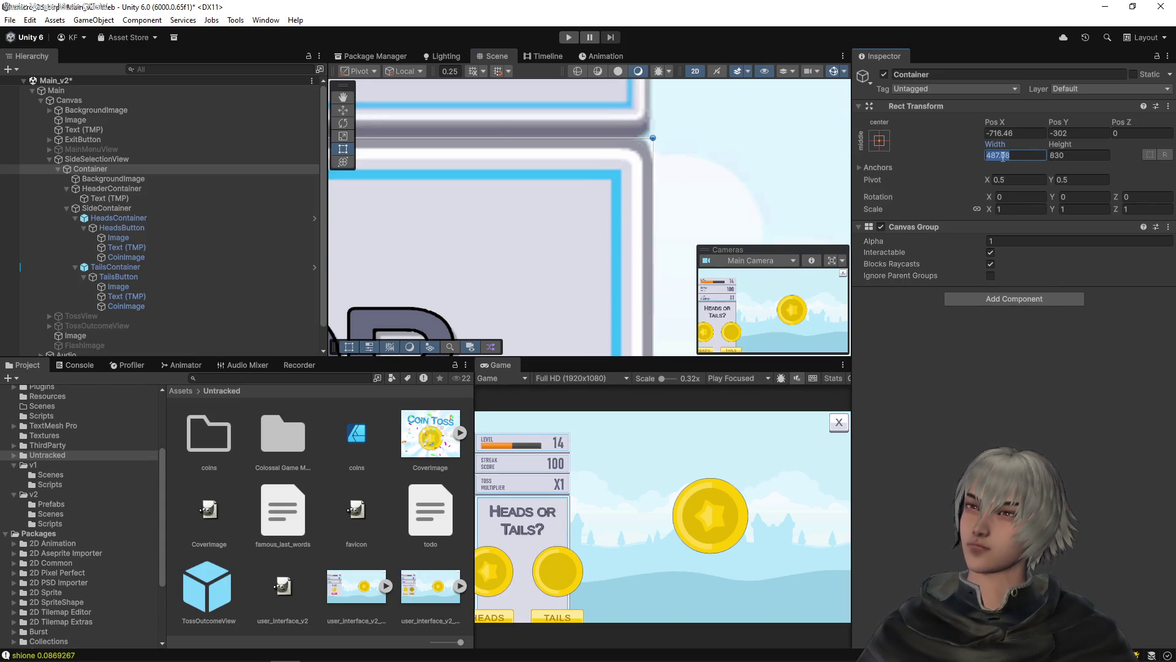
{"action": "type", "text": "500"}
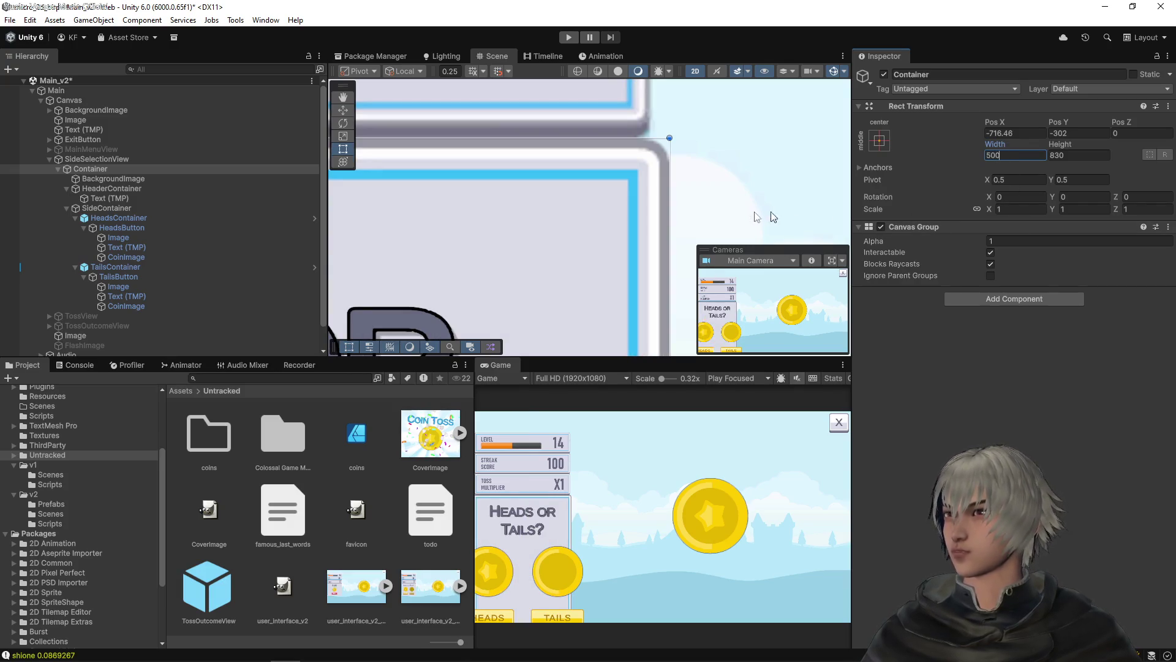
{"action": "scroll", "coordinate": [773, 217], "scroll_direction": "down", "scroll_amount": 10}
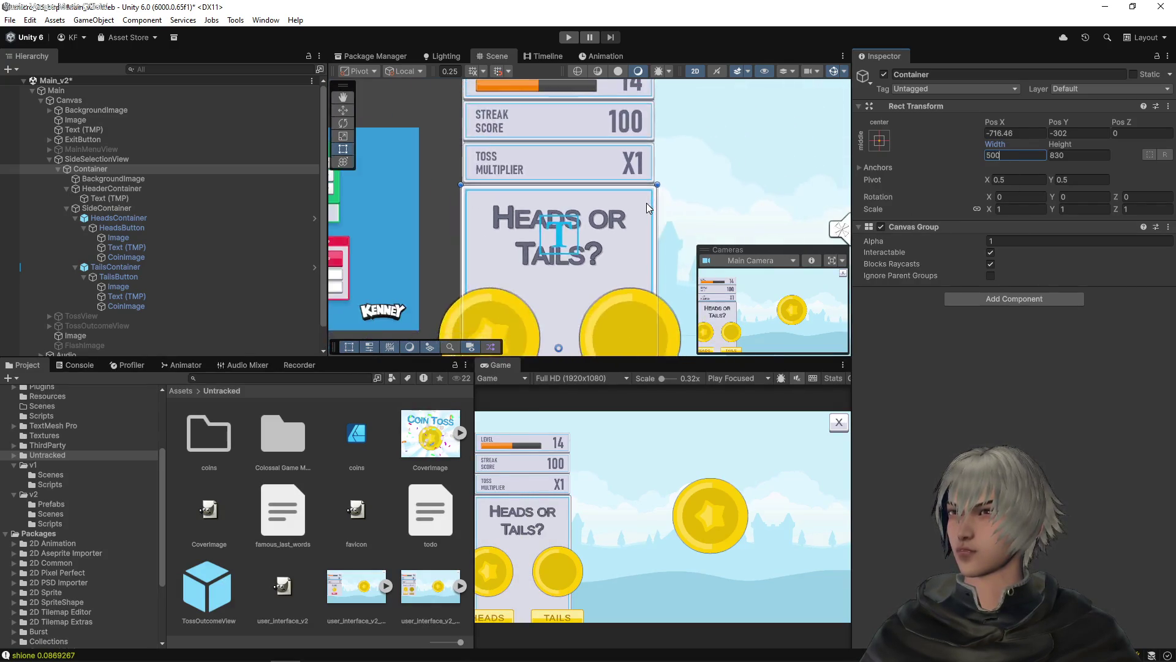
{"action": "scroll", "coordinate": [648, 209], "scroll_direction": "down", "scroll_amount": 4}
Shorten the Container to about 415 high by dragging its bottom edge up
{"action": "key", "text": "f"}
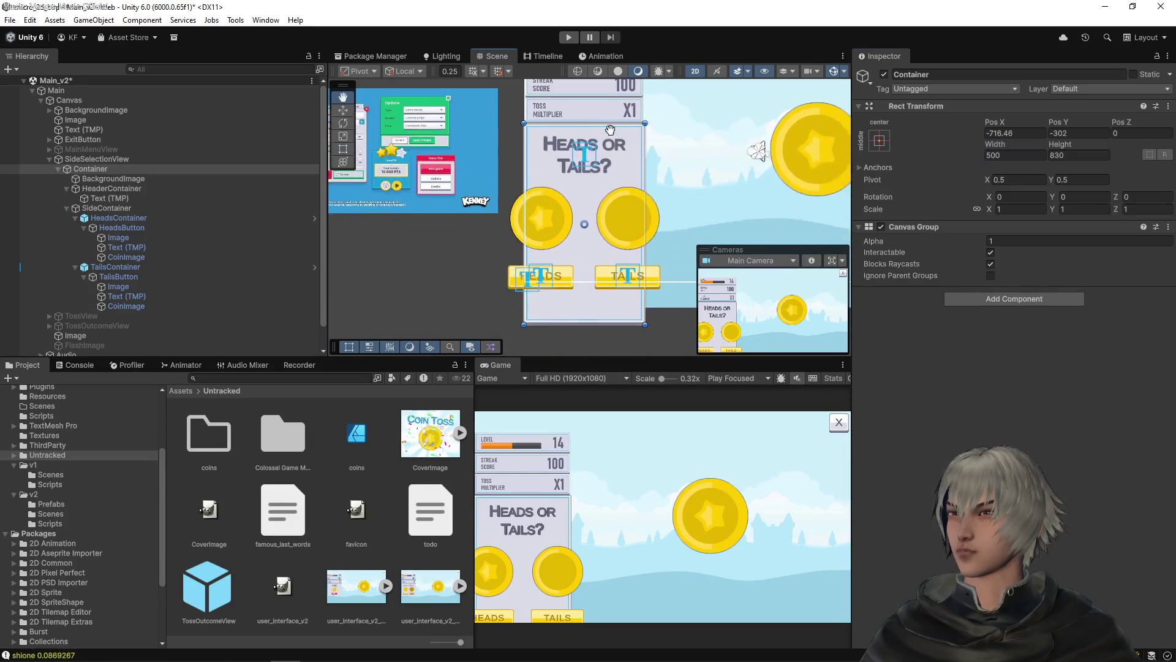
{"action": "left_click_drag", "start_coordinate": [597, 324], "coordinate": [617, 219]}
{"action": "scroll", "coordinate": [548, 218], "scroll_direction": "up", "scroll_amount": 10}
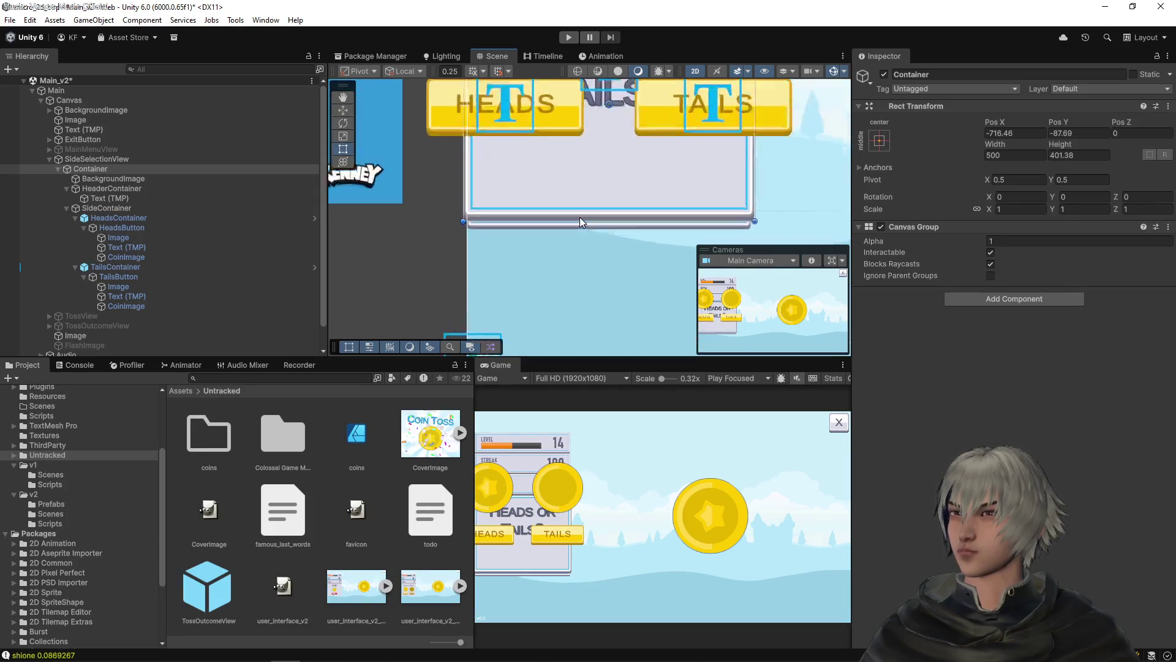
{"action": "scroll", "coordinate": [494, 155], "scroll_direction": "down", "scroll_amount": 5}
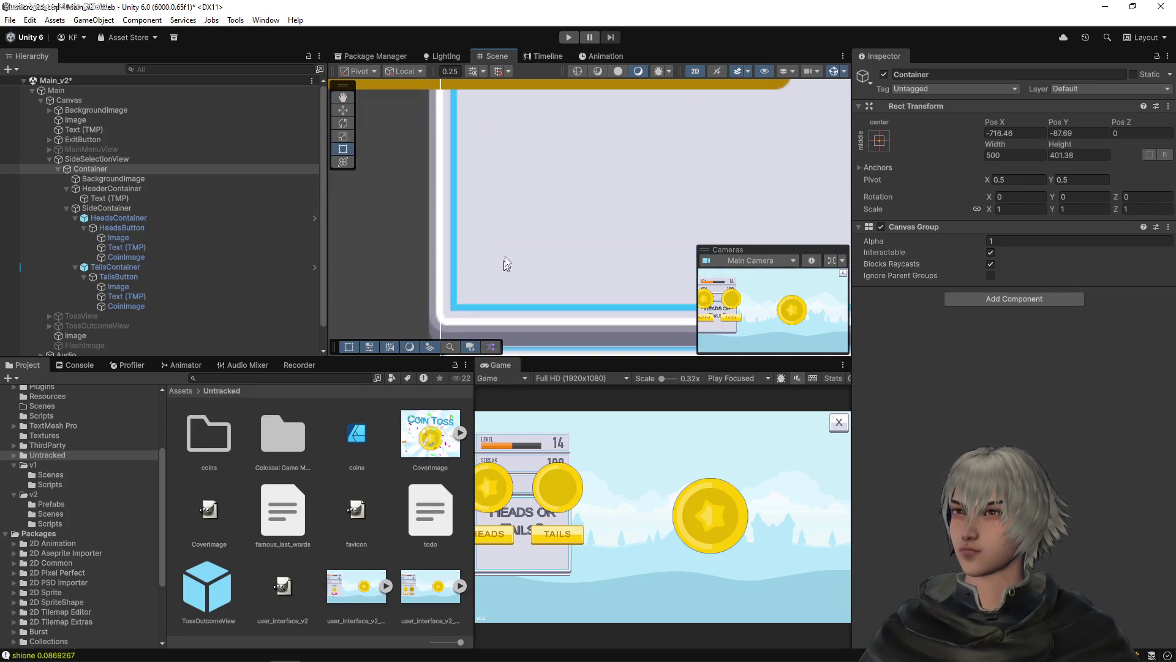
{"action": "scroll", "coordinate": [518, 193], "scroll_direction": "down", "scroll_amount": 2}
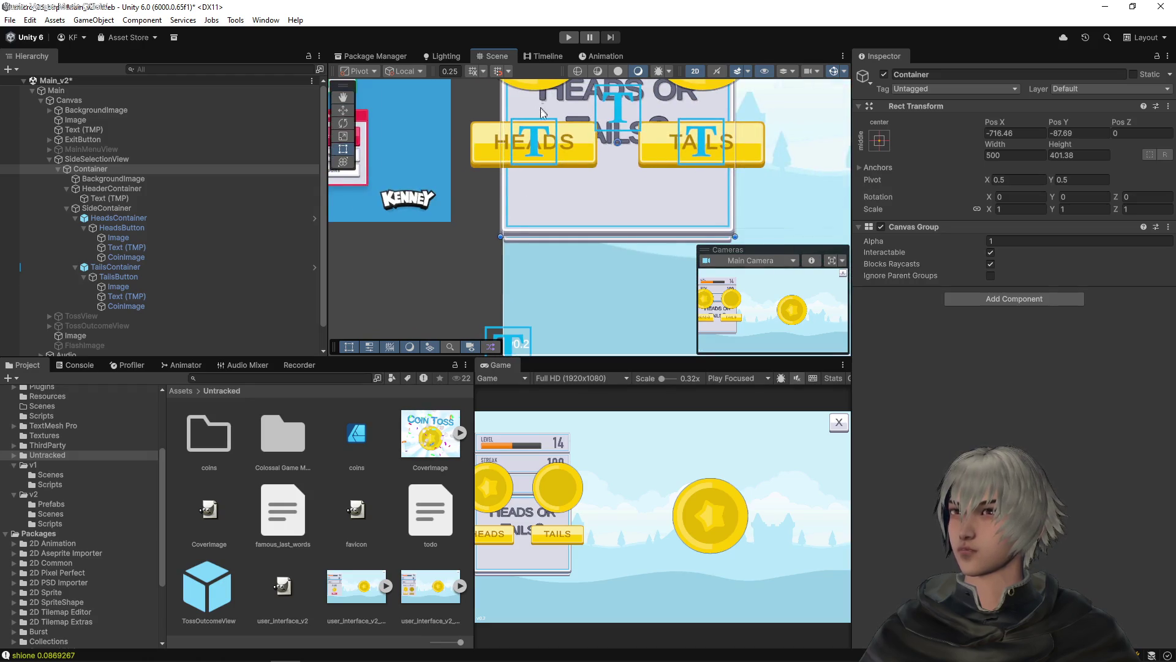
{"action": "left_click_drag", "start_coordinate": [542, 112], "coordinate": [541, 260]}
{"action": "scroll", "coordinate": [547, 201], "scroll_direction": "up", "scroll_amount": 5}
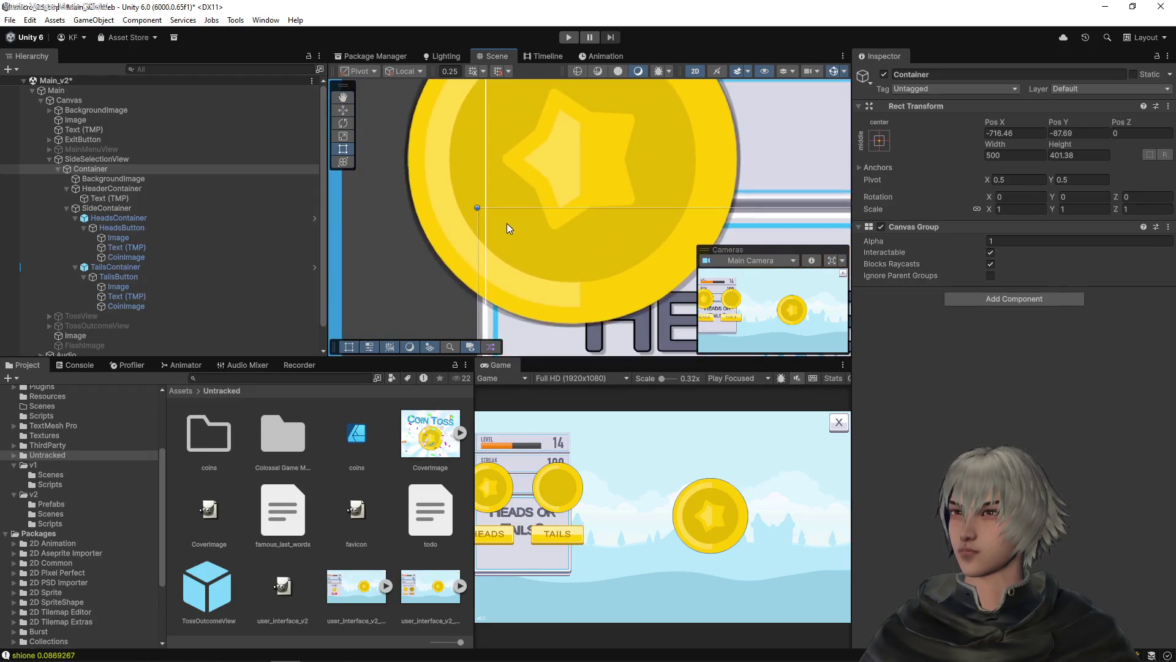
Anchor the Container to the middle-left preset and set its Pos X to 0
{"action": "left_click", "coordinate": [882, 141]}
{"action": "left_click", "coordinate": [920, 264]}
{"action": "left_click", "coordinate": [1011, 140]}
{"action": "left_click", "coordinate": [1011, 134]}
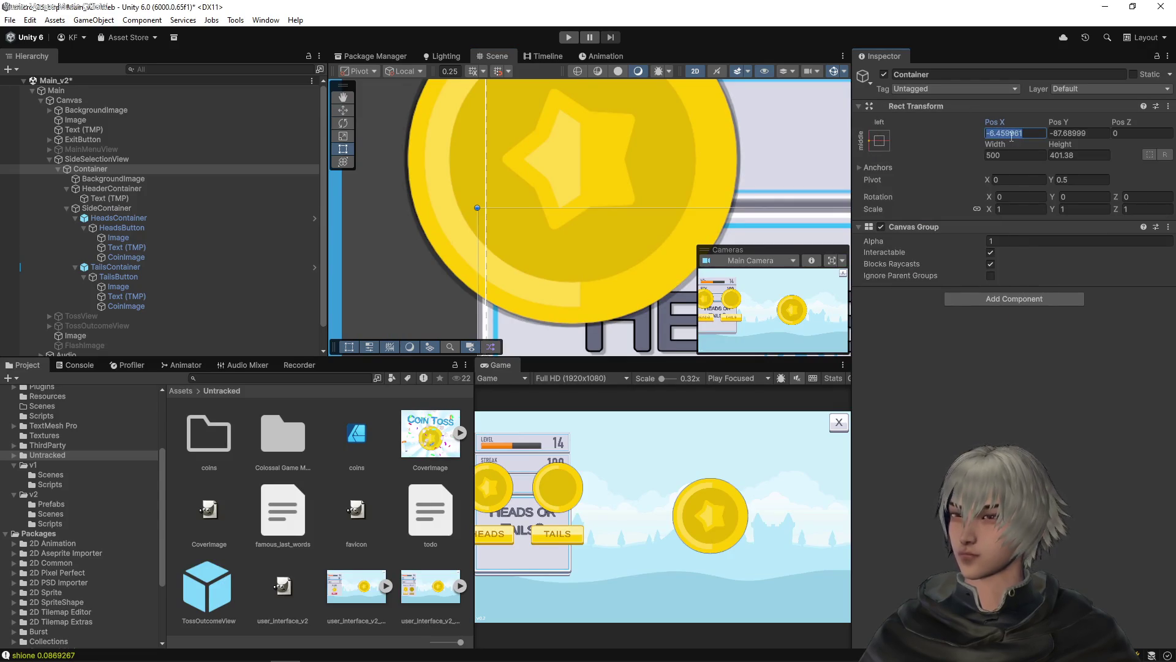
{"action": "type", "text": "0"}
{"action": "scroll", "coordinate": [671, 160], "scroll_direction": "down", "scroll_amount": 3}
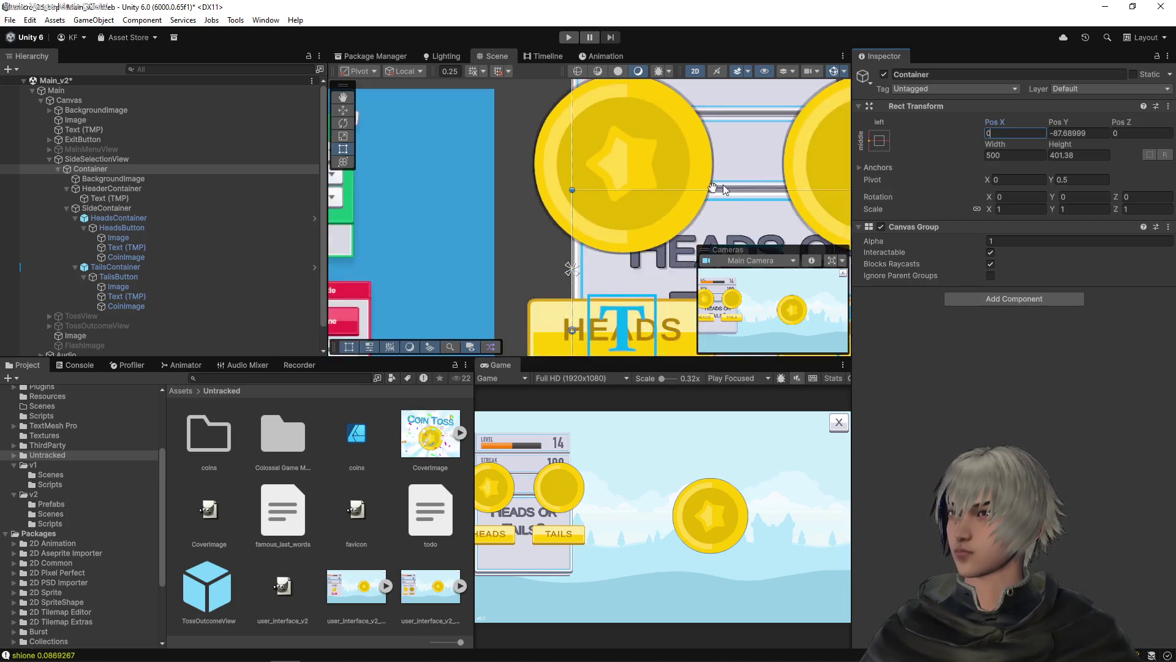
{"action": "scroll", "coordinate": [551, 147], "scroll_direction": "up", "scroll_amount": 2}
Set the Container's Pos Y to -95 and save the scene
{"action": "mouse_move", "coordinate": [546, 143]}
{"action": "left_mouse_down"}
{"action": "mouse_move", "coordinate": [587, 212]}
{"action": "mouse_move", "coordinate": [576, 63]}
{"action": "left_mouse_up"}
{"action": "mouse_move", "coordinate": [579, 182]}
{"action": "left_mouse_down"}
{"action": "mouse_move", "coordinate": [435, 238]}
{"action": "mouse_move", "coordinate": [473, 221]}
{"action": "mouse_move", "coordinate": [474, 237]}
{"action": "left_mouse_up"}
{"action": "scroll", "coordinate": [435, 237], "scroll_direction": "up", "scroll_amount": 5}
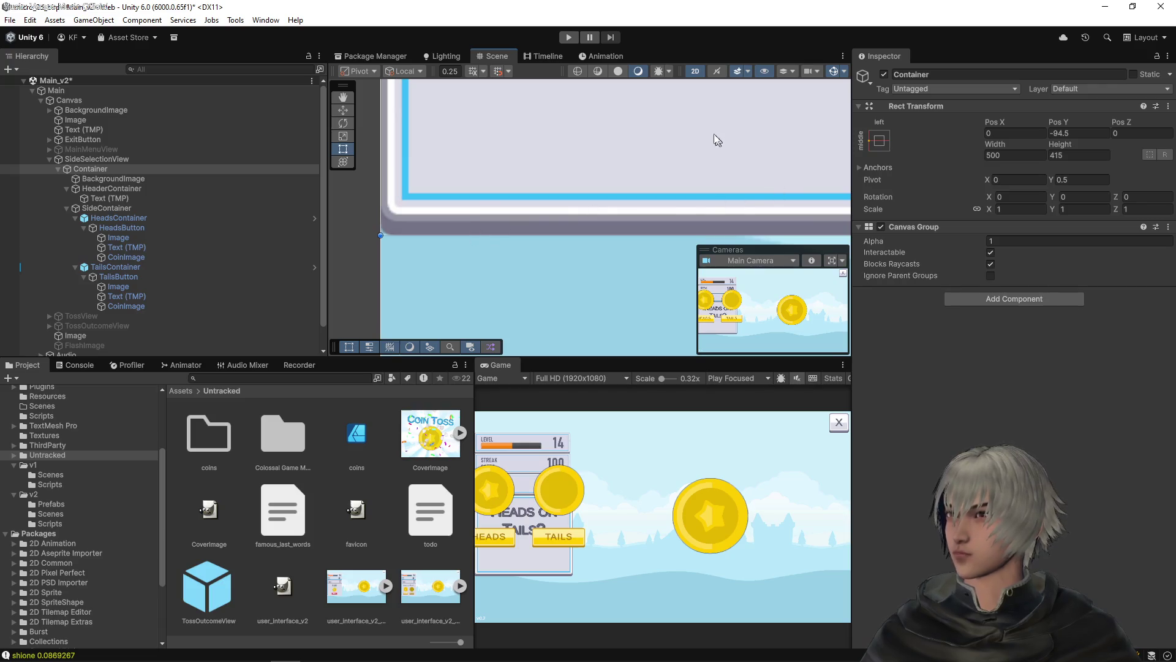
{"action": "scroll", "coordinate": [622, 192], "scroll_direction": "down", "scroll_amount": 8}
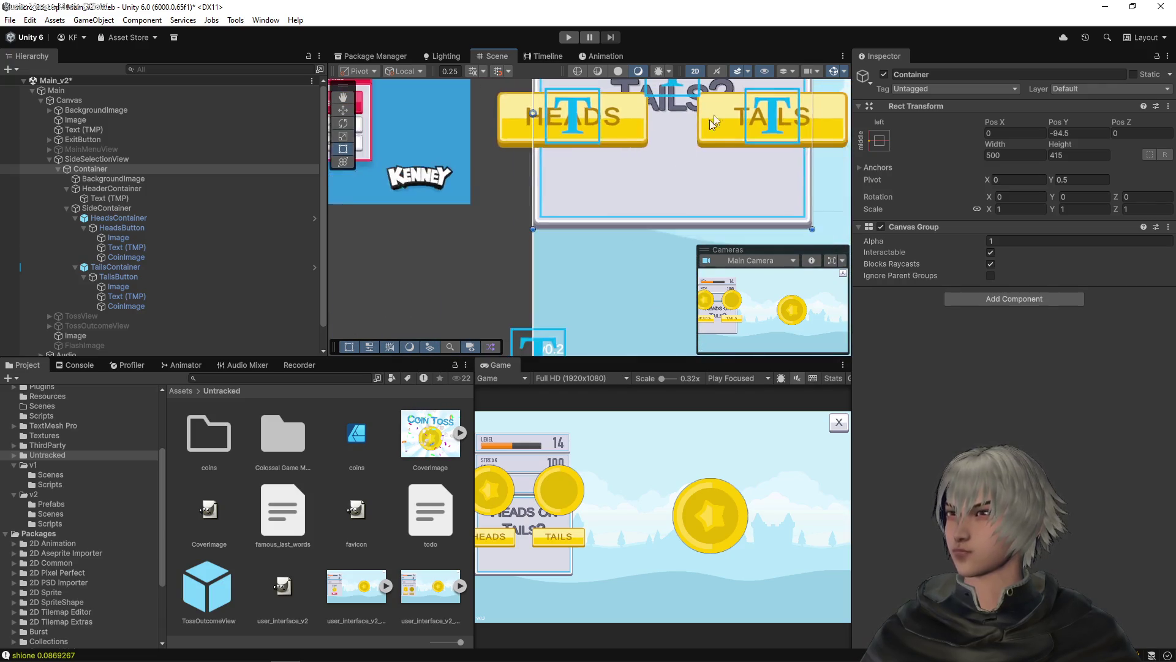
{"action": "scroll", "coordinate": [712, 120], "scroll_direction": "up", "scroll_amount": 10}
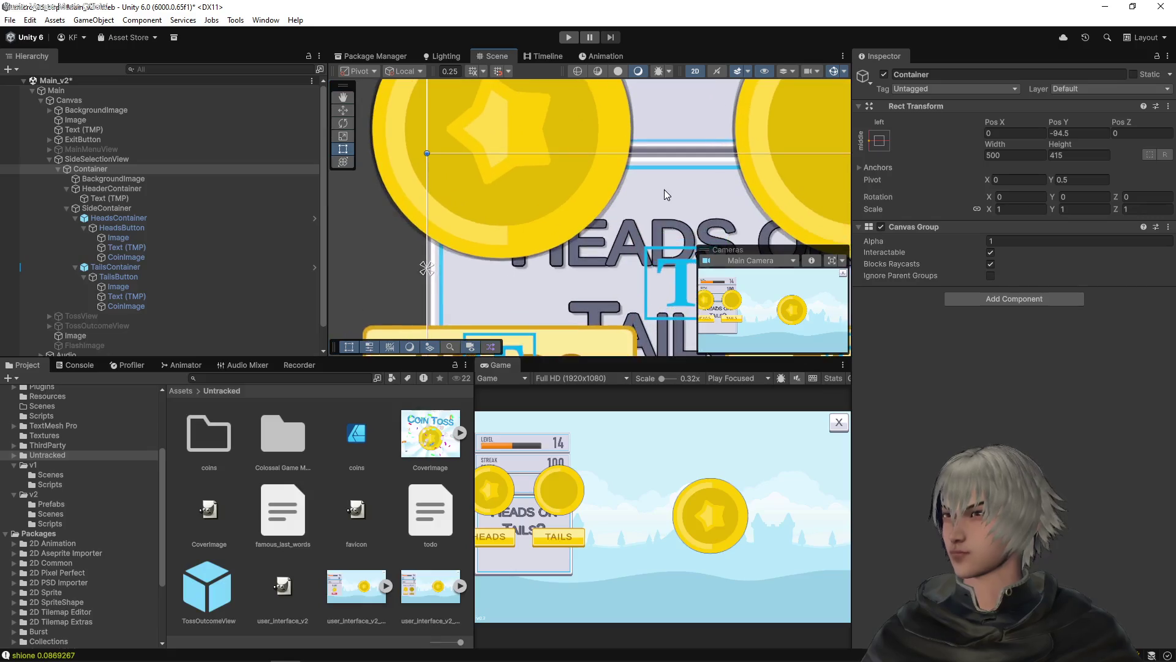
{"action": "left_click", "coordinate": [1062, 135]}
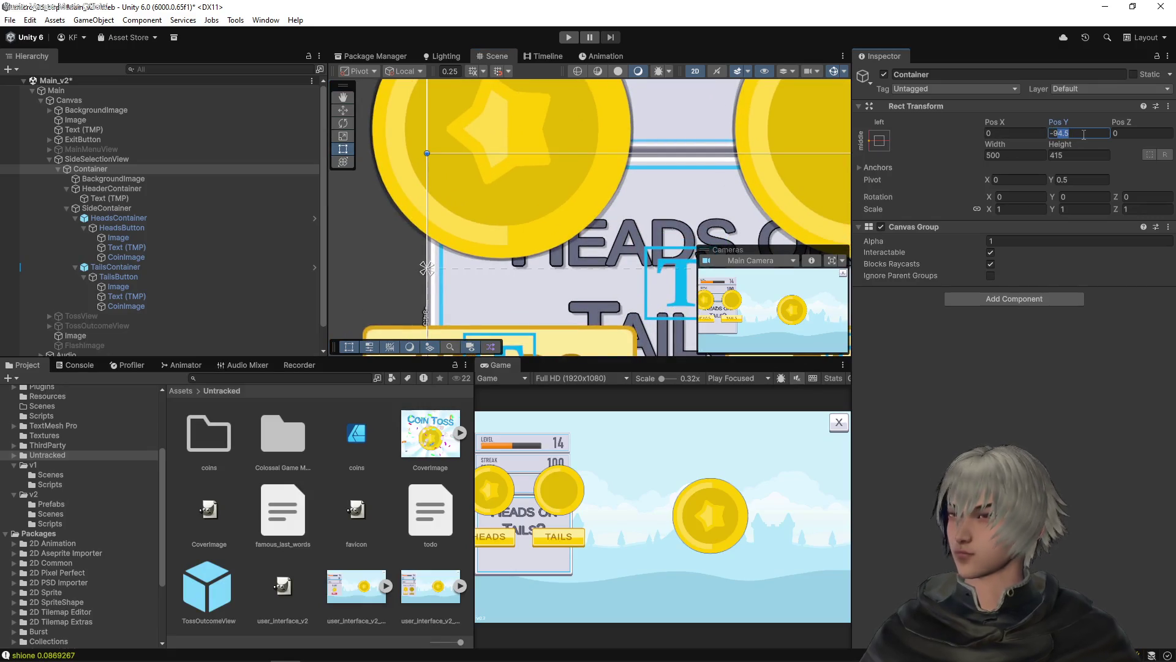
{"action": "type", "text": "95"}
{"action": "key", "text": "ctrl+s"}
Disable the Container's BackgroundImage so its background is hidden
{"action": "scroll", "coordinate": [685, 137], "scroll_direction": "down", "scroll_amount": 8}
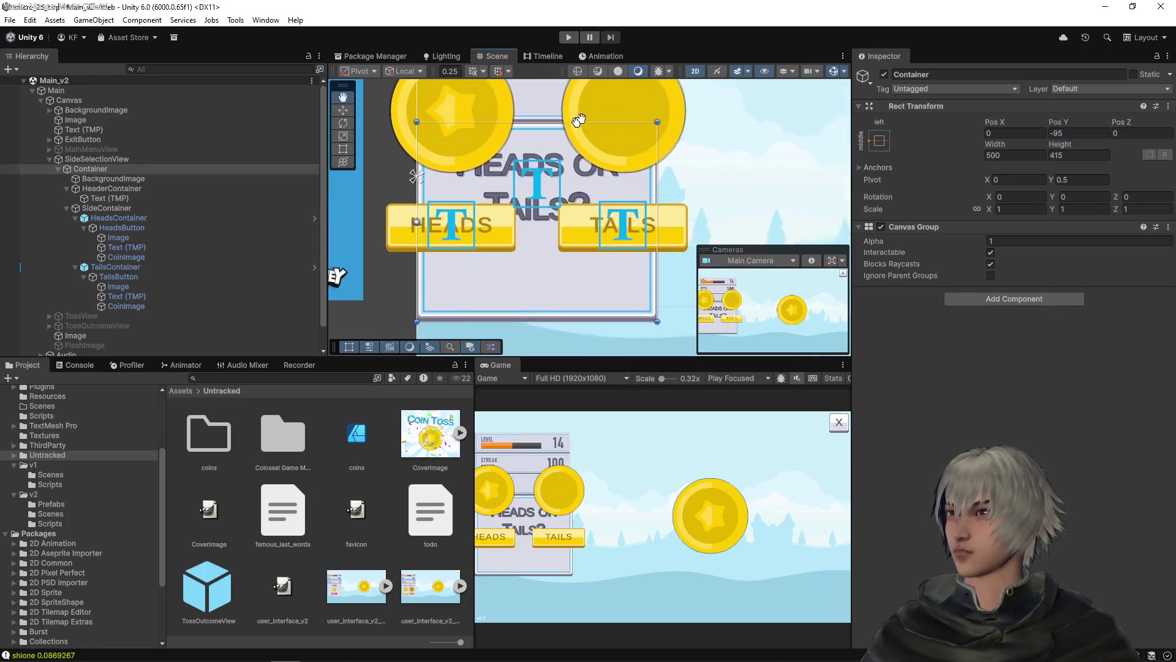
{"action": "left_click_drag", "start_coordinate": [578, 120], "coordinate": [627, 101]}
{"action": "left_click", "coordinate": [156, 218]}
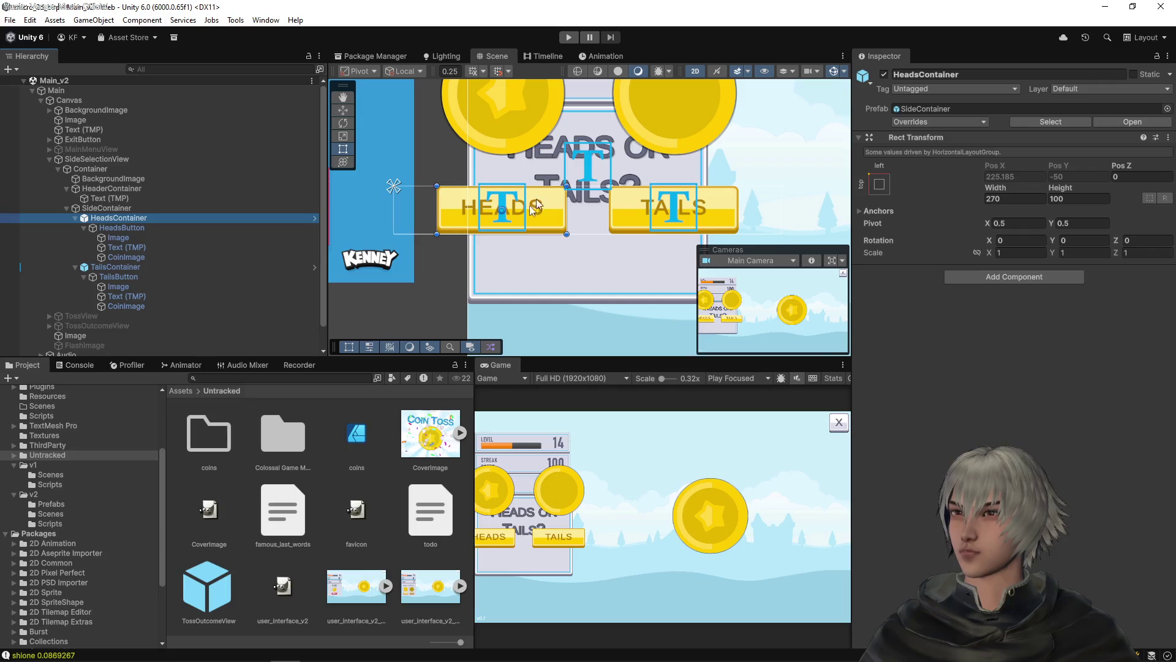
{"action": "left_click_drag", "start_coordinate": [519, 127], "coordinate": [525, 162]}
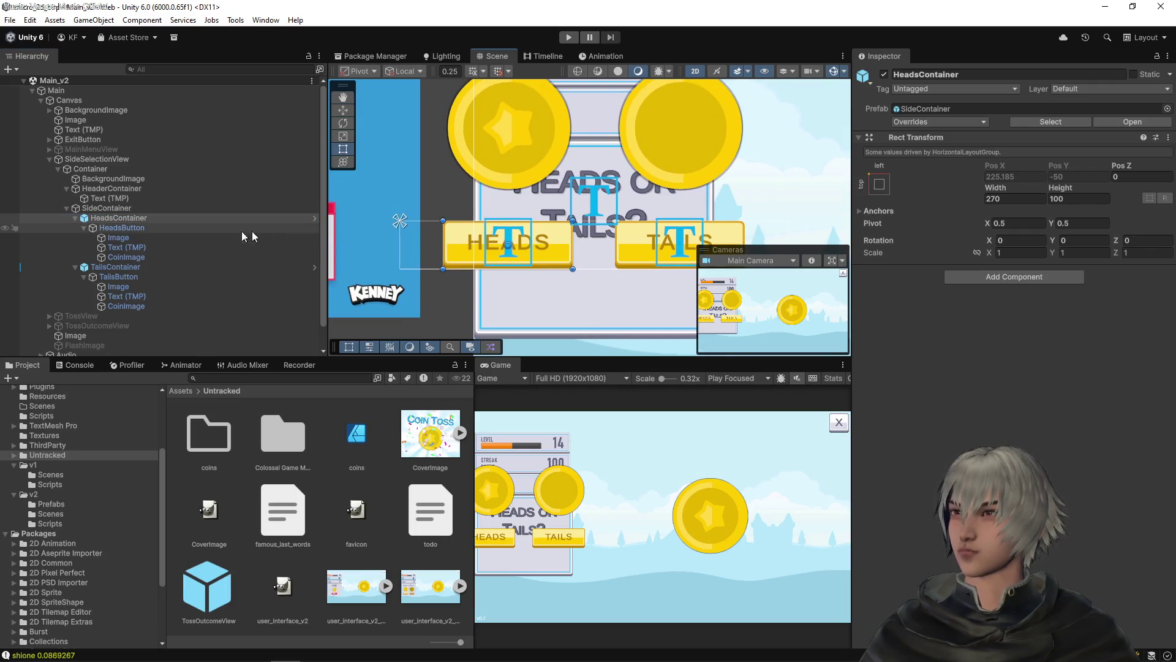
{"action": "left_click", "coordinate": [119, 180]}
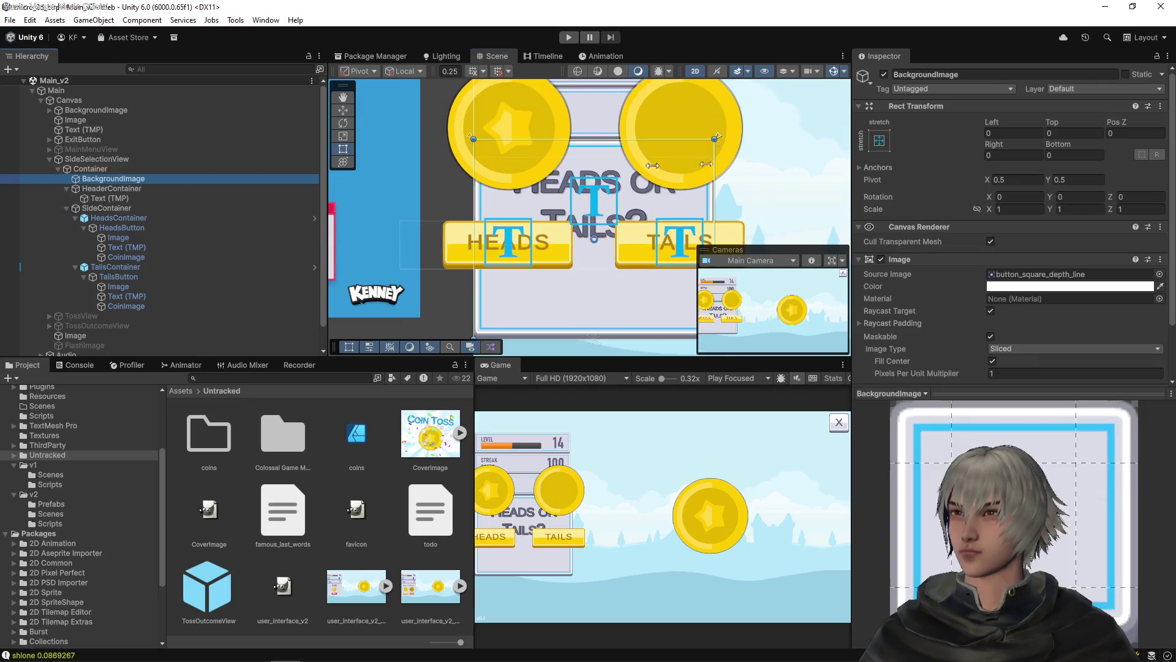
{"action": "left_click", "coordinate": [884, 75]}
{"action": "scroll", "coordinate": [606, 204], "scroll_direction": "up", "scroll_amount": 6}
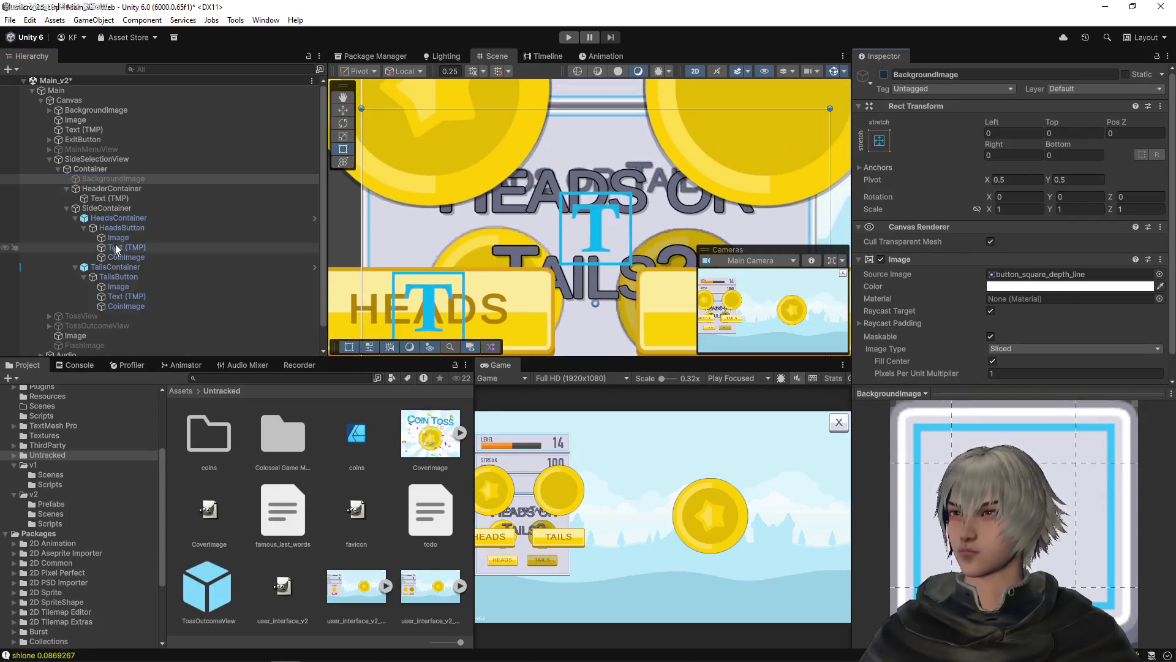
{"action": "left_click", "coordinate": [118, 189]}
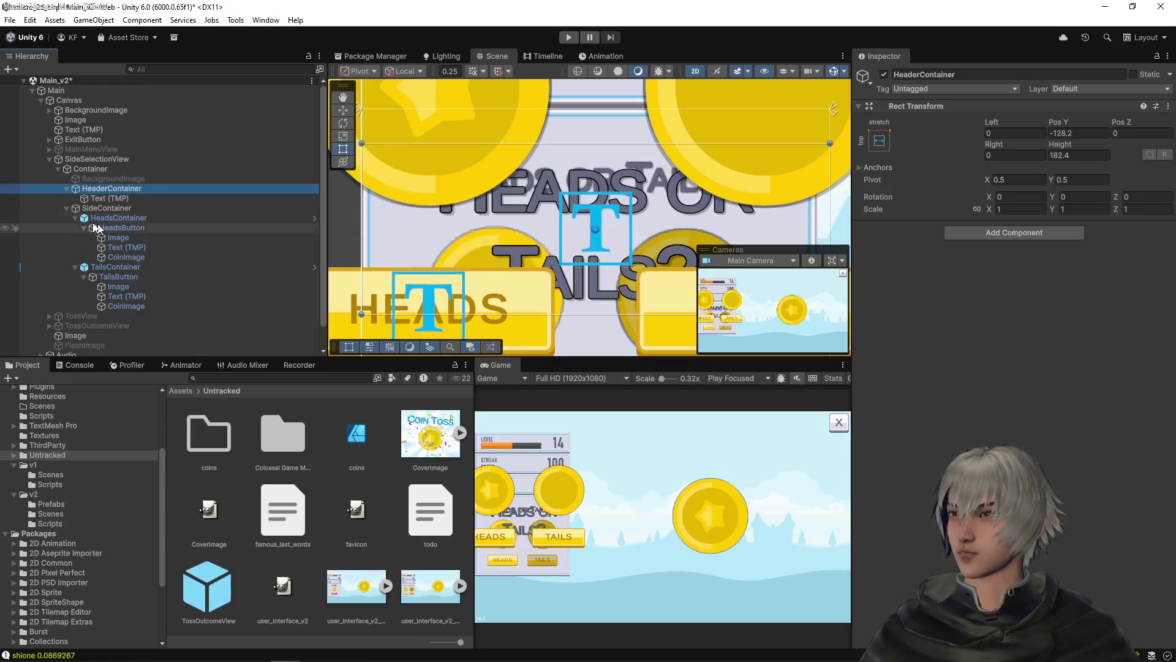
Reduce the 'Heads or Tails?' title's font size from 80 to 44.09
{"action": "left_click", "coordinate": [631, 168]}
{"action": "scroll", "coordinate": [956, 346], "scroll_direction": "down", "scroll_amount": 3}
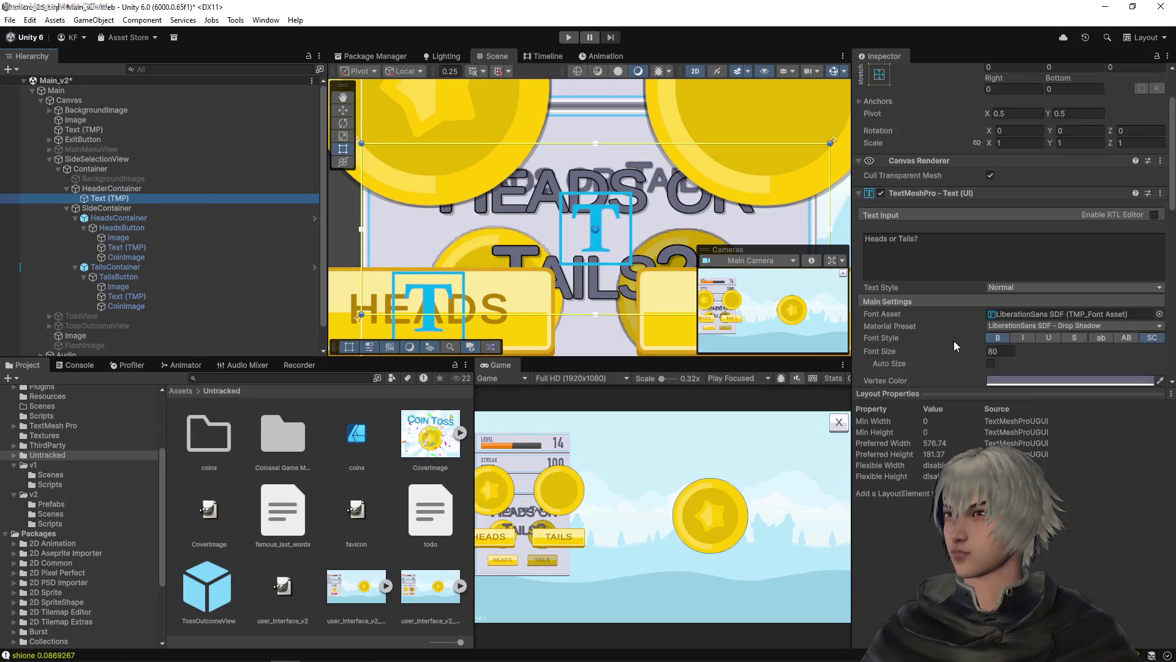
{"action": "left_click_drag", "start_coordinate": [947, 352], "coordinate": [205, 371]}
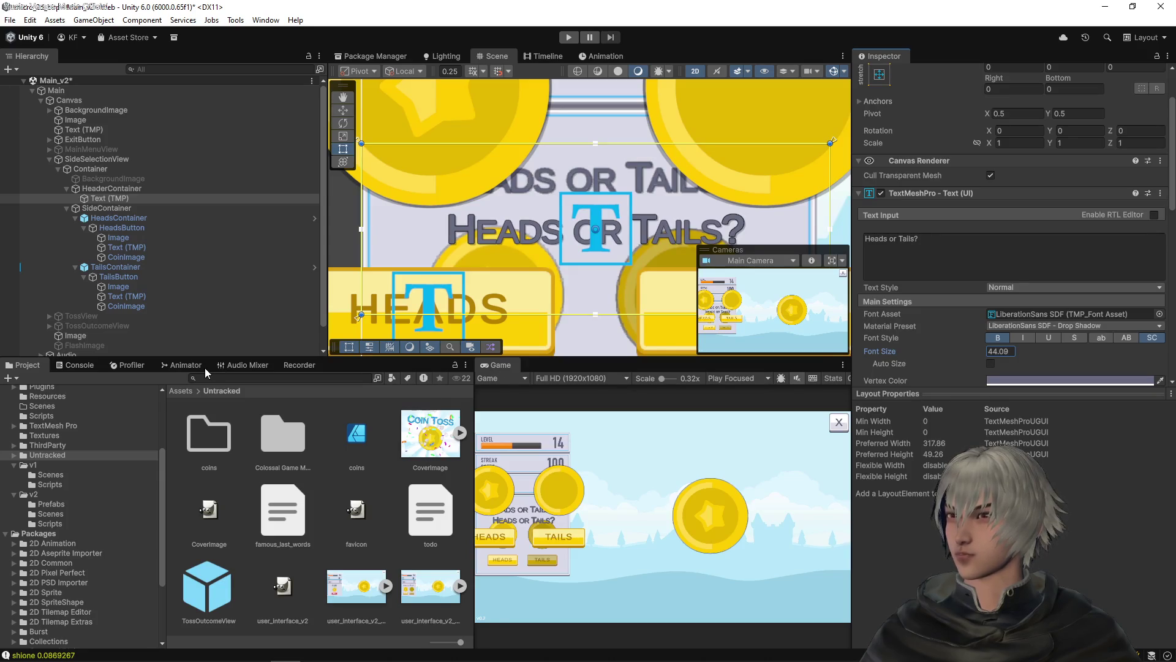
{"action": "scroll", "coordinate": [686, 190], "scroll_direction": "down", "scroll_amount": 3}
{"action": "left_click_drag", "start_coordinate": [687, 190], "coordinate": [594, 147]}
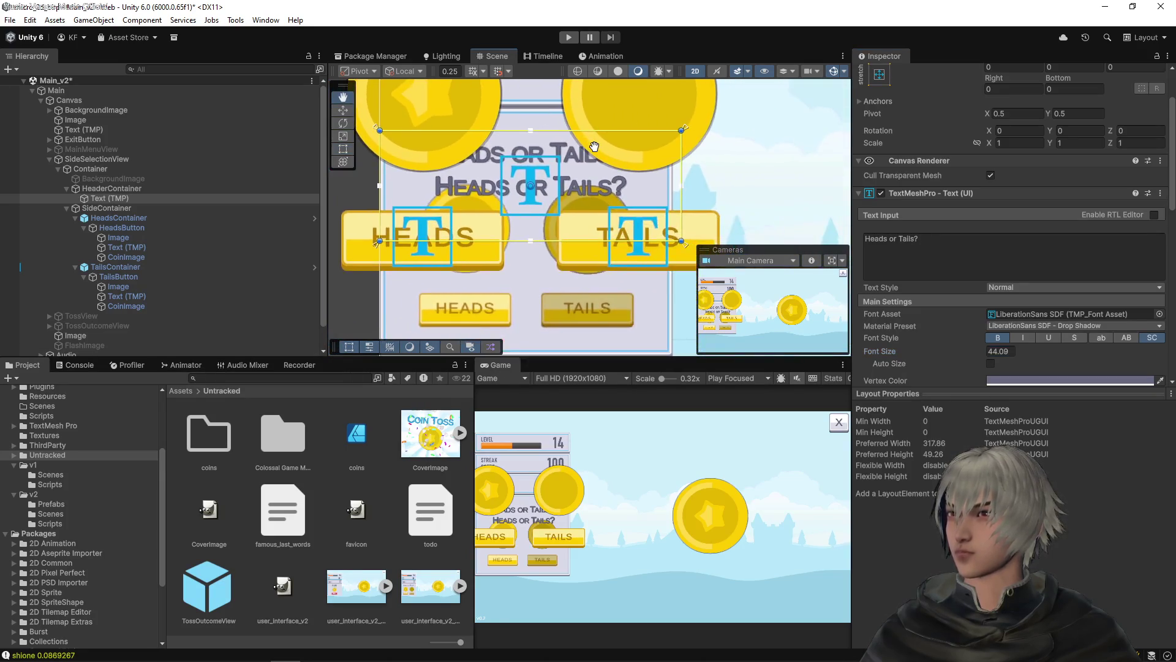
{"action": "scroll", "coordinate": [563, 164], "scroll_direction": "up", "scroll_amount": 1}
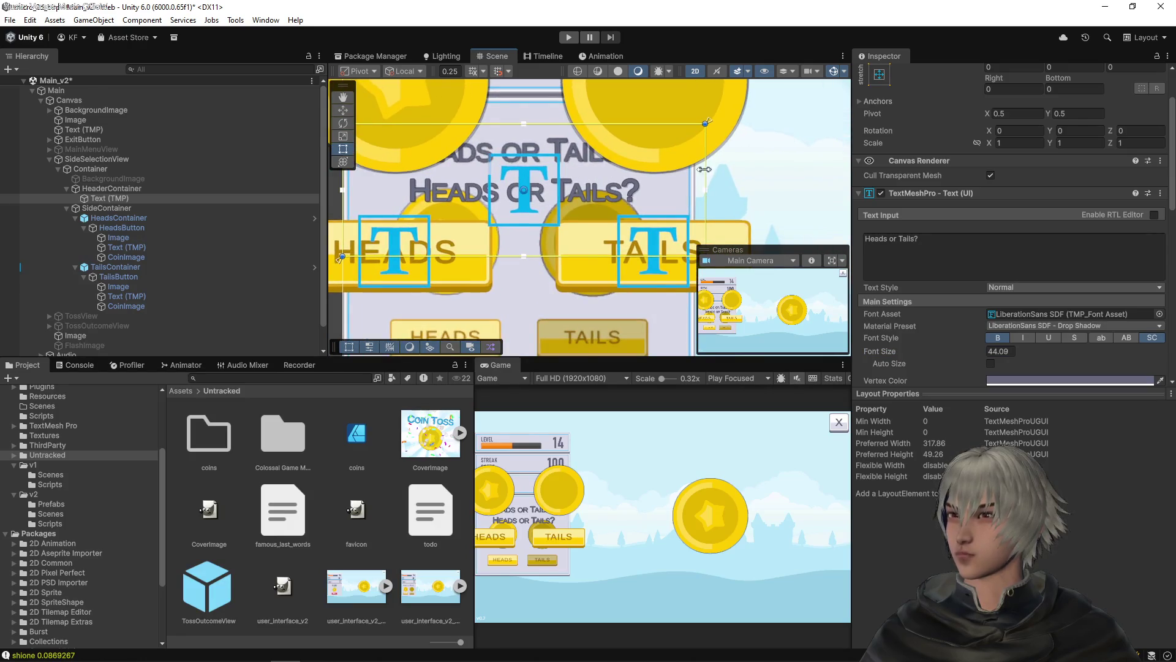
{"action": "scroll", "coordinate": [547, 160], "scroll_direction": "up", "scroll_amount": 2}
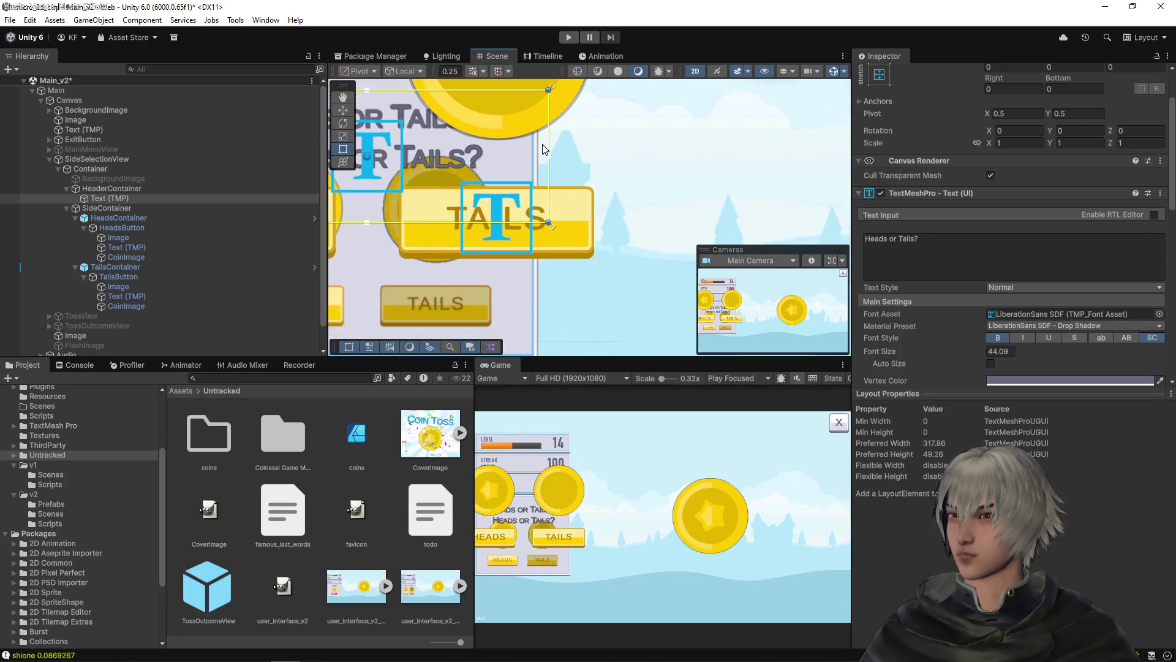
{"action": "scroll", "coordinate": [544, 129], "scroll_direction": "up", "scroll_amount": 1}
{"action": "left_click", "coordinate": [120, 168]}
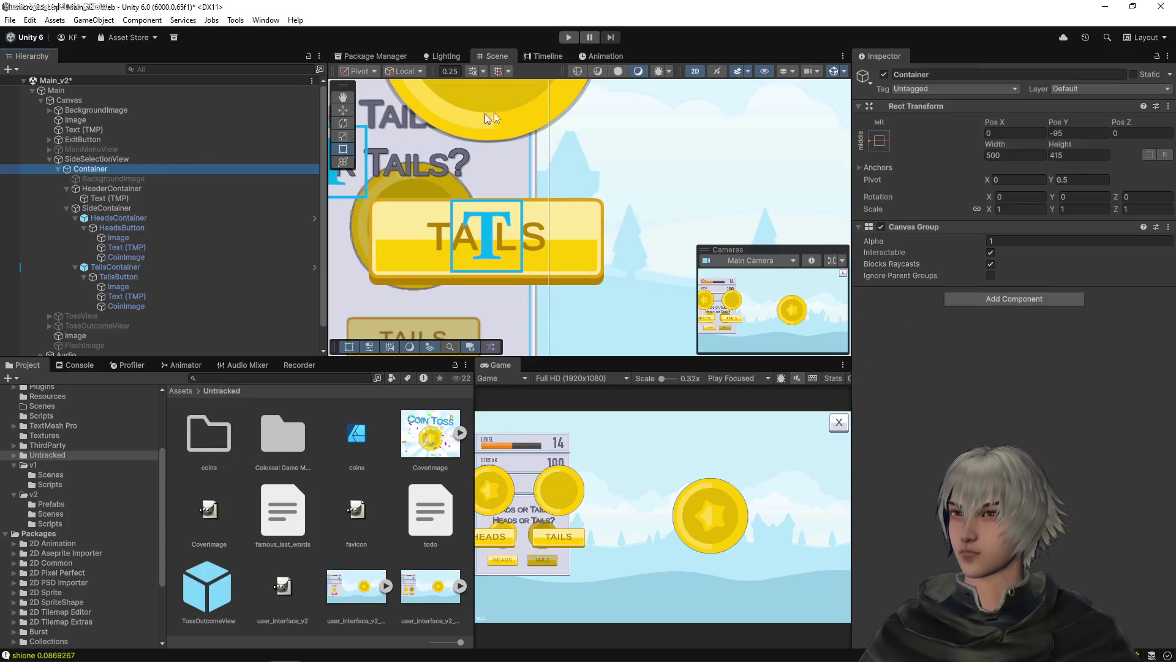
Set the Container's Rect Transform width to 485, keeping its 415 height
{"action": "left_click", "coordinate": [990, 156]}
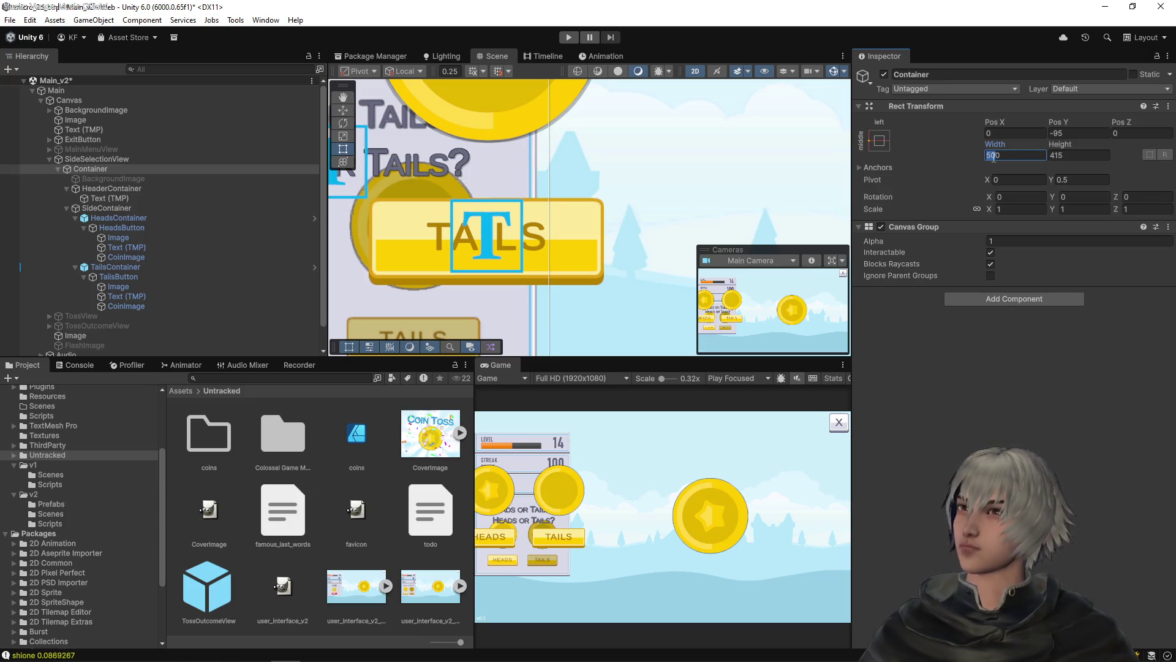
{"action": "type", "text": "480"}
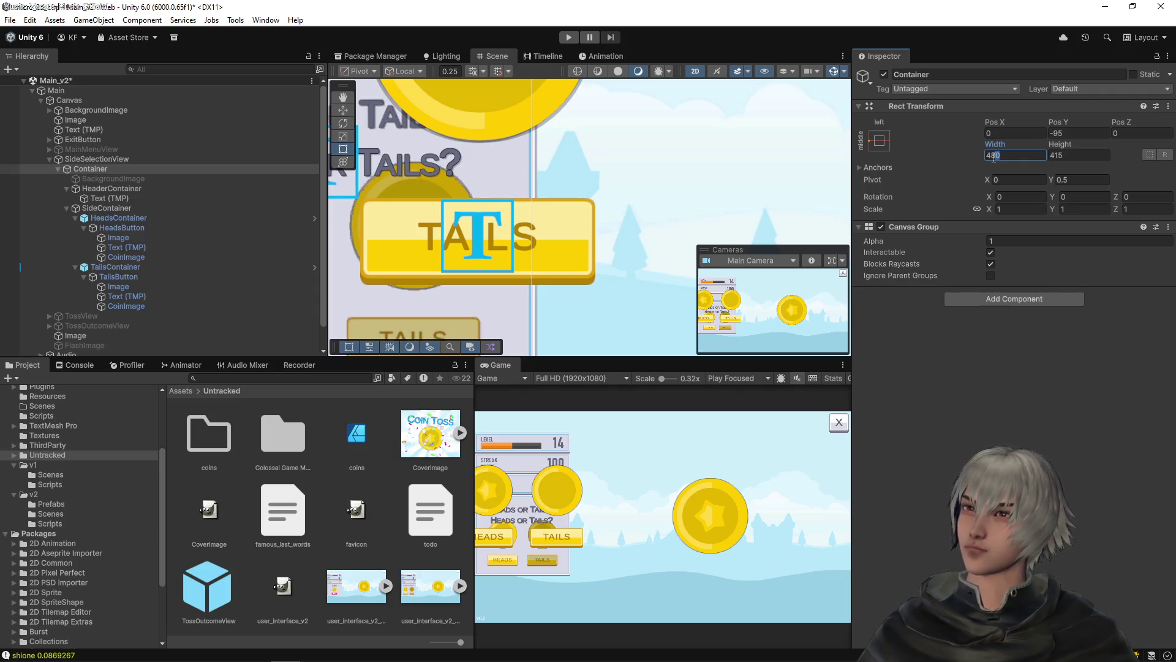
{"action": "type", "text": "5"}
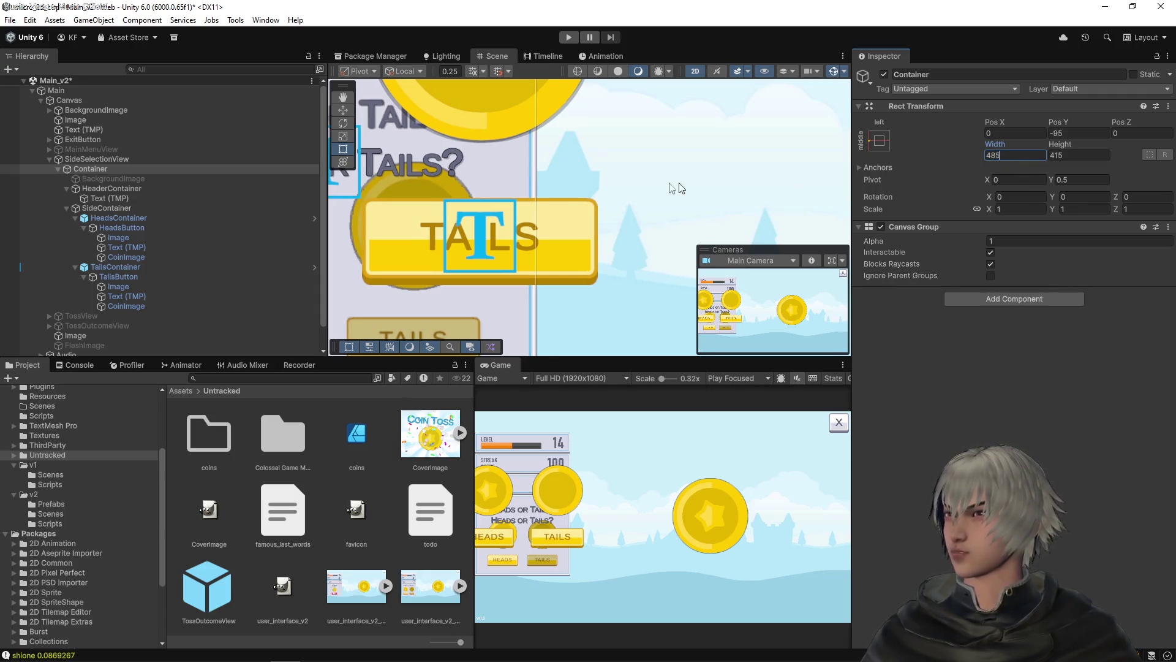
{"action": "scroll", "coordinate": [559, 191], "scroll_direction": "up", "scroll_amount": 5}
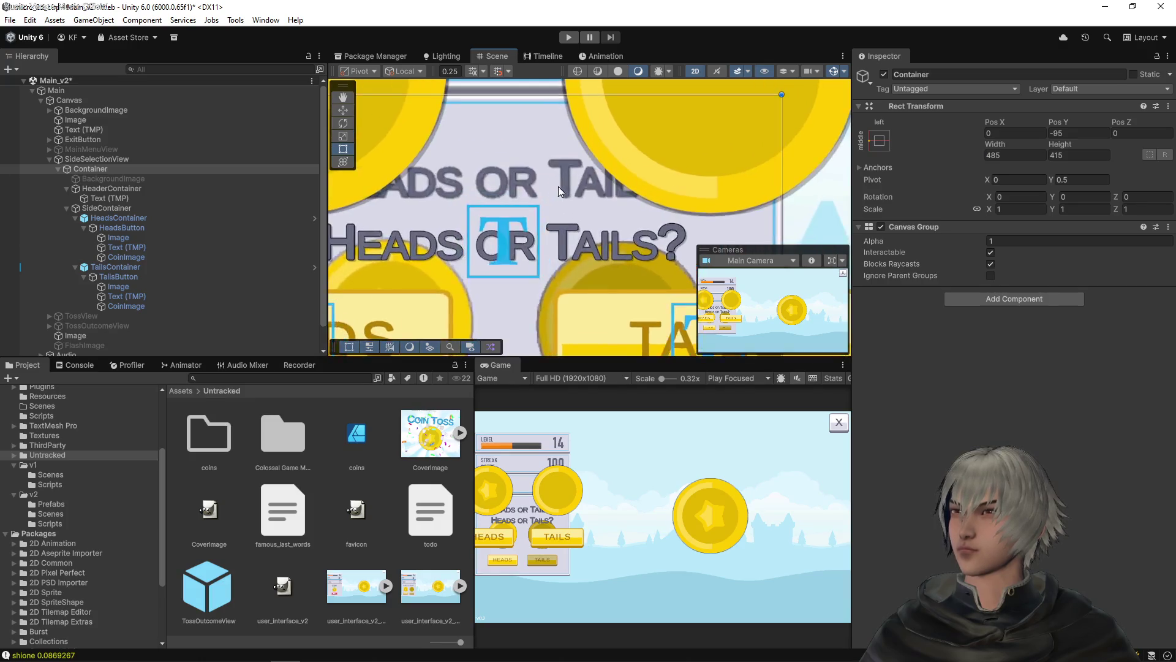
{"action": "scroll", "coordinate": [606, 220], "scroll_direction": "up", "scroll_amount": 3}
{"action": "left_click_drag", "start_coordinate": [550, 232], "coordinate": [787, 234]}
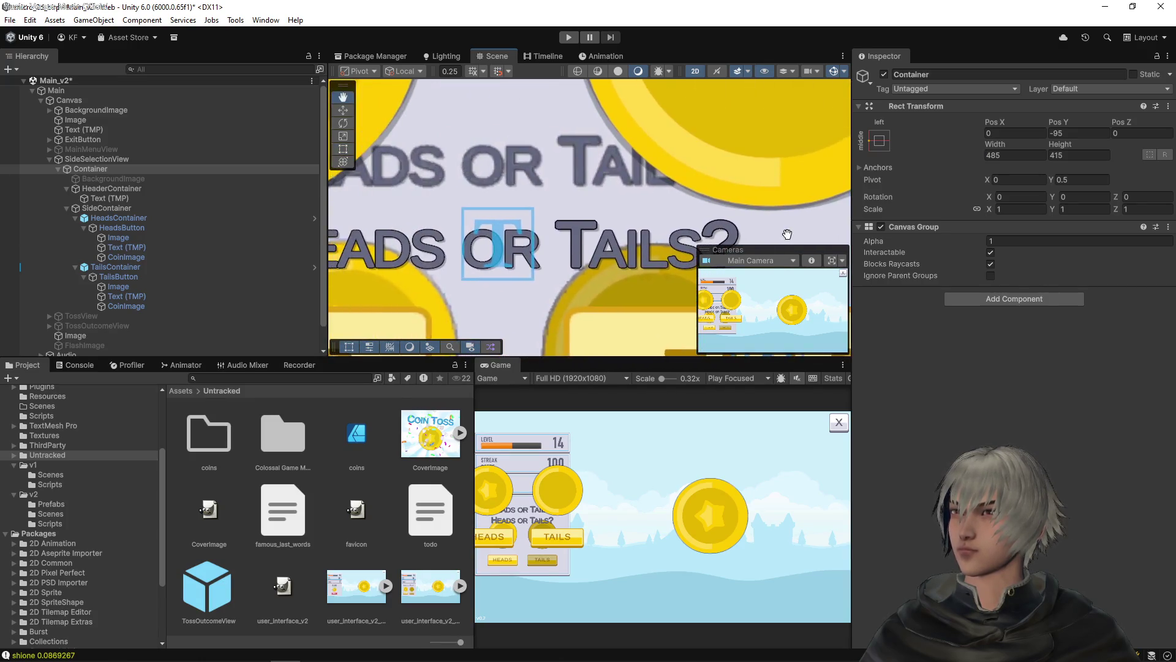
{"action": "scroll", "coordinate": [488, 166], "scroll_direction": "down", "scroll_amount": 4}
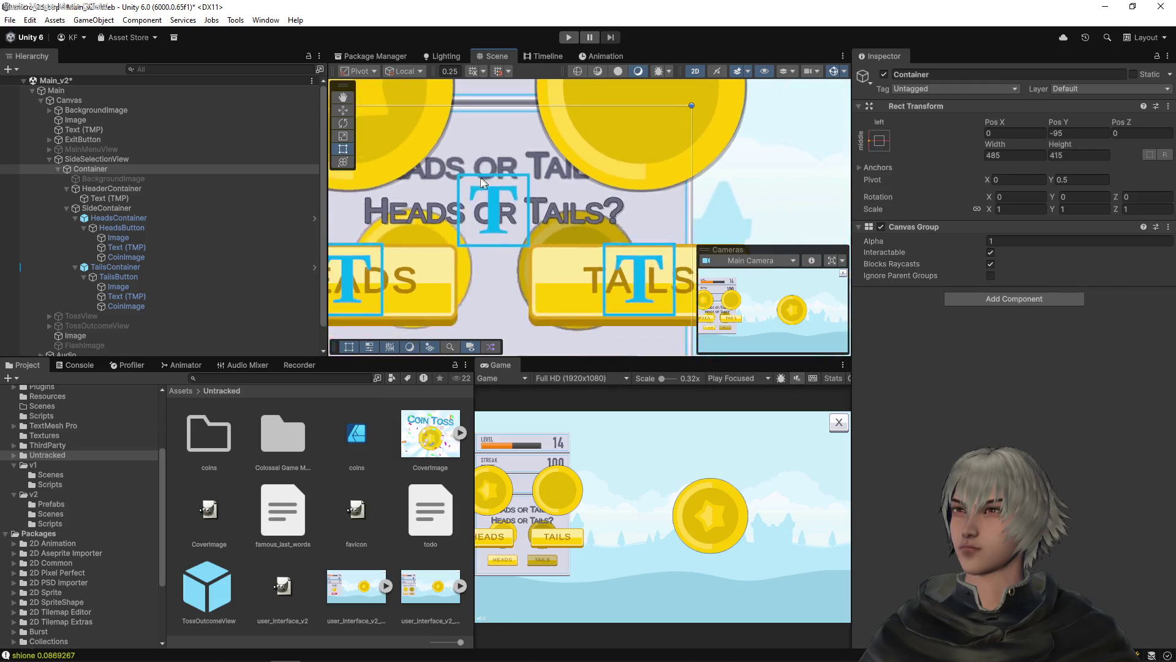
{"action": "scroll", "coordinate": [98, 176], "scroll_direction": "down", "scroll_amount": 1}
Set the HeaderContainer's Pos Y to -74 to reposition the title
{"action": "left_click", "coordinate": [104, 165]}
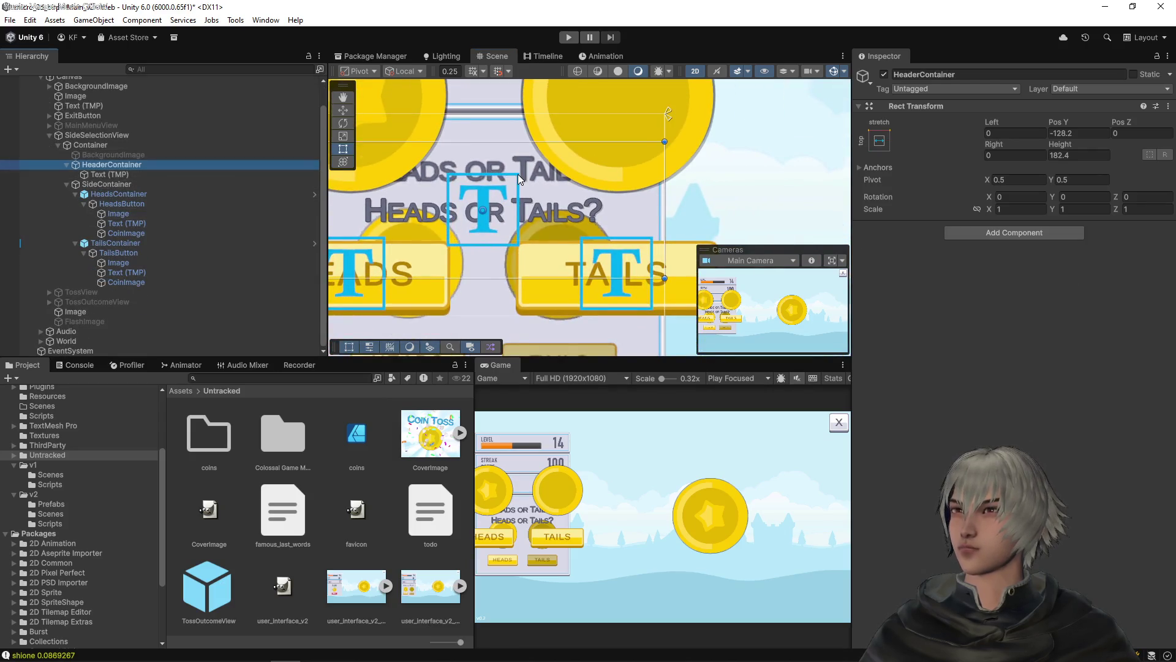
{"action": "key", "text": "f"}
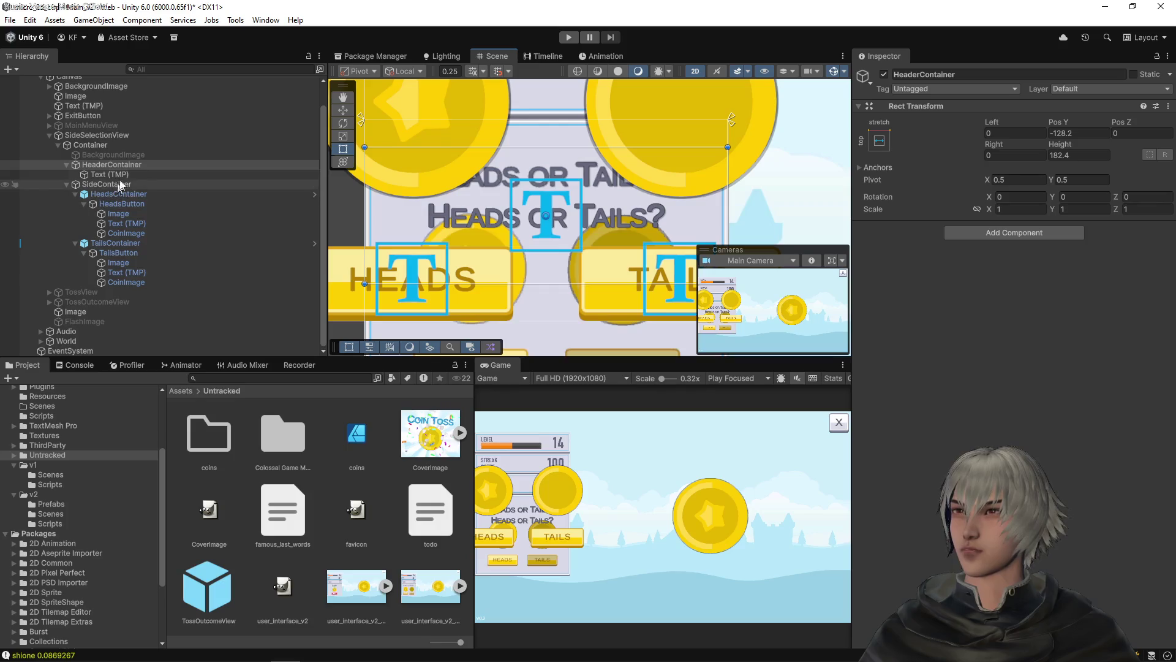
{"action": "left_click", "coordinate": [1076, 131]}
{"action": "type", "text": "09"}
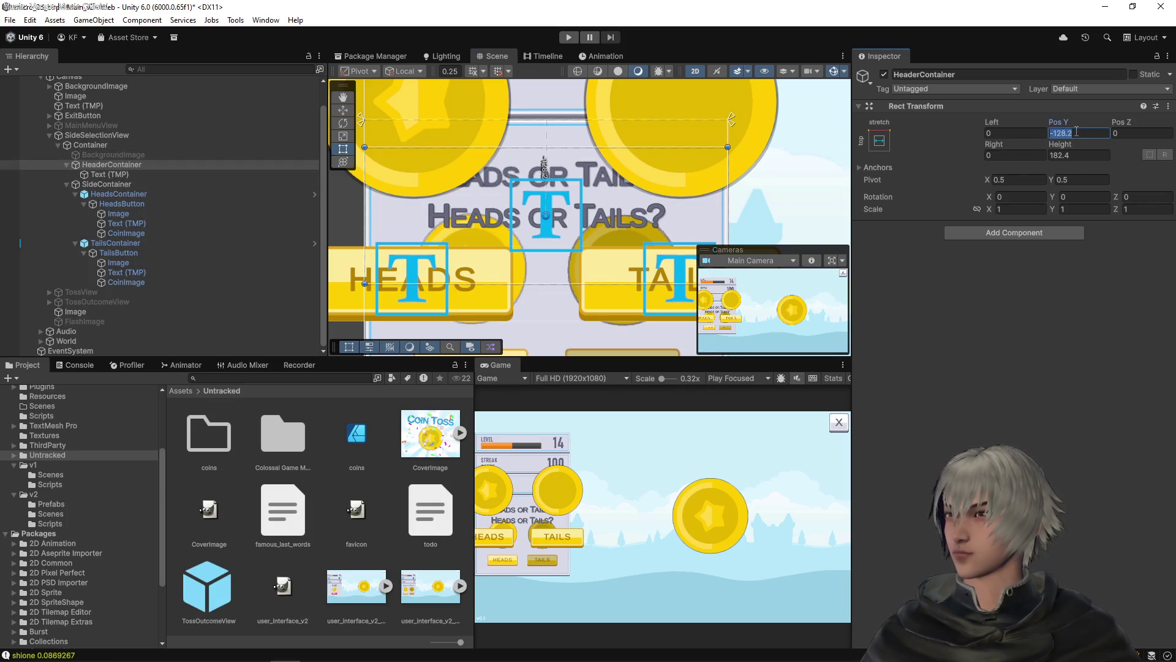
{"action": "key", "text": "Return"}
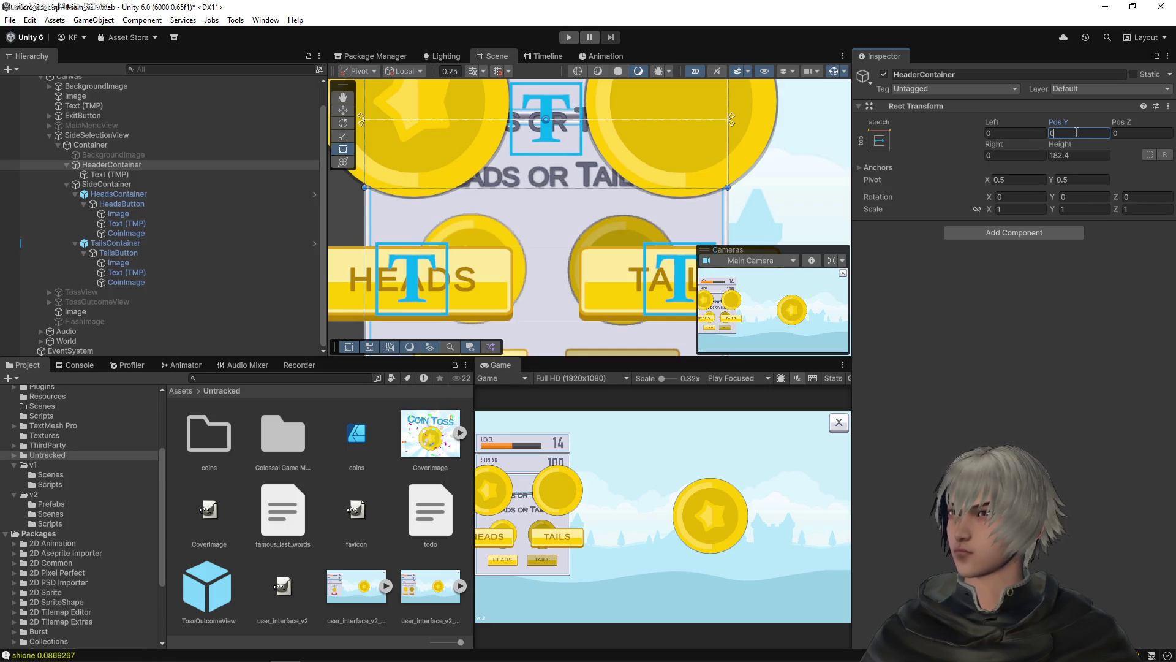
{"action": "left_click_drag", "start_coordinate": [1057, 128], "coordinate": [892, 121]}
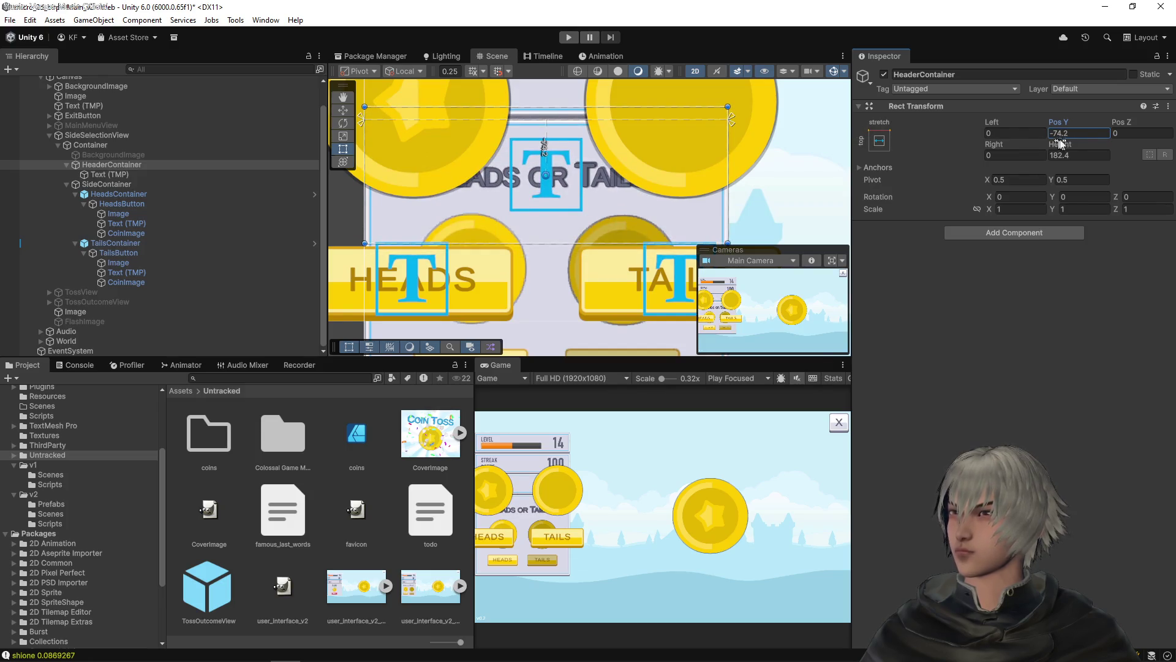
{"action": "scroll", "coordinate": [573, 126], "scroll_direction": "up", "scroll_amount": 2}
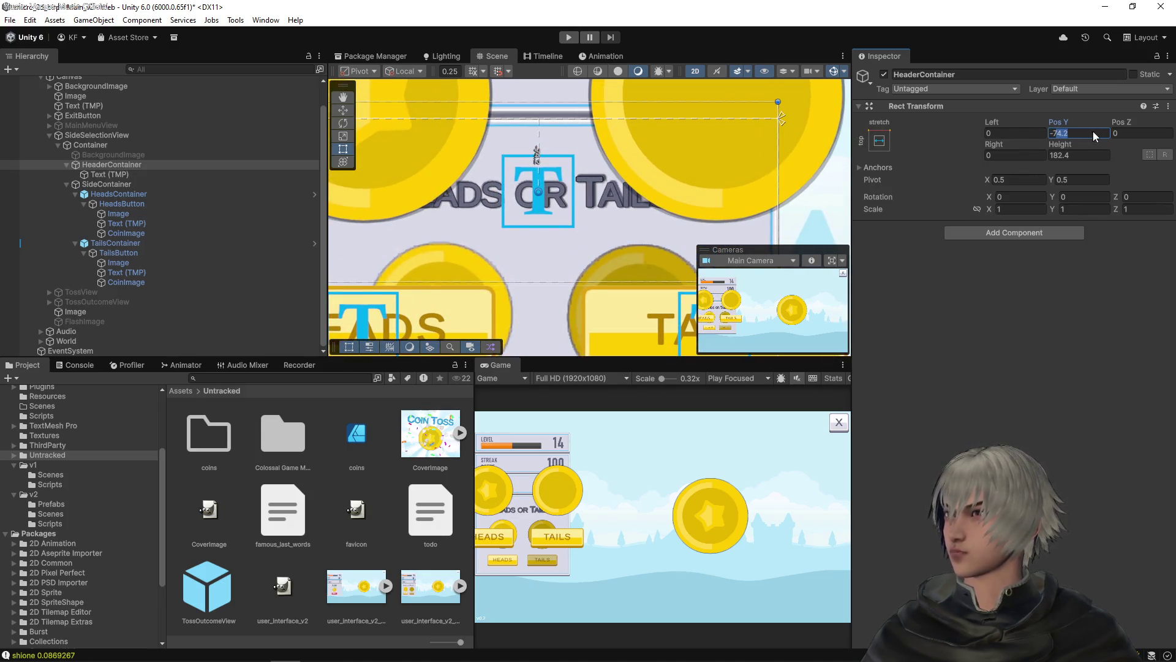
{"action": "type", "text": "75"}
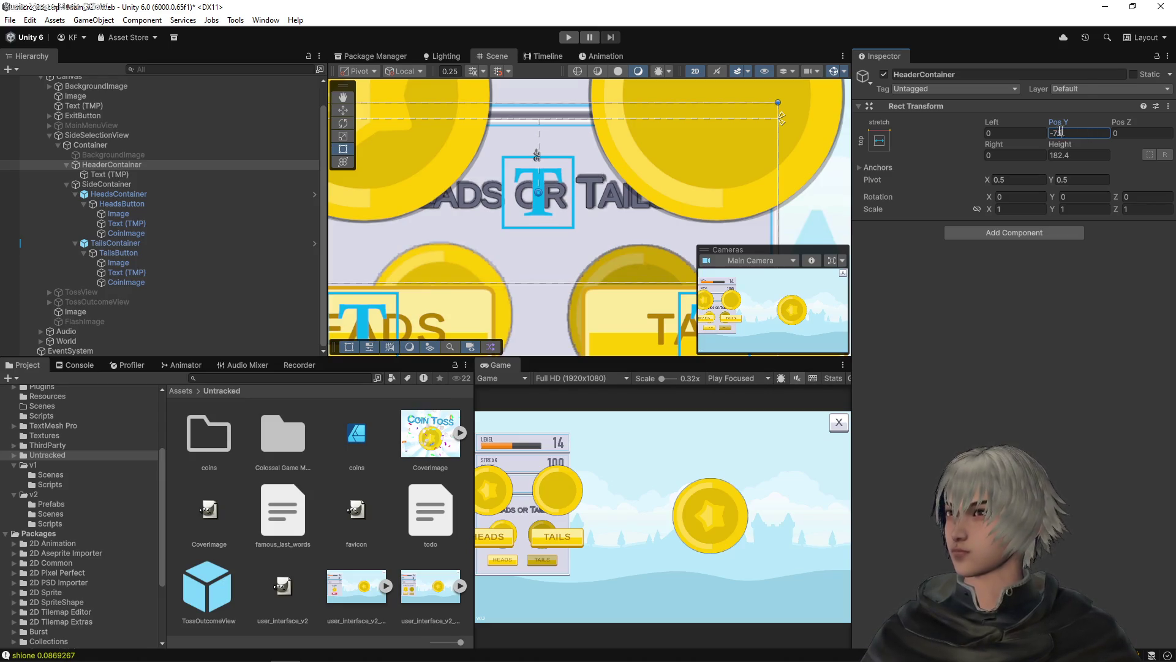
{"action": "type", "text": "74"}
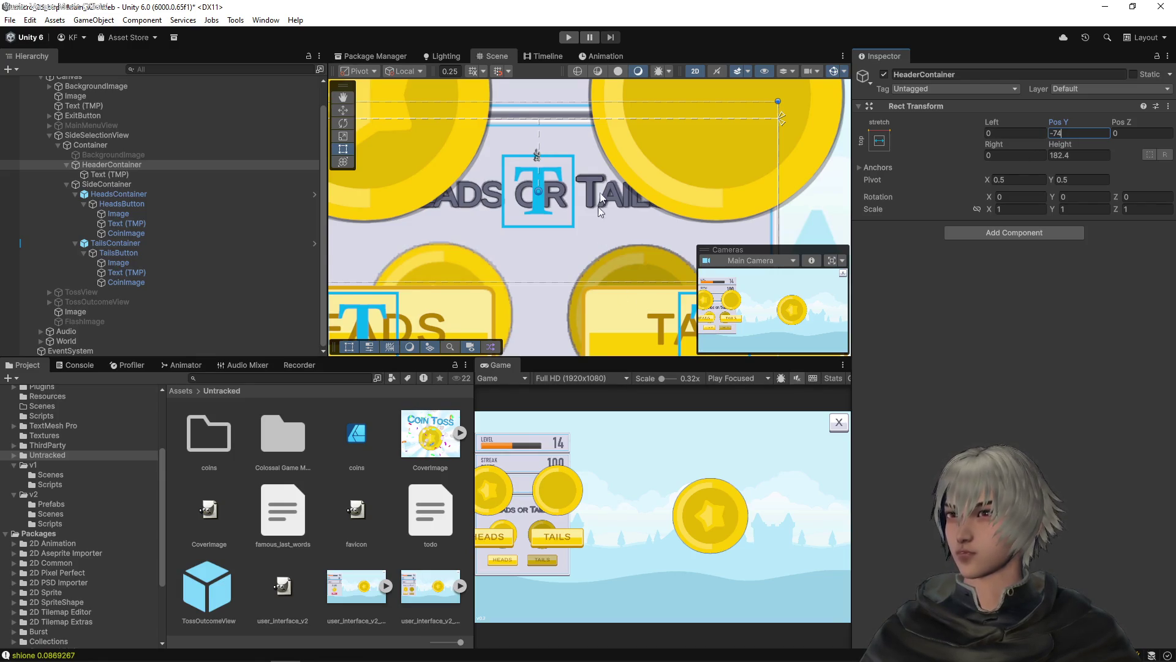
{"action": "scroll", "coordinate": [632, 172], "scroll_direction": "down", "scroll_amount": 4}
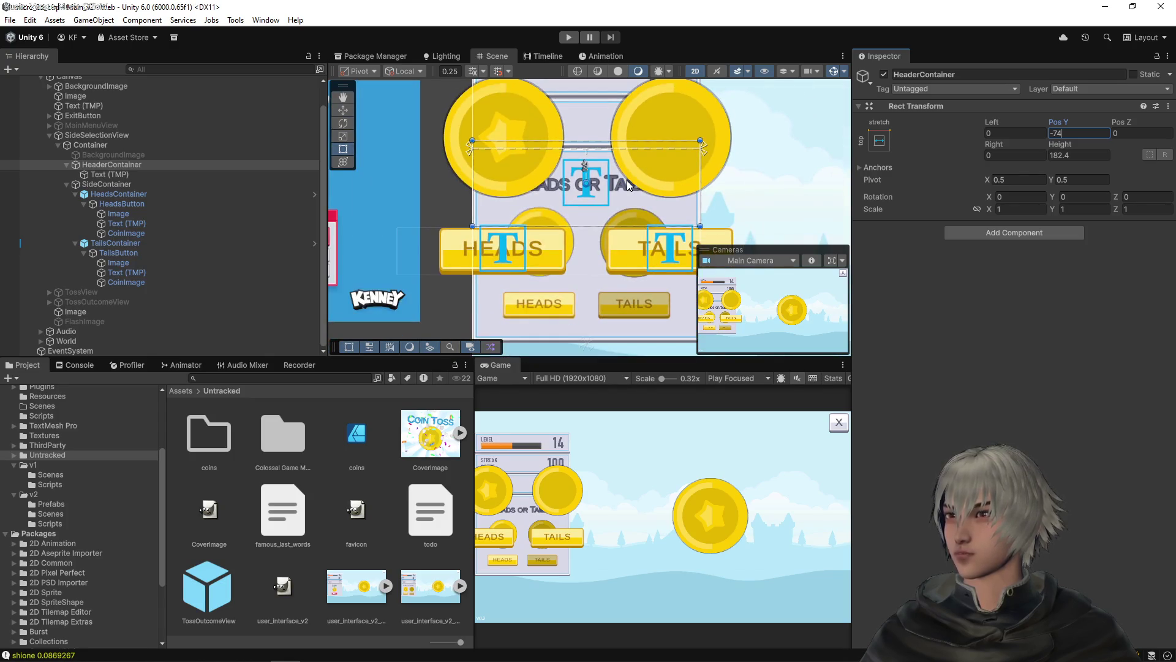
Anchor the HeaderContainer with the top-stretch preset and zero Left and Right offsets
{"action": "left_click", "coordinate": [880, 140]}
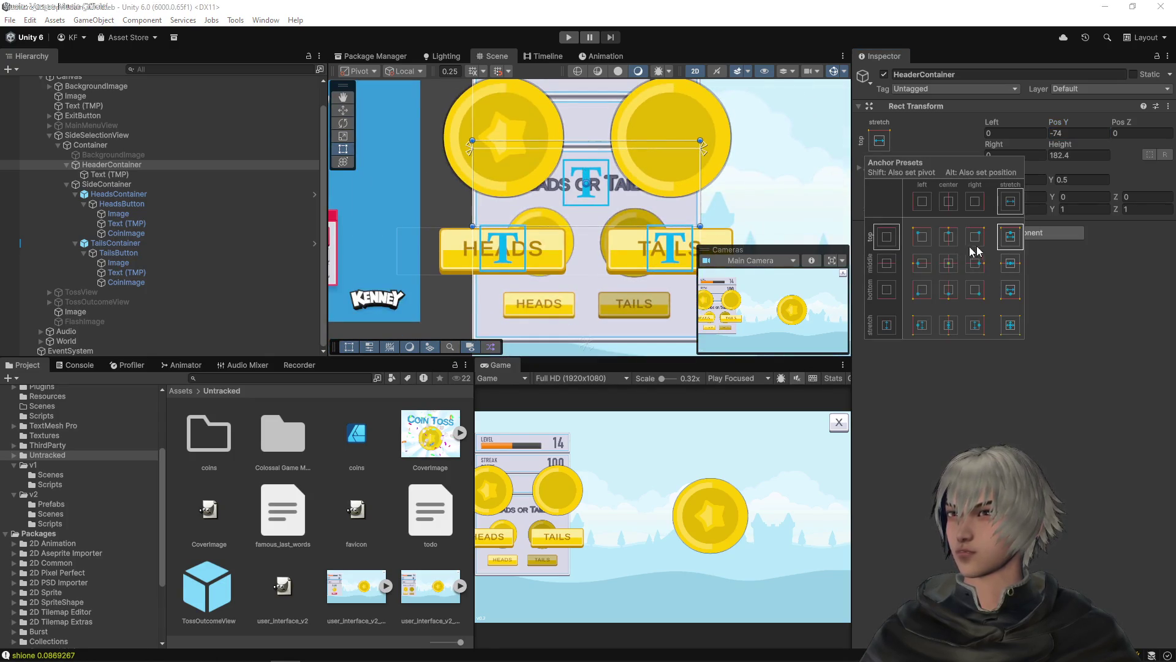
{"action": "left_click", "coordinate": [1010, 238], "text": "alt+shift"}
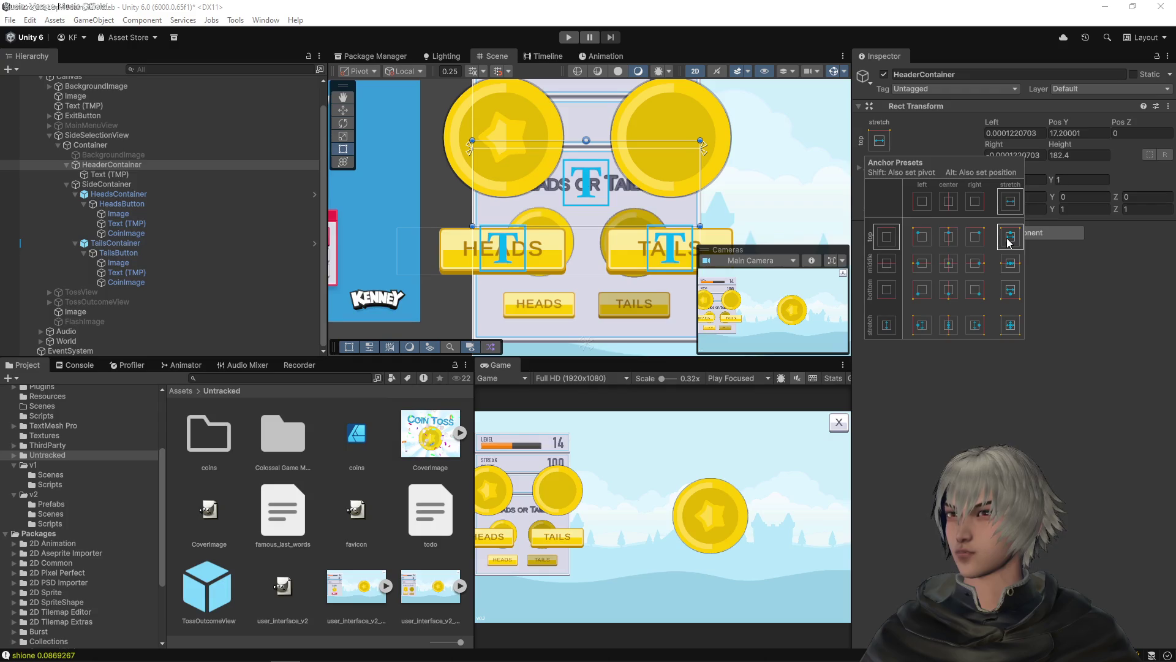
{"action": "left_click", "coordinate": [1035, 133]}
{"action": "type", "text": "0"}
{"action": "left_click", "coordinate": [1036, 155]}
{"action": "type", "text": "0"}
Round the header's Pos Y to 17 and height to 182, then save the scene
{"action": "left_click_drag", "start_coordinate": [1058, 133], "coordinate": [1087, 136]}
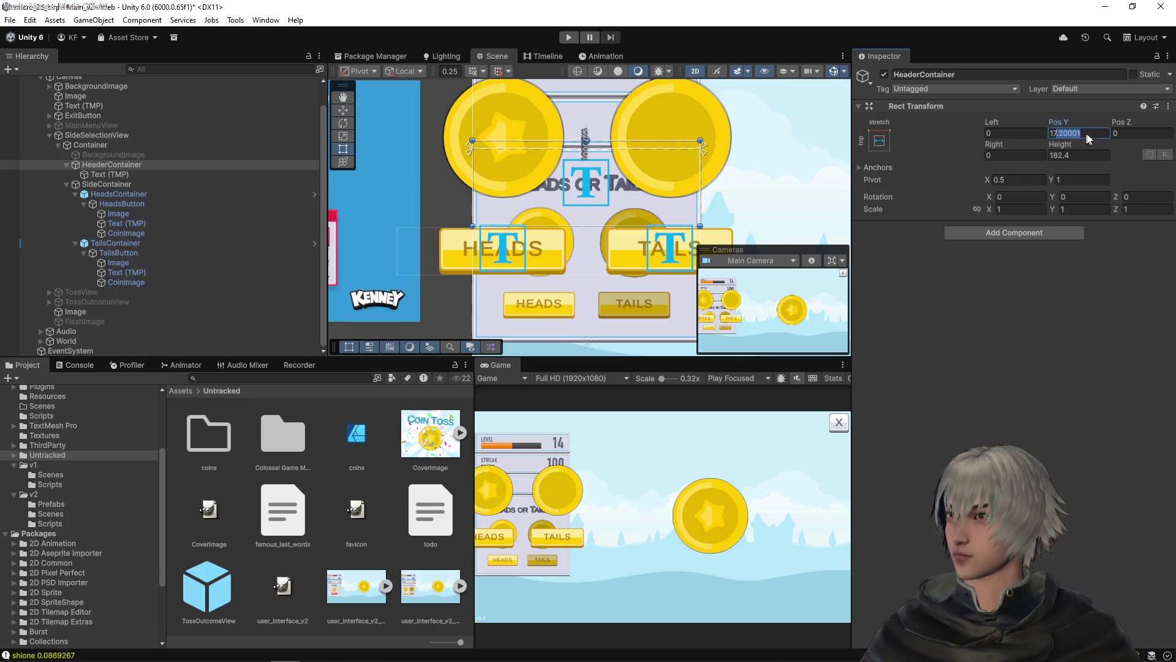
{"action": "key", "text": "BackSpace"}
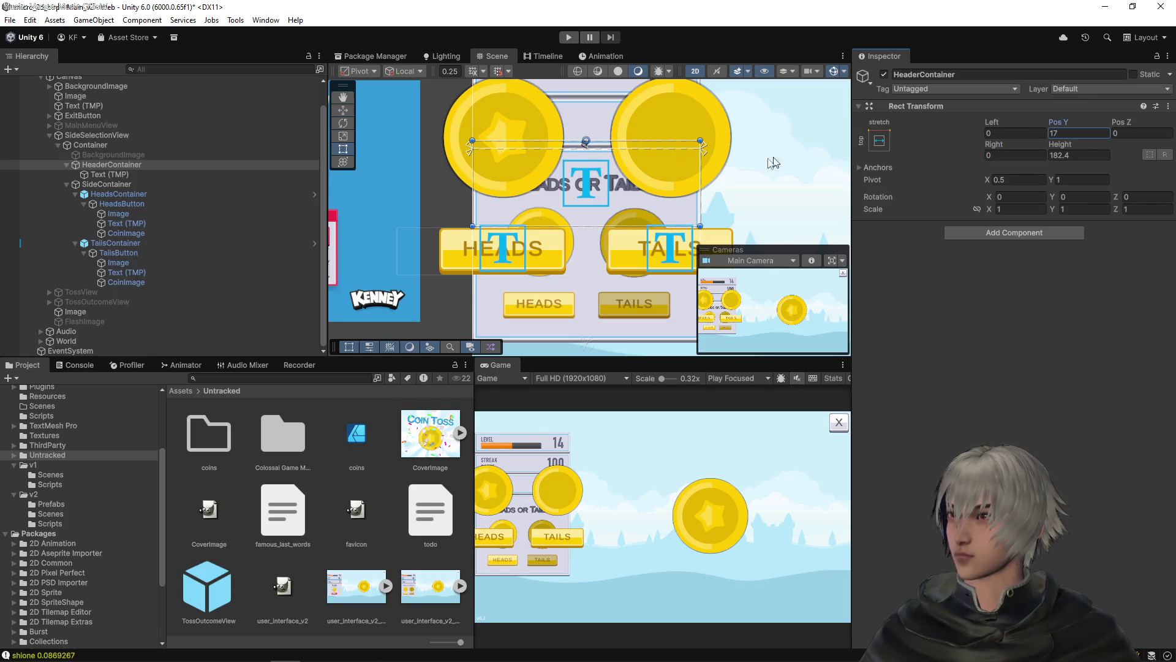
{"action": "scroll", "coordinate": [584, 163], "scroll_direction": "up", "scroll_amount": 6}
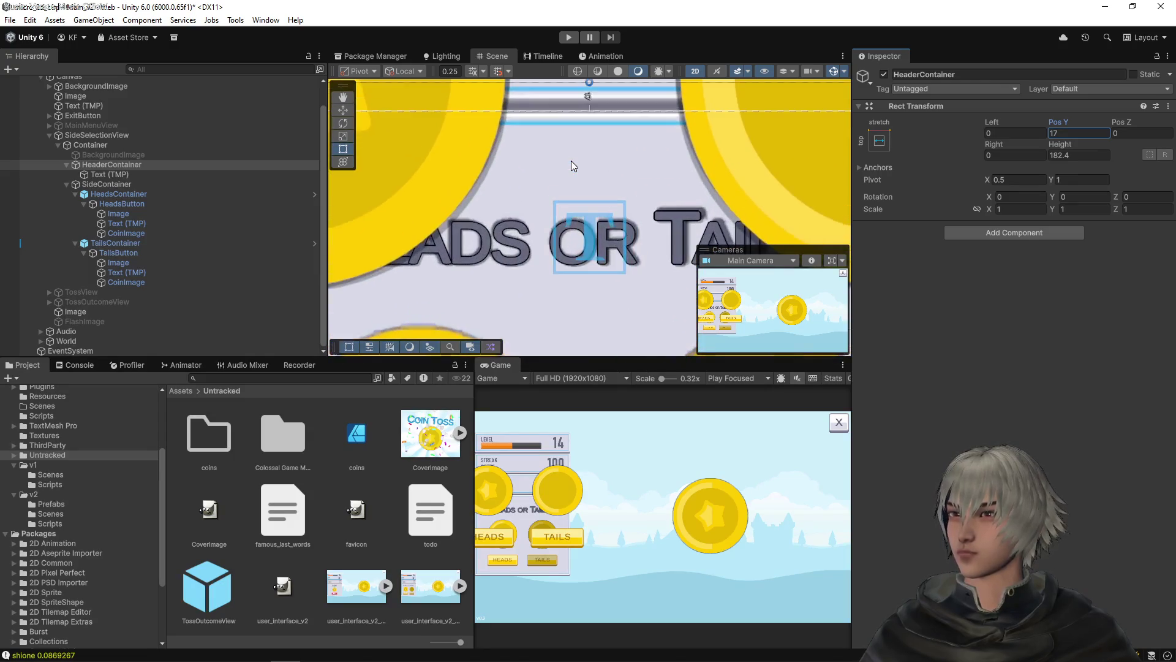
{"action": "scroll", "coordinate": [594, 169], "scroll_direction": "up", "scroll_amount": 1}
{"action": "left_click", "coordinate": [1064, 156]}
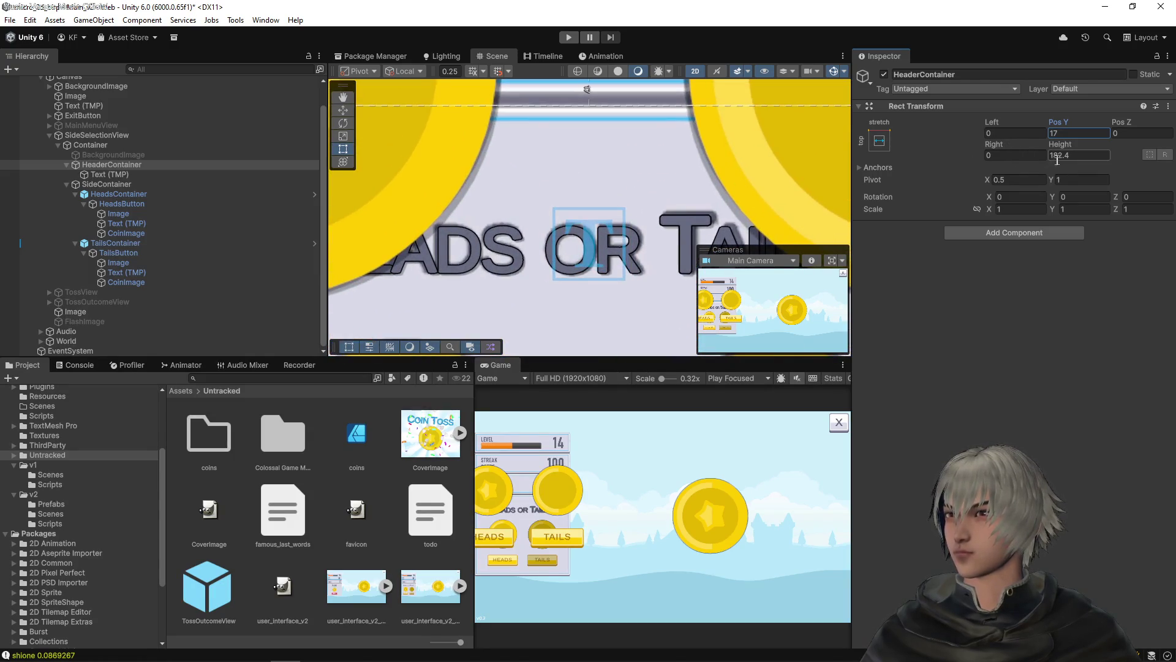
{"action": "key", "text": "BackSpace"}
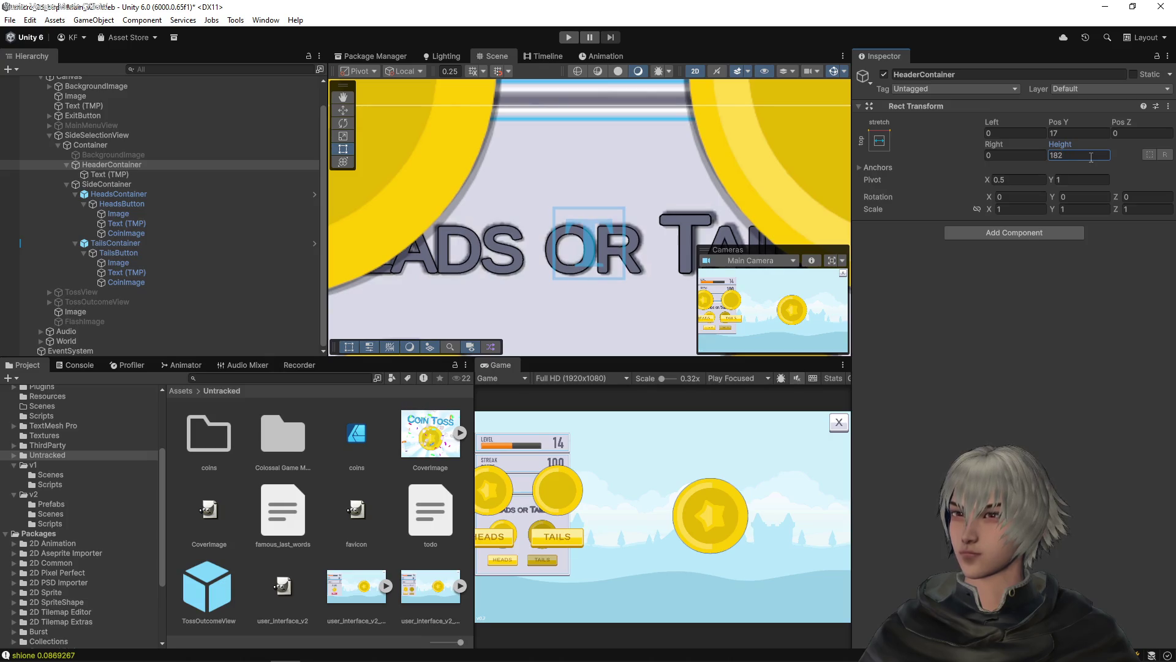
{"action": "key", "text": "ctrl+s"}
{"action": "scroll", "coordinate": [603, 207], "scroll_direction": "down", "scroll_amount": 6}
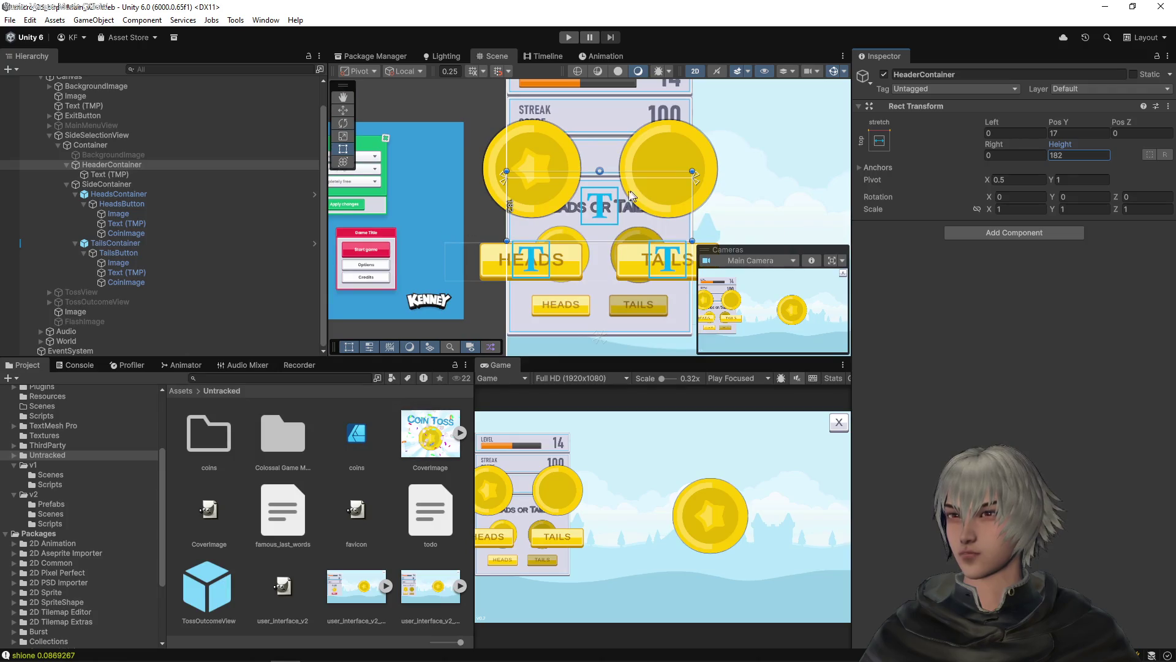
{"action": "left_click", "coordinate": [123, 186]}
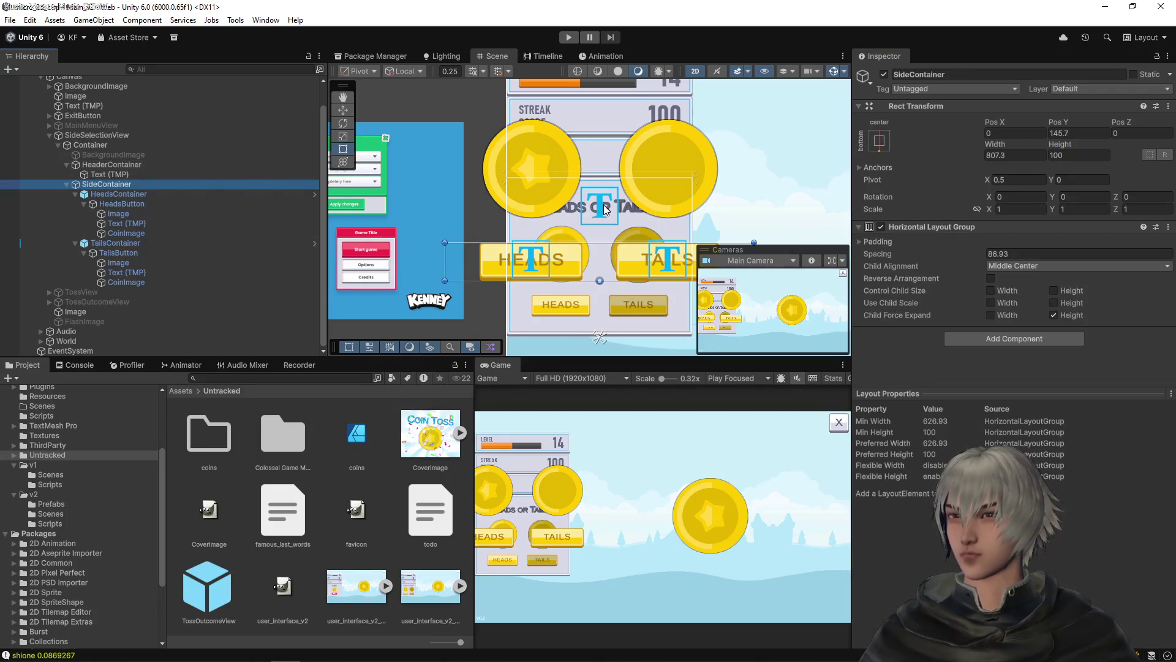
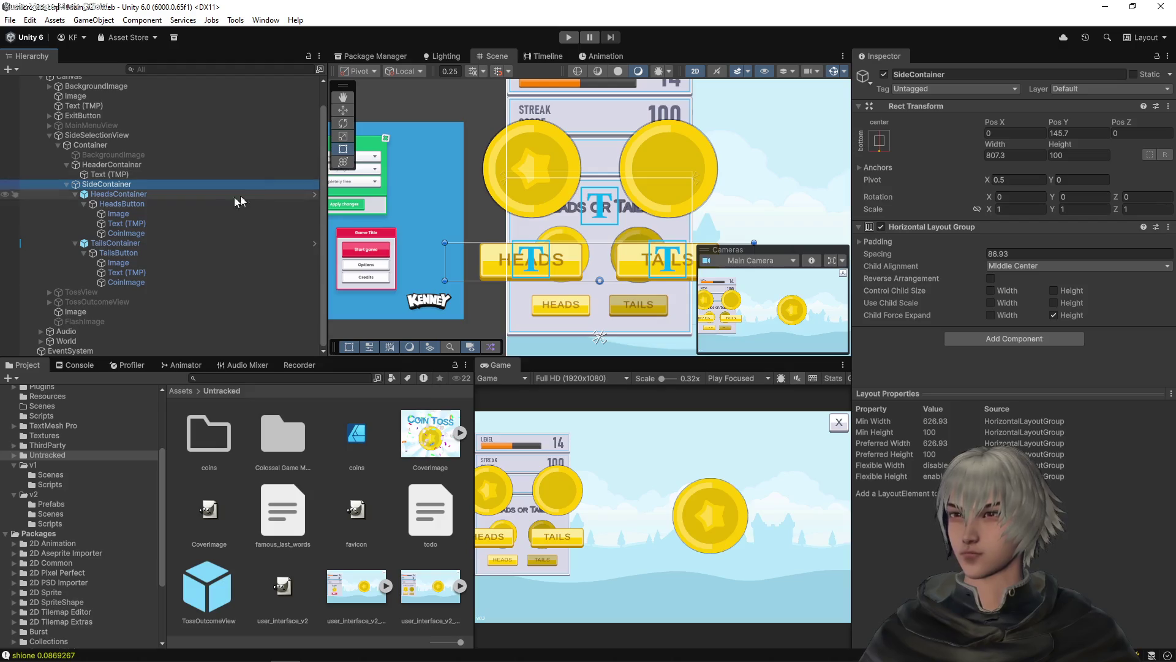
Open the SideContainer prefab and inspect the HeadsButton's background, coin image and Heads label
{"action": "left_click", "coordinate": [145, 196]}
{"action": "left_click", "coordinate": [1136, 124]}
{"action": "scroll", "coordinate": [602, 206], "scroll_direction": "up", "scroll_amount": 1}
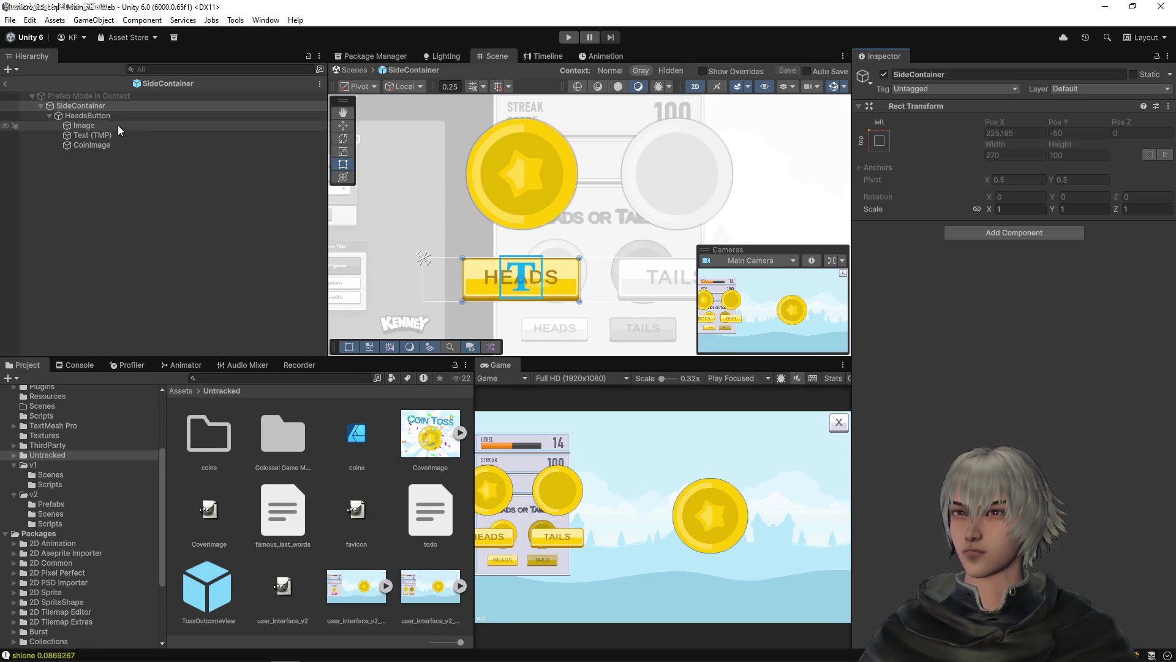
{"action": "left_click", "coordinate": [83, 116]}
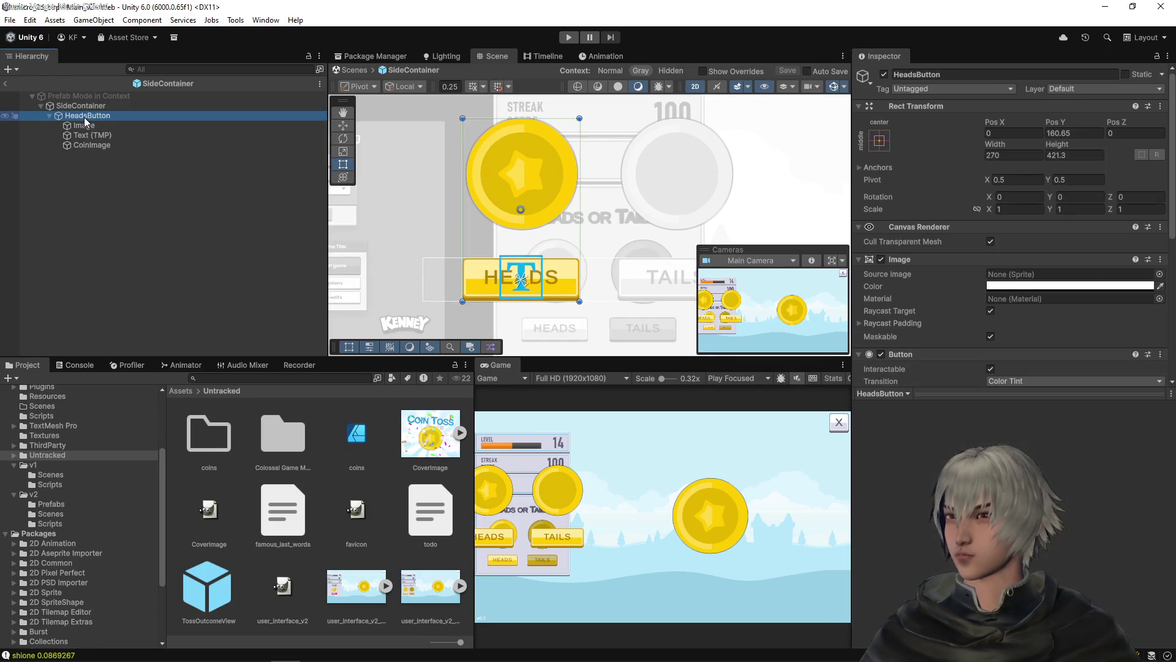
{"action": "left_click", "coordinate": [78, 127]}
{"action": "left_click", "coordinate": [83, 145]}
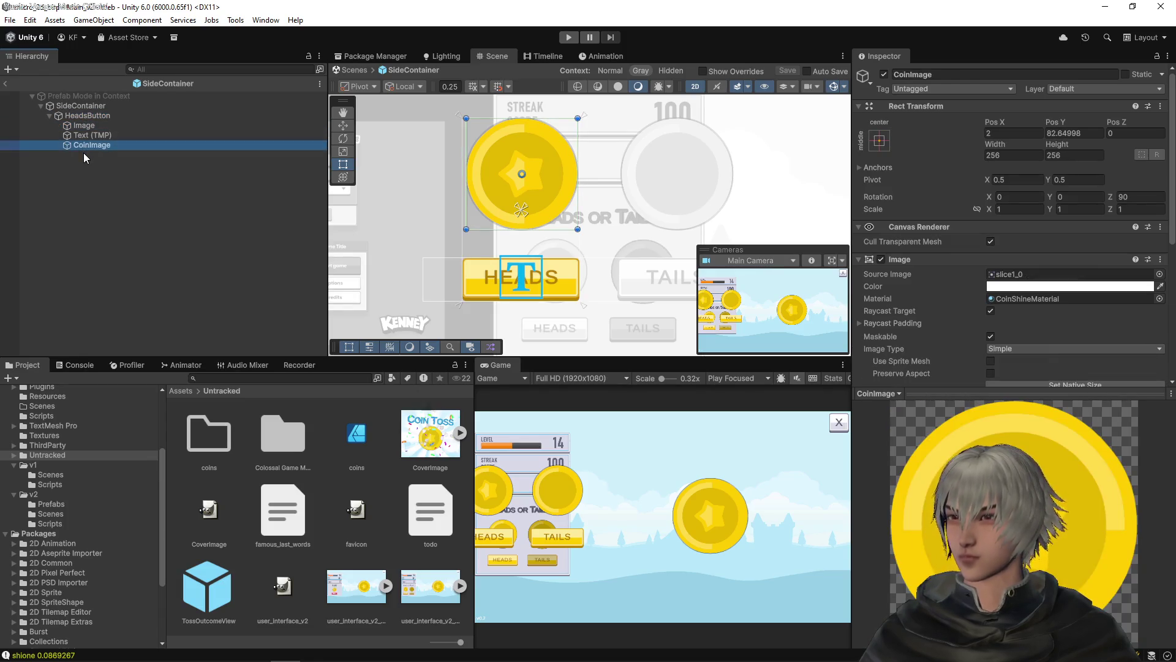
{"action": "left_click", "coordinate": [89, 137]}
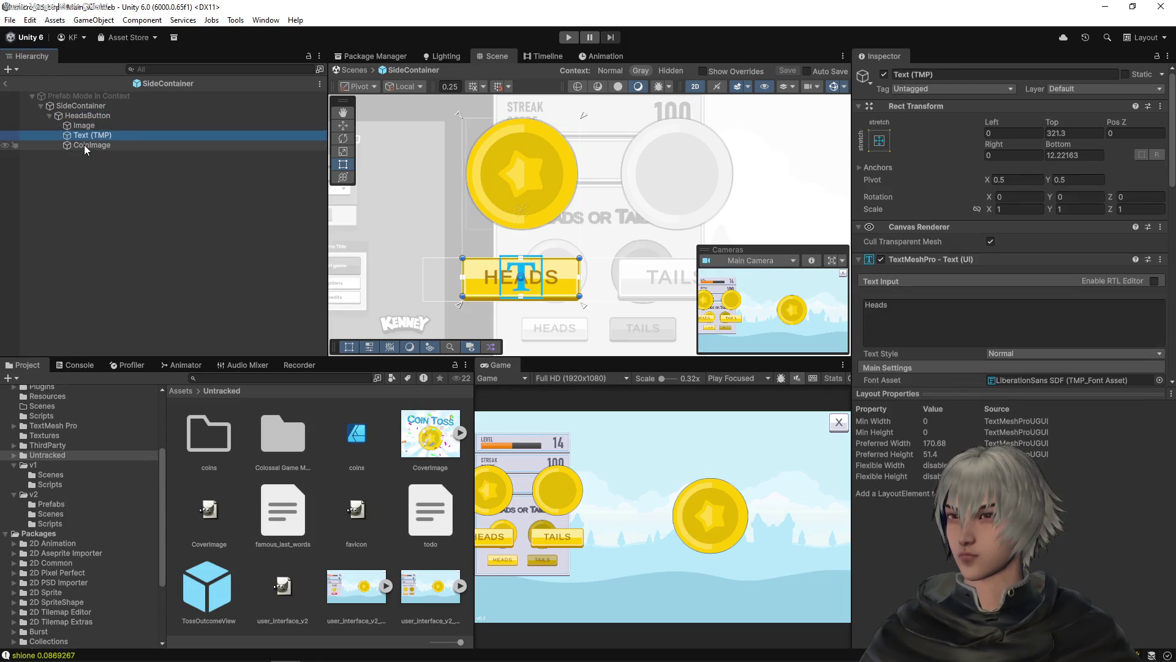
{"action": "left_click", "coordinate": [83, 145]}
{"action": "left_click", "coordinate": [94, 115]}
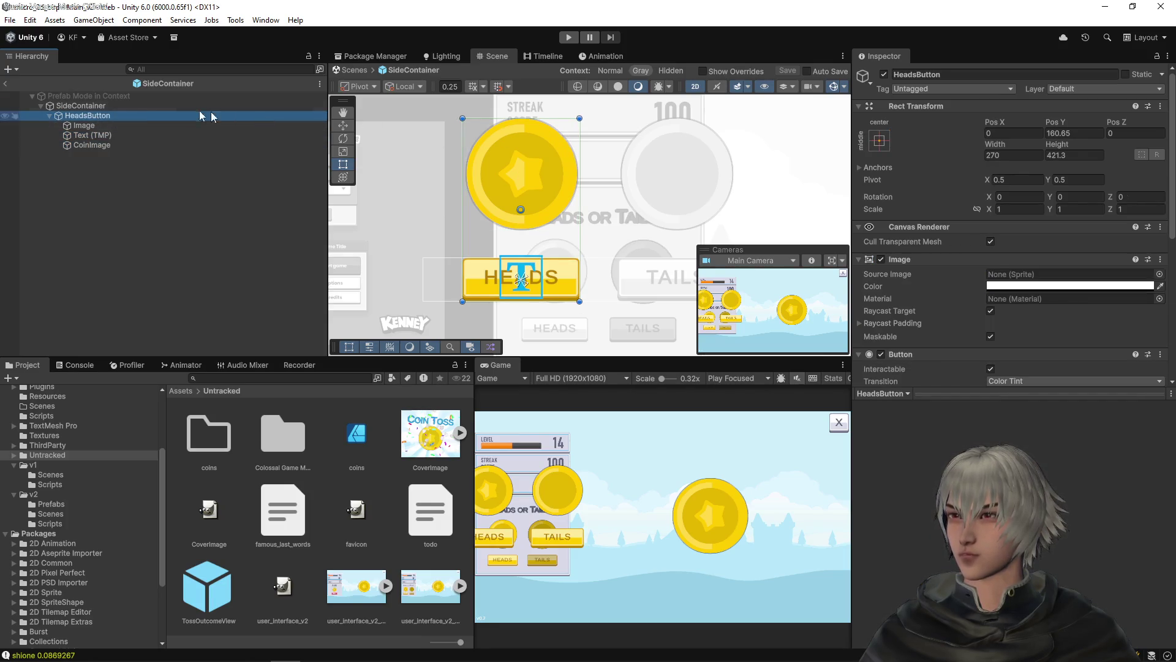
{"action": "left_click", "coordinate": [161, 106]}
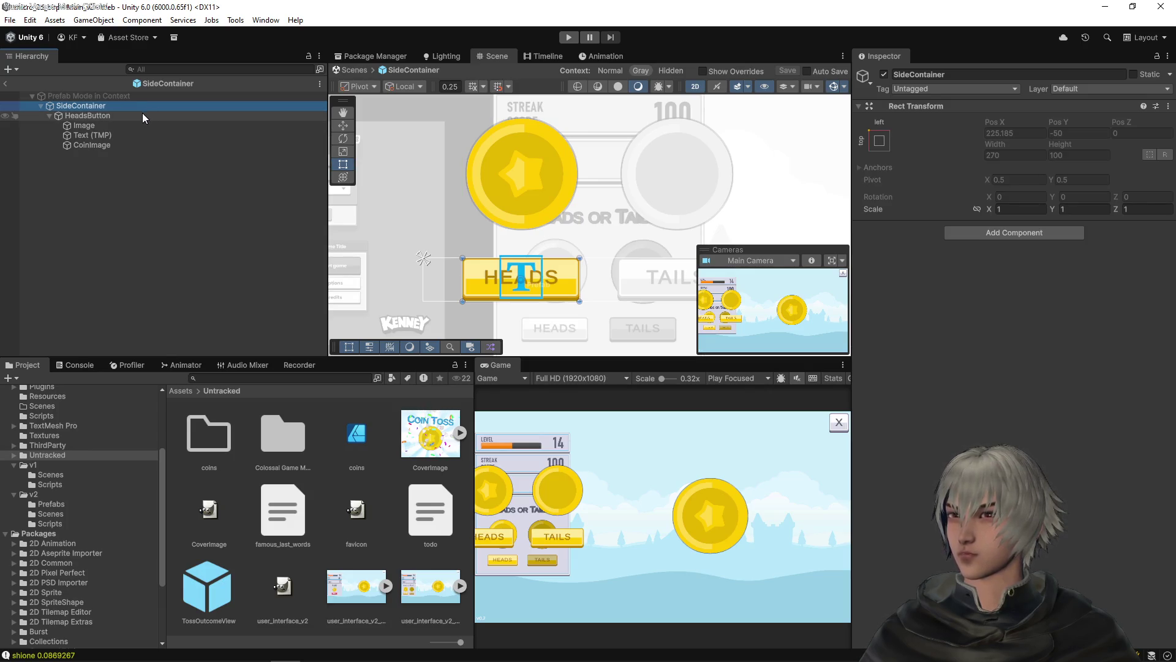
Return to the scene and check the HeadsContainer and HeadsButton sizes before selecting SideContainer
{"action": "left_click", "coordinate": [6, 84]}
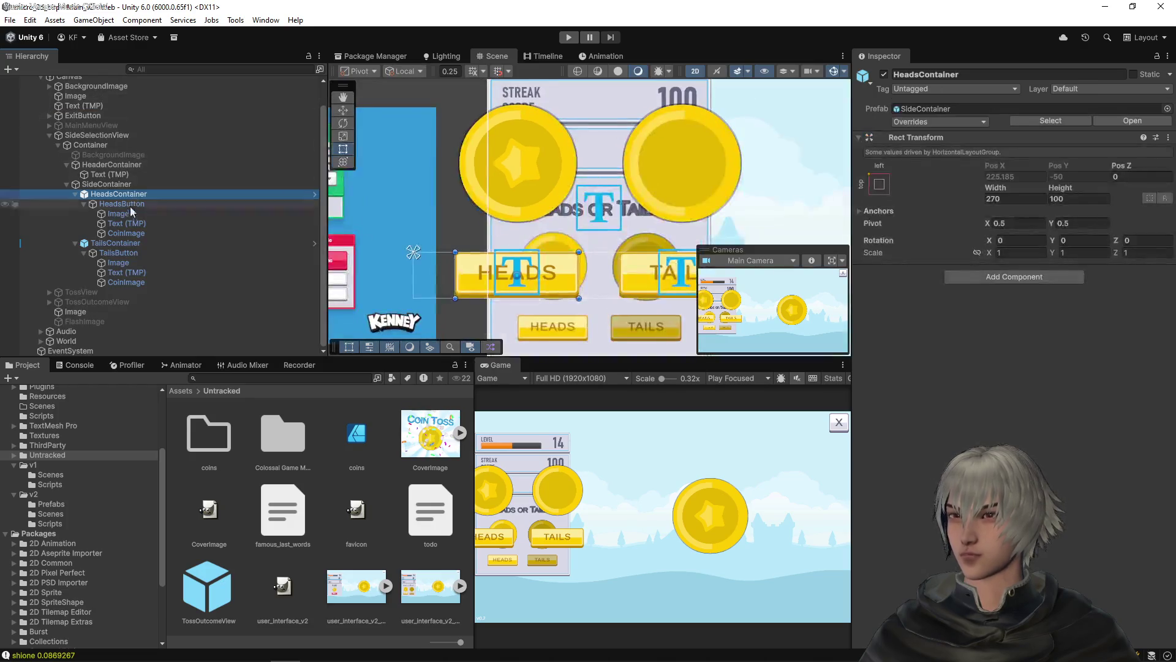
{"action": "left_click", "coordinate": [116, 176]}
{"action": "left_click", "coordinate": [109, 185]}
{"action": "mouse_move", "coordinate": [610, 276]}
{"action": "left_mouse_down"}
{"action": "mouse_move", "coordinate": [565, 224]}
{"action": "mouse_move", "coordinate": [572, 211]}
{"action": "mouse_move", "coordinate": [572, 239]}
{"action": "mouse_move", "coordinate": [572, 214]}
{"action": "mouse_move", "coordinate": [573, 226]}
{"action": "left_mouse_up"}
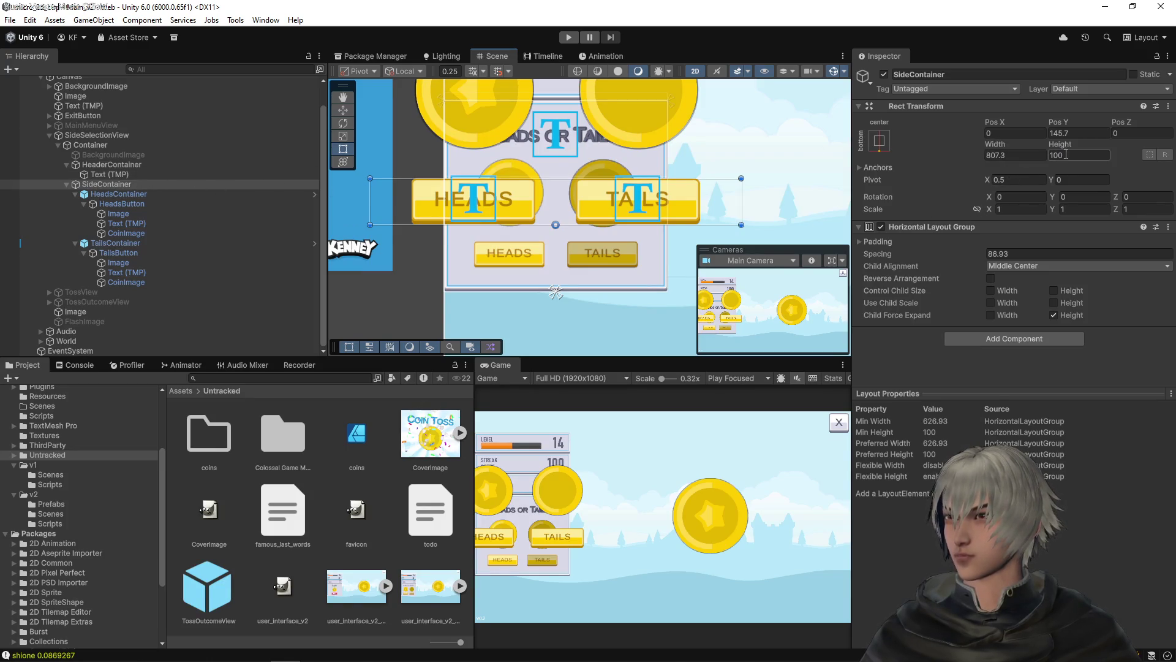
{"action": "left_click", "coordinate": [185, 196]}
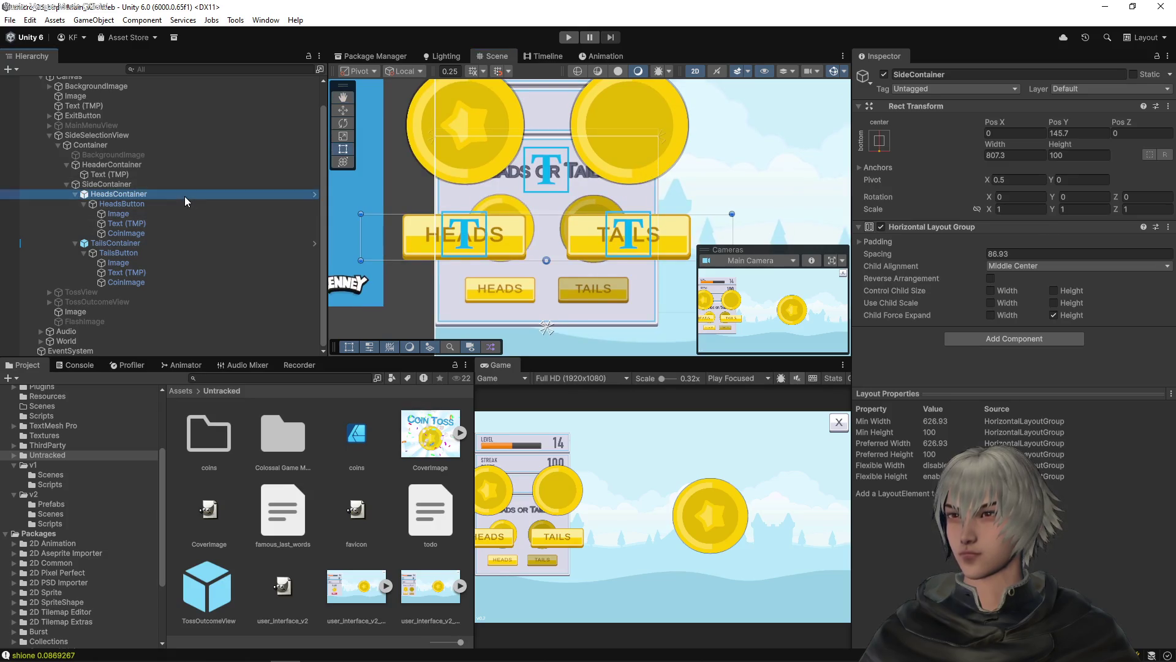
{"action": "left_click", "coordinate": [157, 204]}
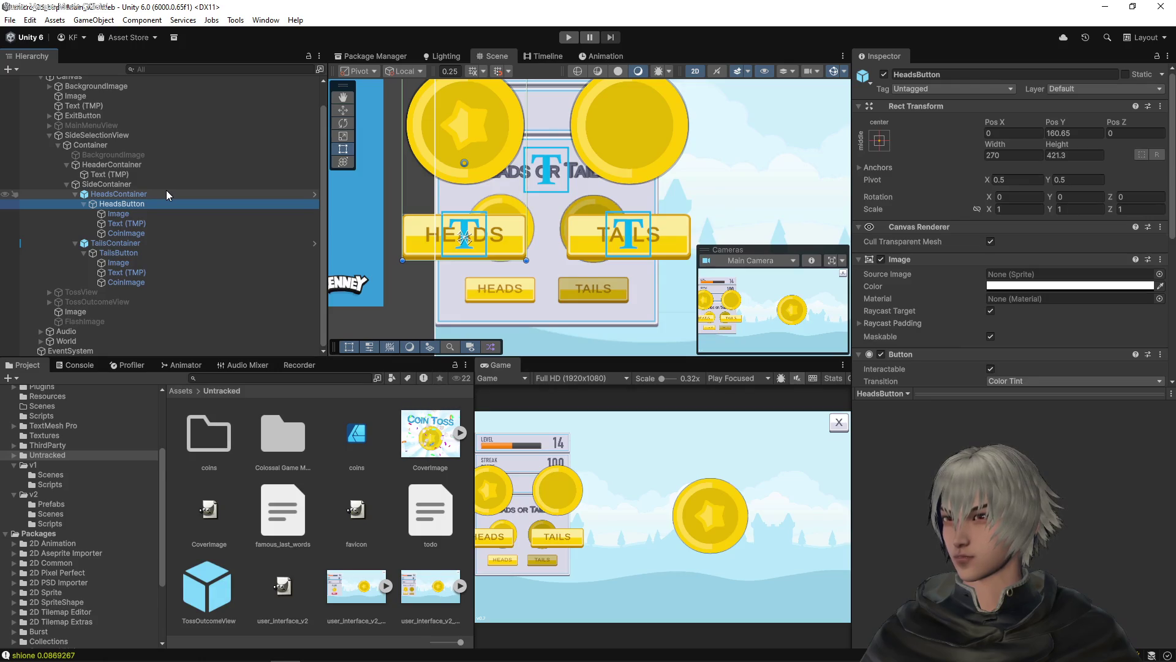
{"action": "left_click", "coordinate": [167, 191]}
{"action": "left_click", "coordinate": [163, 185]}
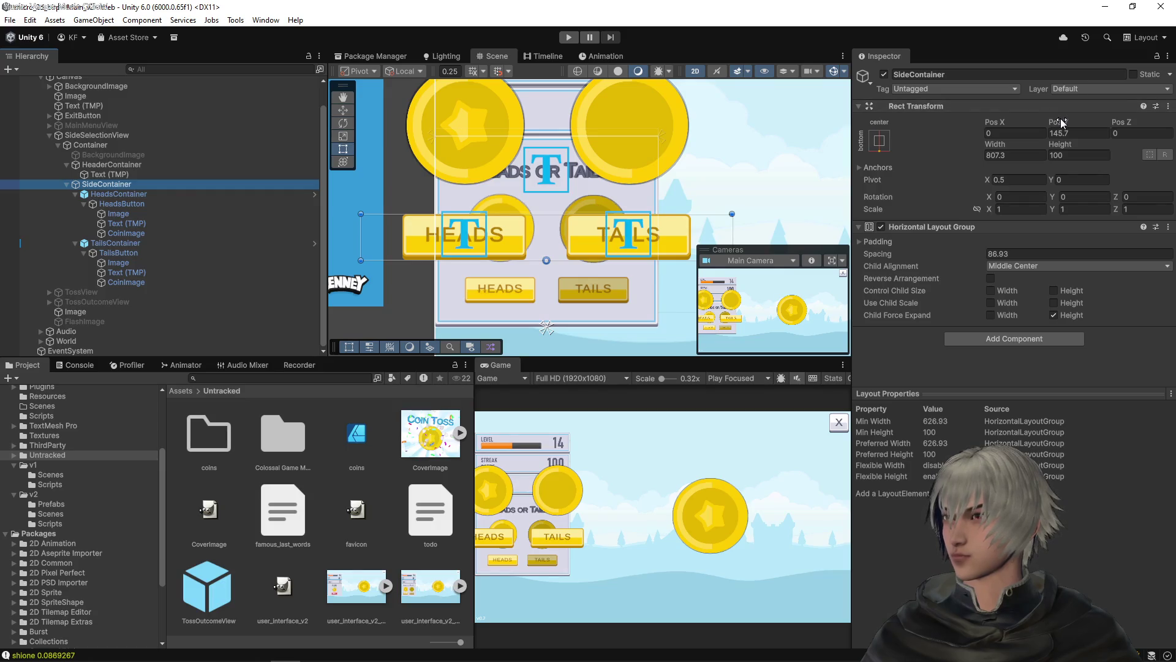
Lower SideContainer's Pos Y to 52, then reopen the SideContainer prefab from HeadsContainer
{"action": "mouse_move", "coordinate": [1062, 124]}
{"action": "left_mouse_down"}
{"action": "mouse_move", "coordinate": [1013, 288]}
{"action": "mouse_move", "coordinate": [443, 302]}
{"action": "left_mouse_up"}
{"action": "scroll", "coordinate": [543, 293], "scroll_direction": "up", "scroll_amount": 5}
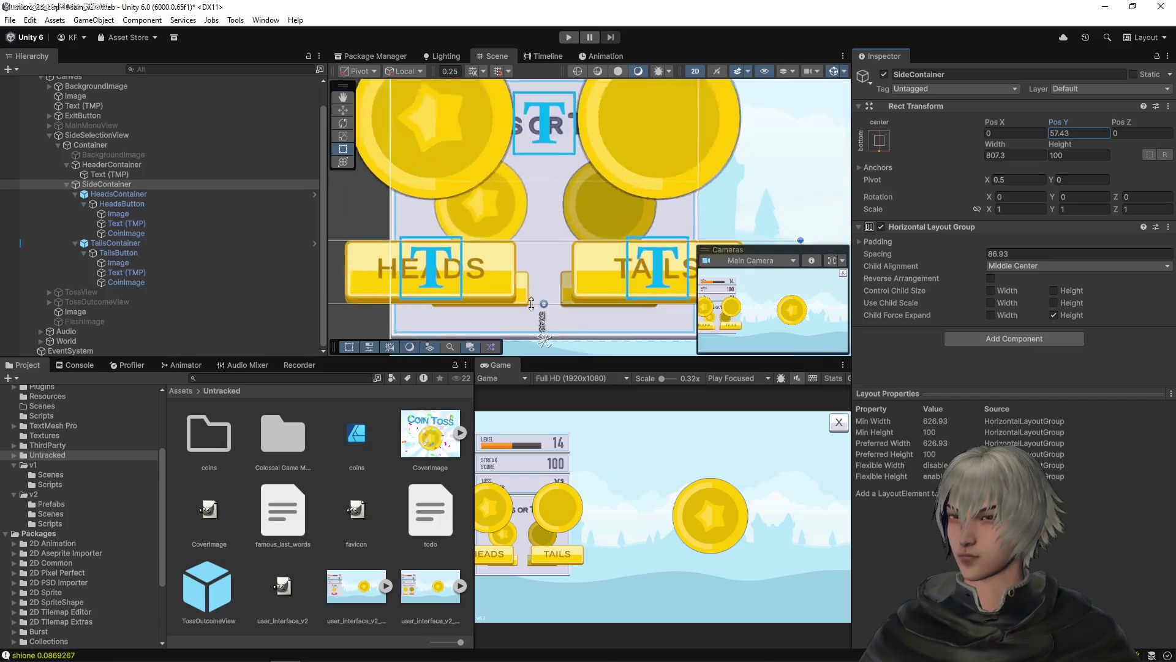
{"action": "scroll", "coordinate": [542, 293], "scroll_direction": "up", "scroll_amount": 5}
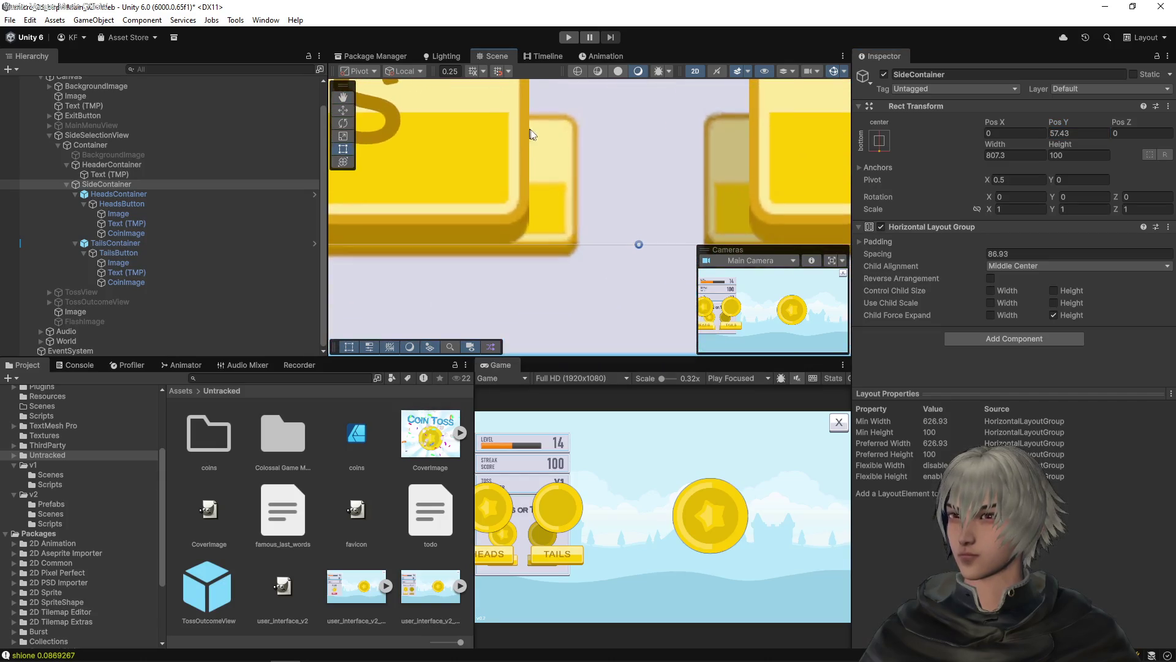
{"action": "mouse_move", "coordinate": [1062, 119]}
{"action": "left_mouse_down"}
{"action": "mouse_move", "coordinate": [1037, 119]}
{"action": "mouse_move", "coordinate": [1049, 112]}
{"action": "left_mouse_up"}
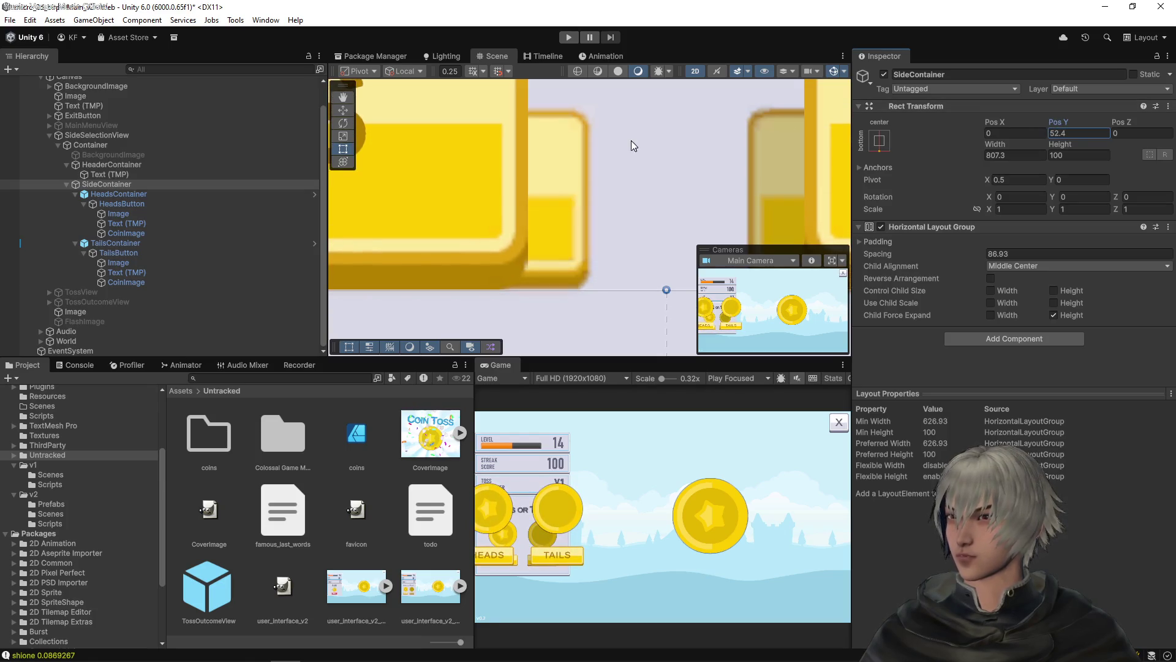
{"action": "scroll", "coordinate": [677, 158], "scroll_direction": "down", "scroll_amount": 4}
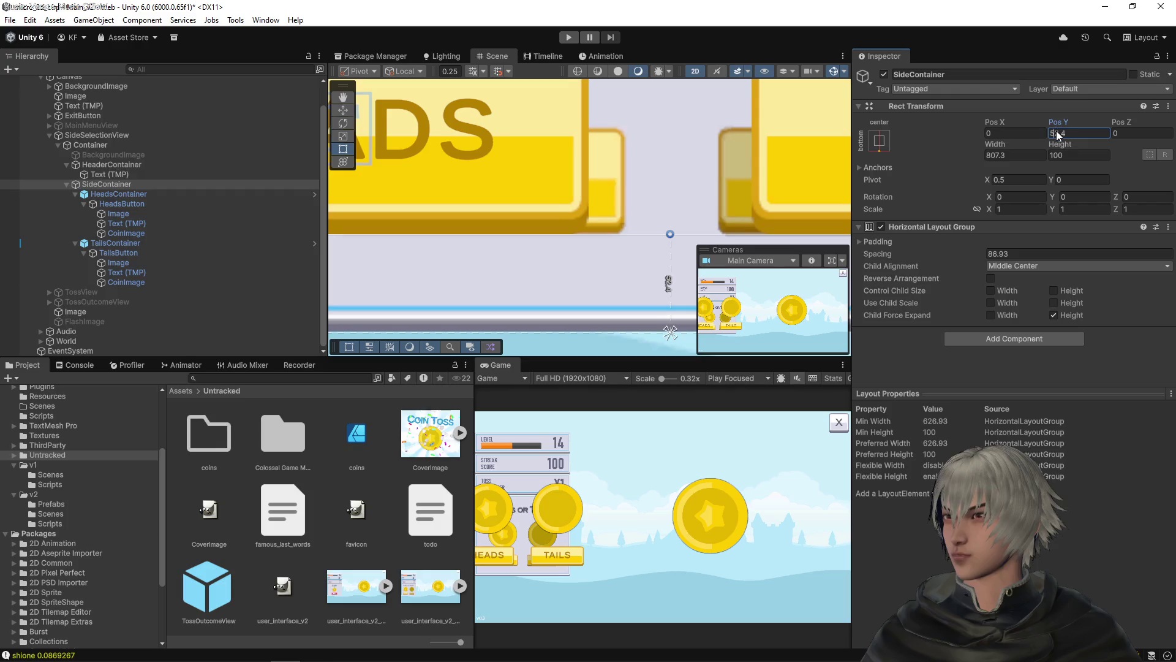
{"action": "type", "text": "52"}
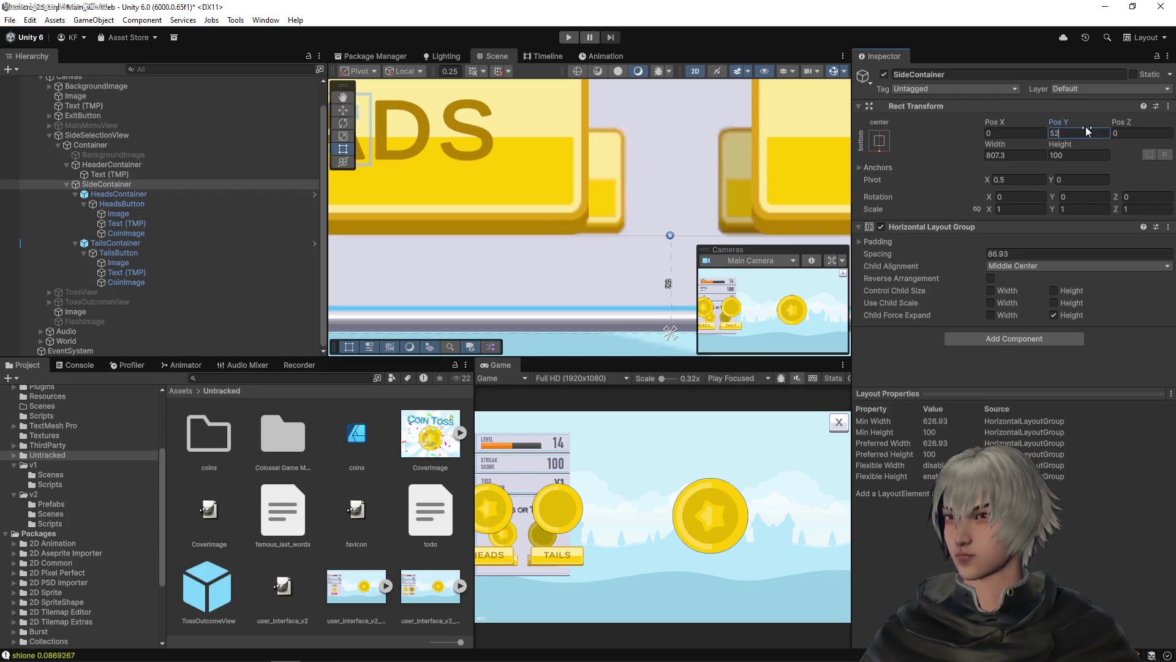
{"action": "scroll", "coordinate": [691, 168], "scroll_direction": "down", "scroll_amount": 5}
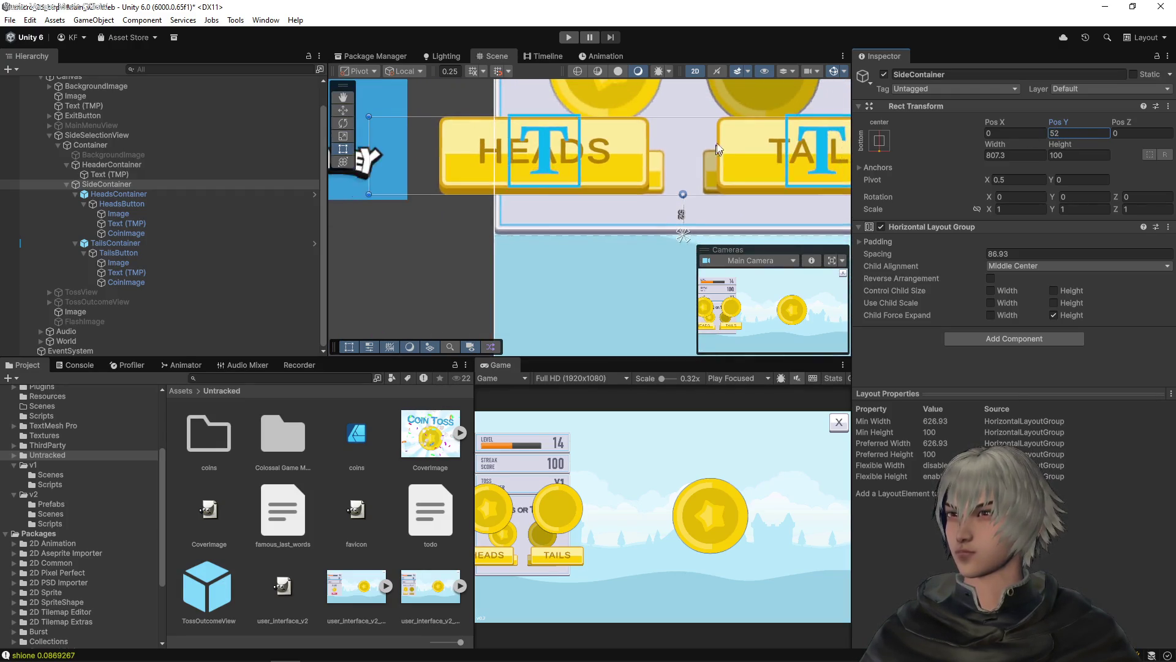
{"action": "left_click_drag", "start_coordinate": [623, 229], "coordinate": [623, 237]}
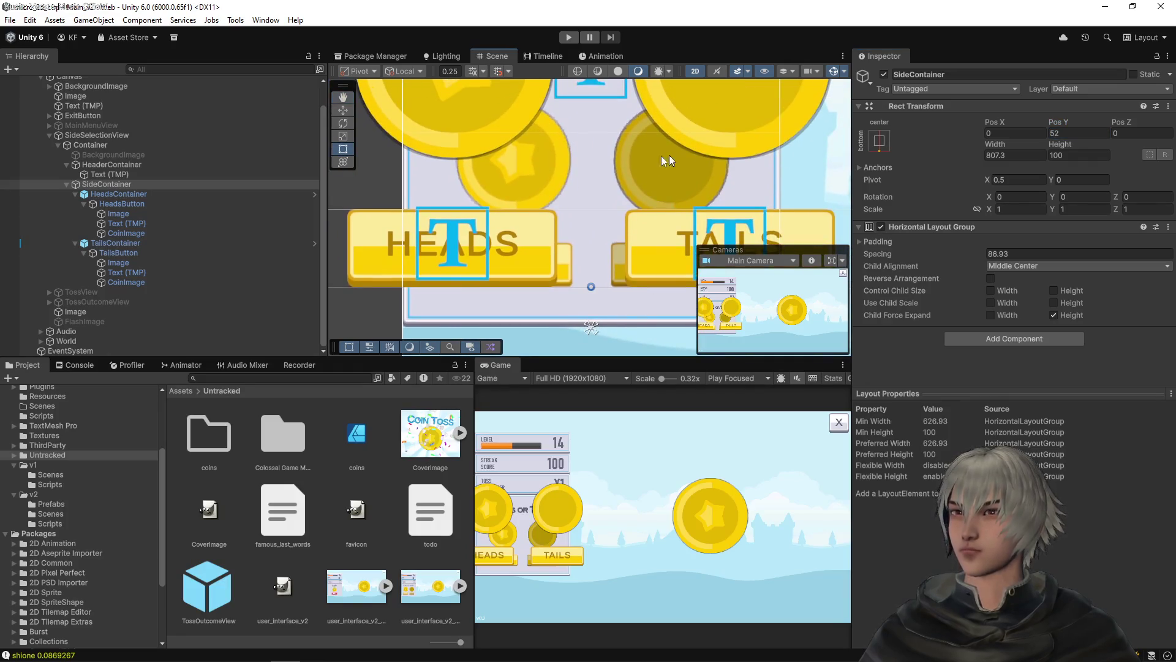
{"action": "left_click", "coordinate": [177, 196]}
{"action": "left_click", "coordinate": [1132, 121]}
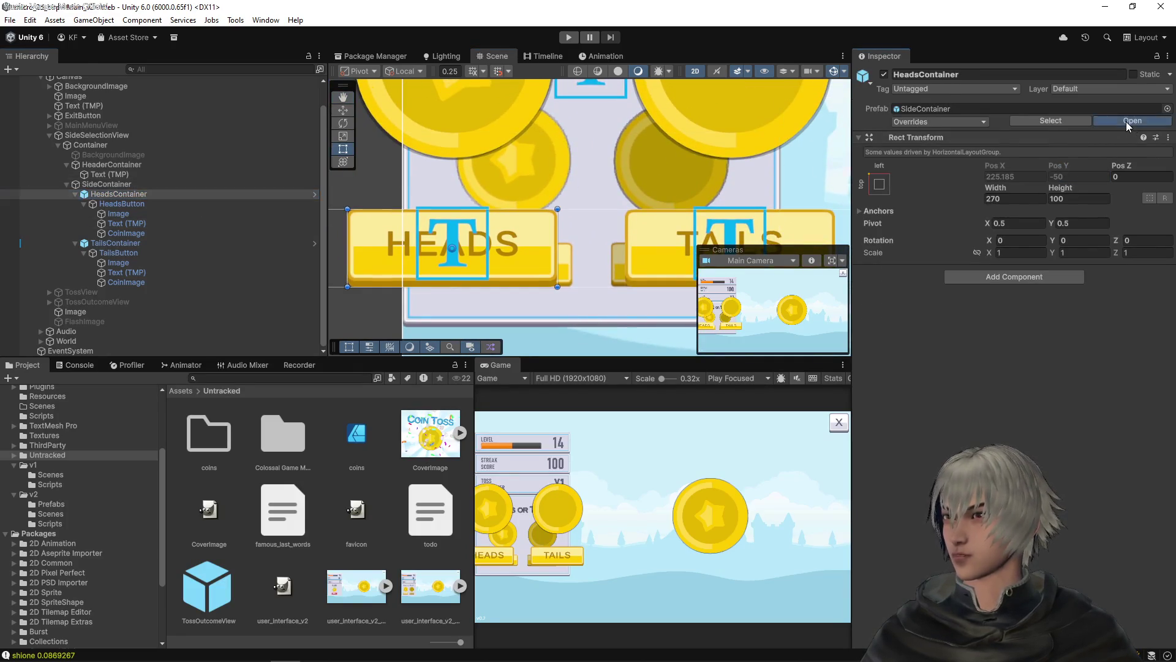
{"action": "mouse_move", "coordinate": [550, 219]}
{"action": "left_mouse_down"}
{"action": "mouse_move", "coordinate": [696, 184]}
{"action": "mouse_move", "coordinate": [631, 206]}
{"action": "left_mouse_up"}
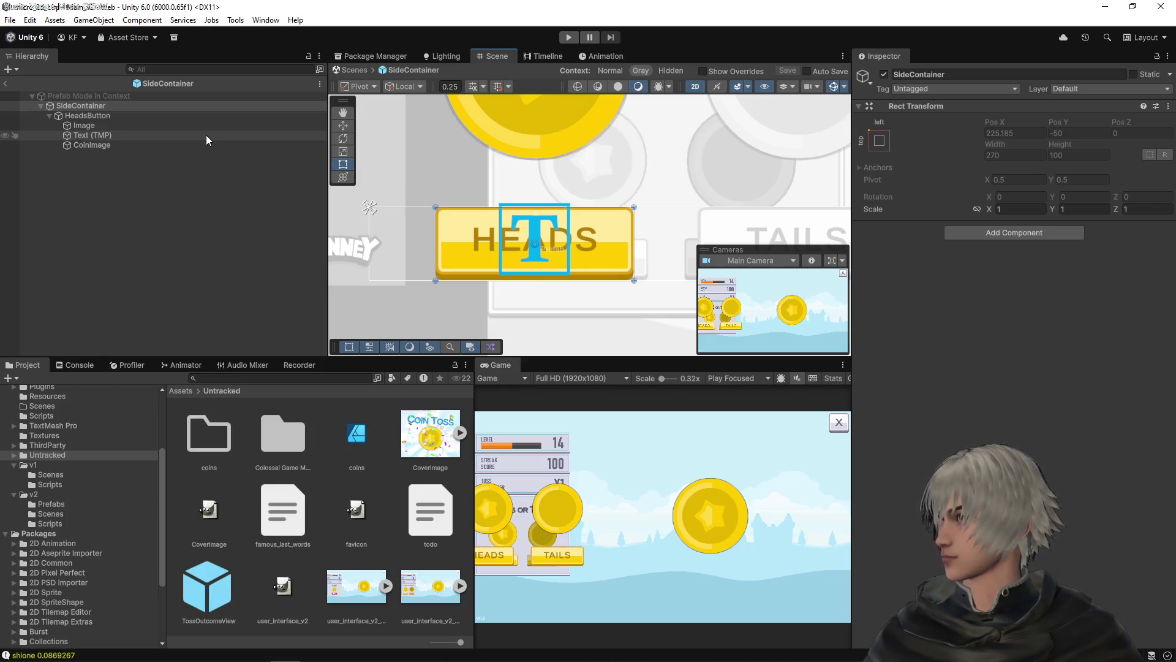
{"action": "mouse_move", "coordinate": [598, 168]}
{"action": "left_mouse_down"}
{"action": "mouse_move", "coordinate": [572, 253]}
{"action": "mouse_move", "coordinate": [574, 216]}
{"action": "left_mouse_up"}
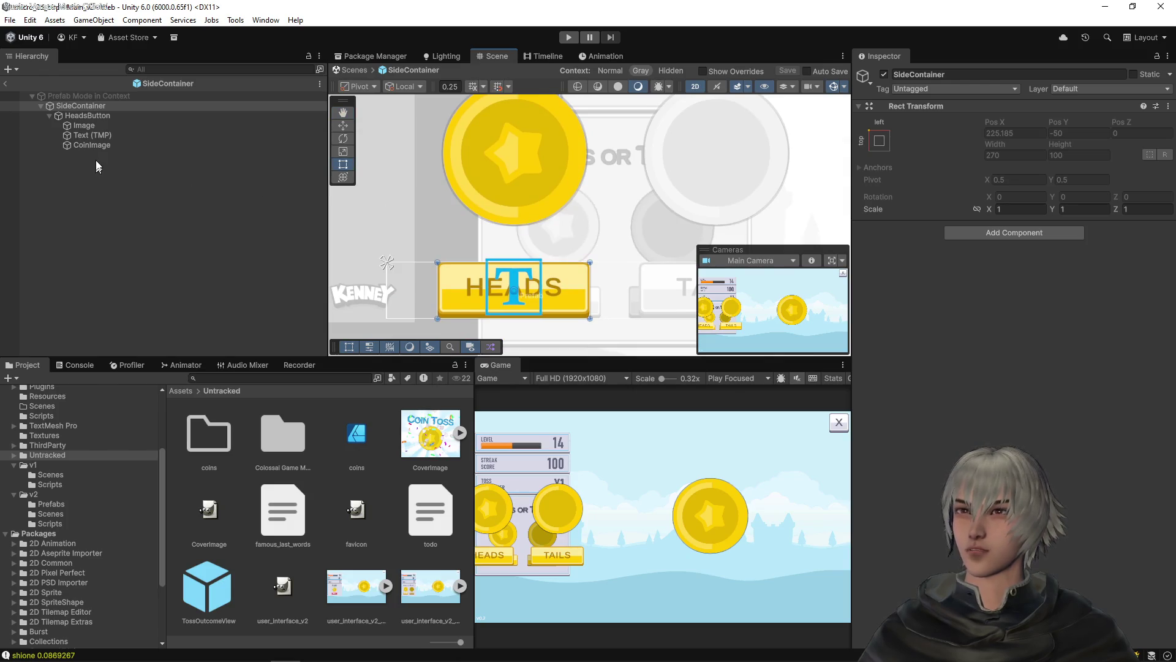
{"action": "left_click", "coordinate": [104, 117]}
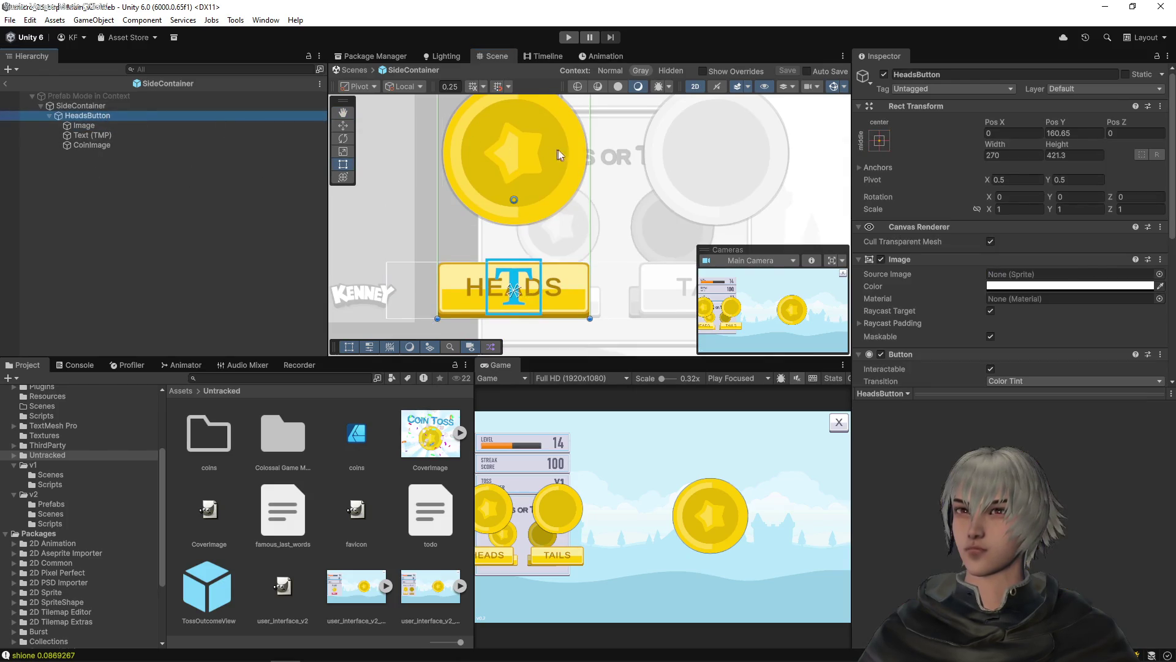
{"action": "scroll", "coordinate": [588, 162], "scroll_direction": "down", "scroll_amount": 1}
{"action": "scroll", "coordinate": [615, 175], "scroll_direction": "down", "scroll_amount": 1}
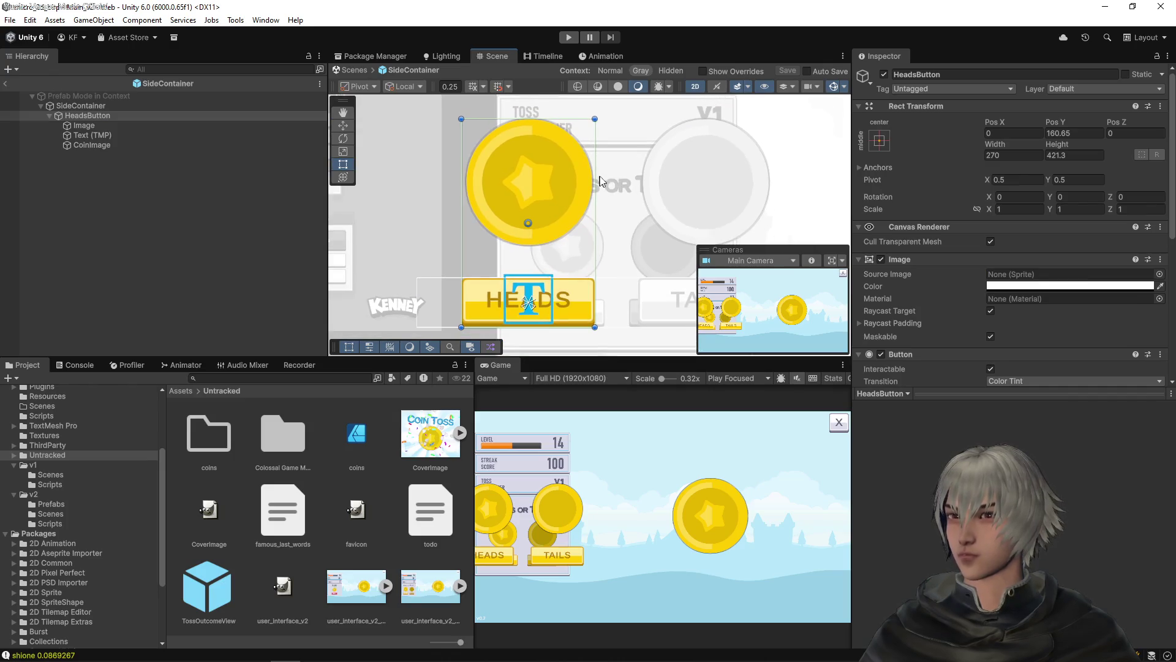
{"action": "left_click_drag", "start_coordinate": [1073, 144], "coordinate": [887, 150]}
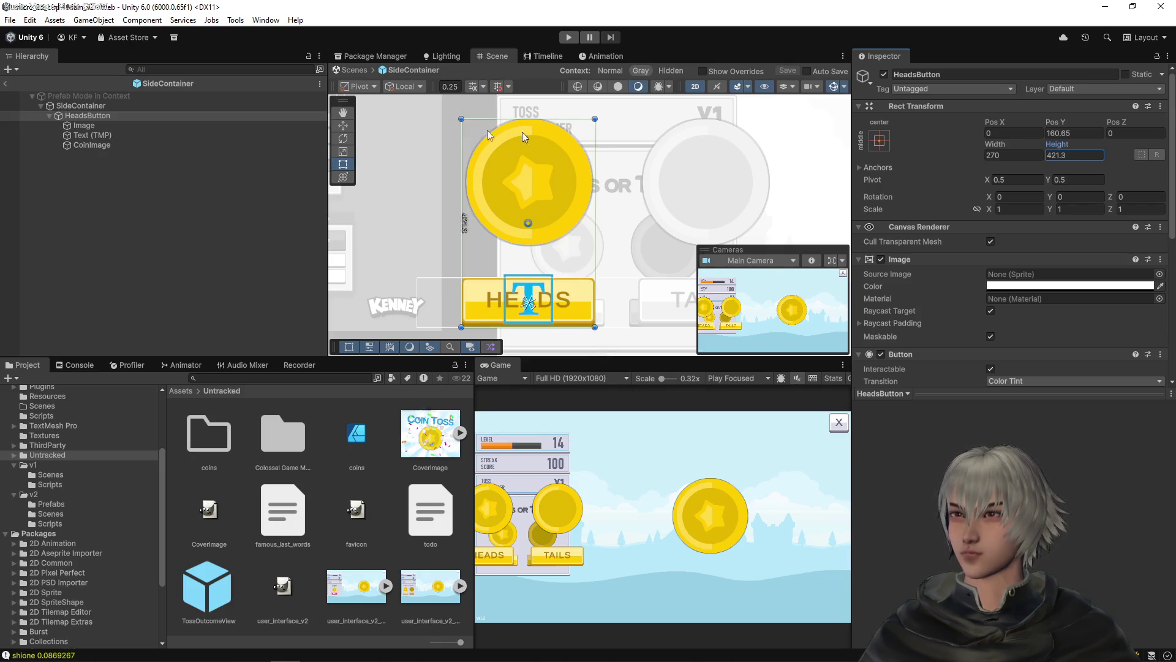
{"action": "left_click", "coordinate": [880, 141]}
{"action": "left_click", "coordinate": [948, 297]}
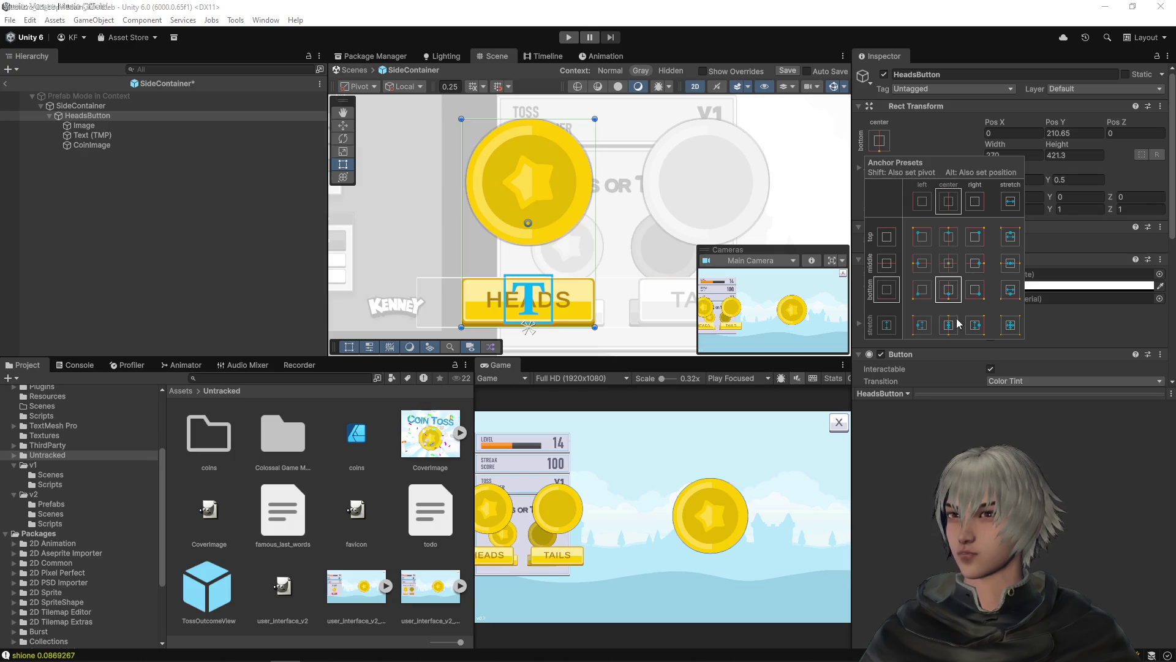
{"action": "left_click", "coordinate": [949, 294], "text": "alt+shift"}
{"action": "left_click", "coordinate": [89, 109]}
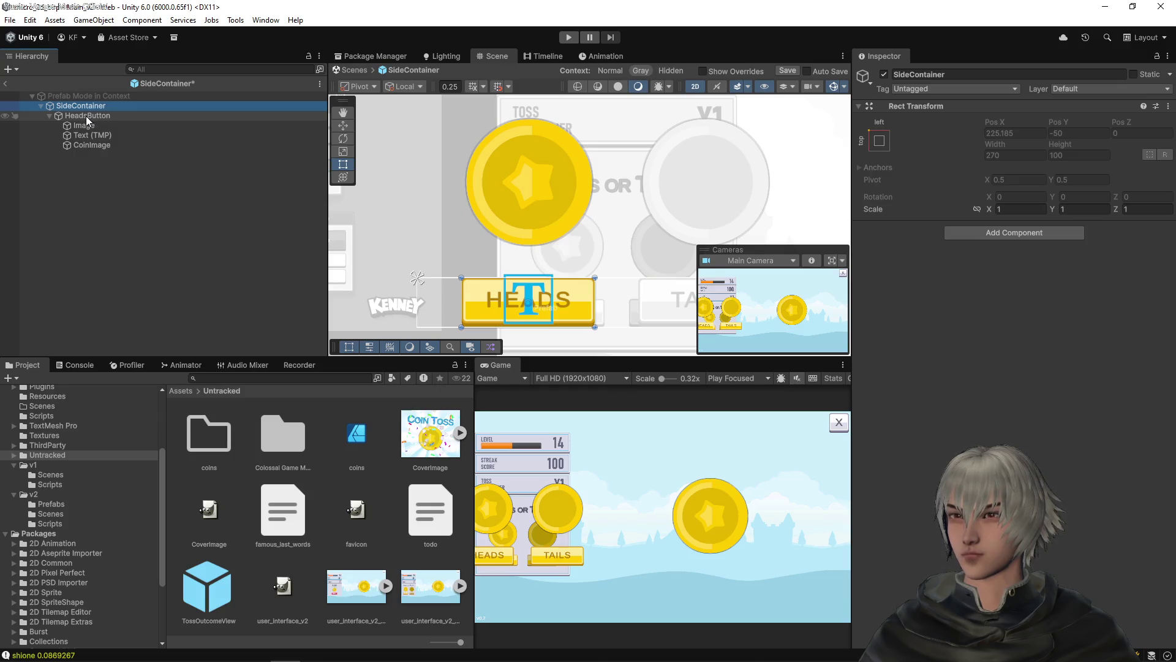
{"action": "left_click", "coordinate": [86, 115]}
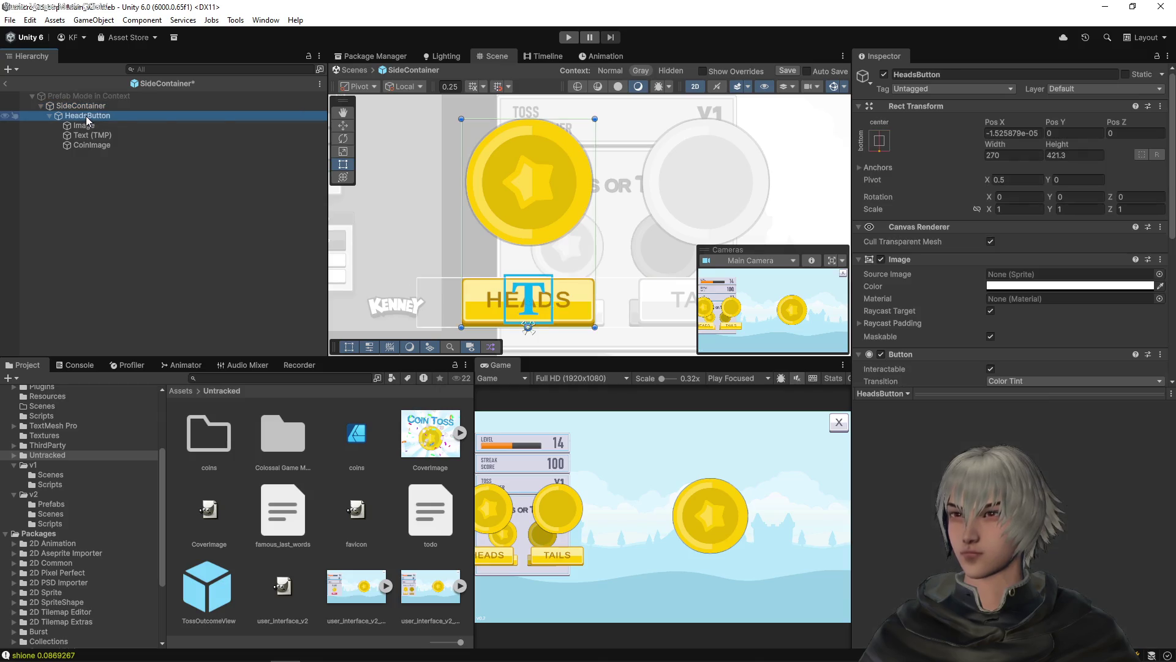
{"action": "left_click", "coordinate": [1069, 147]}
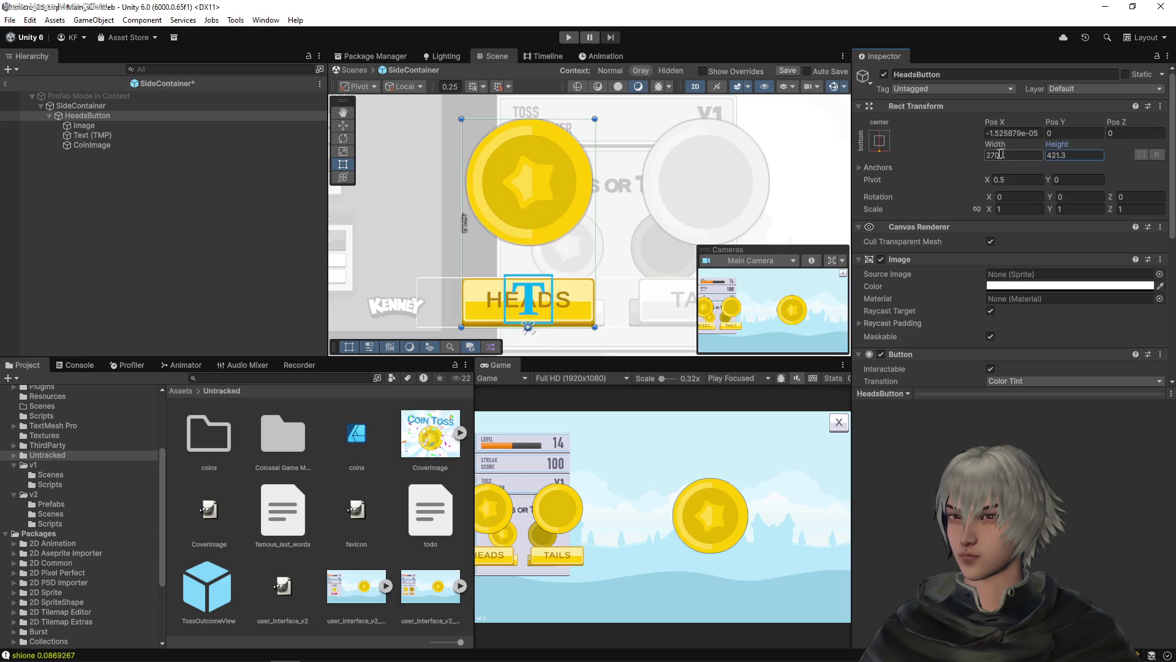
{"action": "left_click", "coordinate": [84, 126]}
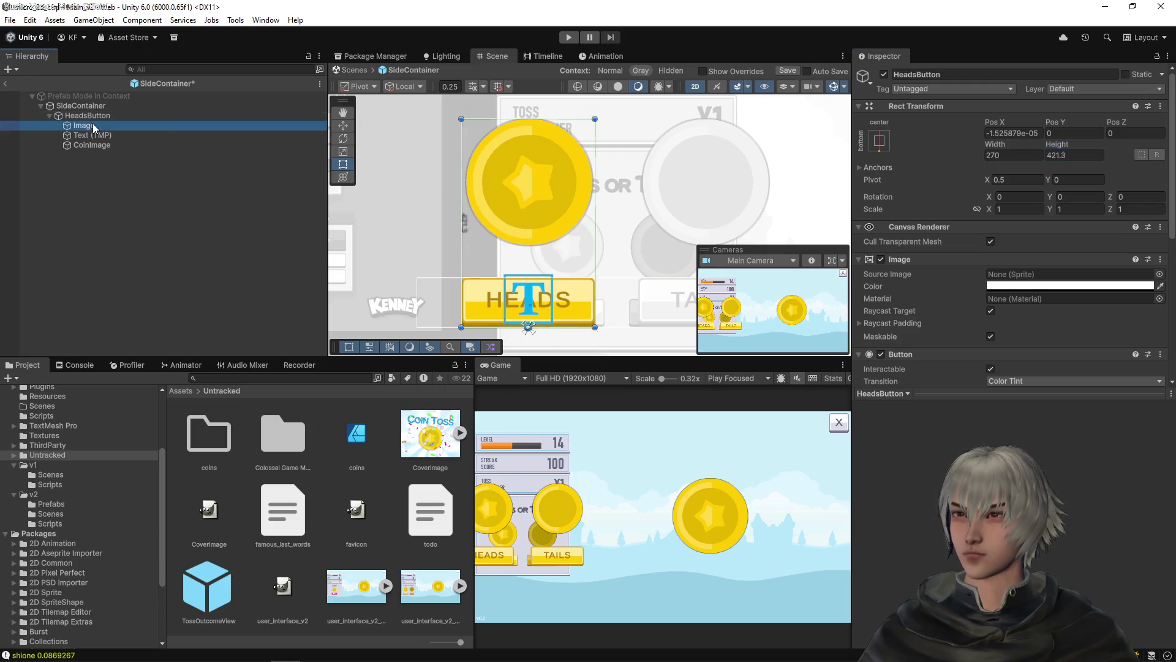
{"action": "left_click", "coordinate": [878, 142]}
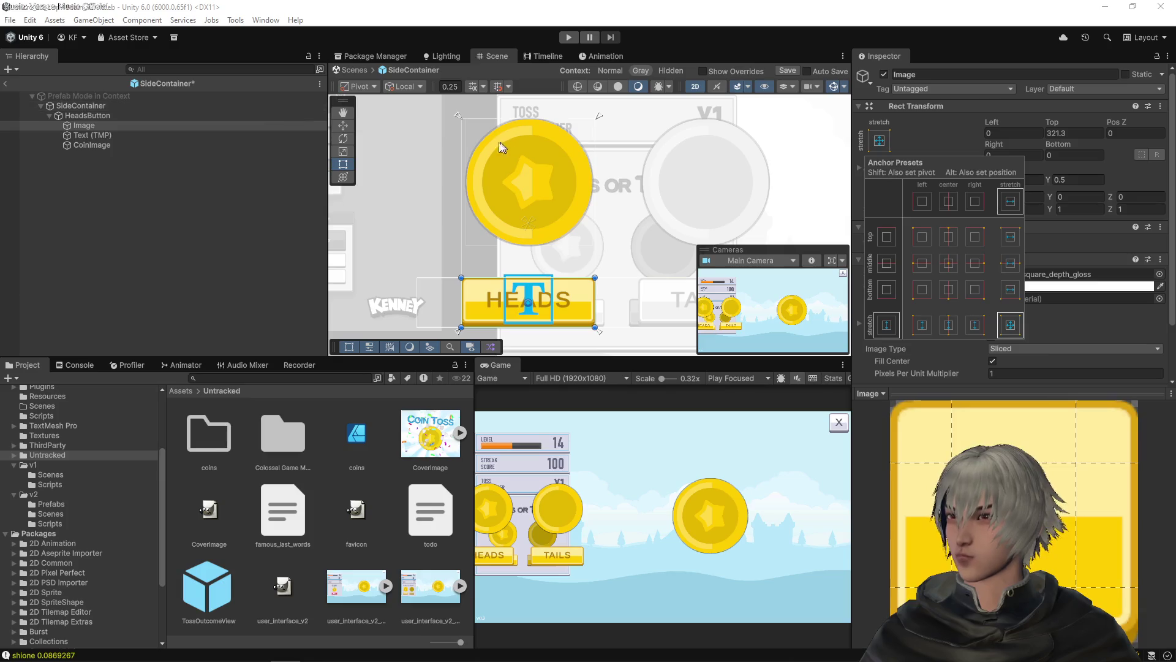
{"action": "left_click", "coordinate": [105, 120]}
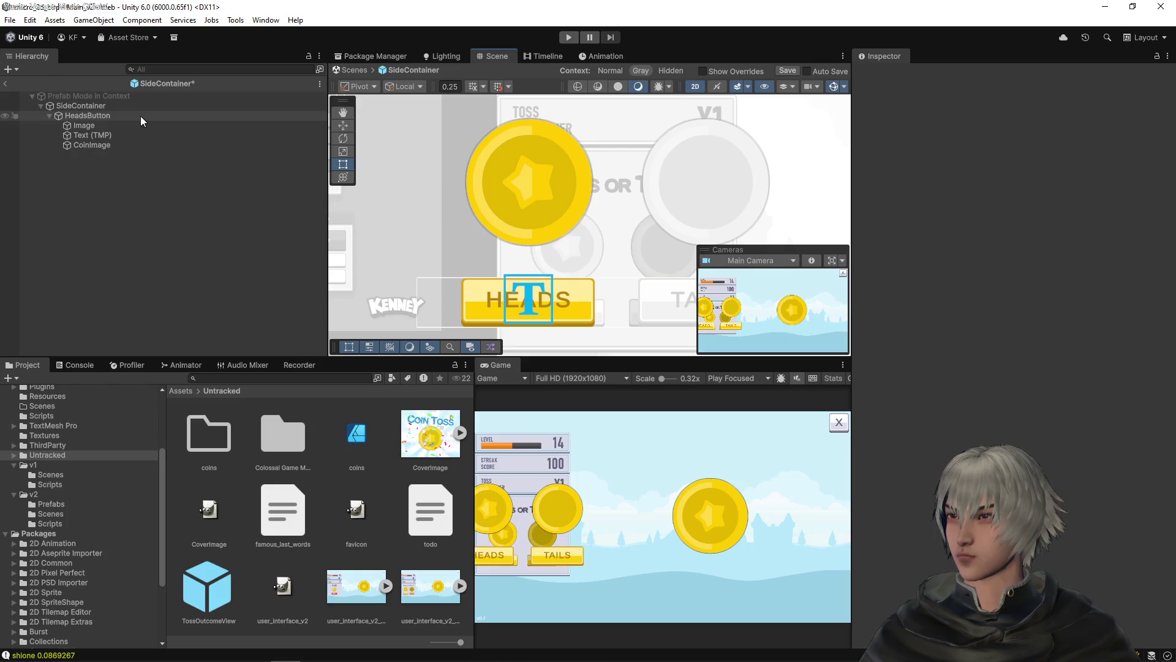
{"action": "left_click_drag", "start_coordinate": [459, 118], "coordinate": [493, 140]}
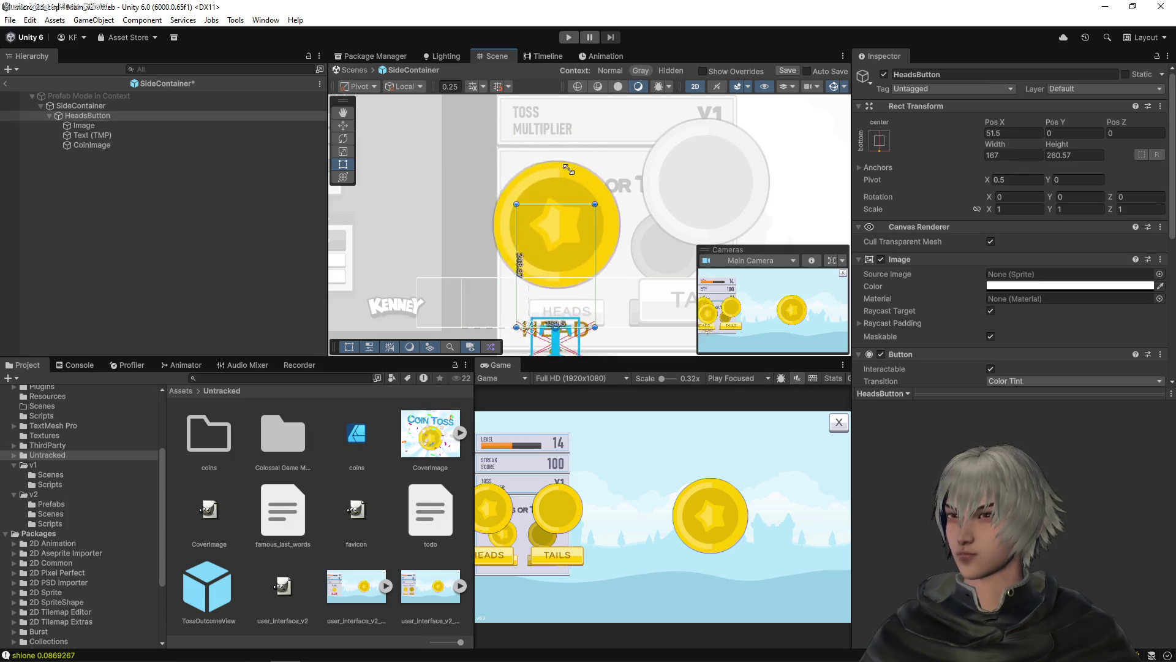
{"action": "key", "text": "ctrl+z"}
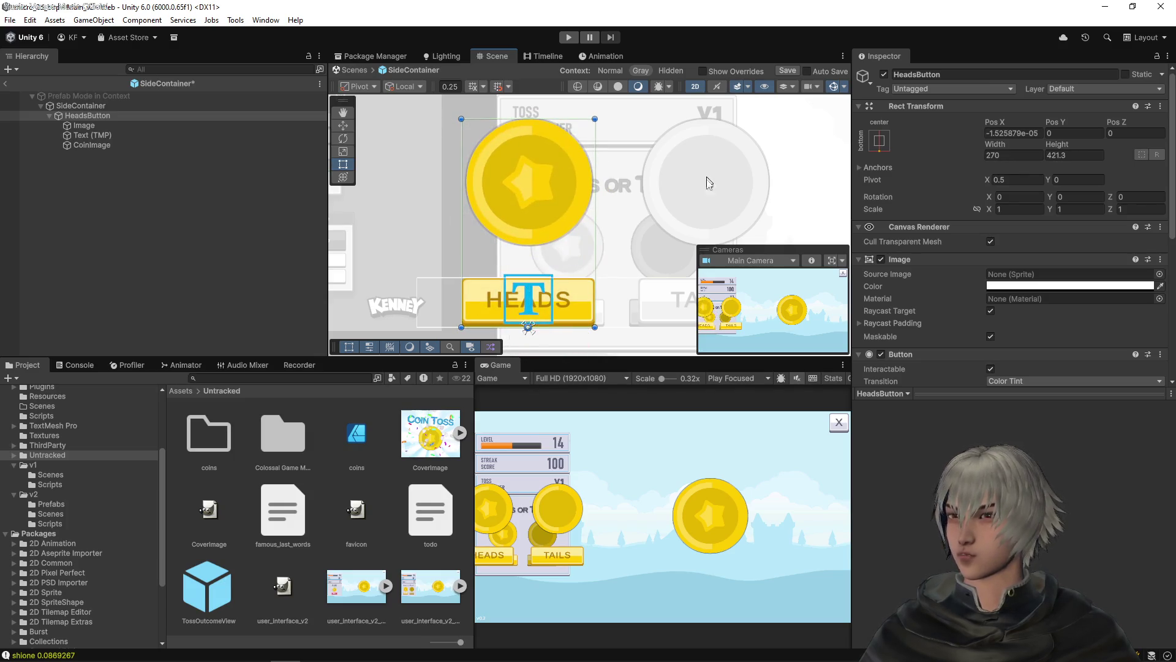
{"action": "scroll", "coordinate": [622, 172], "scroll_direction": "up", "scroll_amount": 10}
{"action": "mouse_move", "coordinate": [559, 215]}
{"action": "left_mouse_down"}
{"action": "mouse_move", "coordinate": [601, 113]}
{"action": "mouse_move", "coordinate": [649, 163]}
{"action": "mouse_move", "coordinate": [634, 281]}
{"action": "left_mouse_up"}
{"action": "scroll", "coordinate": [625, 222], "scroll_direction": "down", "scroll_amount": 5}
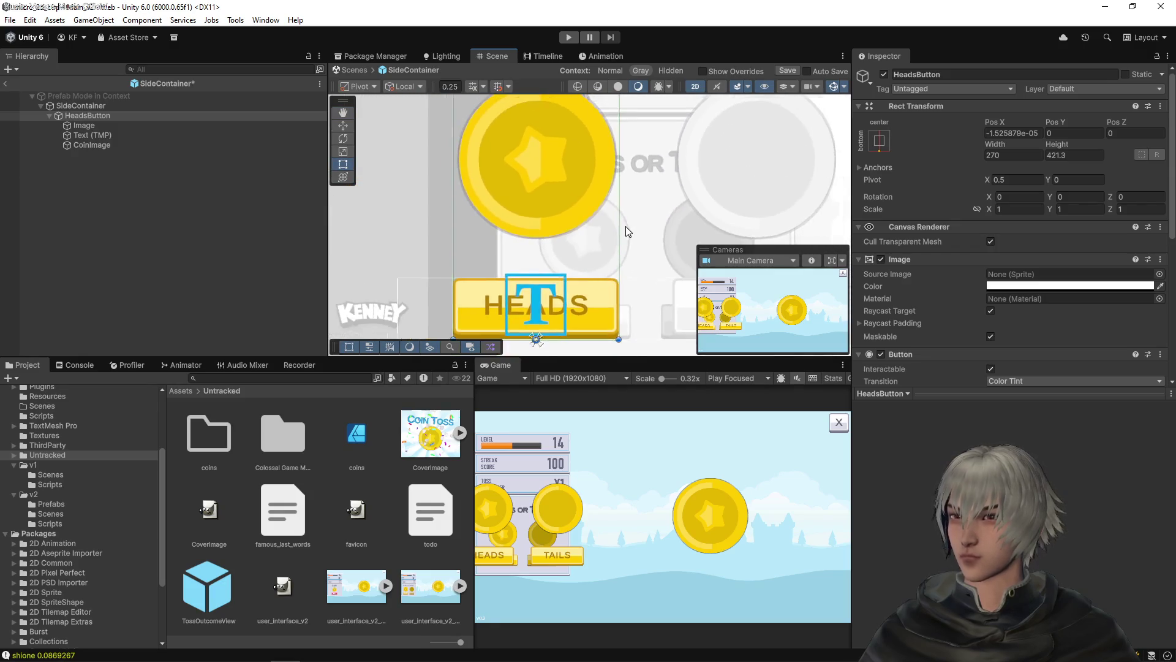
{"action": "left_click", "coordinate": [127, 124]}
{"action": "scroll", "coordinate": [633, 291], "scroll_direction": "up", "scroll_amount": 4}
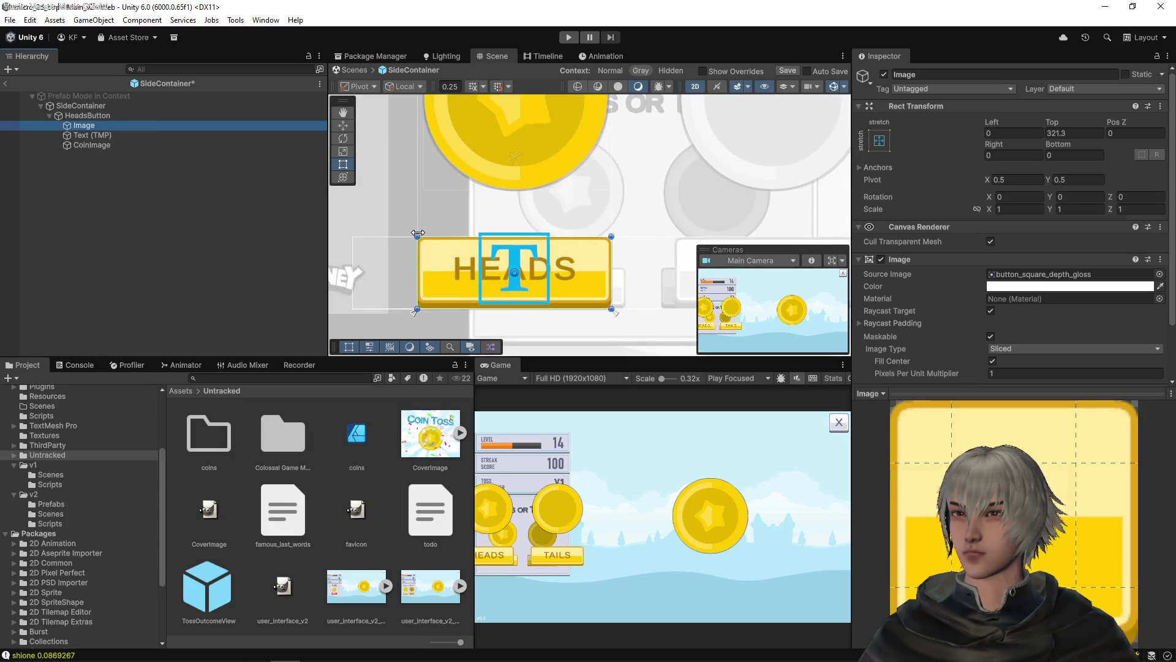
Disable the HEADS button's Image component after undoing a trial resize
{"action": "left_click_drag", "start_coordinate": [416, 234], "coordinate": [441, 244]}
{"action": "key", "text": "ctrl+z"}
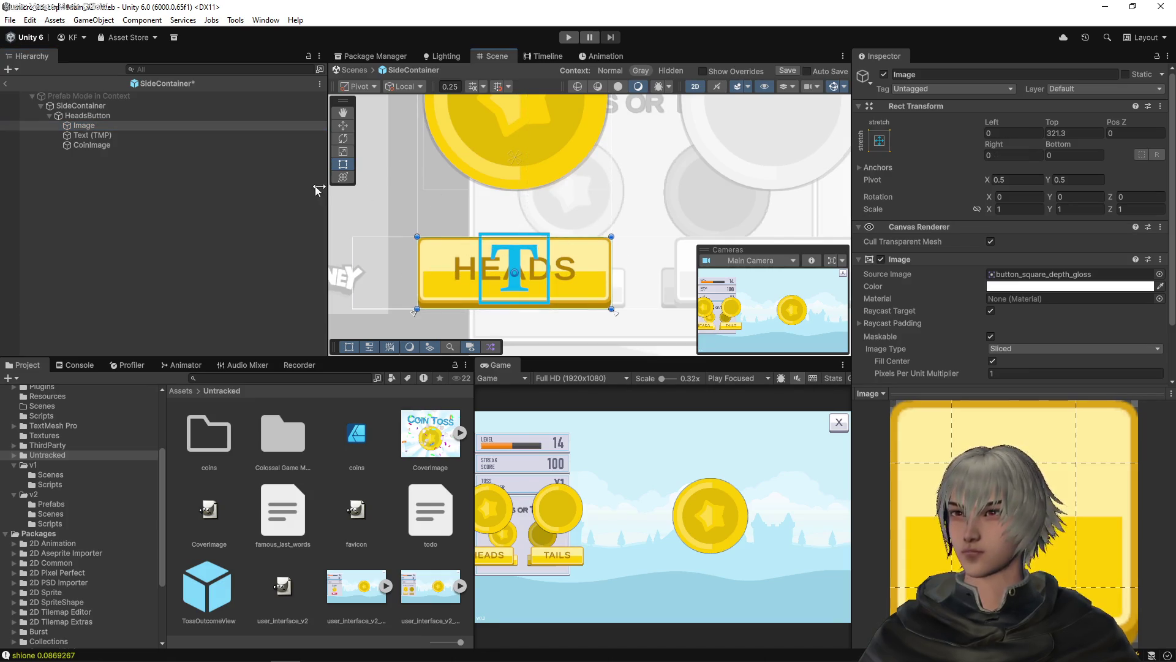
{"action": "left_click", "coordinate": [885, 74]}
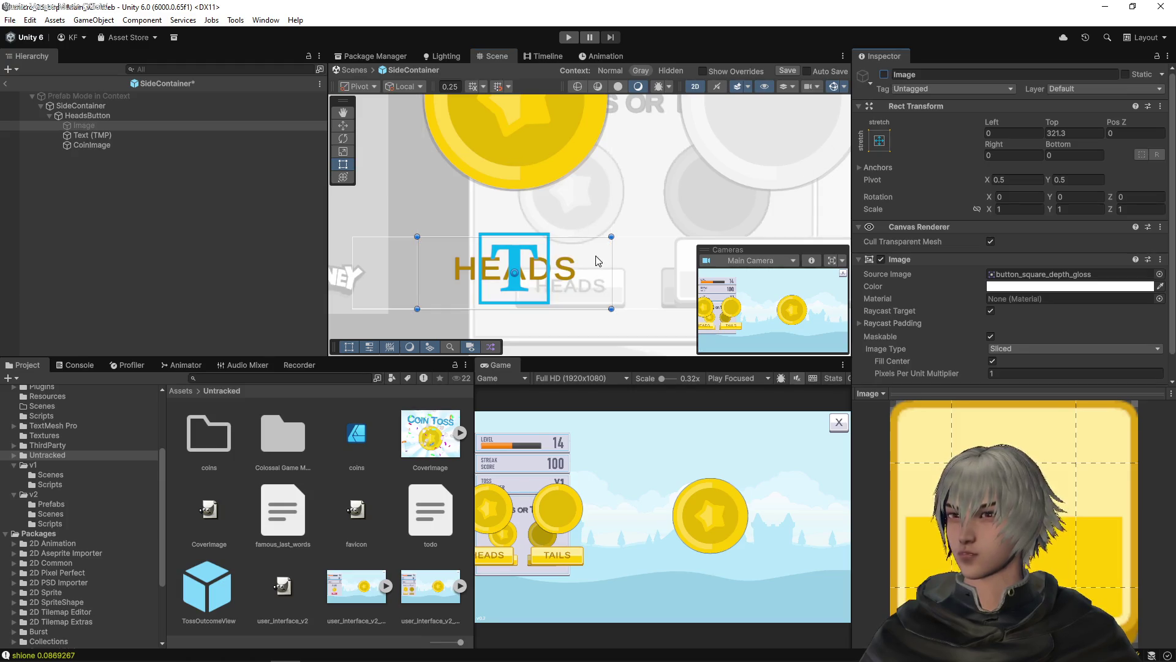
Reduce the HEADS label font size to 30.9 and return to the main scene
{"action": "left_click", "coordinate": [117, 134]}
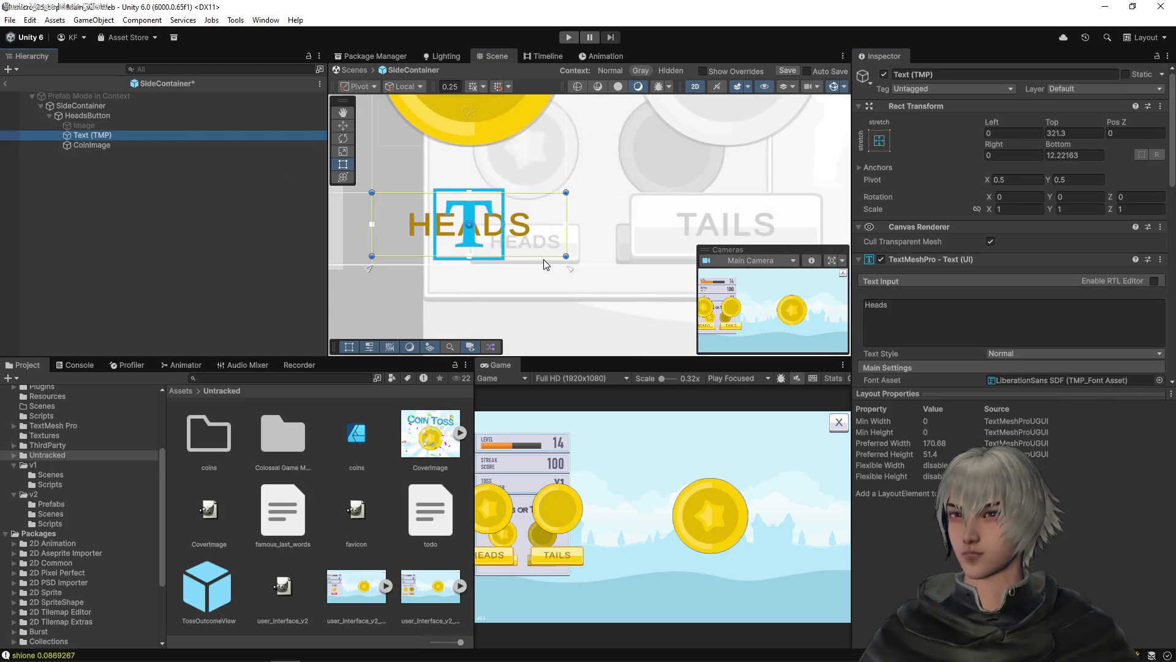
{"action": "scroll", "coordinate": [542, 259], "scroll_direction": "up", "scroll_amount": 2}
{"action": "scroll", "coordinate": [495, 228], "scroll_direction": "up", "scroll_amount": 2}
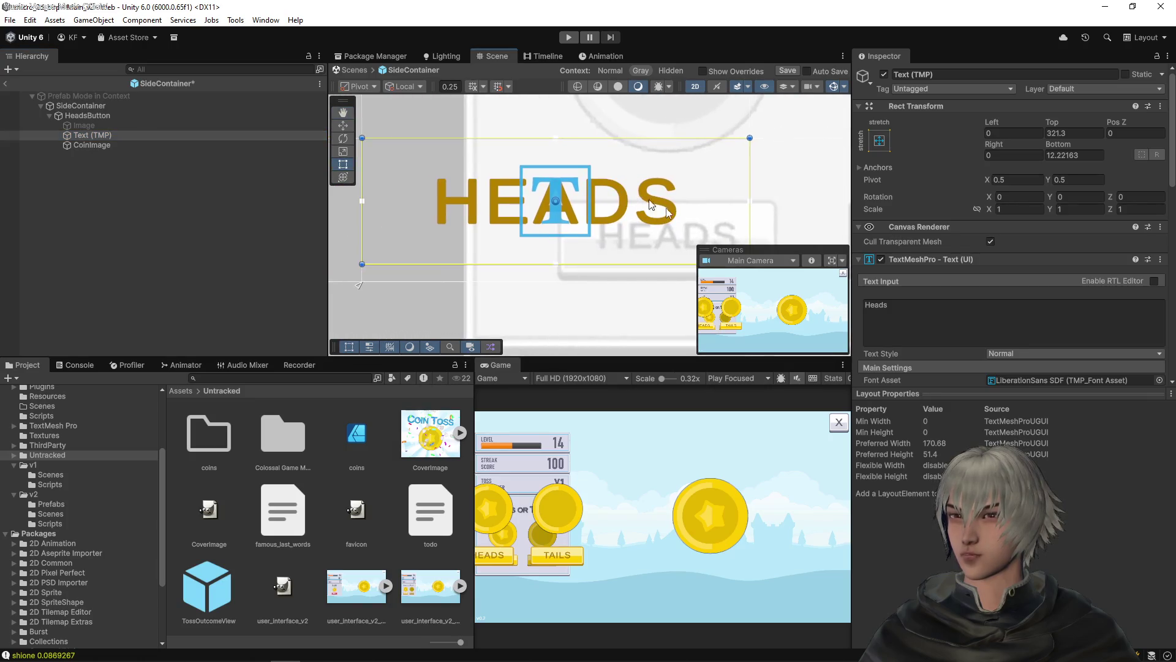
{"action": "scroll", "coordinate": [981, 317], "scroll_direction": "down", "scroll_amount": 2}
{"action": "scroll", "coordinate": [980, 317], "scroll_direction": "down", "scroll_amount": 3}
{"action": "left_click_drag", "start_coordinate": [890, 251], "coordinate": [875, 252]}
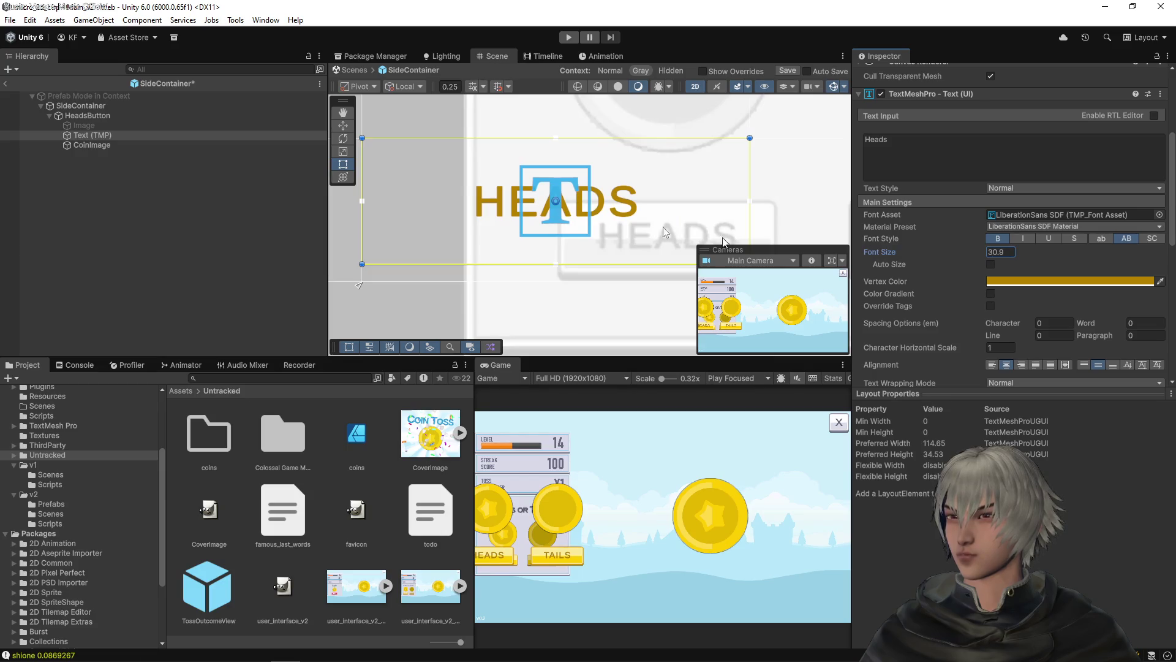
{"action": "mouse_move", "coordinate": [717, 192]}
{"action": "left_mouse_down"}
{"action": "mouse_move", "coordinate": [625, 195]}
{"action": "mouse_move", "coordinate": [653, 165]}
{"action": "mouse_move", "coordinate": [689, 218]}
{"action": "left_mouse_up"}
{"action": "scroll", "coordinate": [664, 178], "scroll_direction": "down", "scroll_amount": 2}
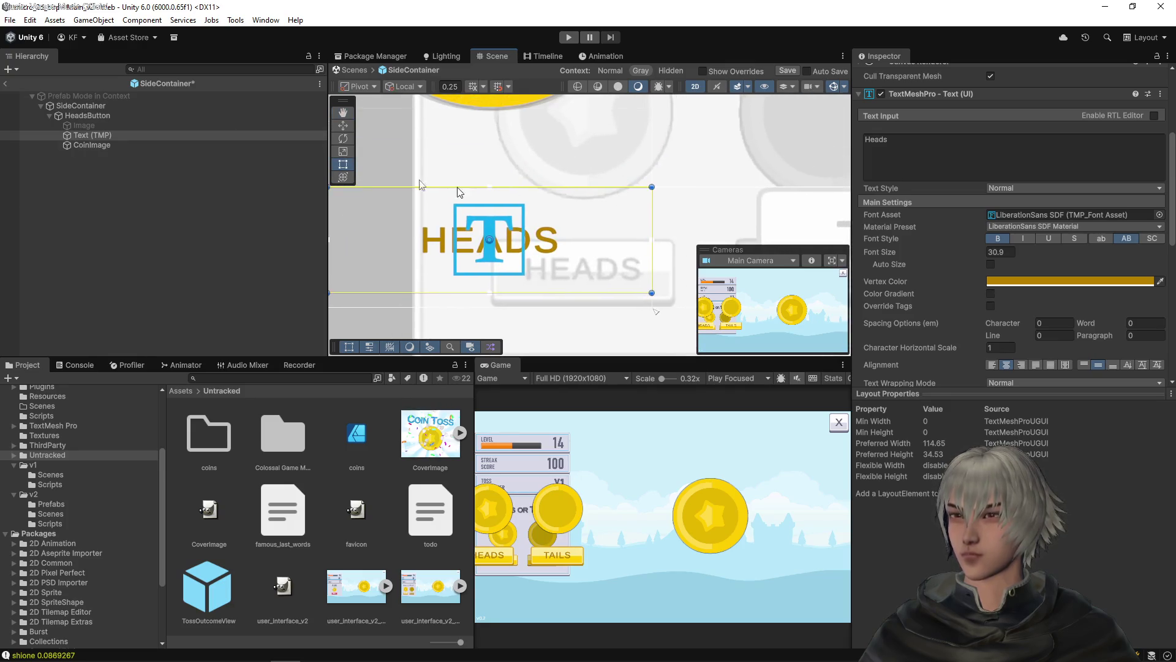
{"action": "left_click", "coordinate": [5, 83]}
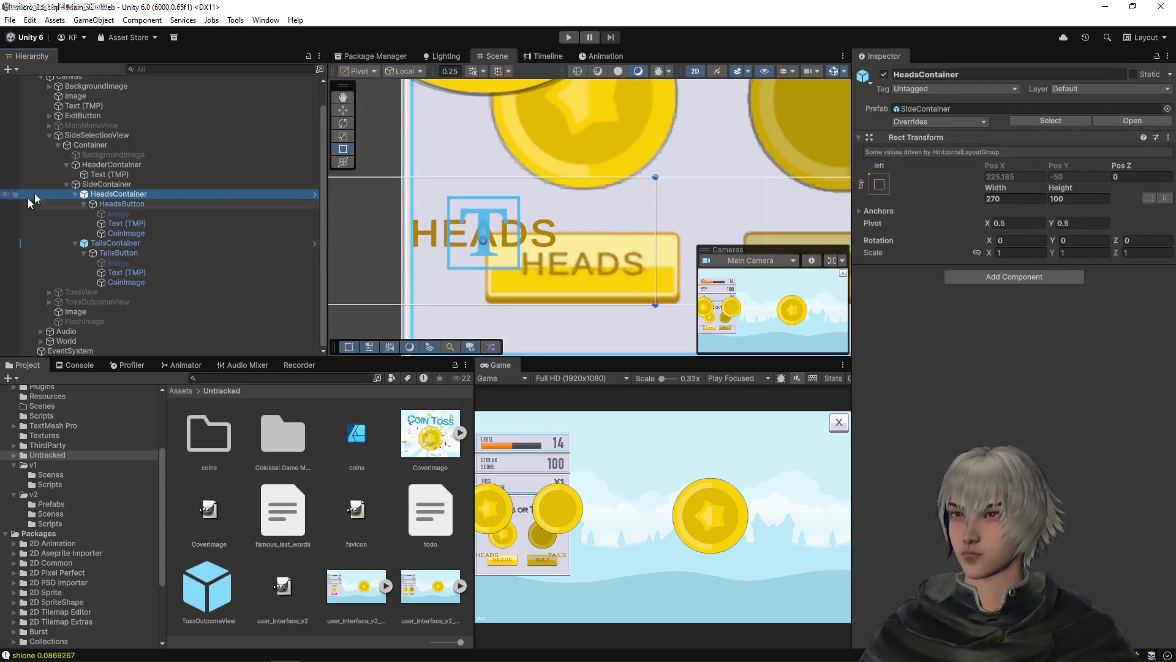
Re-enable the HEADS button's Image component
{"action": "left_click", "coordinate": [104, 185]}
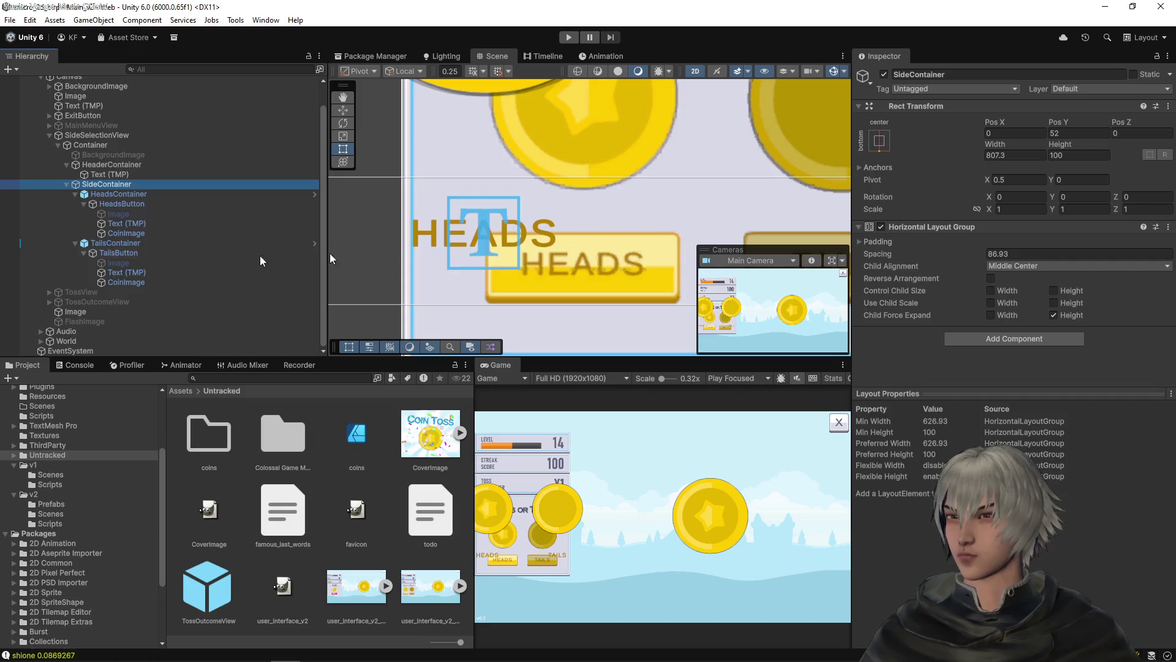
{"action": "left_click", "coordinate": [137, 214]}
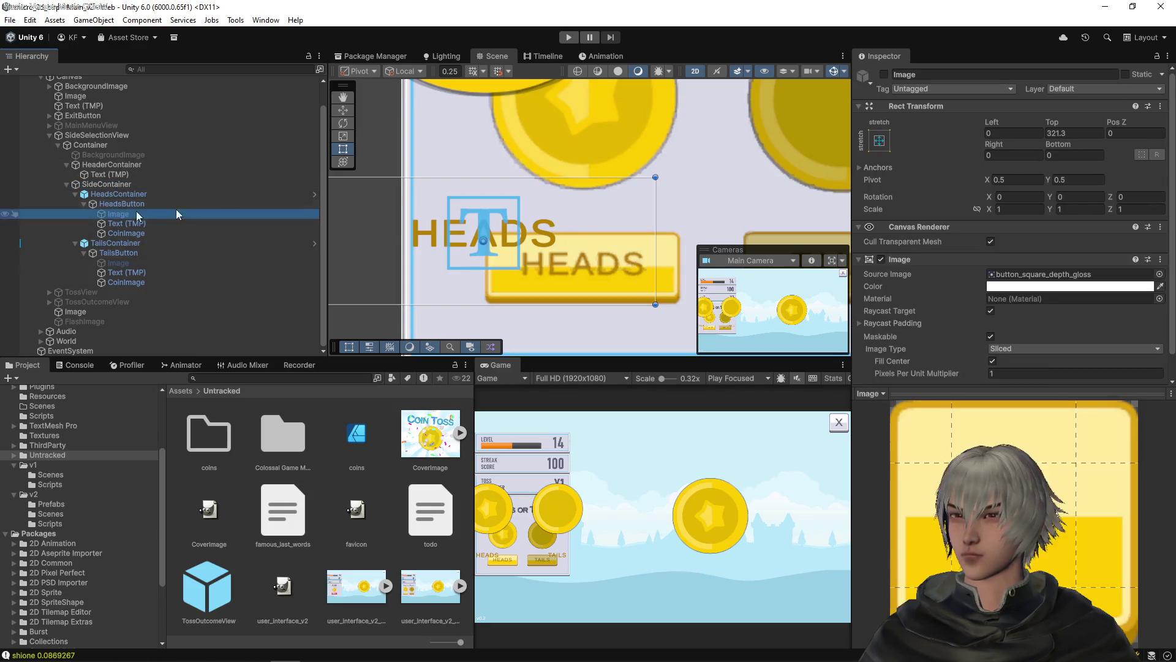
{"action": "left_click", "coordinate": [884, 74]}
Set SideContainer's Horizontal Layout Group spacing to exactly 50
{"action": "left_click", "coordinate": [107, 184]}
{"action": "mouse_move", "coordinate": [959, 252]}
{"action": "left_mouse_down"}
{"action": "mouse_move", "coordinate": [975, 252]}
{"action": "mouse_move", "coordinate": [836, 251]}
{"action": "left_mouse_up"}
{"action": "left_click_drag", "start_coordinate": [604, 184], "coordinate": [524, 184]}
{"action": "scroll", "coordinate": [552, 166], "scroll_direction": "down", "scroll_amount": 6}
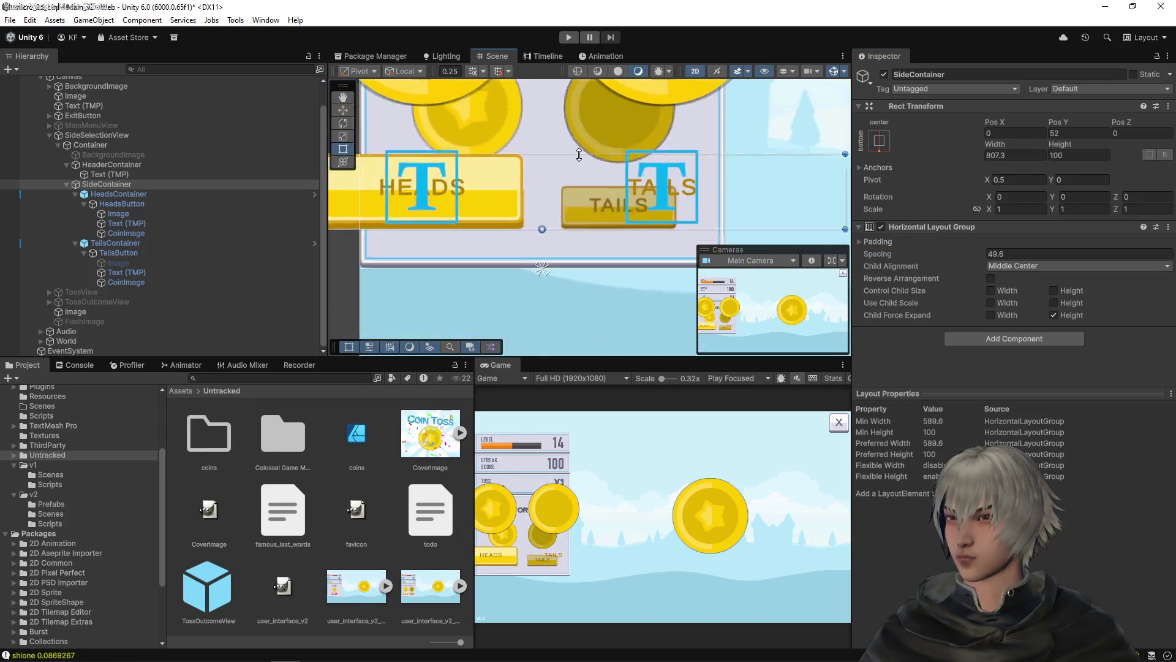
{"action": "left_click_drag", "start_coordinate": [638, 205], "coordinate": [602, 222]}
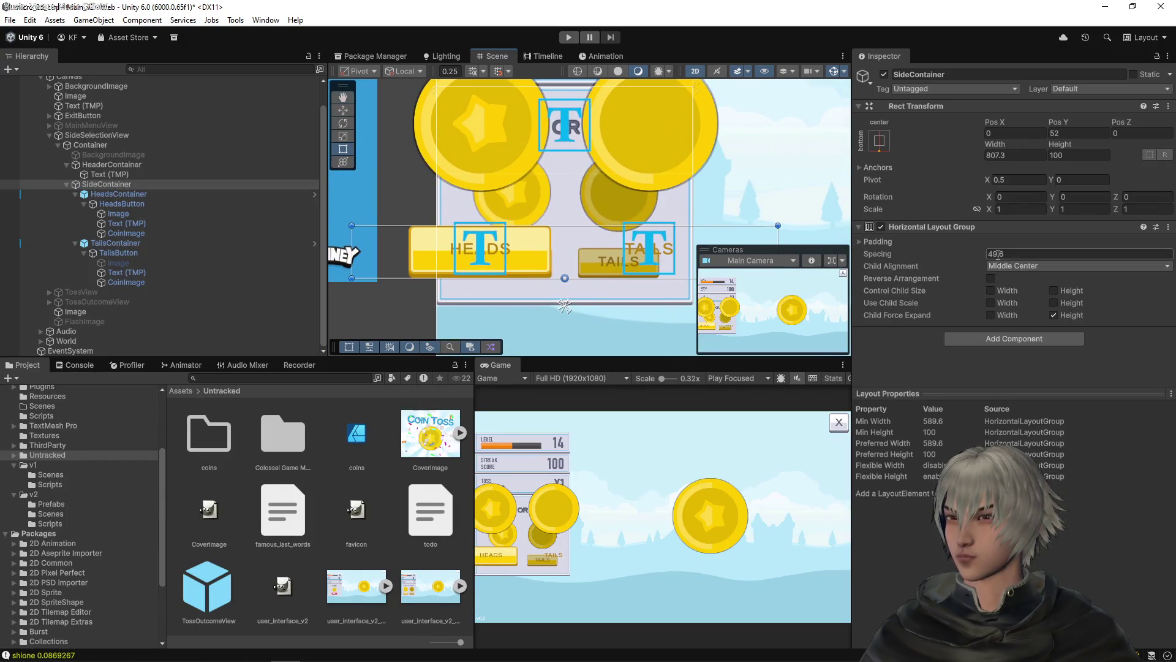
{"action": "mouse_move", "coordinate": [646, 195]}
{"action": "left_mouse_down"}
{"action": "mouse_move", "coordinate": [629, 238]}
{"action": "mouse_move", "coordinate": [663, 215]}
{"action": "left_mouse_up"}
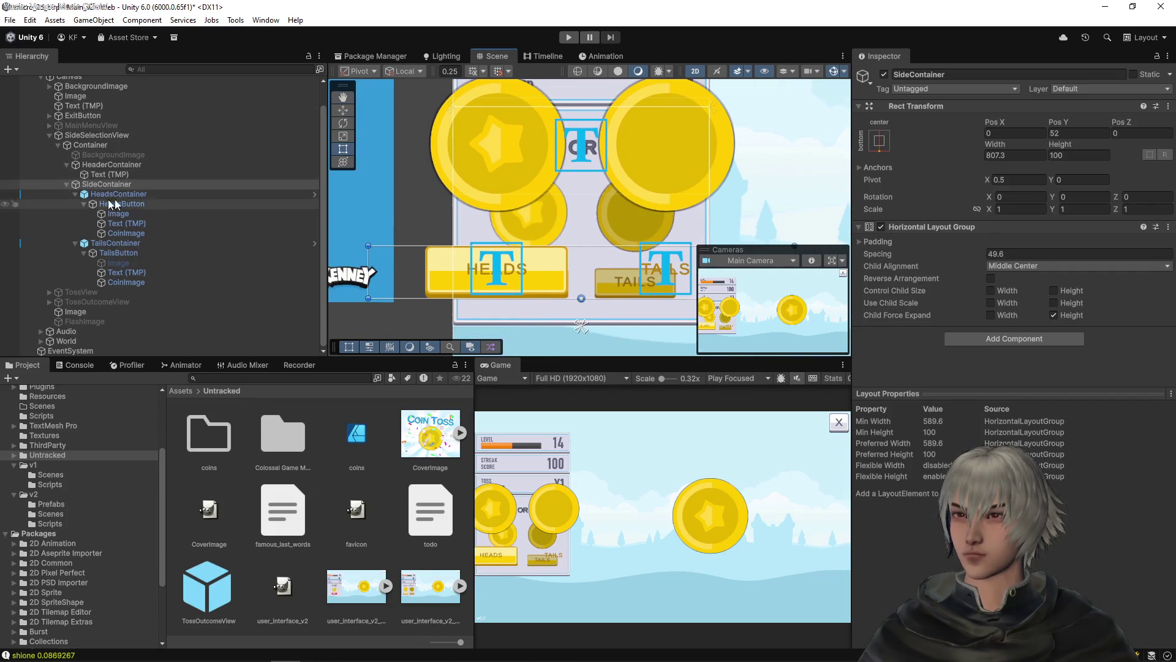
{"action": "left_click", "coordinate": [992, 253]}
{"action": "type", "text": "50"}
Check the layout padding values, then reopen the SideContainer prefab from HeadsContainer
{"action": "scroll", "coordinate": [579, 260], "scroll_direction": "up", "scroll_amount": 1}
{"action": "left_click_drag", "start_coordinate": [579, 260], "coordinate": [574, 172]}
{"action": "scroll", "coordinate": [575, 172], "scroll_direction": "up", "scroll_amount": 1}
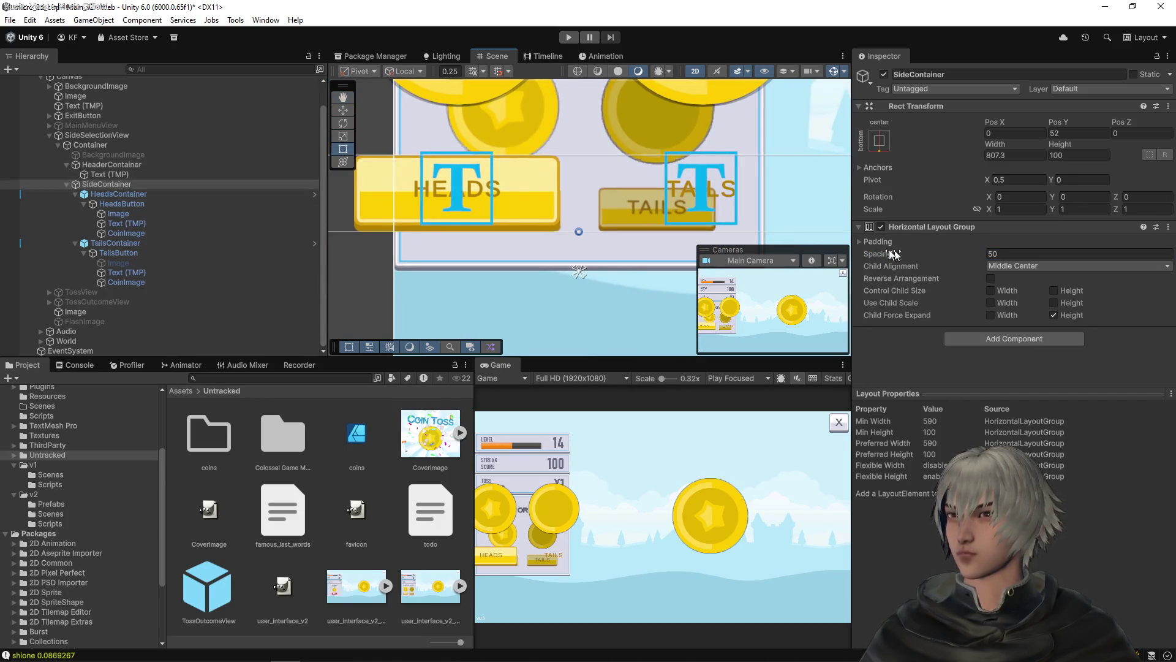
{"action": "left_click", "coordinate": [861, 243]}
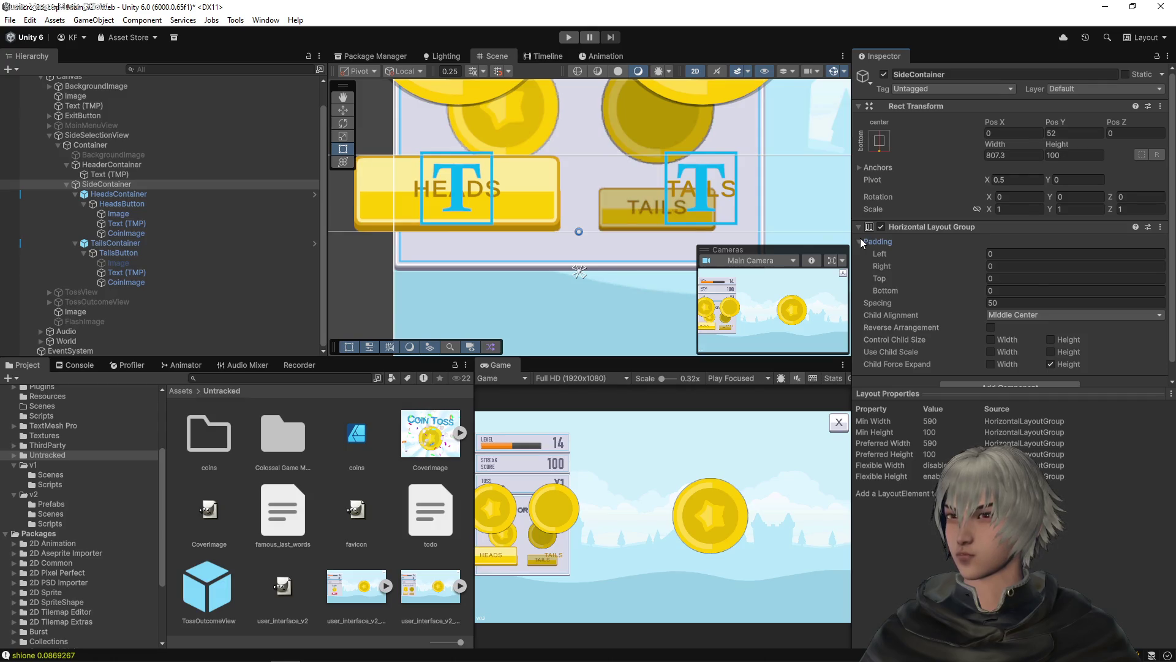
{"action": "left_click", "coordinate": [861, 239]}
{"action": "left_click", "coordinate": [118, 193]}
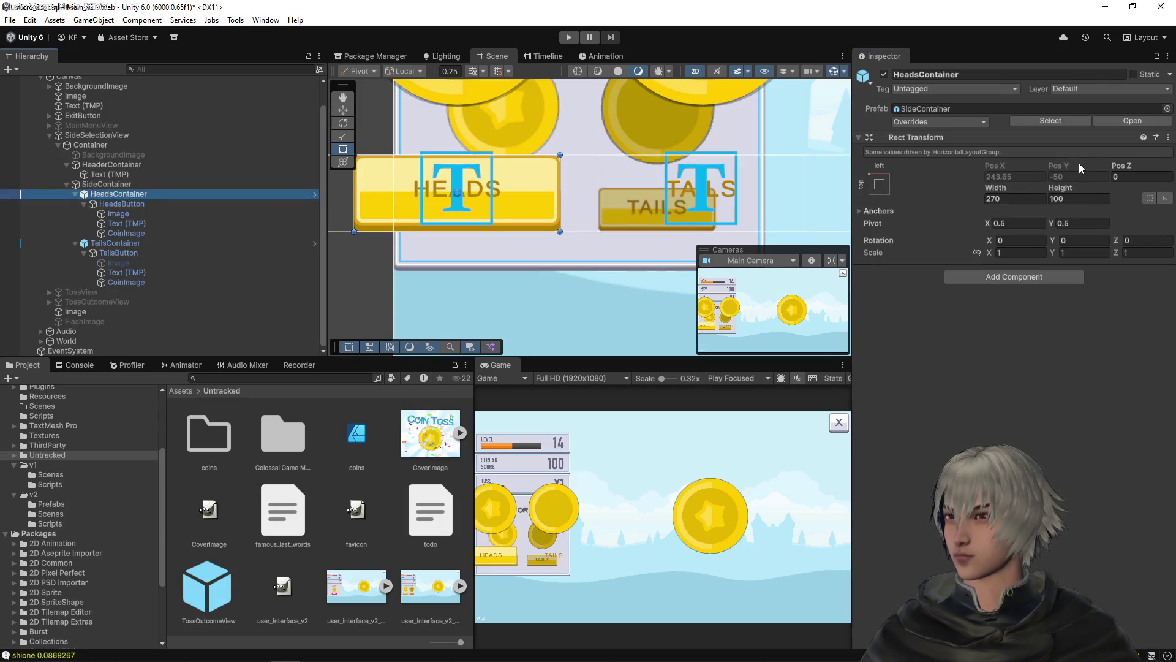
{"action": "left_click", "coordinate": [1132, 120]}
{"action": "scroll", "coordinate": [536, 205], "scroll_direction": "down", "scroll_amount": 3}
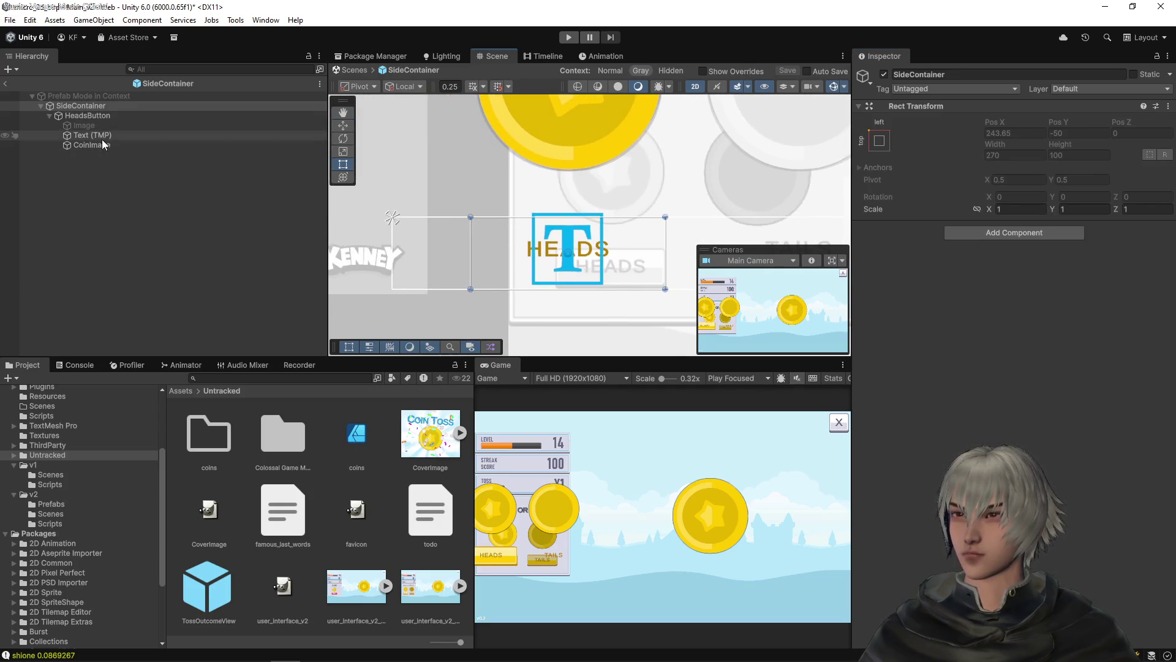
Shrink the HEADS text box from its top-left corner and raise its bottom edge
{"action": "left_click", "coordinate": [484, 242]}
{"action": "scroll", "coordinate": [568, 285], "scroll_direction": "up", "scroll_amount": 2}
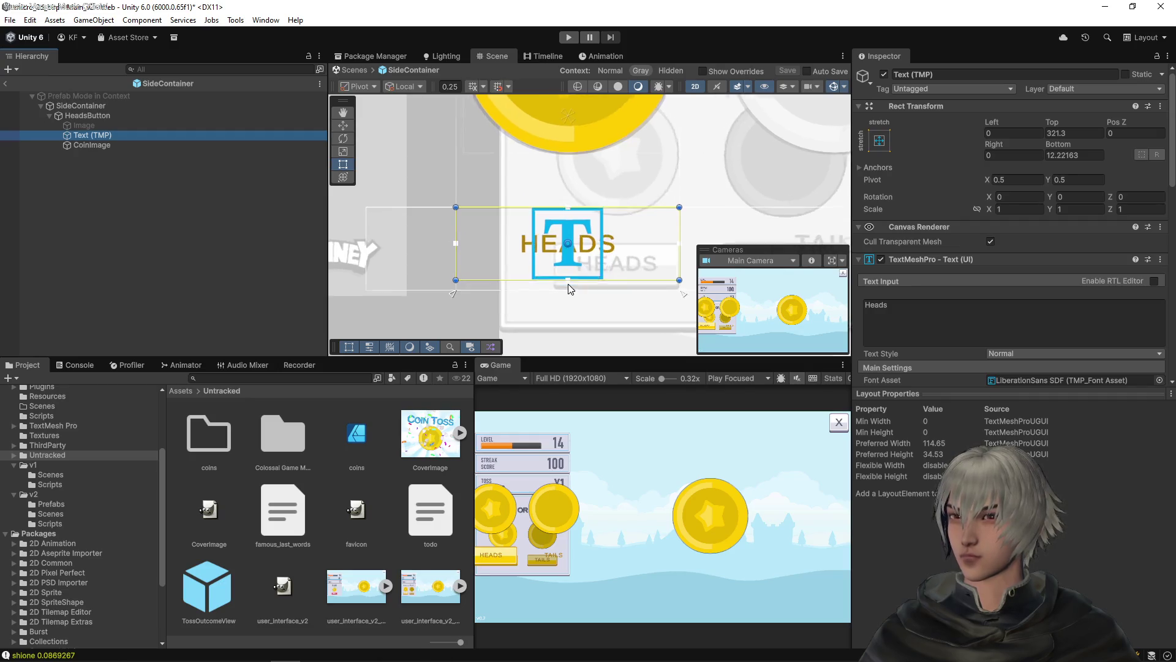
{"action": "mouse_move", "coordinate": [438, 196]}
{"action": "left_mouse_down"}
{"action": "mouse_move", "coordinate": [484, 224]}
{"action": "mouse_move", "coordinate": [554, 237]}
{"action": "left_mouse_up"}
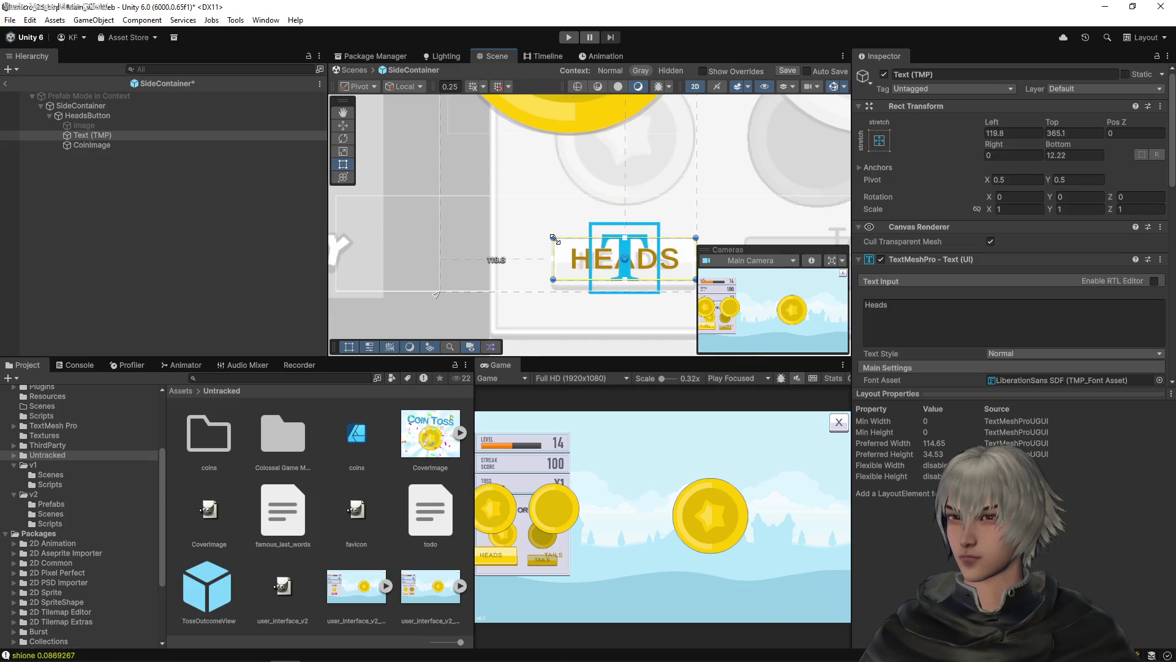
{"action": "scroll", "coordinate": [613, 257], "scroll_direction": "up", "scroll_amount": 5}
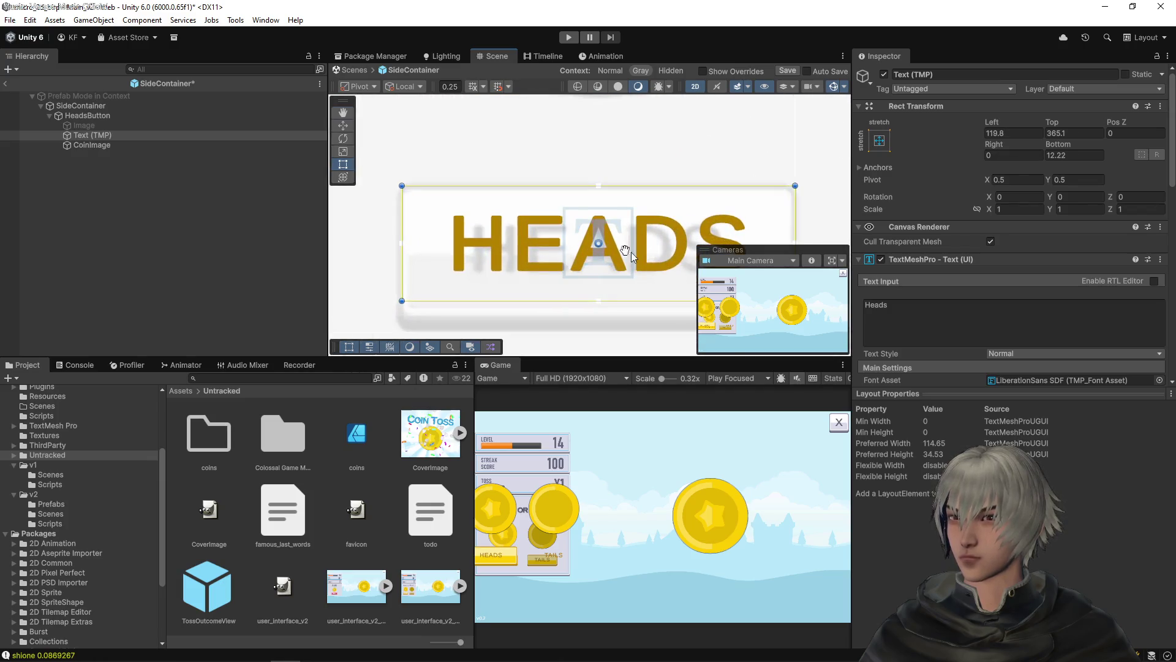
{"action": "left_click_drag", "start_coordinate": [599, 262], "coordinate": [600, 275]}
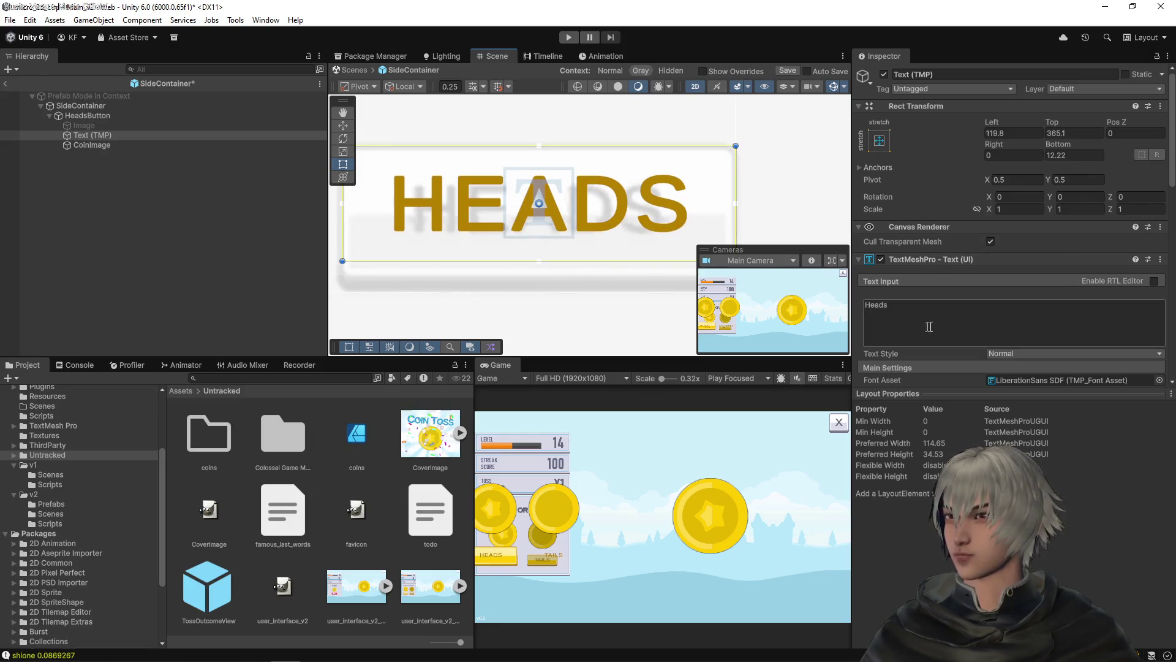
{"action": "scroll", "coordinate": [931, 325], "scroll_direction": "down", "scroll_amount": 3}
Reduce the HEADS label font size to 26
{"action": "left_click_drag", "start_coordinate": [916, 321], "coordinate": [904, 321]}
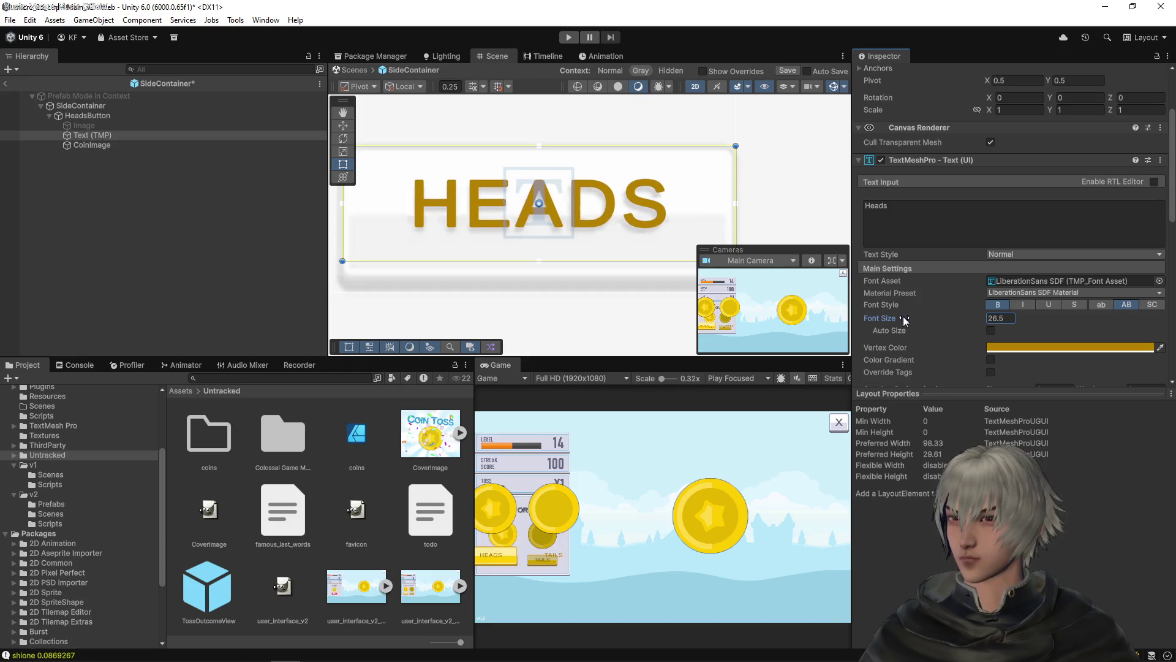
{"action": "key", "text": "BackSpace"}
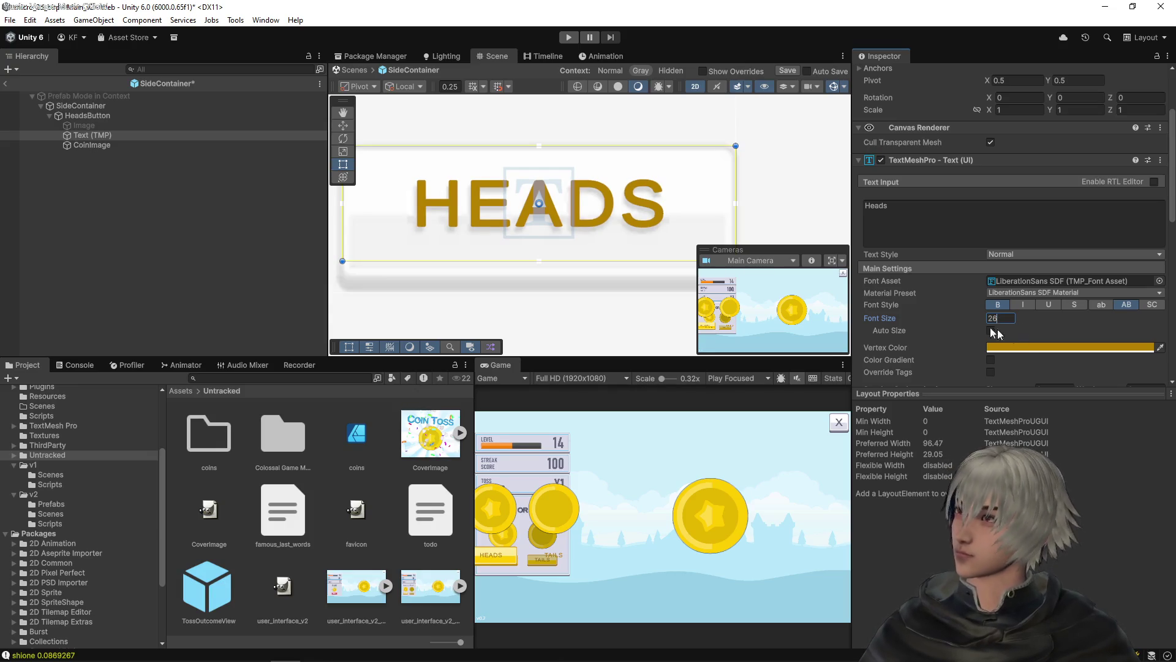
{"action": "scroll", "coordinate": [491, 212], "scroll_direction": "down", "scroll_amount": 2}
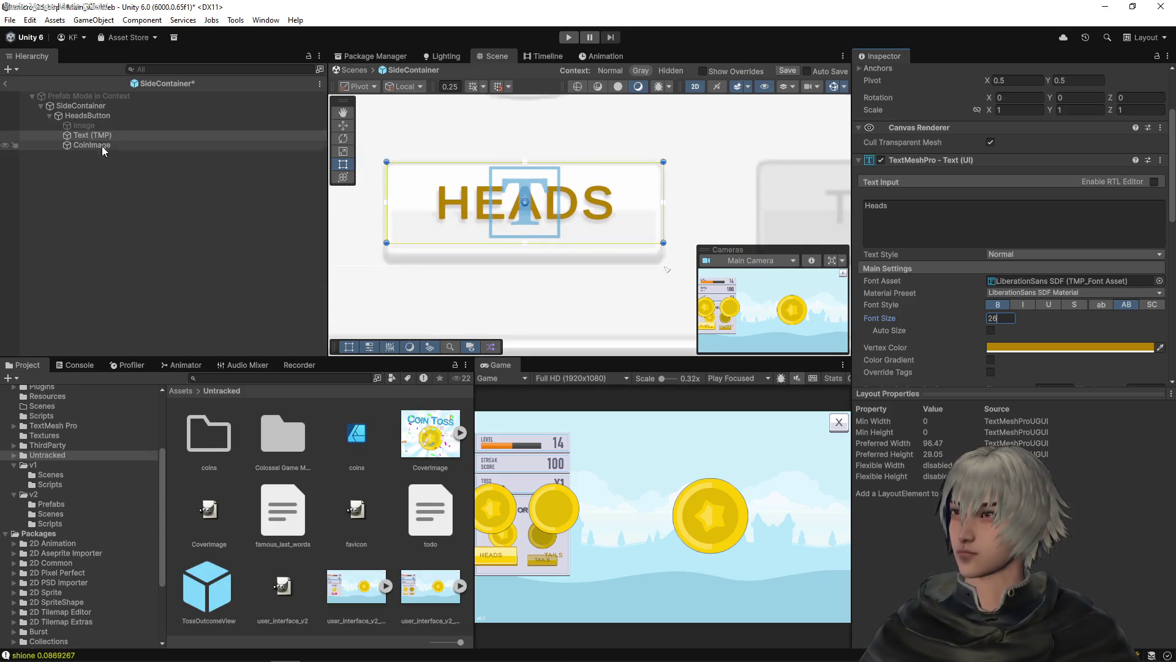
{"action": "left_click", "coordinate": [100, 125]}
{"action": "scroll", "coordinate": [884, 75], "scroll_direction": "up", "scroll_amount": 1}
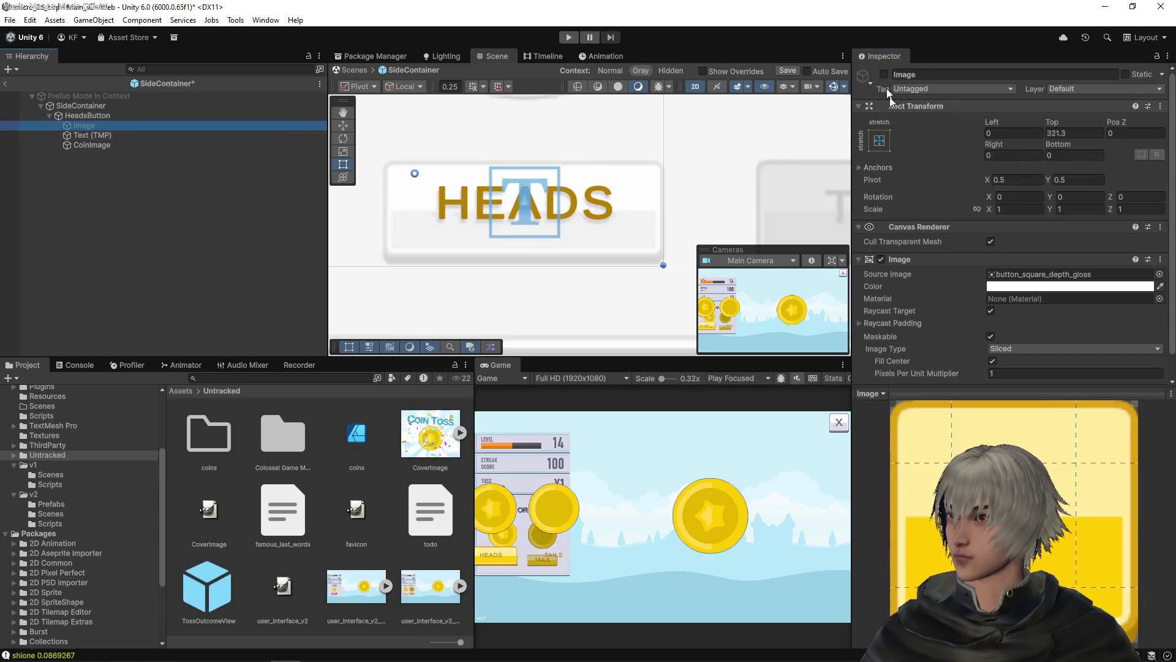
Inset the HEADS button background's rect from the left and top edges
{"action": "scroll", "coordinate": [517, 155], "scroll_direction": "down", "scroll_amount": 2}
{"action": "left_click_drag", "start_coordinate": [511, 148], "coordinate": [630, 177]}
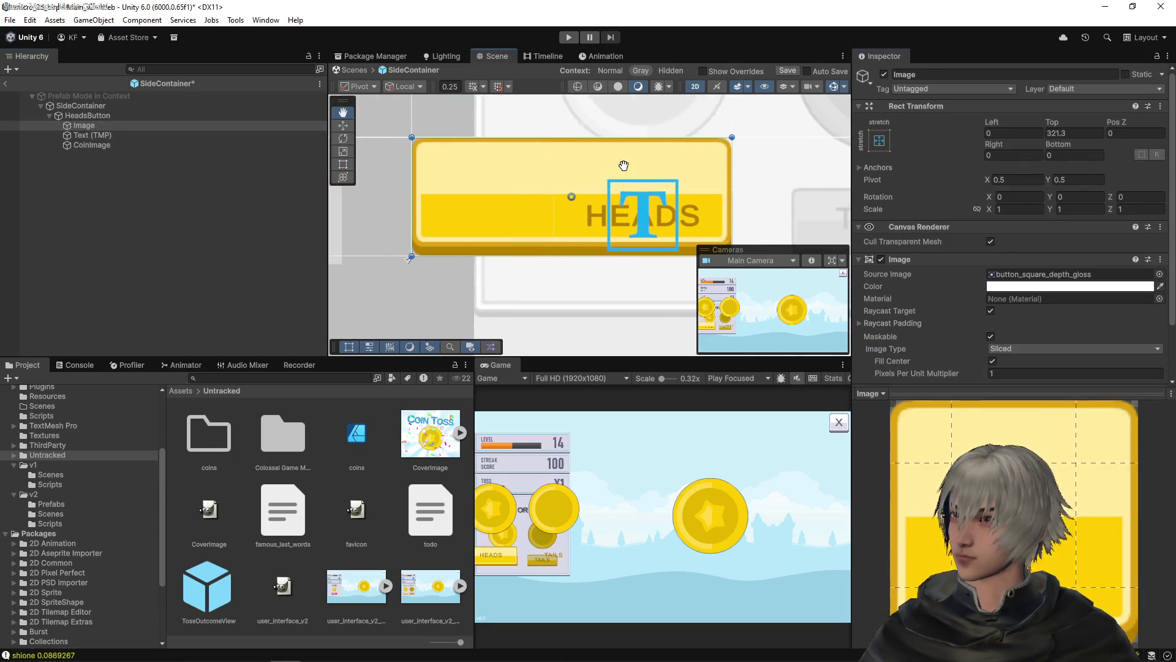
{"action": "mouse_move", "coordinate": [411, 136]}
{"action": "left_mouse_down"}
{"action": "mouse_move", "coordinate": [554, 182]}
{"action": "mouse_move", "coordinate": [506, 203]}
{"action": "left_mouse_up"}
{"action": "scroll", "coordinate": [564, 207], "scroll_direction": "up", "scroll_amount": 5}
{"action": "left_click_drag", "start_coordinate": [663, 153], "coordinate": [665, 158]}
{"action": "scroll", "coordinate": [622, 228], "scroll_direction": "down", "scroll_amount": 1}
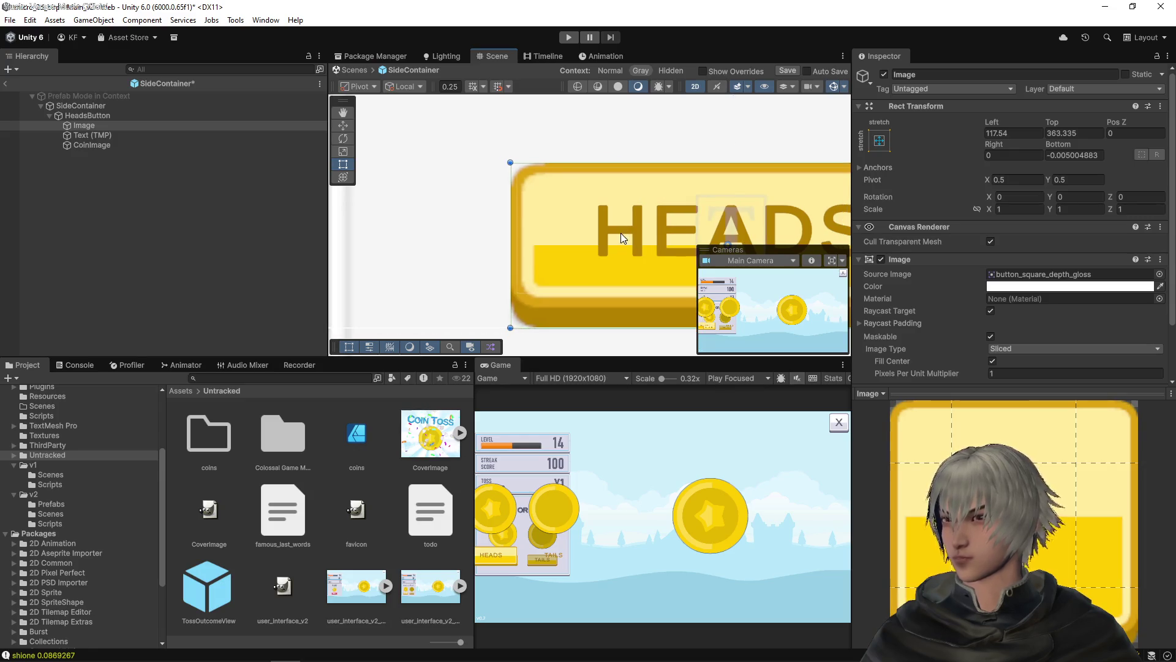
Replace the background sprite with button_square_depth_gloss from the Yellow/Default folder
{"action": "left_click", "coordinate": [1031, 275]}
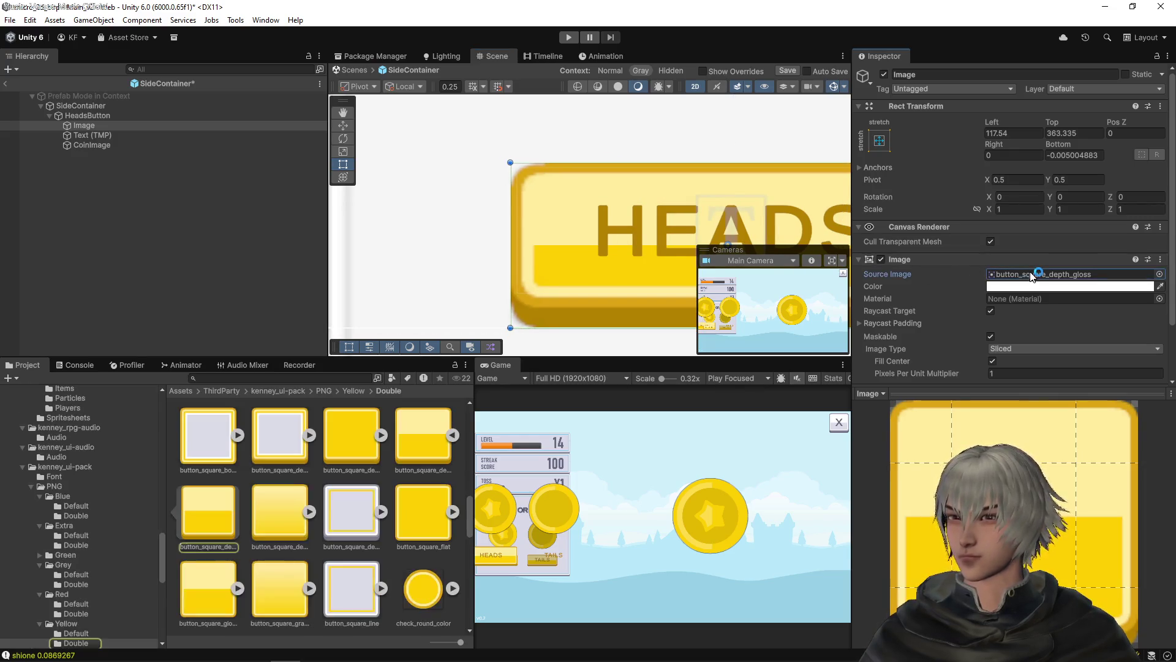
{"action": "left_click", "coordinate": [354, 391]}
{"action": "double_click", "coordinate": [216, 443]}
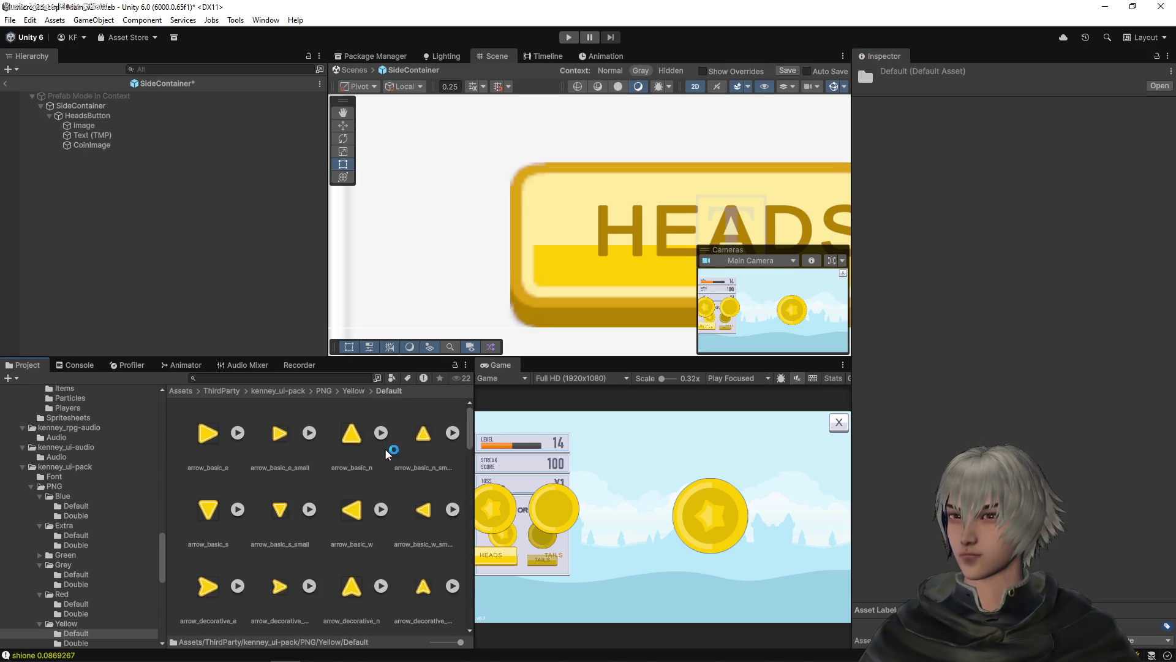
{"action": "scroll", "coordinate": [394, 446], "scroll_direction": "down", "scroll_amount": 3}
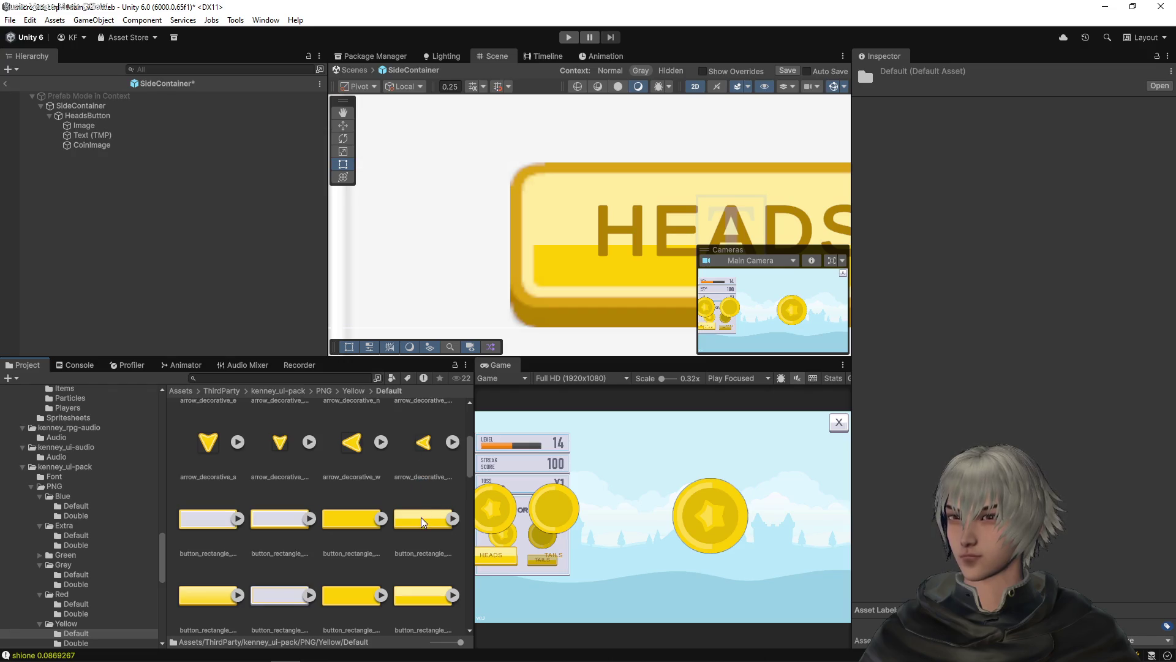
{"action": "left_click", "coordinate": [110, 126]}
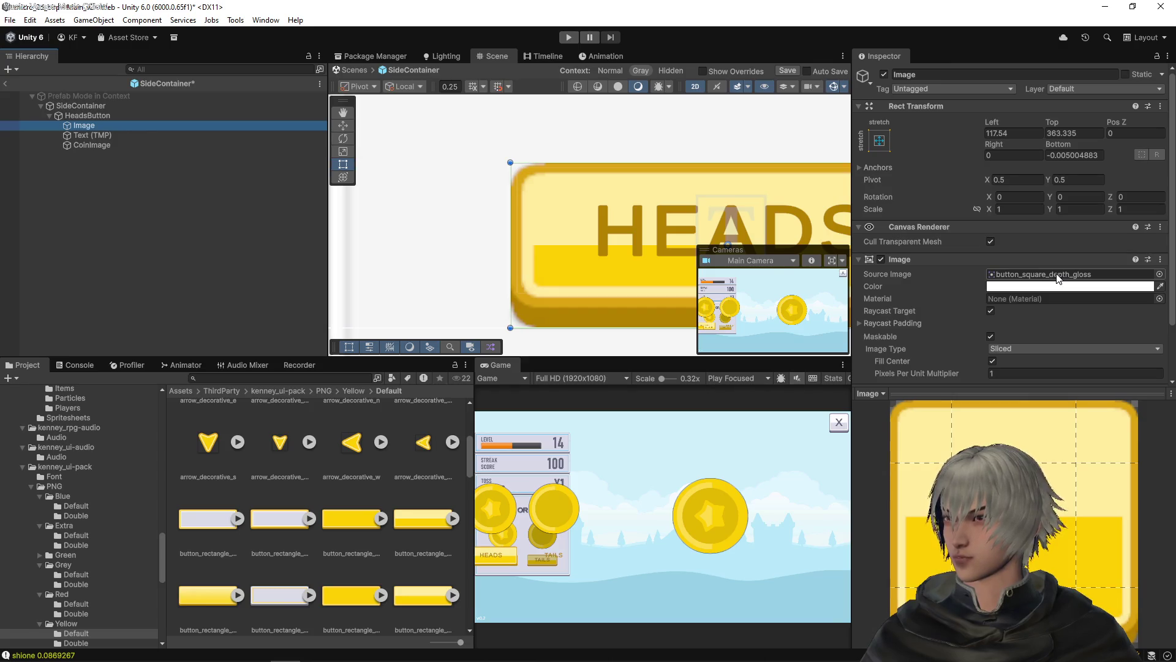
{"action": "scroll", "coordinate": [380, 524], "scroll_direction": "down", "scroll_amount": 10}
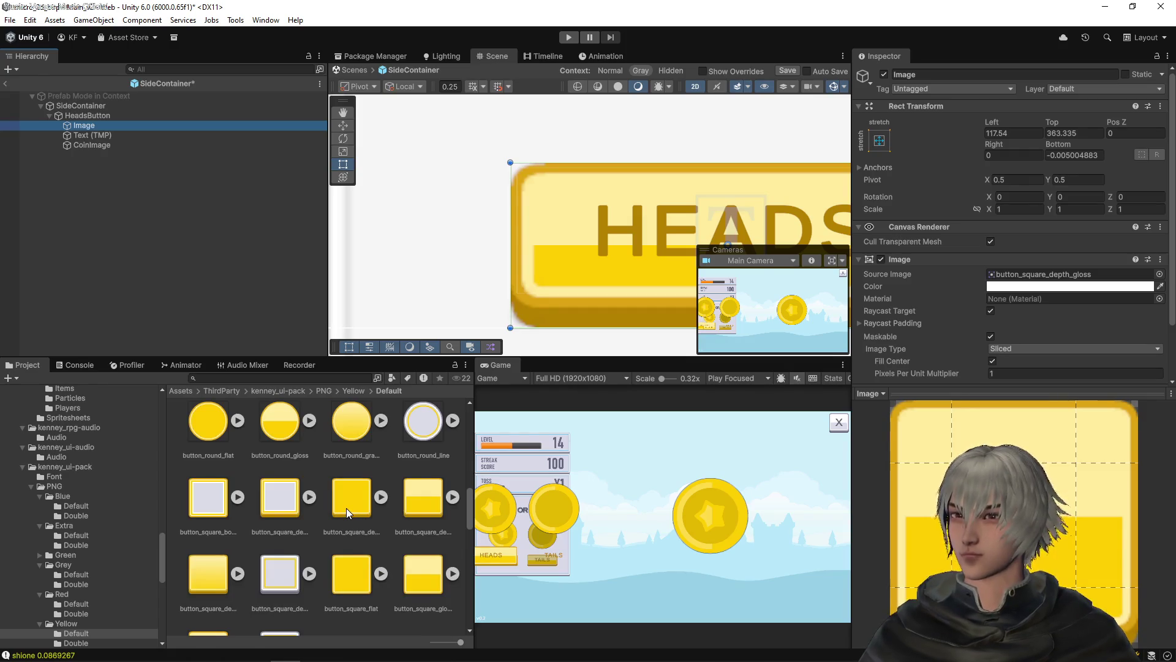
{"action": "left_click_drag", "start_coordinate": [354, 508], "coordinate": [1075, 292]}
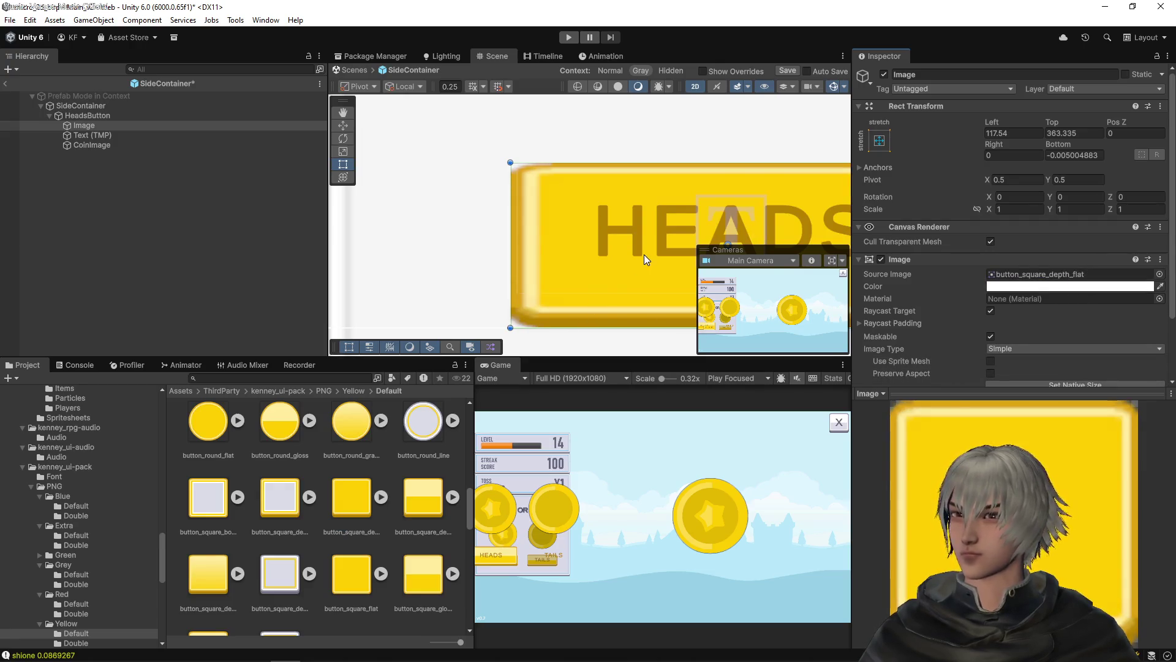
{"action": "key", "text": "ctrl+z"}
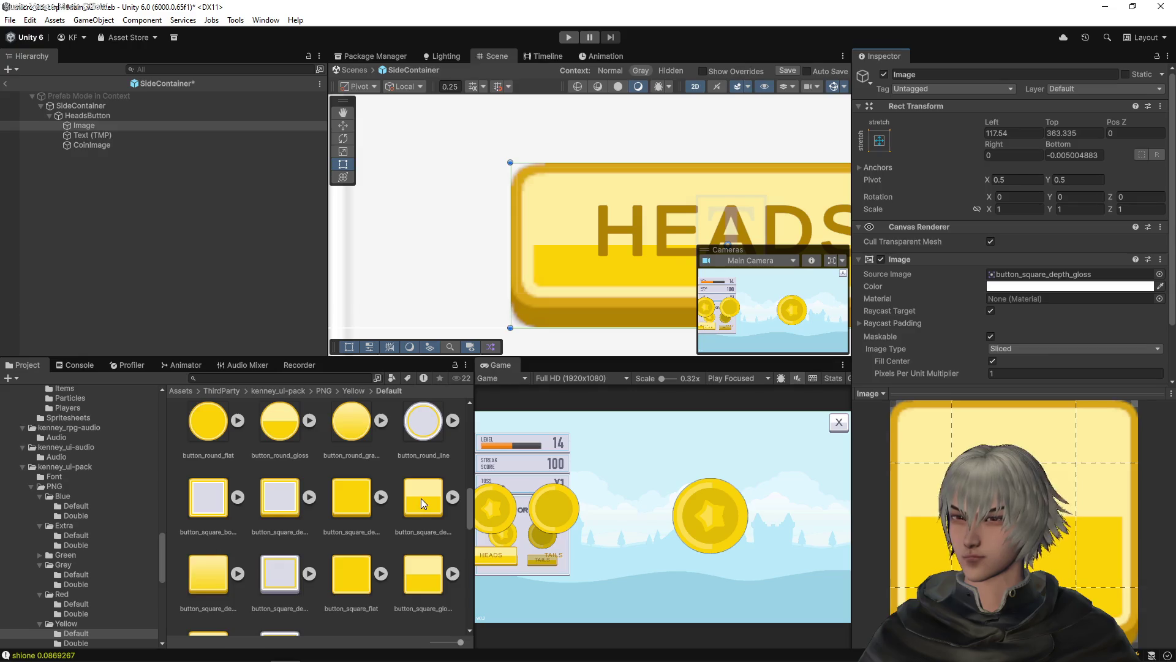
{"action": "left_click_drag", "start_coordinate": [421, 498], "coordinate": [1041, 274]}
{"action": "key", "text": "f"}
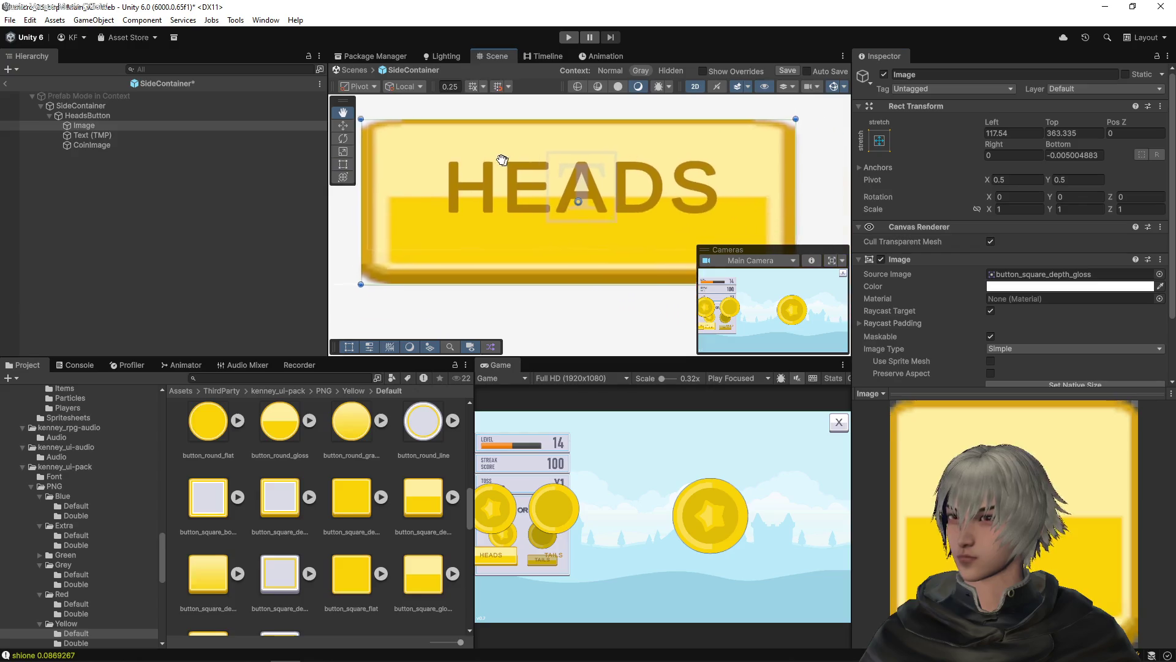
{"action": "left_click", "coordinate": [432, 505]}
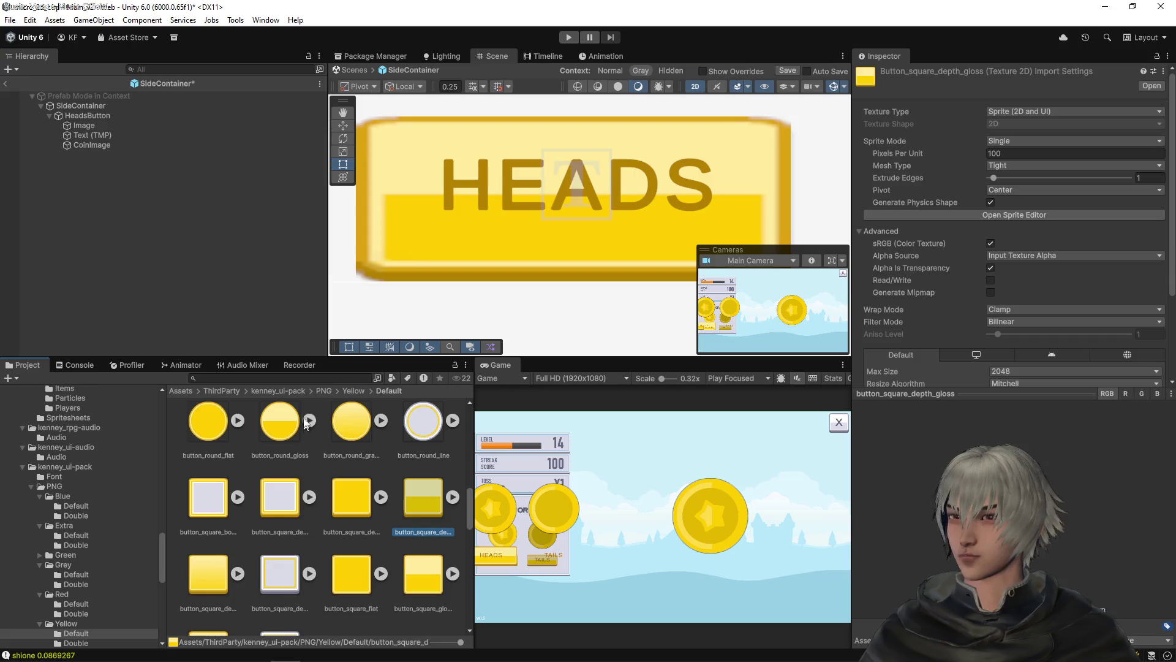
Check the existing borders of the Yellow/Double button_square_depth_gloss sprite in the Sprite Editor
{"action": "left_click", "coordinate": [354, 390]}
{"action": "double_click", "coordinate": [252, 444]}
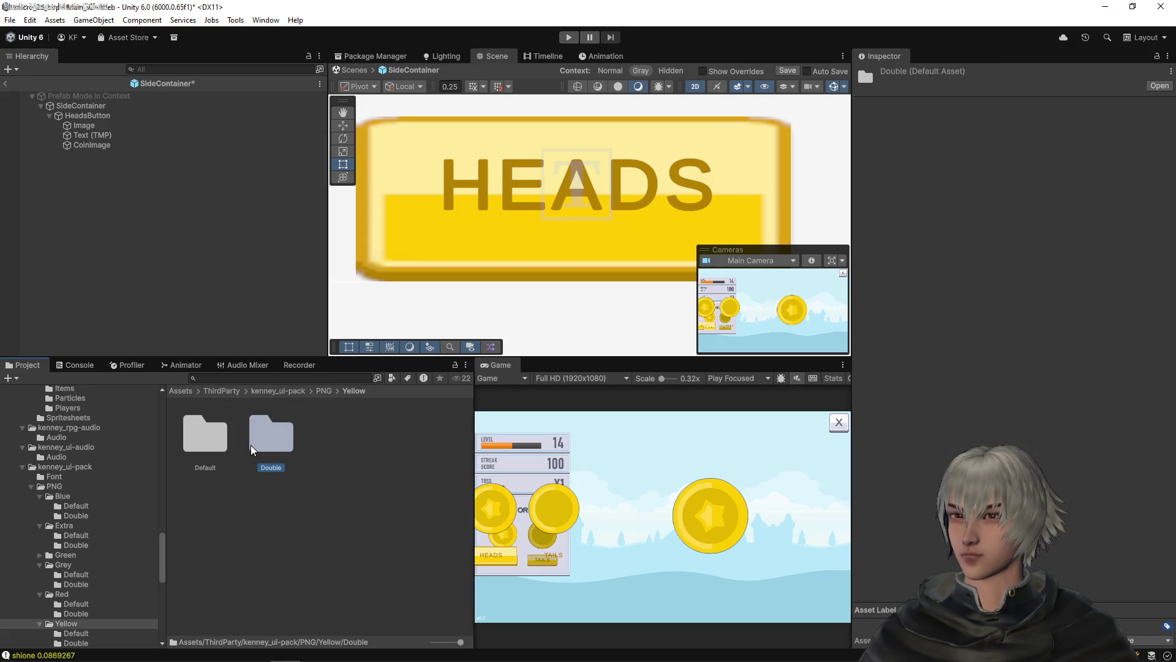
{"action": "scroll", "coordinate": [346, 484], "scroll_direction": "down", "scroll_amount": 4}
{"action": "scroll", "coordinate": [345, 486], "scroll_direction": "down", "scroll_amount": 8}
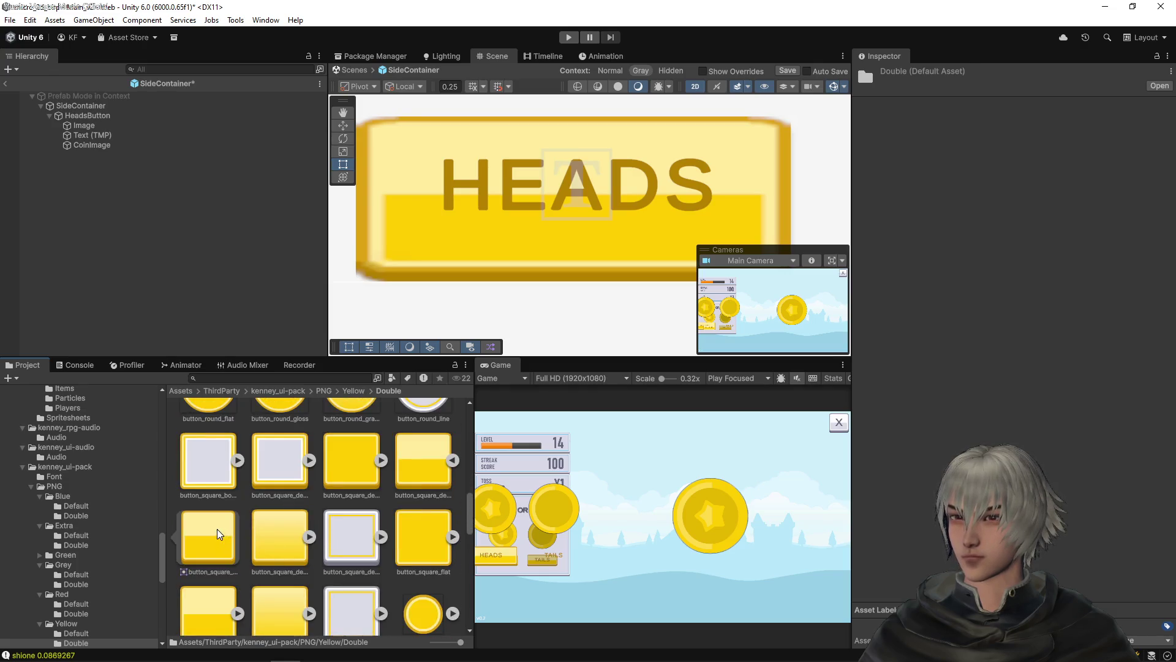
{"action": "left_click", "coordinate": [217, 529]}
{"action": "left_click", "coordinate": [402, 458]}
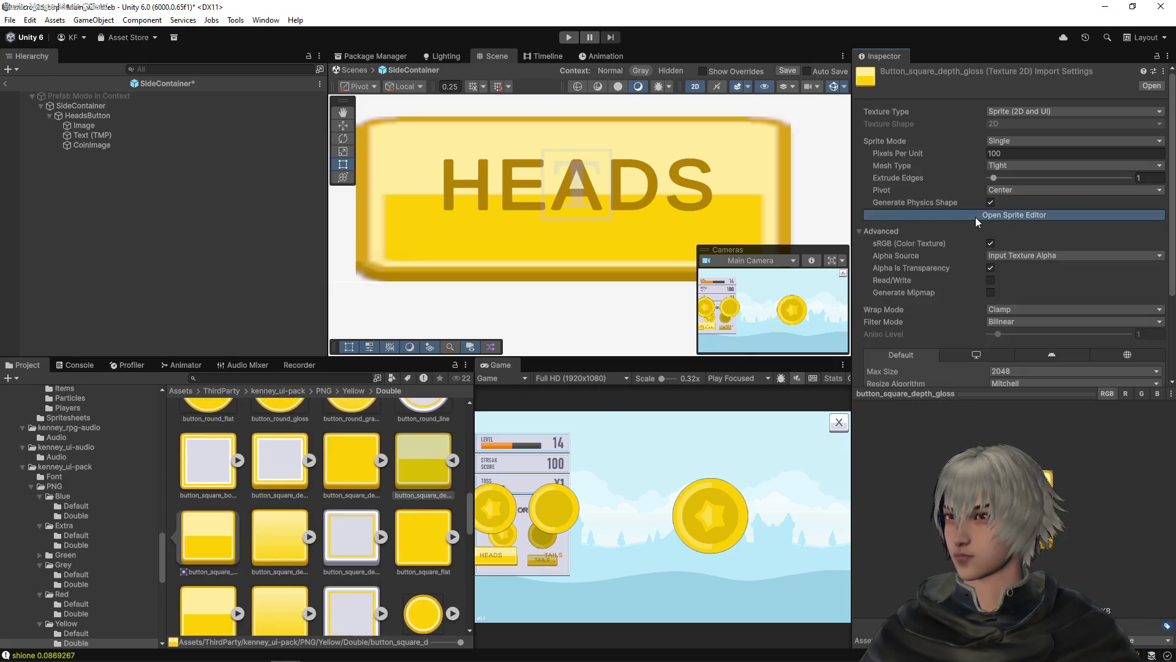
{"action": "left_click", "coordinate": [976, 216]}
{"action": "left_click", "coordinate": [749, 345]}
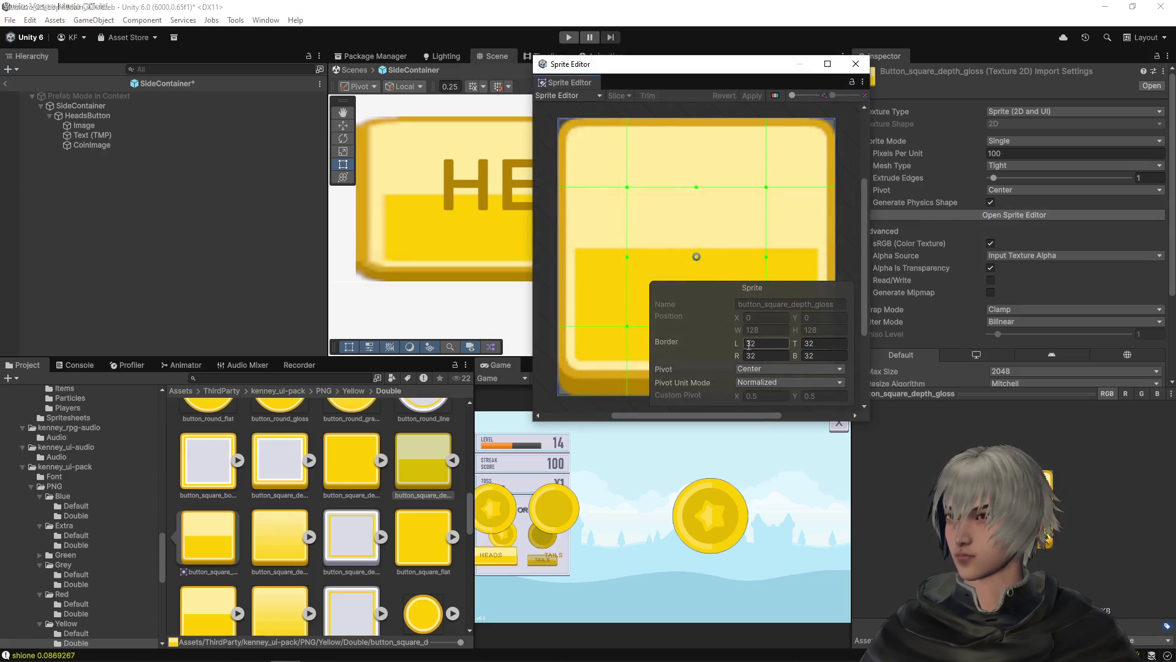
{"action": "left_click", "coordinate": [856, 64]}
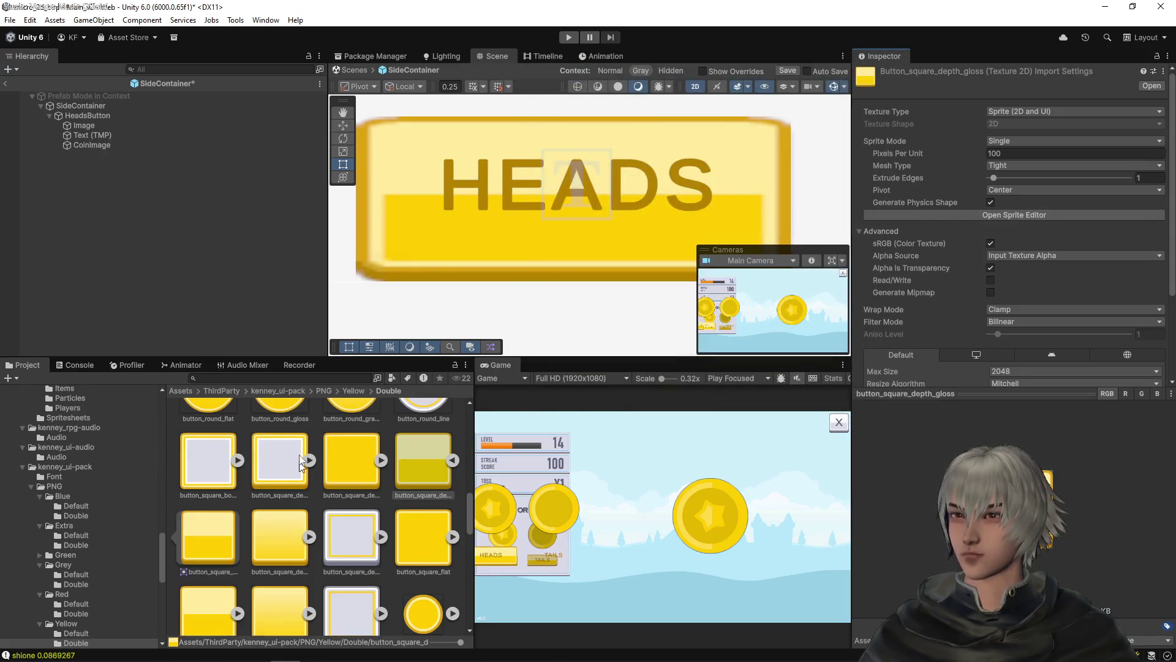
Apply 16-pixel borders on all sides to the Yellow/Default button_square_depth_gloss sprite
{"action": "left_click", "coordinate": [353, 390]}
{"action": "double_click", "coordinate": [185, 440]}
{"action": "scroll", "coordinate": [306, 524], "scroll_direction": "down", "scroll_amount": 5}
{"action": "scroll", "coordinate": [306, 526], "scroll_direction": "down", "scroll_amount": 3}
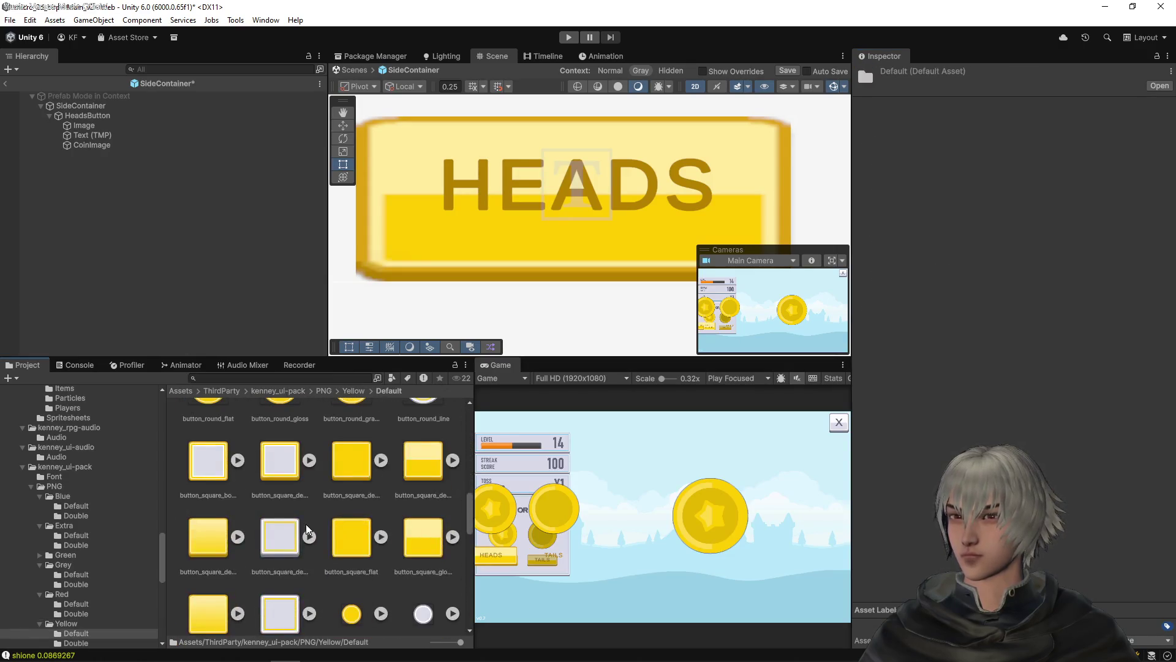
{"action": "left_click", "coordinate": [425, 469]}
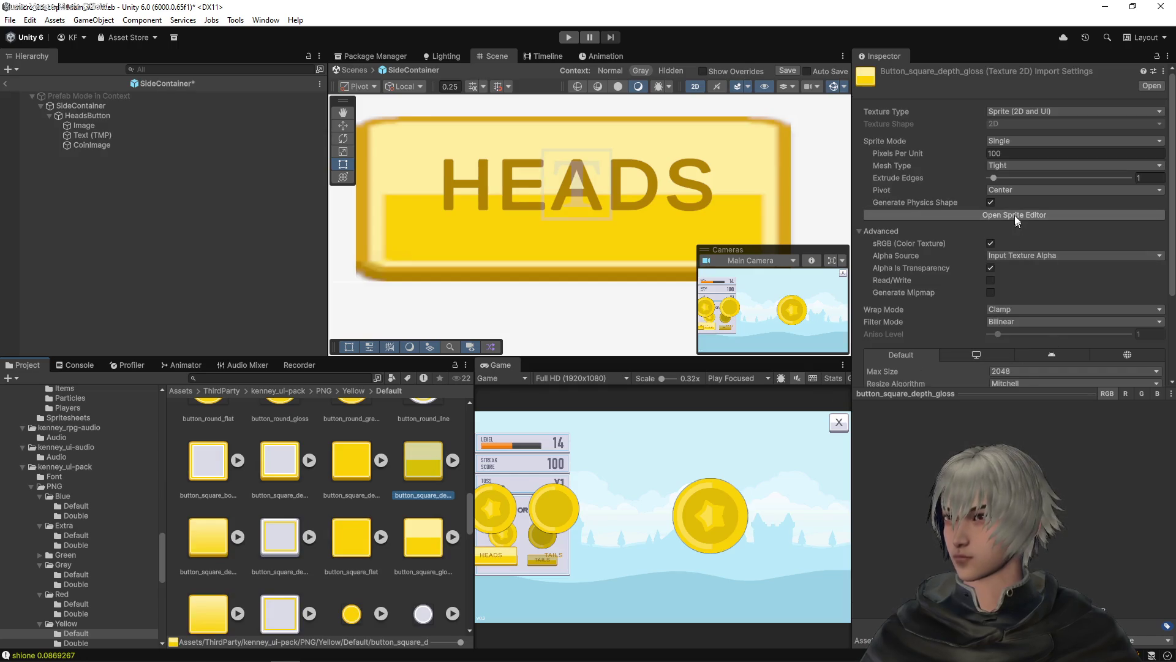
{"action": "left_click", "coordinate": [1014, 215]}
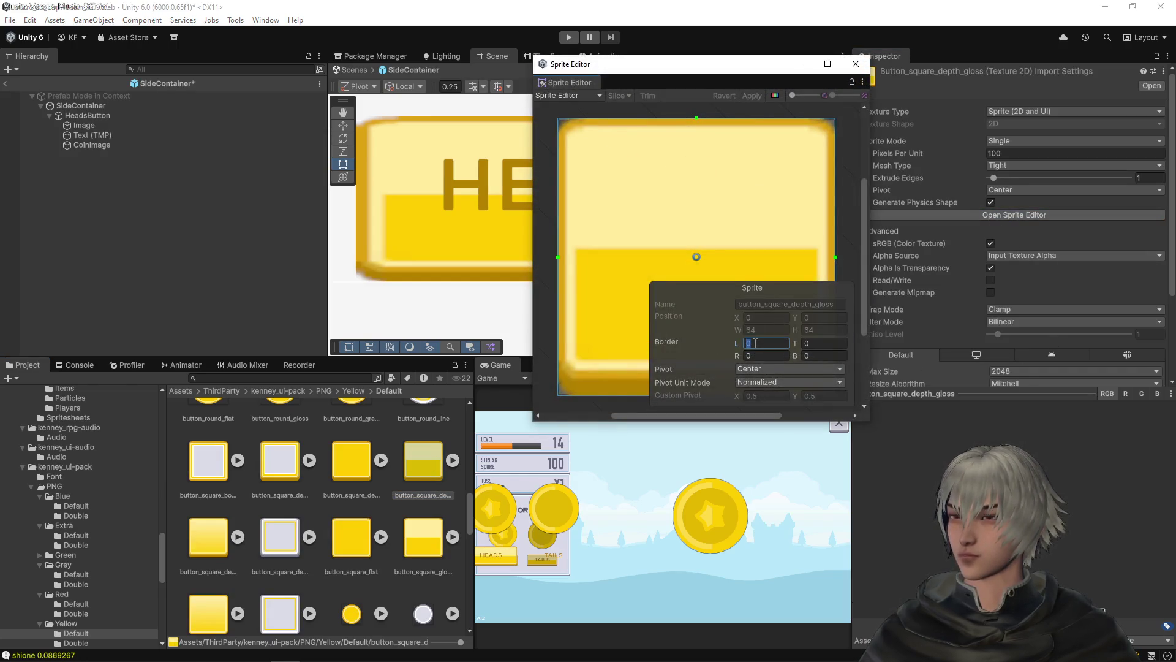
{"action": "type", "text": "16"}
{"action": "left_click", "coordinate": [817, 342]}
{"action": "type", "text": "16"}
{"action": "key", "text": "Tab"}
{"action": "type", "text": "16"}
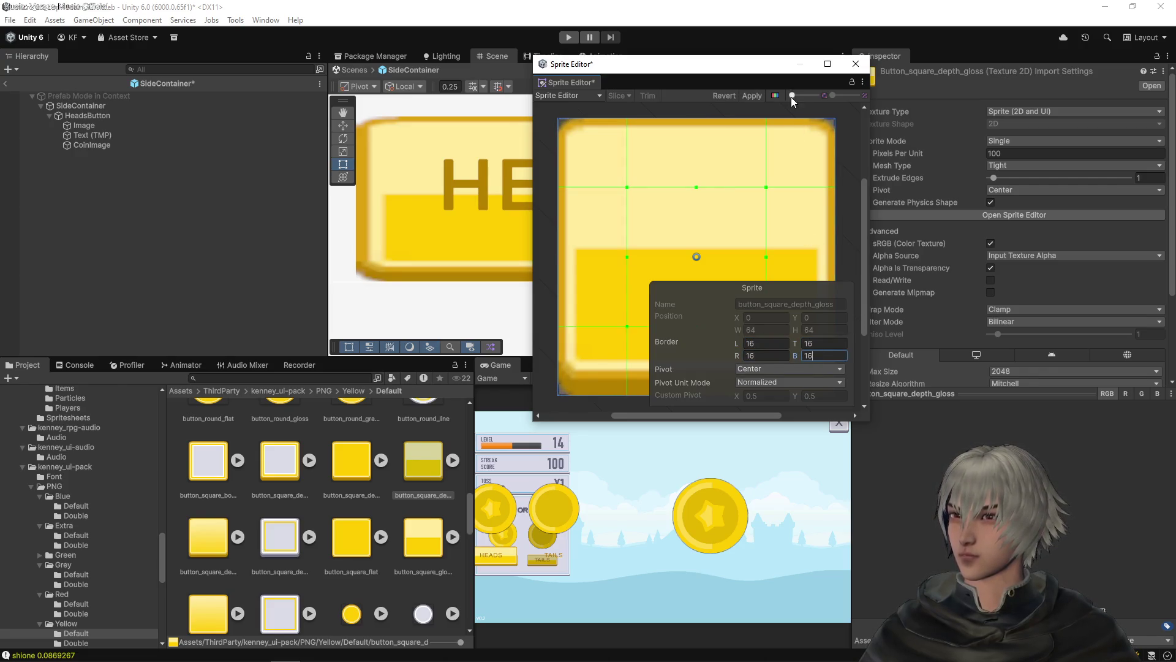
{"action": "left_click", "coordinate": [753, 96]}
{"action": "left_click", "coordinate": [856, 63]}
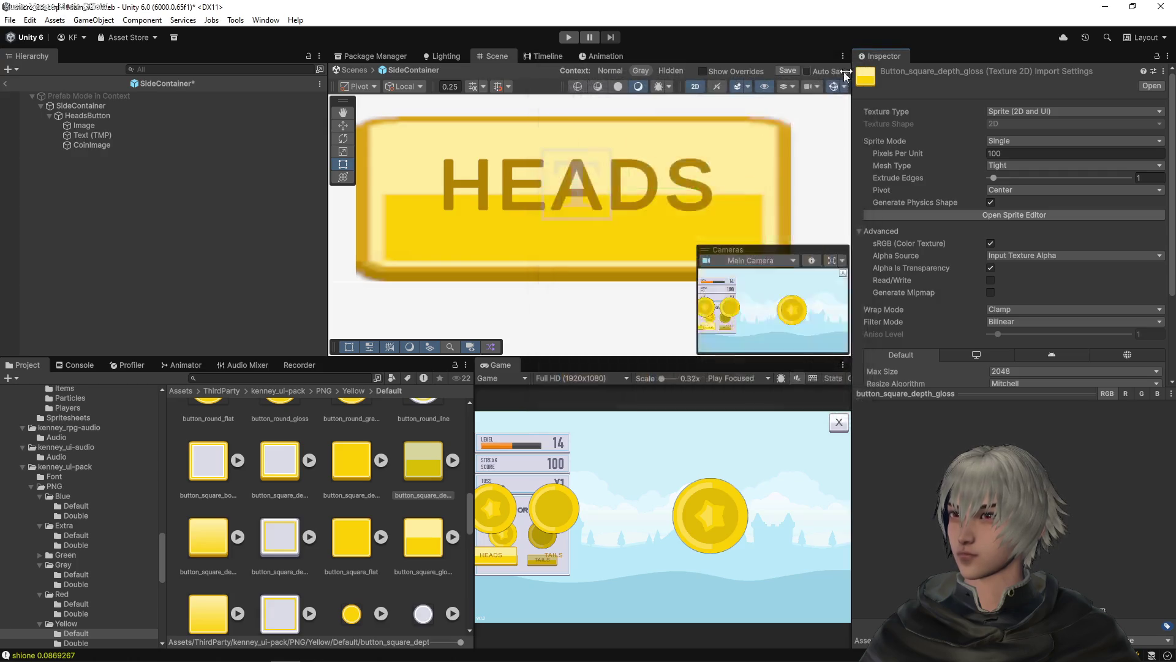